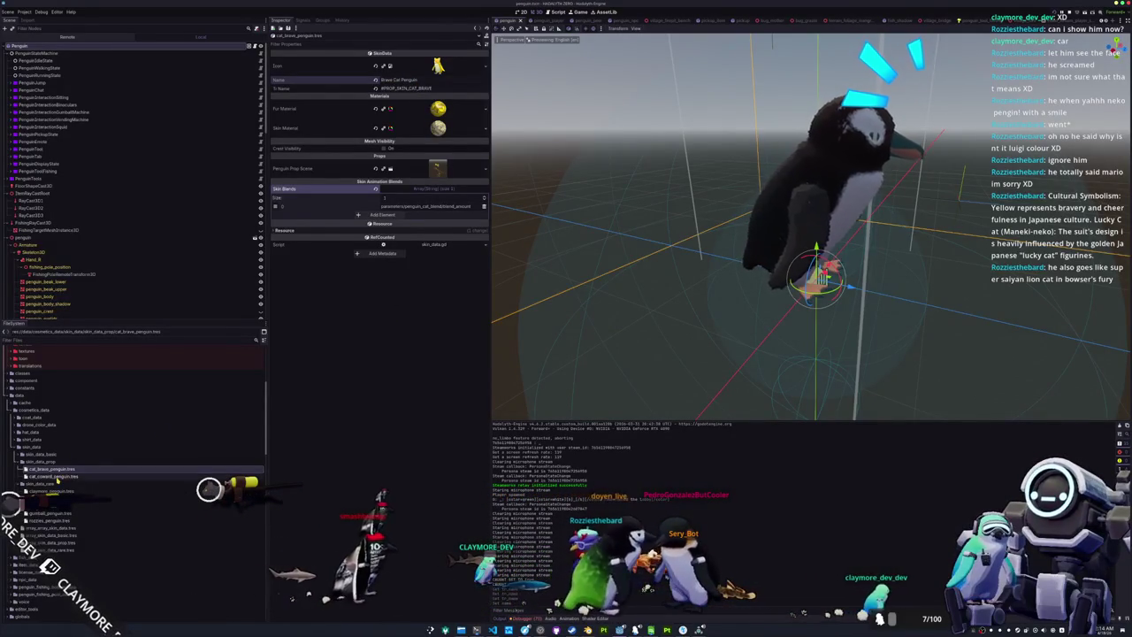
# Prefix the coward cat penguin skin's Name with 'Coward', comparing it against the brave cat skin
pyautogui.press('Down')
pyautogui.click(389, 80)
pyautogui.write('Coward')
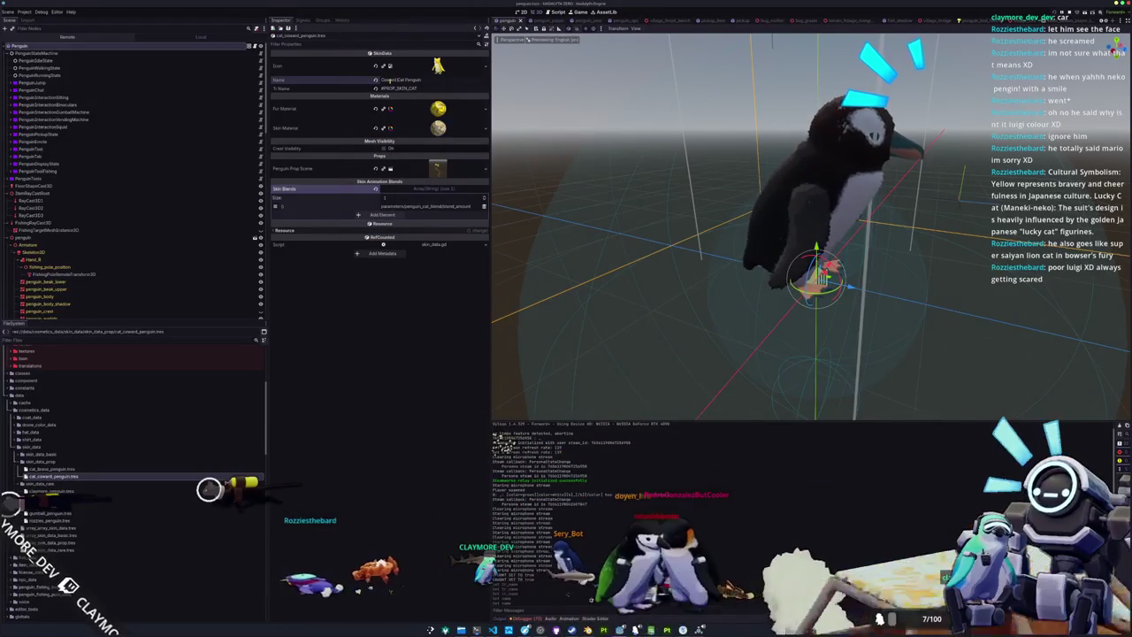
pyautogui.click(62, 468)
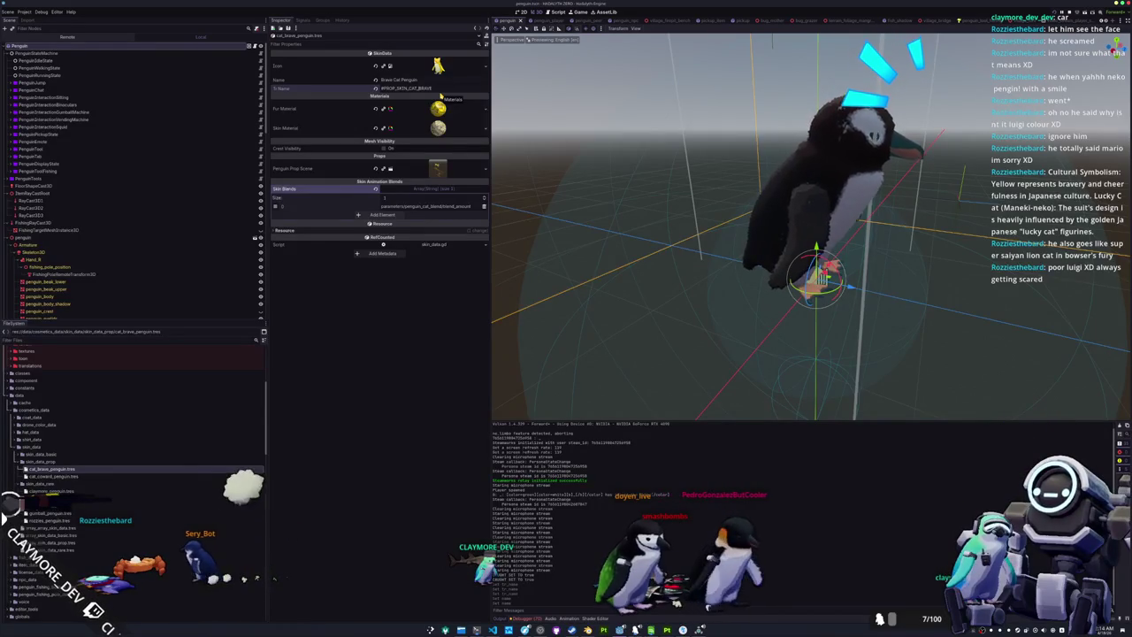
pyautogui.click(53, 476)
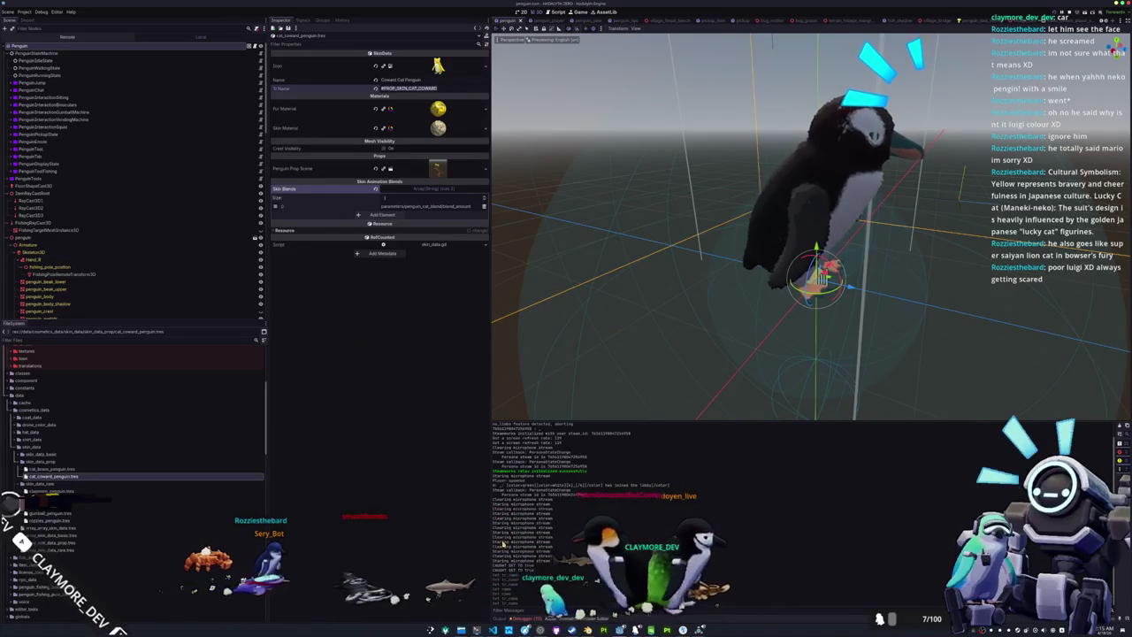
# In the translations sheet, paste the #PROP_SKIN_CAT_COWARD key and start its English name 'Coward Cat Pe'
pyautogui.hotkey('alt', 'Tab')
pyautogui.click(349, 323)
pyautogui.write('#PROP_SKIN_CAT_COWARD')
pyautogui.click(384, 325)
pyautogui.write('Coward Cat Pe')
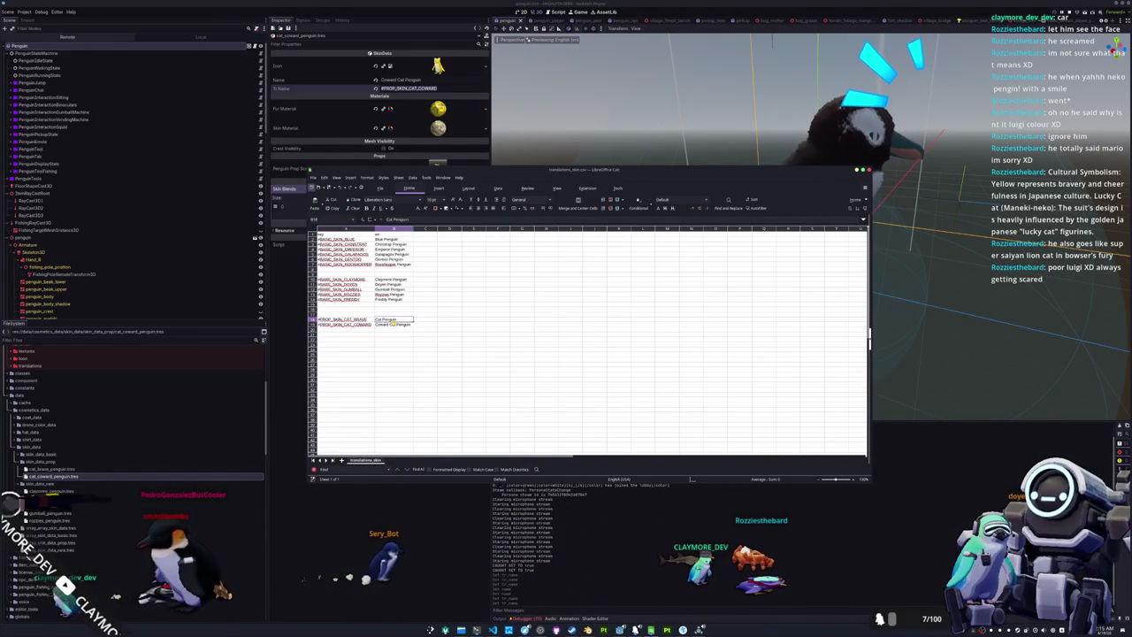
# Complete 'Coward Cat Penguin', confirm 'Brave Cat Penguin' for #PROP_SKIN_CAT_BRAVE, and return to Godot
pyautogui.write('Cat')
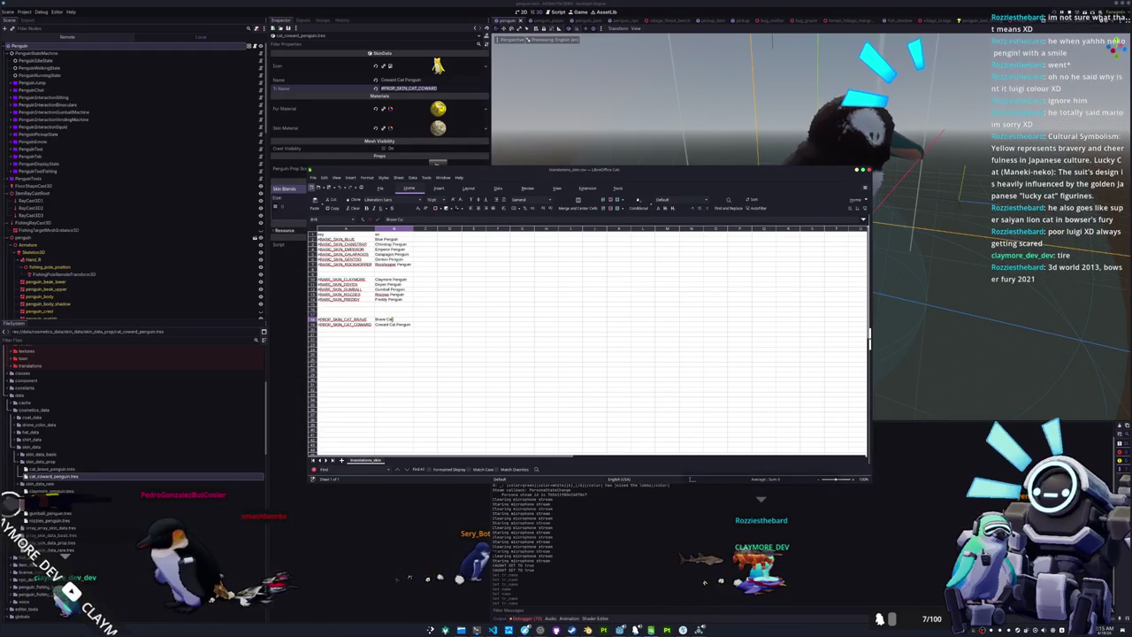
pyautogui.write(' Penguin')
pyautogui.hotkey('shift', 'Tab')
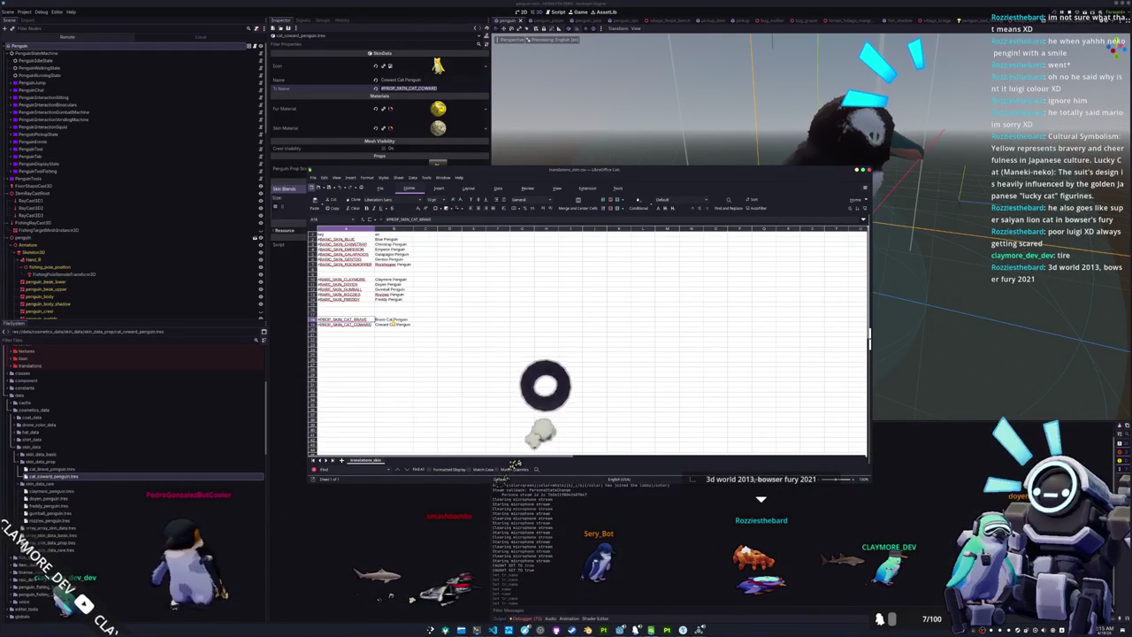
pyautogui.hotkey('alt', 'Tab')
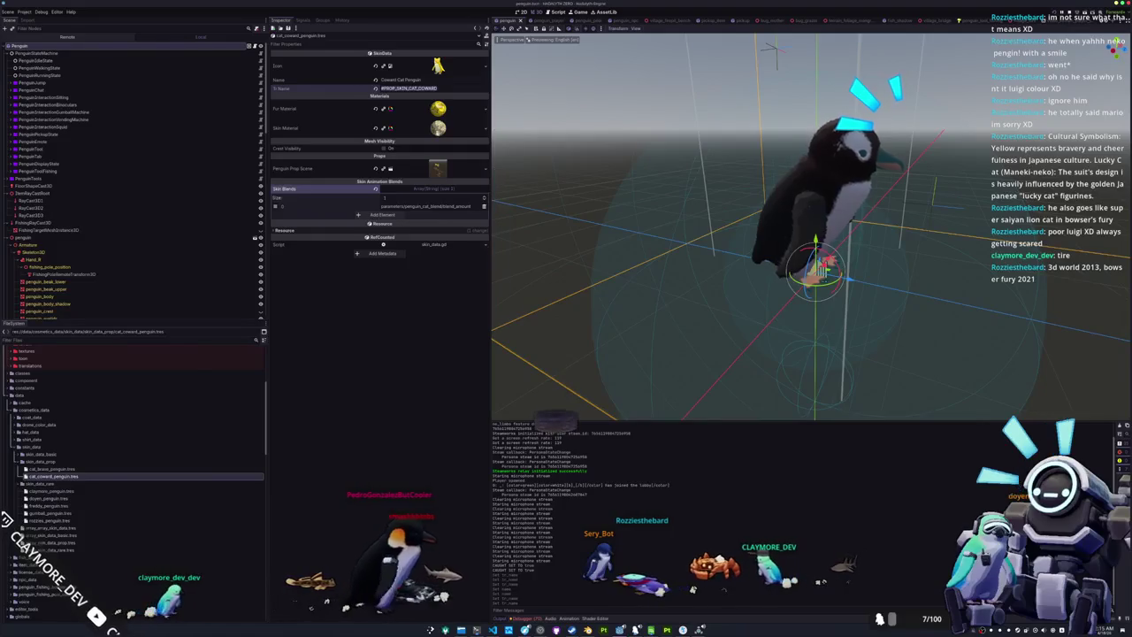
# Inspect cat_brave_penguin.tres in the FileSystem, then bring Substance 3D Painter forward
pyautogui.click(92, 469)
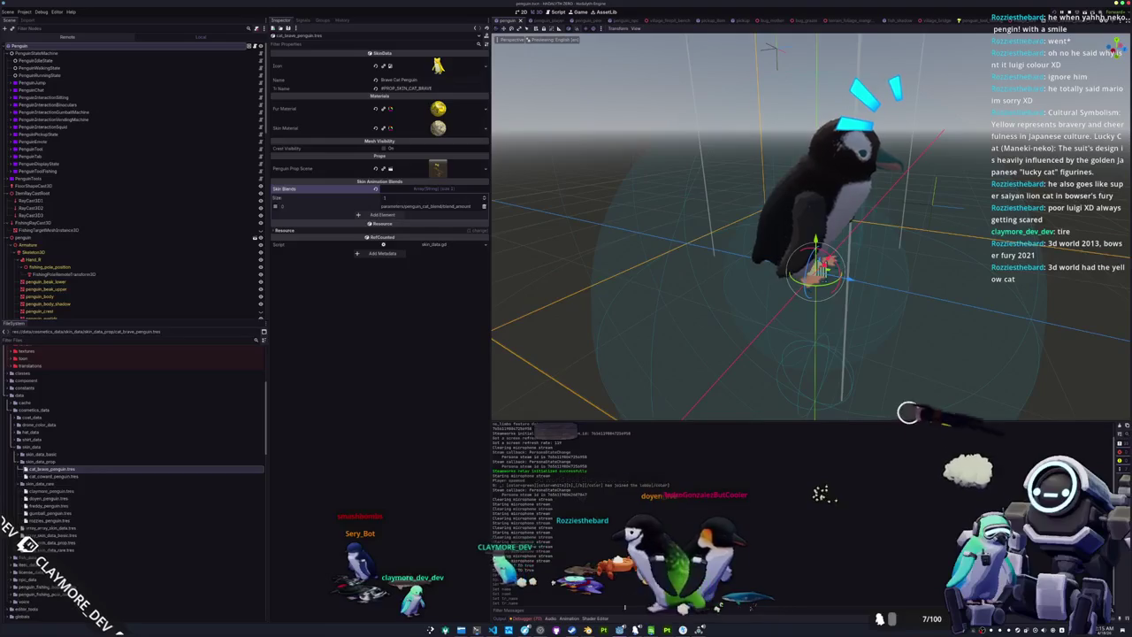
pyautogui.hotkey('alt', 'Tab')
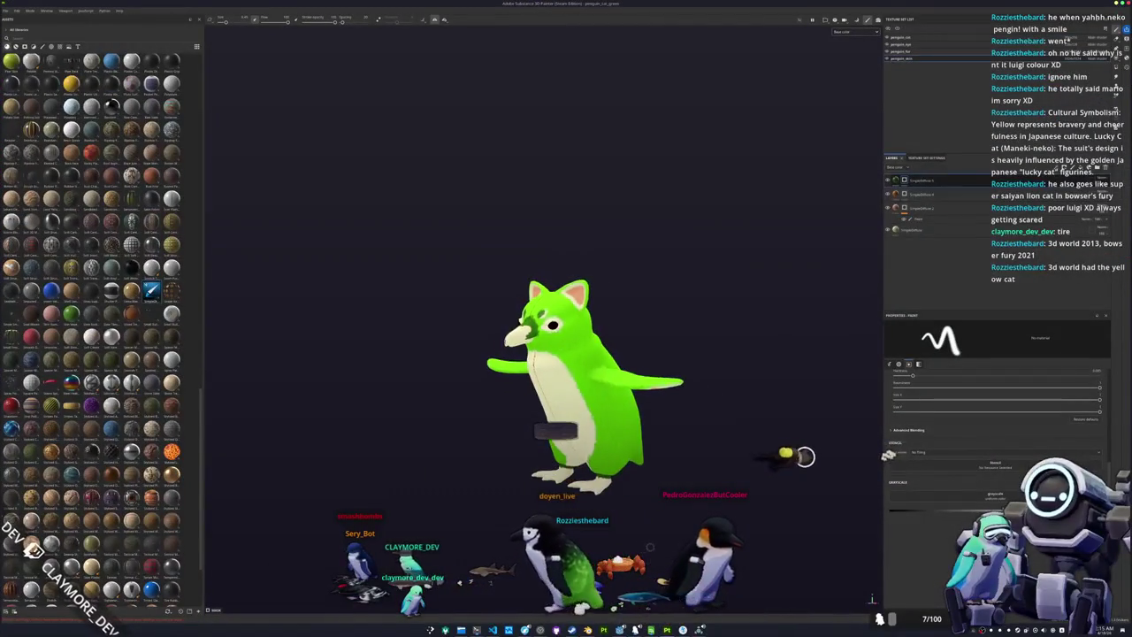
# Load the green fur base colour texture from textures/cat_green into the fur Image Texture node
pyautogui.hotkey('alt', 'Tab')
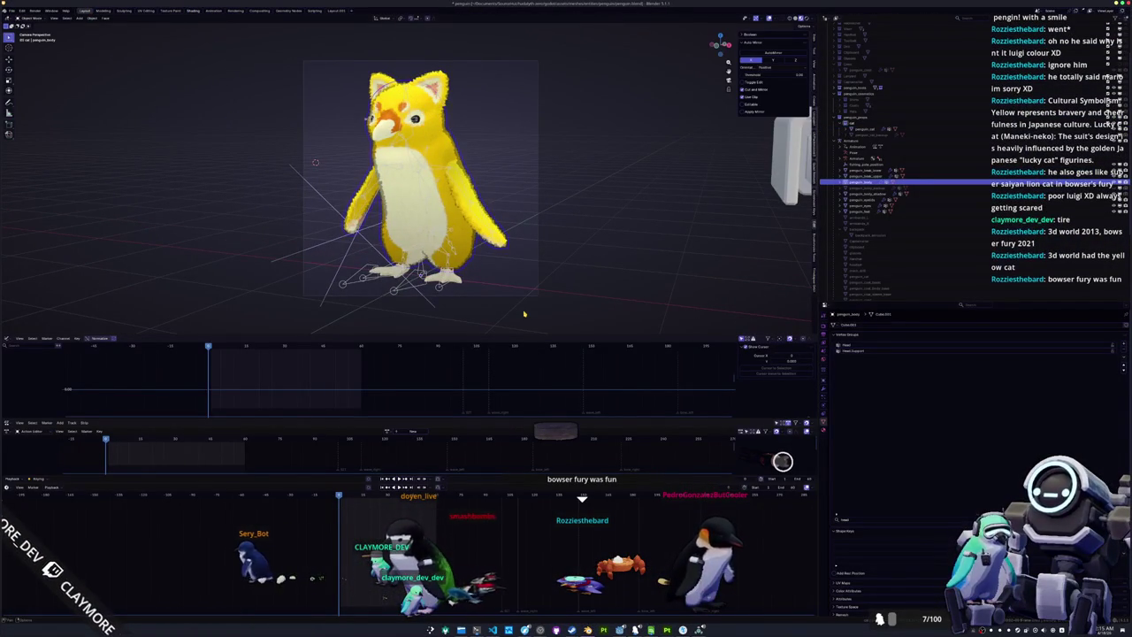
pyautogui.hotkey('alt', 'Tab')
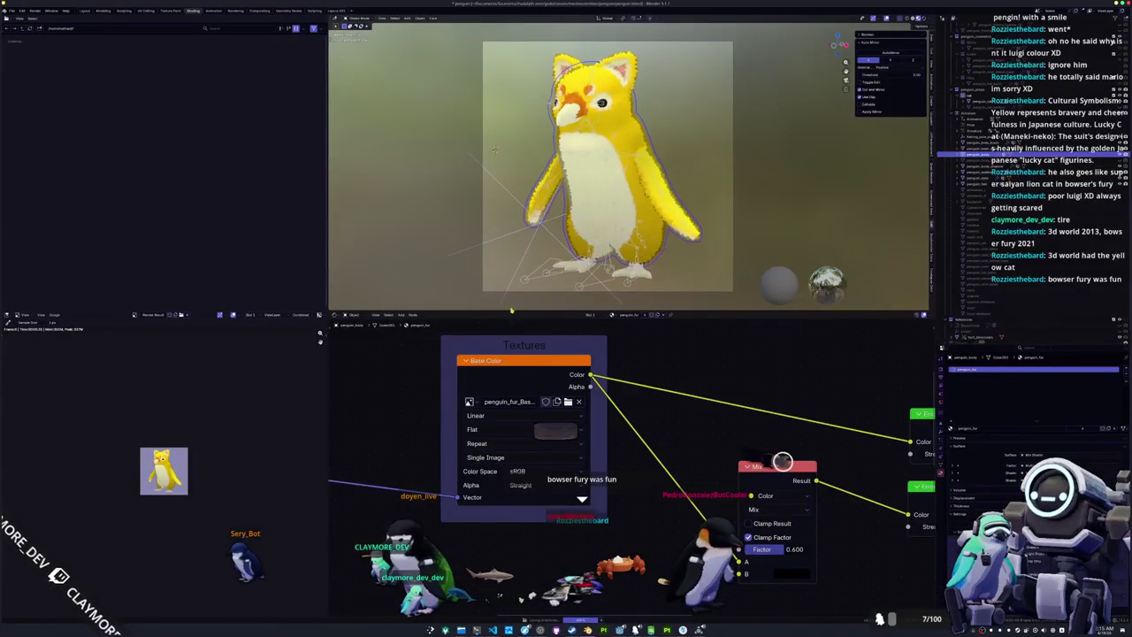
pyautogui.scroll(-2, 610, 168)
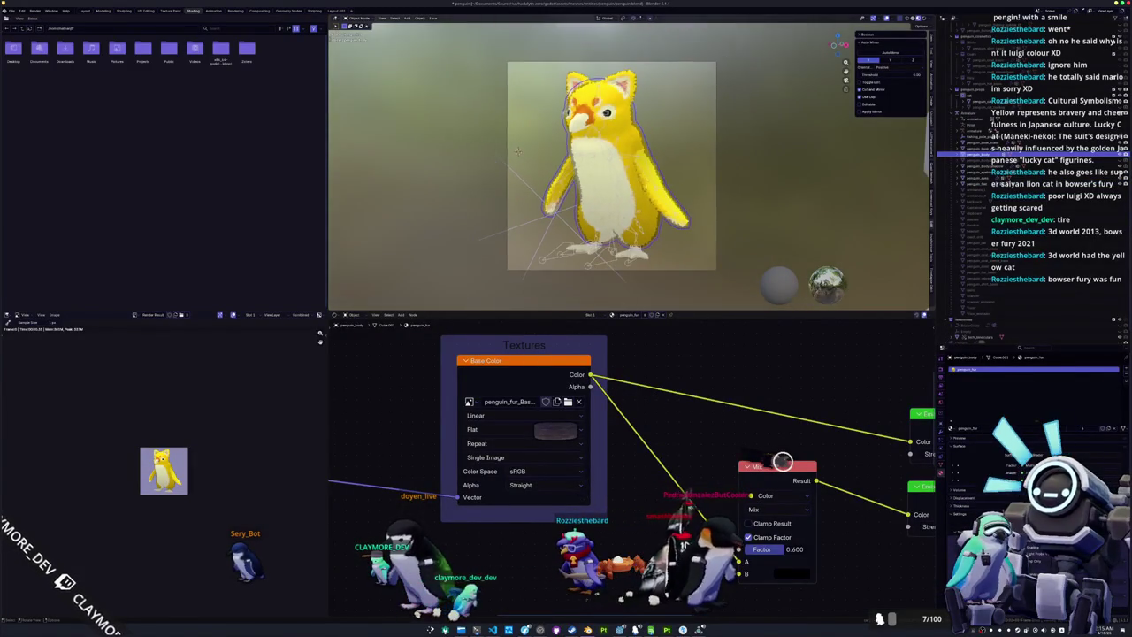
pyautogui.click(568, 403)
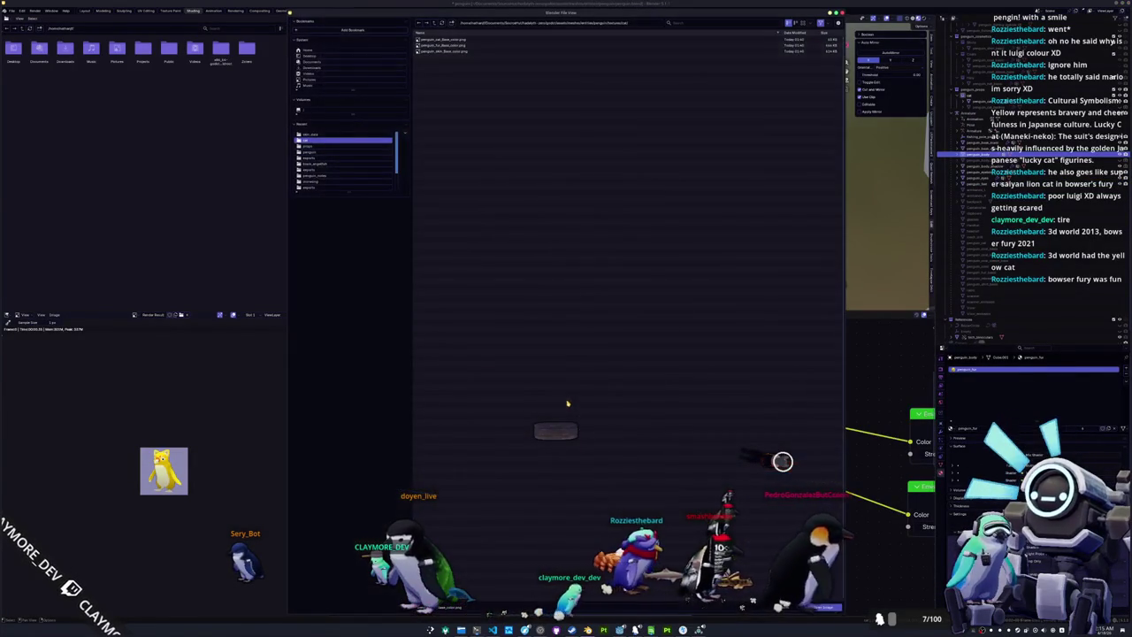
pyautogui.press('BackSpace')
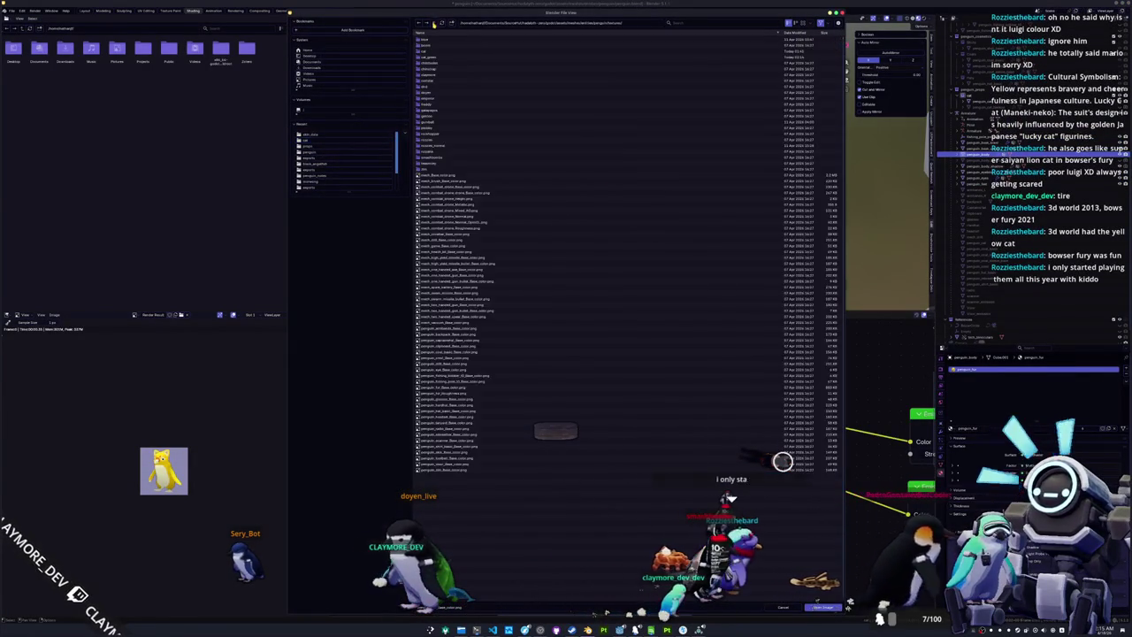
pyautogui.doubleClick(430, 59)
pyautogui.moveTo(470, 12)
pyautogui.mouseDown()
pyautogui.moveTo(355, 205)
pyautogui.moveTo(454, 222)
pyautogui.mouseUp()
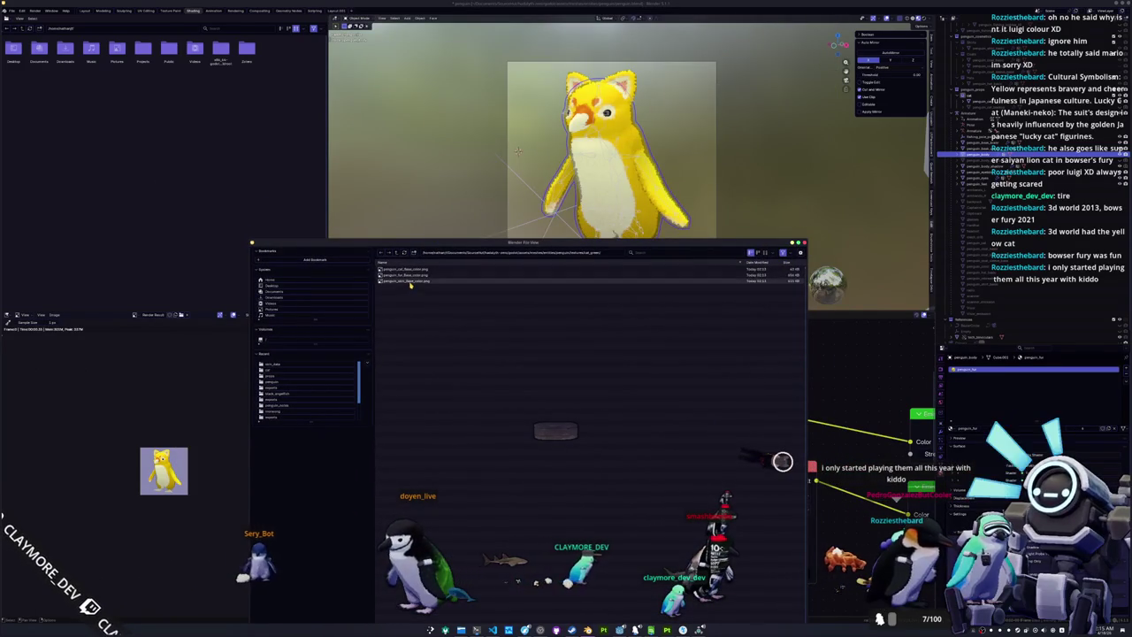
pyautogui.doubleClick(411, 280)
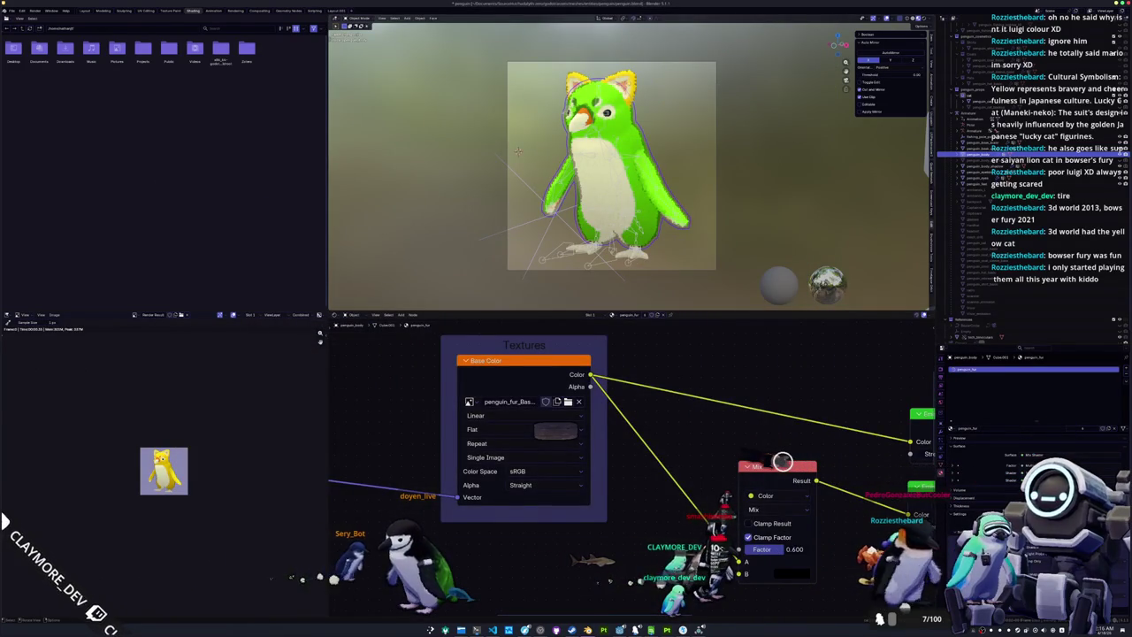
# Load the green cat base colour texture from cat_green into the penguin_cat material
pyautogui.click(601, 195)
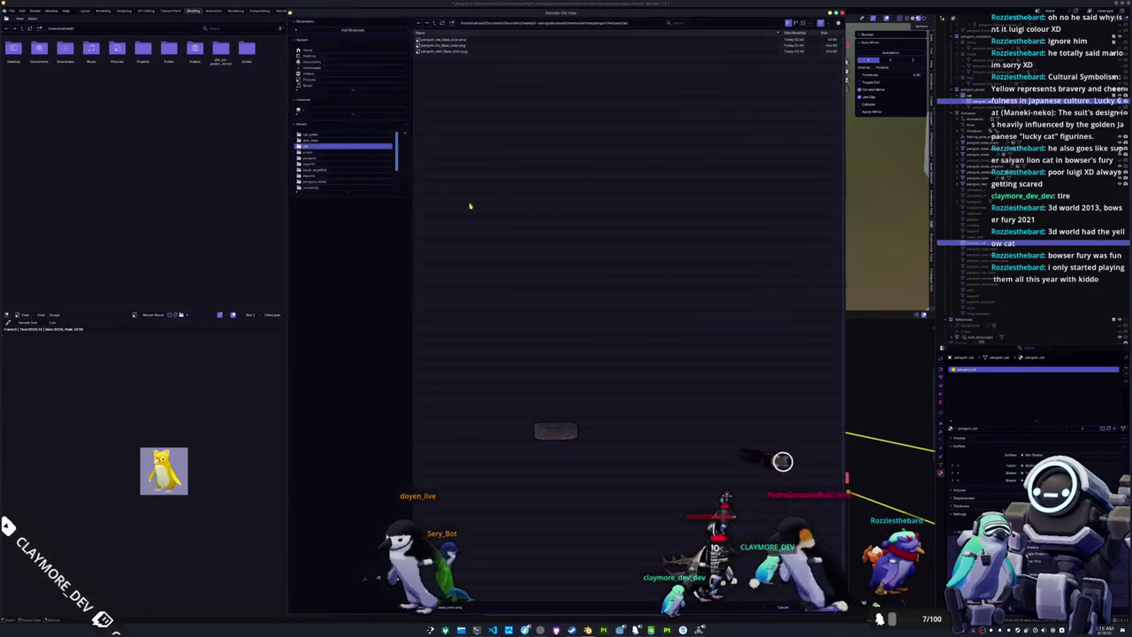
pyautogui.click(428, 32)
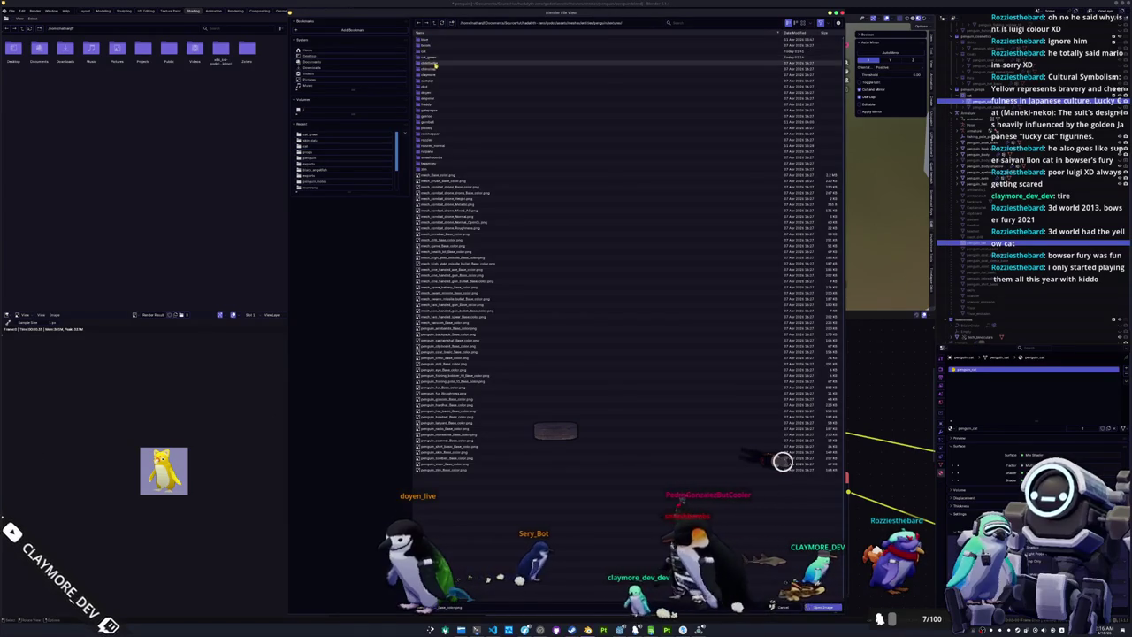
pyautogui.doubleClick(434, 64)
pyautogui.moveTo(567, 12)
pyautogui.mouseDown()
pyautogui.moveTo(230, 265)
pyautogui.moveTo(258, 339)
pyautogui.moveTo(202, 352)
pyautogui.moveTo(454, 164)
pyautogui.mouseUp()
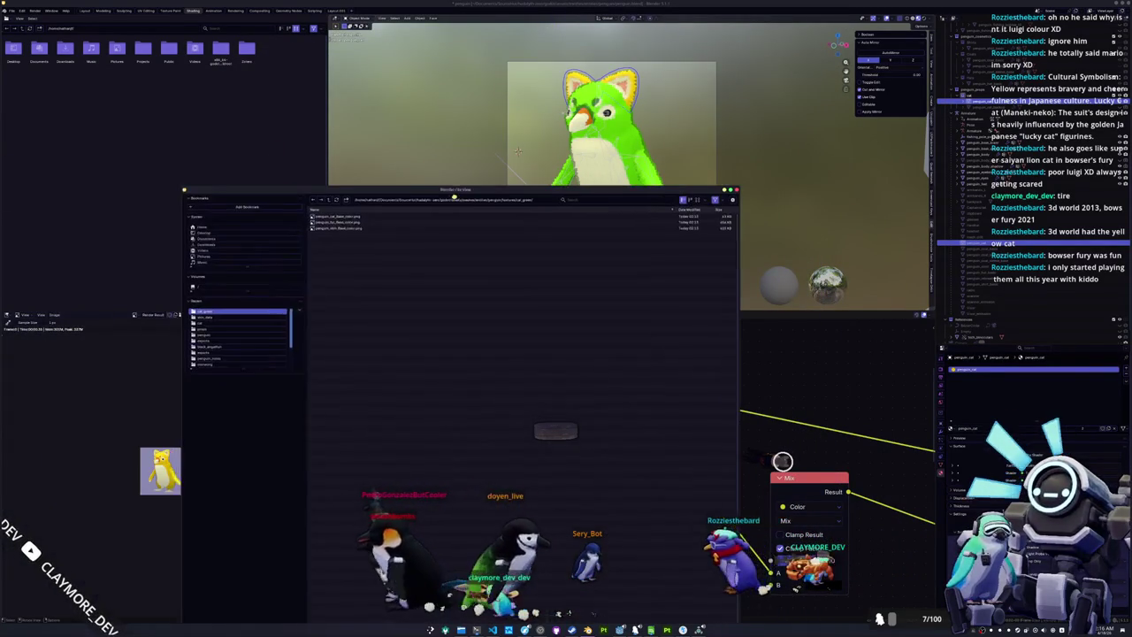
pyautogui.doubleClick(359, 193)
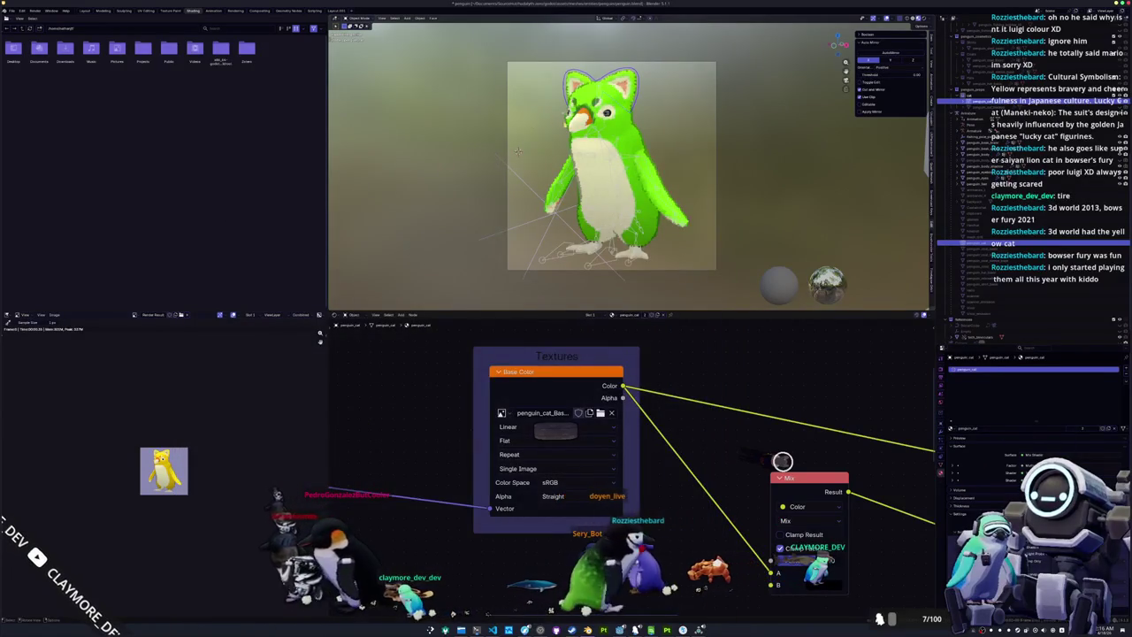
# Load penguin_skin_Base_color.png from cat_green into the skin material's Image Texture node
pyautogui.click(990, 148)
pyautogui.click(708, 425)
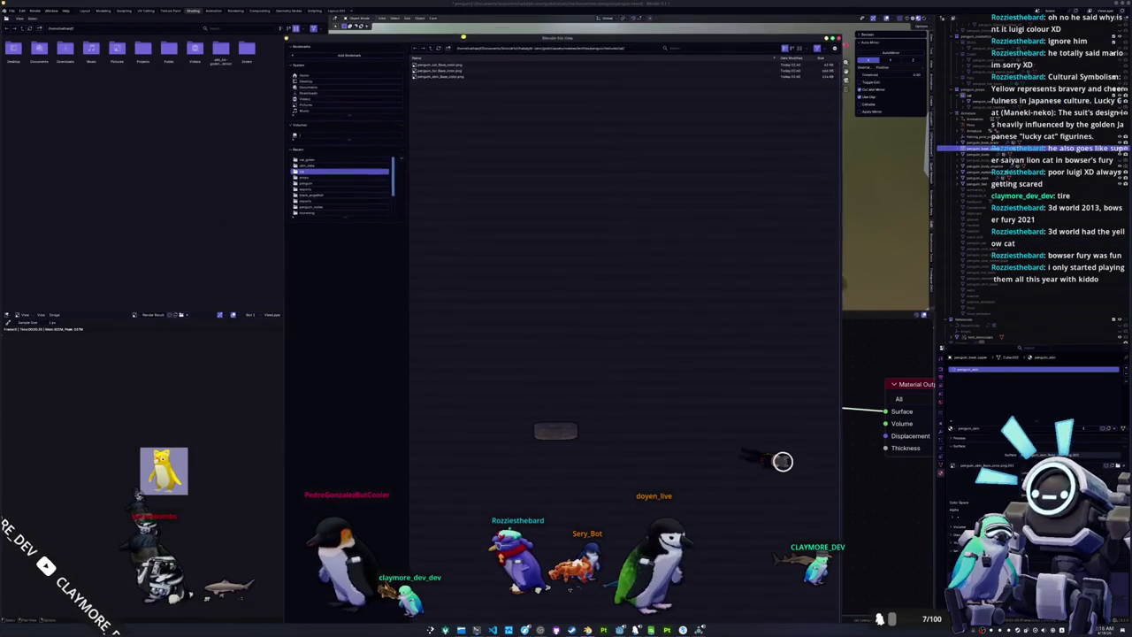
pyautogui.moveTo(463, 38)
pyautogui.mouseDown()
pyautogui.moveTo(461, 56)
pyautogui.moveTo(399, 97)
pyautogui.moveTo(218, 146)
pyautogui.moveTo(211, 202)
pyautogui.mouseUp()
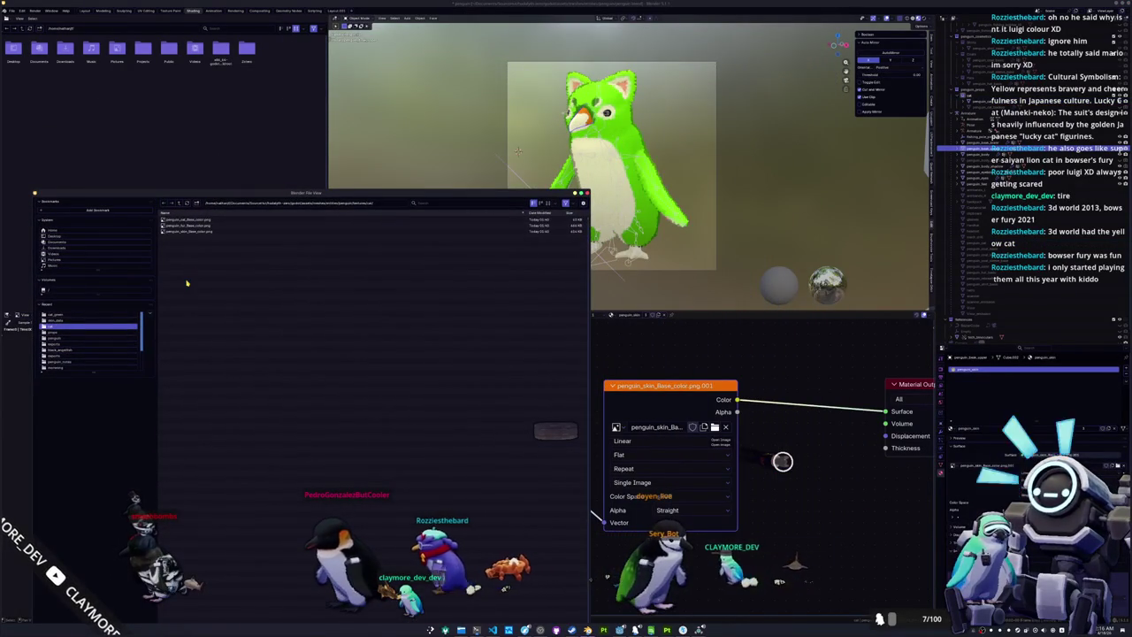
pyautogui.doubleClick(199, 232)
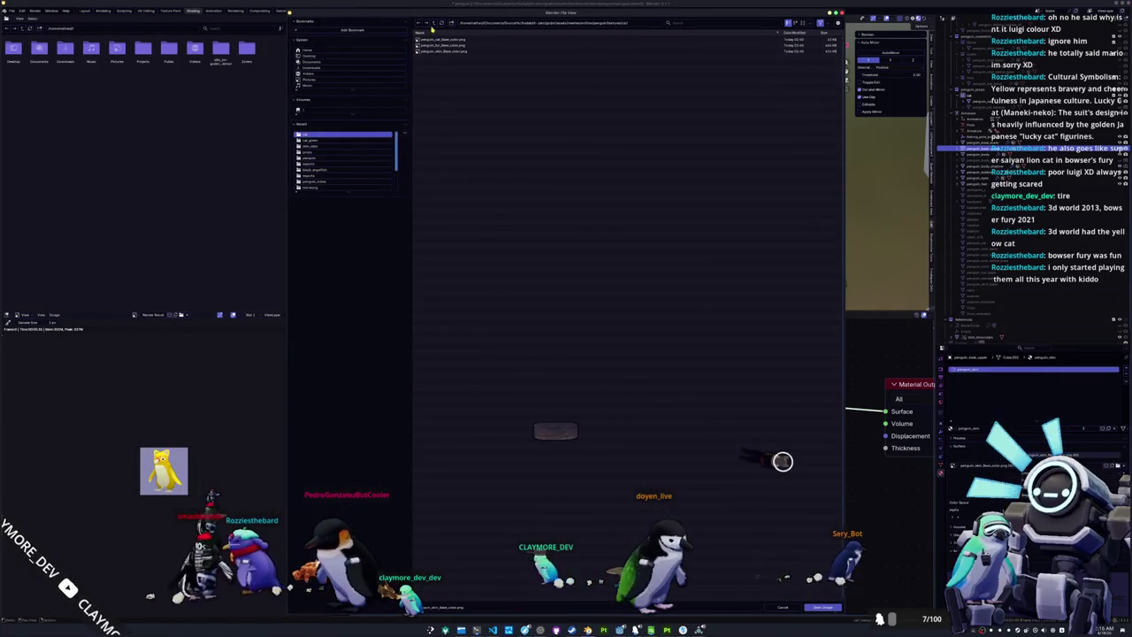
pyautogui.click(432, 24)
pyautogui.doubleClick(443, 54)
pyautogui.doubleClick(442, 52)
pyautogui.scroll(-1, 480, 173)
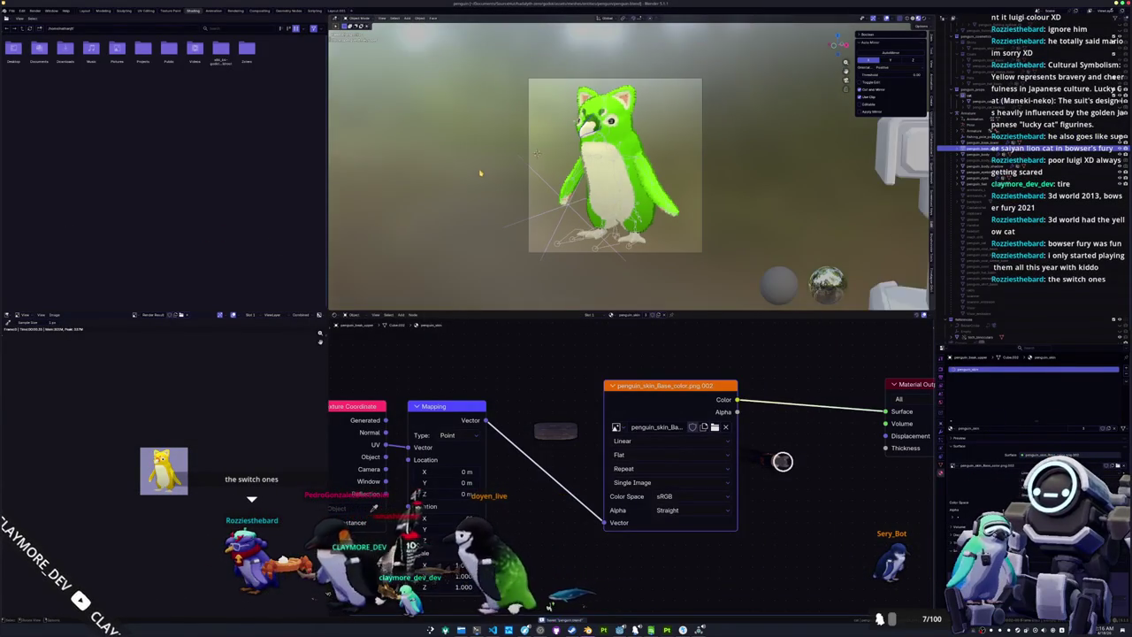
# Save the render via Image > Save As into the penguin_skin_data folder
pyautogui.click(239, 12)
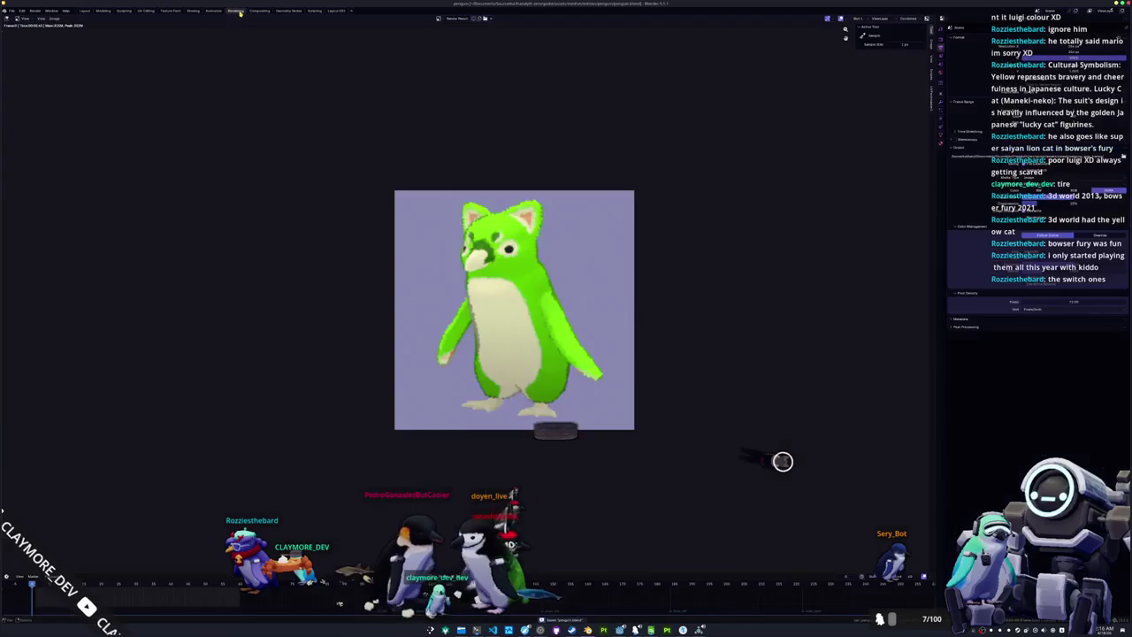
pyautogui.click(55, 19)
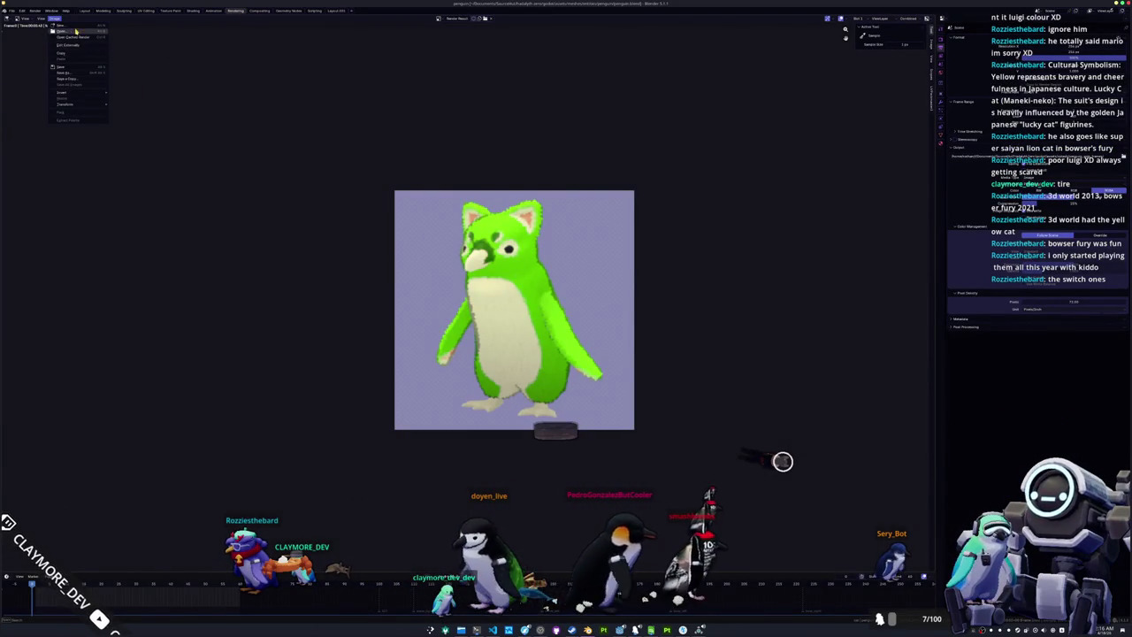
pyautogui.click(75, 76)
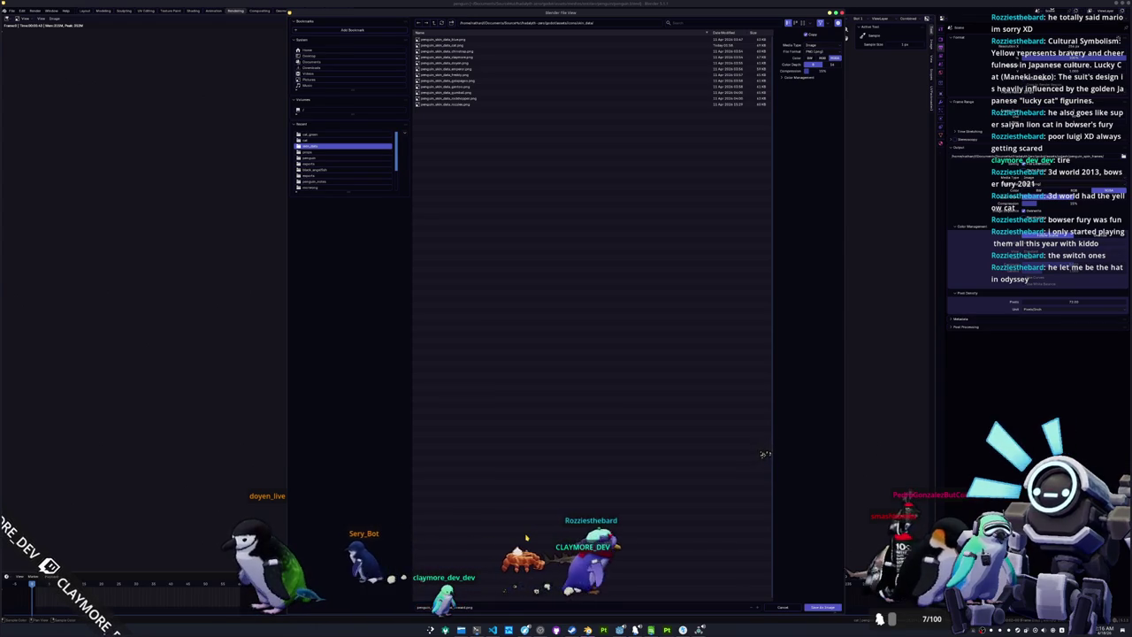
pyautogui.press('Return')
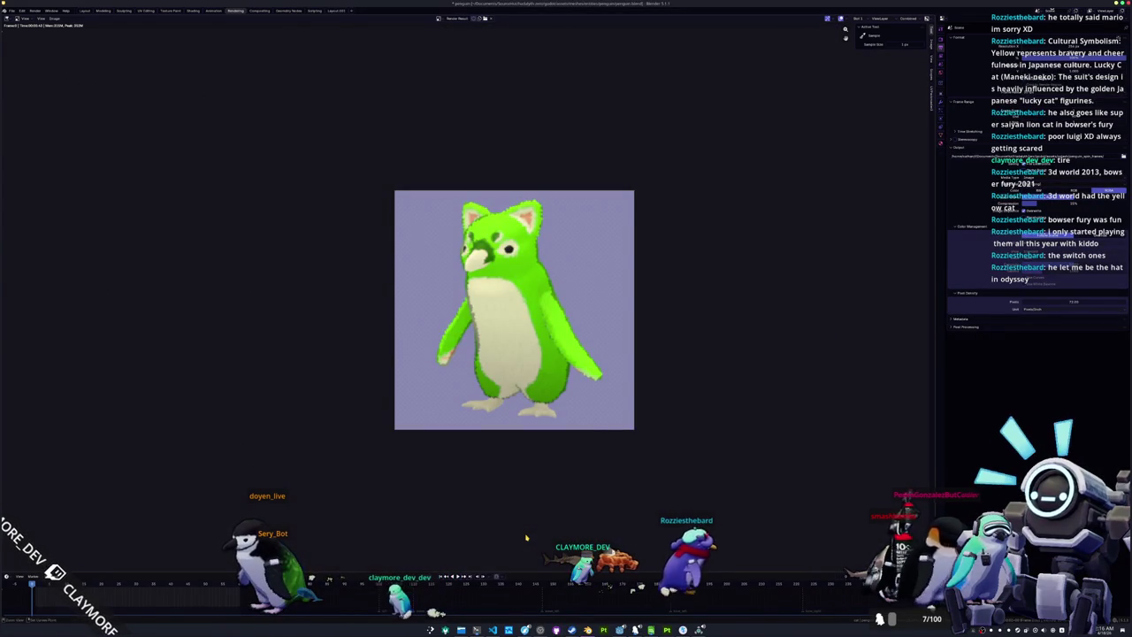
pyautogui.click(699, 630)
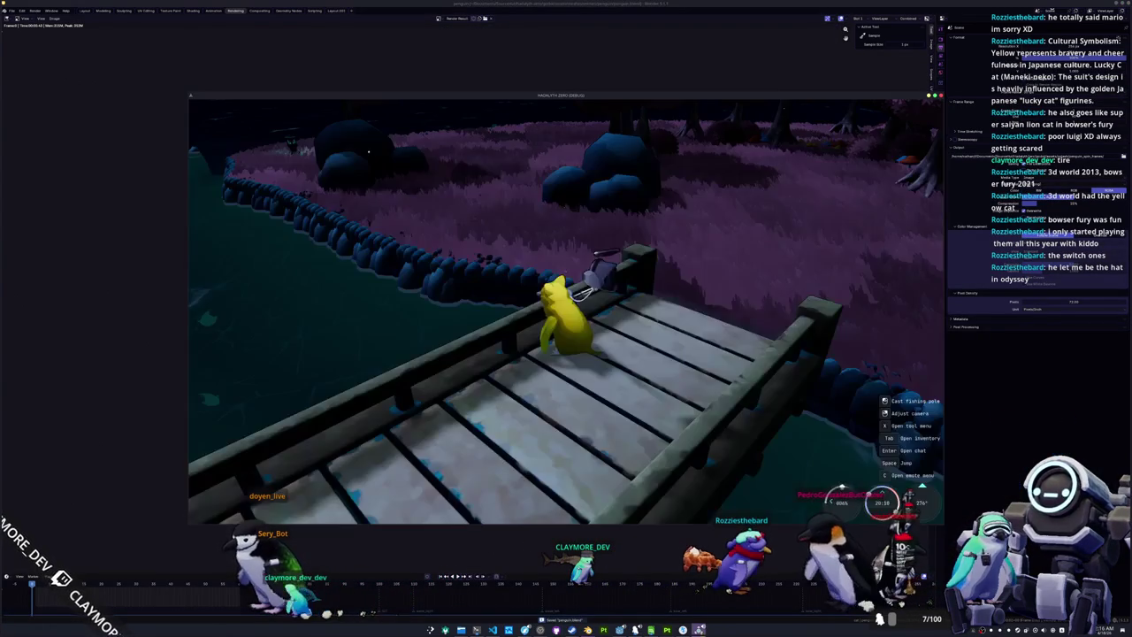
# Set the Icon of cat_coward_penguin.tres to the green cat texture via Quick Load
pyautogui.click(619, 629)
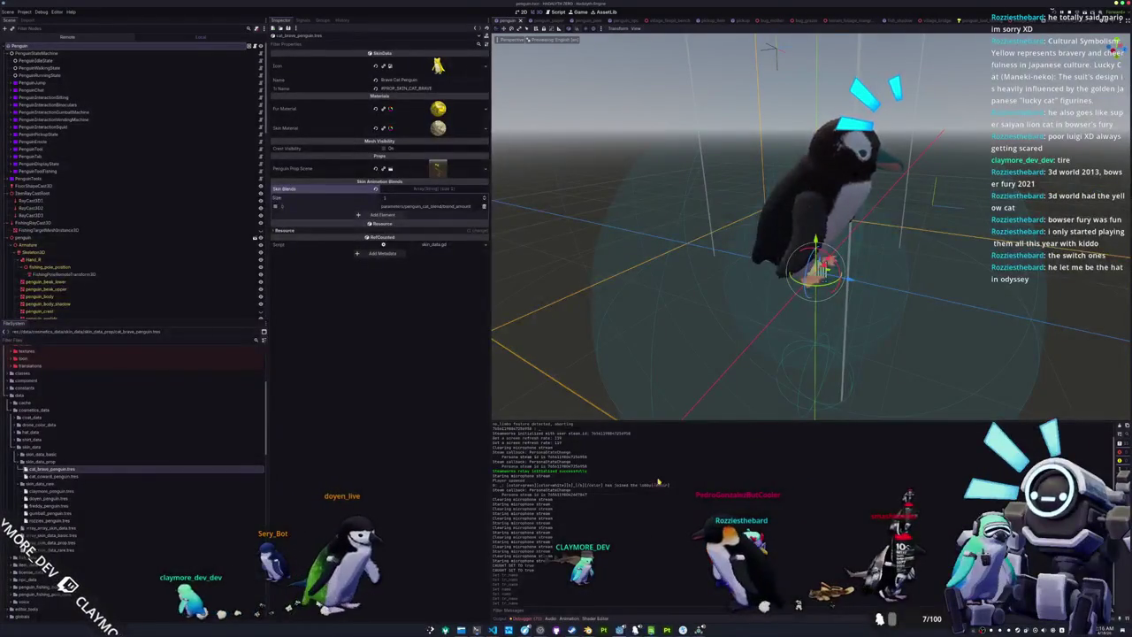
pyautogui.click(81, 476)
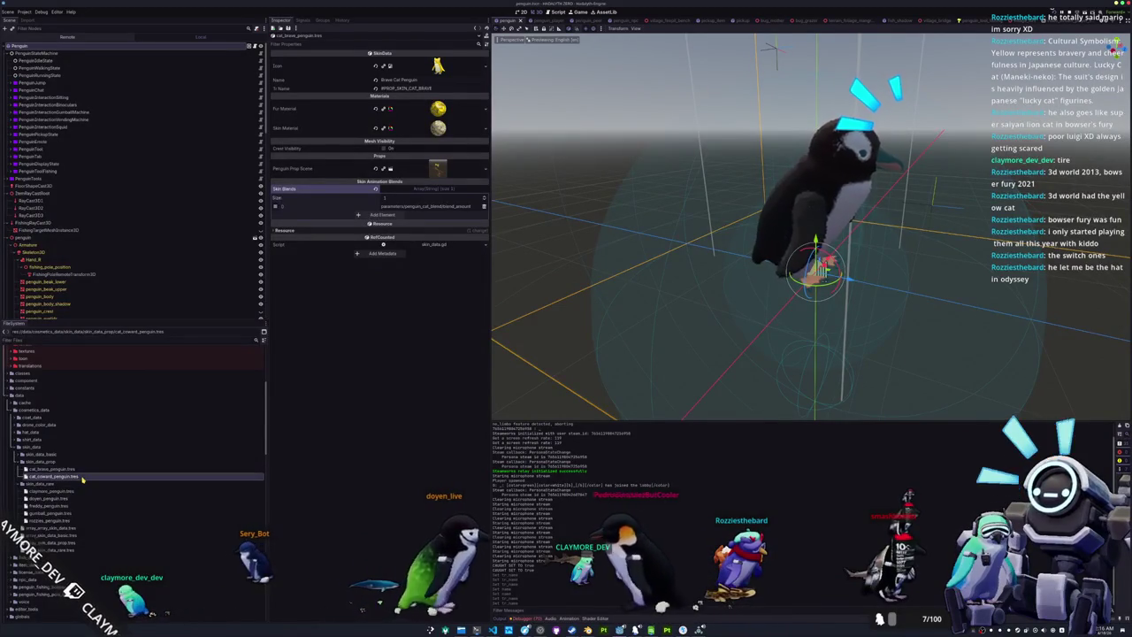
pyautogui.press('Up')
pyautogui.press('Down')
pyautogui.press('Up')
pyautogui.press('Down')
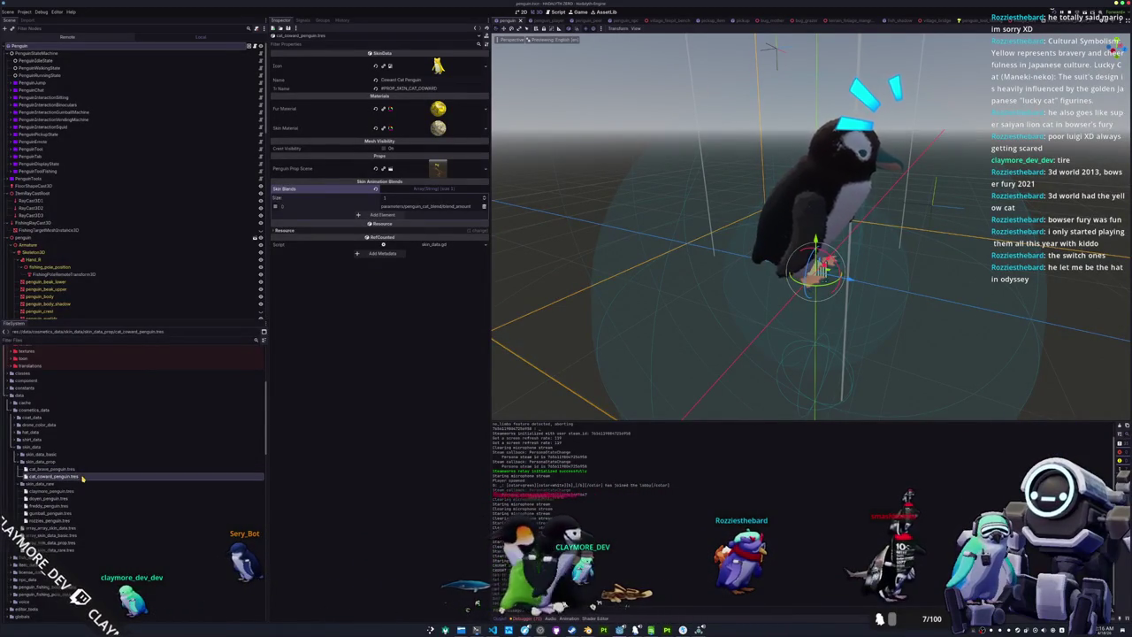
pyautogui.click(485, 66)
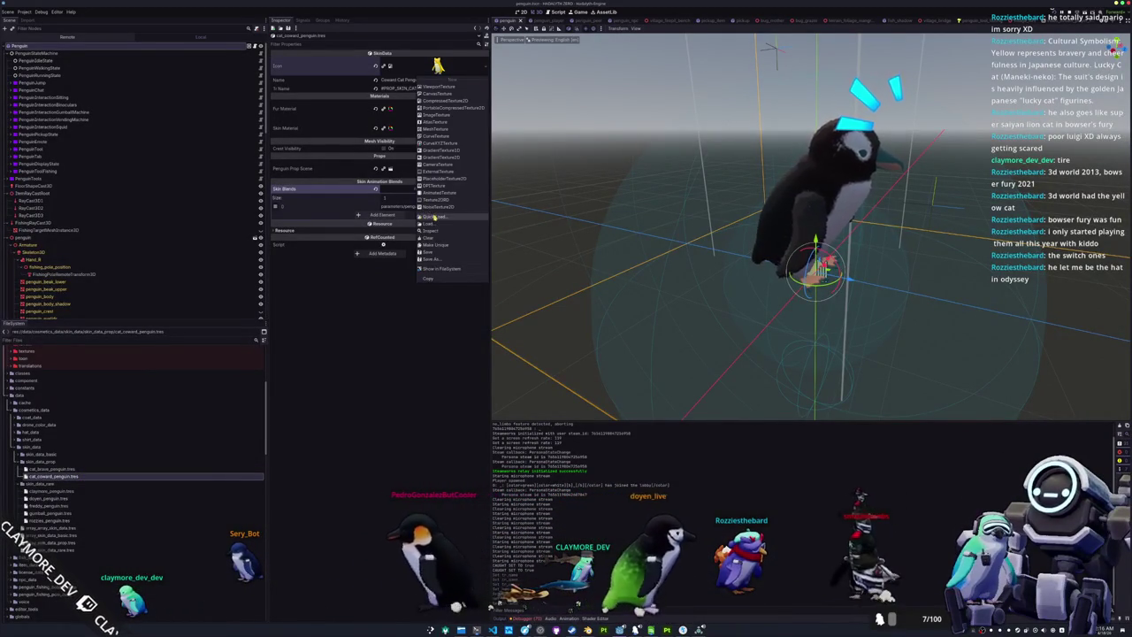
pyautogui.click(434, 218)
pyautogui.write('cat')
pyautogui.press('Return')
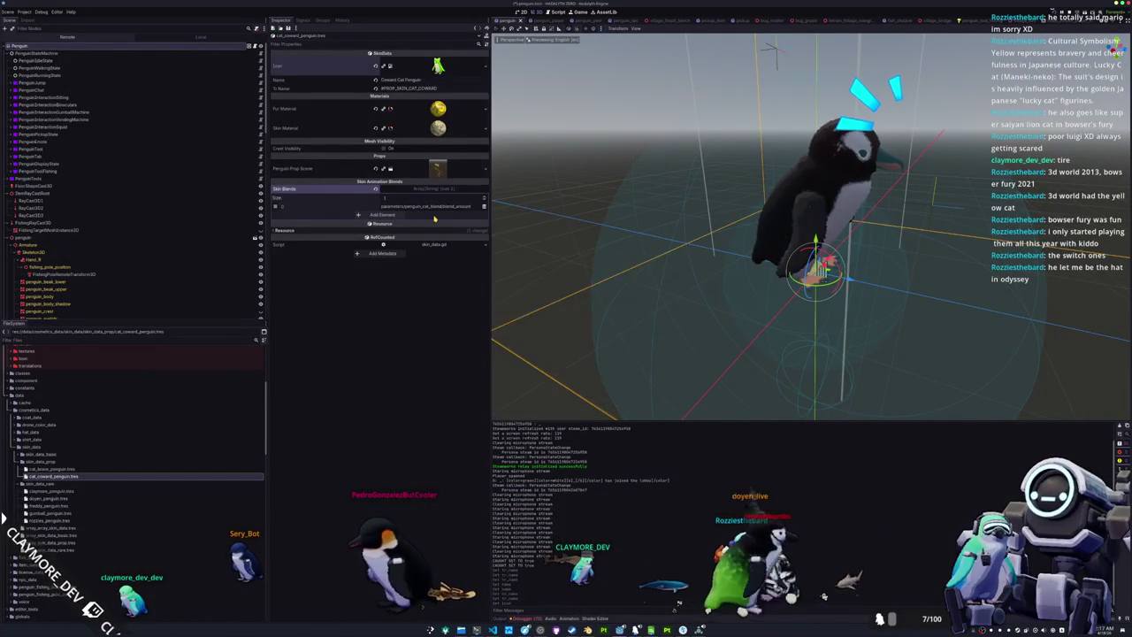
# Expand icons/skin_data and compare the plain, coward and brave cat icon images
pyautogui.scroll(5, 60, 466)
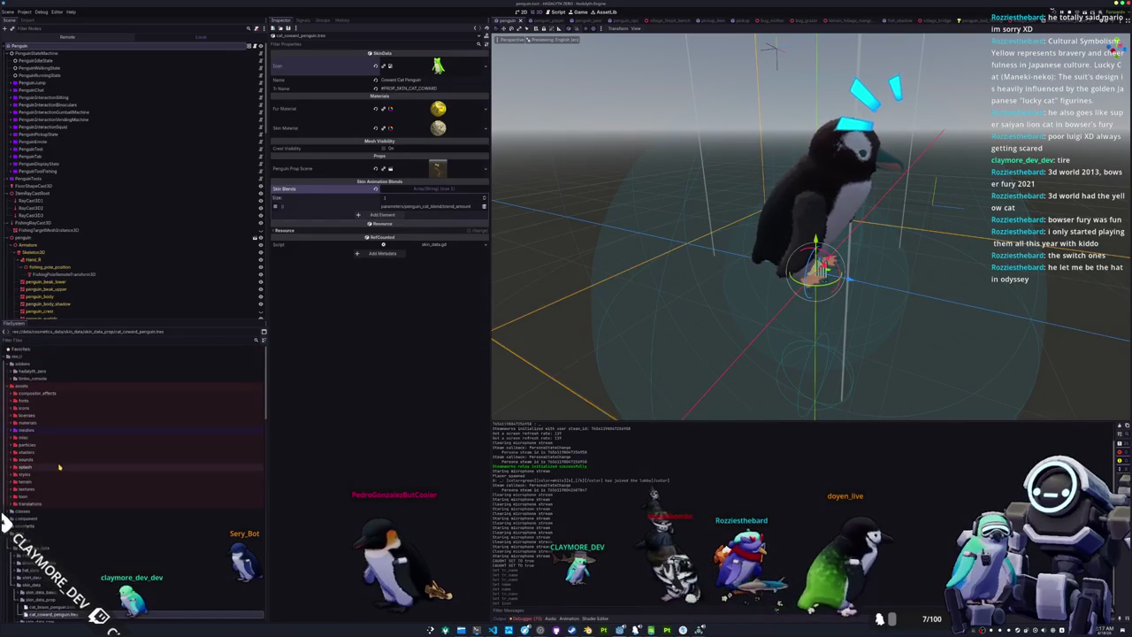
pyautogui.doubleClick(42, 408)
pyautogui.doubleClick(43, 481)
pyautogui.scroll(-3, 44, 469)
pyautogui.click(55, 427)
pyautogui.click(149, 434)
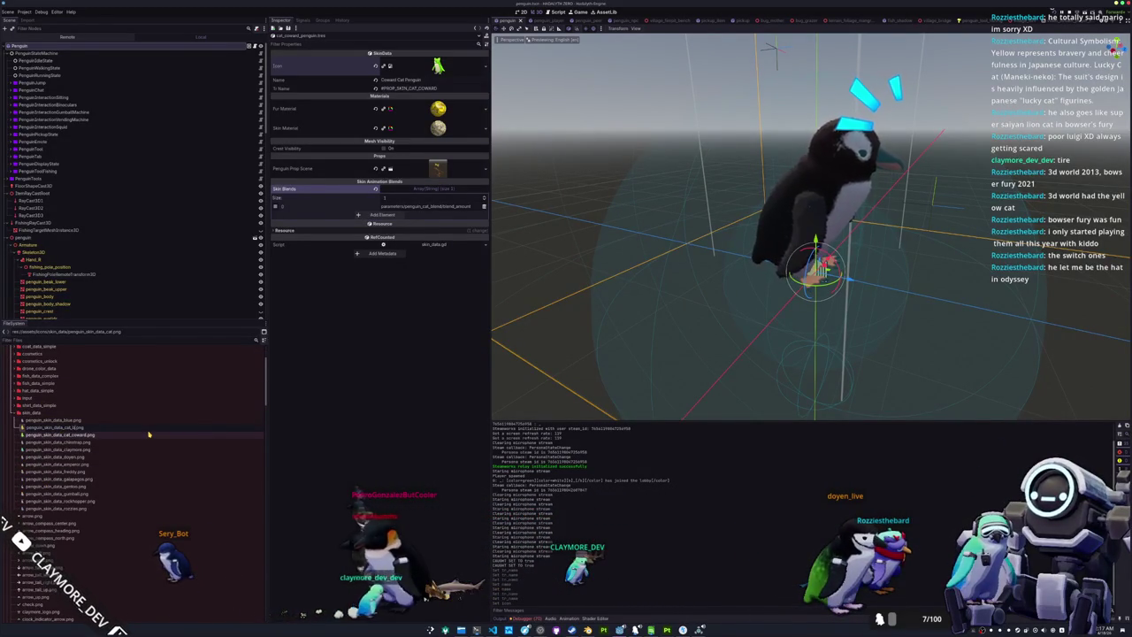
pyautogui.click(148, 427)
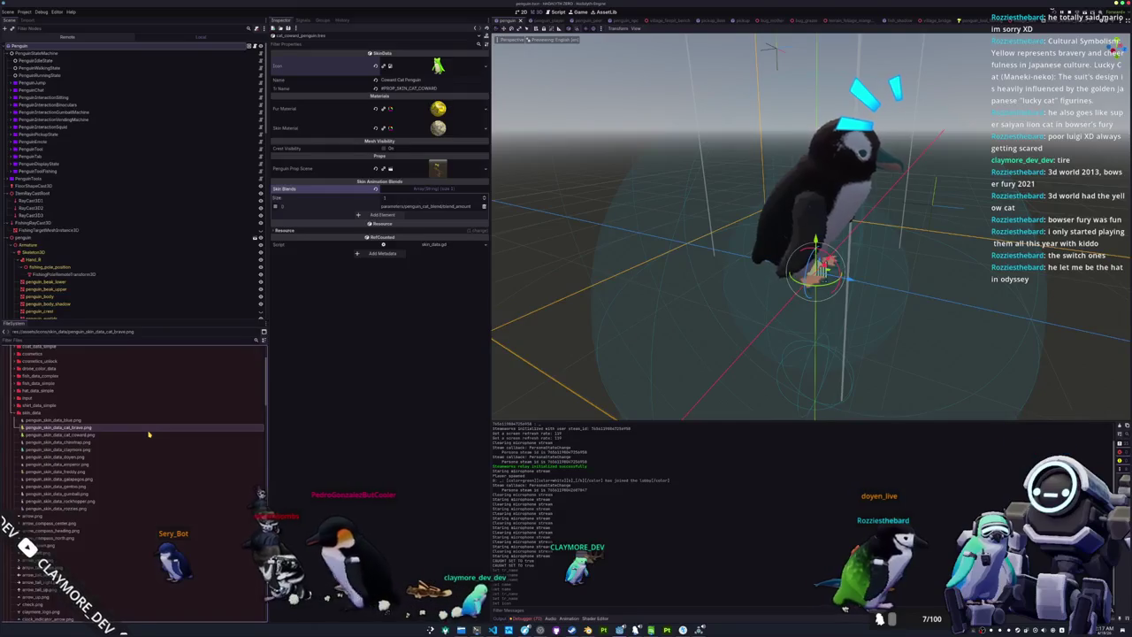
pyautogui.scroll(-5, 97, 450)
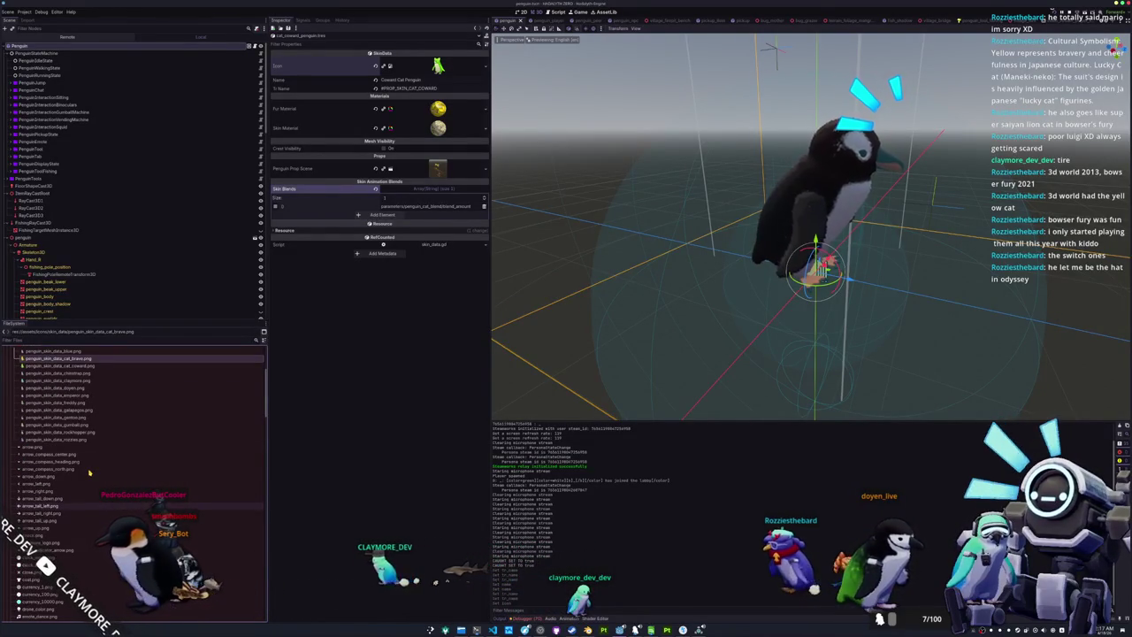
pyautogui.scroll(5, 89, 473)
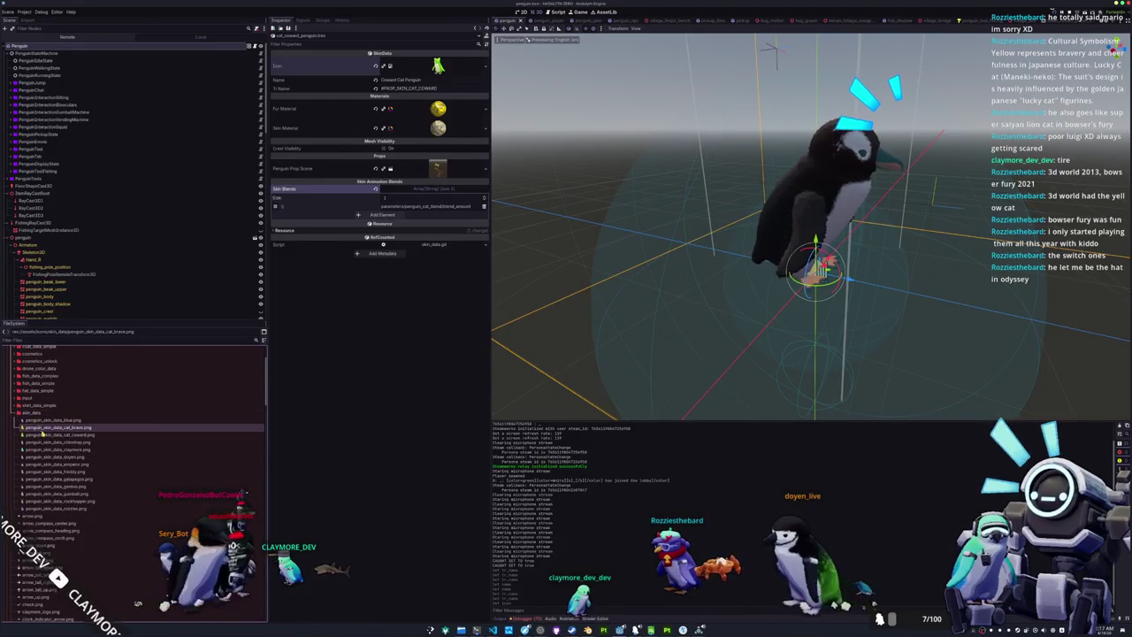
pyautogui.scroll(5, 60, 486)
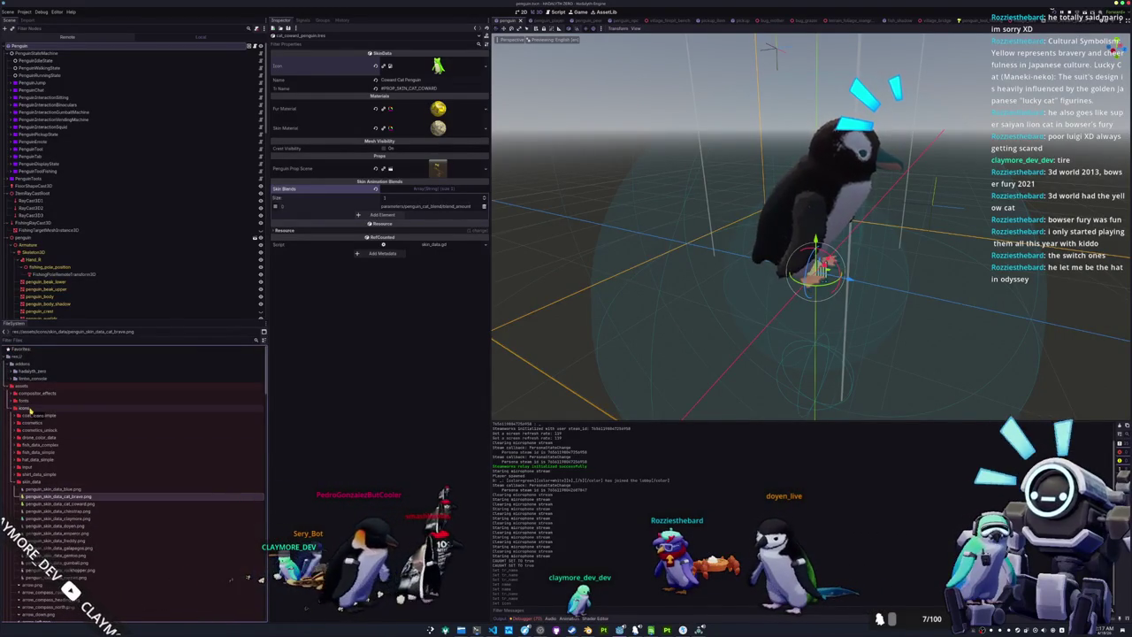
# Collapse the icons folder and browse the misc, particles and meshes folders
pyautogui.doubleClick(30, 408)
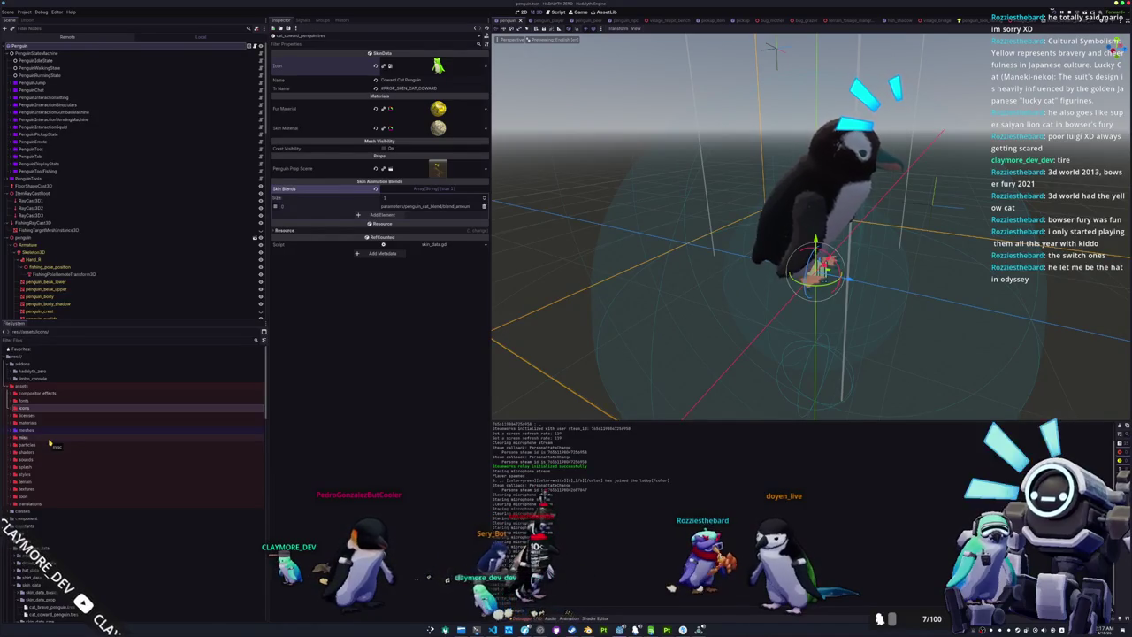
pyautogui.doubleClick(49, 438)
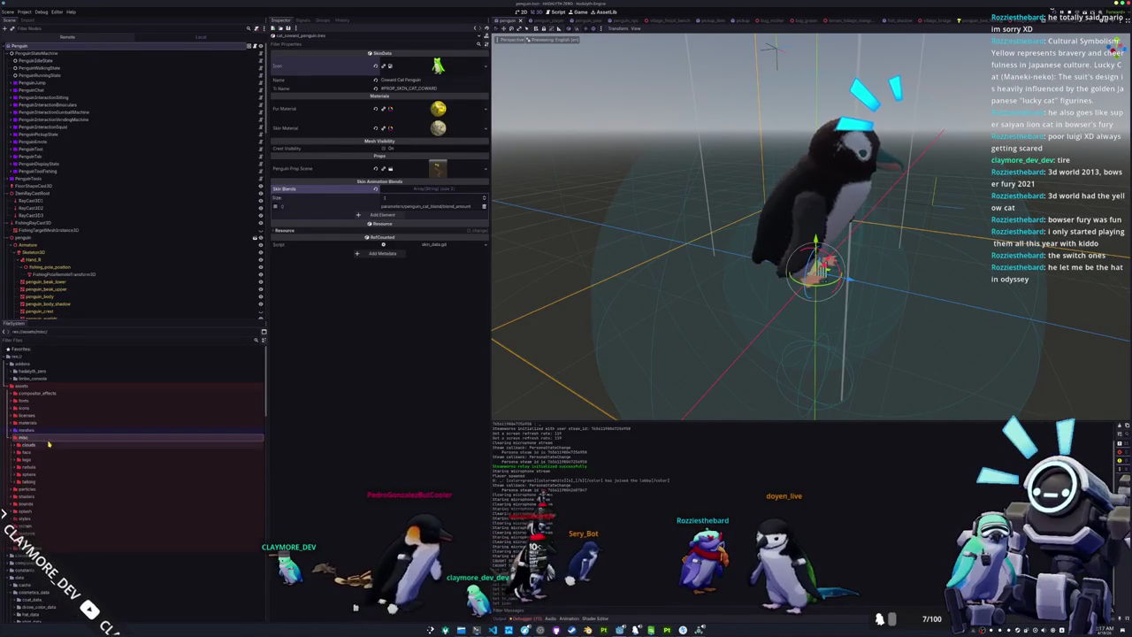
pyautogui.doubleClick(46, 445)
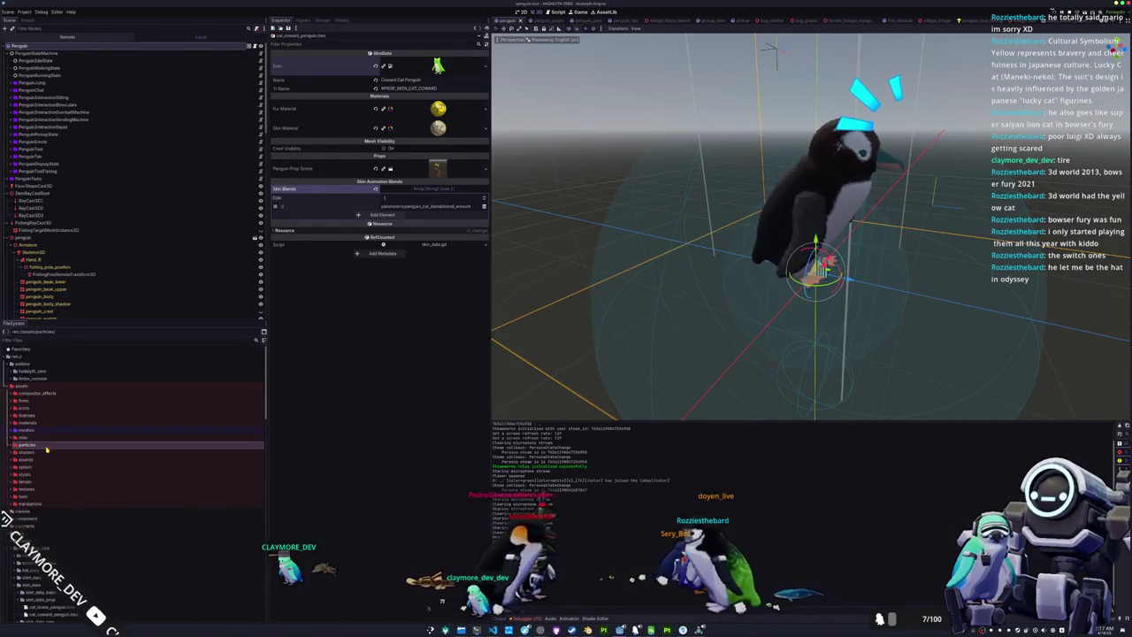
pyautogui.click(50, 430)
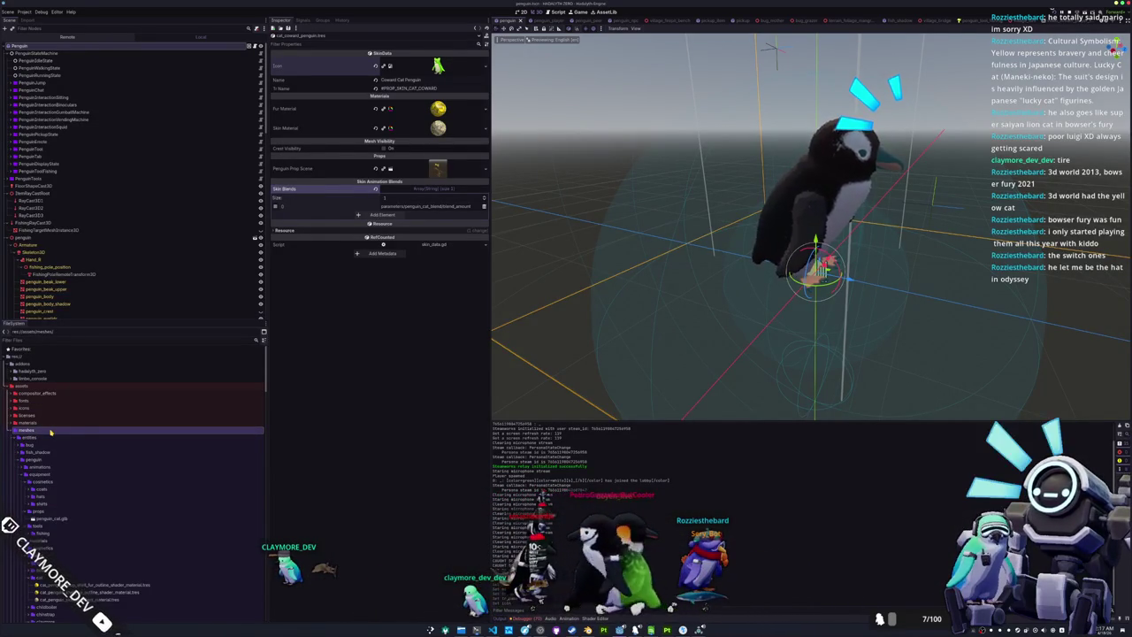
# Duplicate the materials/skins/cat folder as cat_green
pyautogui.scroll(-3, 66, 501)
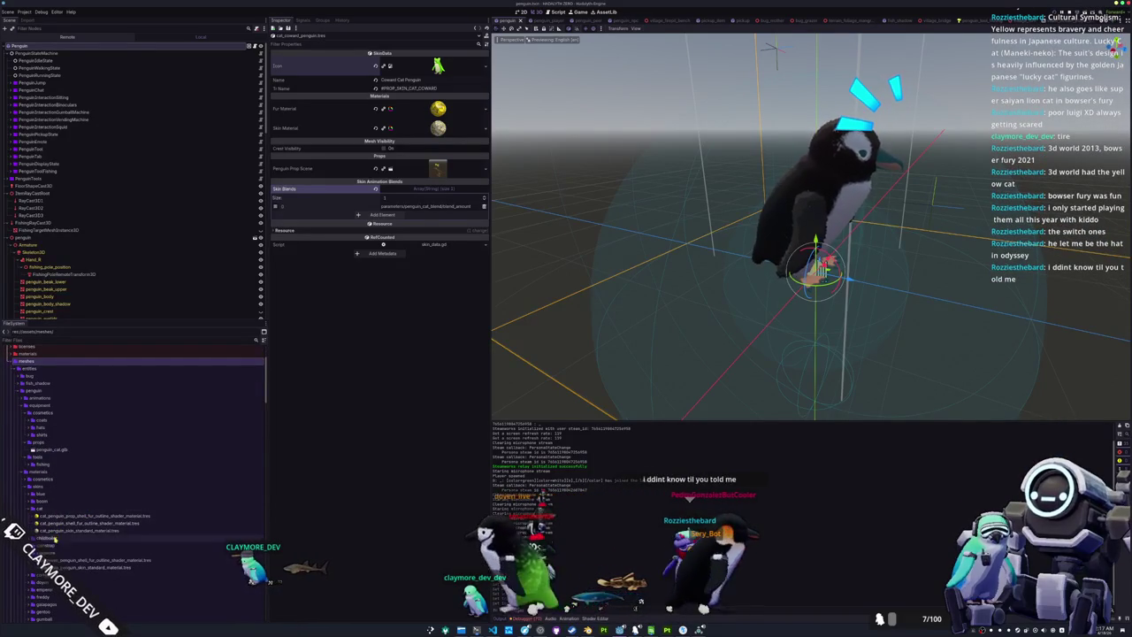
pyautogui.click(122, 508)
pyautogui.hotkey('ctrl', 'd')
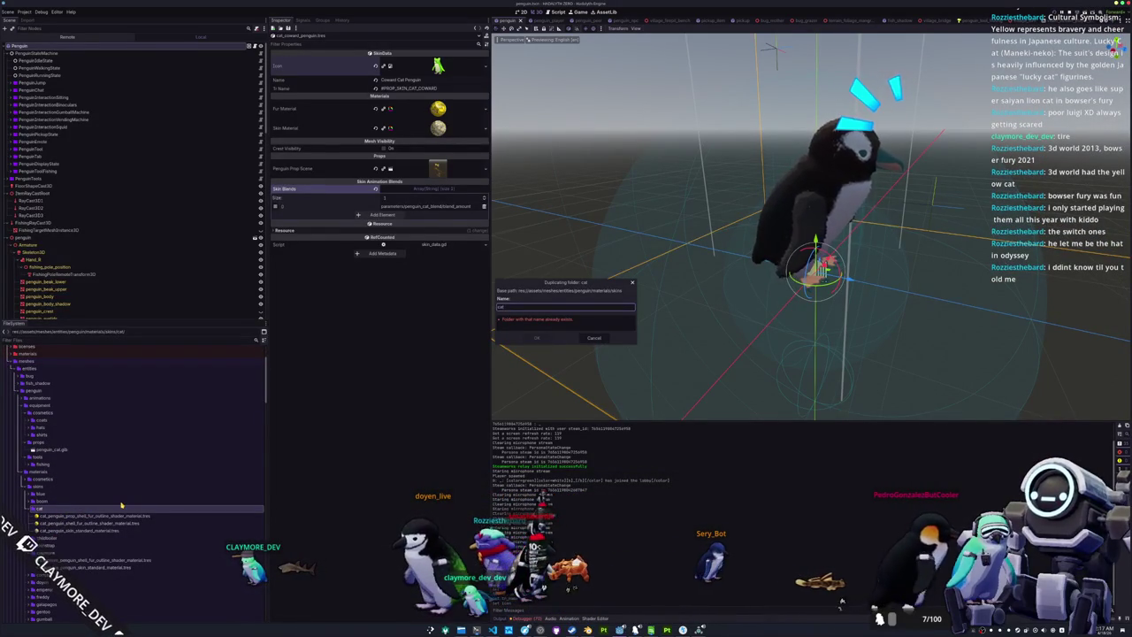
pyautogui.press('Return')
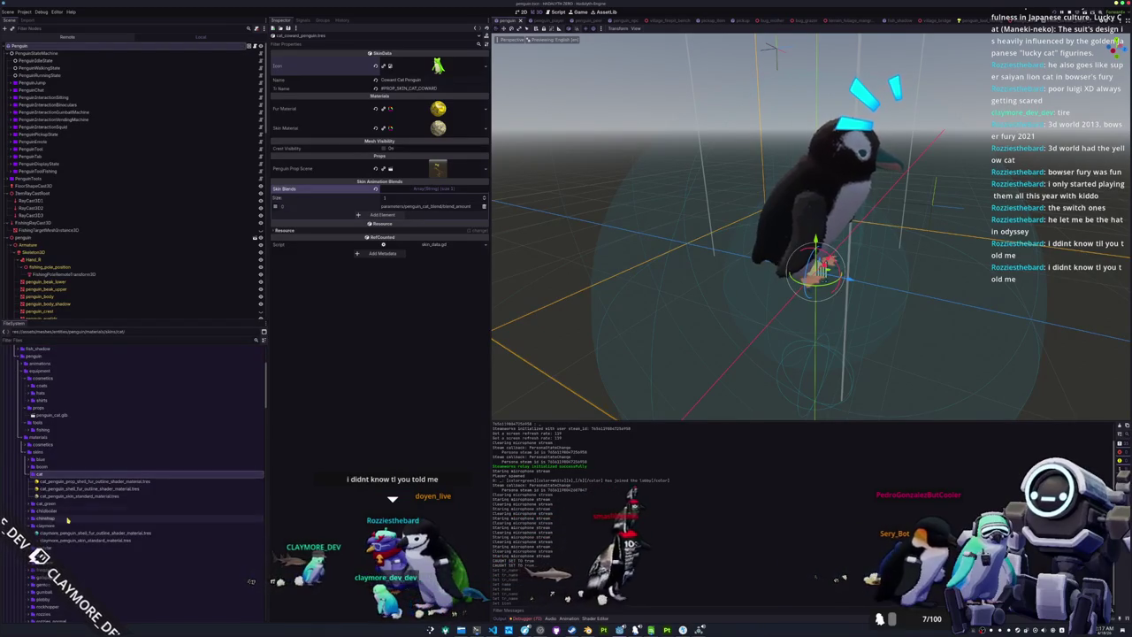
# Rename the prop shell, shell fur outline and skin standard materials with the cat_green_ prefix
pyautogui.click(71, 511)
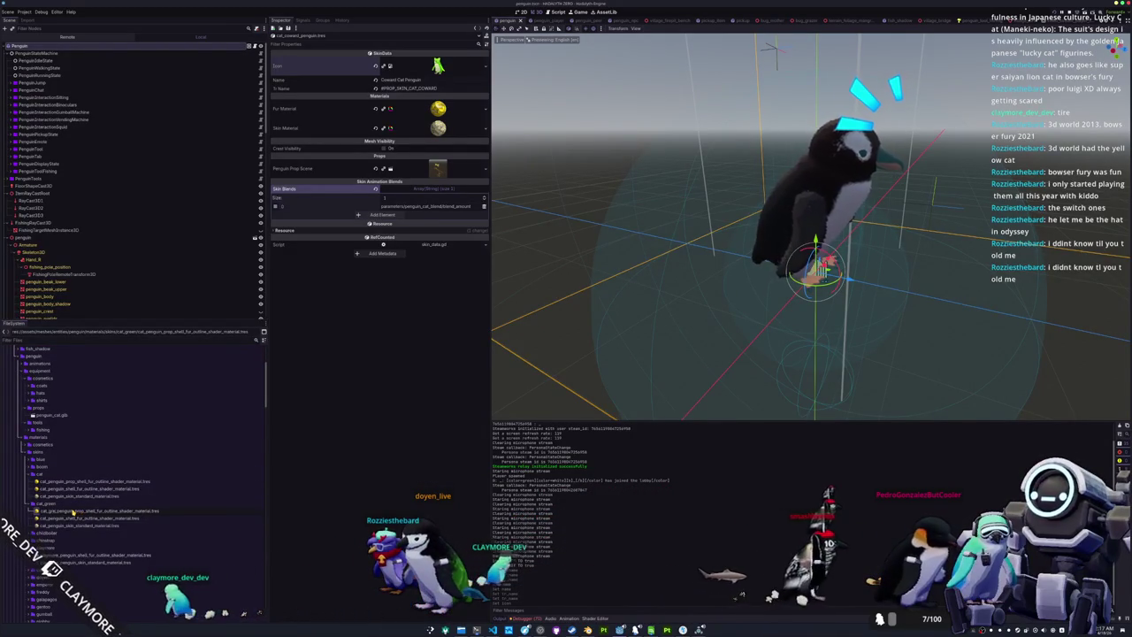
pyautogui.press('Return')
pyautogui.click(70, 520)
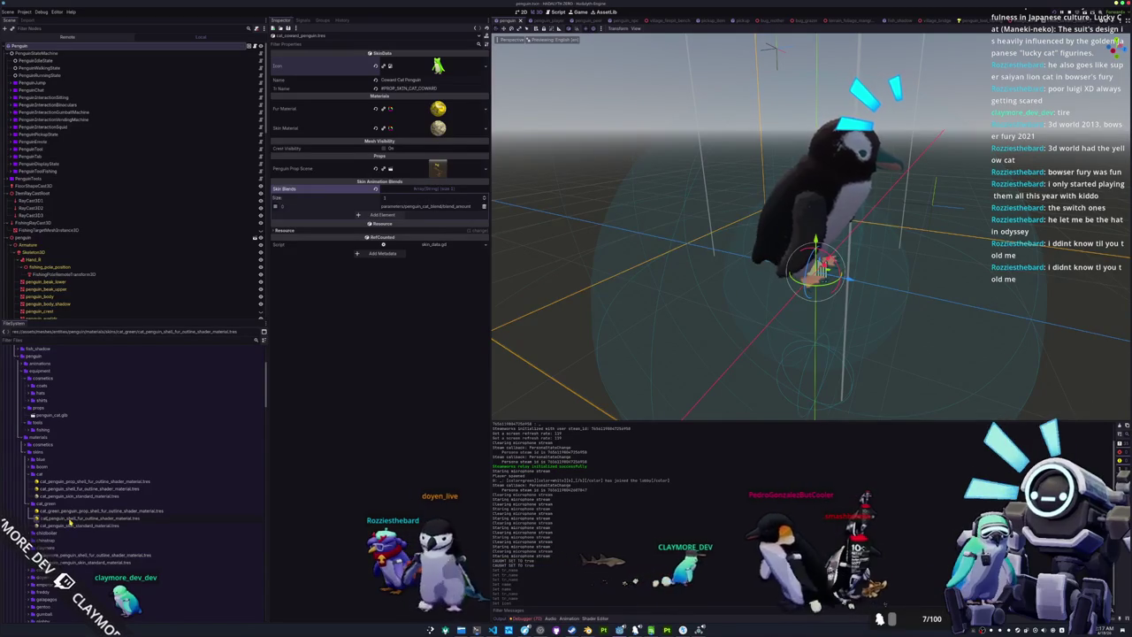
pyautogui.press('Return')
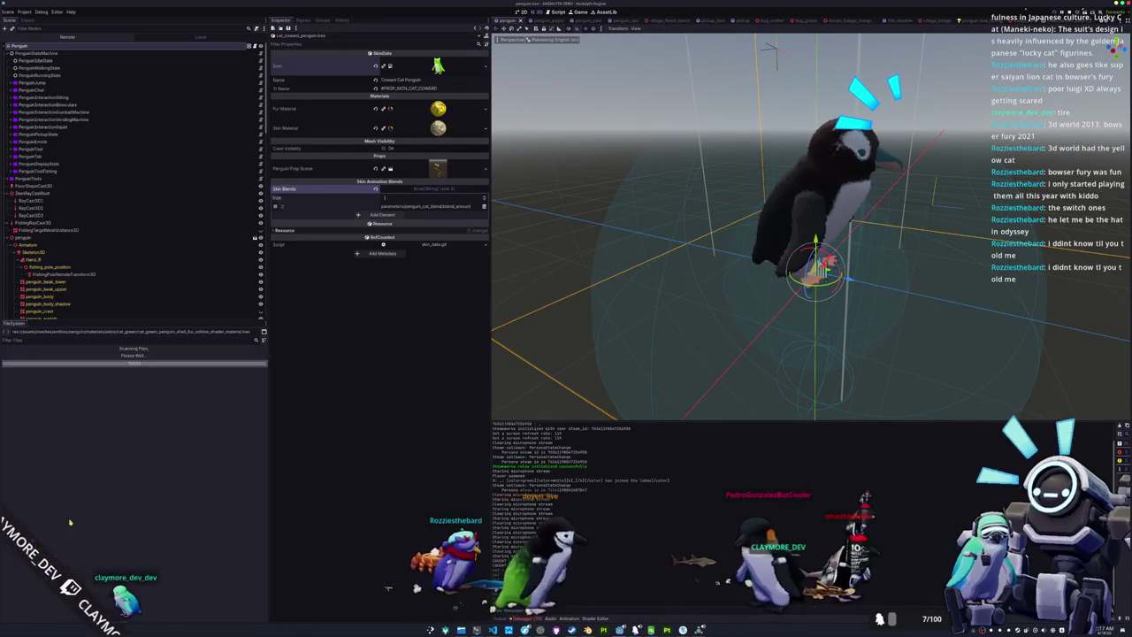
pyautogui.click(72, 525)
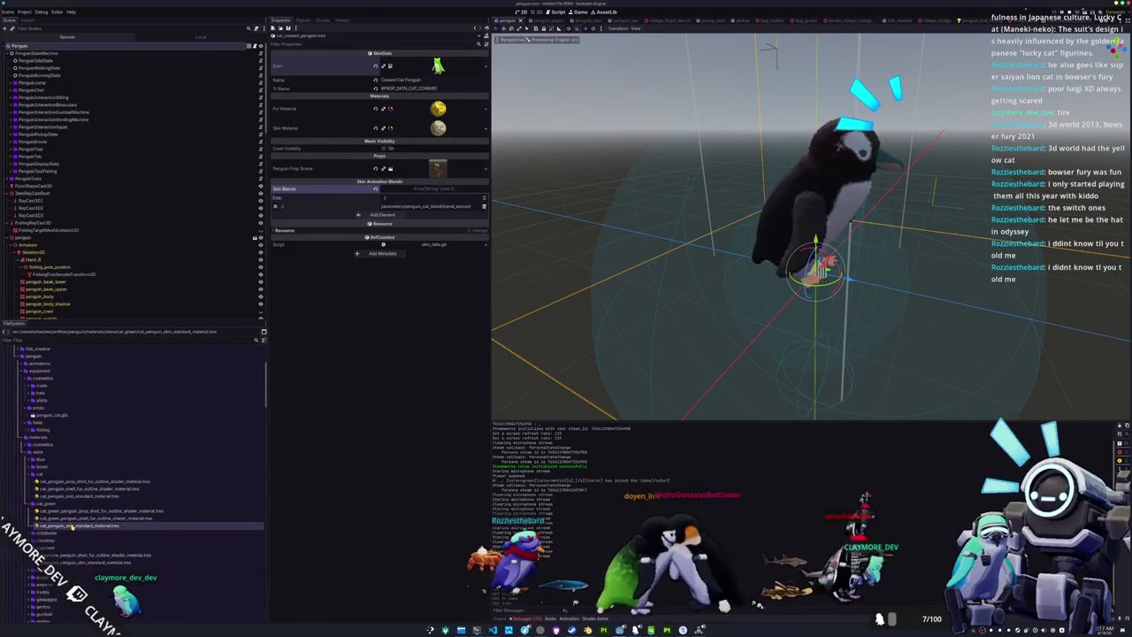
pyautogui.press('F2')
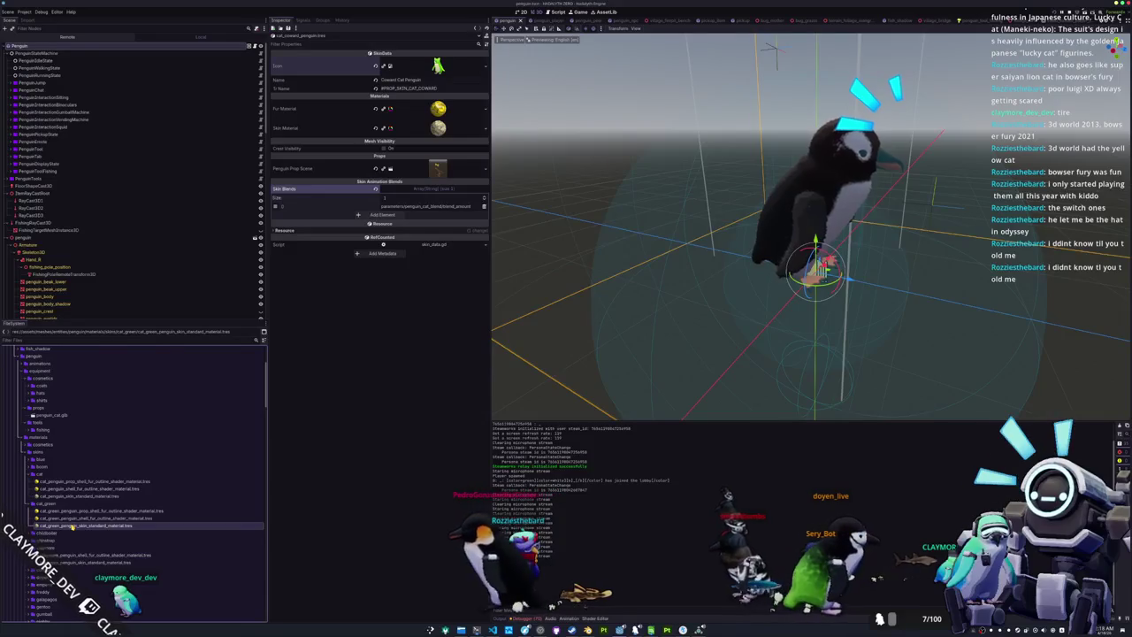
pyautogui.click(91, 512)
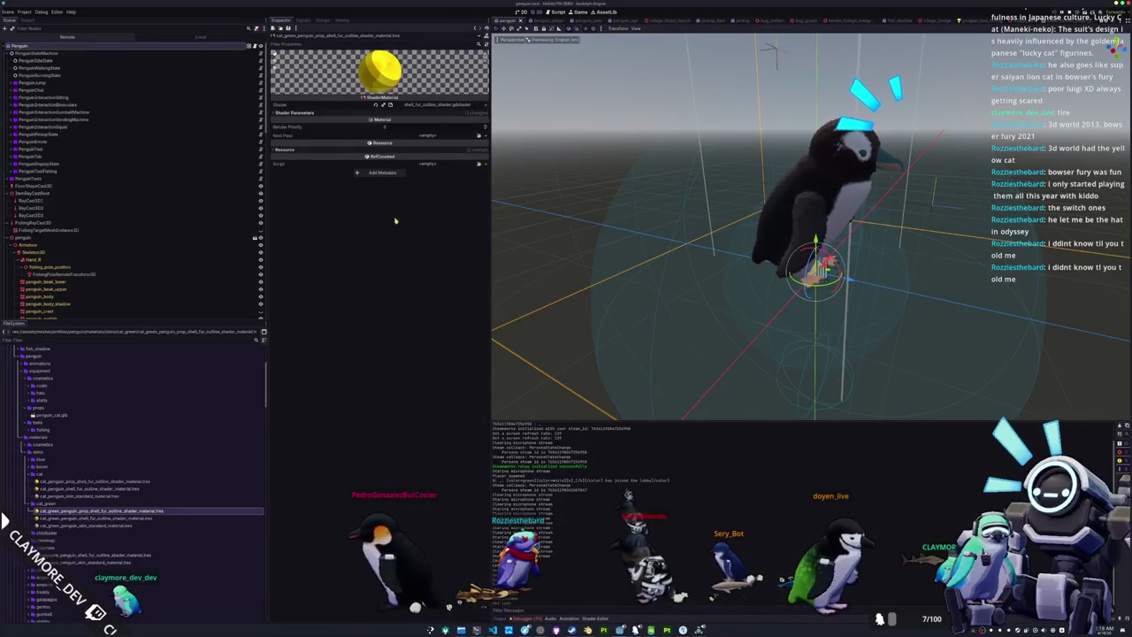
# Set the cat_green prop shell fur material's albedo texture to the green cat texture
pyautogui.click(442, 113)
pyautogui.click(485, 164)
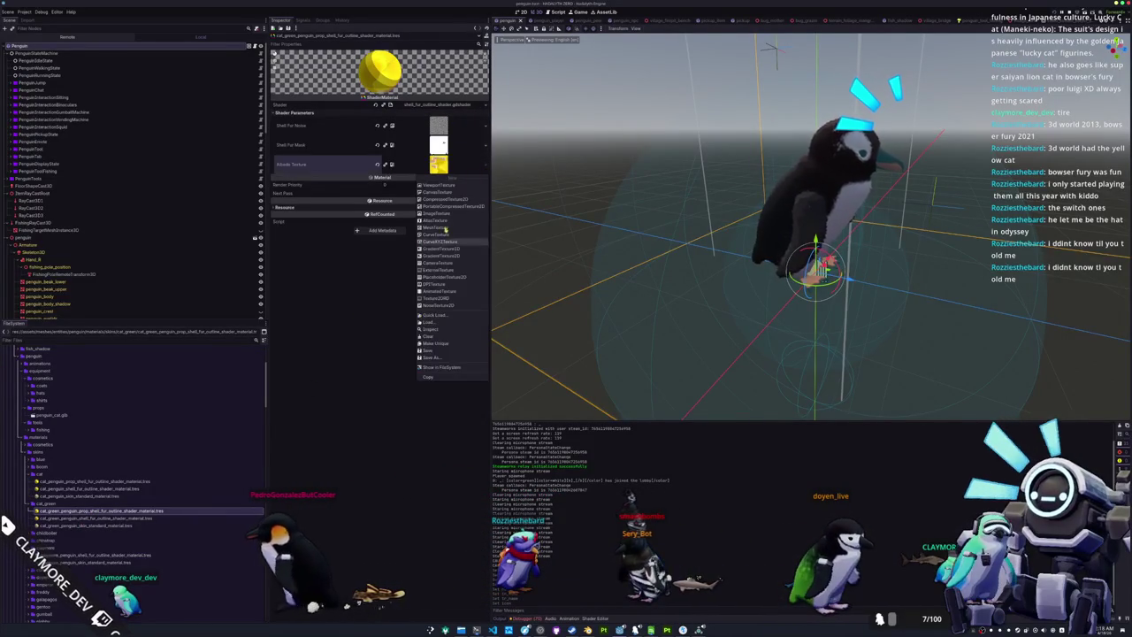
pyautogui.click(436, 316)
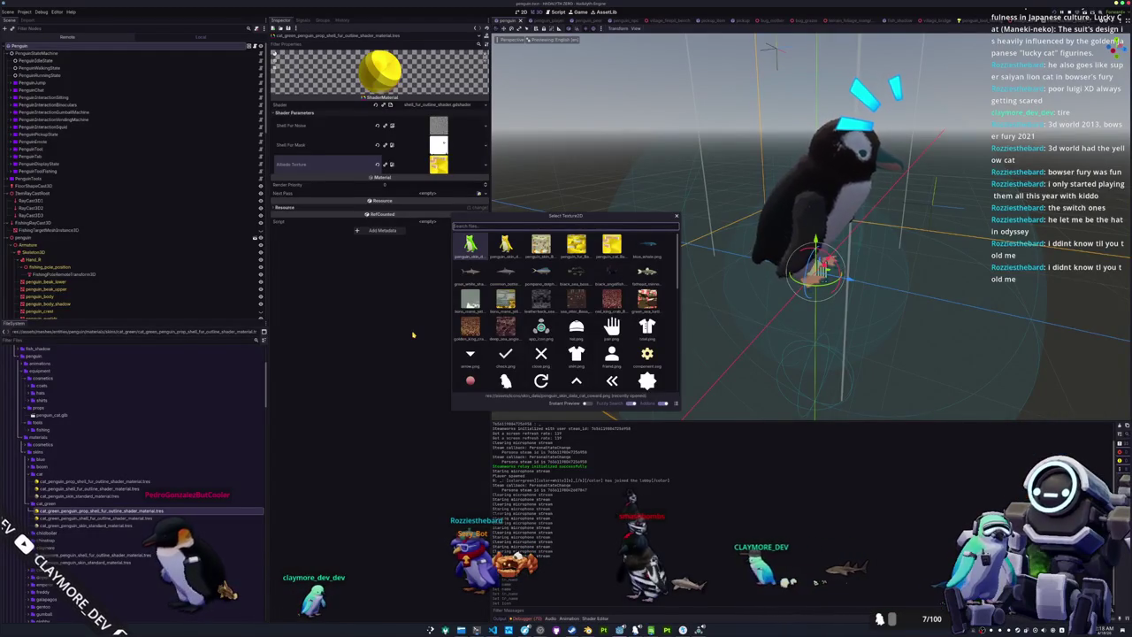
pyautogui.write('cat')
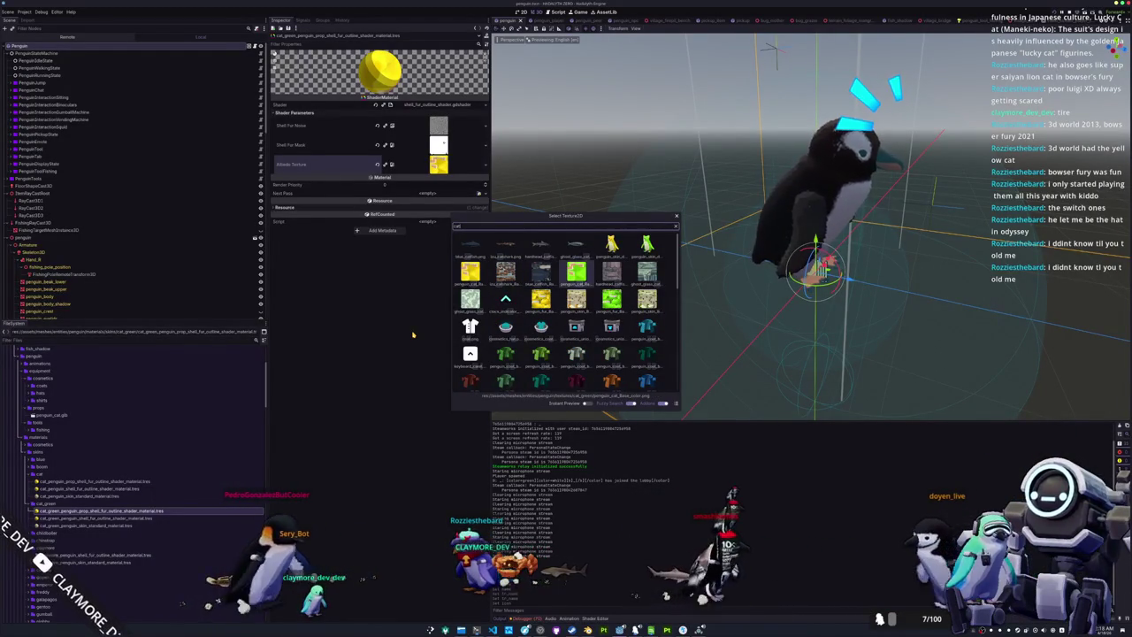
pyautogui.press('Return')
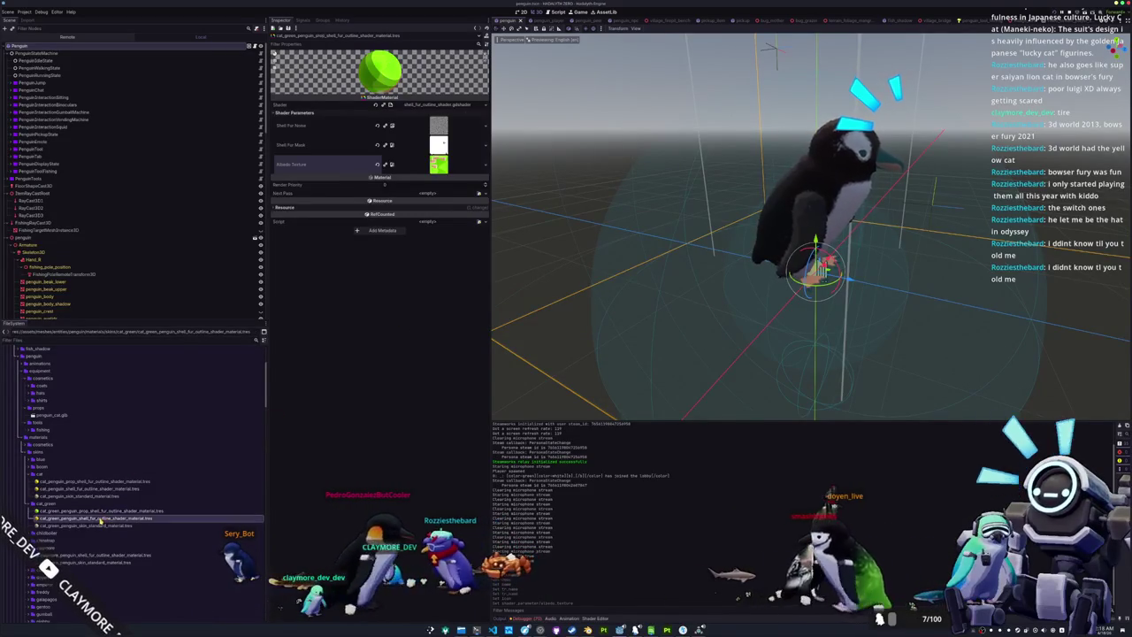
# Give the cat_green shell fur outline material a green albedo texture
pyautogui.doubleClick(100, 518)
pyautogui.click(467, 114)
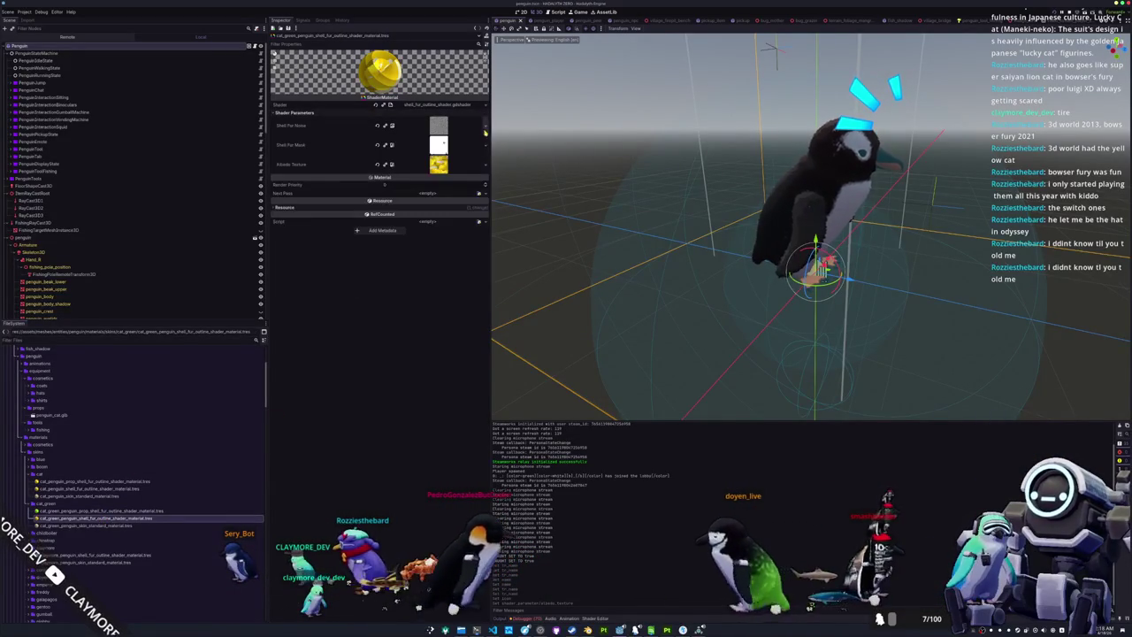
pyautogui.click(485, 164)
pyautogui.click(434, 315)
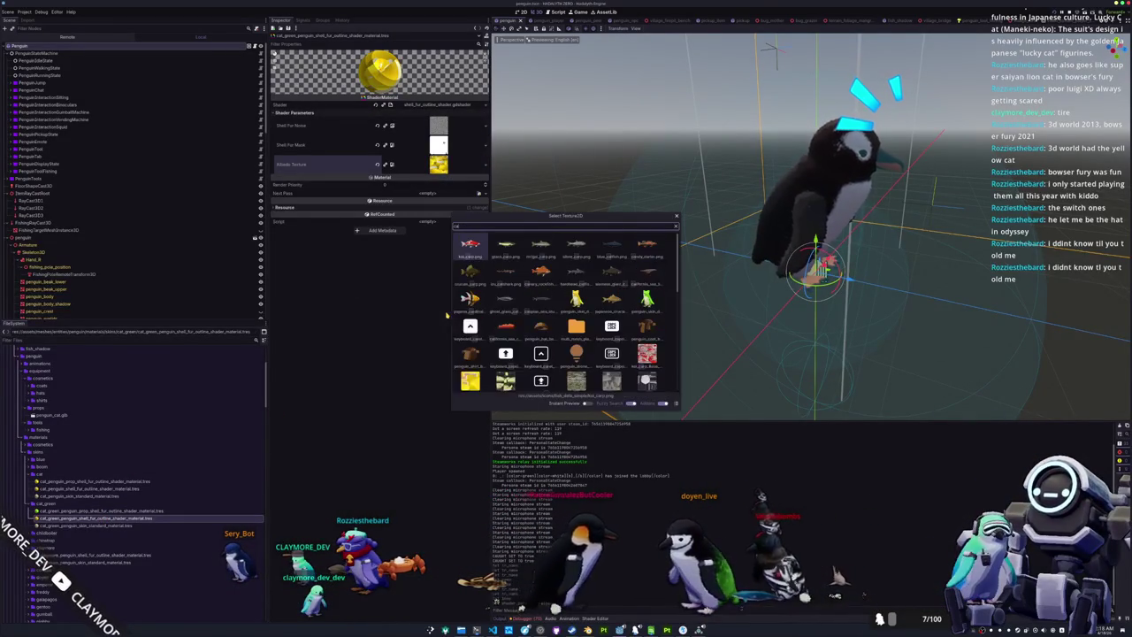
pyautogui.doubleClick(611, 299)
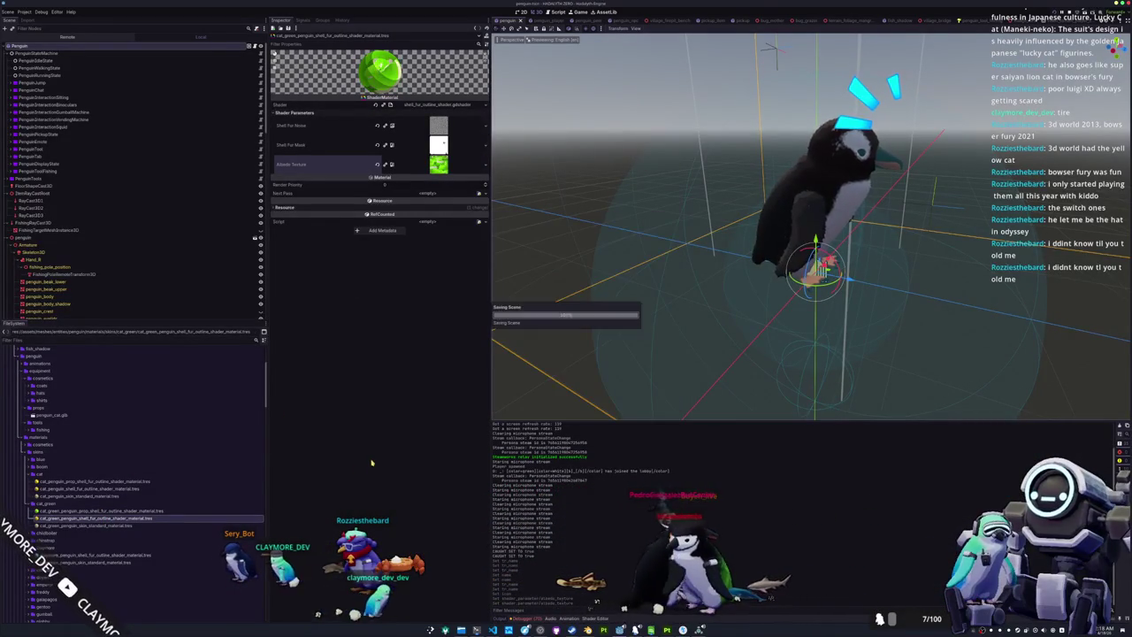
# Give the cat_green skin standard material a green albedo texture
pyautogui.click(94, 525)
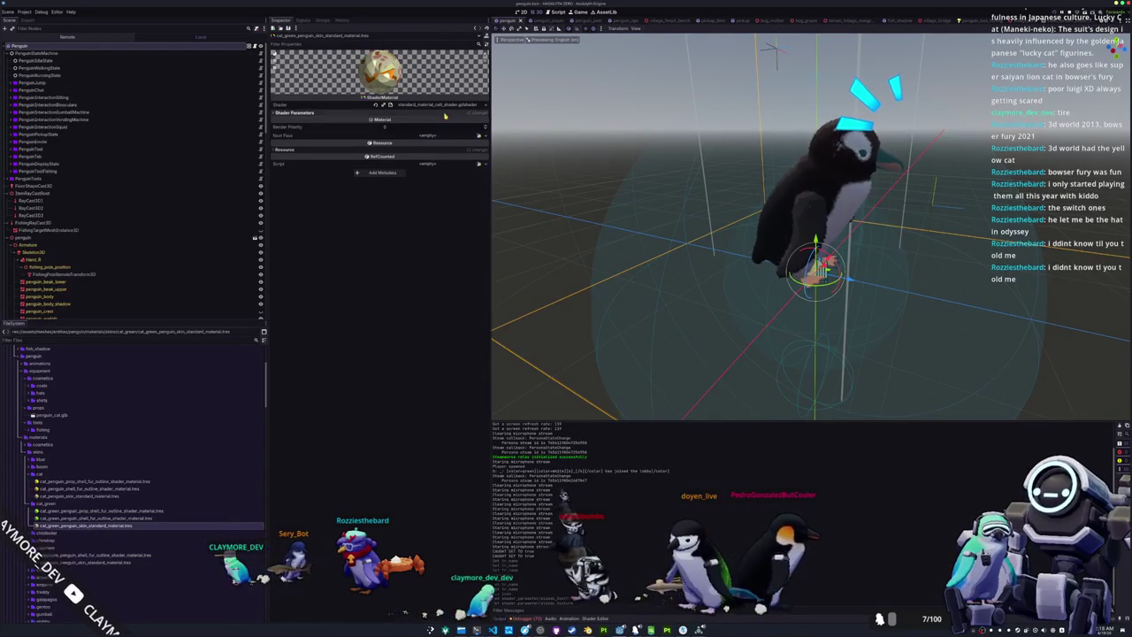
pyautogui.click(380, 112)
pyautogui.click(484, 125)
pyautogui.click(442, 278)
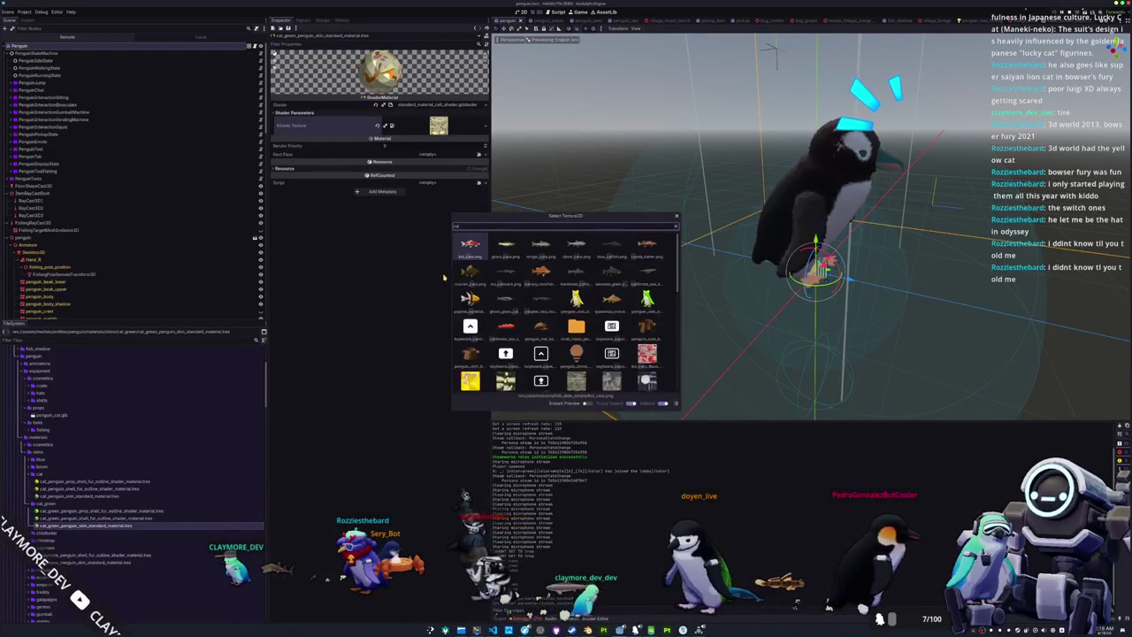
pyautogui.doubleClick(576, 271)
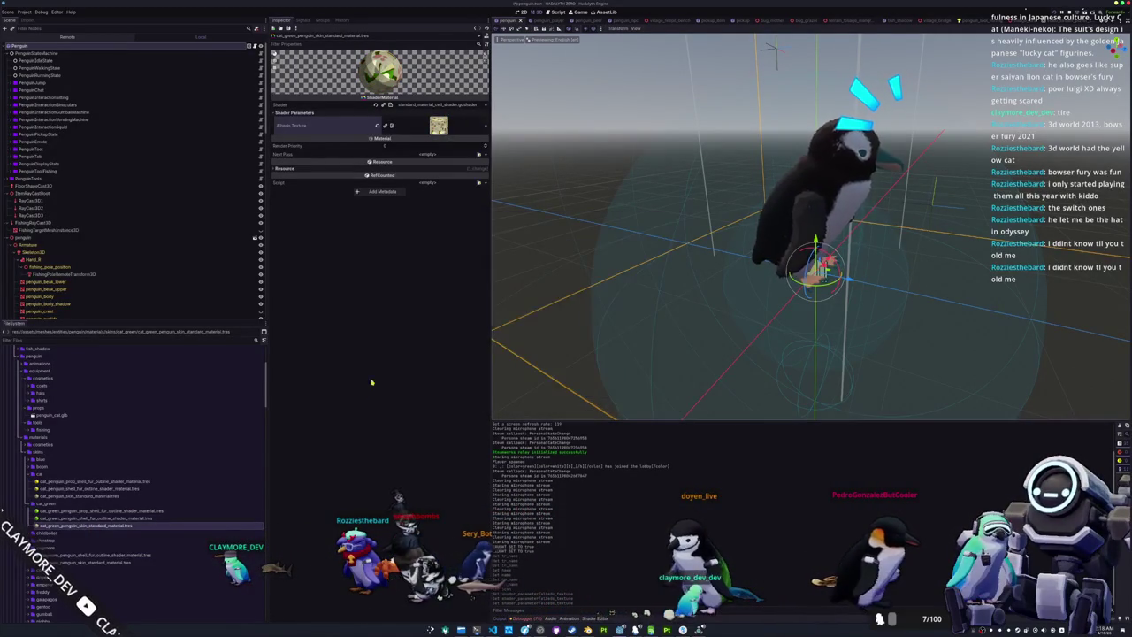
pyautogui.scroll(-10, 39, 526)
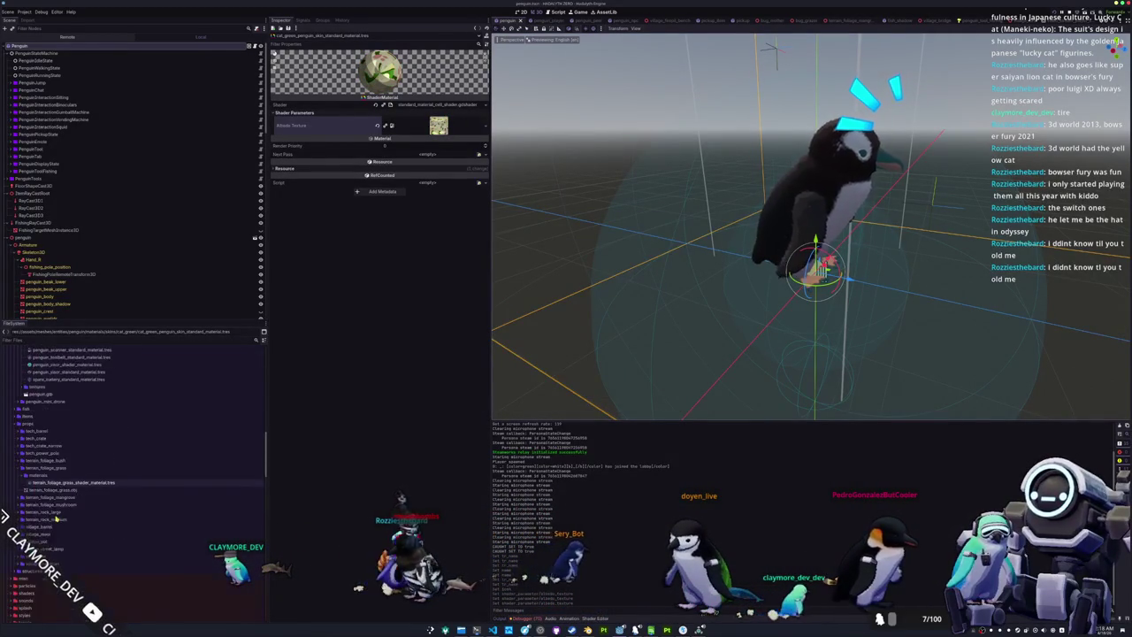
# Add a new element to array_skin_data_prop.tres and fill it with cat_coward_penguin.tres
pyautogui.scroll(-2, 54, 518)
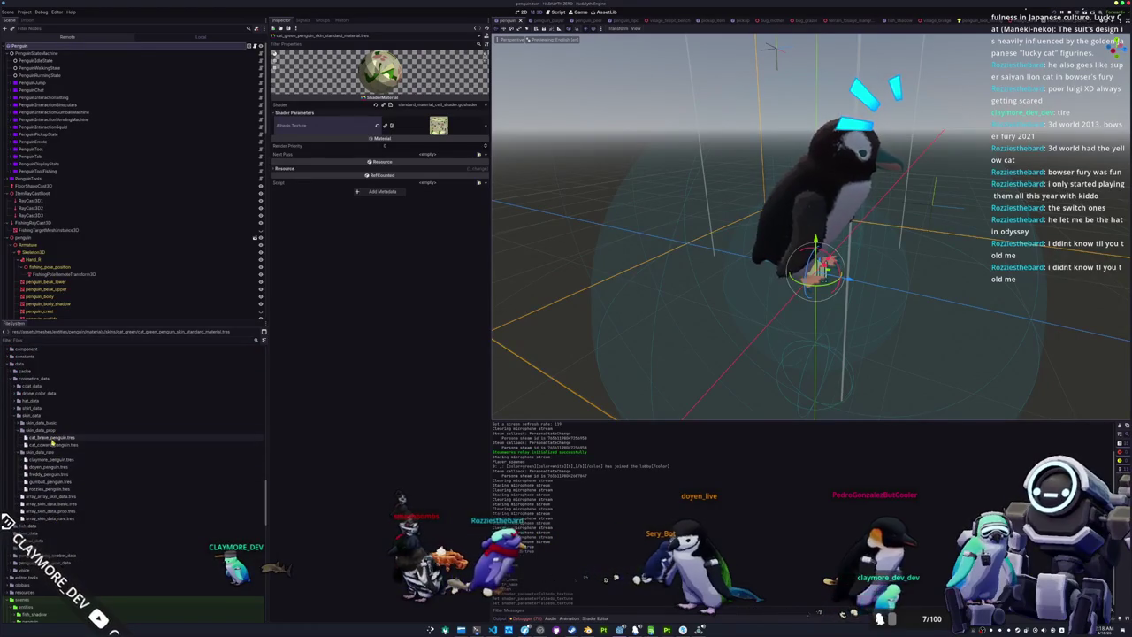
pyautogui.click(50, 519)
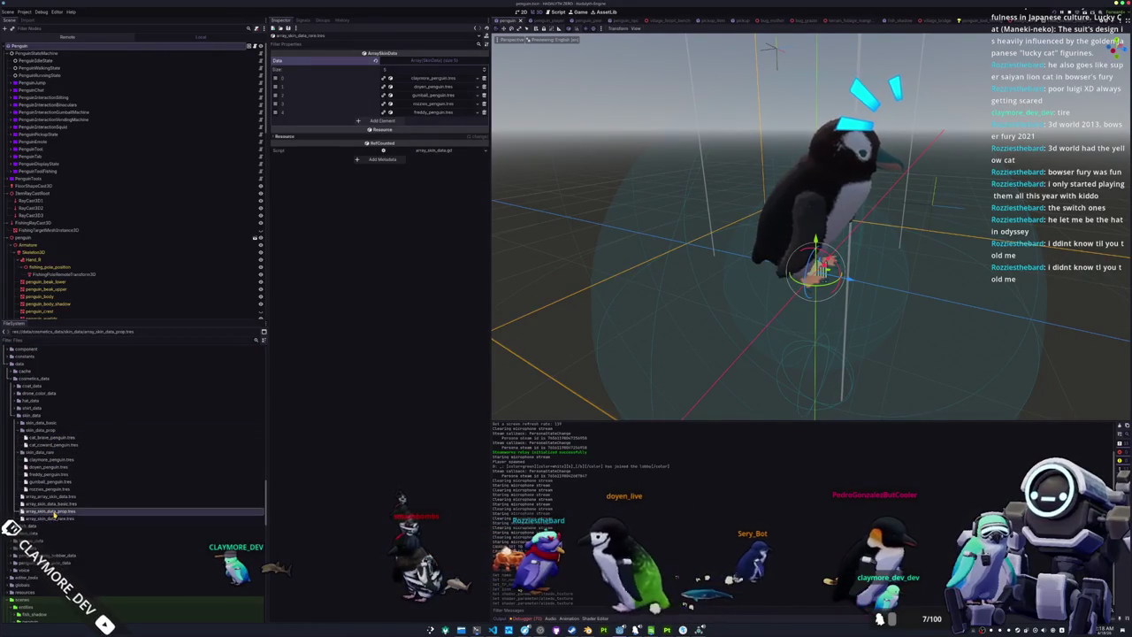
pyautogui.click(50, 511)
pyautogui.click(402, 92)
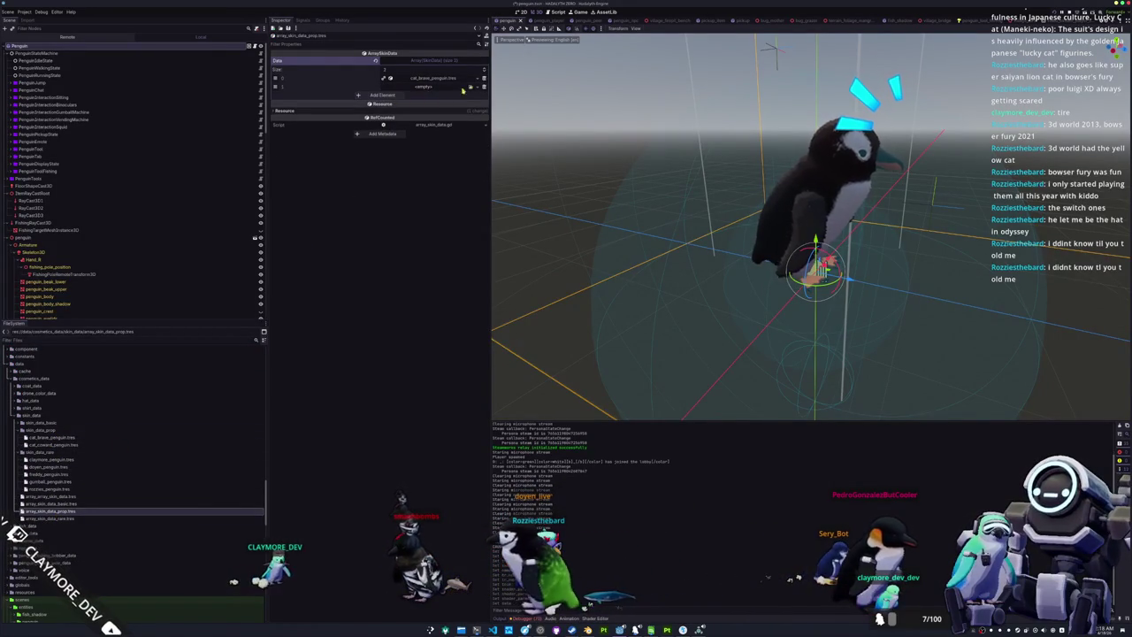
pyautogui.click(471, 86)
pyautogui.write('cat_coward')
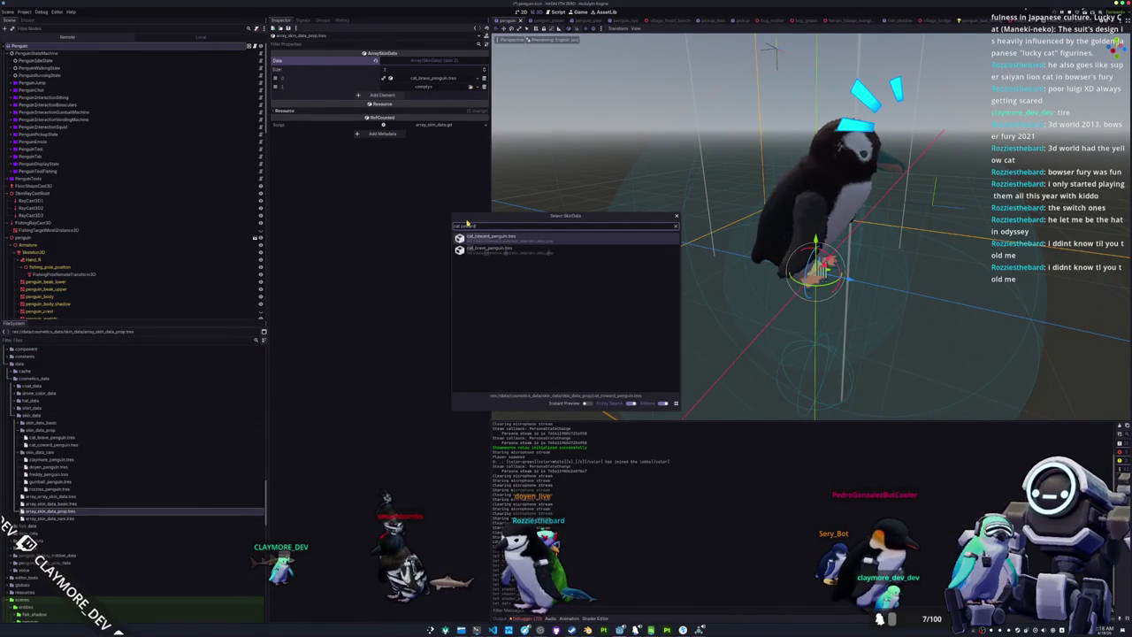
pyautogui.press('Return')
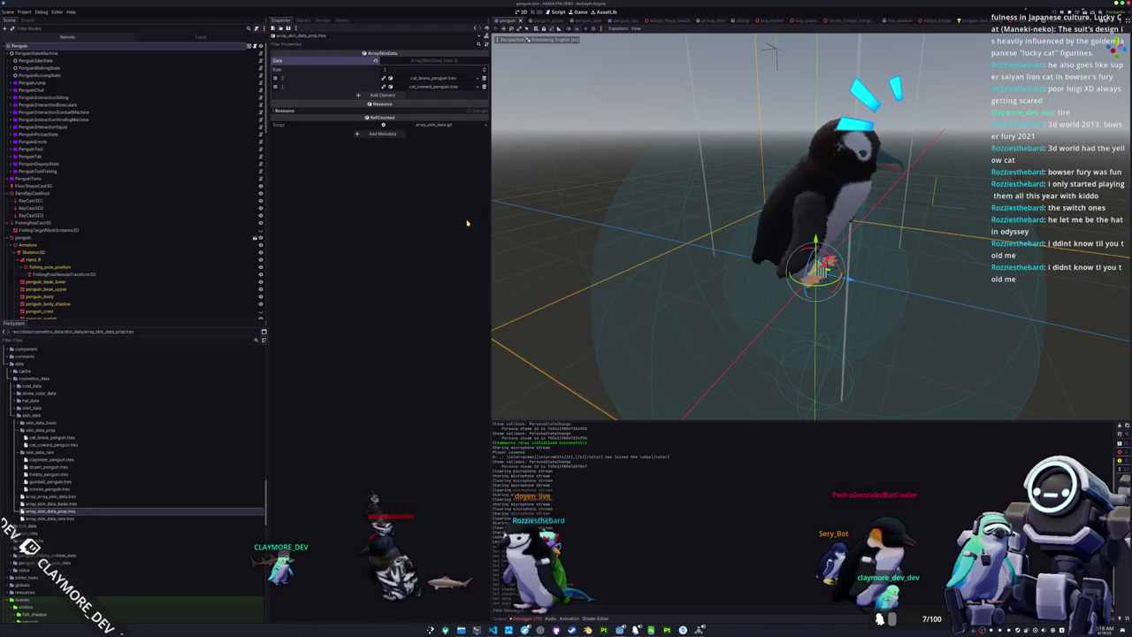
pyautogui.scroll(-6, 88, 459)
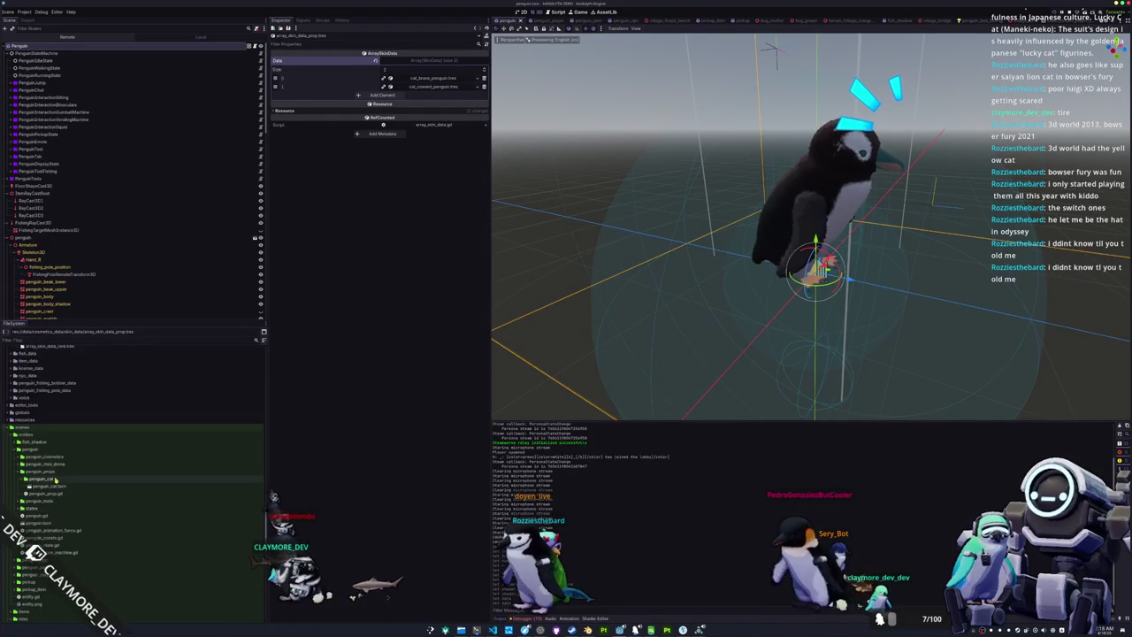
# Rename the penguin_cat folder and its scene to penguin_cat_brave
pyautogui.click(58, 480)
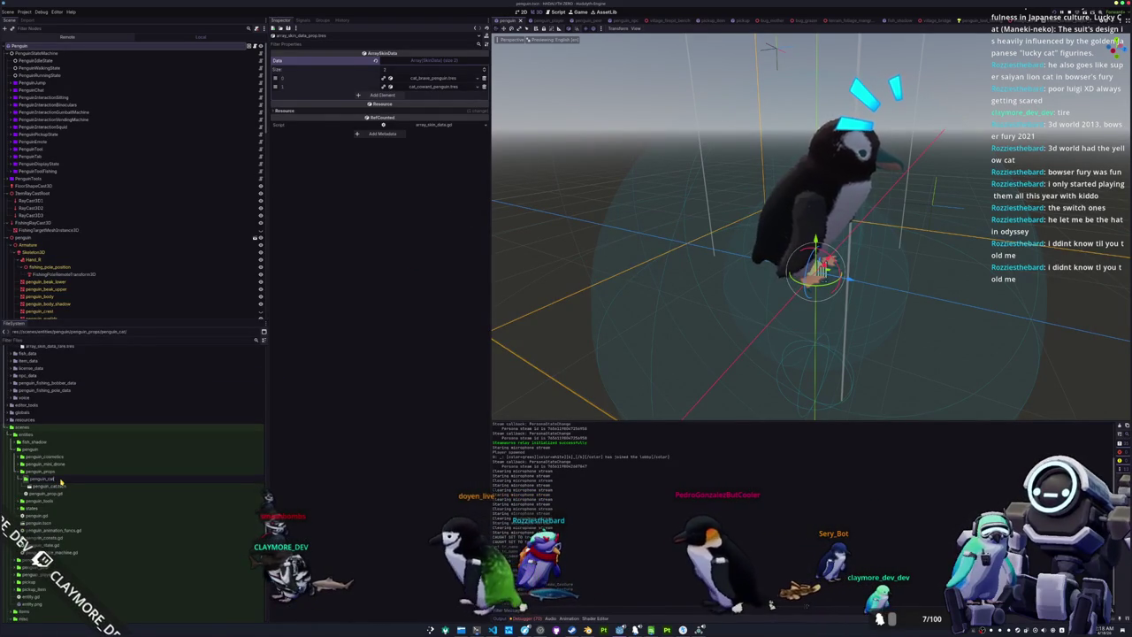
pyautogui.press('Return')
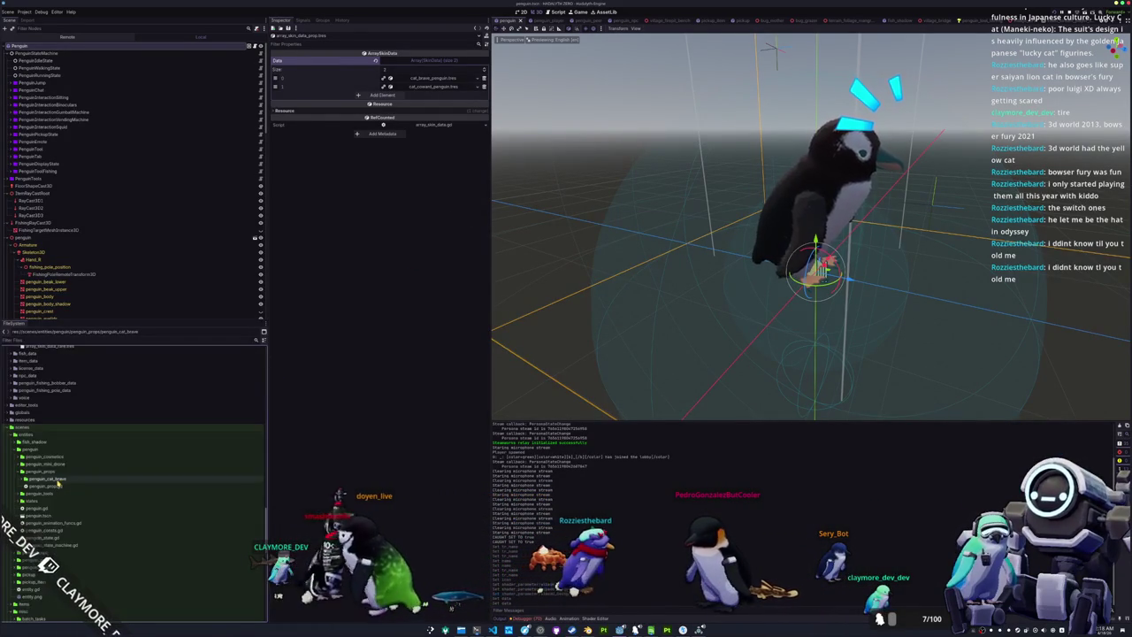
pyautogui.click(62, 486)
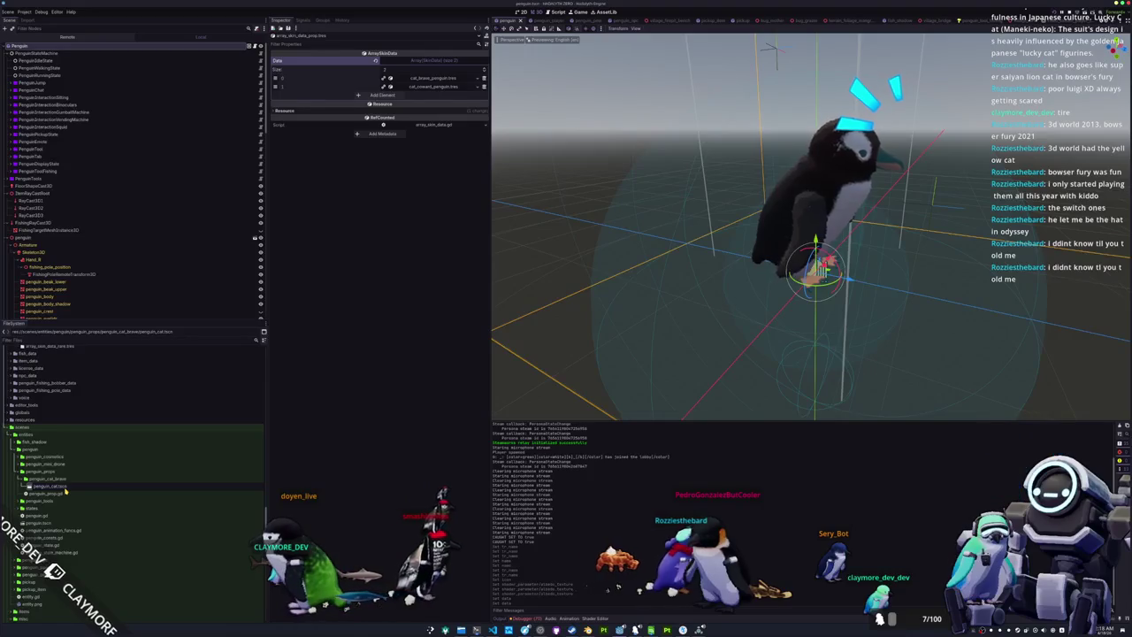
pyautogui.write('_brave')
pyautogui.press('Return')
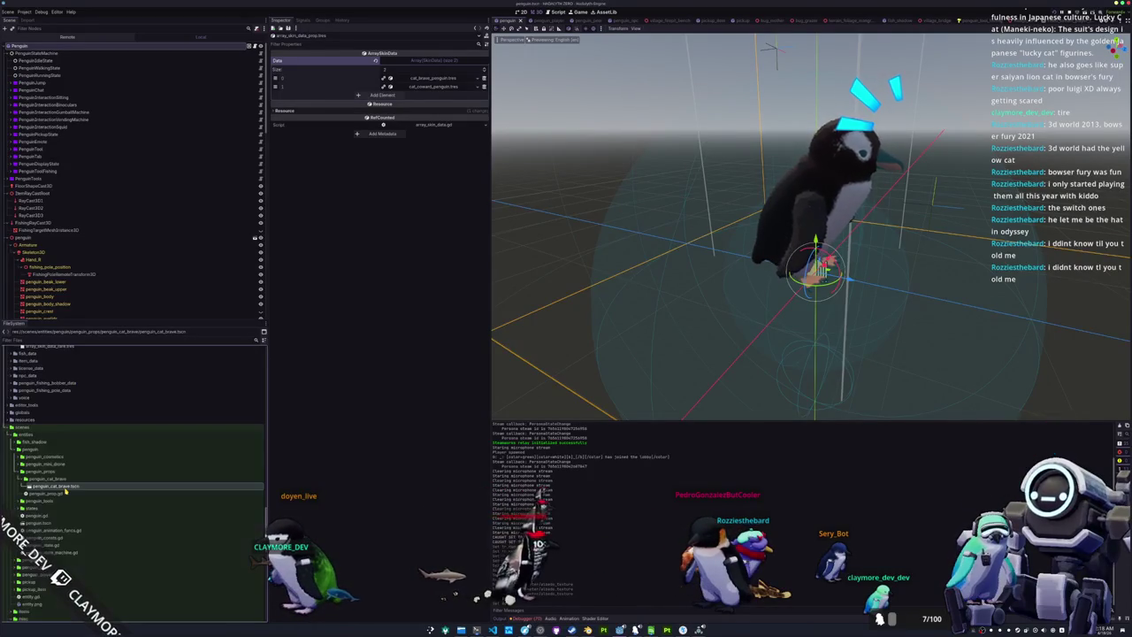
# Duplicate the folder as penguin_cat_coward, rename its scene penguin_cat_coward.tscn, and open it
pyautogui.click(55, 478)
pyautogui.hotkey('ctrl', 'd')
pyautogui.press('BackSpace')
pyautogui.press('BackSpace')
pyautogui.press('BackSpace')
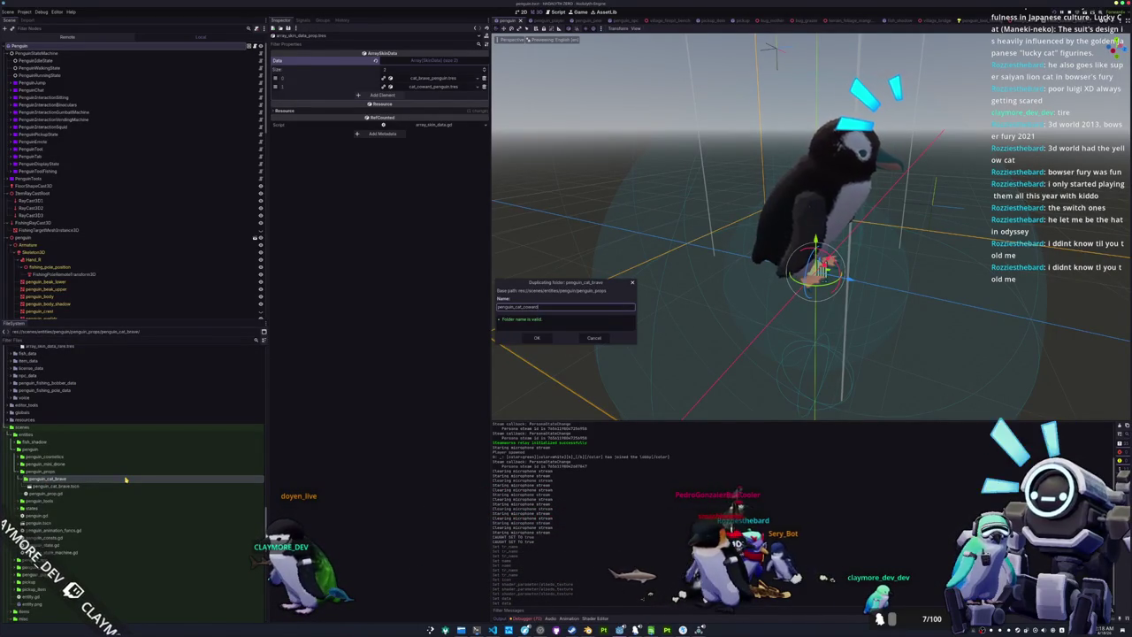
pyautogui.press('Return')
pyautogui.doubleClick(88, 493)
pyautogui.click(89, 501)
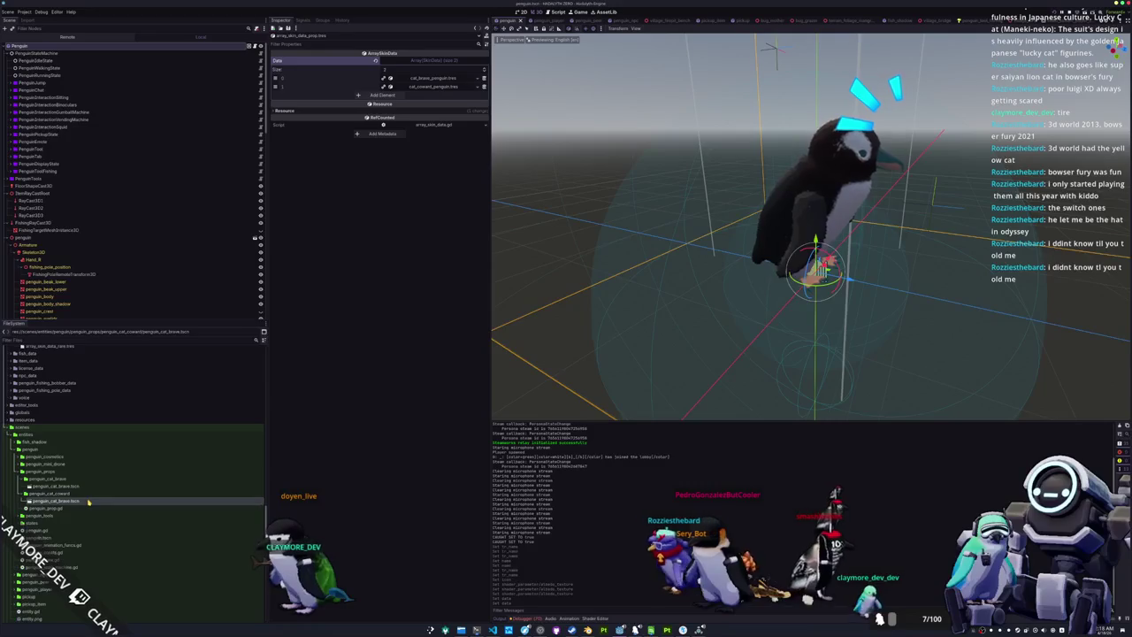
pyautogui.press('F2')
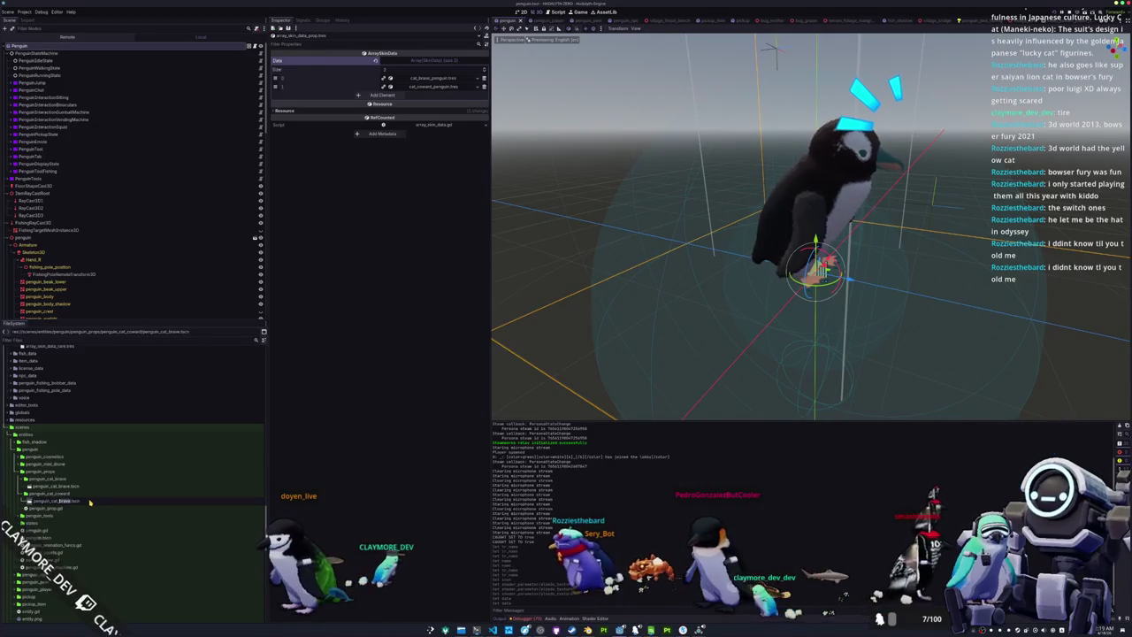
pyautogui.click(58, 500)
pyautogui.write('coward')
pyautogui.press('Return')
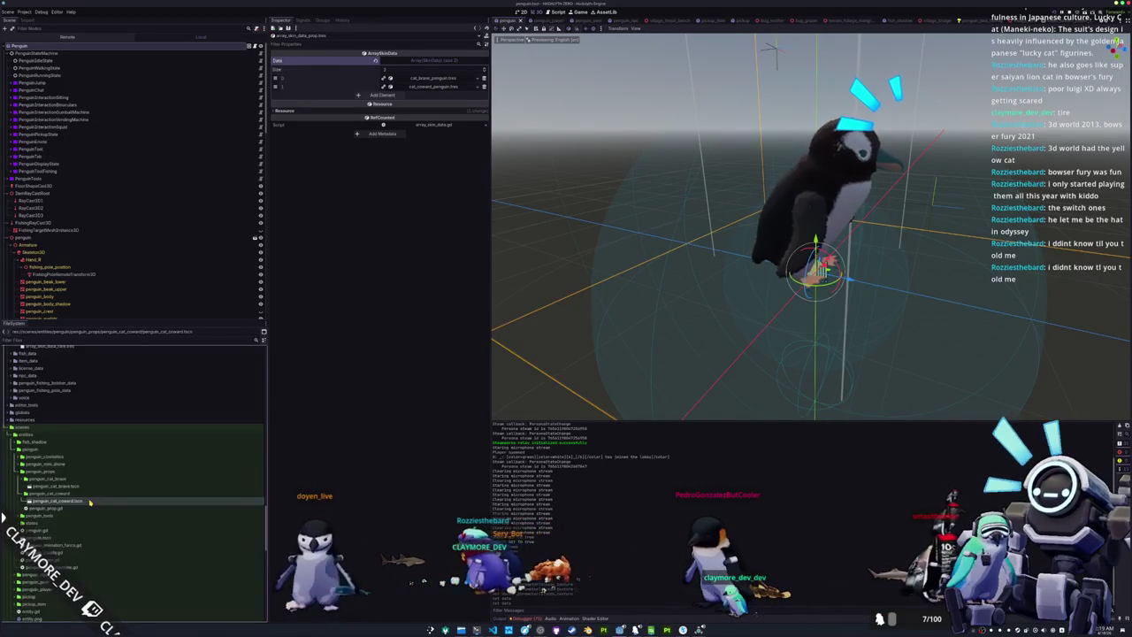
pyautogui.doubleClick(90, 501)
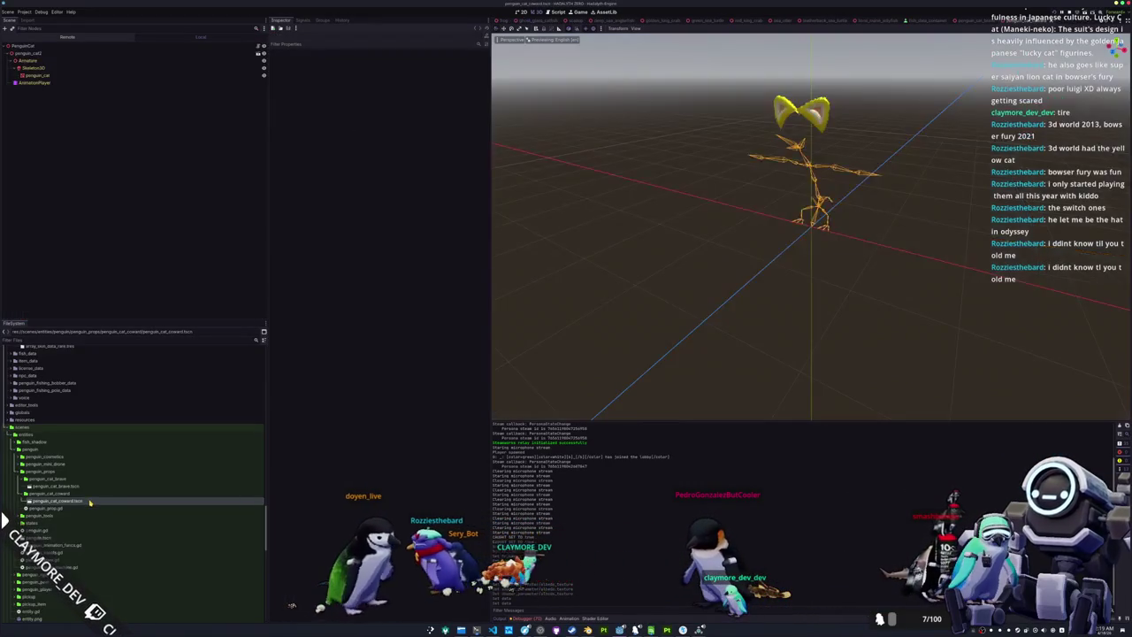
# Select the penguin_cat mesh and search project materials for a coward cat override
pyautogui.click(133, 76)
pyautogui.click(285, 99)
pyautogui.click(484, 113)
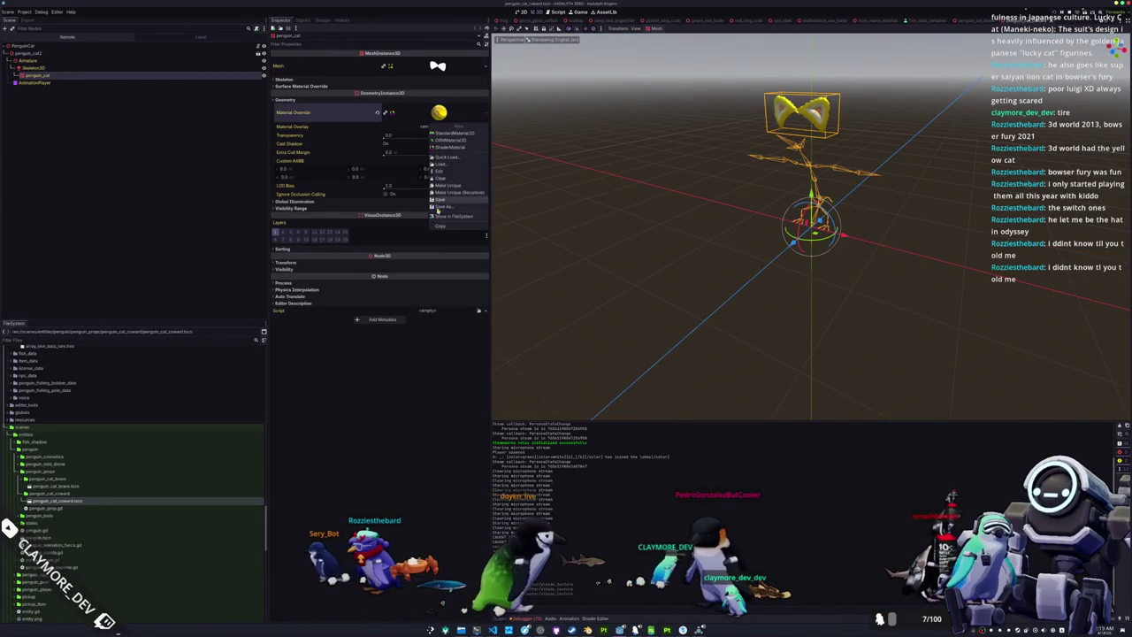
pyautogui.click(449, 158)
pyautogui.write('coward')
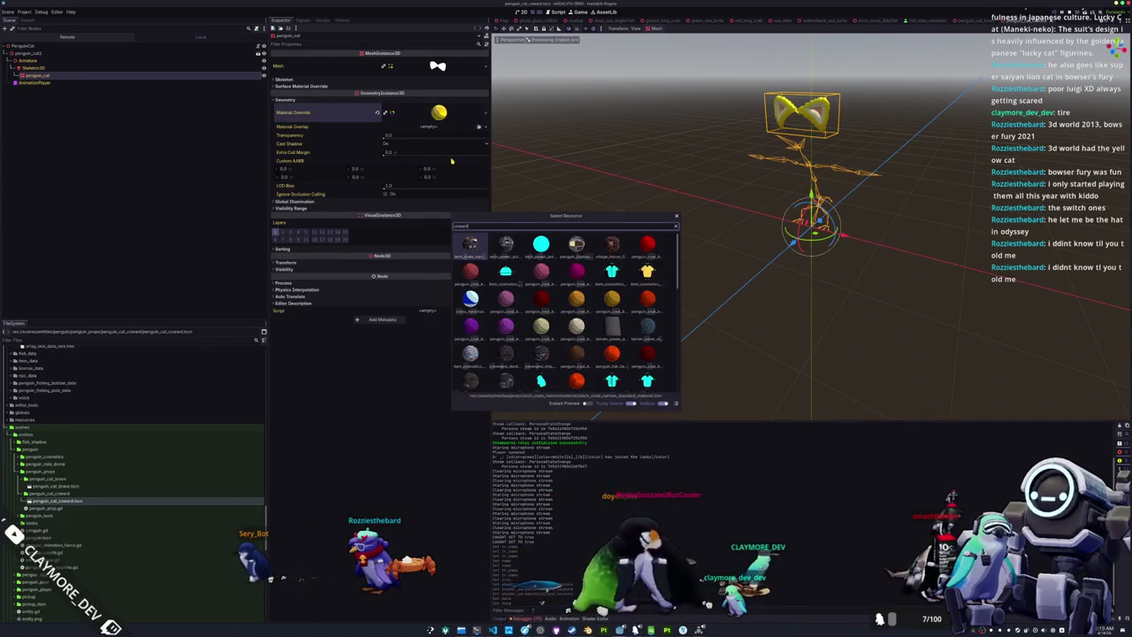
pyautogui.press('BackSpace')
pyautogui.press('BackSpace')
pyautogui.press('BackSpace')
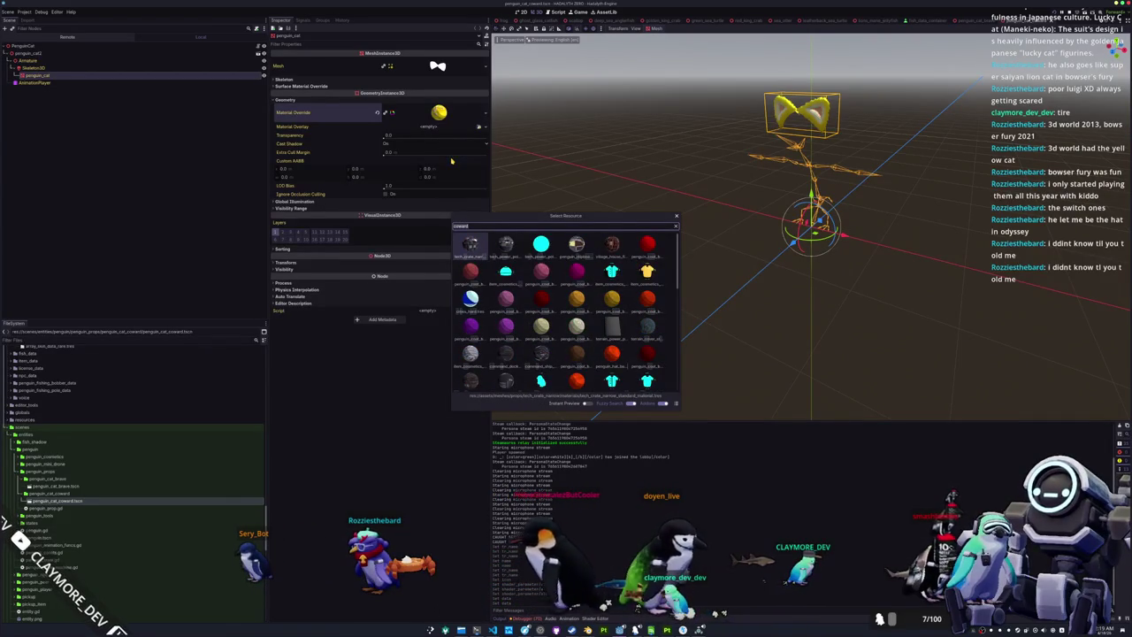
pyautogui.write('penguin_cat_')
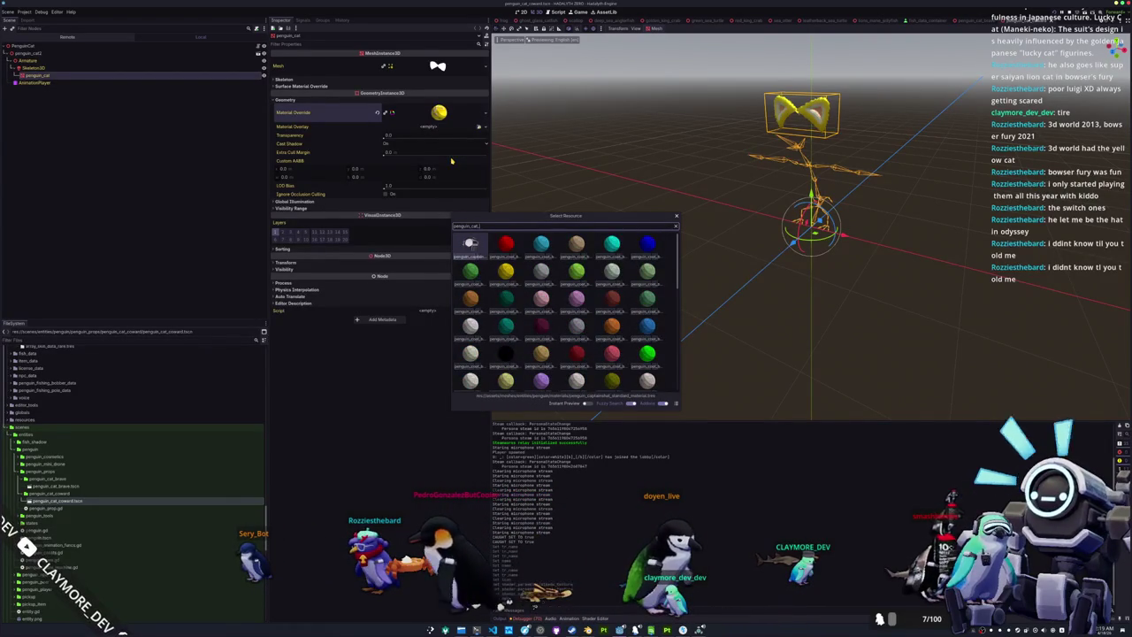
pyautogui.press('BackSpace')
pyautogui.write('t')
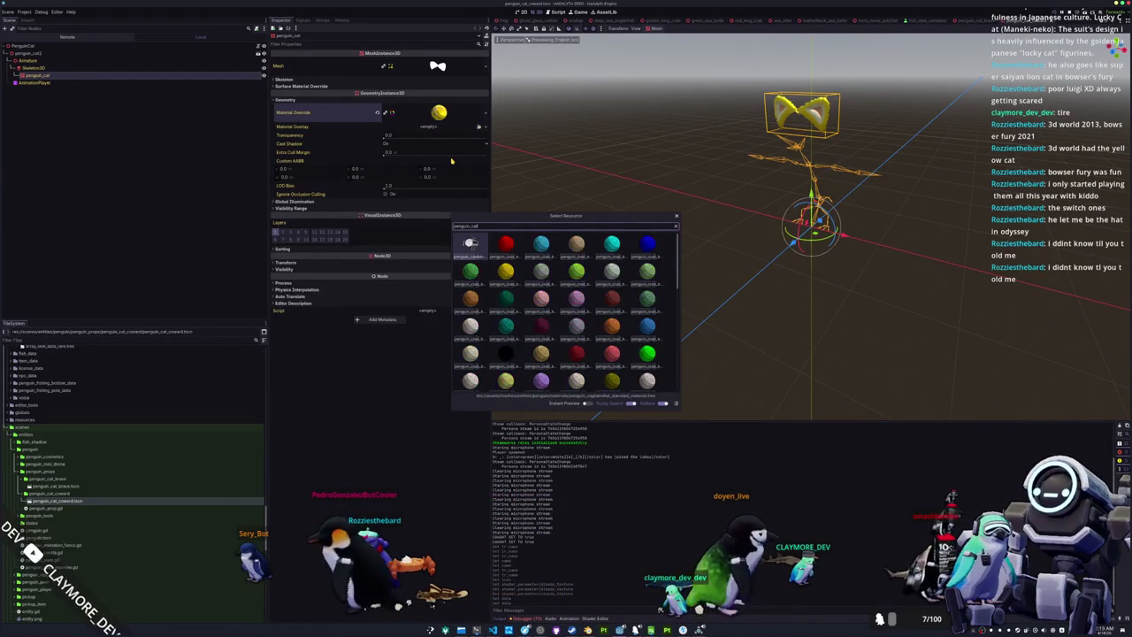
# Filter materials by 'cat', apply the second green one as override, then open the skin data
pyautogui.hotkey('ctrl', 'a')
pyautogui.write('cat_c')
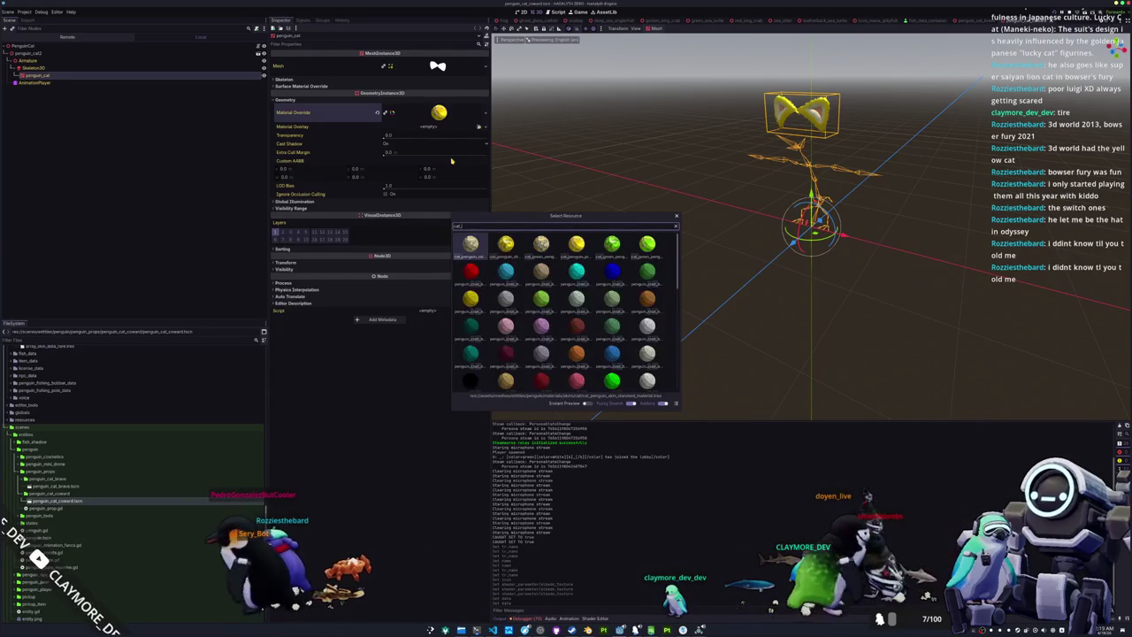
pyautogui.write('oward')
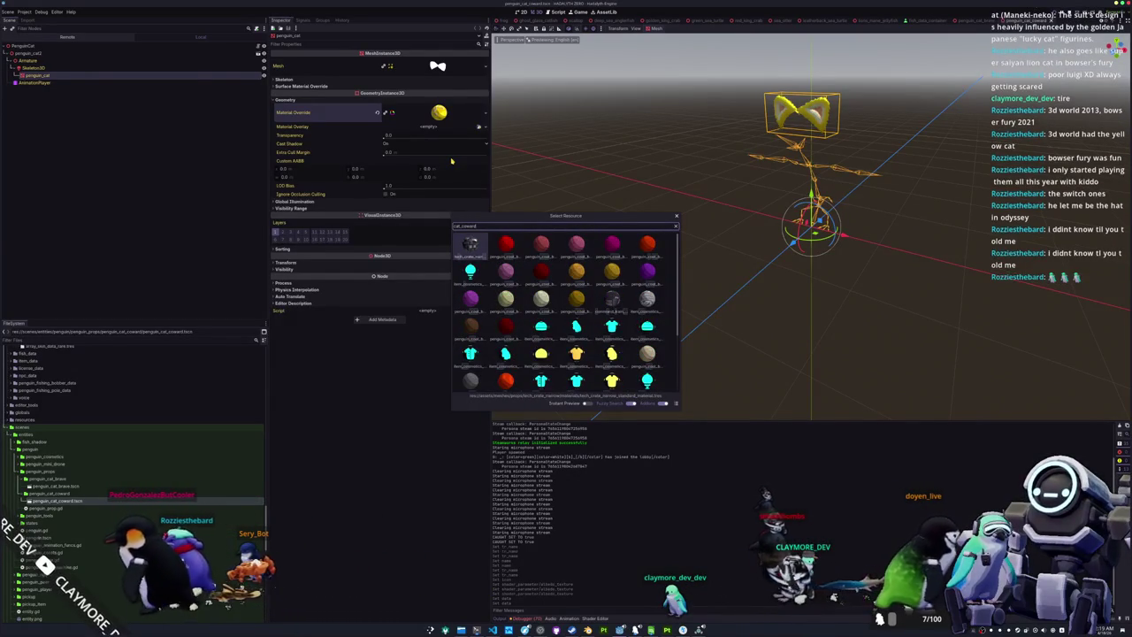
pyautogui.press('BackSpace')
pyautogui.press('BackSpace')
pyautogui.press('BackSpace')
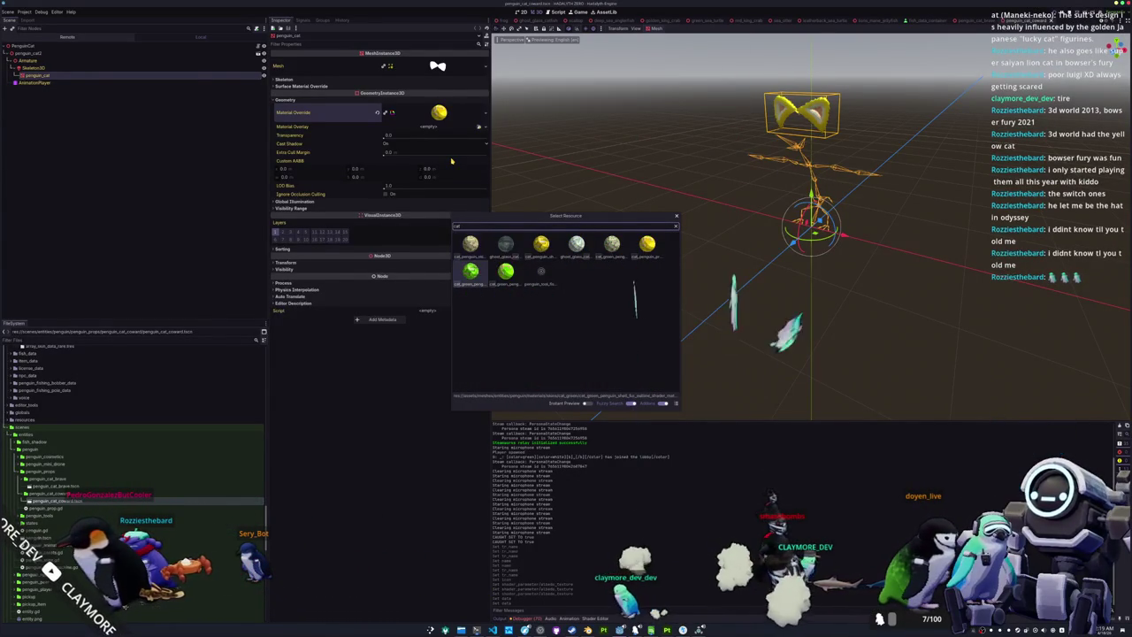
pyautogui.press('Right')
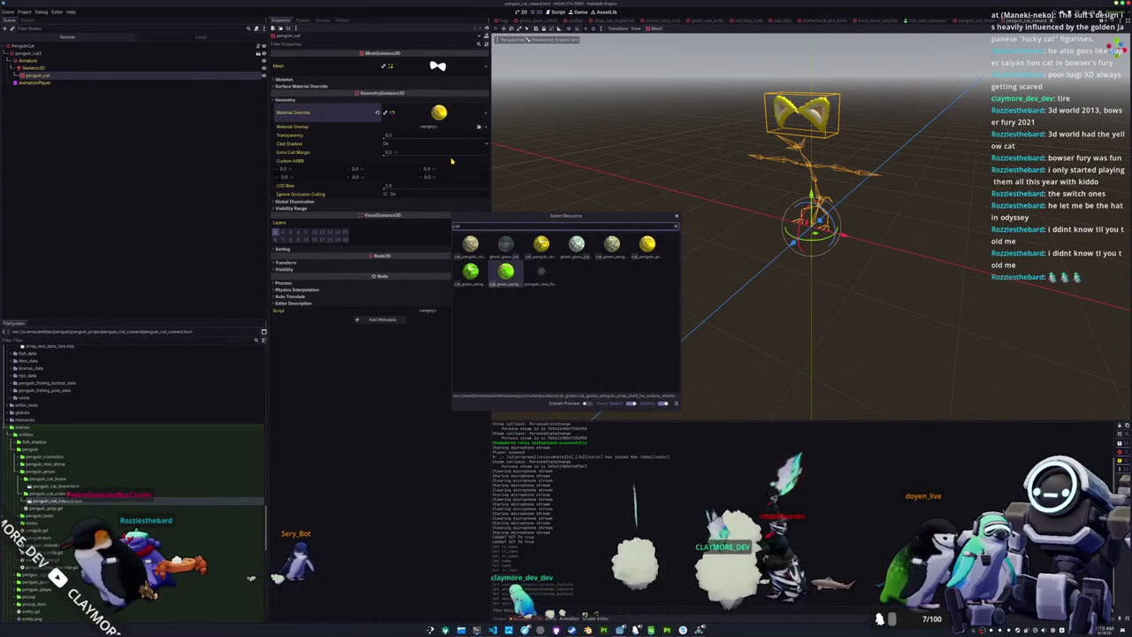
pyautogui.press('Return')
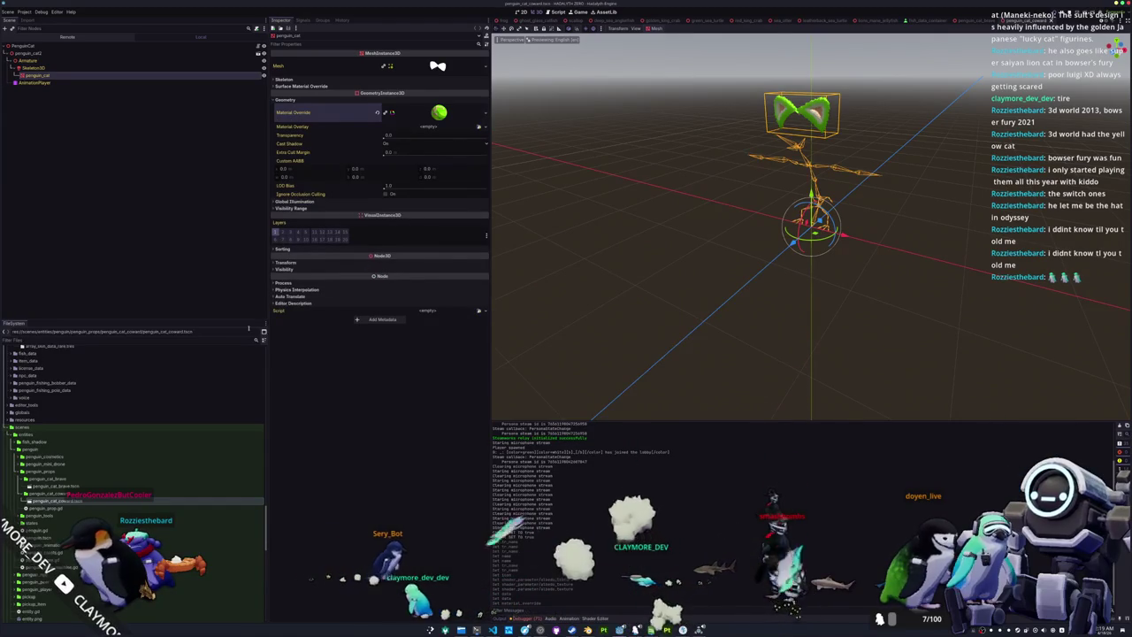
pyautogui.scroll(5, 89, 482)
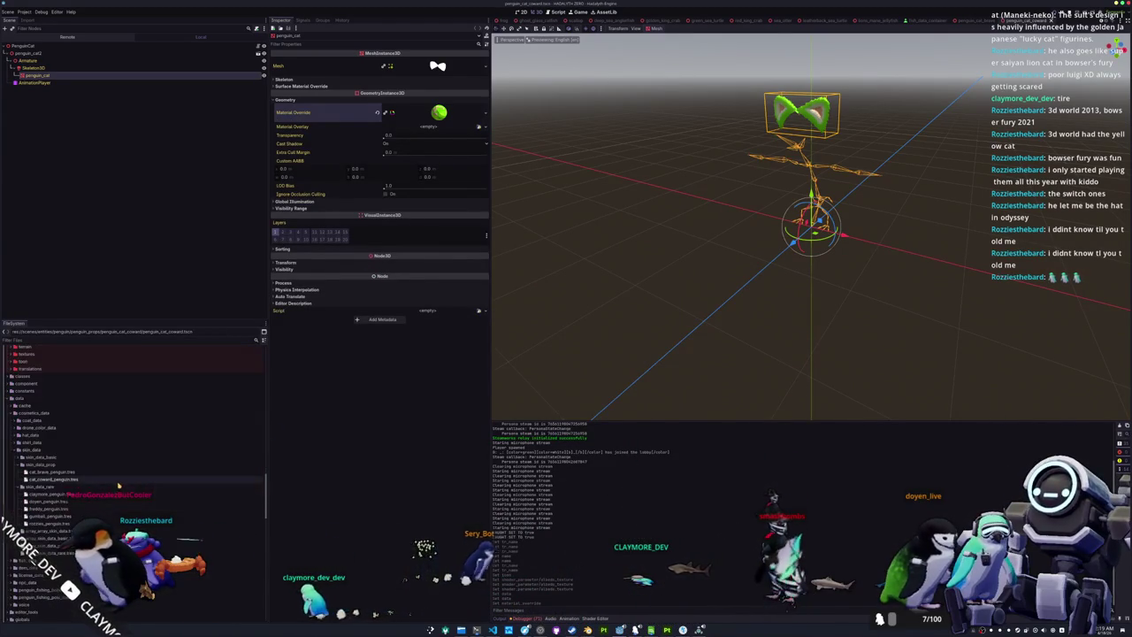
pyautogui.doubleClick(90, 482)
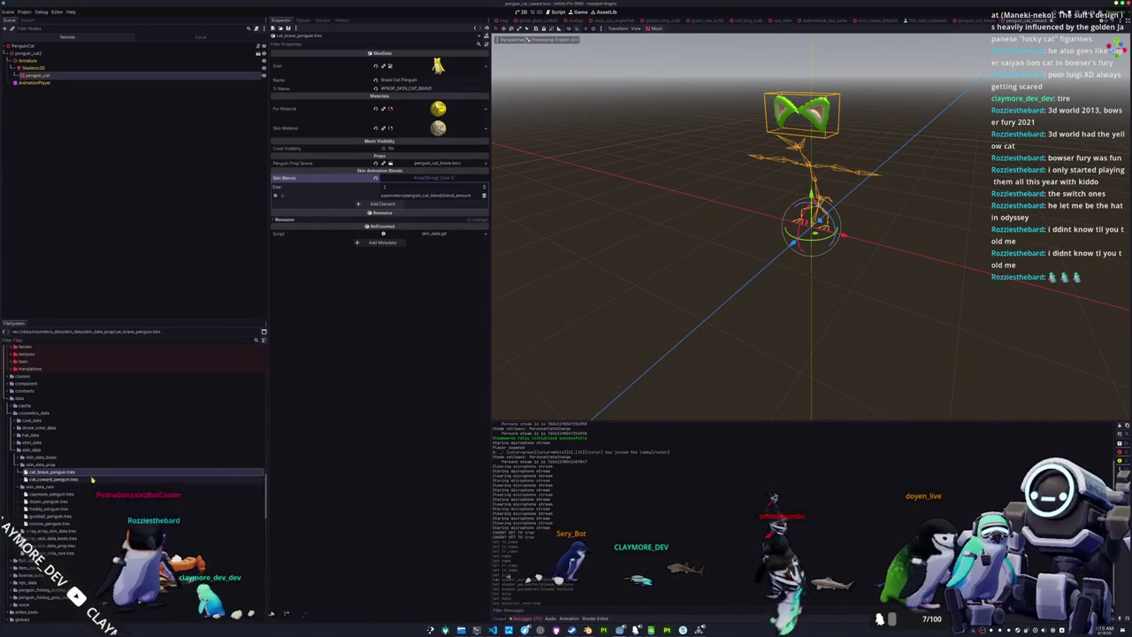
# Quick-load the second green 'cat' material as the Coward Cat Penguin's Fur Material
pyautogui.click(91, 480)
pyautogui.click(484, 108)
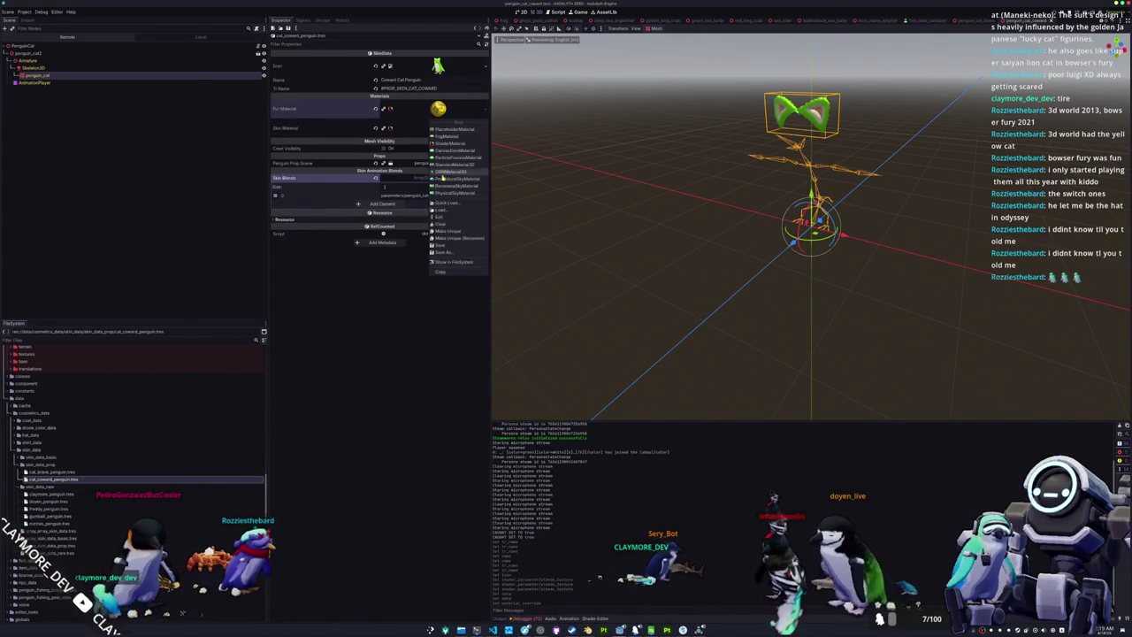
pyautogui.click(450, 204)
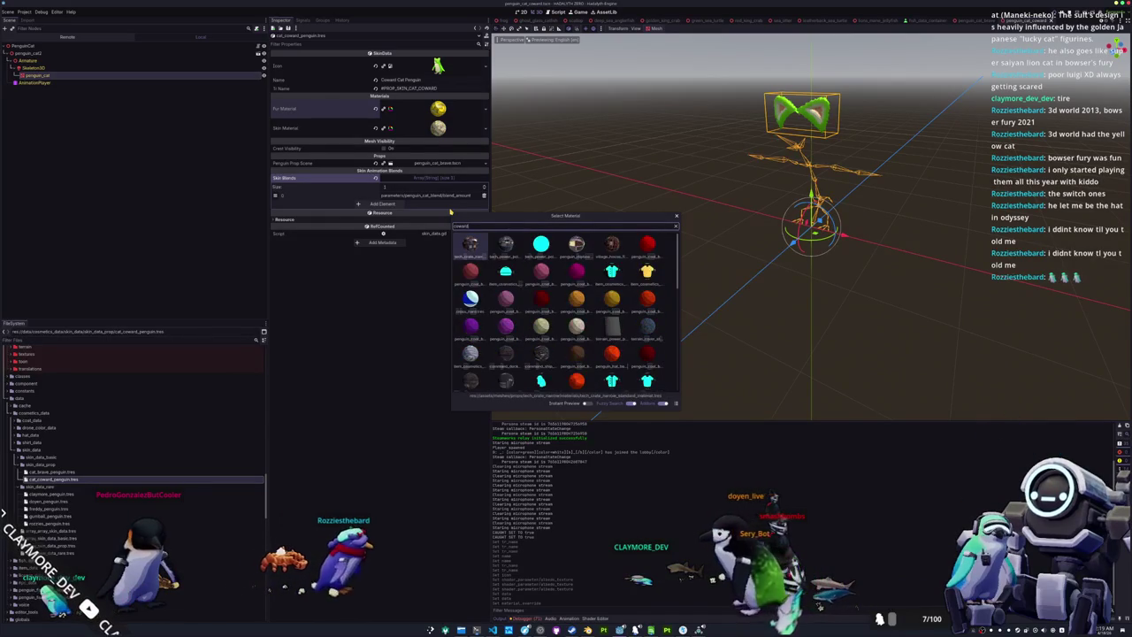
pyautogui.press('BackSpace')
pyautogui.press('BackSpace')
pyautogui.press('BackSpace')
pyautogui.write('cat')
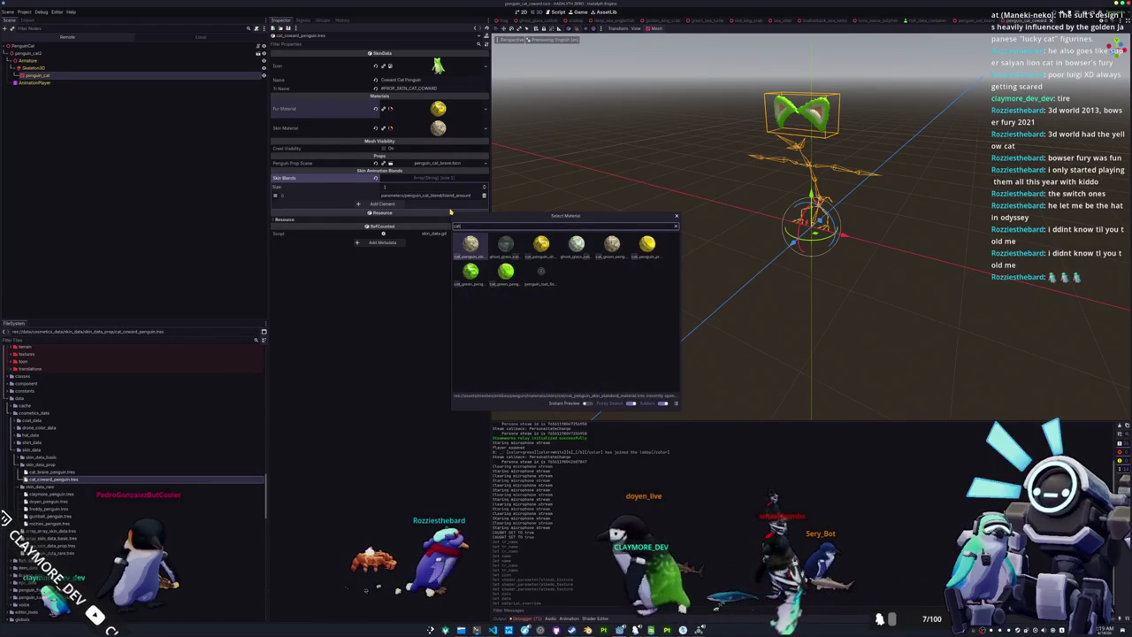
pyautogui.press('Right')
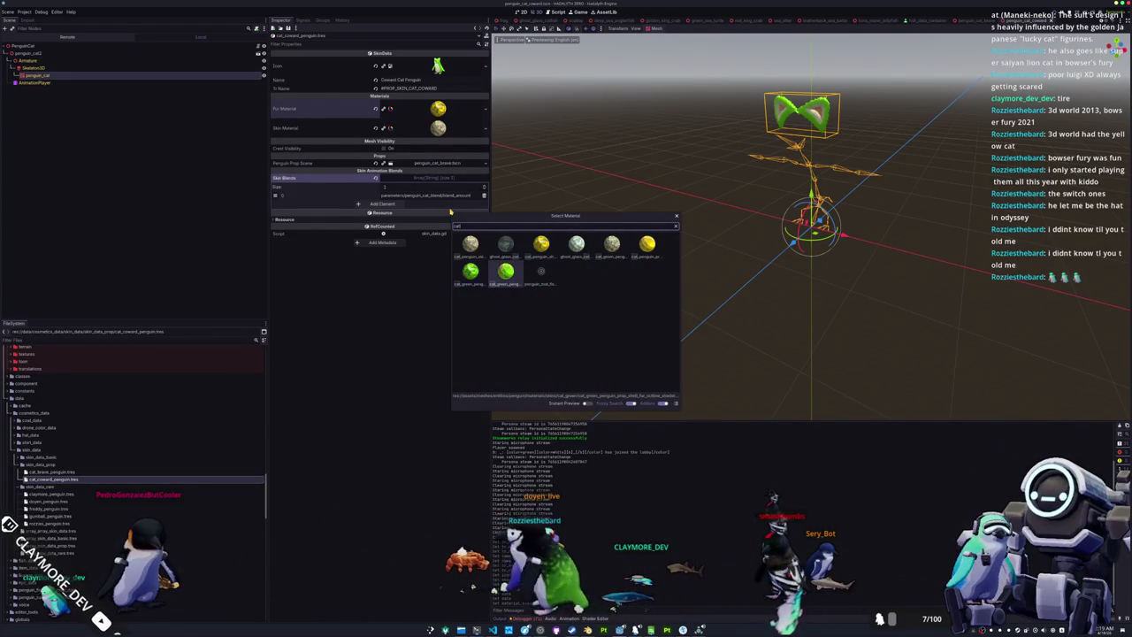
pyautogui.press('Return')
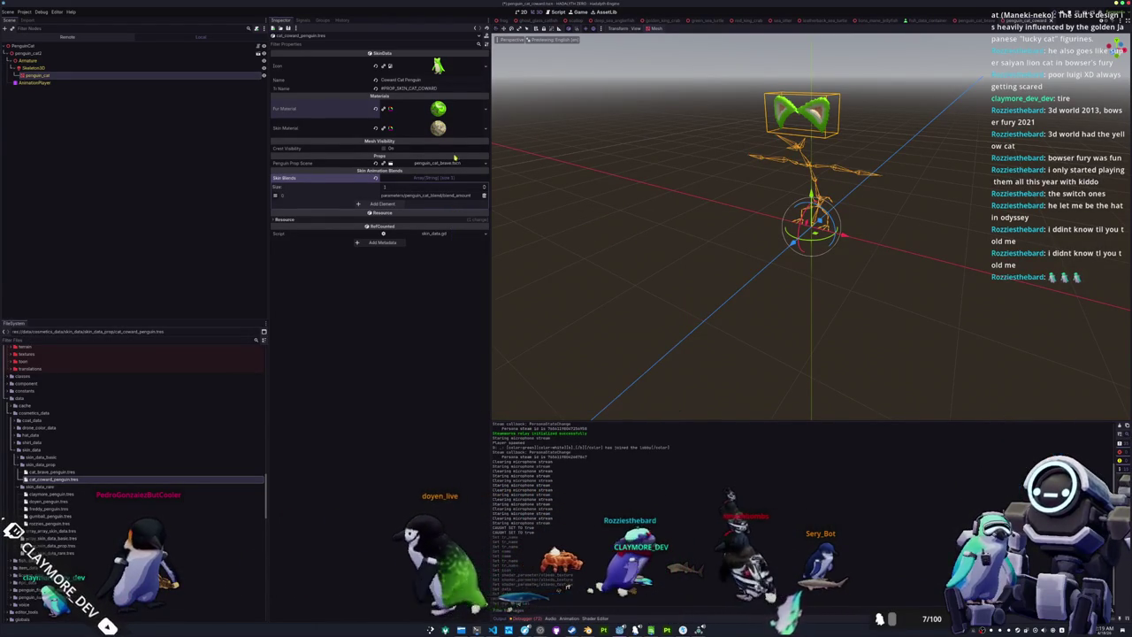
# Search 'cat' for the Skin Material but cancel without changing it
pyautogui.click(485, 129)
pyautogui.click(456, 226)
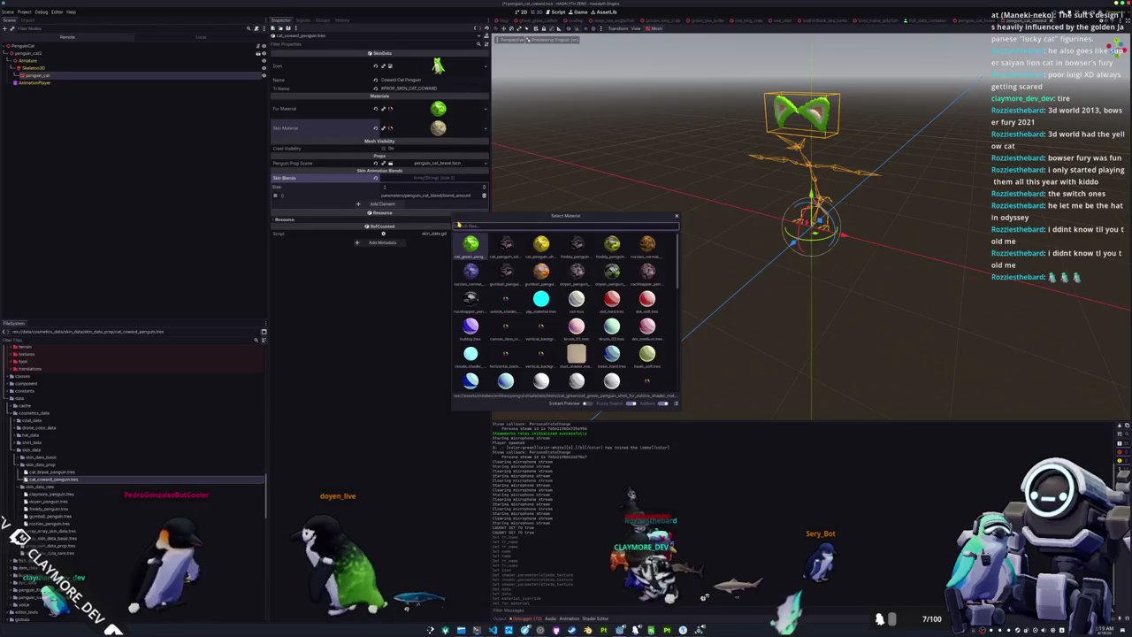
pyautogui.write('cat')
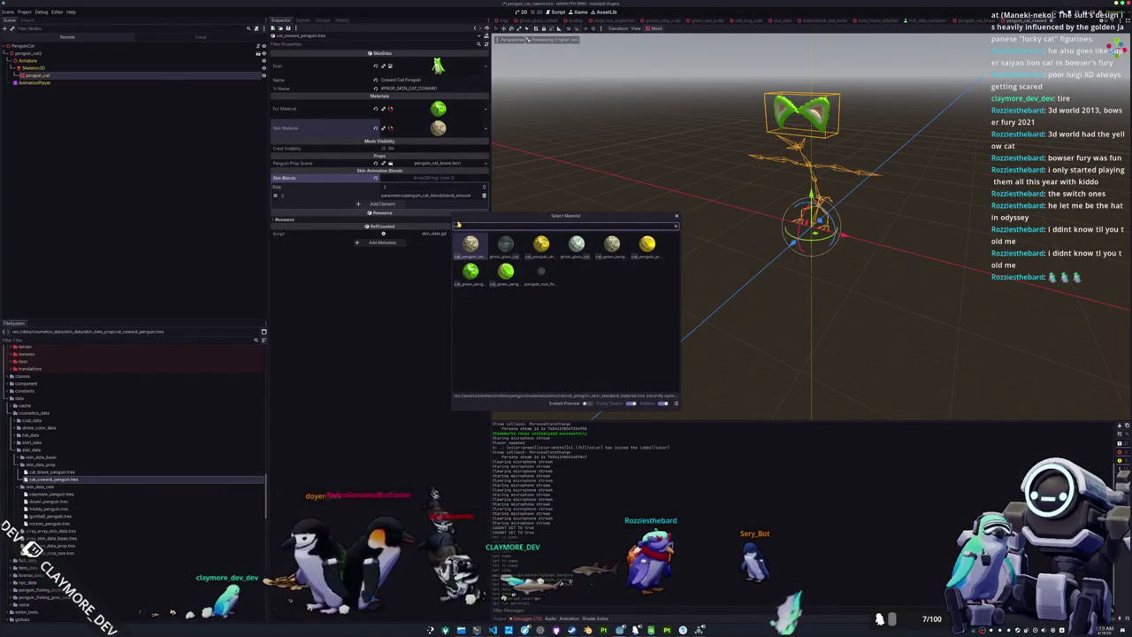
pyautogui.press('Escape')
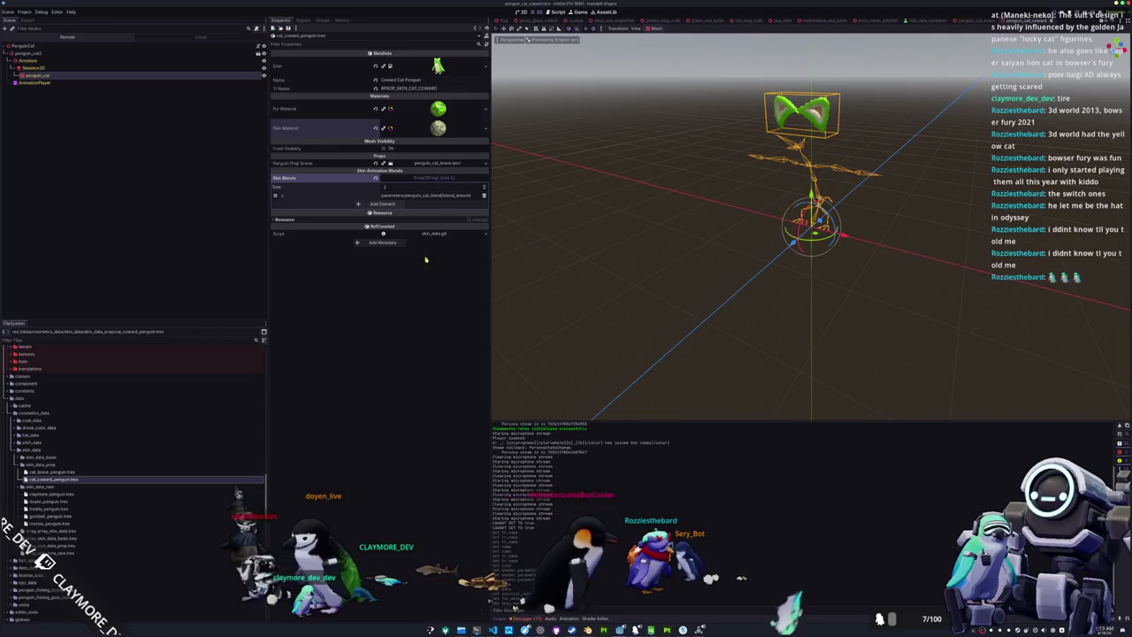
pyautogui.click(485, 163)
# Quick-load a new Penguin Prop Scene, check the Debugger errors, and run the project with F5
pyautogui.click(467, 190)
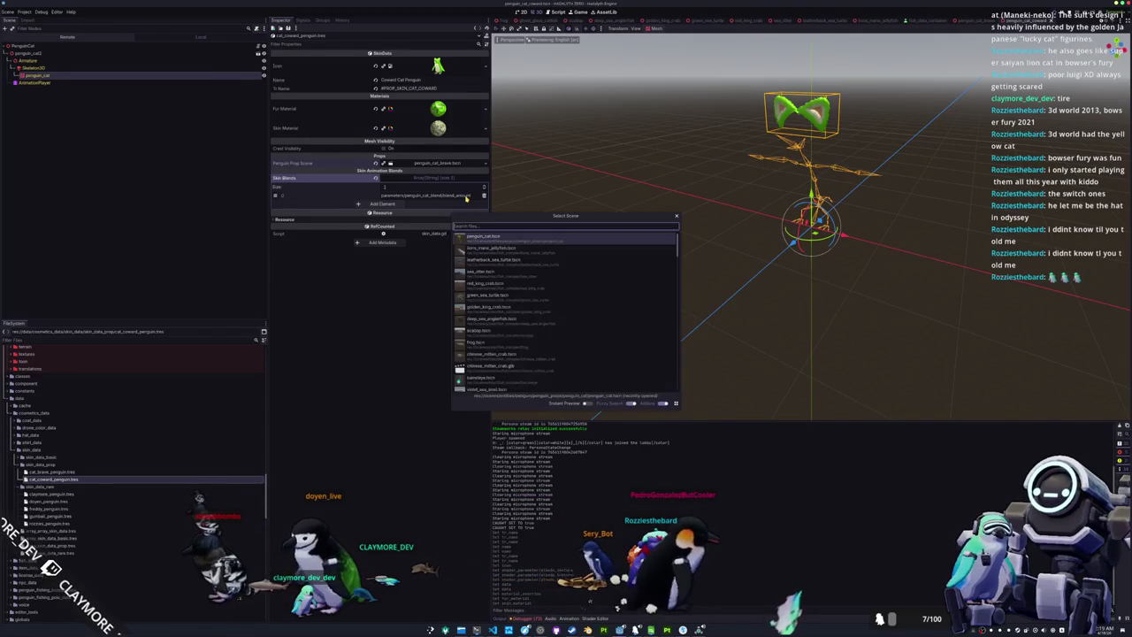
pyautogui.write('coward')
pyautogui.press('Return')
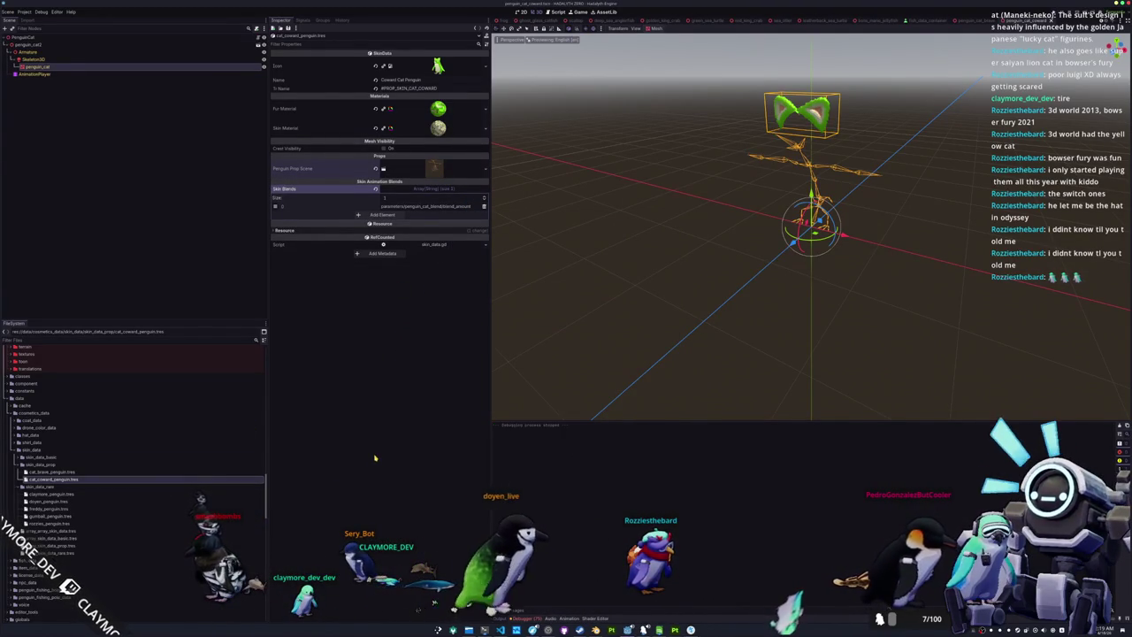
pyautogui.click(525, 617)
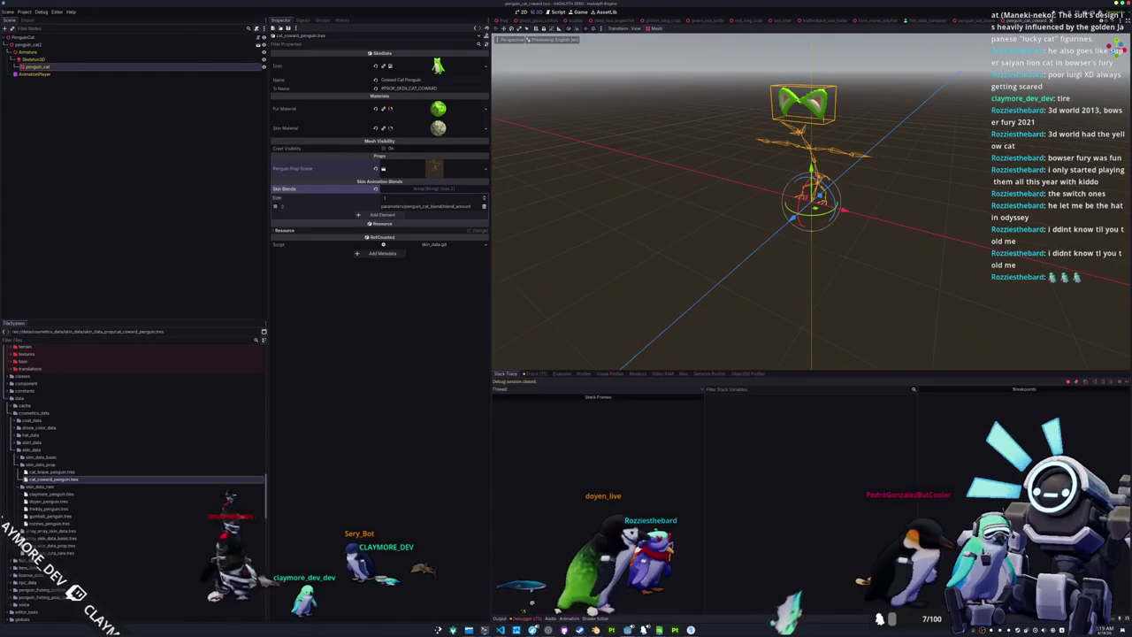
pyautogui.click(541, 374)
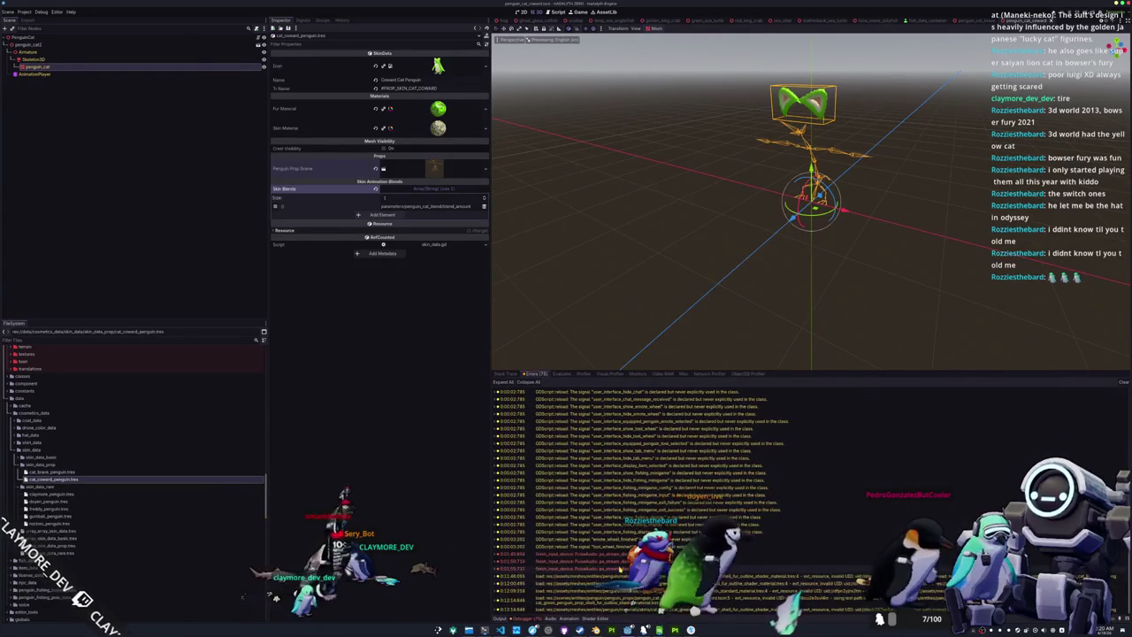
pyautogui.press('F5')
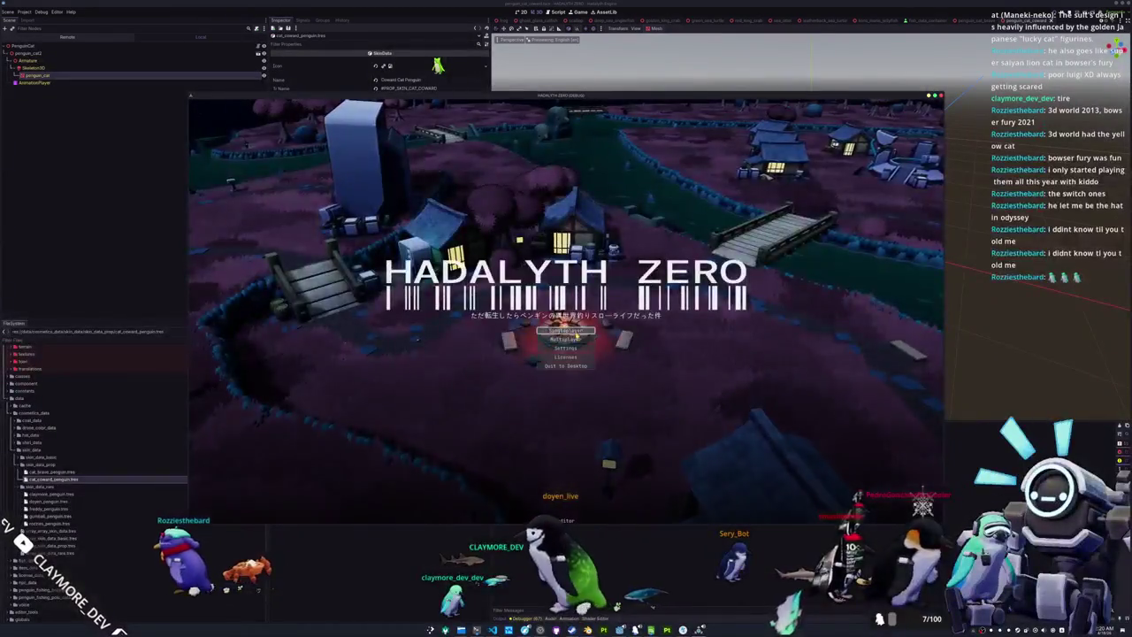
# Start singleplayer, view the Coward Cat Penguin on the cosmetics skins page, then quit to the editor
pyautogui.click(577, 332)
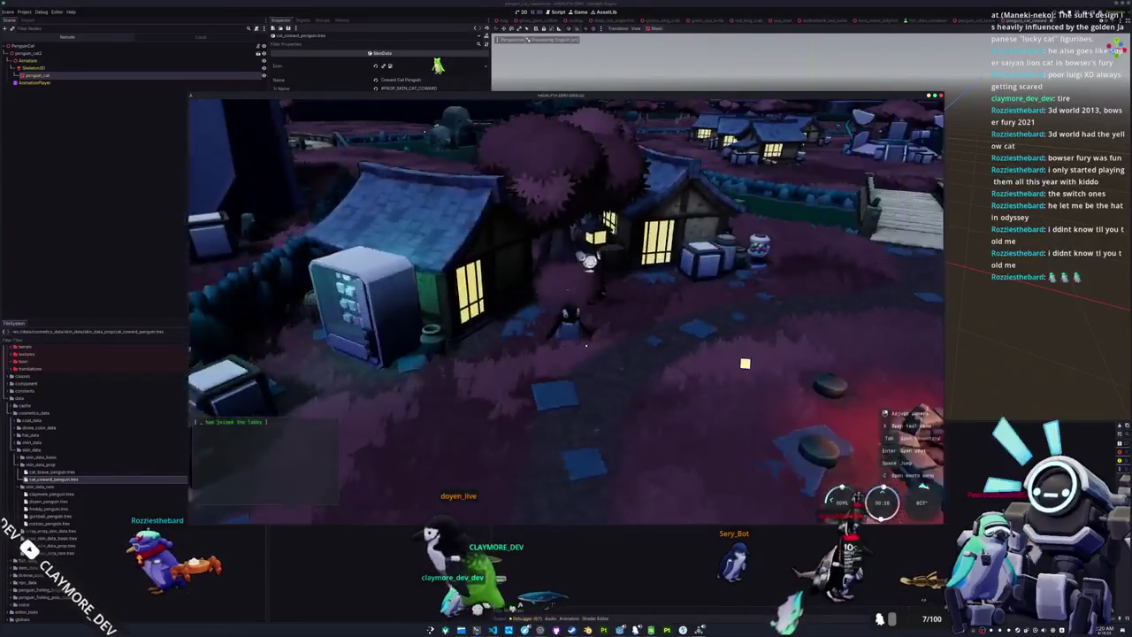
pyautogui.press('Tab')
pyautogui.click(497, 109)
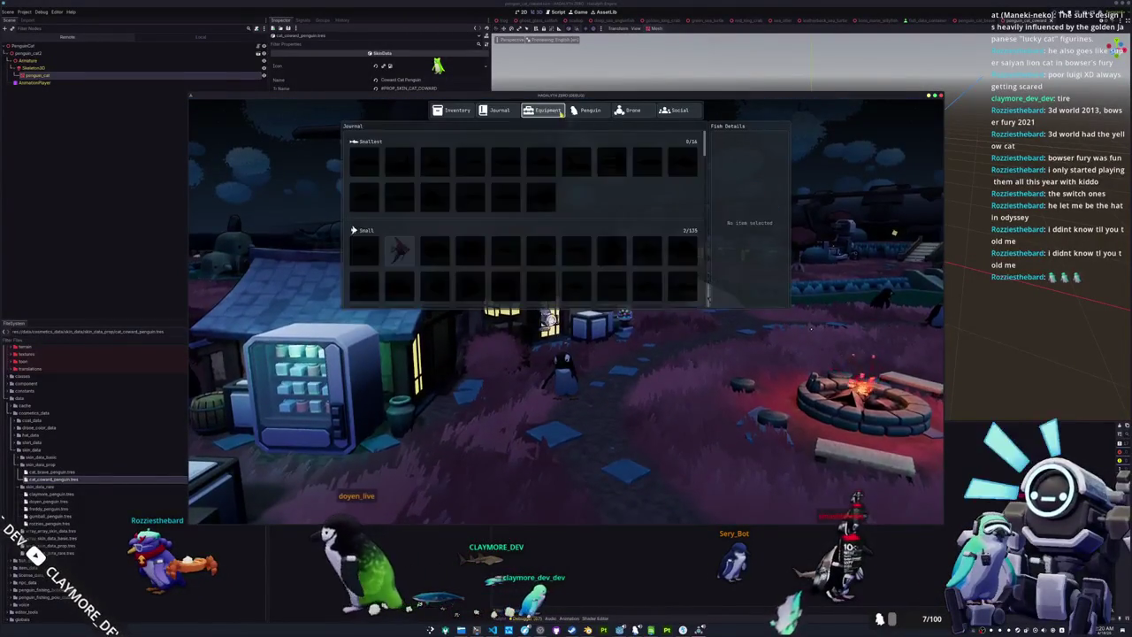
pyautogui.click(588, 109)
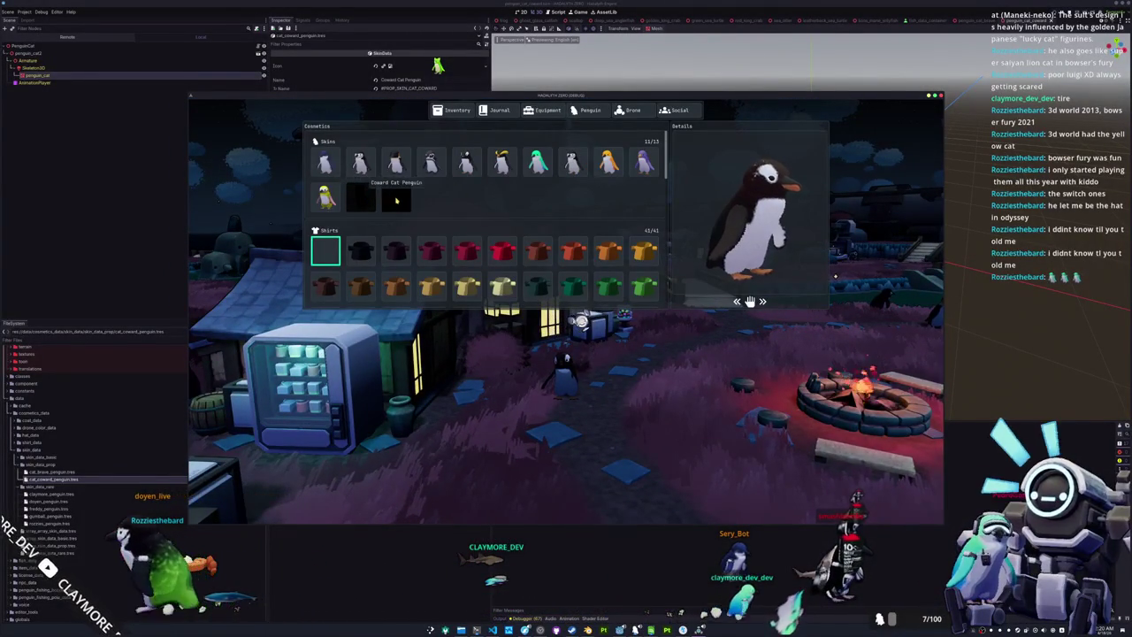
pyautogui.press('Tab')
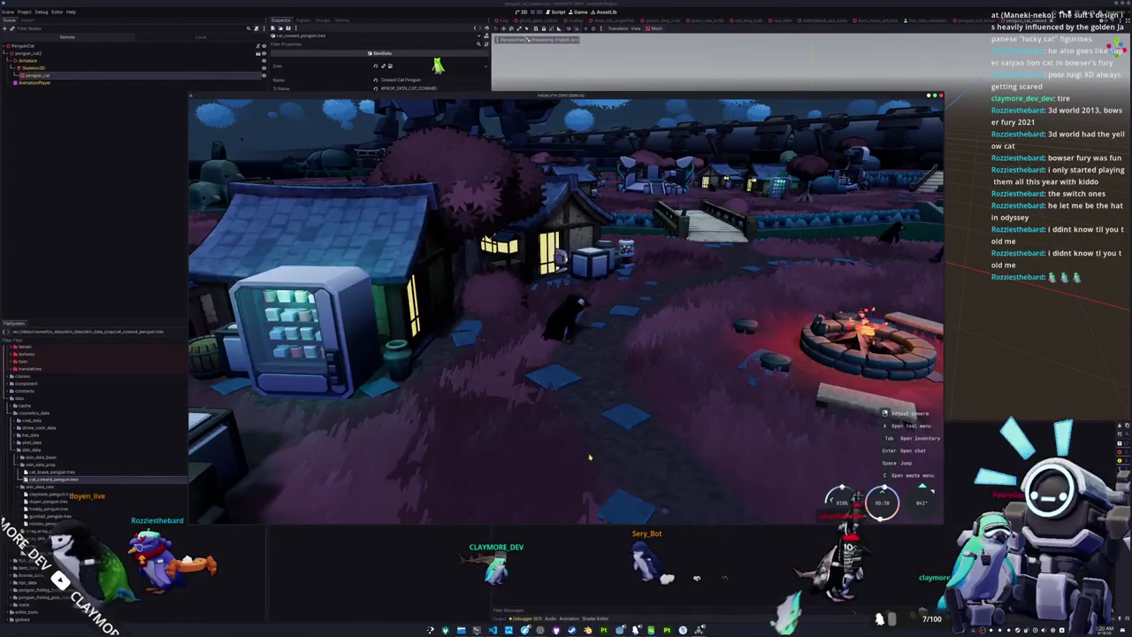
pyautogui.press('Escape')
pyautogui.click(580, 326)
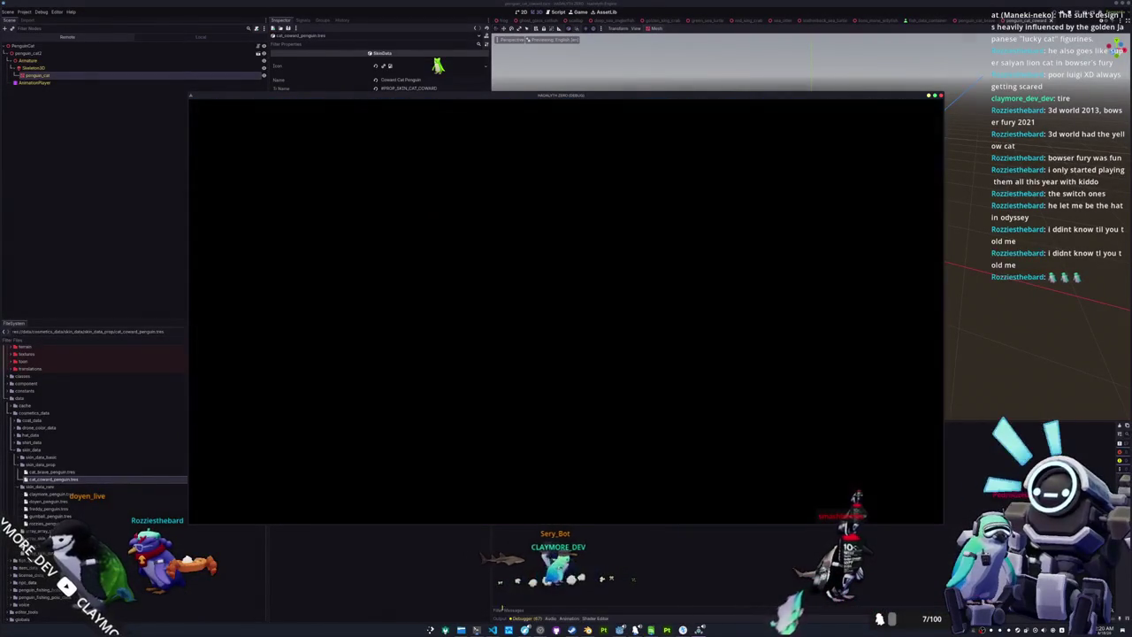
pyautogui.hotkey('alt', 'Tab')
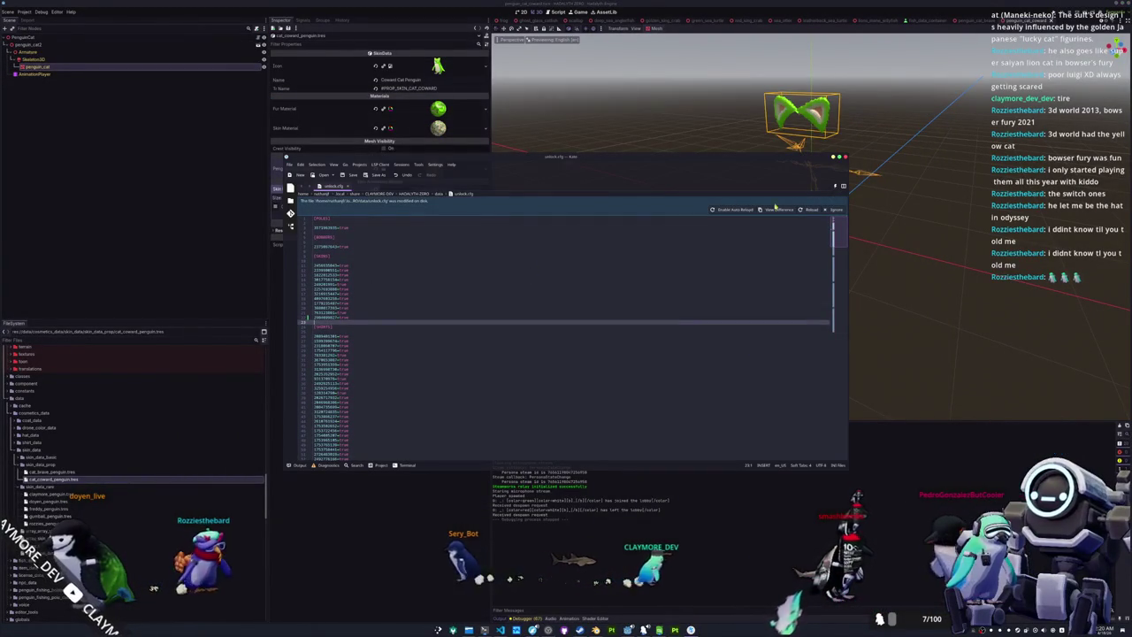
# Reload unlock.cfg from disk, check skin lines 23–25, close Kate and rerun the game
pyautogui.click(808, 211)
pyautogui.click(342, 306)
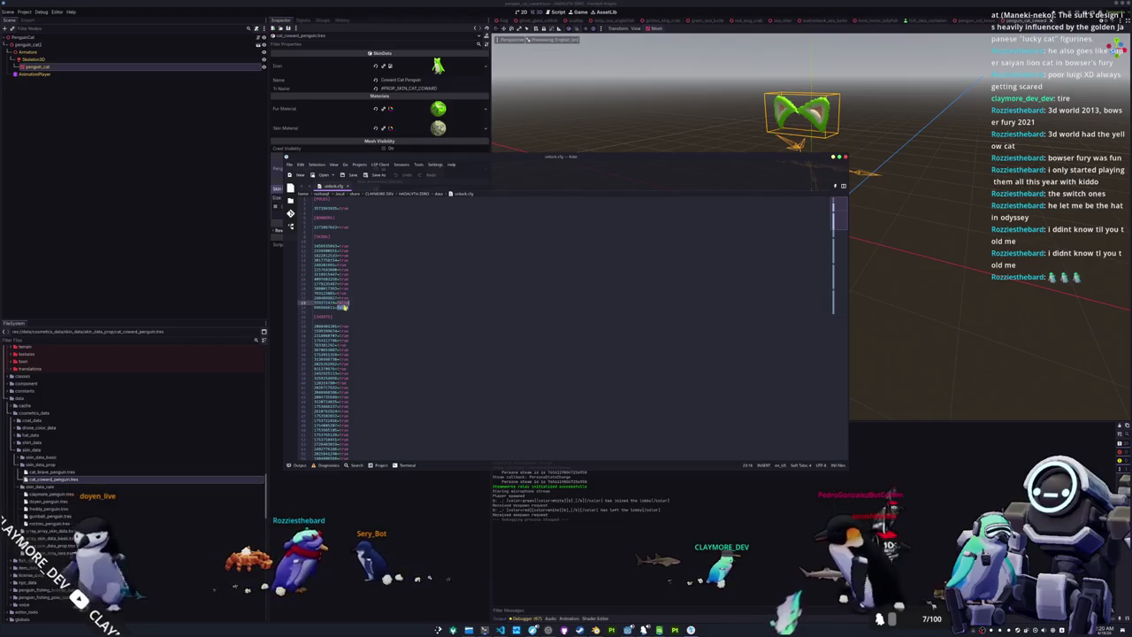
pyautogui.press('Down')
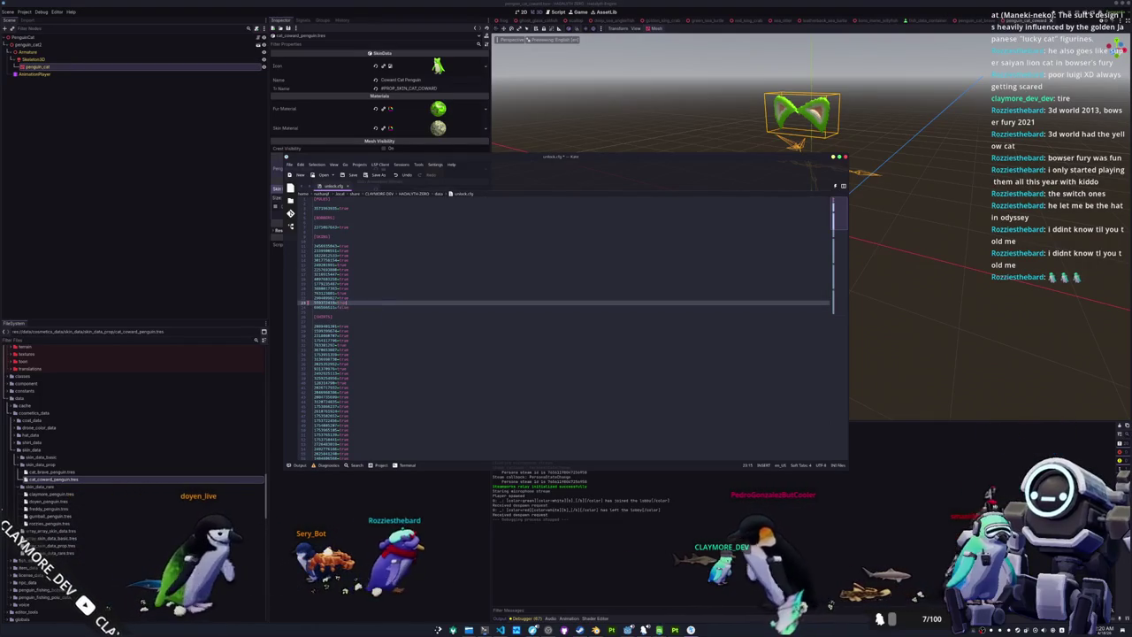
pyautogui.press('Down')
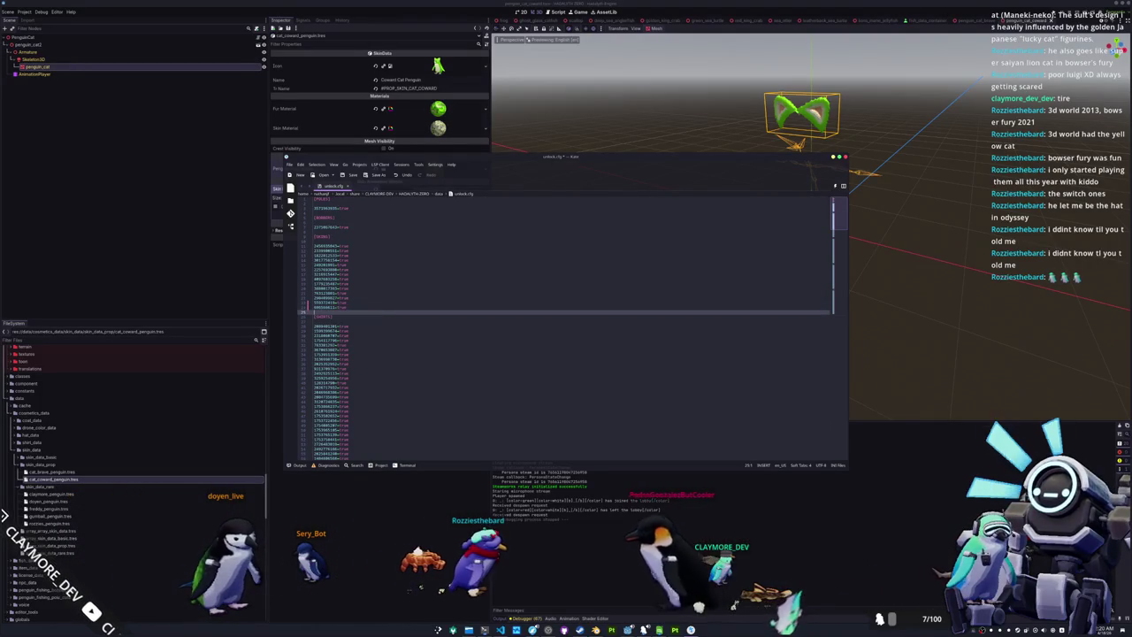
pyautogui.hotkey('ctrl', 'q')
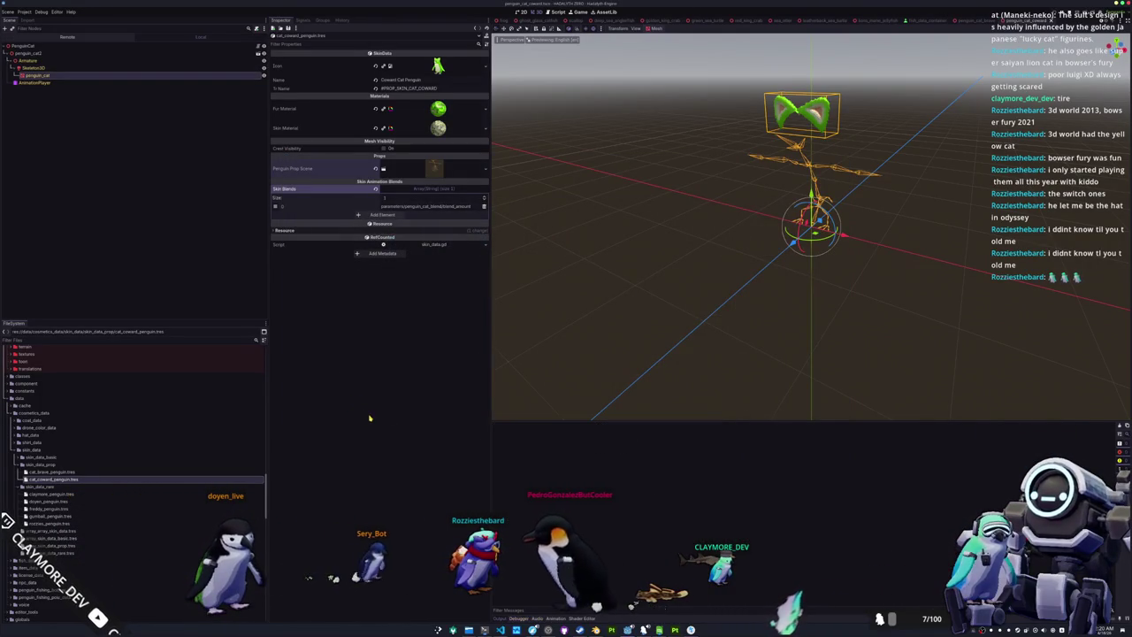
pyautogui.press('F5')
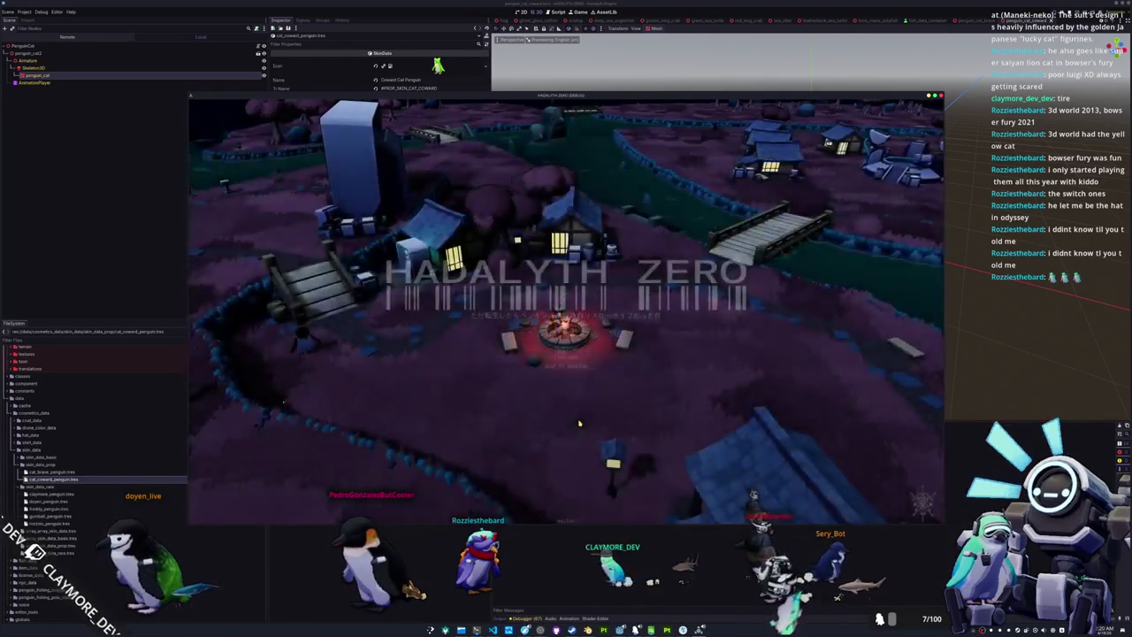
# Start the game, walk the green penguin across the grass and sit it by the campfire
pyautogui.click(566, 348)
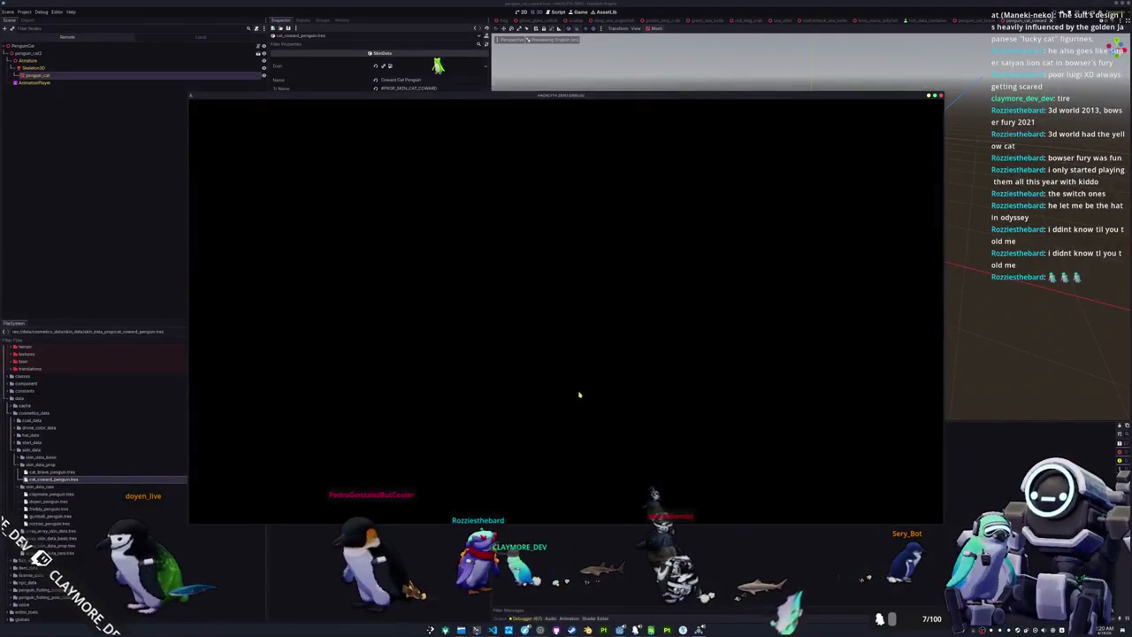
pyautogui.press('Tab')
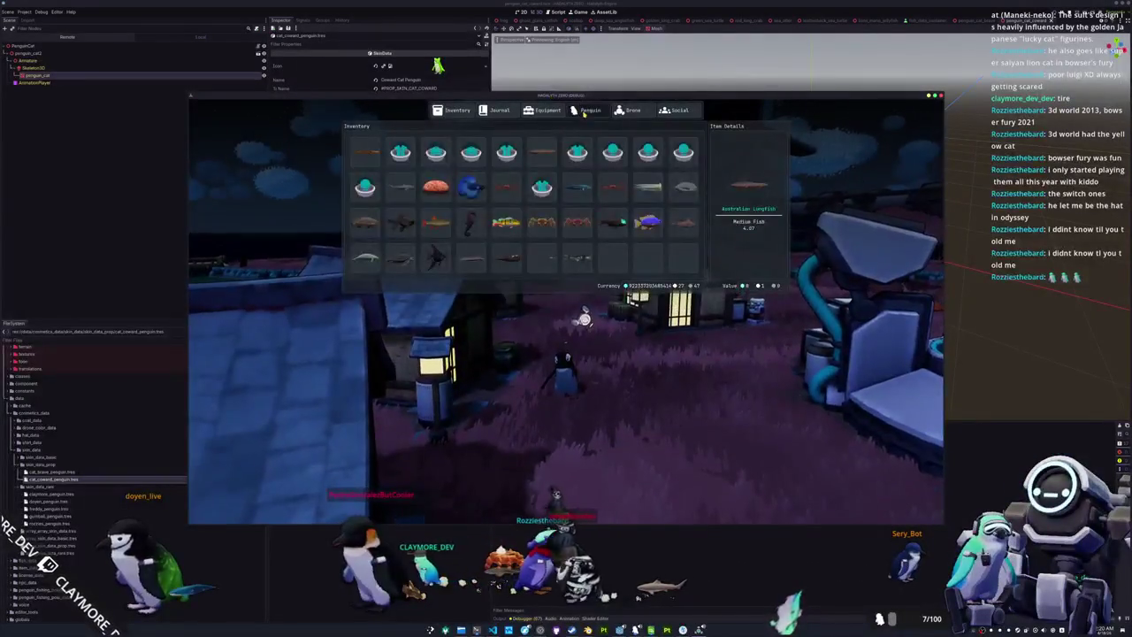
pyautogui.press('Tab')
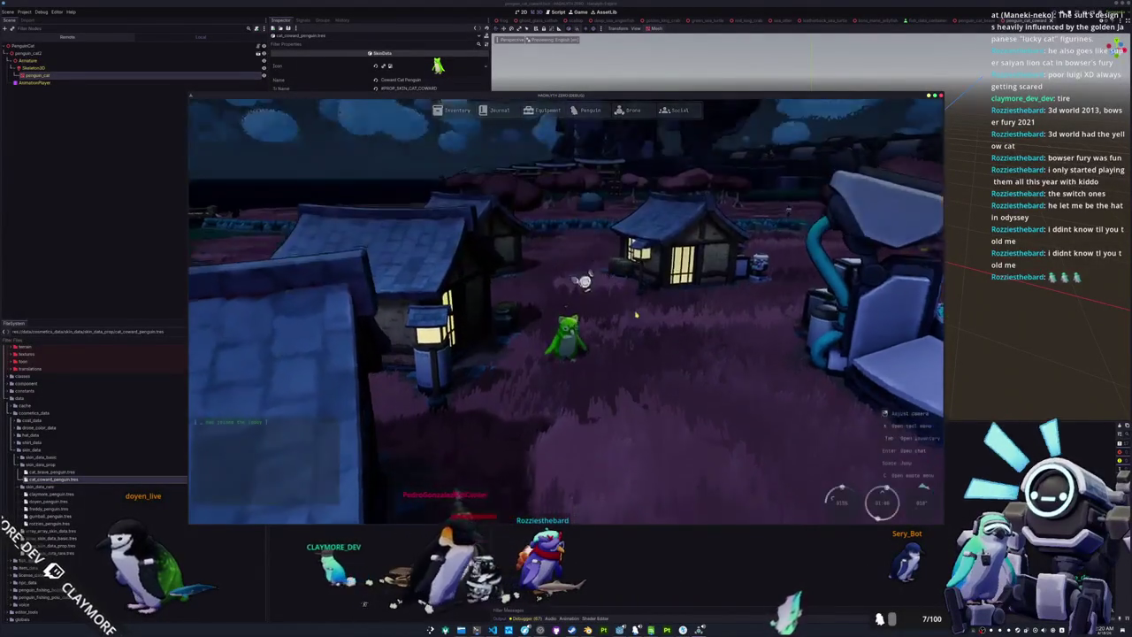
pyautogui.press('w')
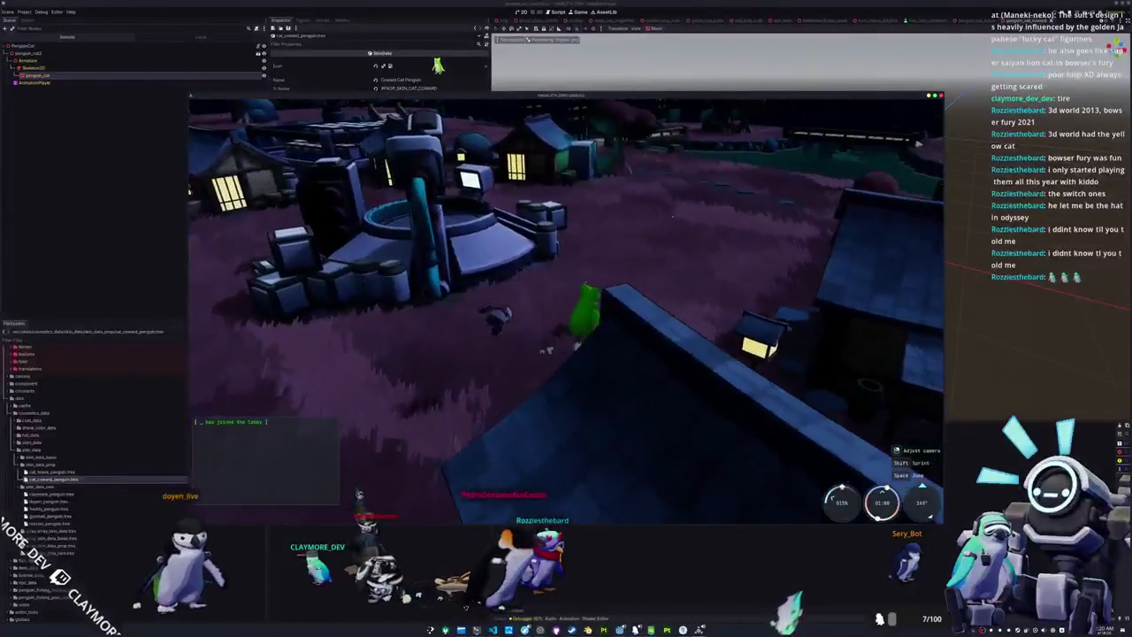
pyautogui.press('w')
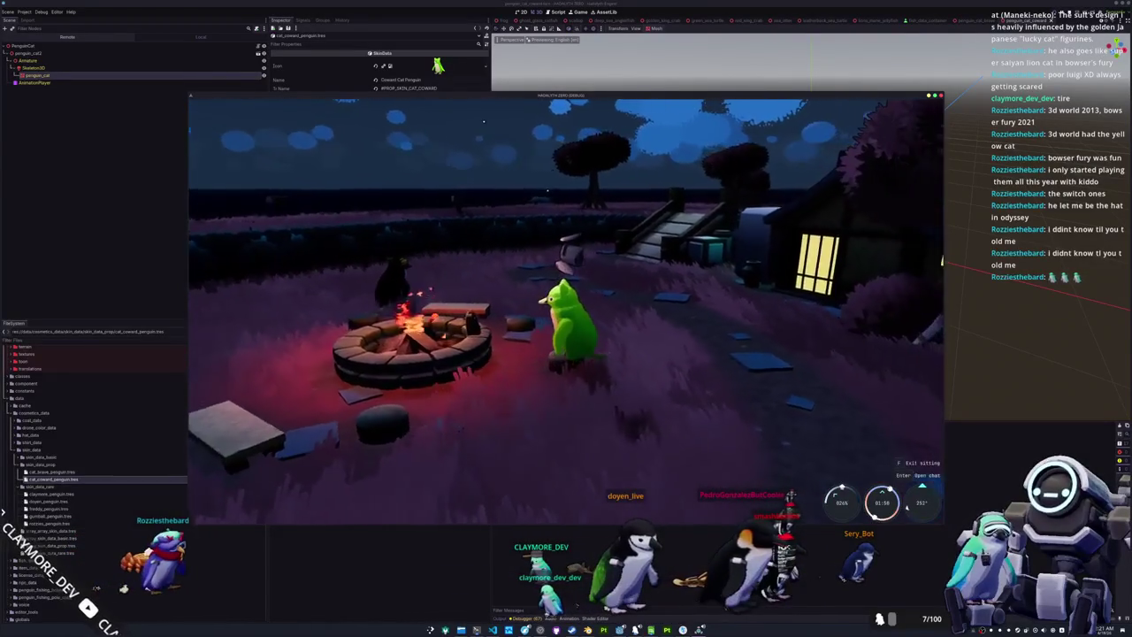
pyautogui.press('f')
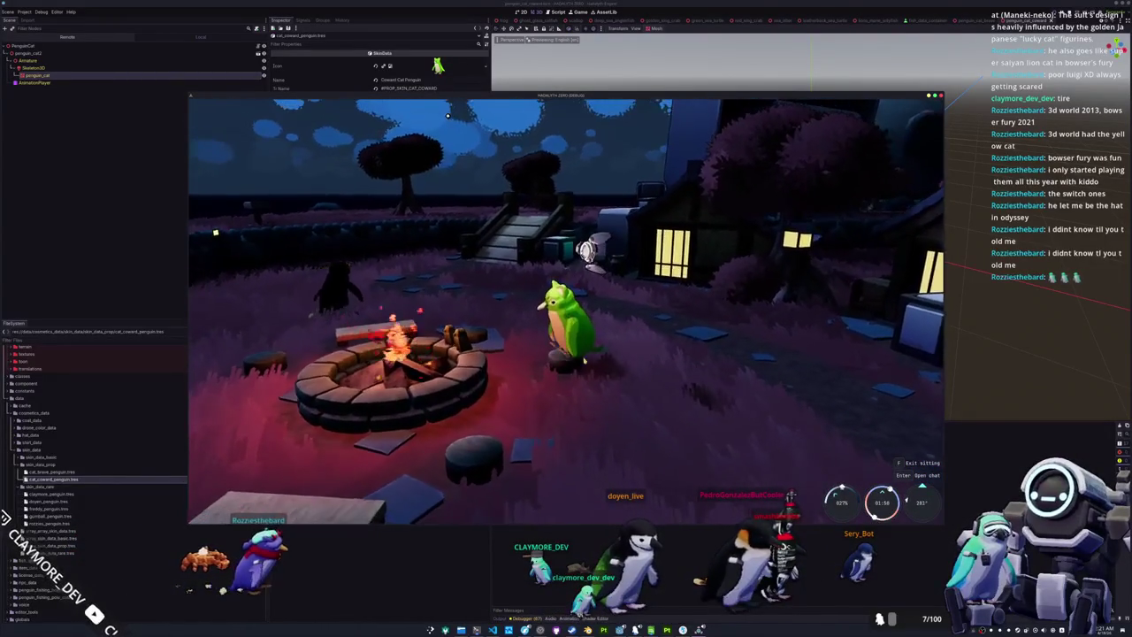
# Save a region screenshot framed around the sitting green penguin
pyautogui.press('Print')
pyautogui.moveTo(487, 223); pyautogui.dragTo(656, 407)
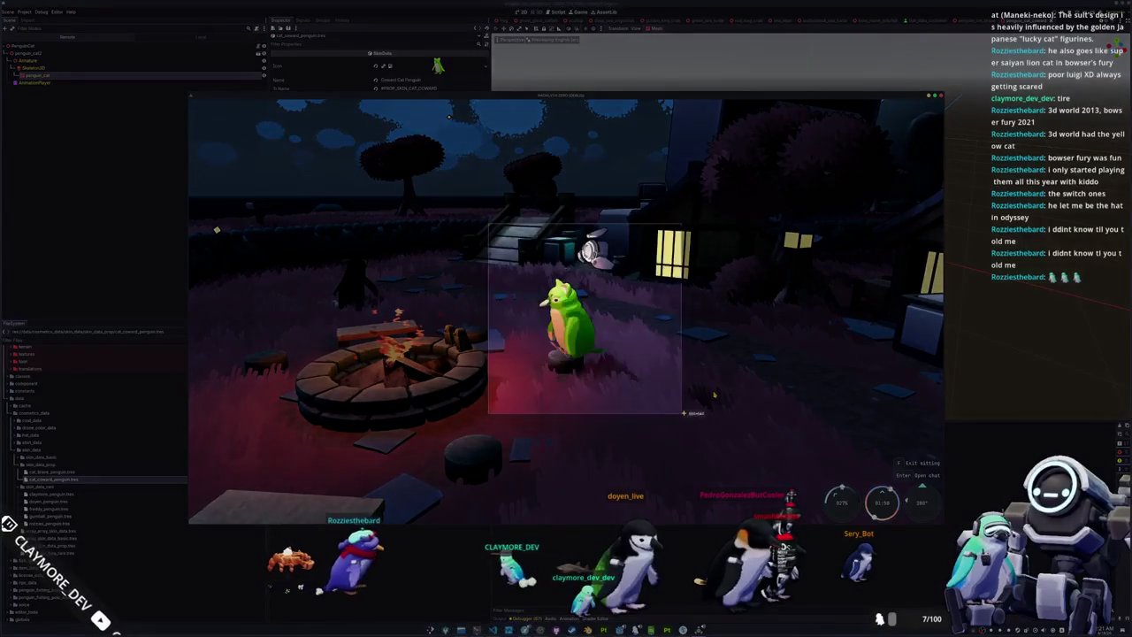
pyautogui.press('Return')
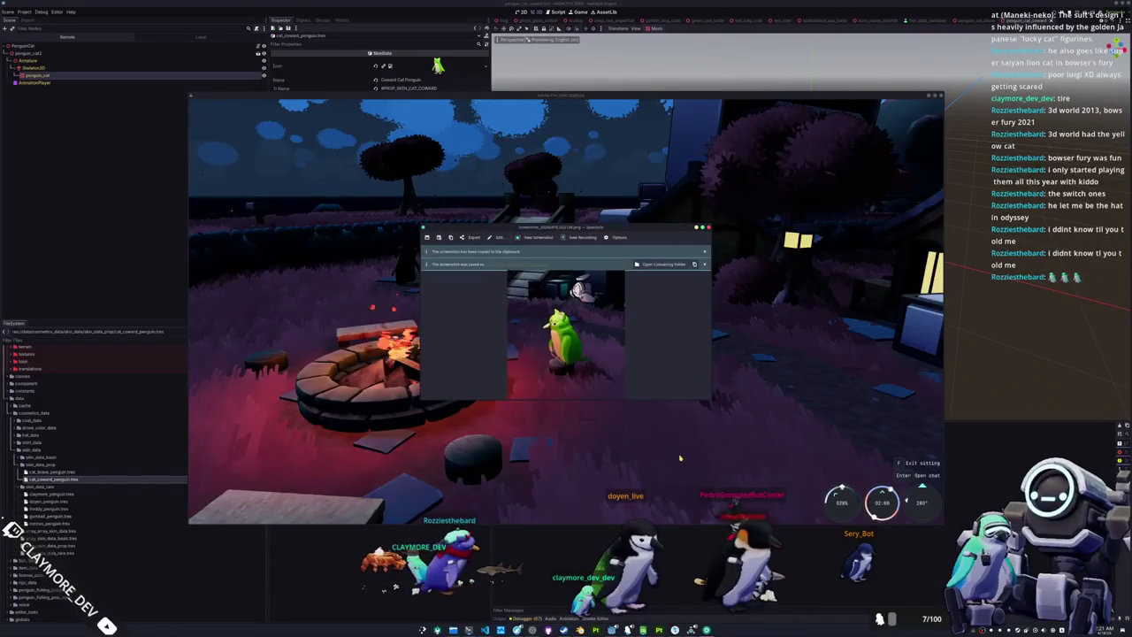
pyautogui.press('Escape')
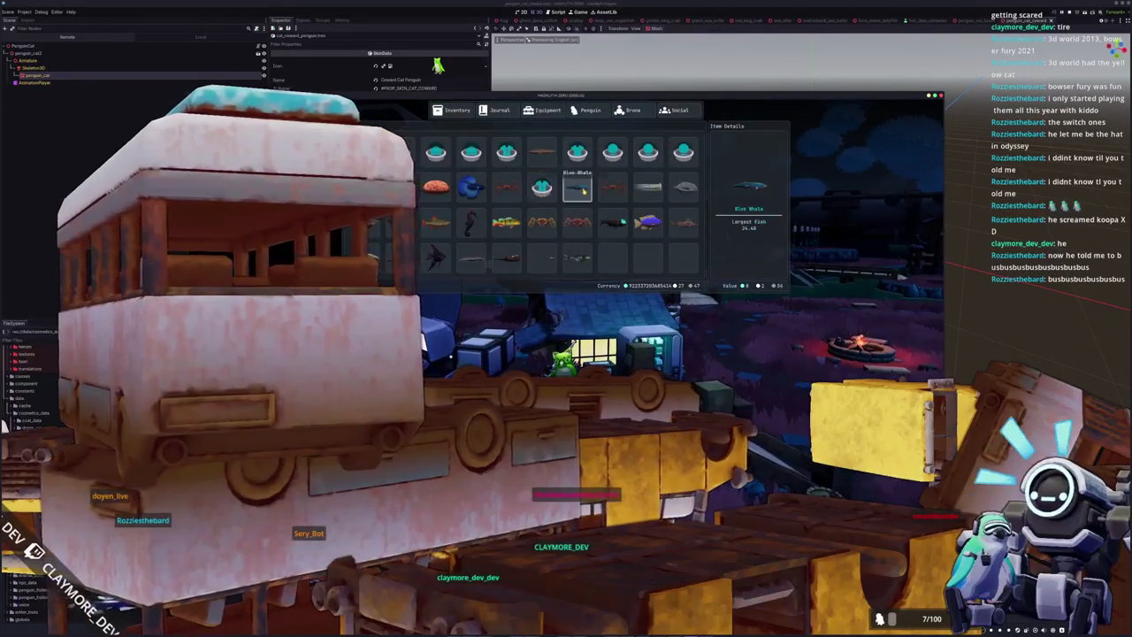
# Drop the Blue Whale and display the Lions Mane Jellyfish from the inventory
pyautogui.rightClick(575, 195)
pyautogui.click(594, 209)
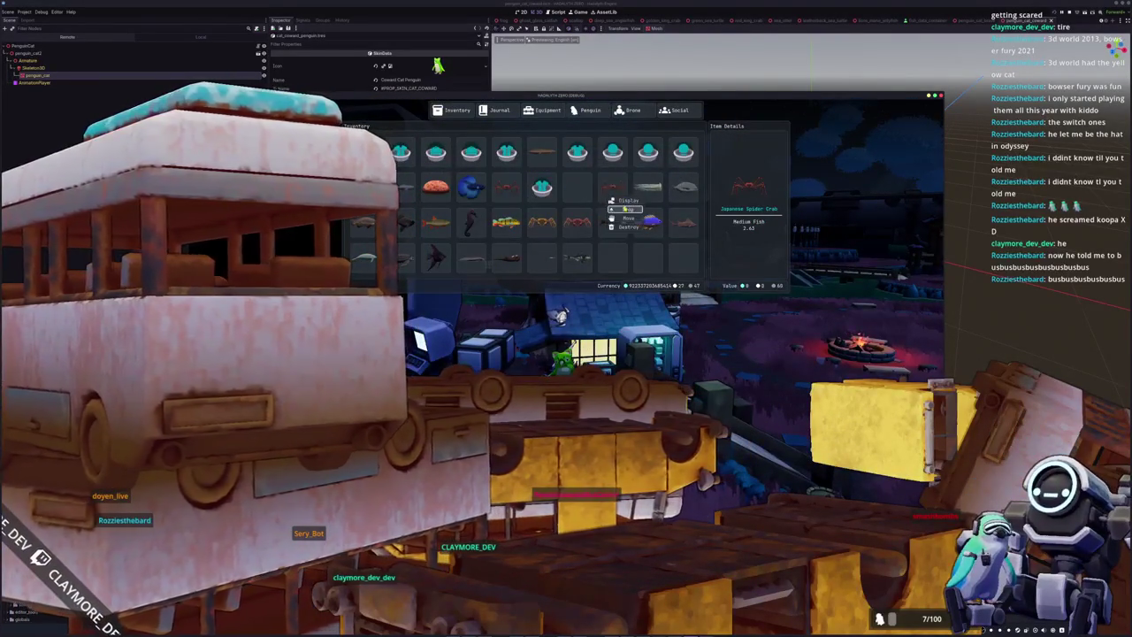
pyautogui.rightClick(647, 195)
pyautogui.click(661, 202)
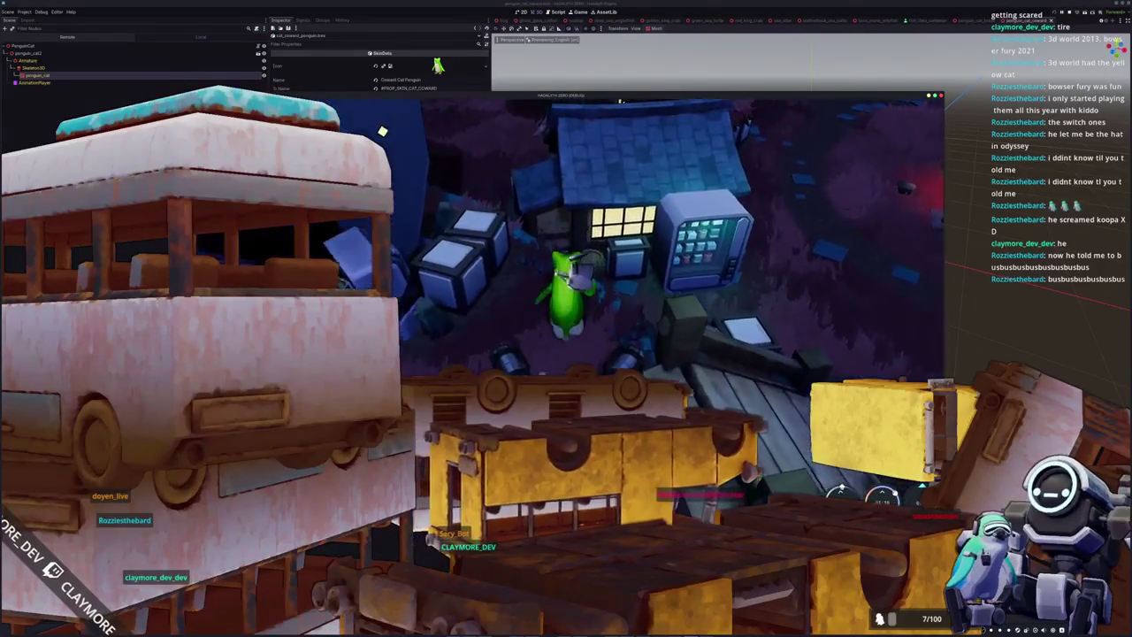
pyautogui.press('w')
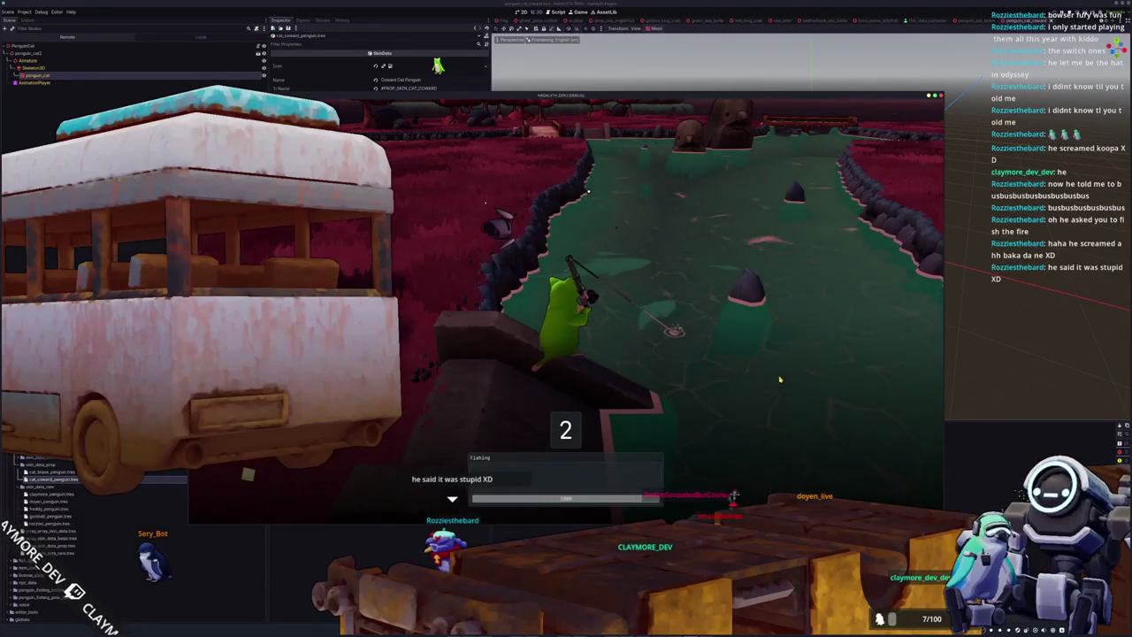
# Complete the Up, Up, Right, Left arrow sequence to land an Australian Lungfish
pyautogui.press('Up')
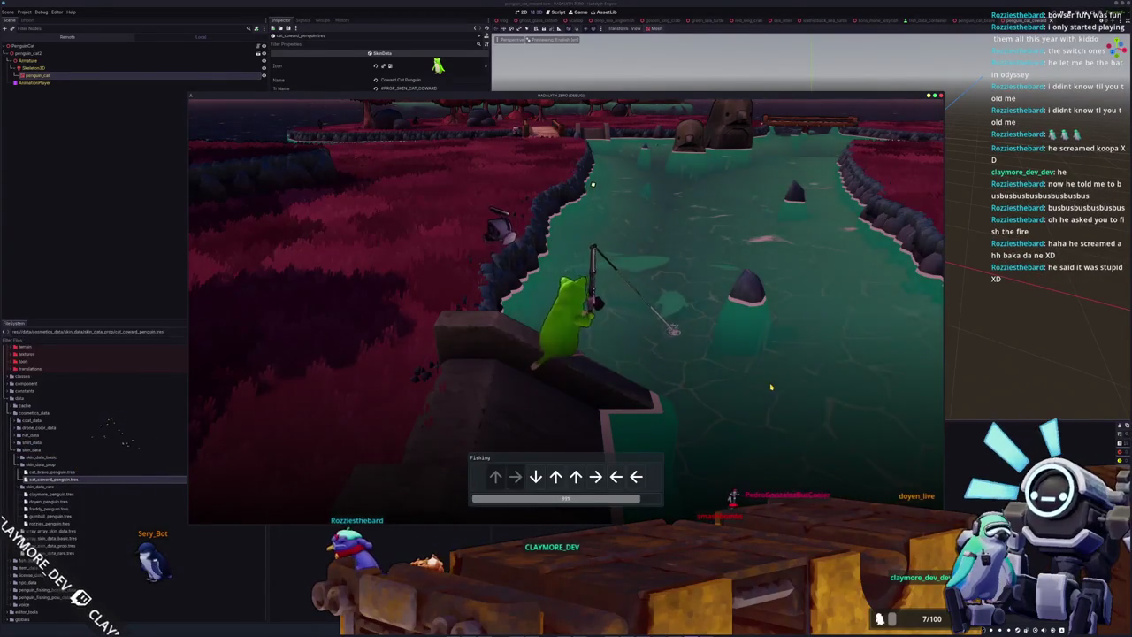
pyautogui.press('Up')
pyautogui.press('Up')
pyautogui.press('Right')
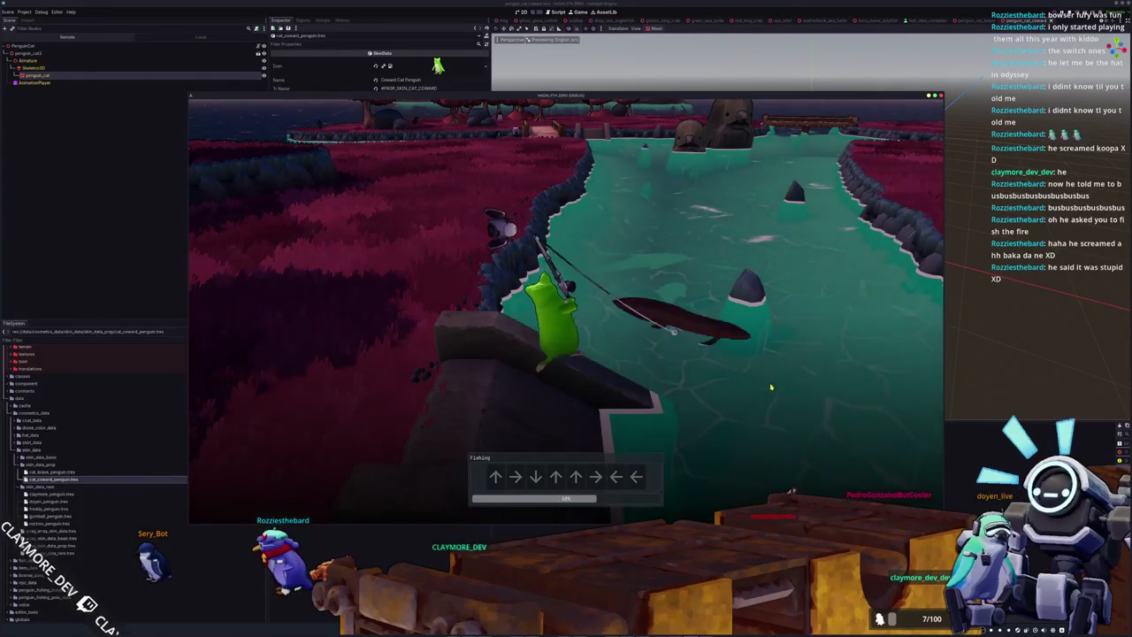
pyautogui.press('Left')
pyautogui.press('Left')
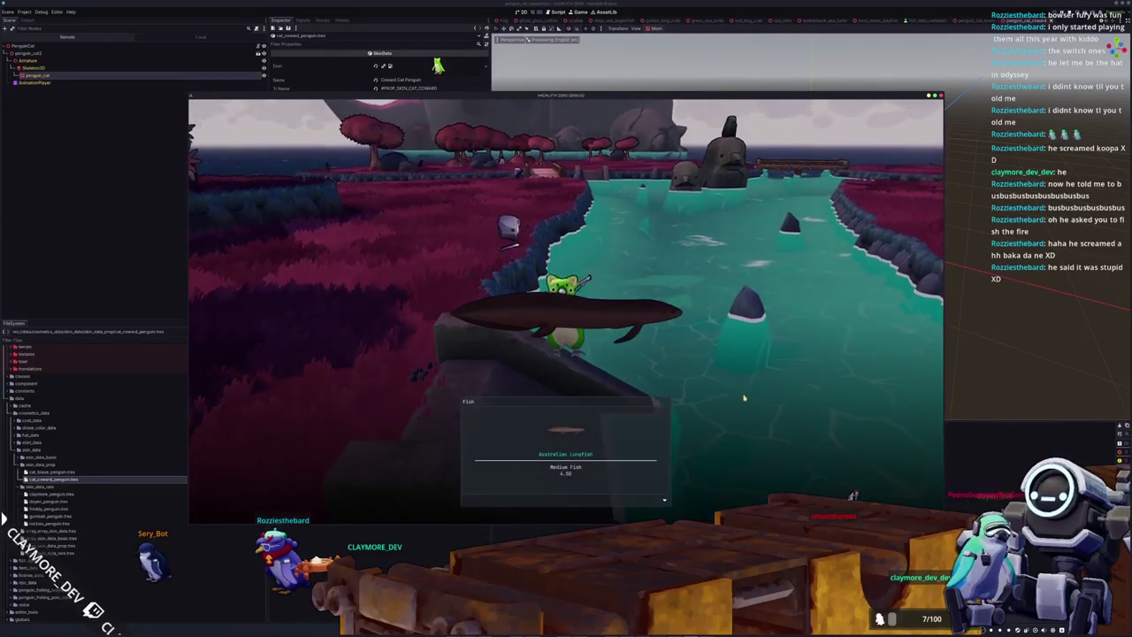
pyautogui.click(749, 386)
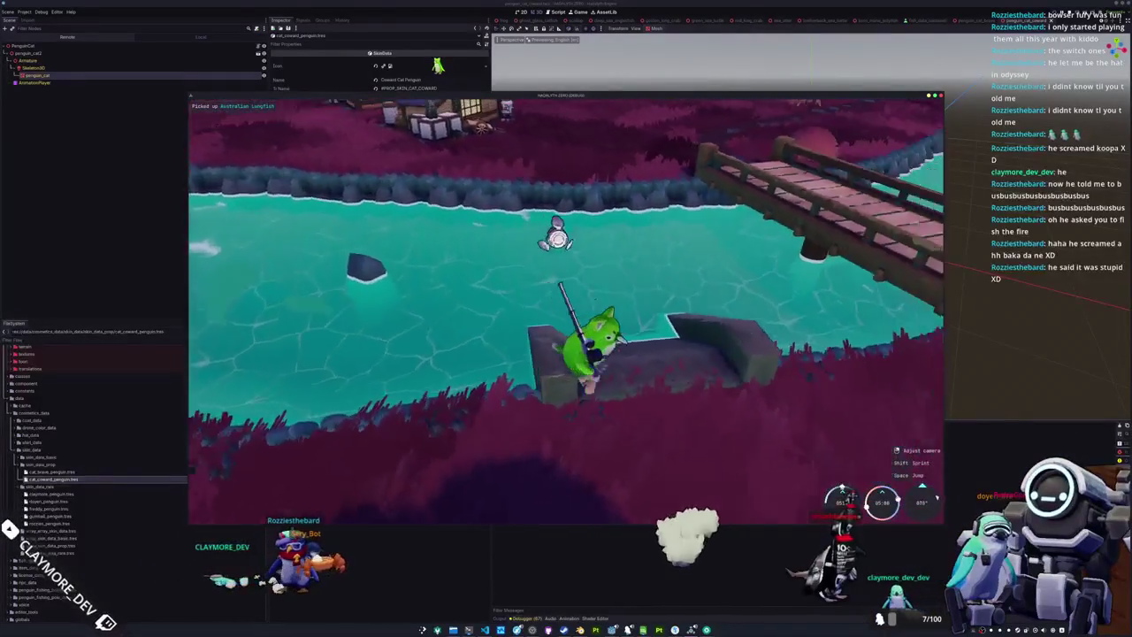
# Walk across the bridge along the riverbank and reel in a dolphin with Left, Down, Up
pyautogui.press('w')
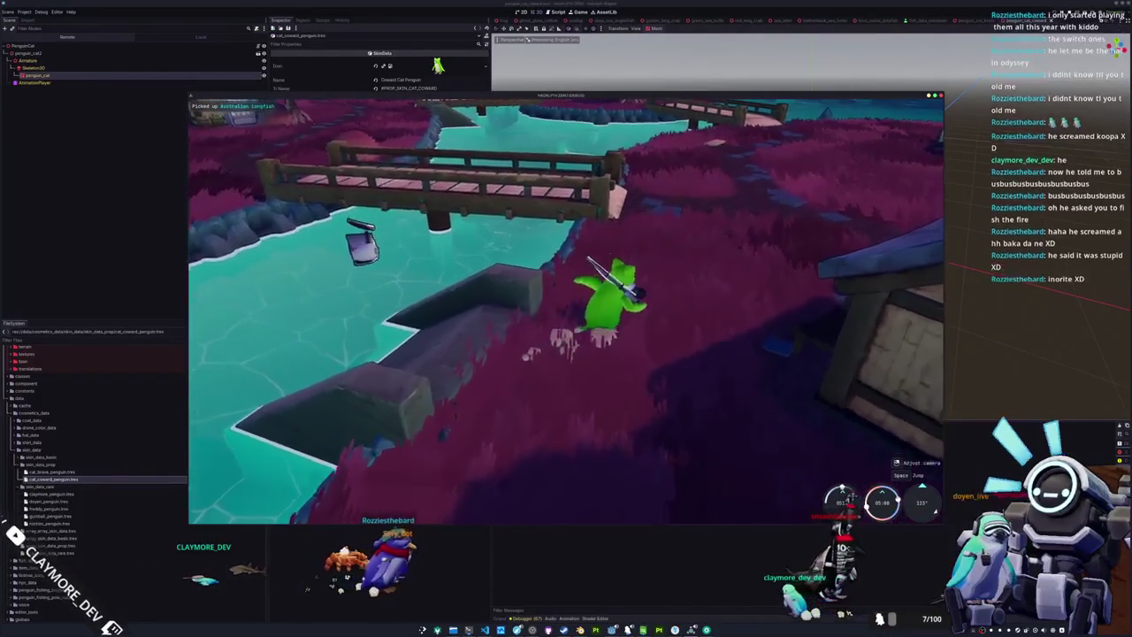
pyautogui.press('w')
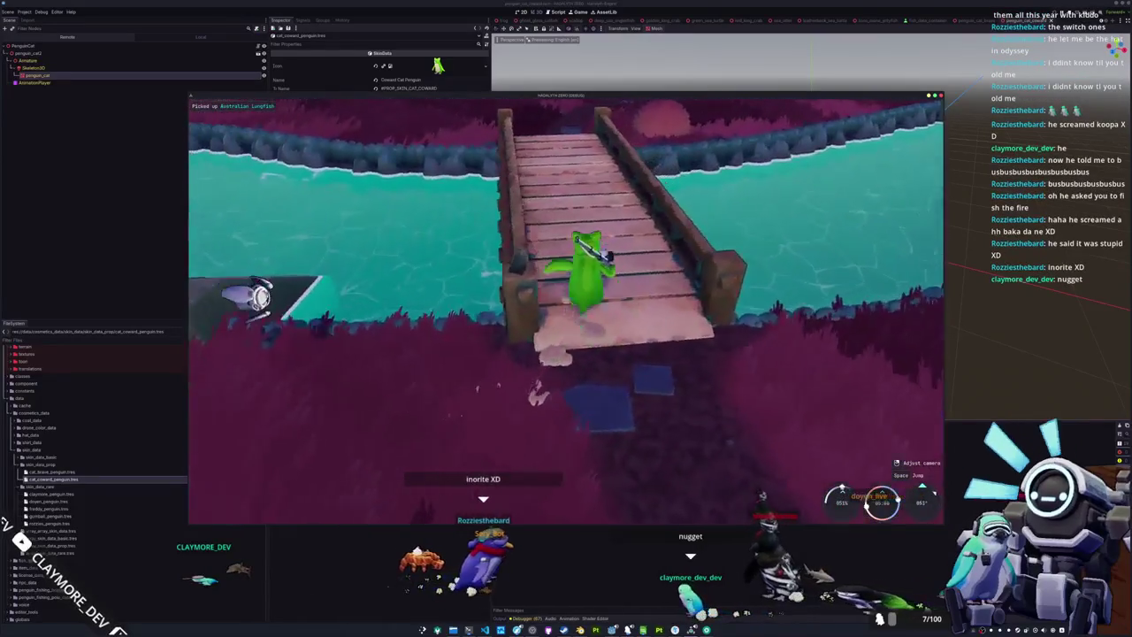
pyautogui.press('w')
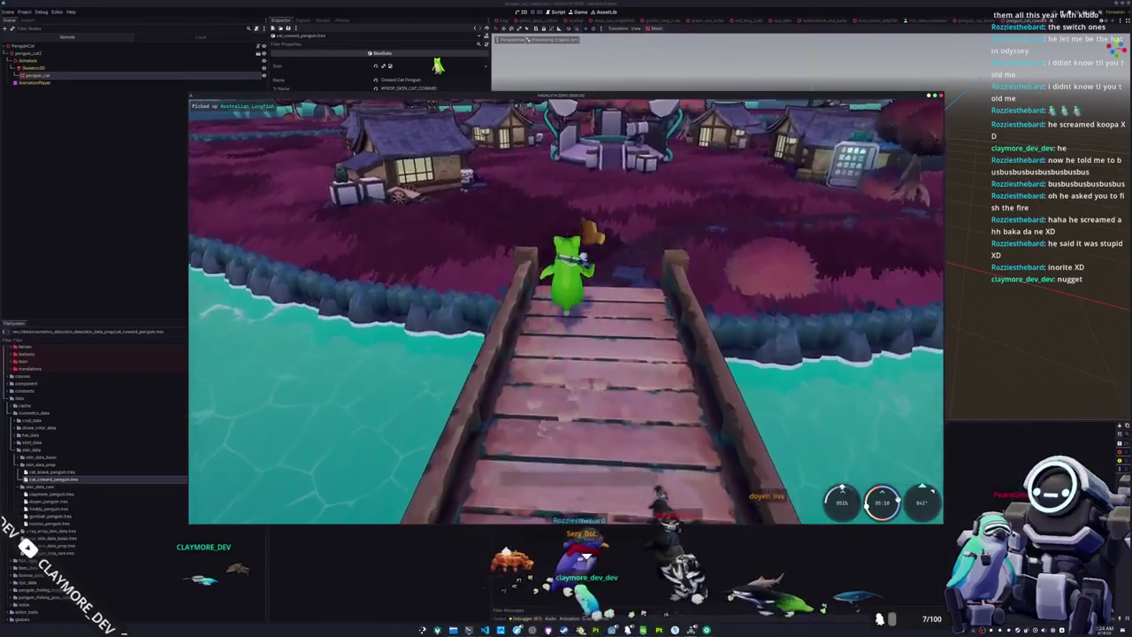
pyautogui.press('w')
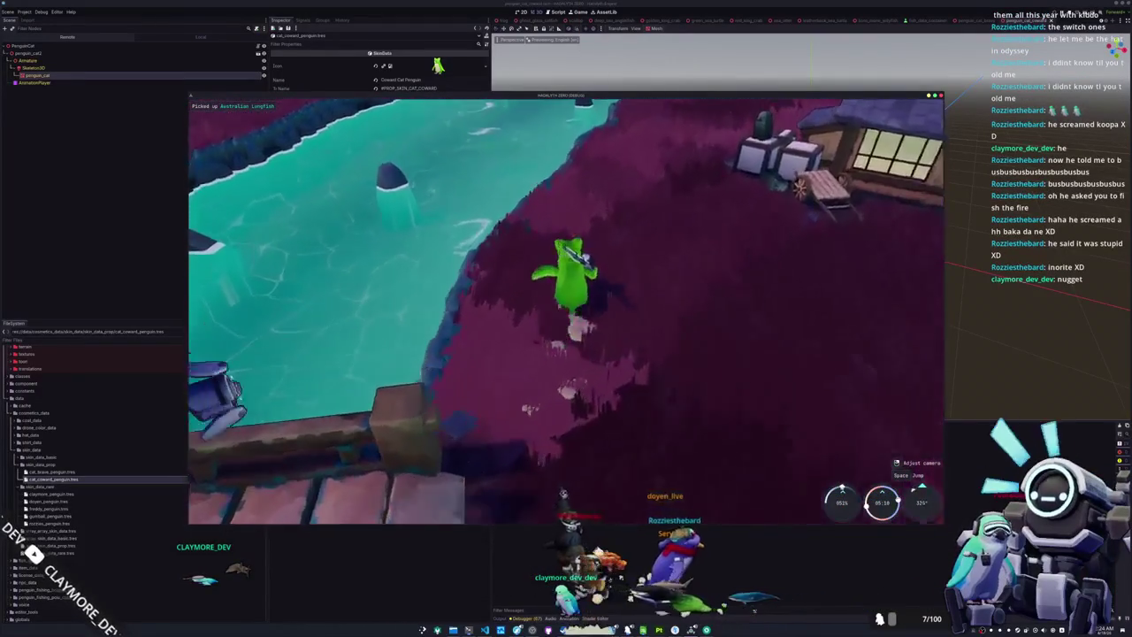
pyautogui.press('w')
pyautogui.press('w')
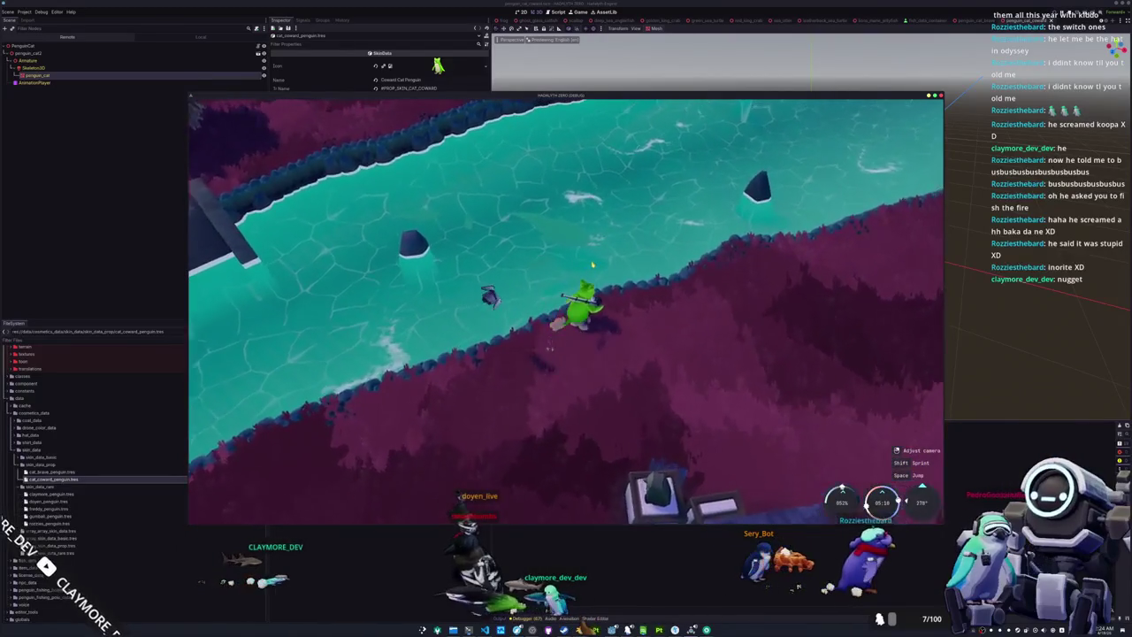
pyautogui.press('w')
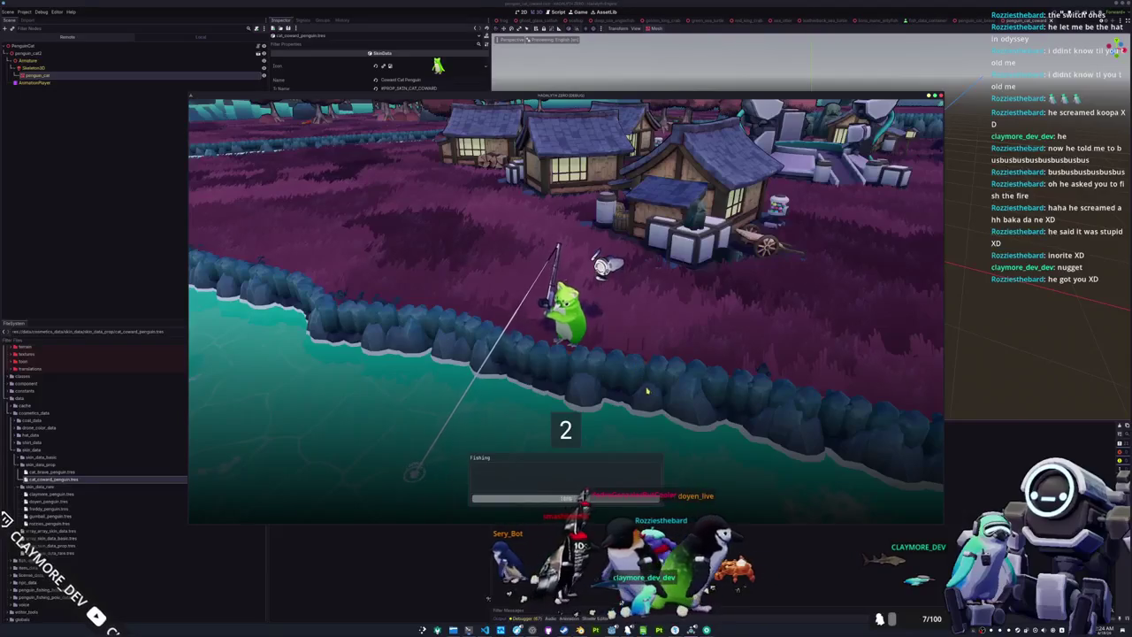
pyautogui.press('Left')
pyautogui.press('Left')
pyautogui.press('Down')
pyautogui.press('Down')
pyautogui.press('Left')
pyautogui.press('Left')
pyautogui.press('Up')
pyautogui.press('Up')
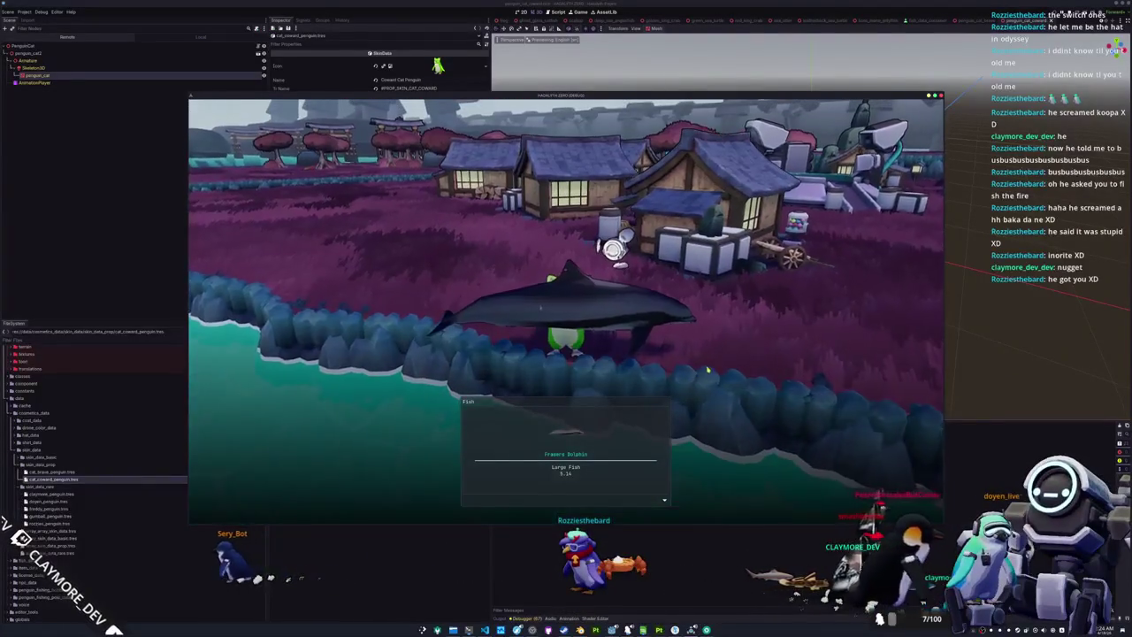
pyautogui.press('Tab')
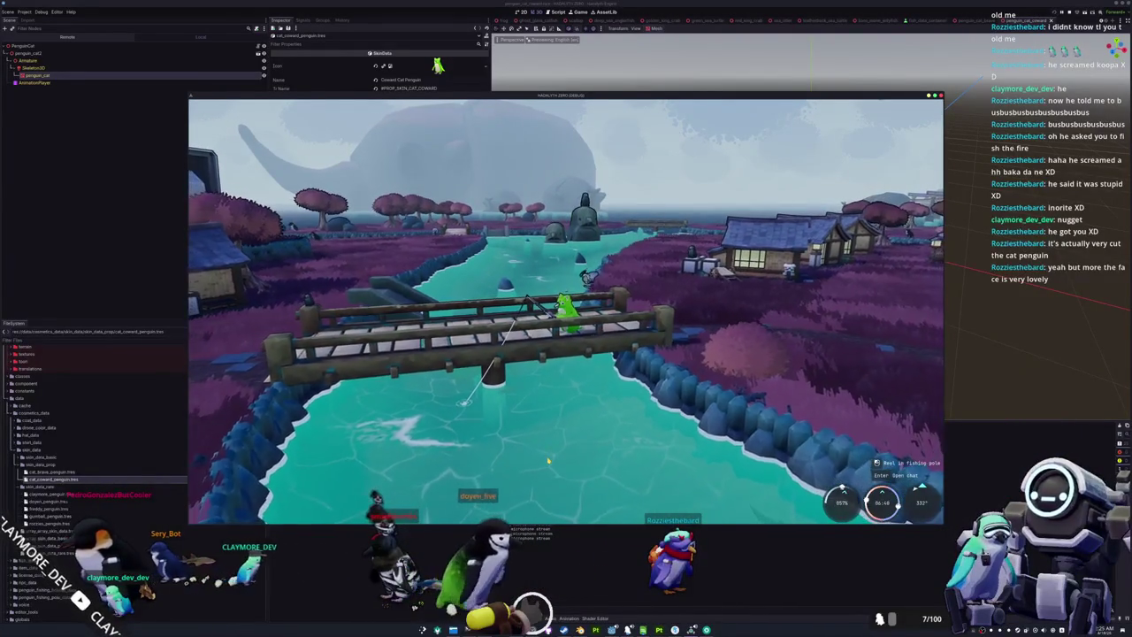
# Send the chat 'the brow and the colouring above the beak', then land the whale
pyautogui.press('Return')
pyautogui.write('the b')
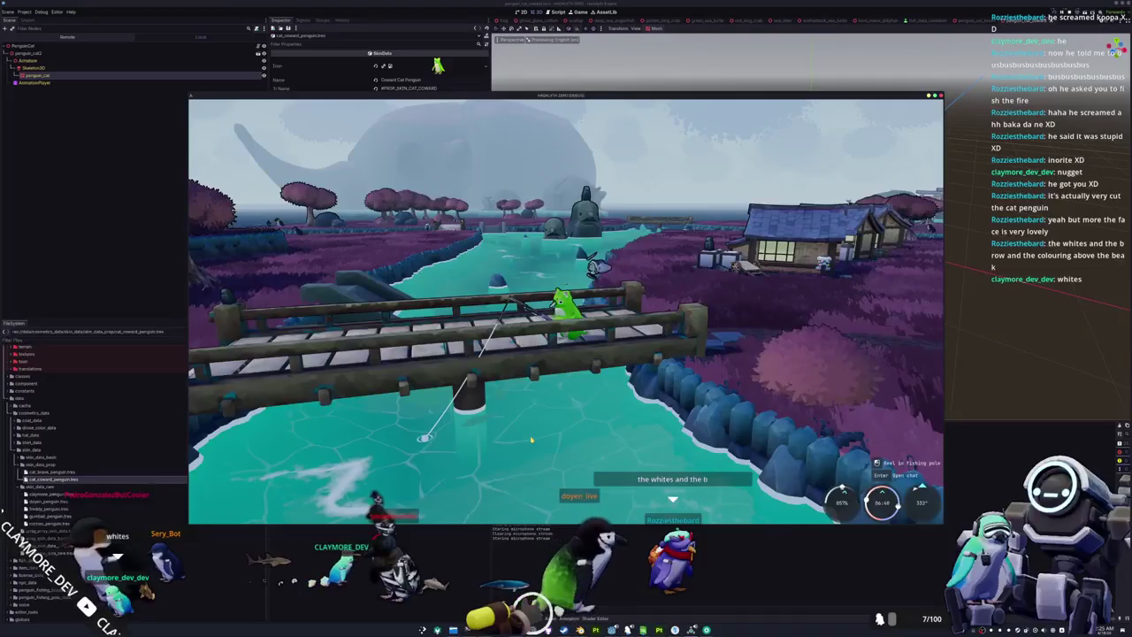
pyautogui.write('row and the colouring above the beak')
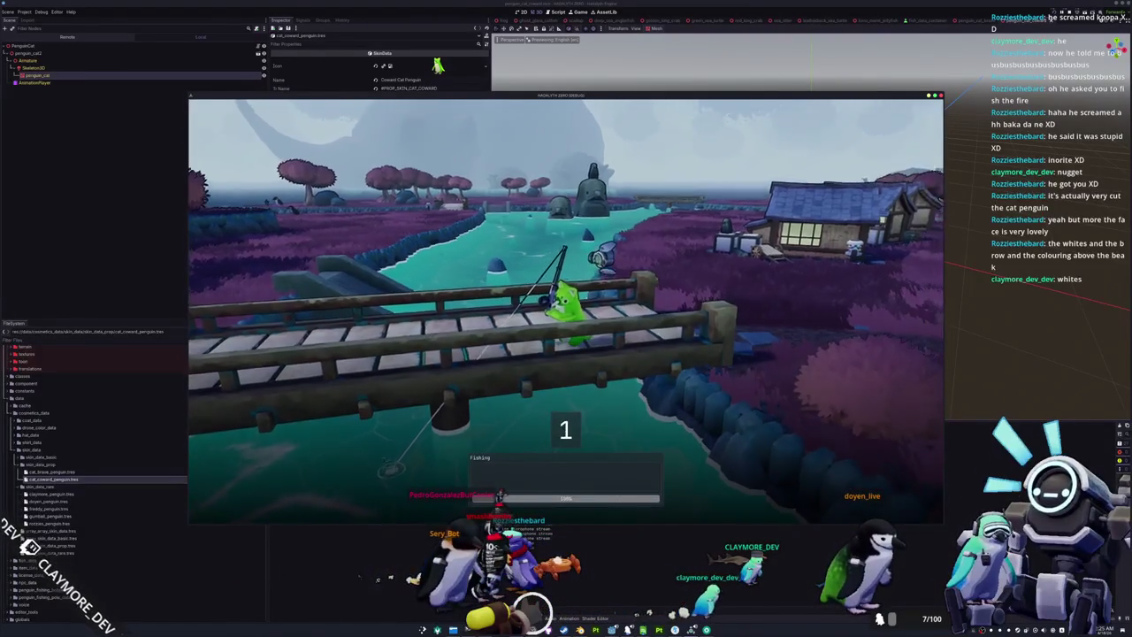
pyautogui.press('Down')
pyautogui.press('Right')
pyautogui.press('Right')
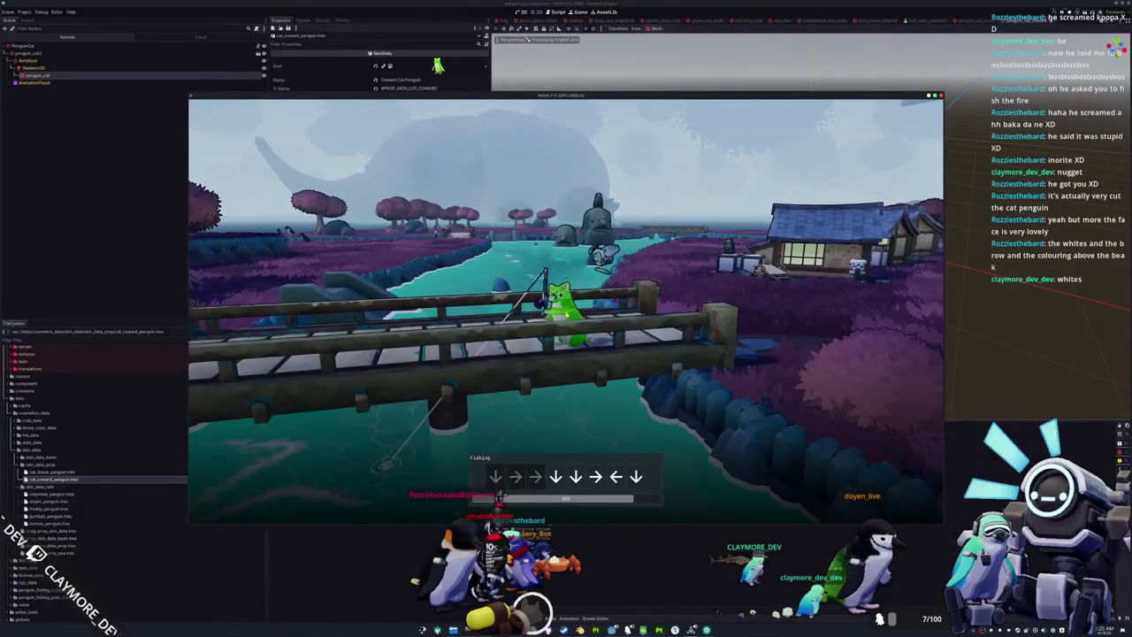
pyautogui.press('Down')
pyautogui.press('Down')
pyautogui.press('Right')
pyautogui.press('Left')
pyautogui.press('Down')
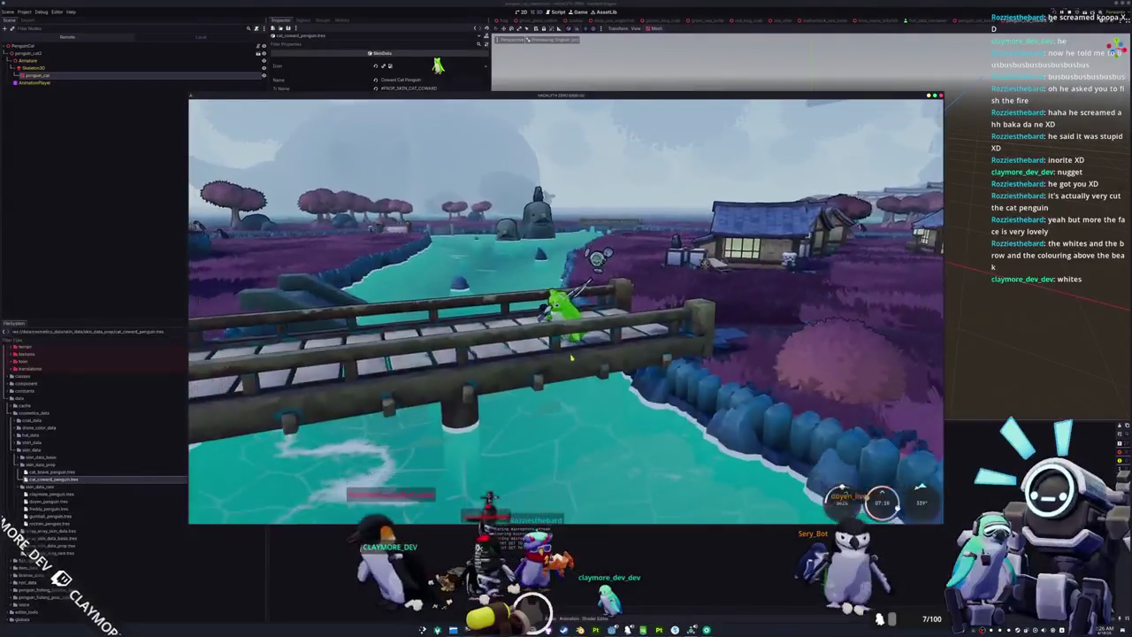
pyautogui.press('Tab')
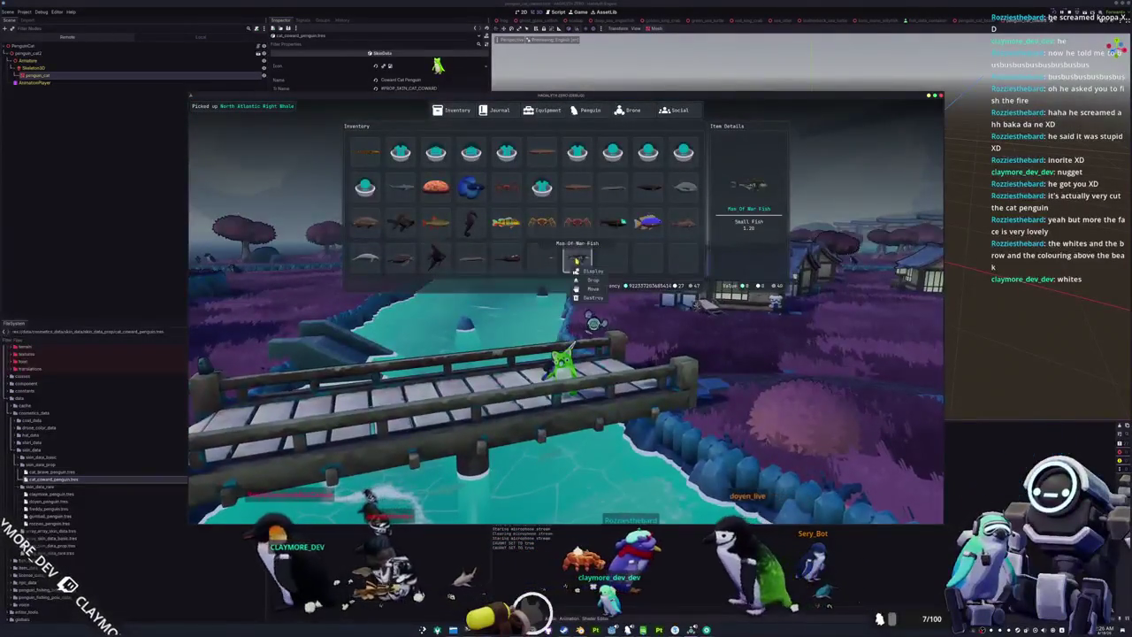
# Put the North Atlantic Right Whale on display and open the equipment cosmetics page
pyautogui.click(575, 261)
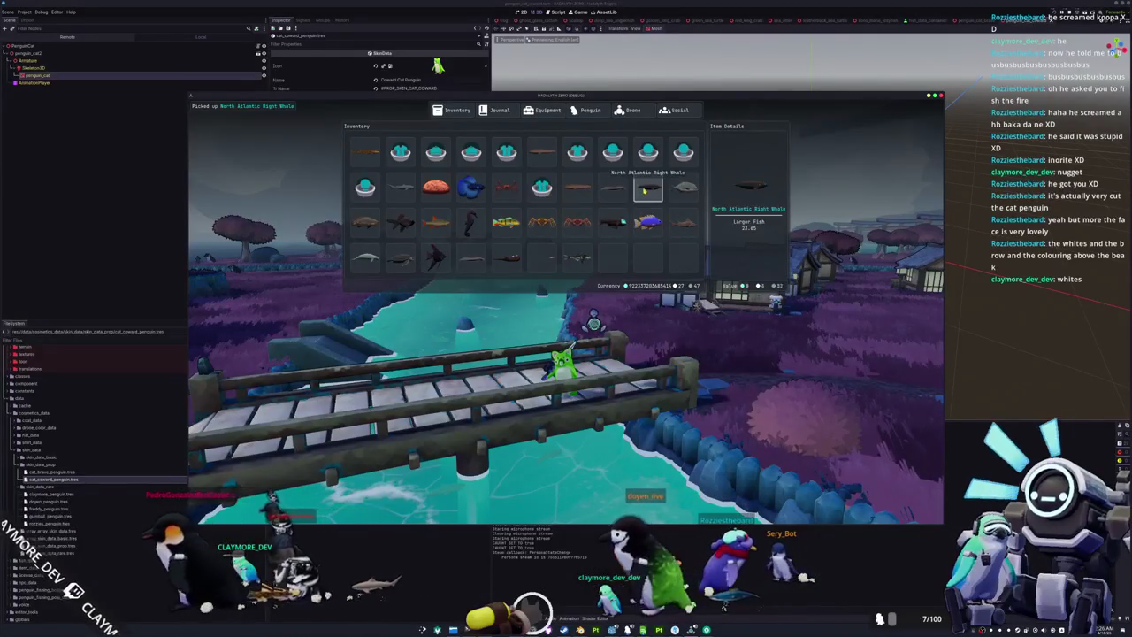
pyautogui.click(647, 188)
pyautogui.click(663, 201)
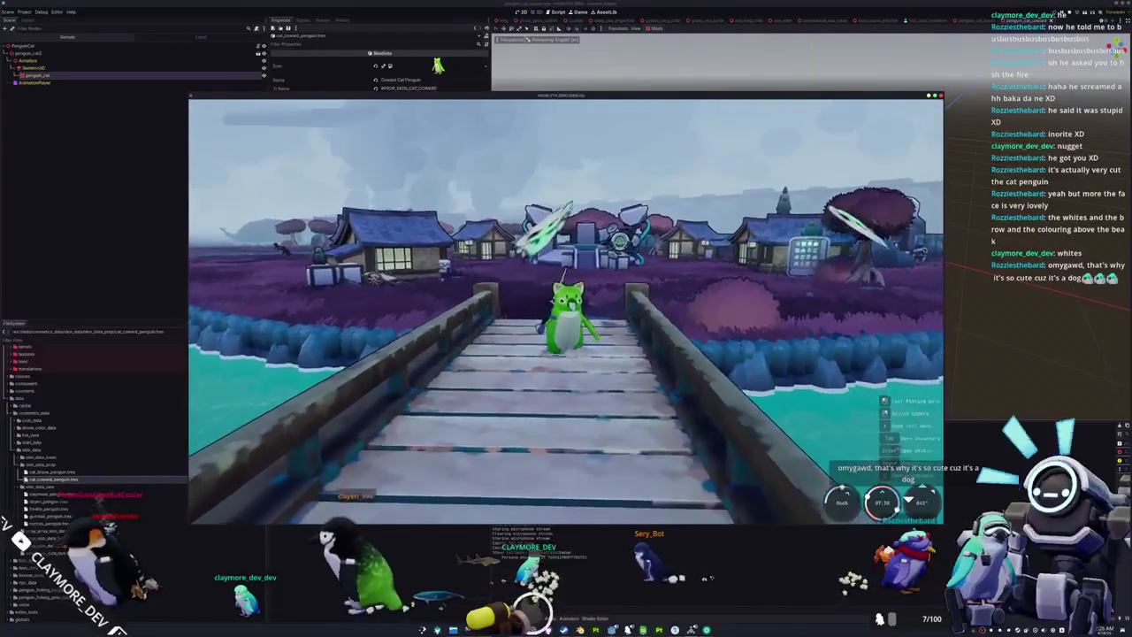
pyautogui.press('Tab')
pyautogui.click(542, 109)
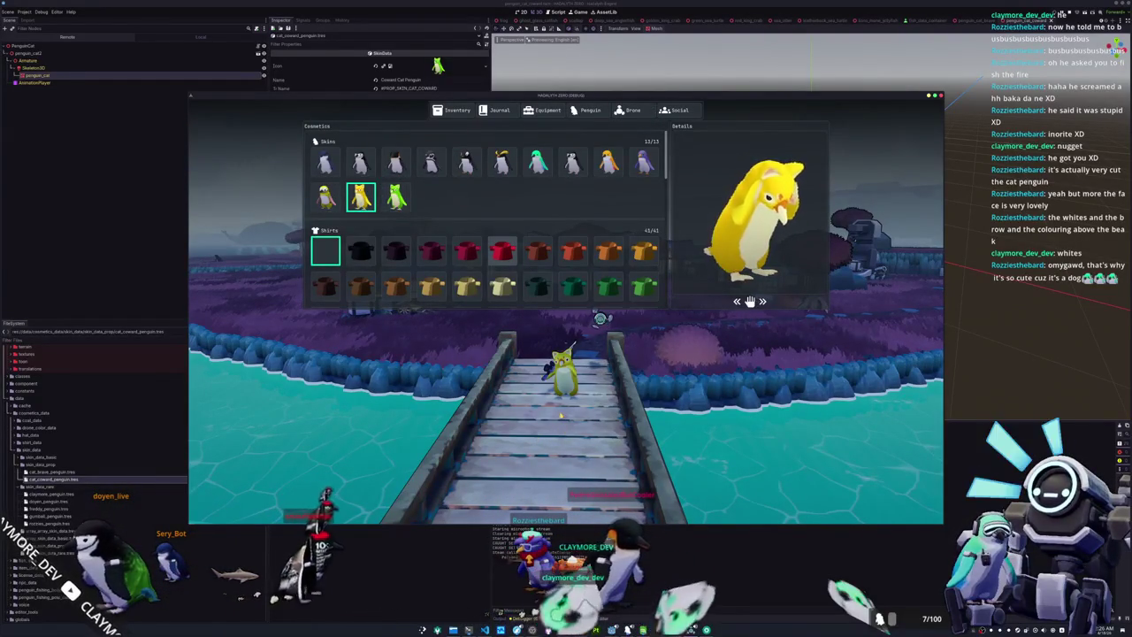
# Scroll through the shirts and hats in the cosmetics list, then close it
pyautogui.scroll(-3, 398, 257)
pyautogui.scroll(2, 424, 265)
pyautogui.scroll(-5, 462, 285)
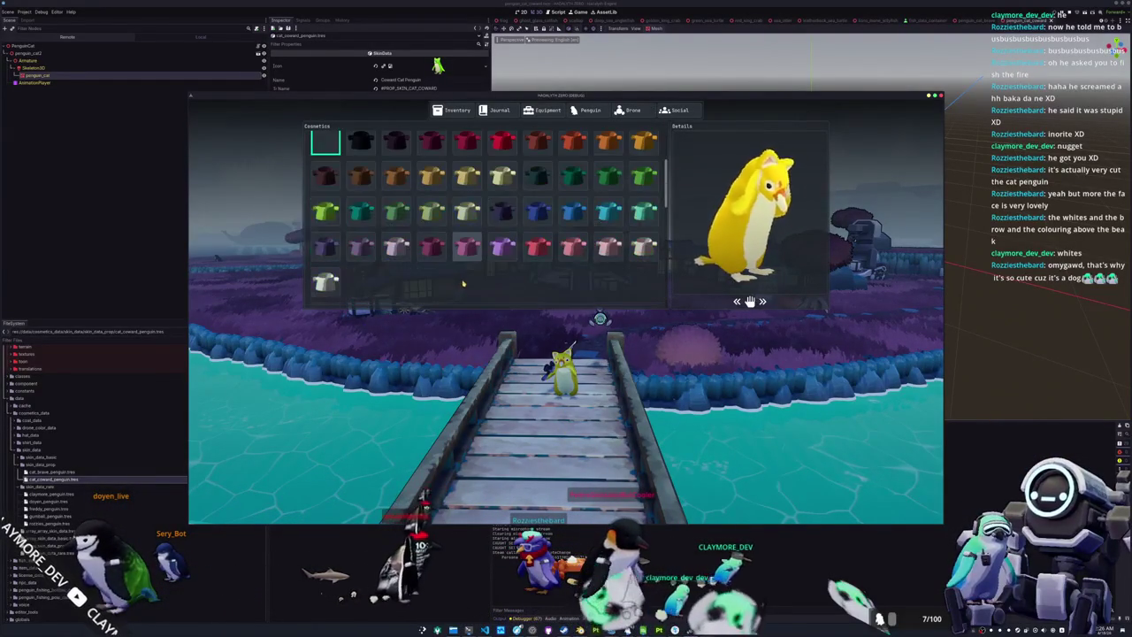
pyautogui.scroll(-3, 468, 285)
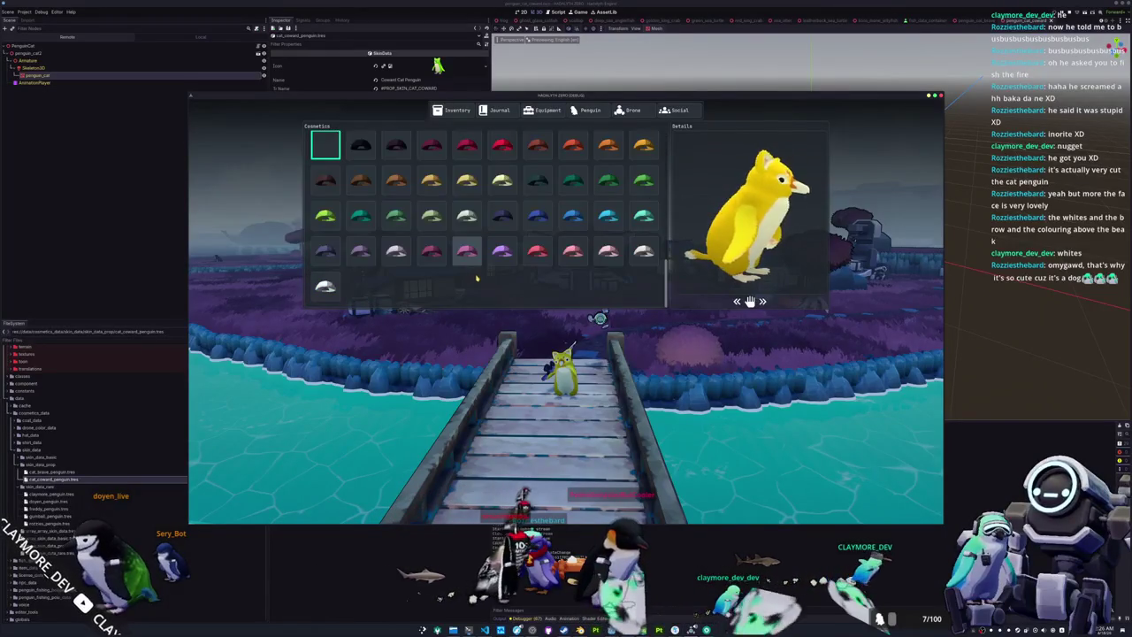
pyautogui.press('Escape')
# Walk the yellow cat penguin across the bridge, past the bucket, to the water's edge
pyautogui.press('w')
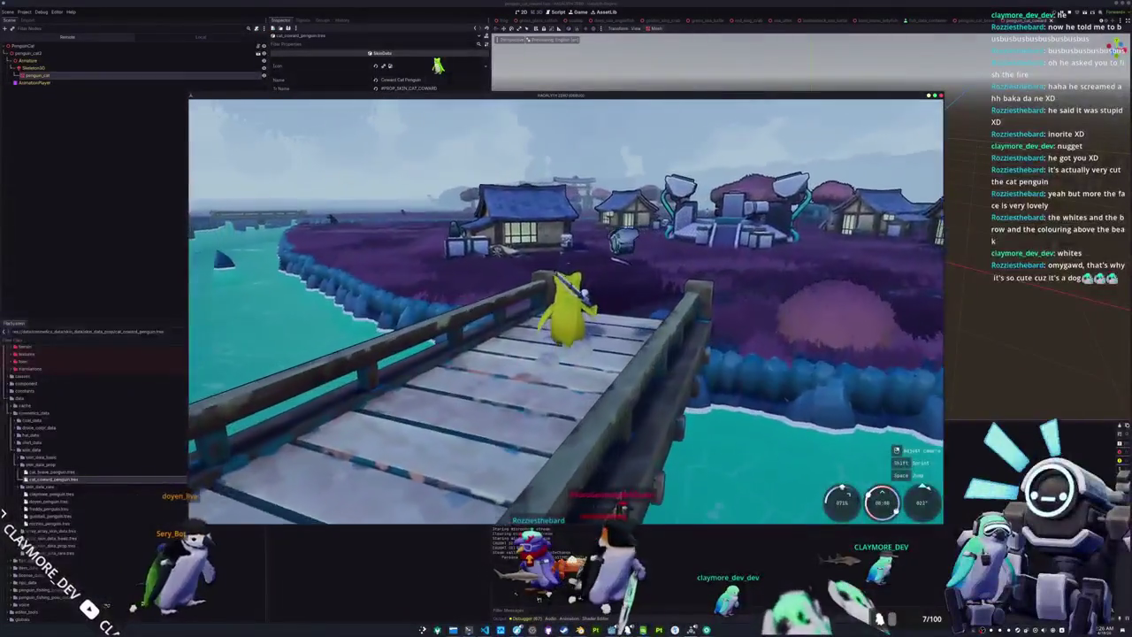
pyautogui.press('w')
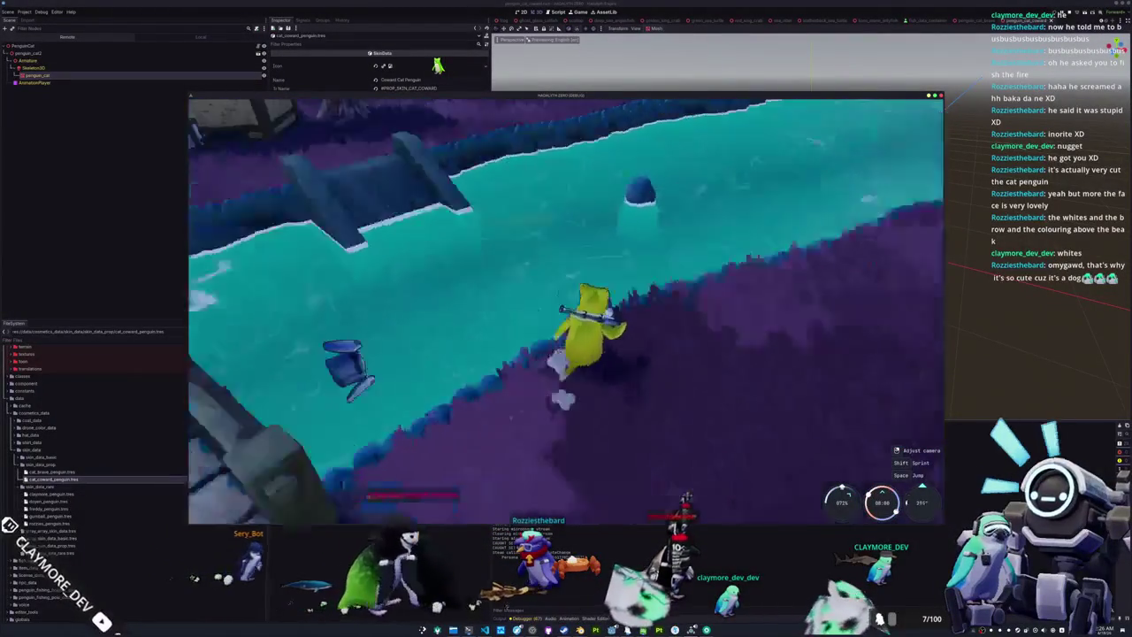
pyautogui.press('s')
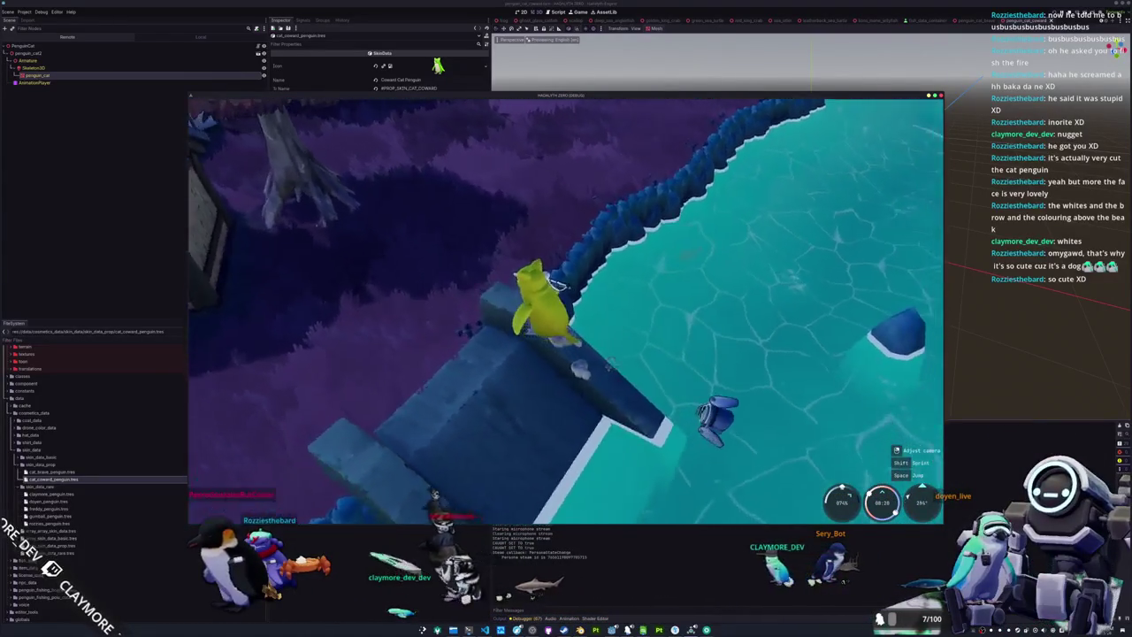
pyautogui.press('w')
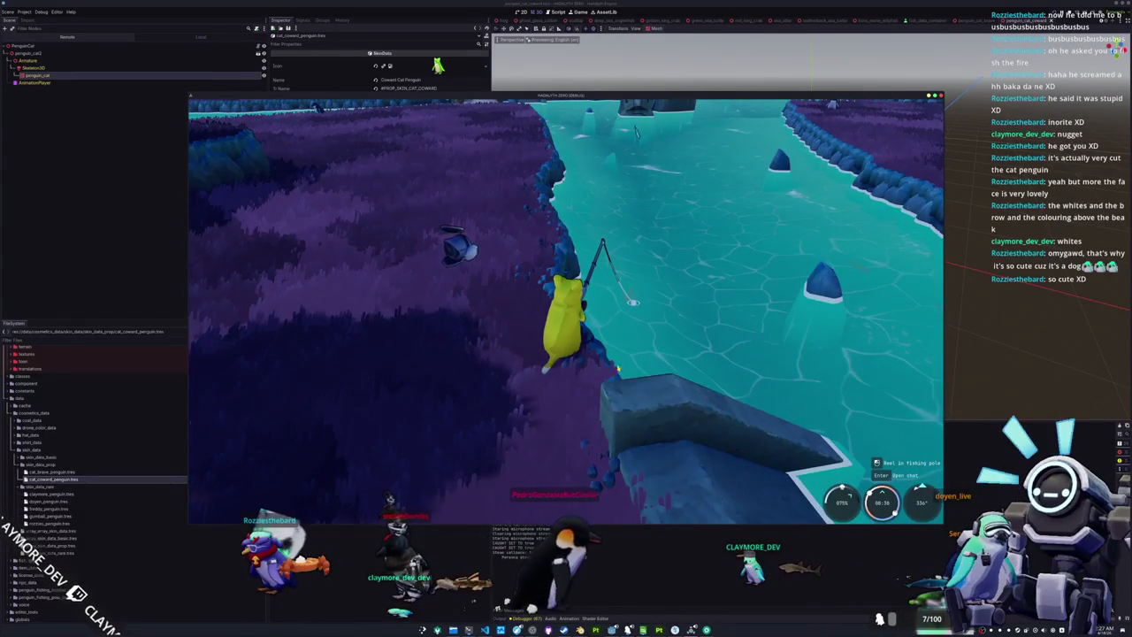
# Capture a region screenshot of the yellow penguin fishing to the clipboard
pyautogui.press('super+shift+Print')
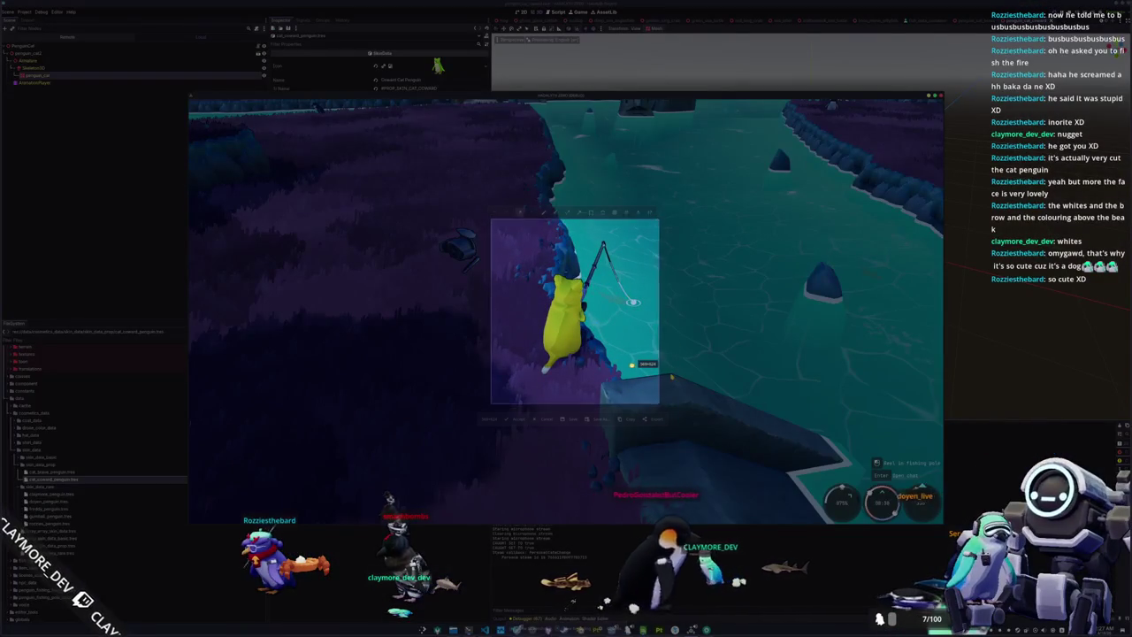
pyautogui.press('Return')
pyautogui.press('Escape')
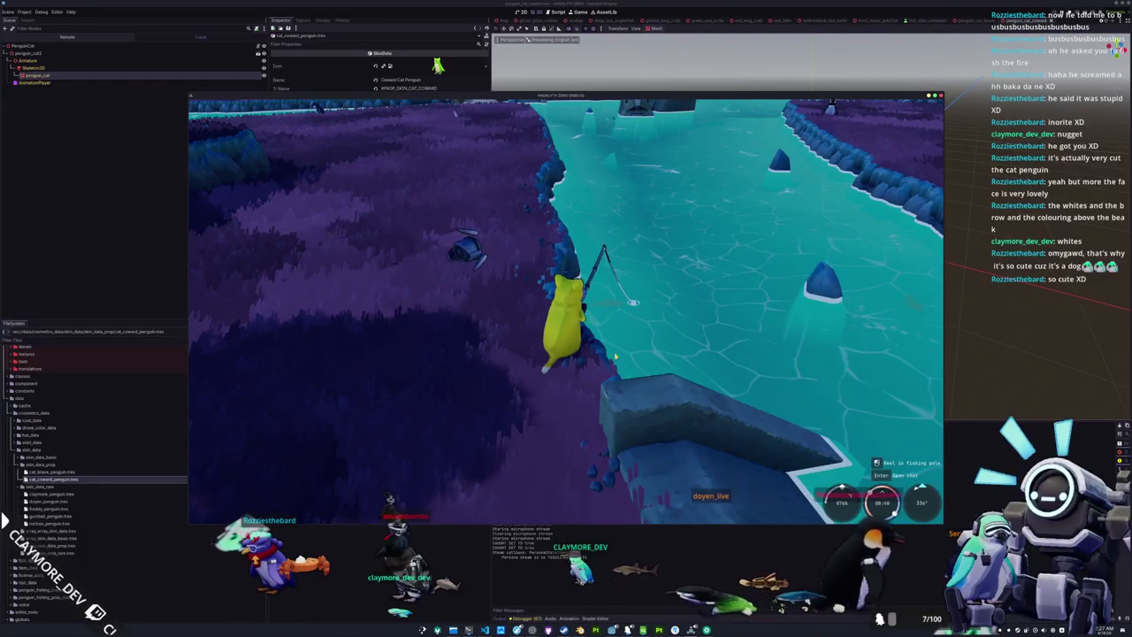
# Hook a fish and complete the Down-Right arrow sequence to land a Vampire Squid
pyautogui.click(672, 333)
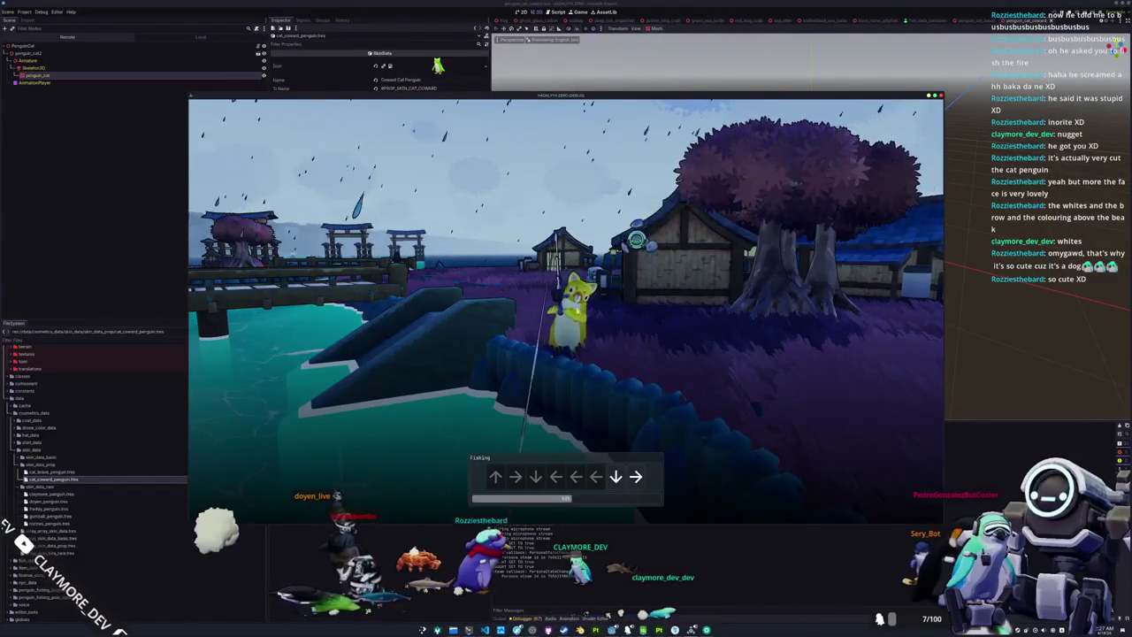
pyautogui.press('Down')
pyautogui.press('Right')
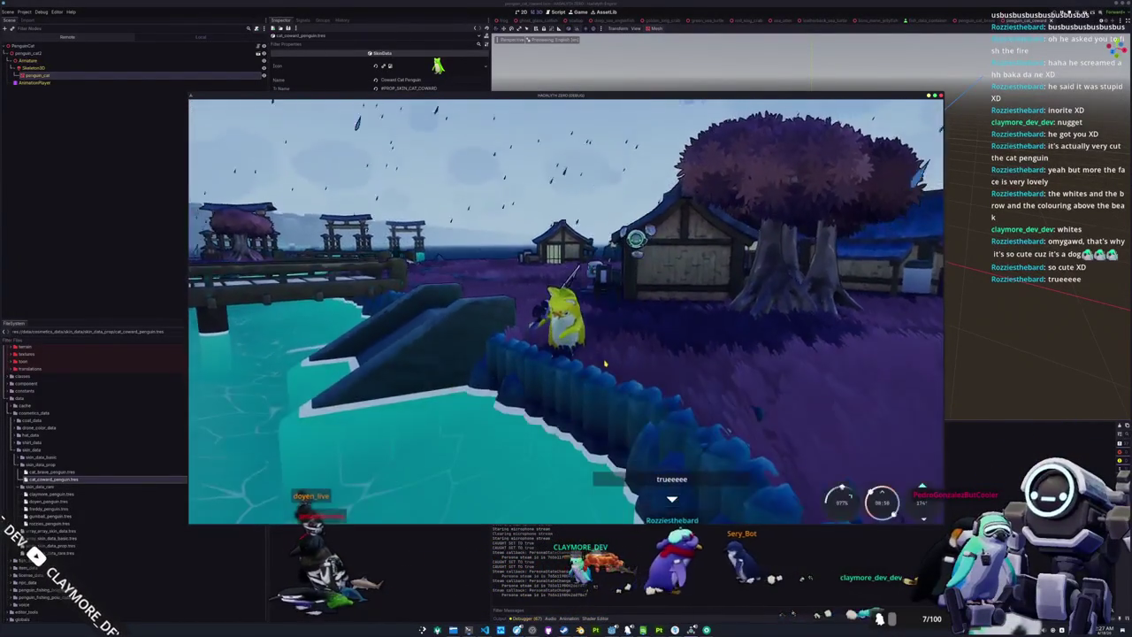
# Walk the penguin along the riverbank and cliff edge, then switch to Blender
pyautogui.press('w')
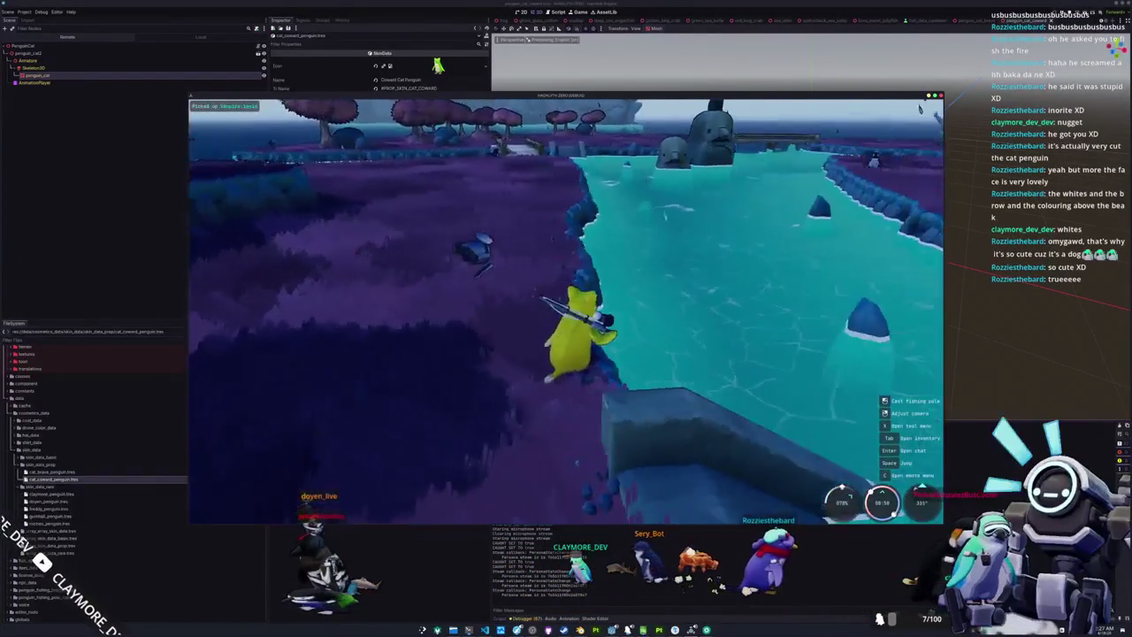
pyautogui.press('s')
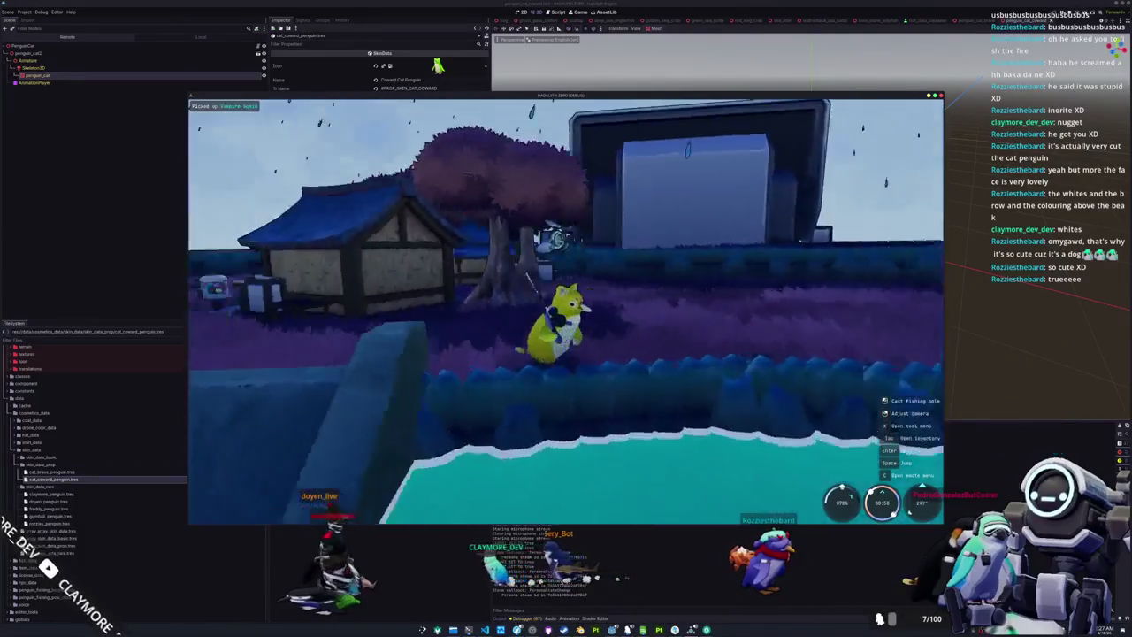
pyautogui.press('w')
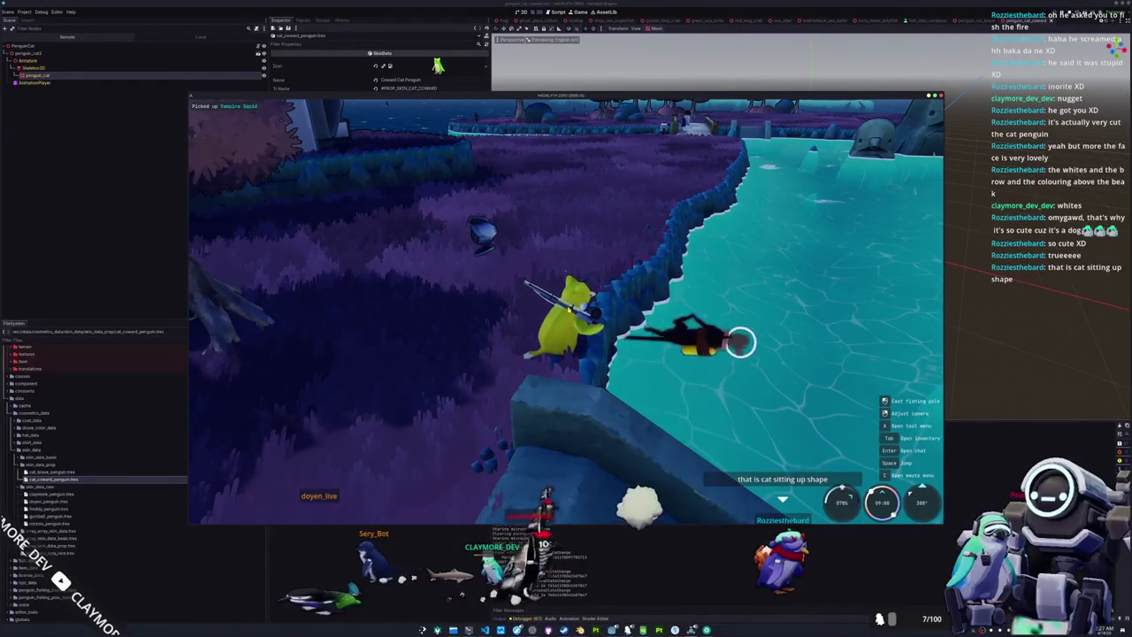
pyautogui.press('w')
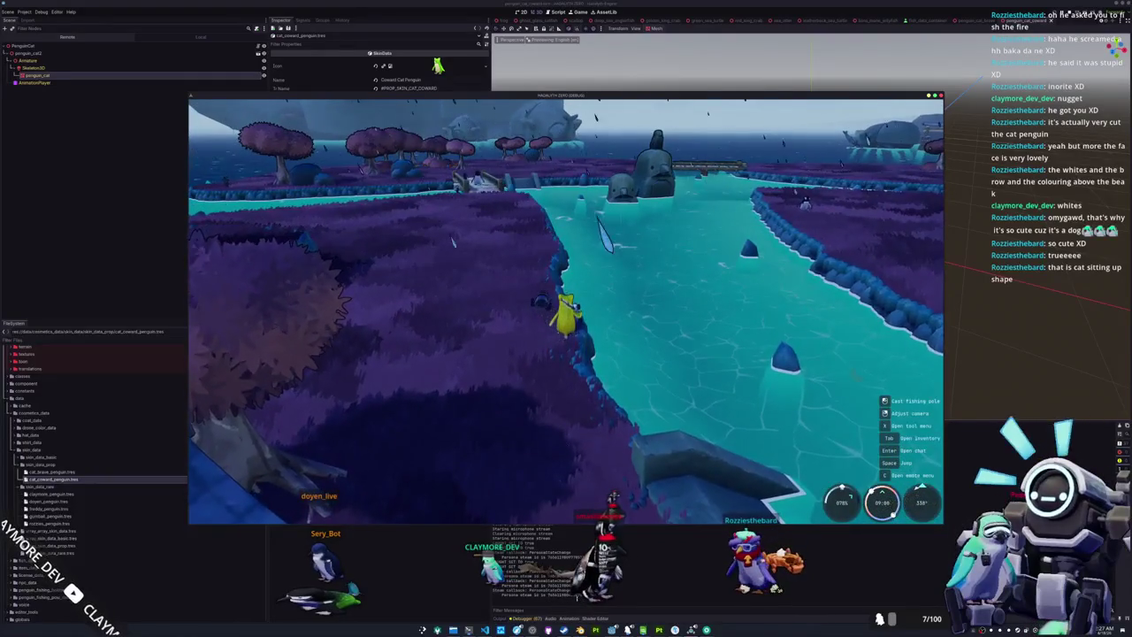
pyautogui.click(580, 629)
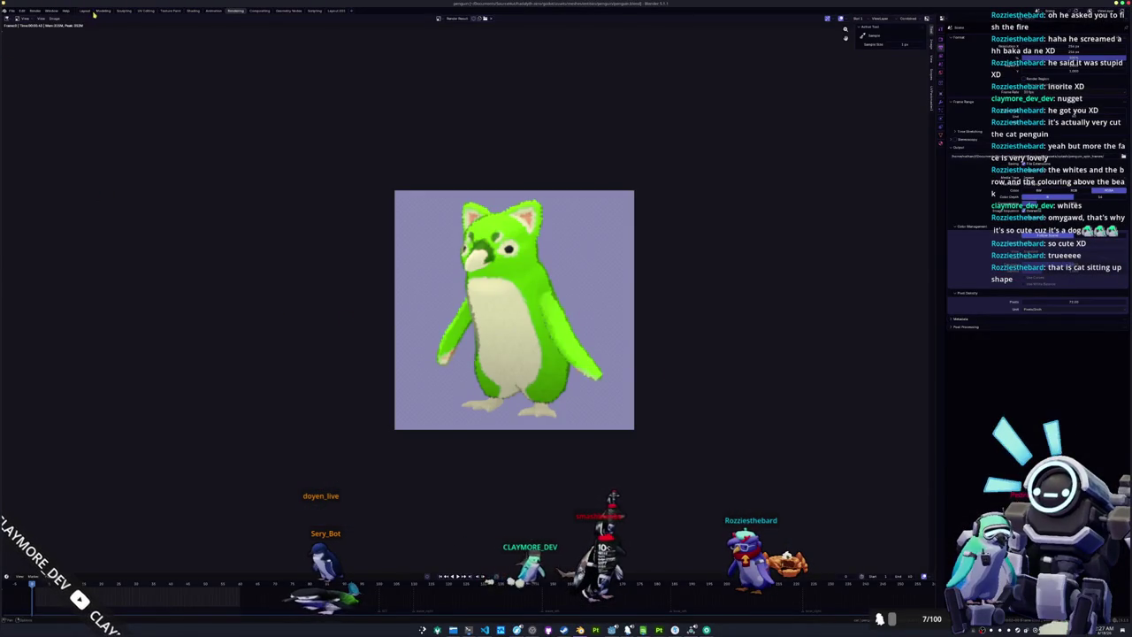
# Show the green cat-penguin in the Layout workspace, scroll the Outliner, and deselect everything
pyautogui.click(87, 12)
pyautogui.scroll(-4, 889, 285)
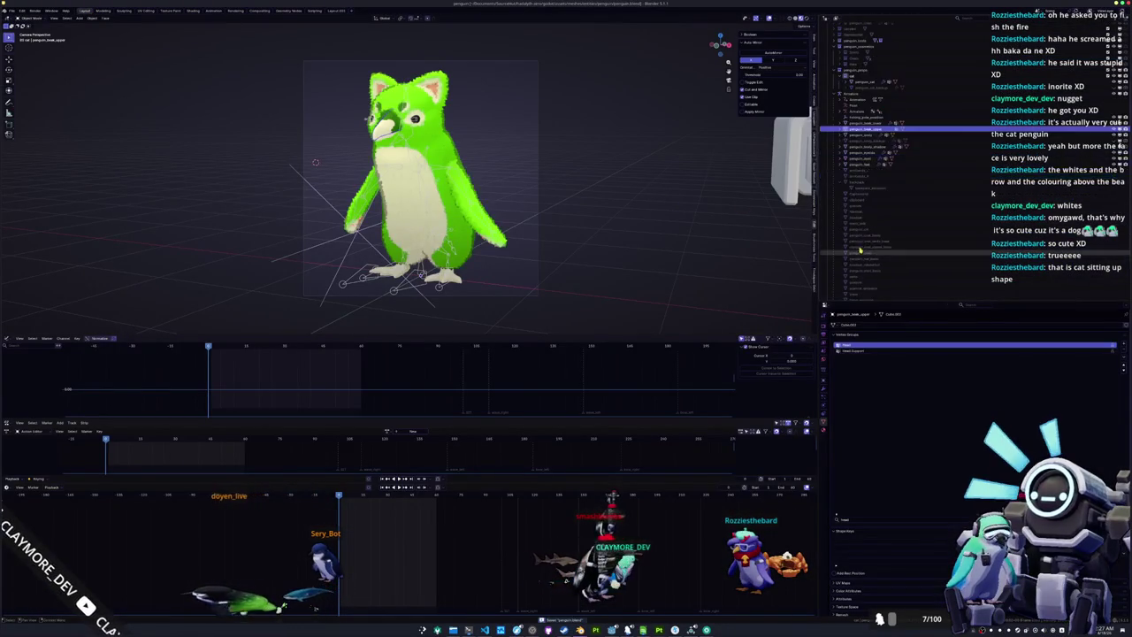
pyautogui.scroll(-2, 891, 286)
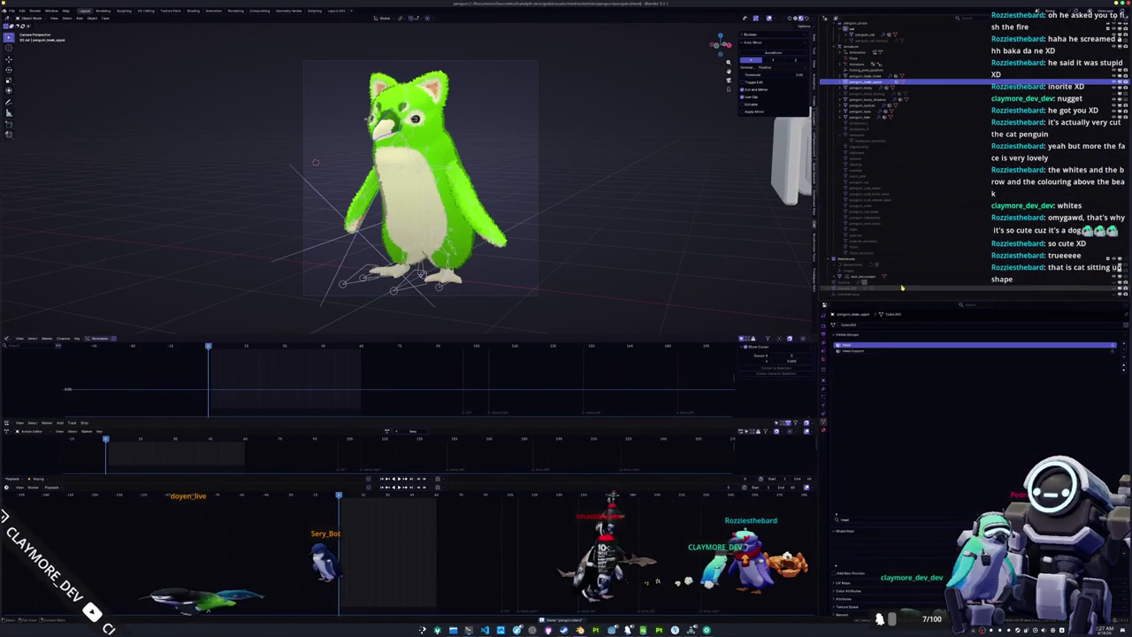
pyautogui.scroll(4, 907, 278)
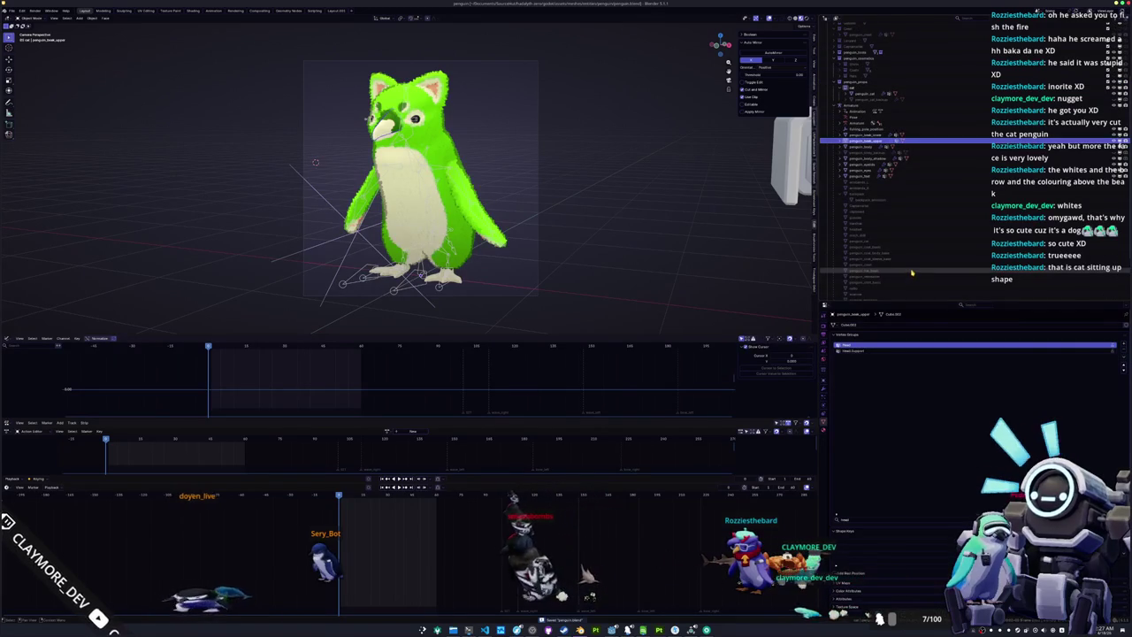
pyautogui.click(731, 269)
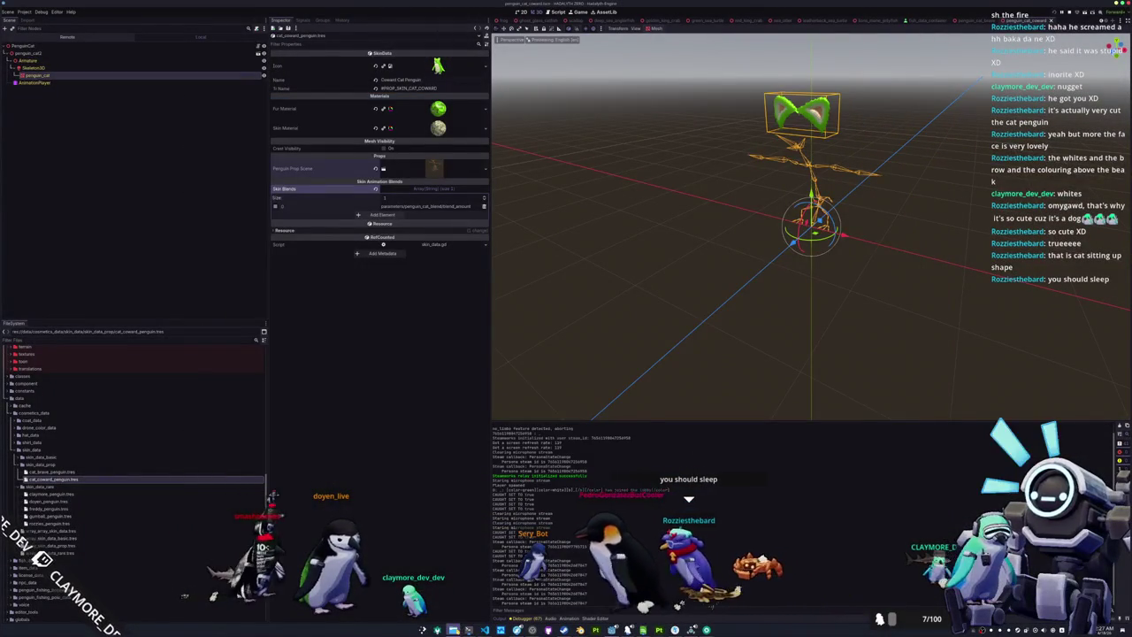
# Close the game and browse the SourceMod tree to the penguin folder, selecting penguin_rozzies.blend
pyautogui.click(454, 629)
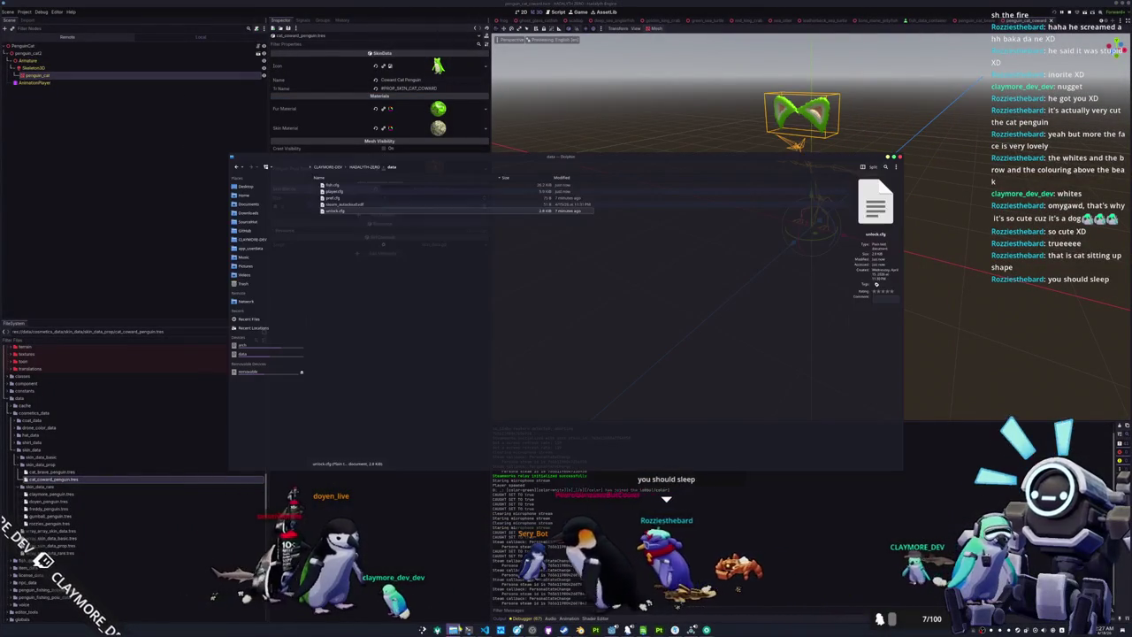
pyautogui.click(252, 222)
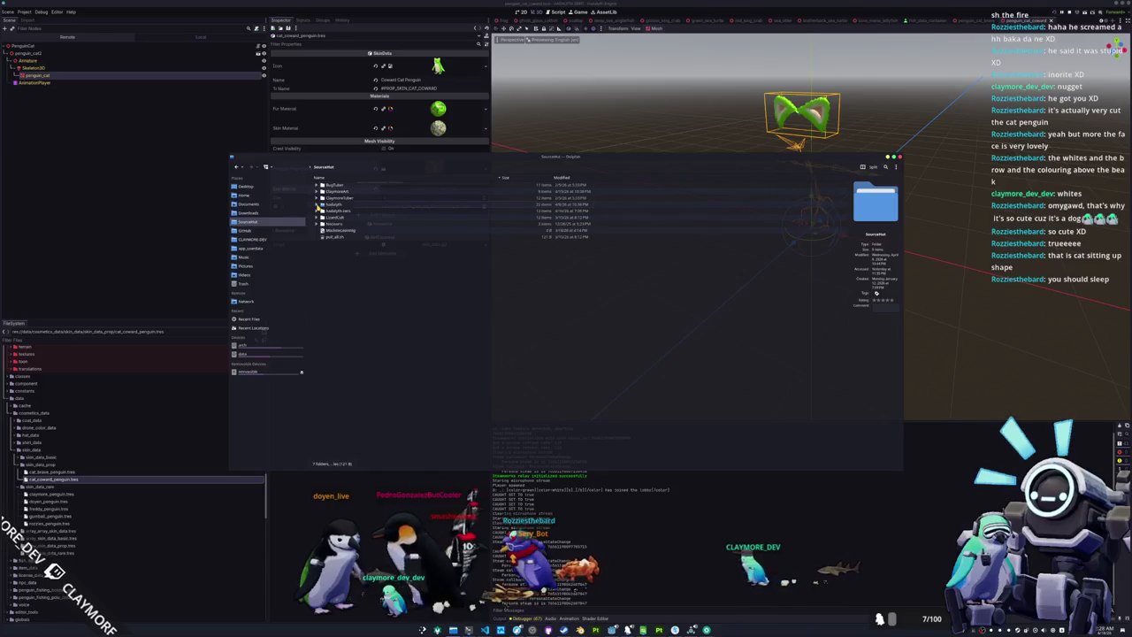
pyautogui.click(317, 205)
pyautogui.click(317, 205)
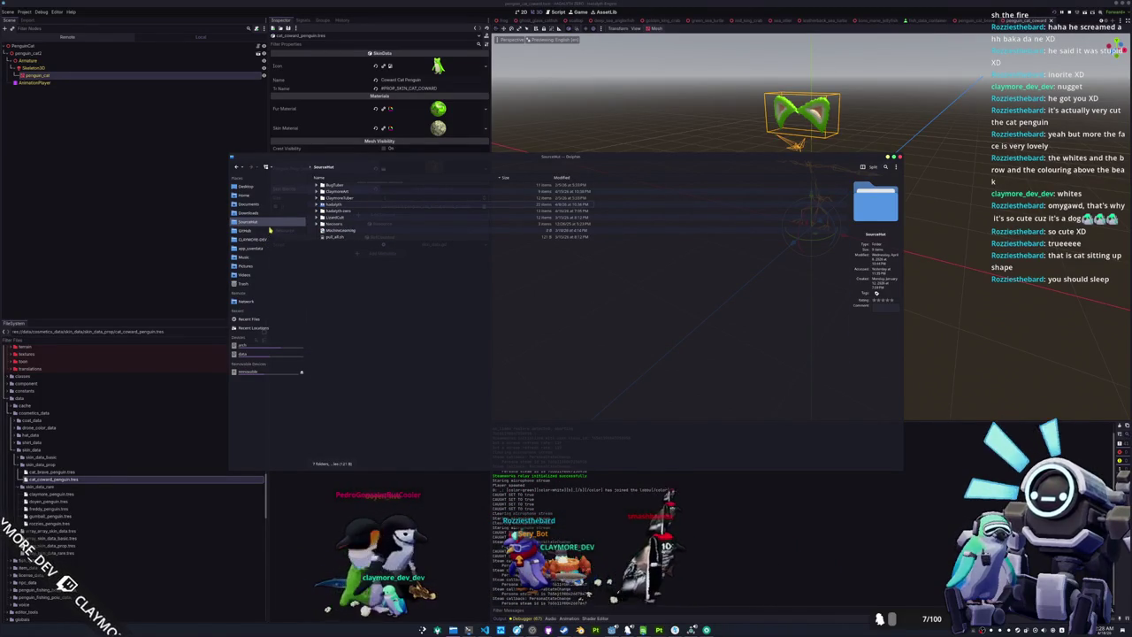
pyautogui.click(317, 211)
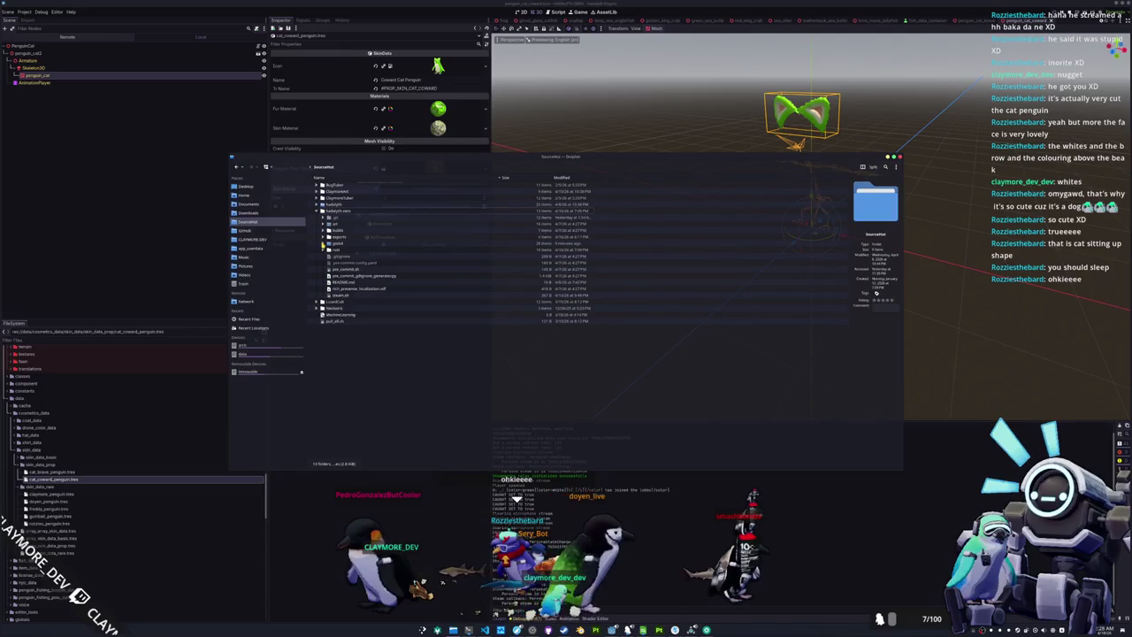
pyautogui.click(319, 205)
pyautogui.click(322, 231)
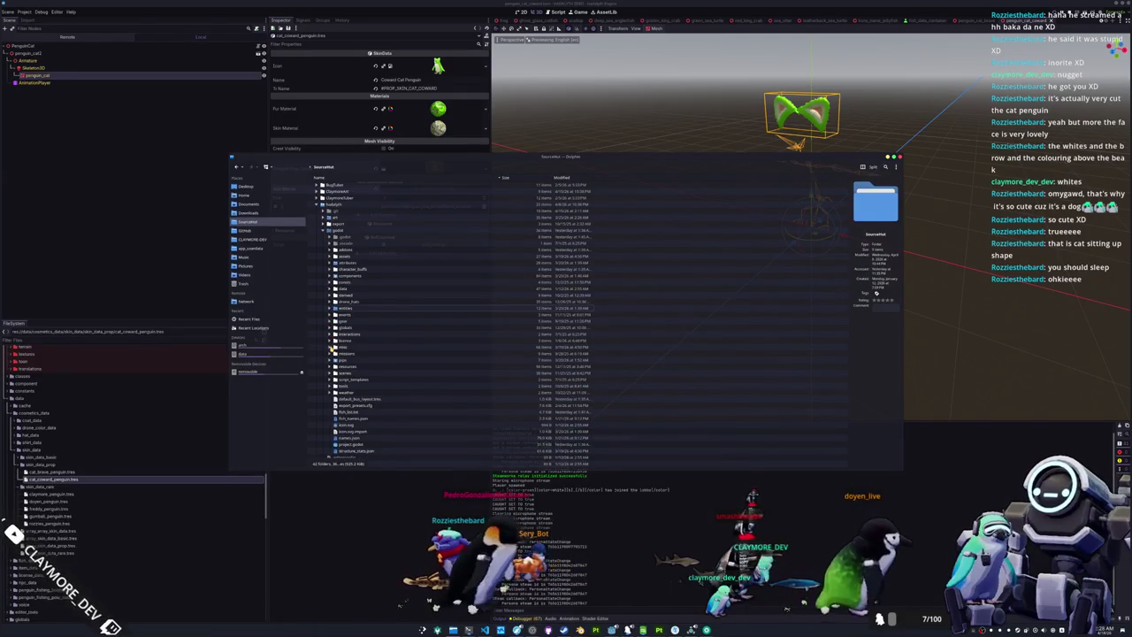
pyautogui.click(335, 256)
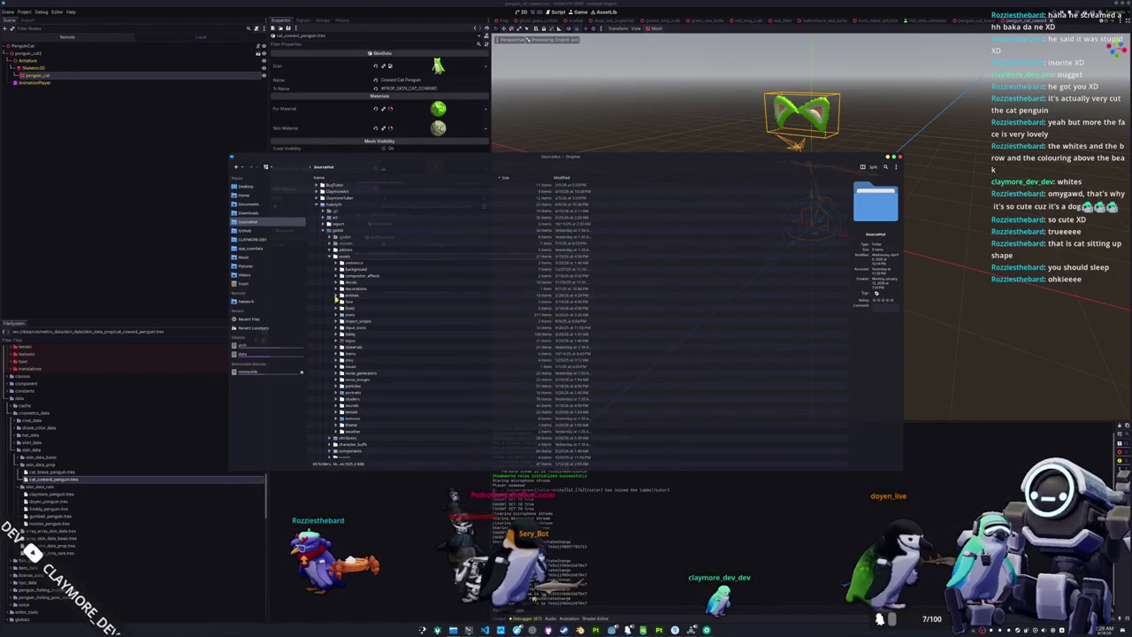
pyautogui.click(343, 329)
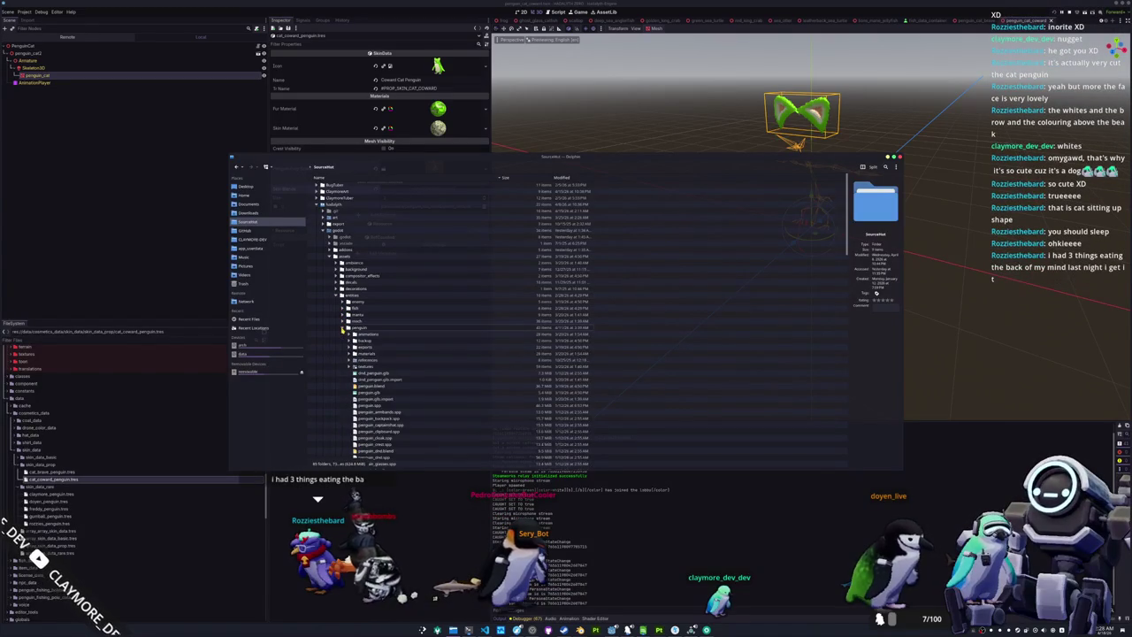
pyautogui.scroll(-8, 344, 359)
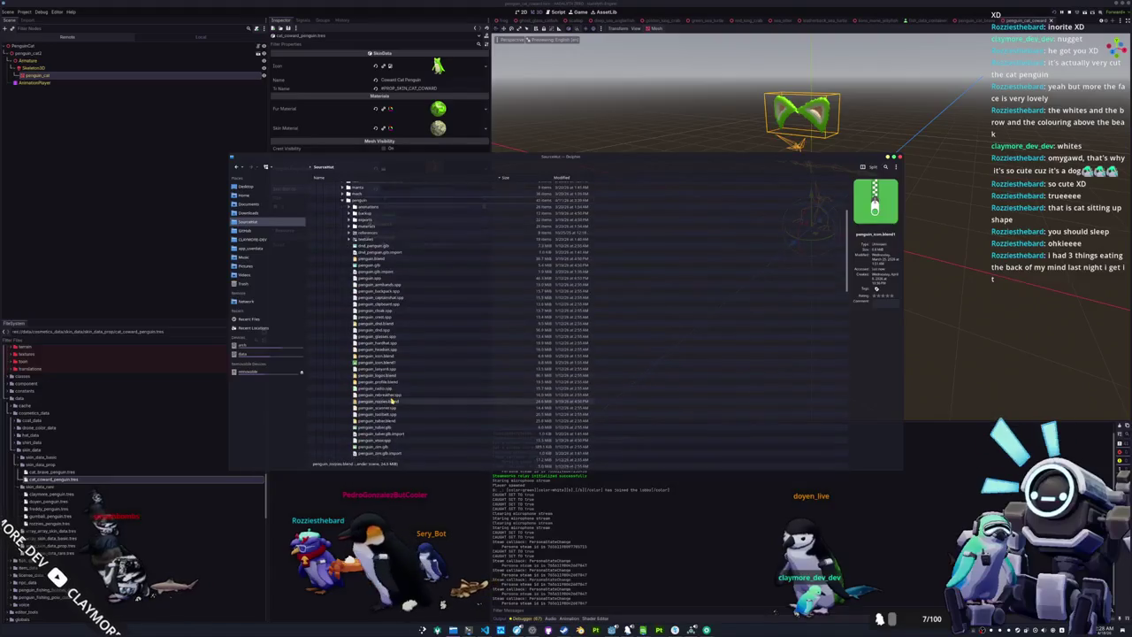
pyautogui.click(407, 372)
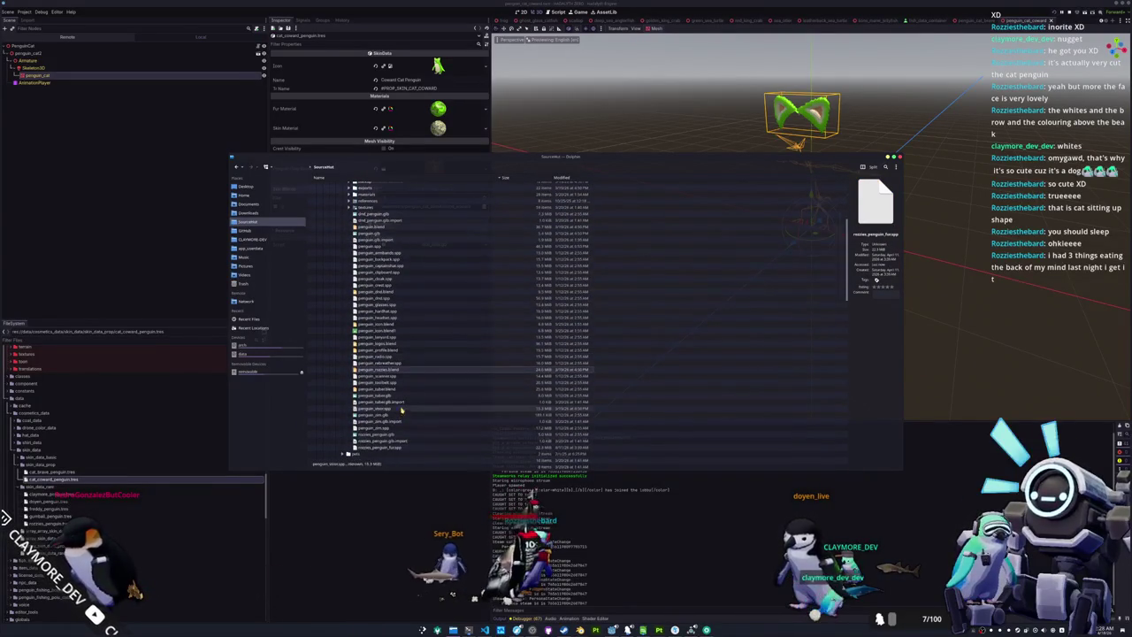
# Expand the textures and reference images folders and add penguin_rozzies.blend to the selection
pyautogui.scroll(2, 410, 377)
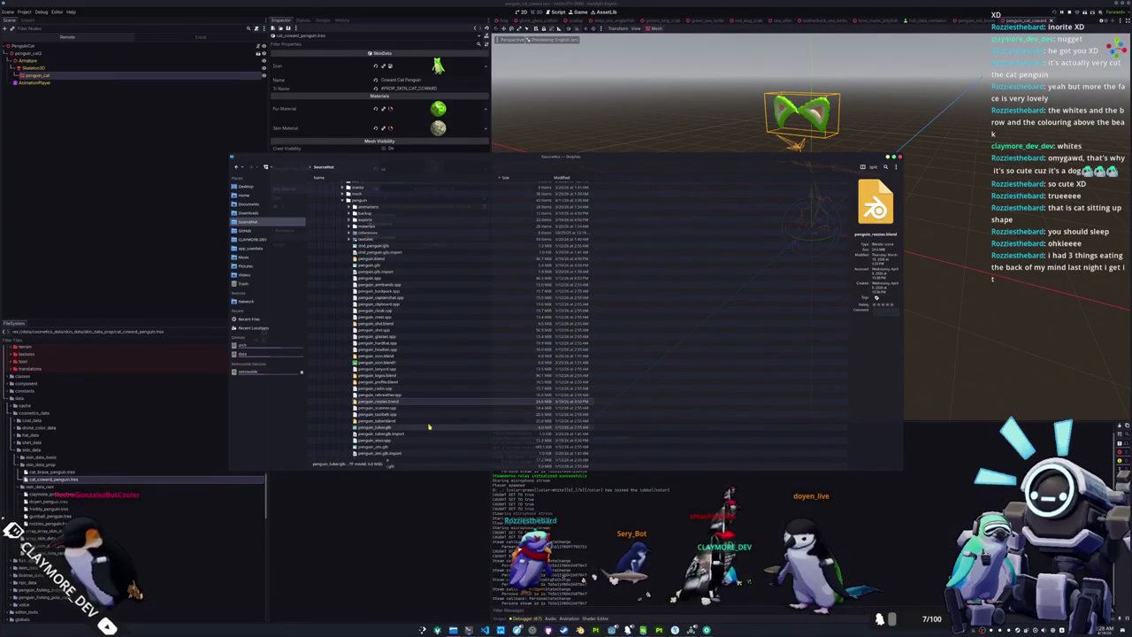
pyautogui.scroll(-2, 428, 428)
pyautogui.scroll(-2, 428, 427)
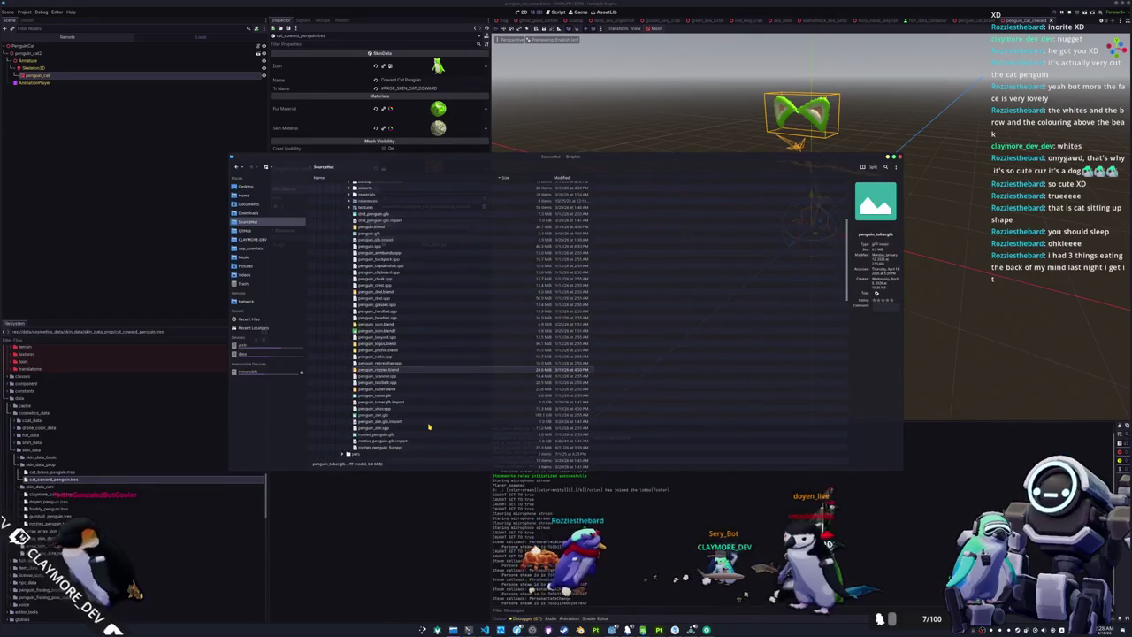
pyautogui.scroll(-2, 394, 389)
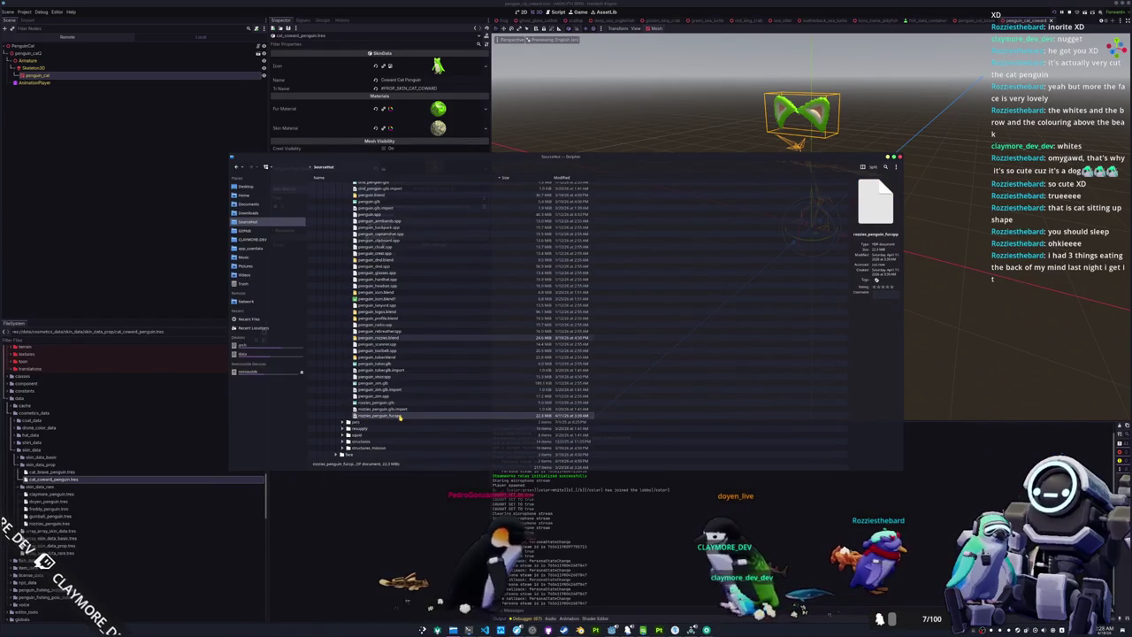
pyautogui.scroll(3, 430, 393)
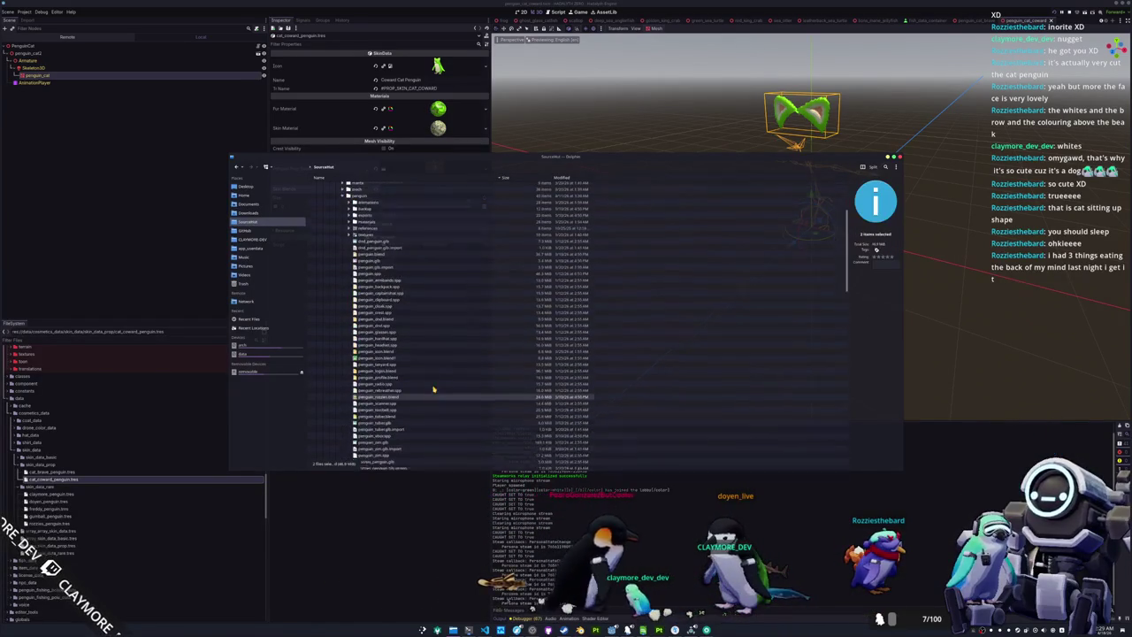
pyautogui.scroll(2, 416, 371)
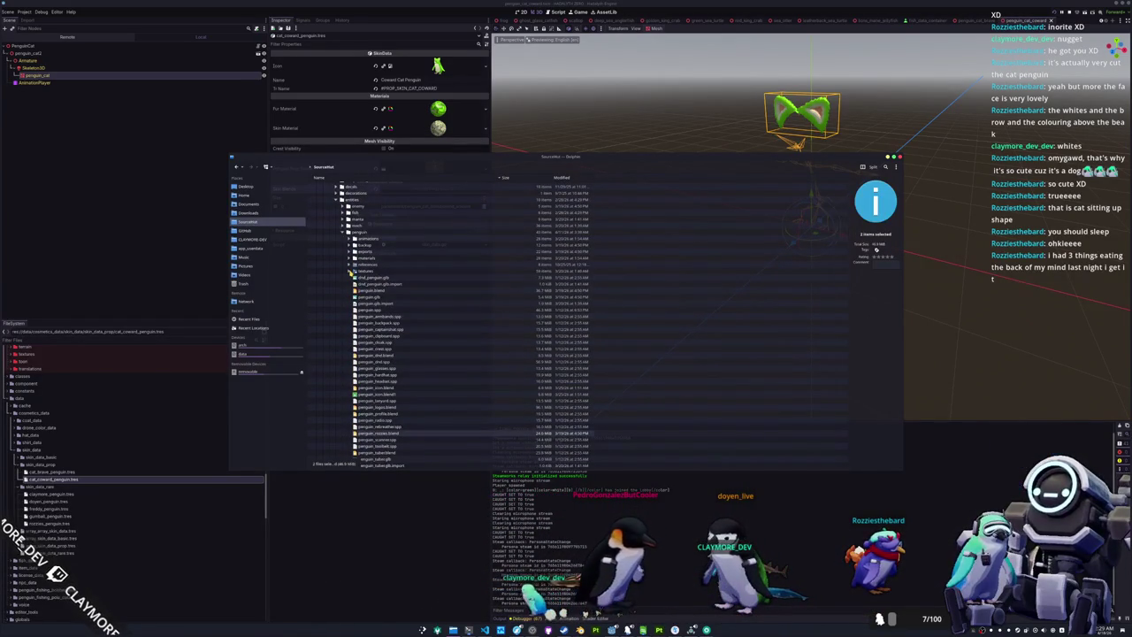
pyautogui.click(350, 272)
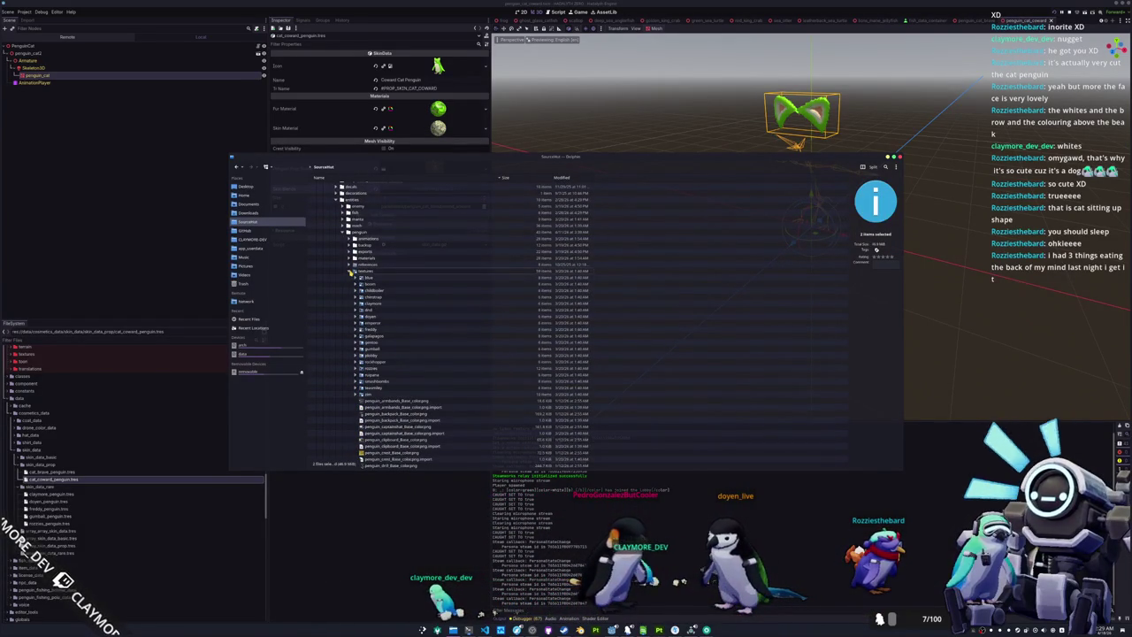
pyautogui.click(350, 271)
pyautogui.click(351, 265)
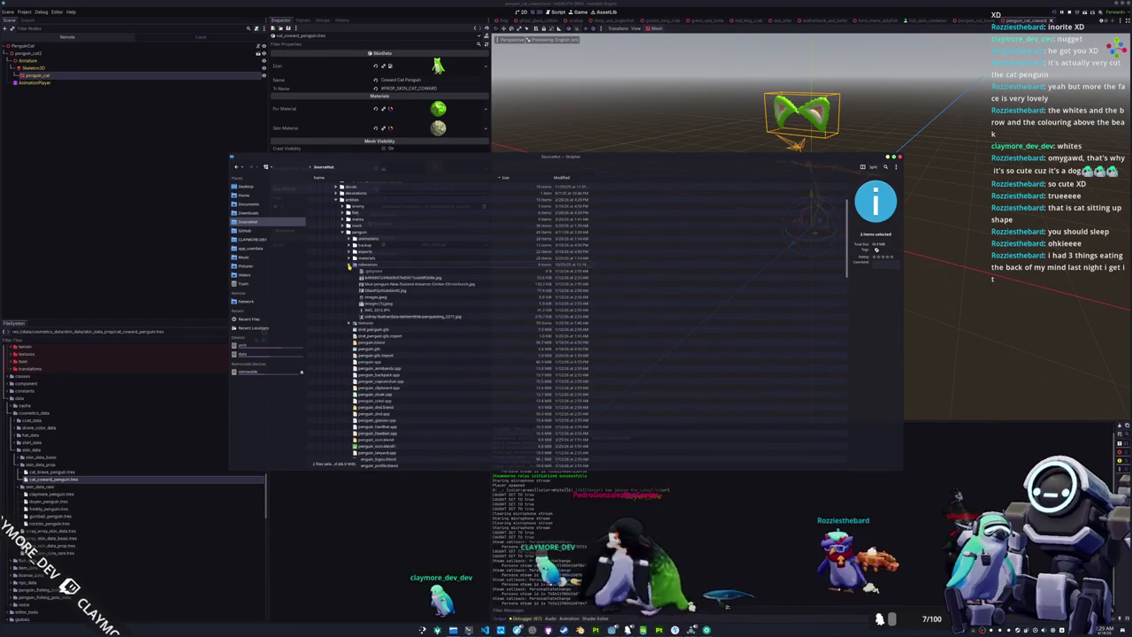
pyautogui.scroll(-6, 376, 341)
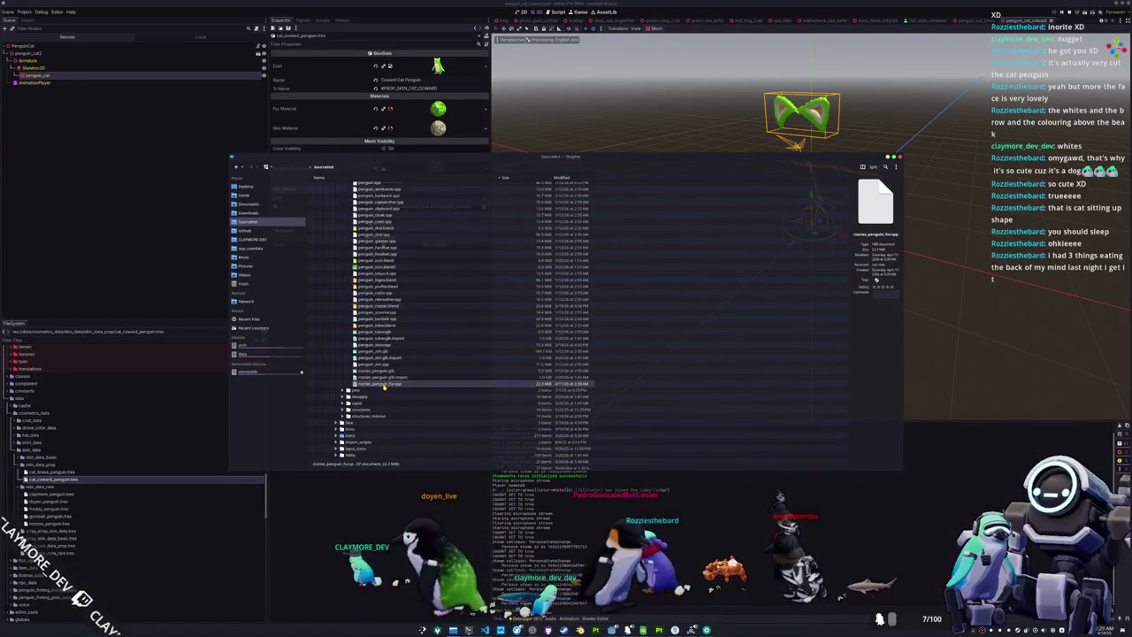
pyautogui.keyDown('ctrl'); pyautogui.click(382, 306); pyautogui.keyUp('ctrl')
pyautogui.scroll(10, 382, 306)
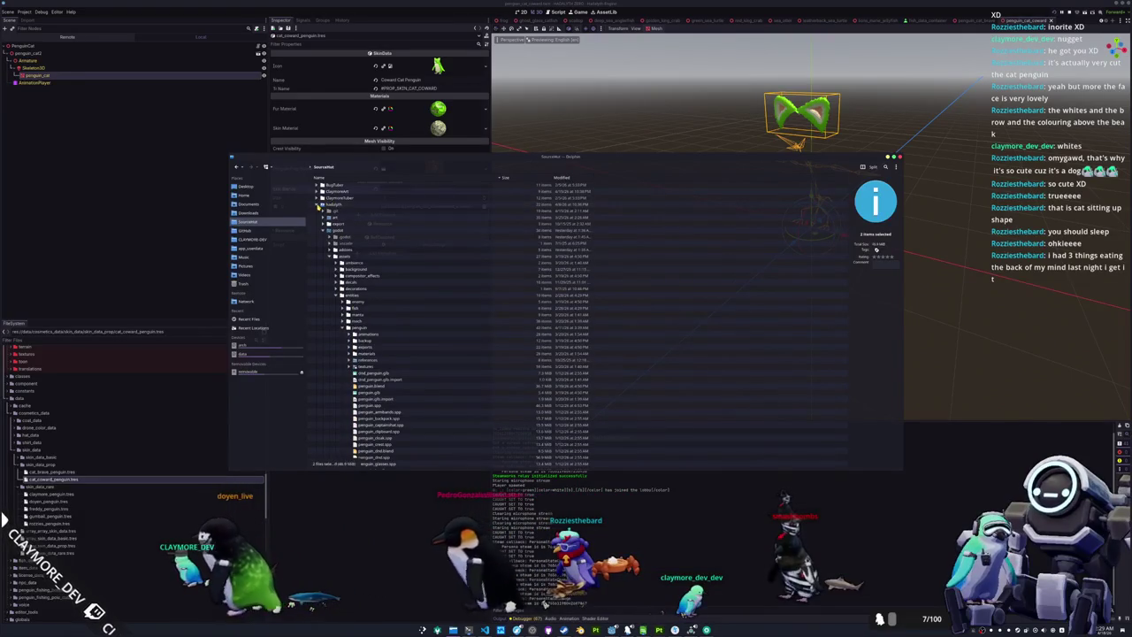
# Go to godot/assets/meshes/penguin, refresh the listing, and open penguin_rozzies.blend in Blender
pyautogui.click(317, 205)
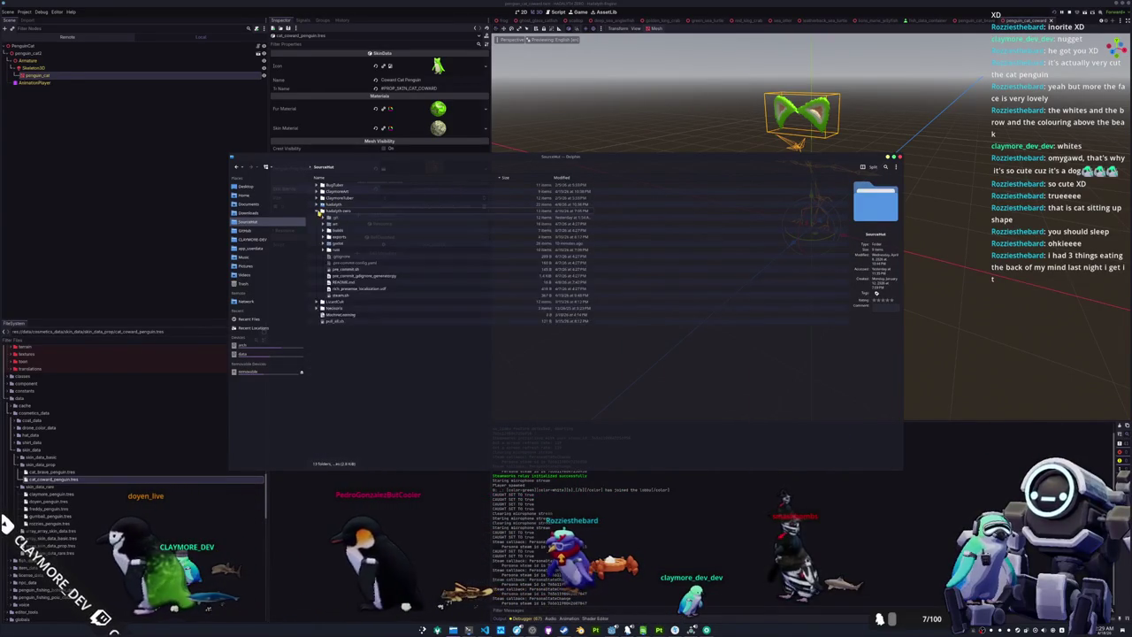
pyautogui.click(323, 243)
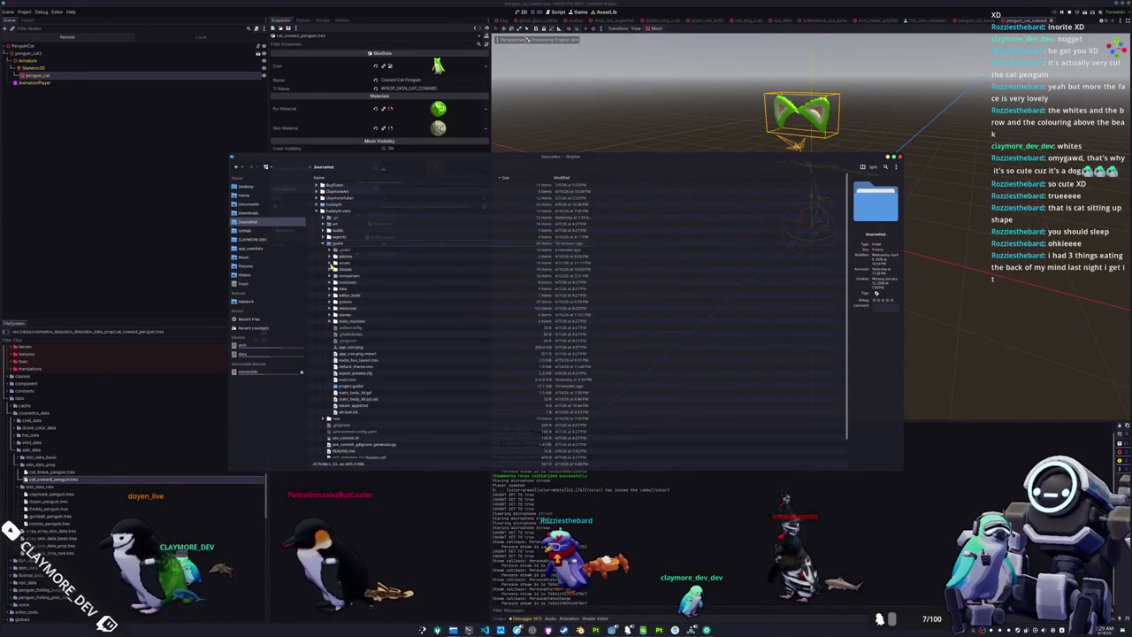
pyautogui.click(329, 263)
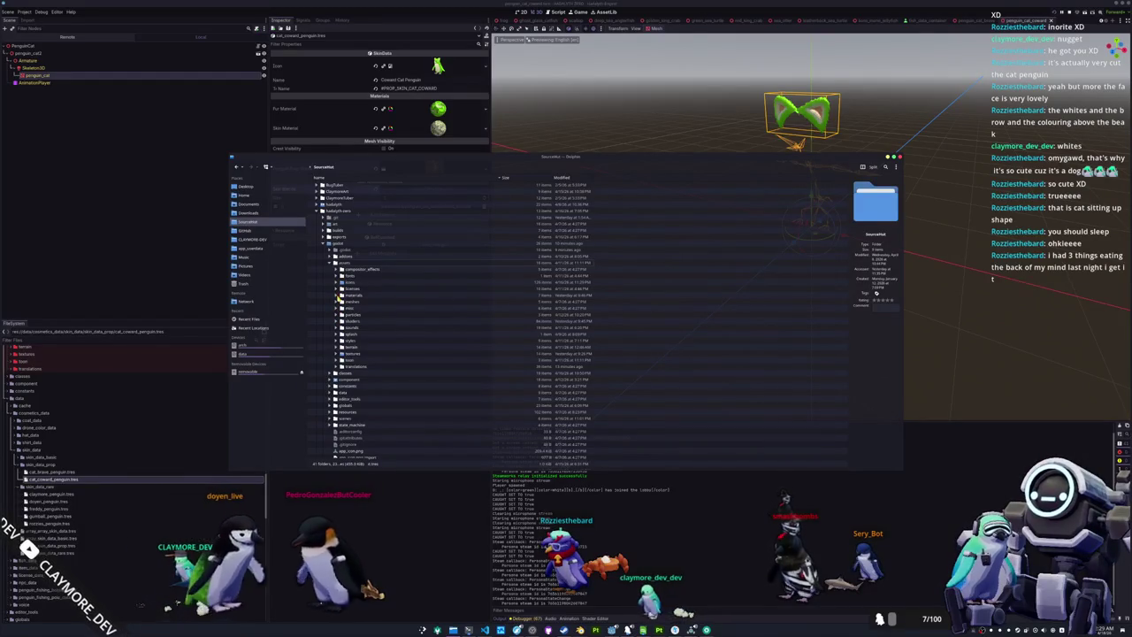
pyautogui.click(337, 302)
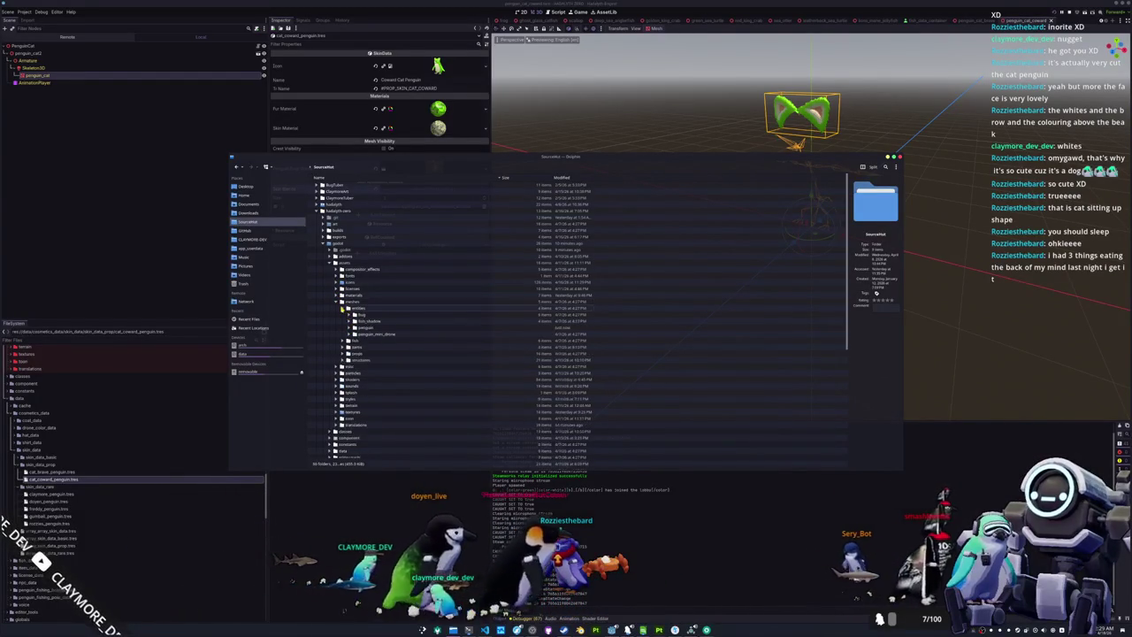
pyautogui.doubleClick(363, 329)
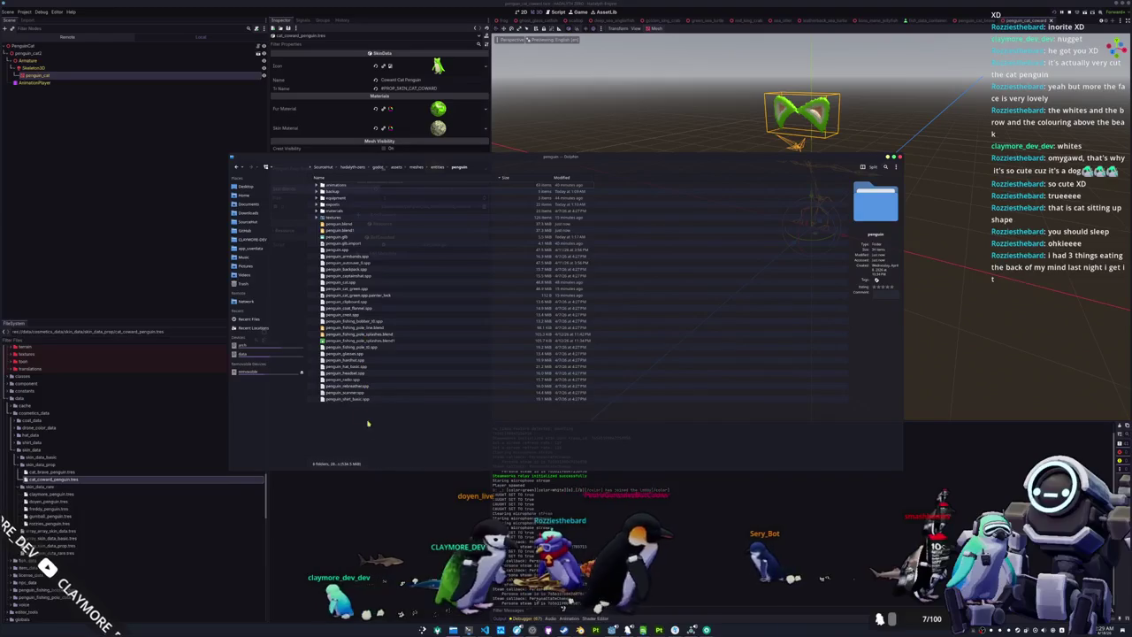
pyautogui.hotkey('ctrl', 'v')
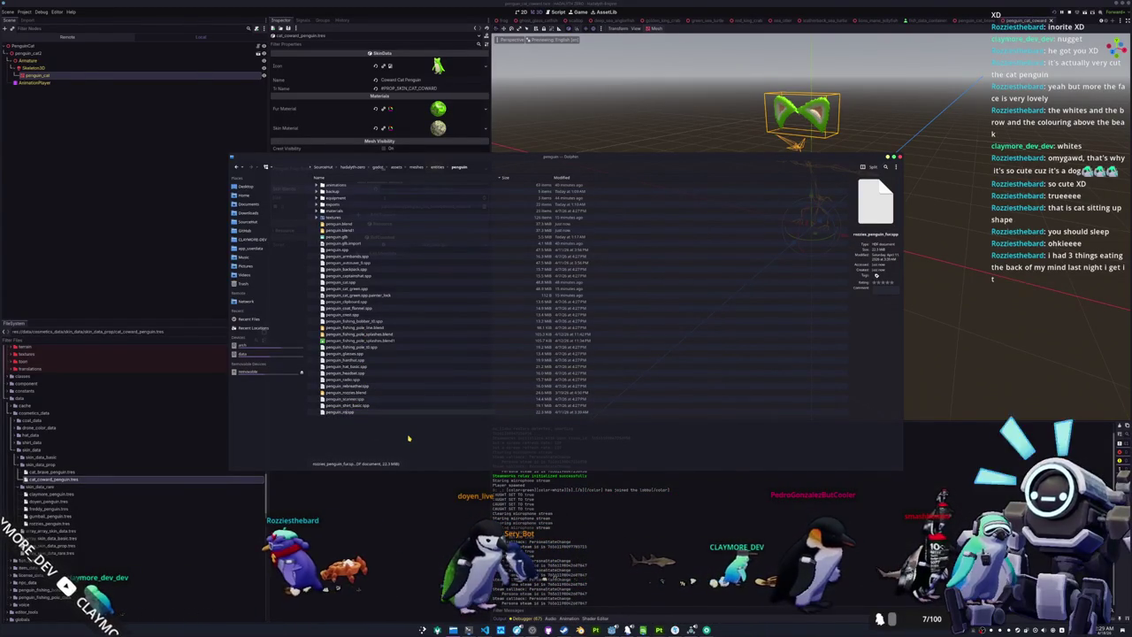
pyautogui.click(409, 438)
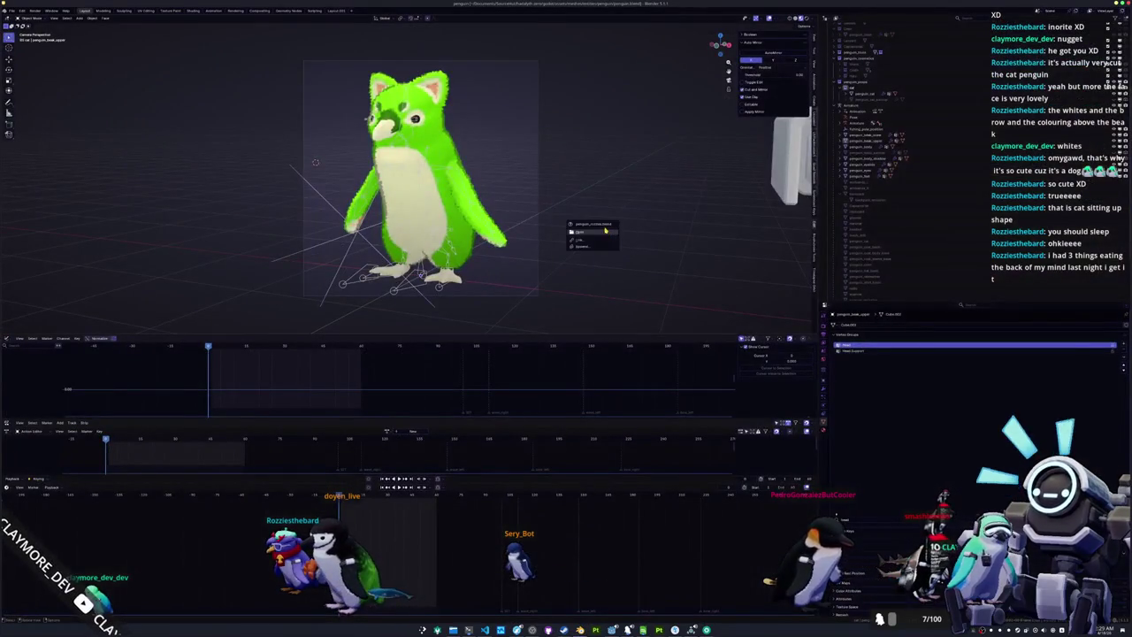
pyautogui.click(604, 230)
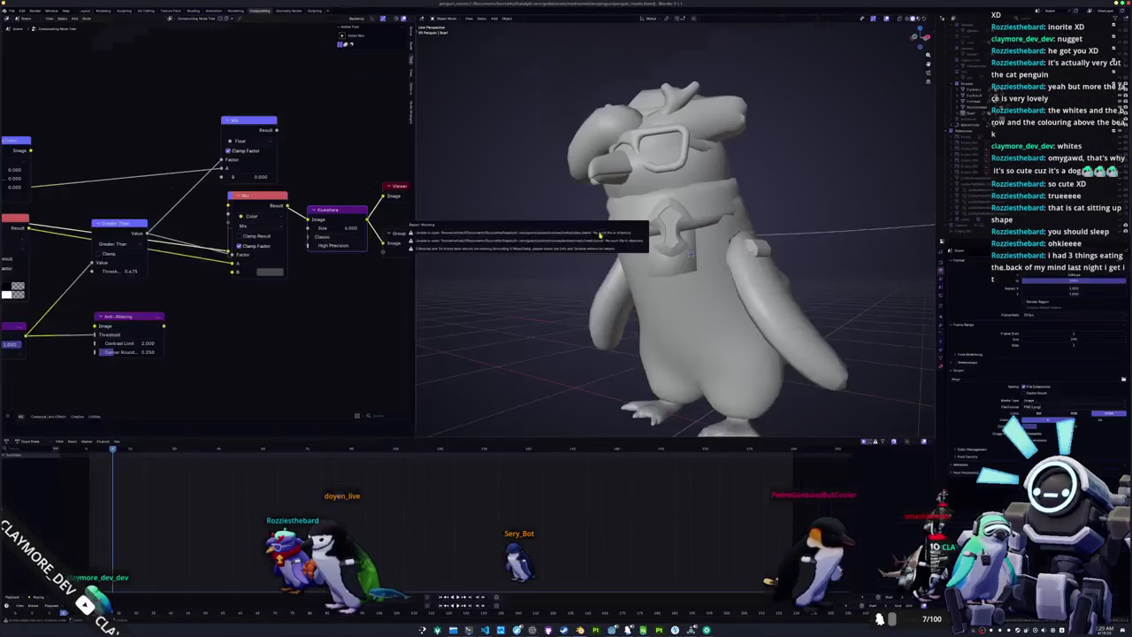
# View the penguin through the scene camera in Material Preview mode
pyautogui.moveTo(623, 194); pyautogui.dragTo(500, 207)
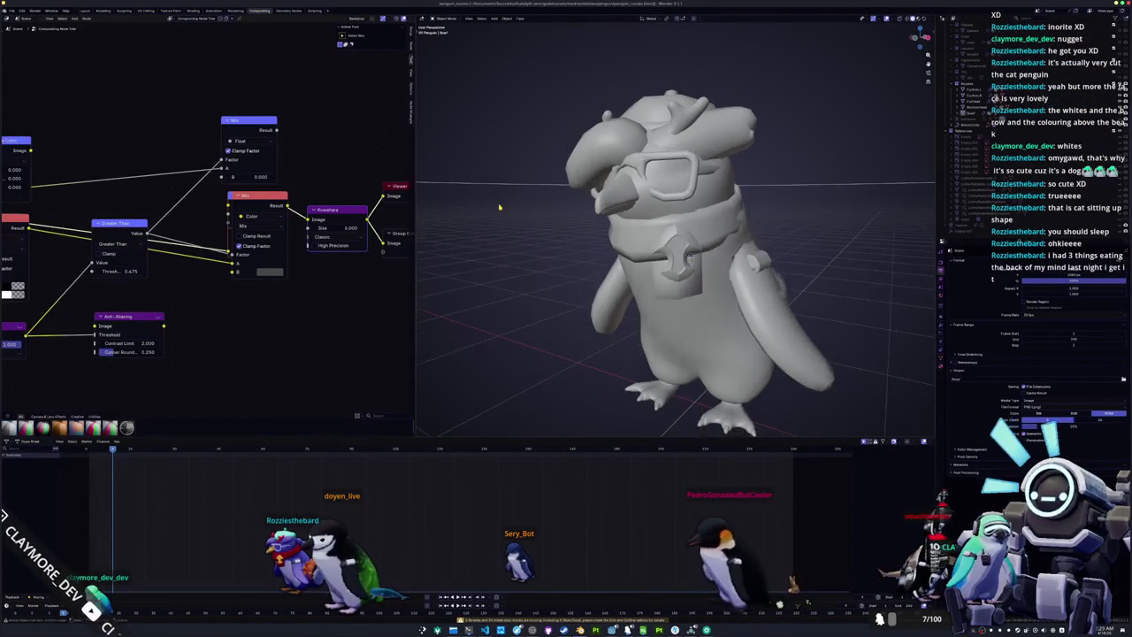
pyautogui.press('KP_0')
pyautogui.press('KP_0')
pyautogui.press('KP_0')
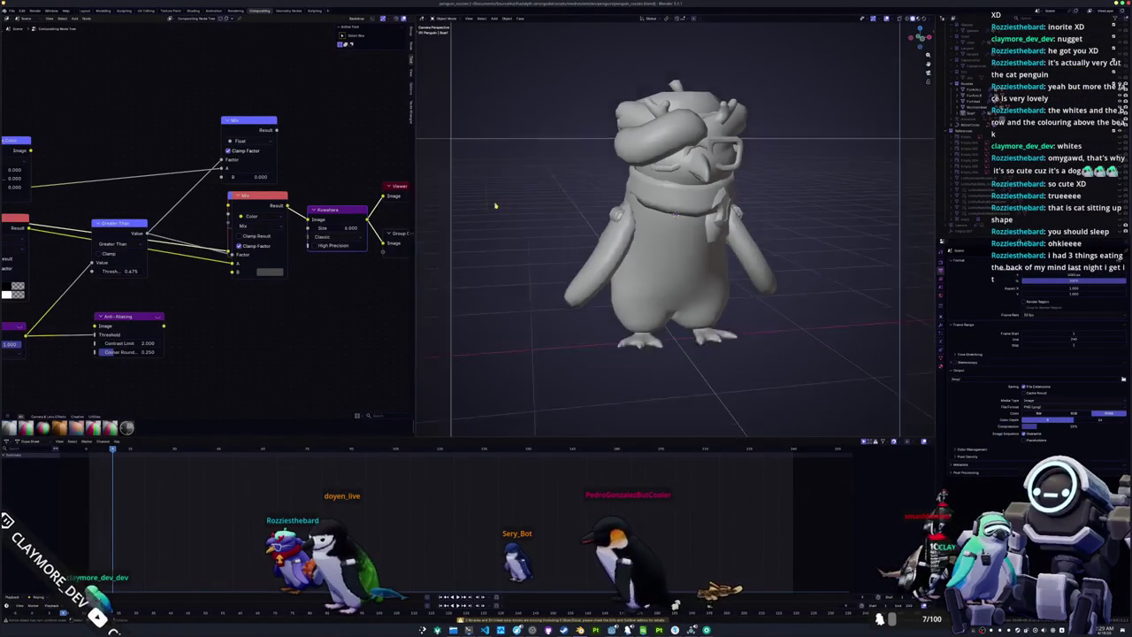
pyautogui.scroll(1, 584, 221)
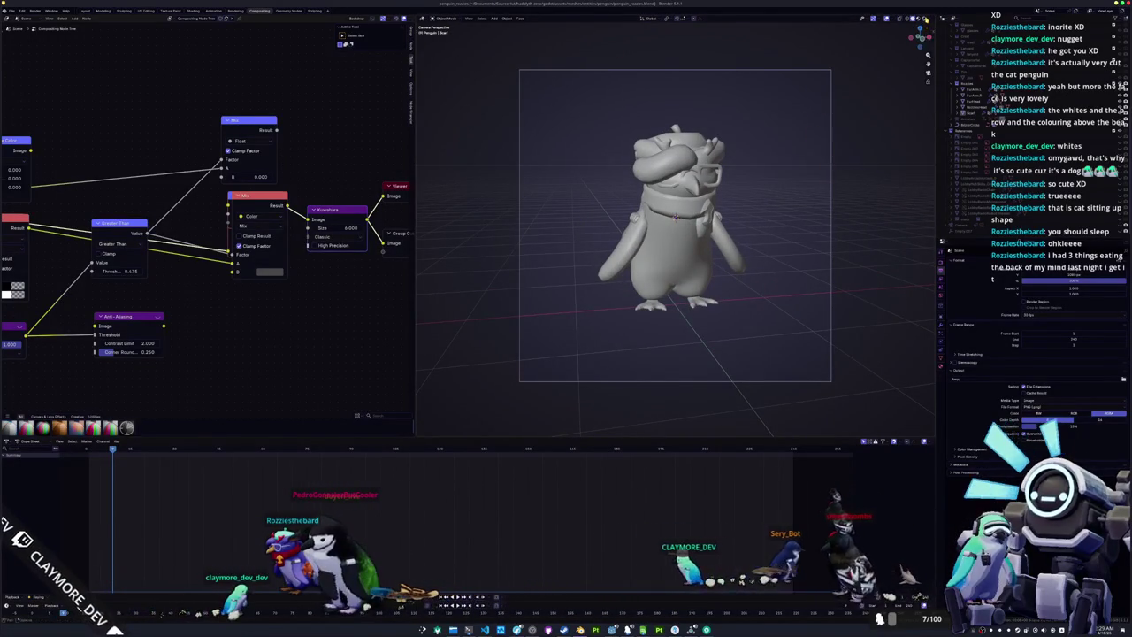
pyautogui.press('z')
# Hide the hat, goggles and red scarf, then switch to Substance 3D Painter
pyautogui.moveTo(727, 141)
pyautogui.mouseDown()
pyautogui.moveTo(689, 177)
pyautogui.moveTo(698, 168)
pyautogui.mouseUp()
pyautogui.scroll(2, 699, 168)
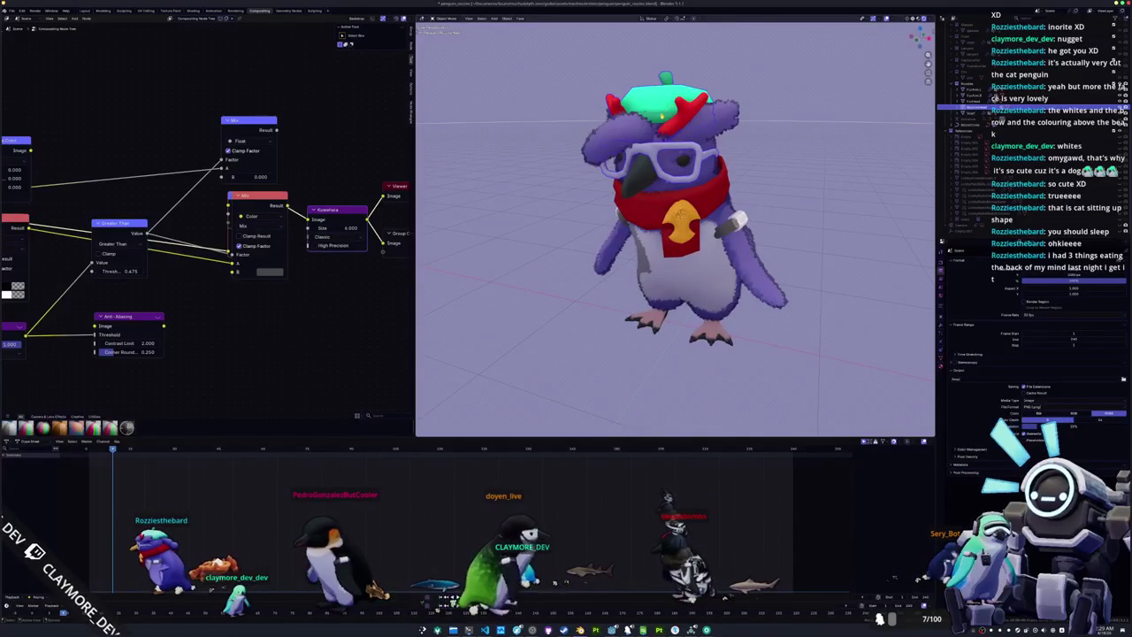
pyautogui.click(660, 119)
pyautogui.press('h')
pyautogui.moveTo(682, 202)
pyautogui.mouseDown()
pyautogui.moveTo(672, 234)
pyautogui.moveTo(645, 159)
pyautogui.moveTo(628, 208)
pyautogui.moveTo(682, 215)
pyautogui.moveTo(679, 228)
pyautogui.moveTo(674, 218)
pyautogui.moveTo(741, 292)
pyautogui.moveTo(679, 221)
pyautogui.mouseUp()
pyautogui.click(683, 215)
pyautogui.press('h')
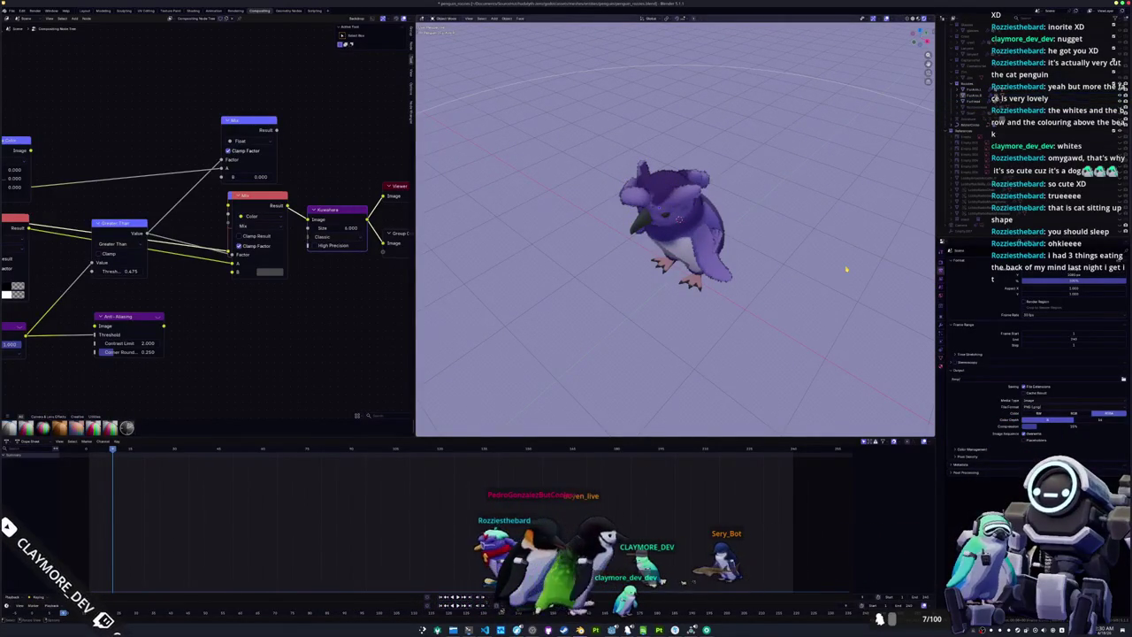
pyautogui.hotkey('alt', 'Tab')
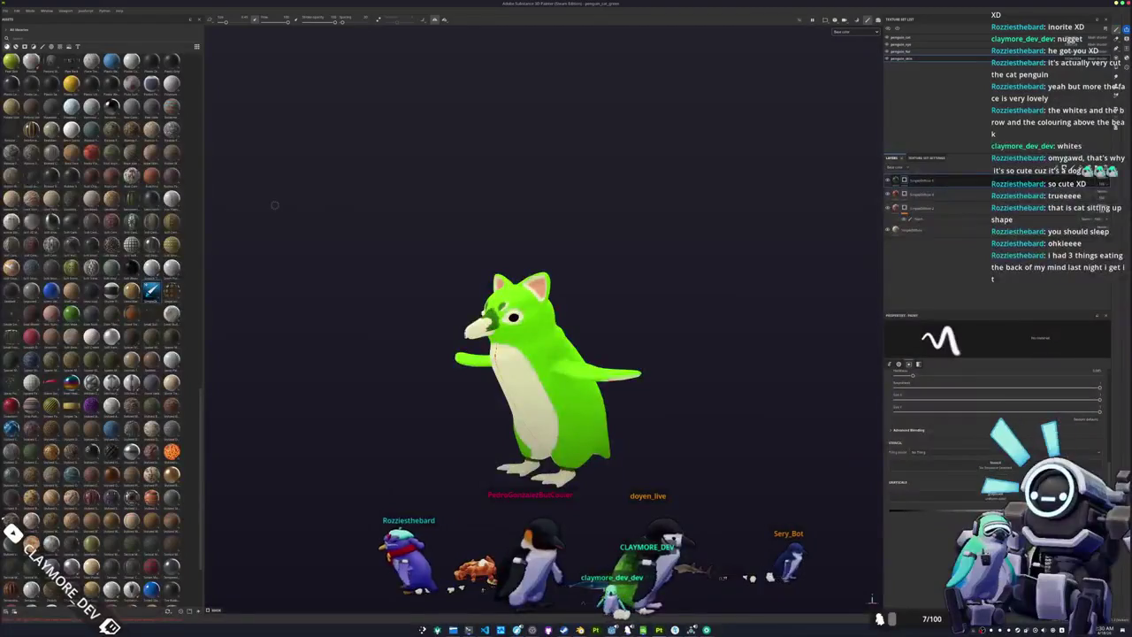
# Open the penguin_rozzies project in Substance 3D Painter
pyautogui.click(7, 11)
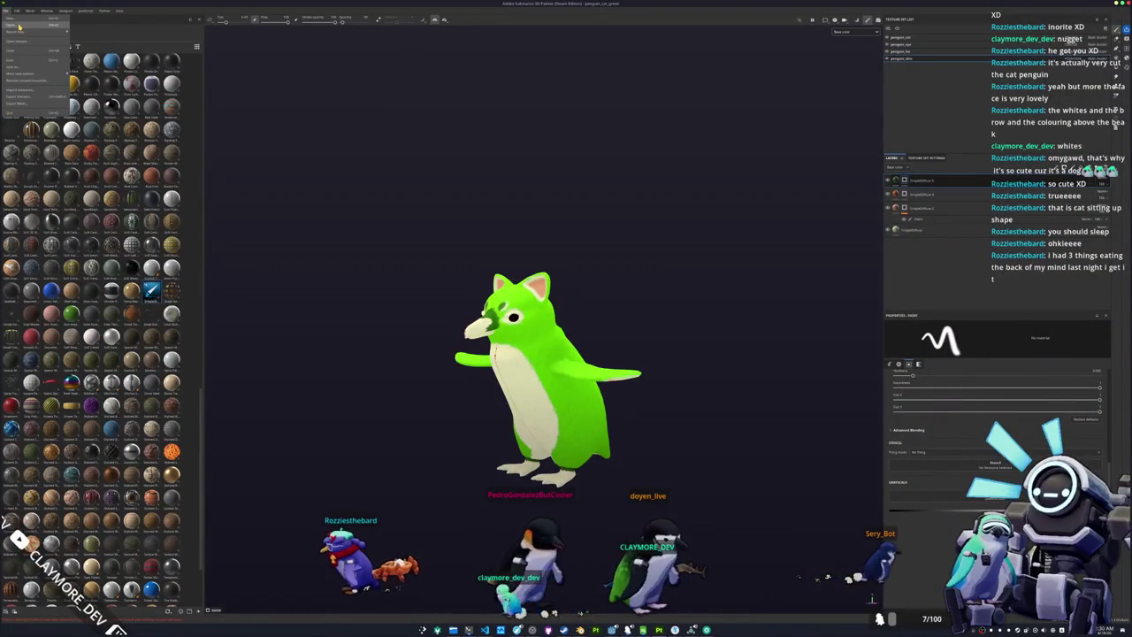
pyautogui.click(19, 26)
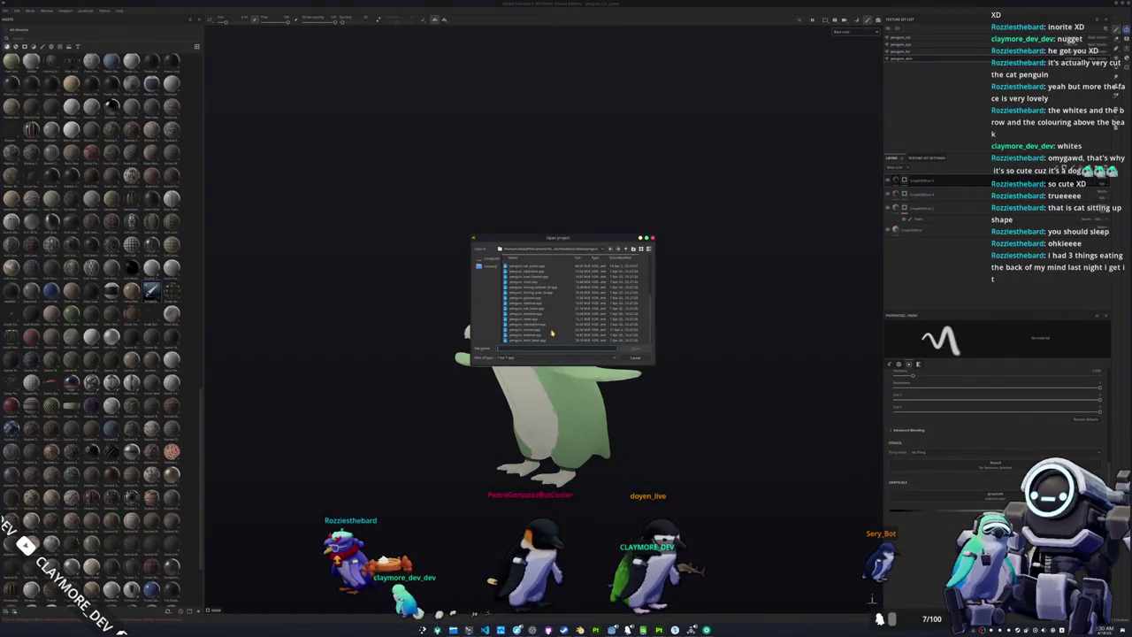
pyautogui.doubleClick(532, 335)
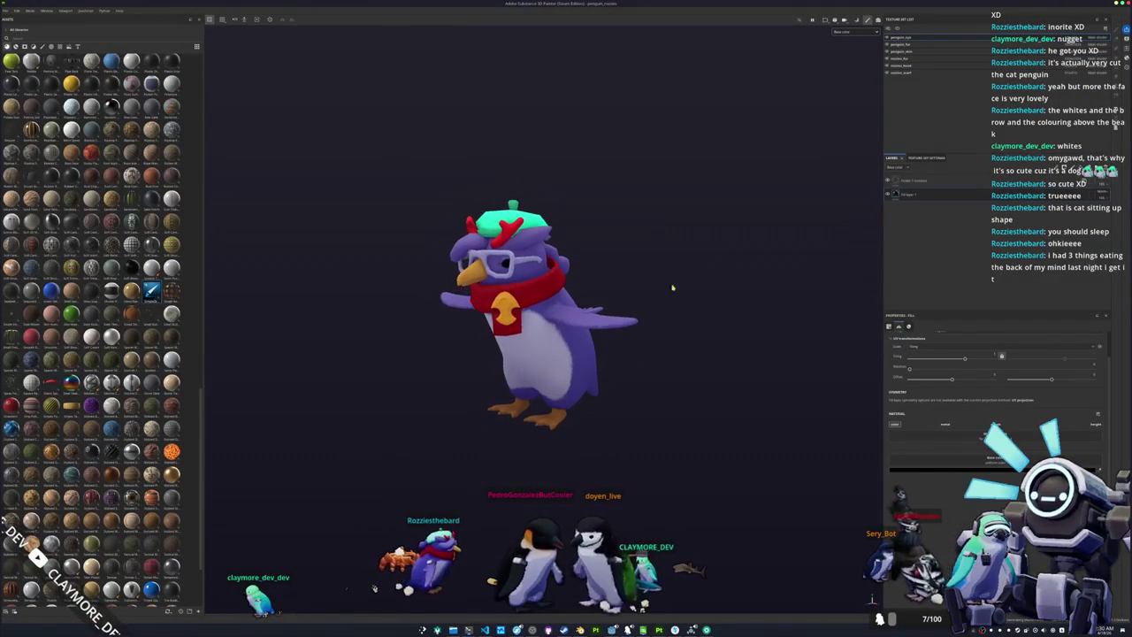
# Hide the scarf and hat-and-glasses texture sets, then enter mesh map baking mode
pyautogui.click(887, 73)
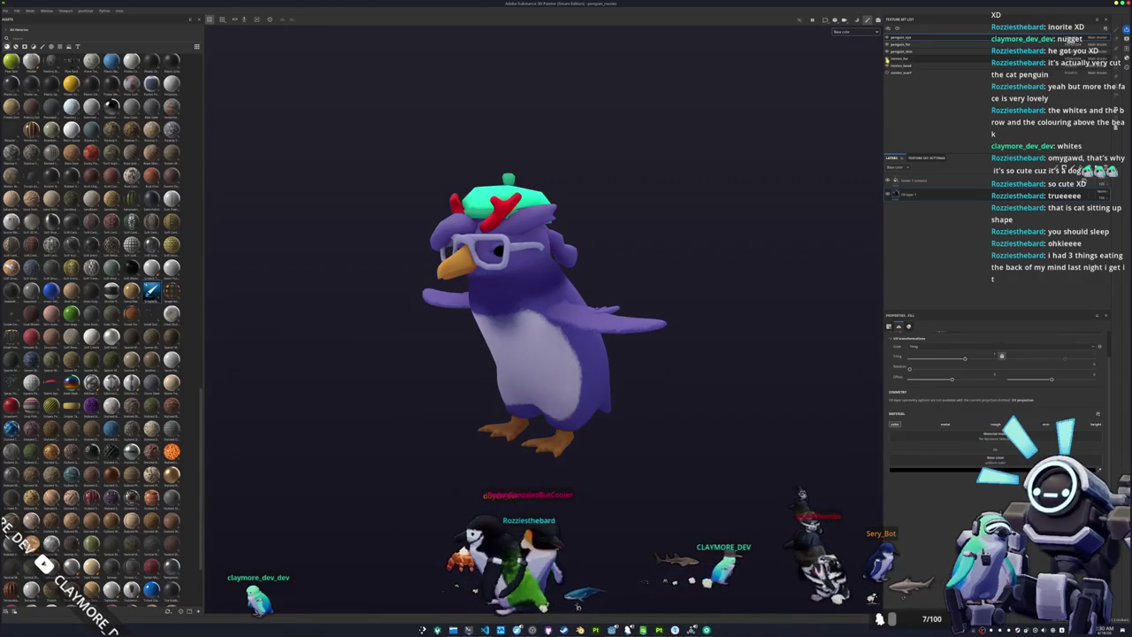
pyautogui.click(887, 66)
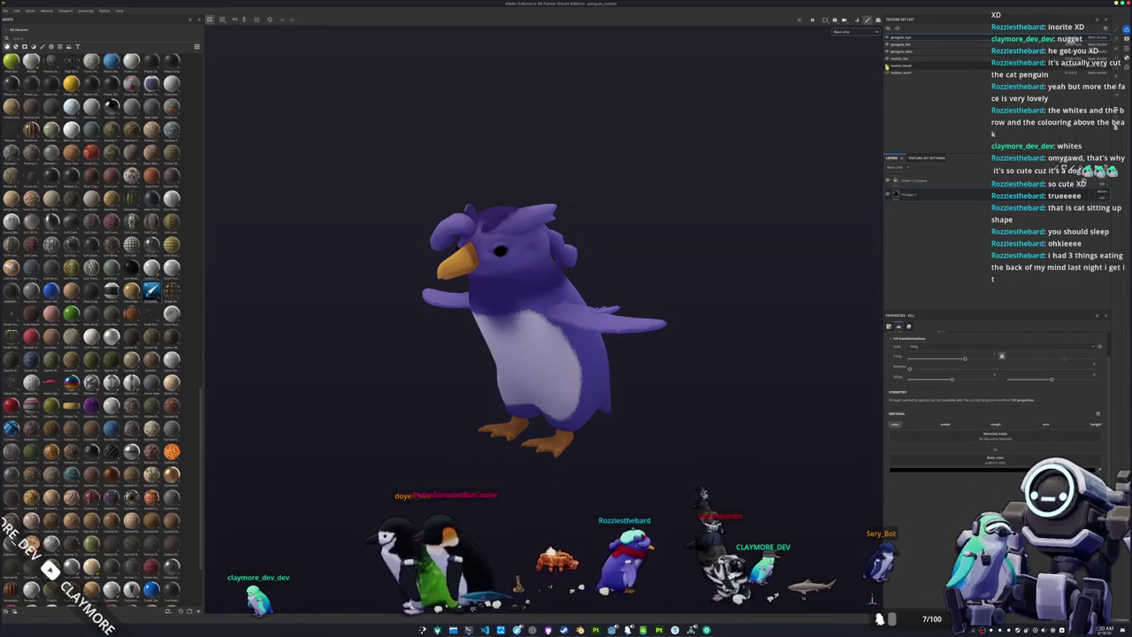
pyautogui.click(887, 65)
pyautogui.click(887, 65)
pyautogui.moveTo(710, 220)
pyautogui.mouseDown()
pyautogui.moveTo(642, 244)
pyautogui.moveTo(715, 184)
pyautogui.moveTo(704, 115)
pyautogui.moveTo(630, 265)
pyautogui.moveTo(477, 313)
pyautogui.moveTo(430, 391)
pyautogui.moveTo(622, 253)
pyautogui.moveTo(328, 165)
pyautogui.moveTo(419, 220)
pyautogui.mouseUp()
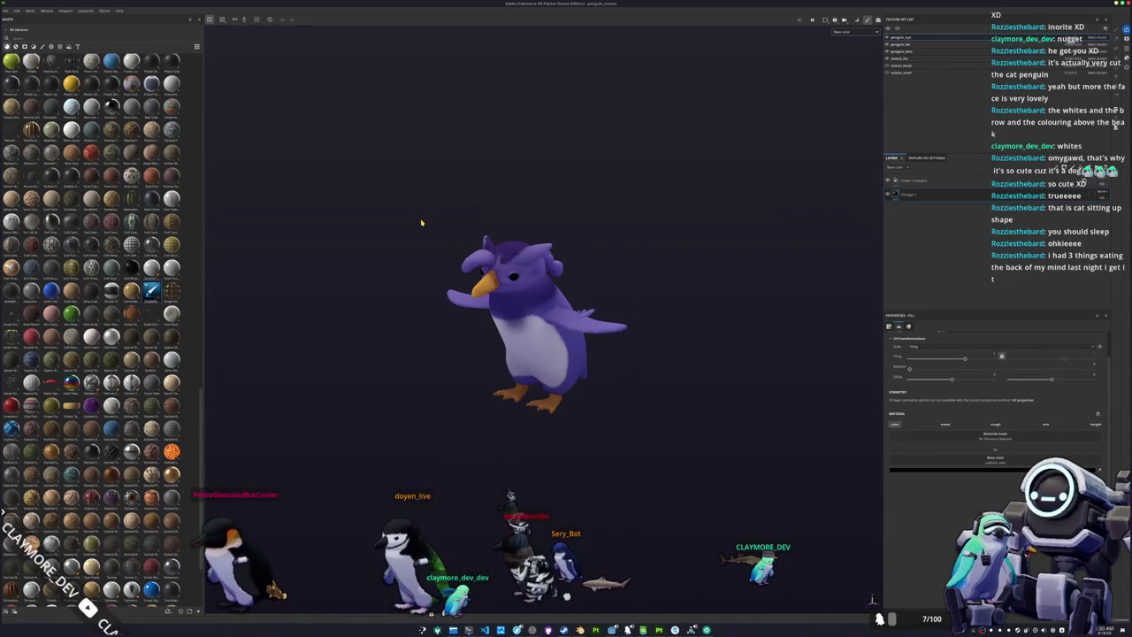
pyautogui.hotkey('ctrl', 'shift', 'b')
pyautogui.scroll(2, 433, 203)
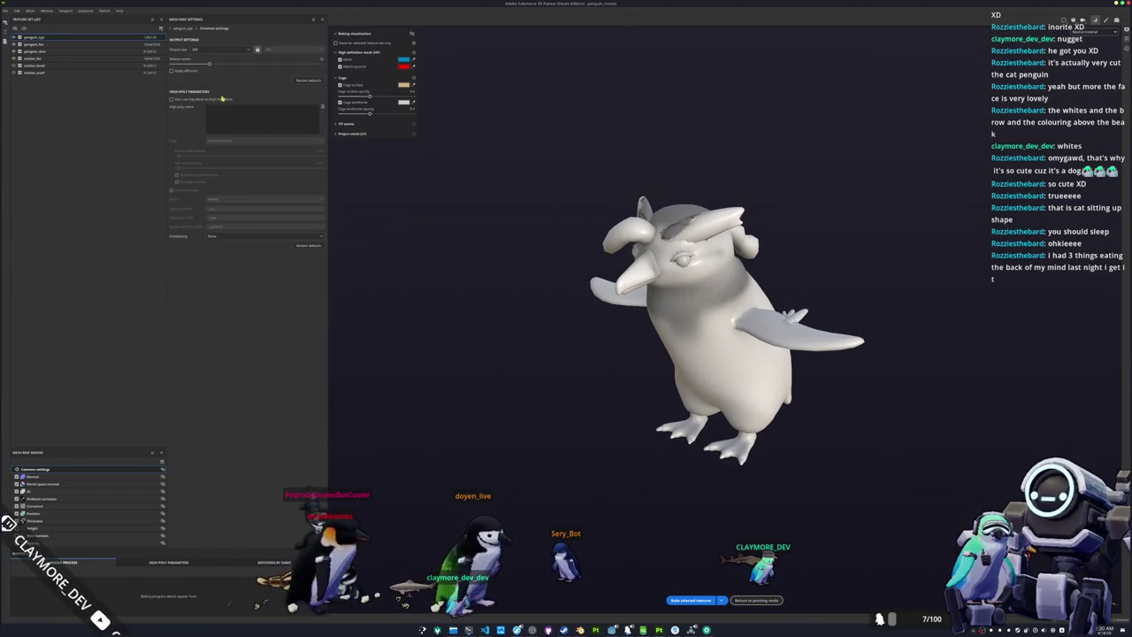
# Bake the Ambient occlusion mesh map, then return to painting mode and inspect the penguin
pyautogui.click(49, 498)
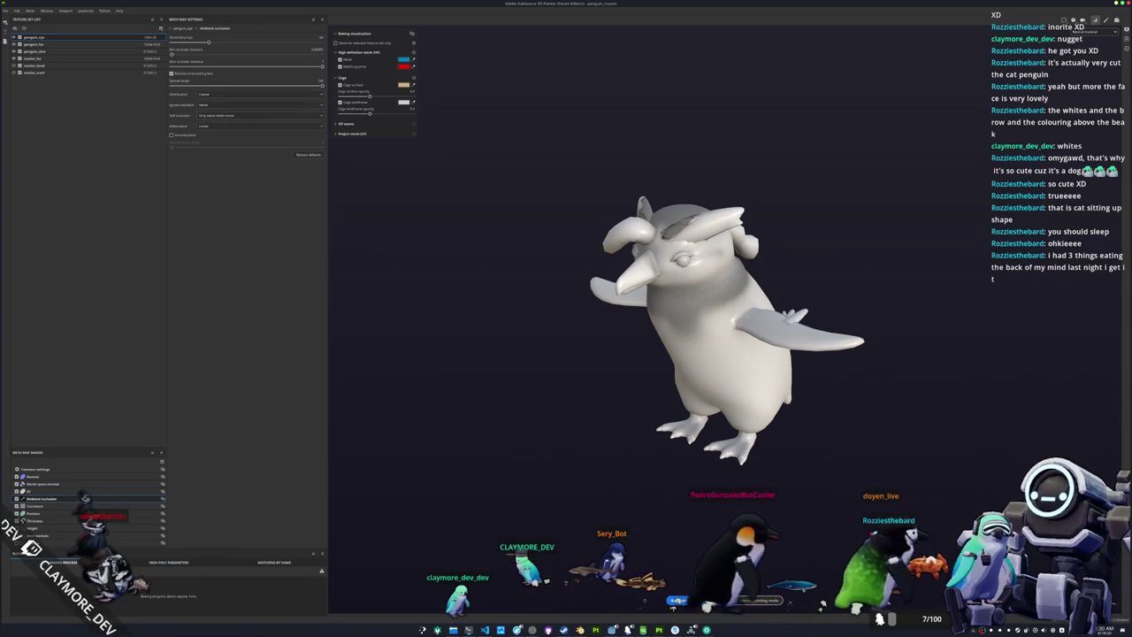
pyautogui.click(757, 600)
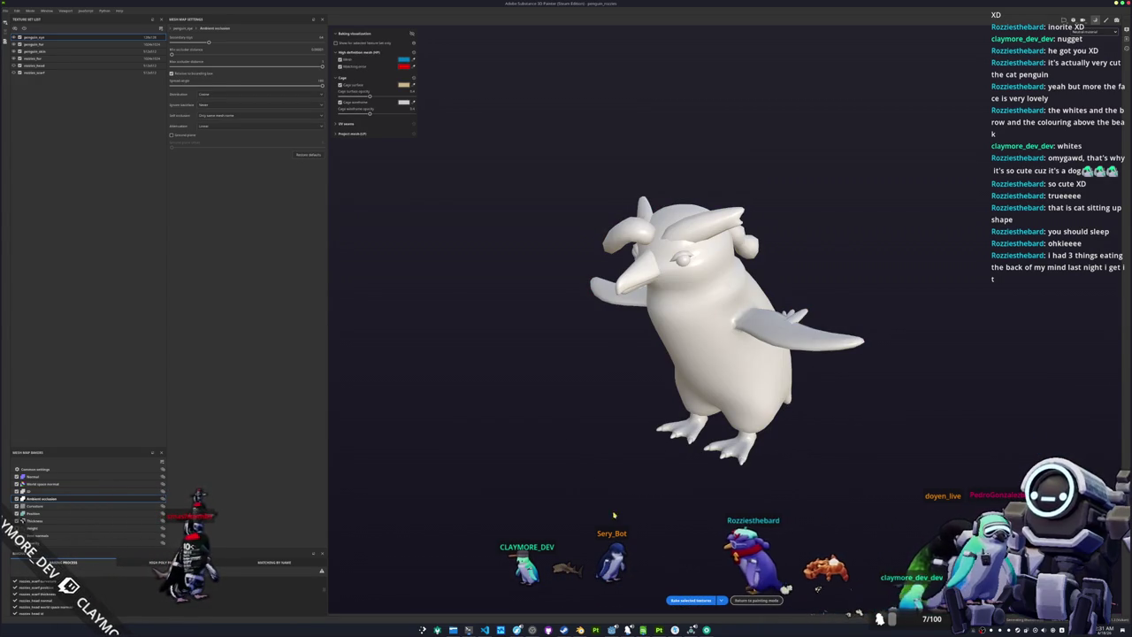
pyautogui.click(751, 602)
pyautogui.moveTo(695, 356)
pyautogui.mouseDown()
pyautogui.moveTo(677, 303)
pyautogui.moveTo(690, 358)
pyautogui.moveTo(808, 286)
pyautogui.moveTo(753, 165)
pyautogui.mouseUp()
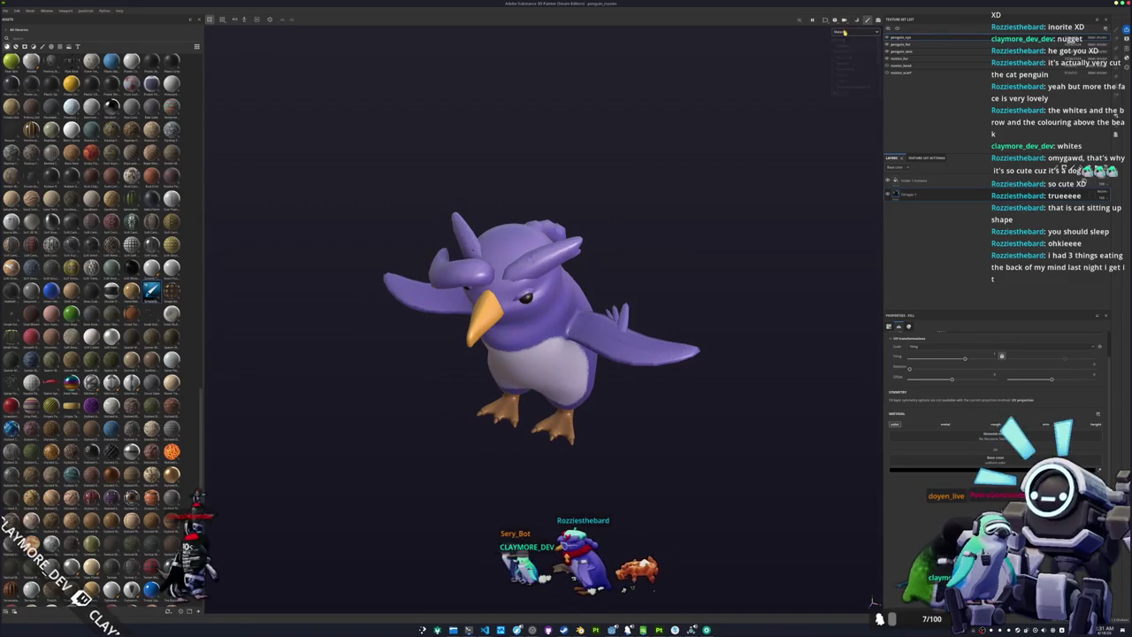
pyautogui.click(847, 57)
pyautogui.moveTo(657, 220)
pyautogui.mouseDown()
pyautogui.moveTo(318, 214)
pyautogui.moveTo(599, 174)
pyautogui.mouseUp()
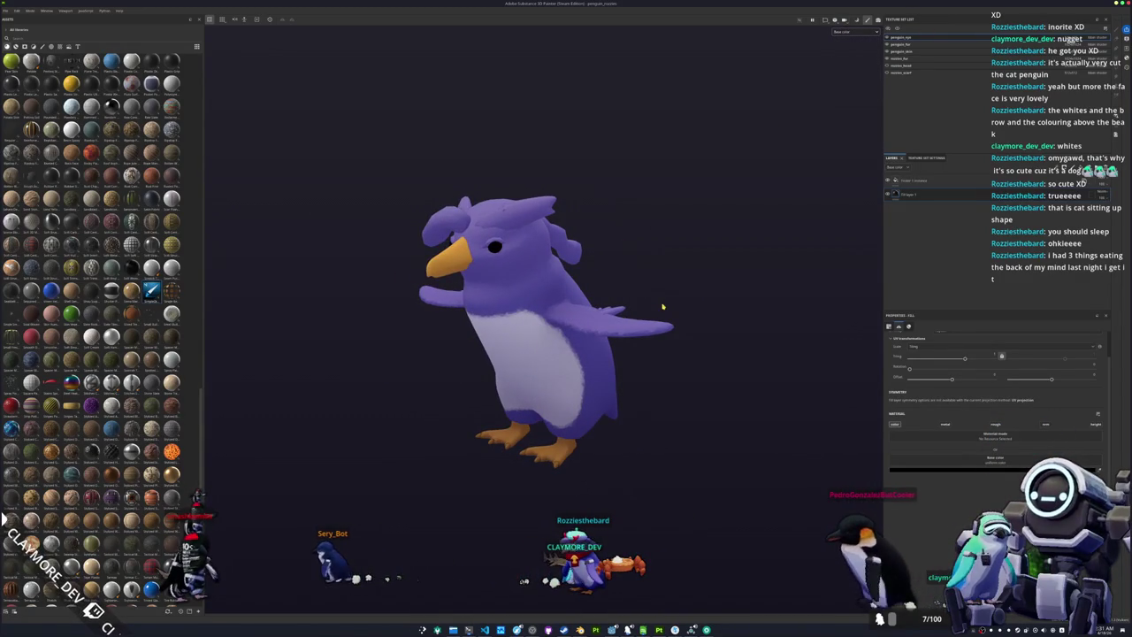
# In the export dialog, exclude penguin_eye and review the other texture sets' output maps
pyautogui.hotkey('ctrl', 'shift', 'e')
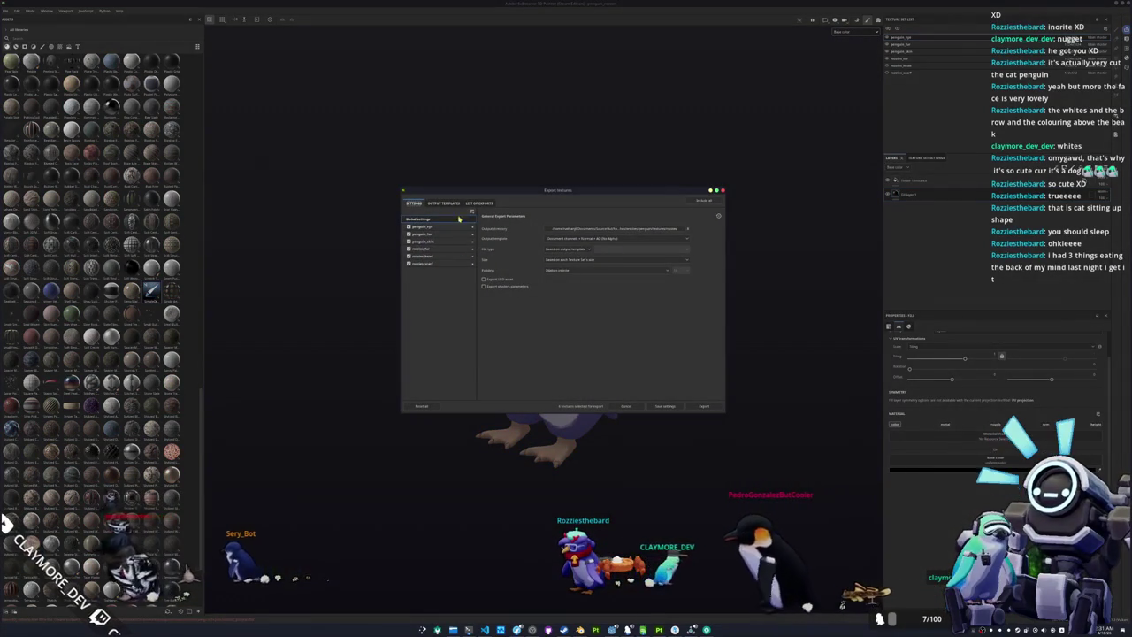
pyautogui.click(447, 233)
pyautogui.click(421, 227)
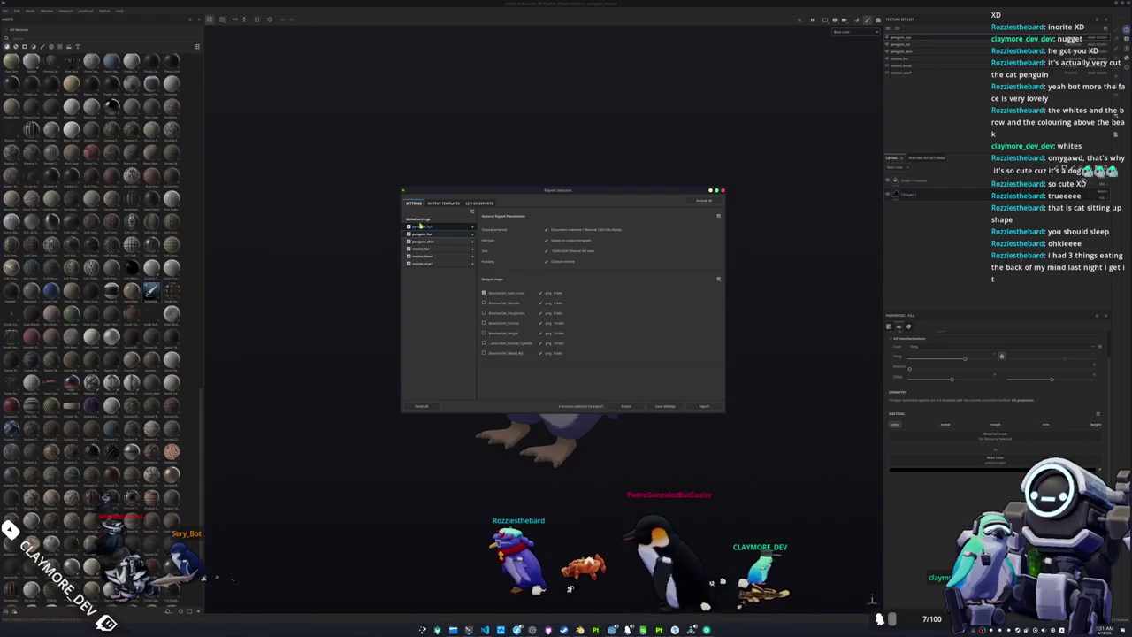
pyautogui.click(408, 226)
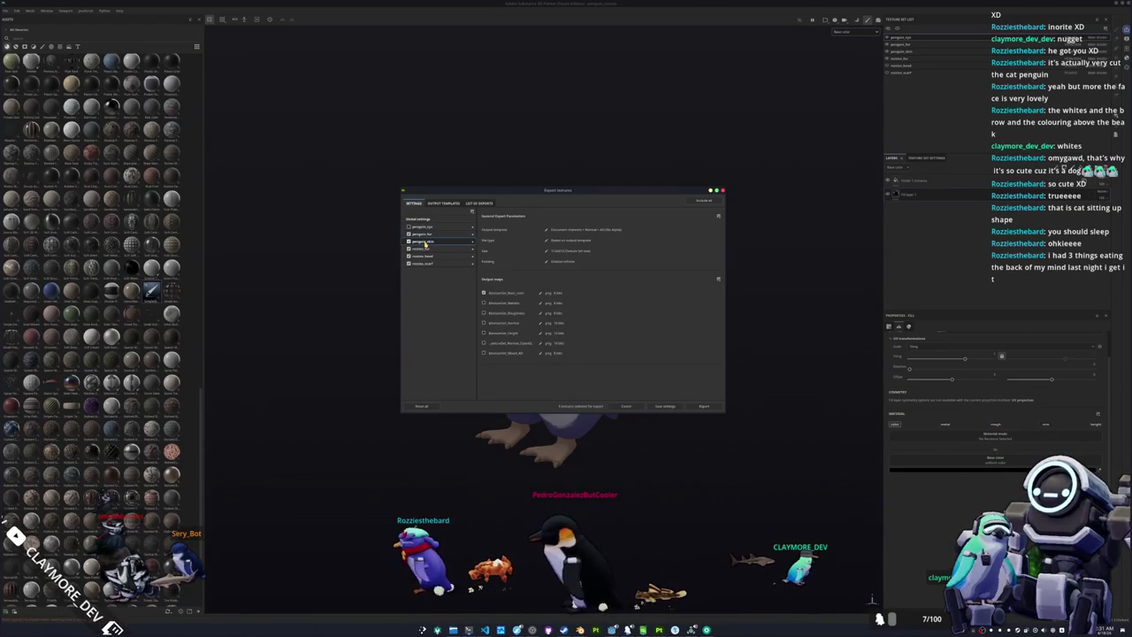
pyautogui.click(427, 256)
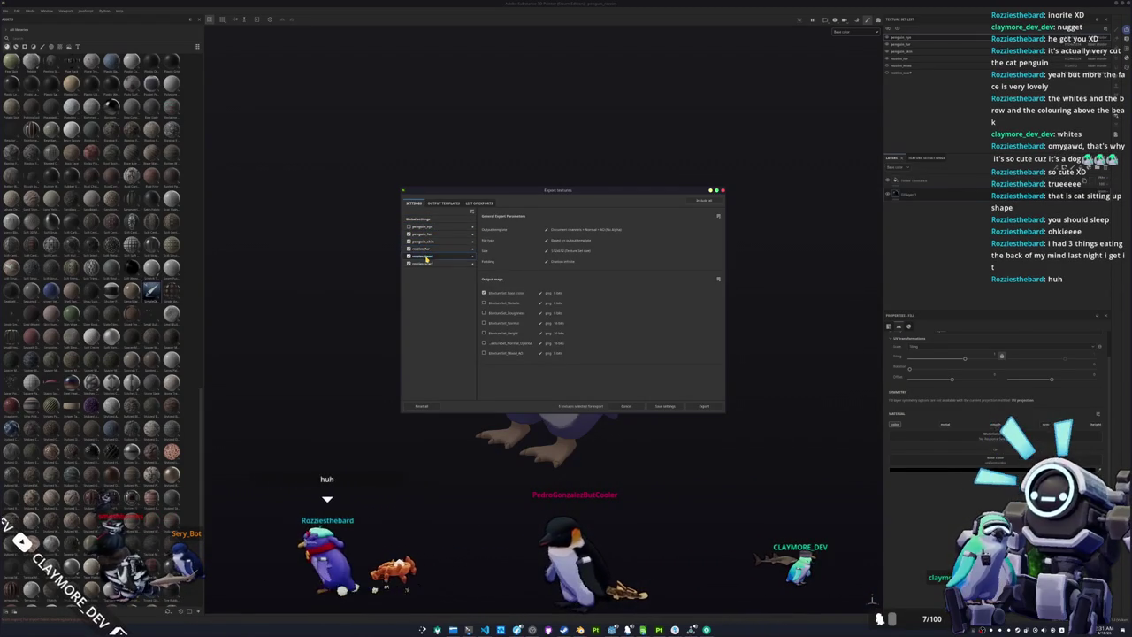
pyautogui.click(412, 263)
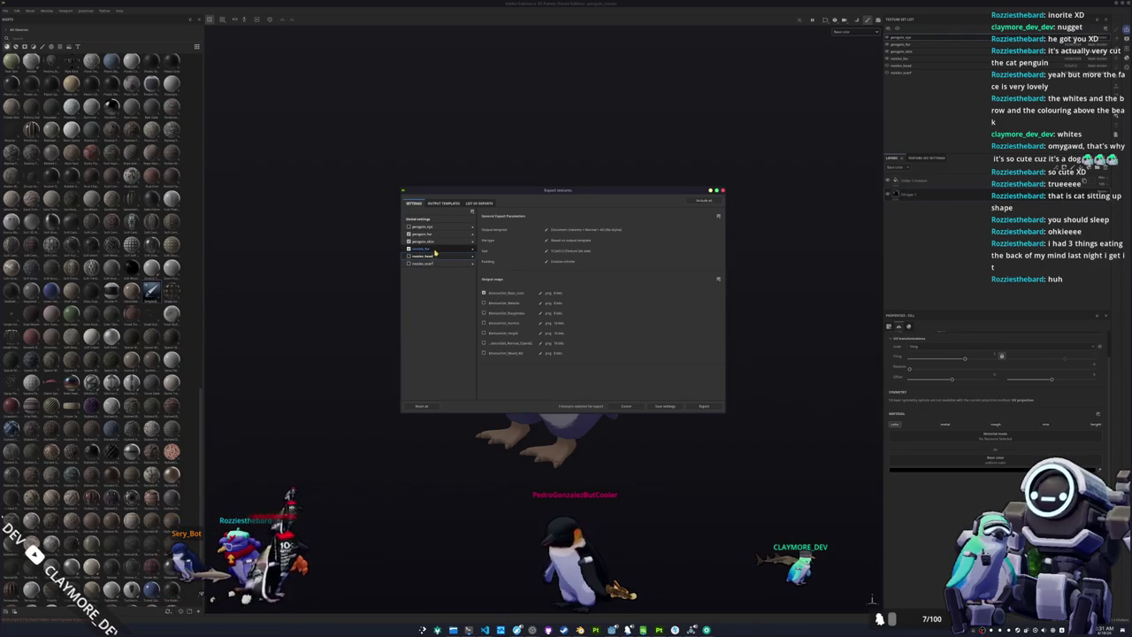
pyautogui.click(436, 240)
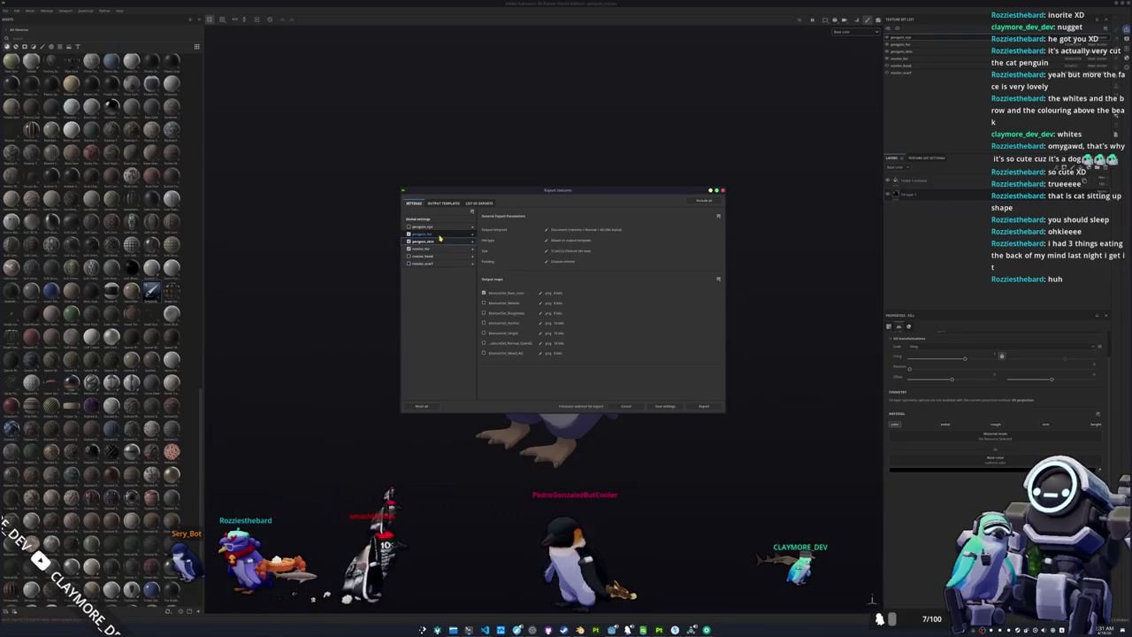
pyautogui.click(437, 248)
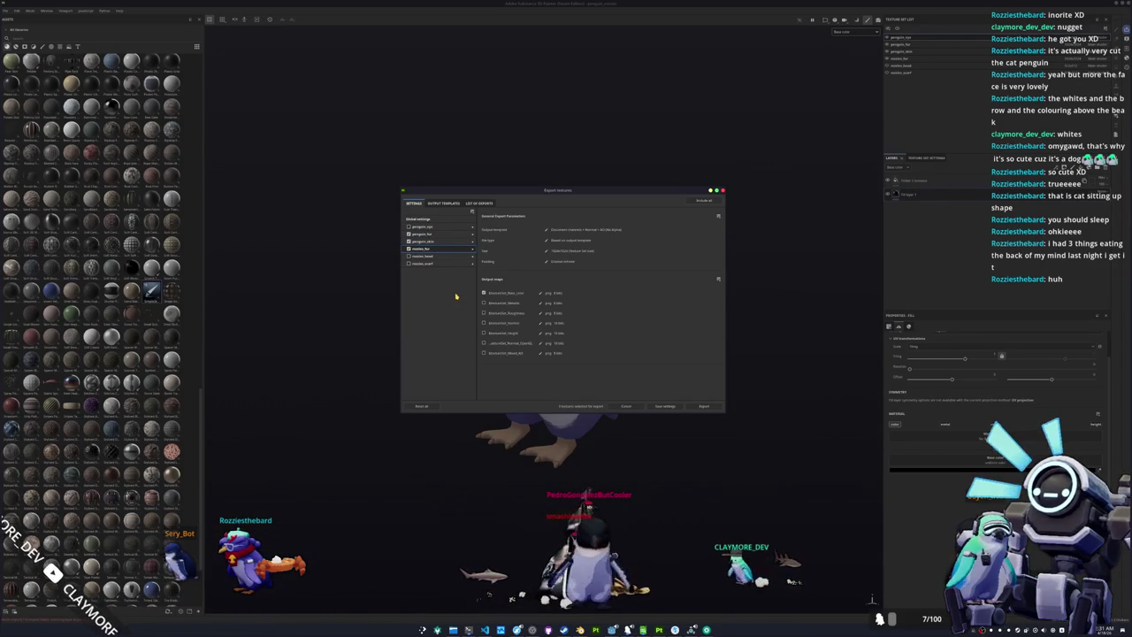
pyautogui.click(451, 219)
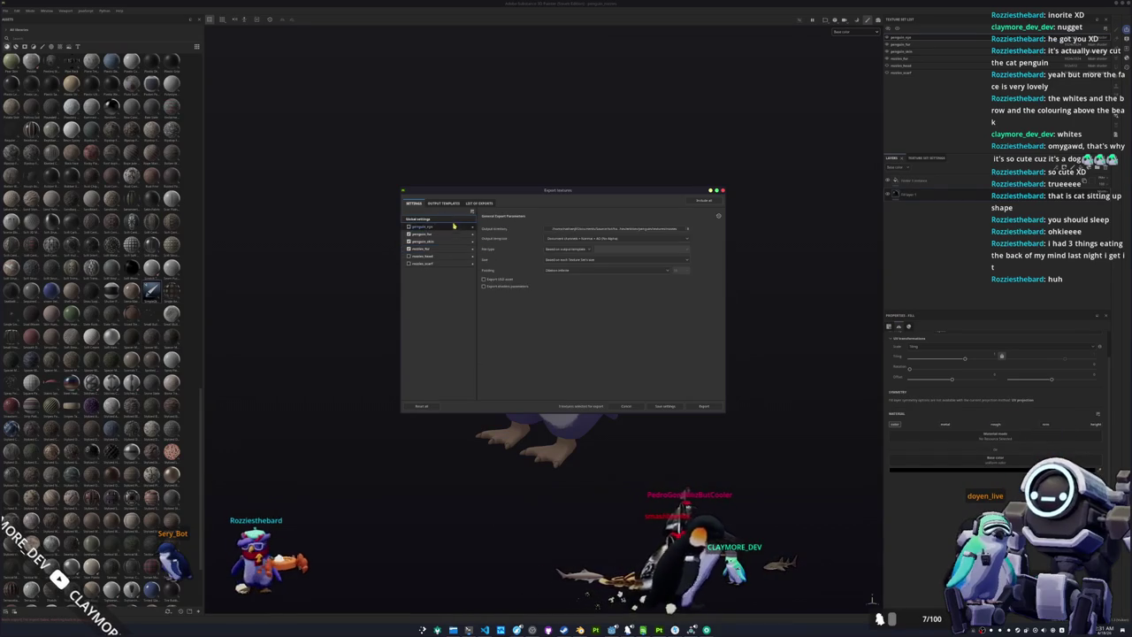
# Set the output directory to the textures folder, export, and close the dialog
pyautogui.click(687, 228)
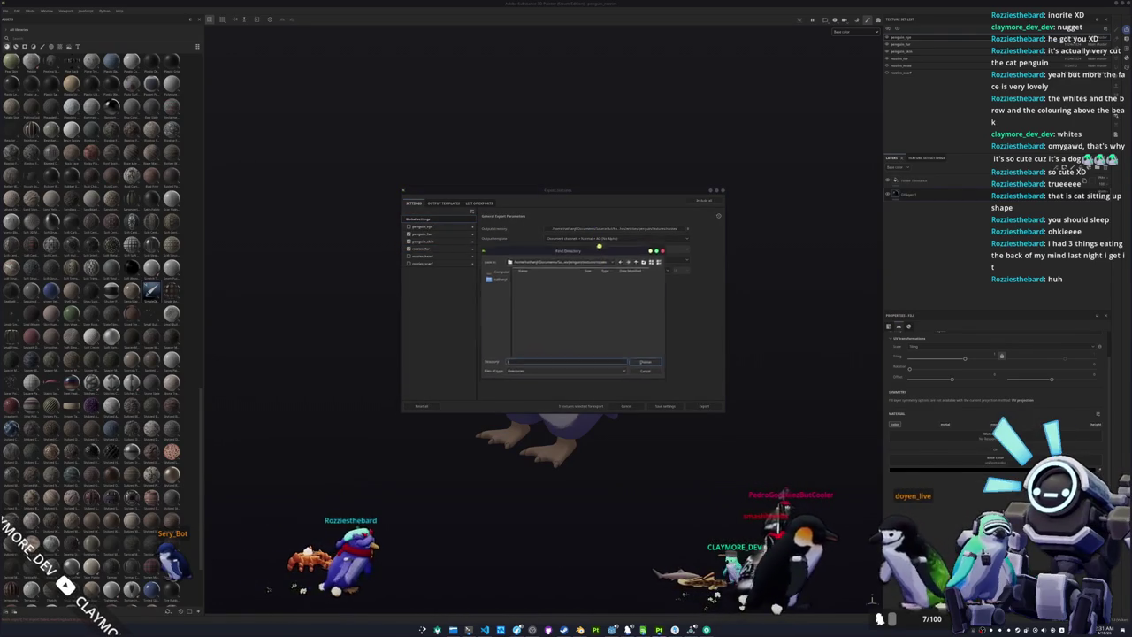
pyautogui.moveTo(599, 248); pyautogui.dragTo(634, 311)
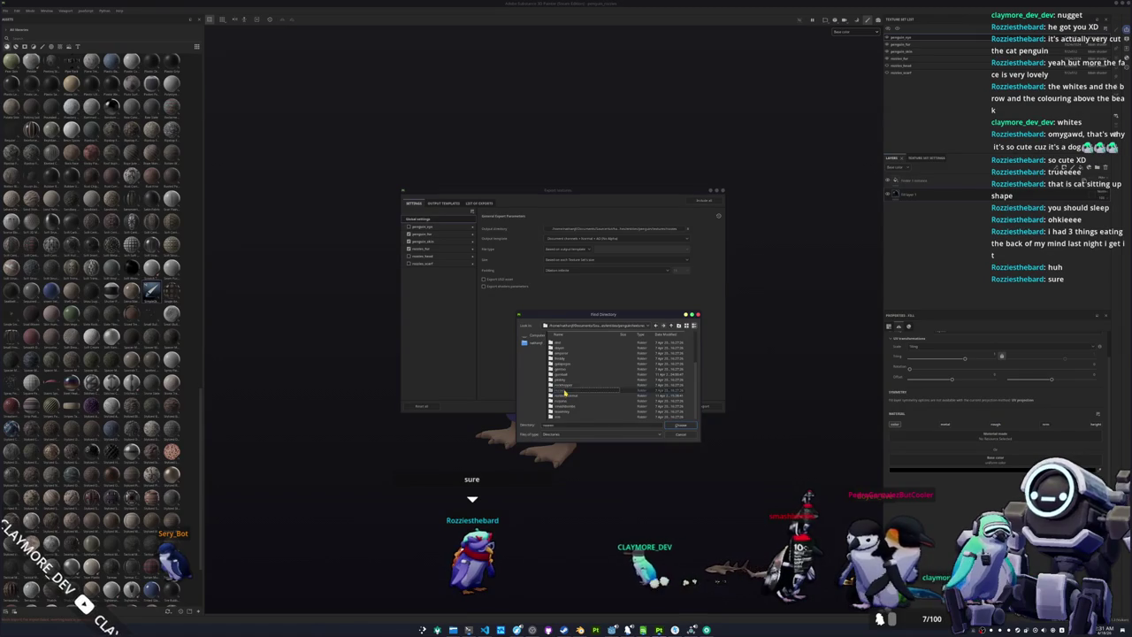
pyautogui.doubleClick(564, 389)
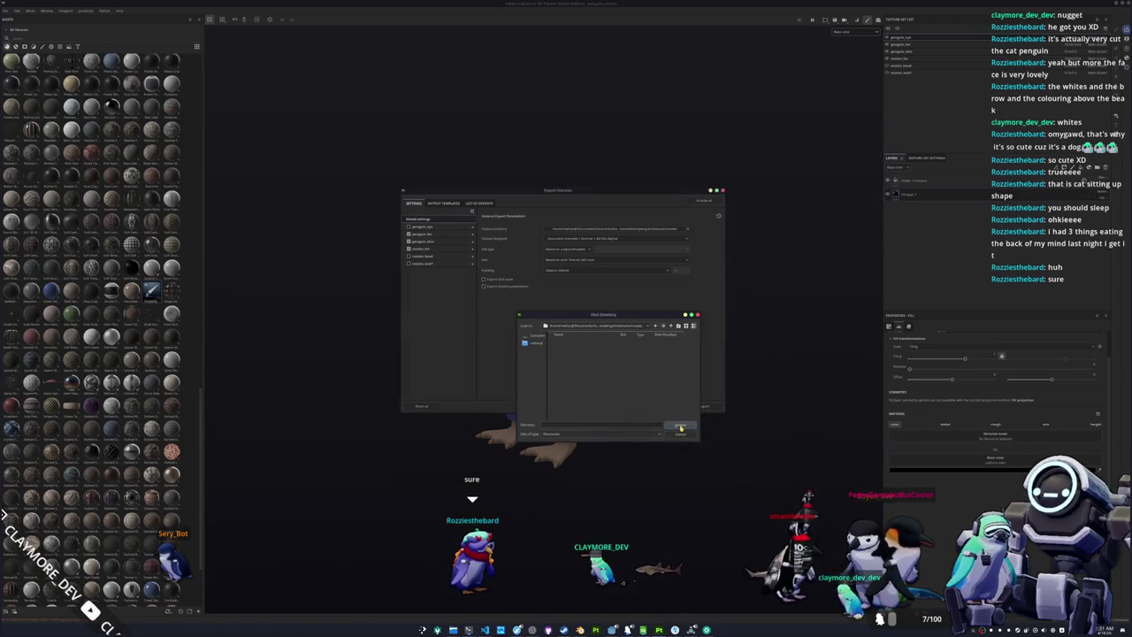
pyautogui.click(680, 427)
pyautogui.click(703, 406)
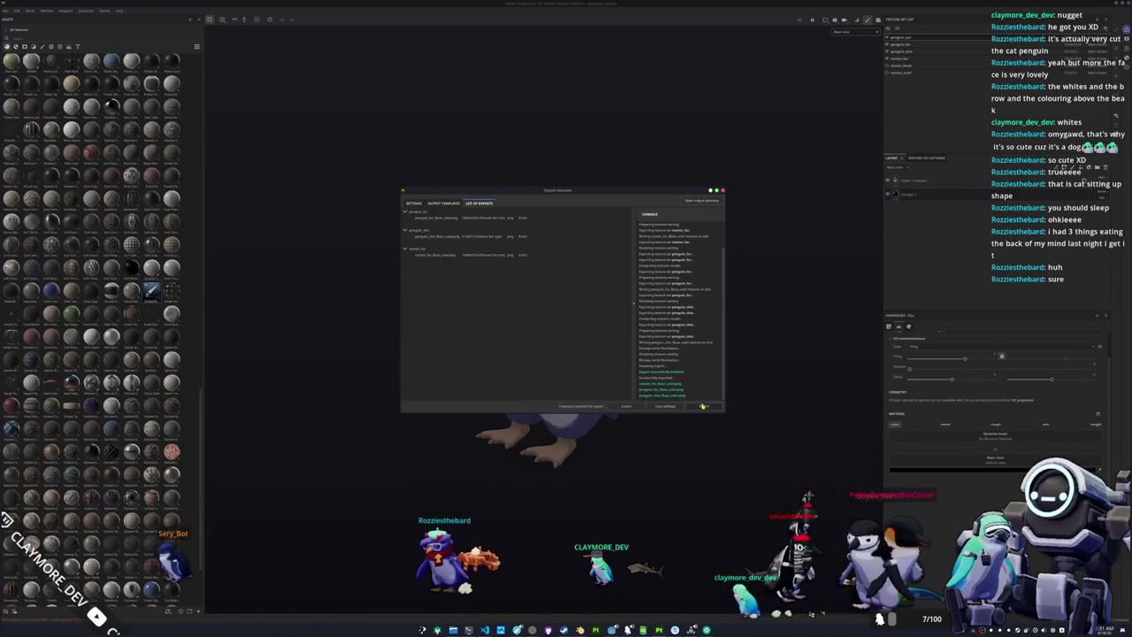
pyautogui.click(704, 406)
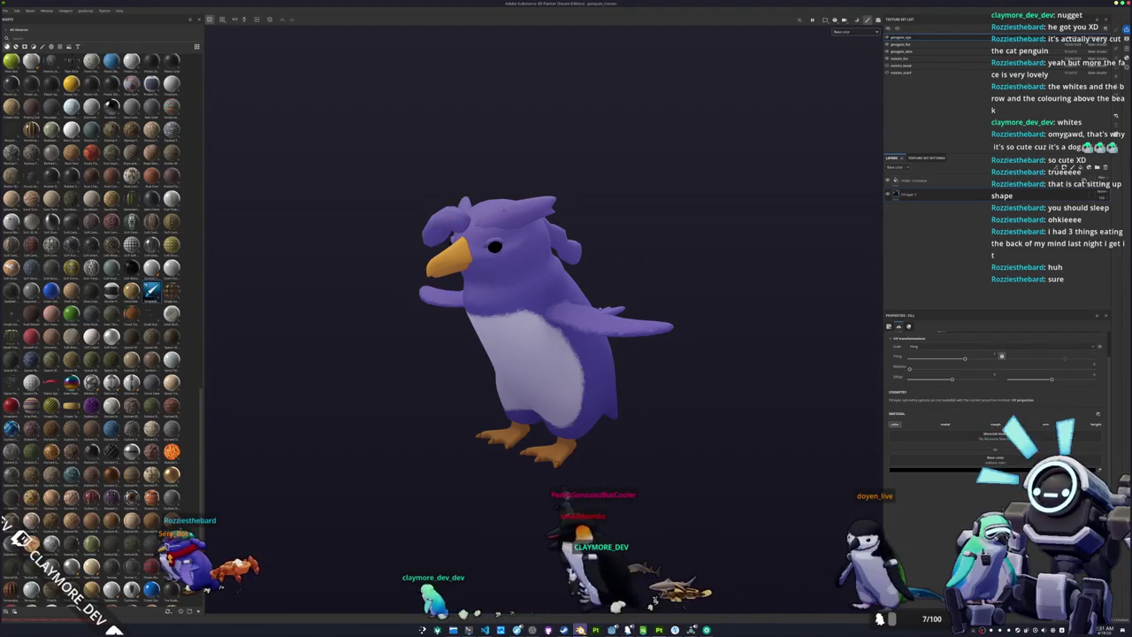
pyautogui.hotkey('alt', 'Tab')
# In the Shading workspace, load the new penguin_fur base colour PNG into the body material
pyautogui.moveTo(615, 364); pyautogui.dragTo(611, 309)
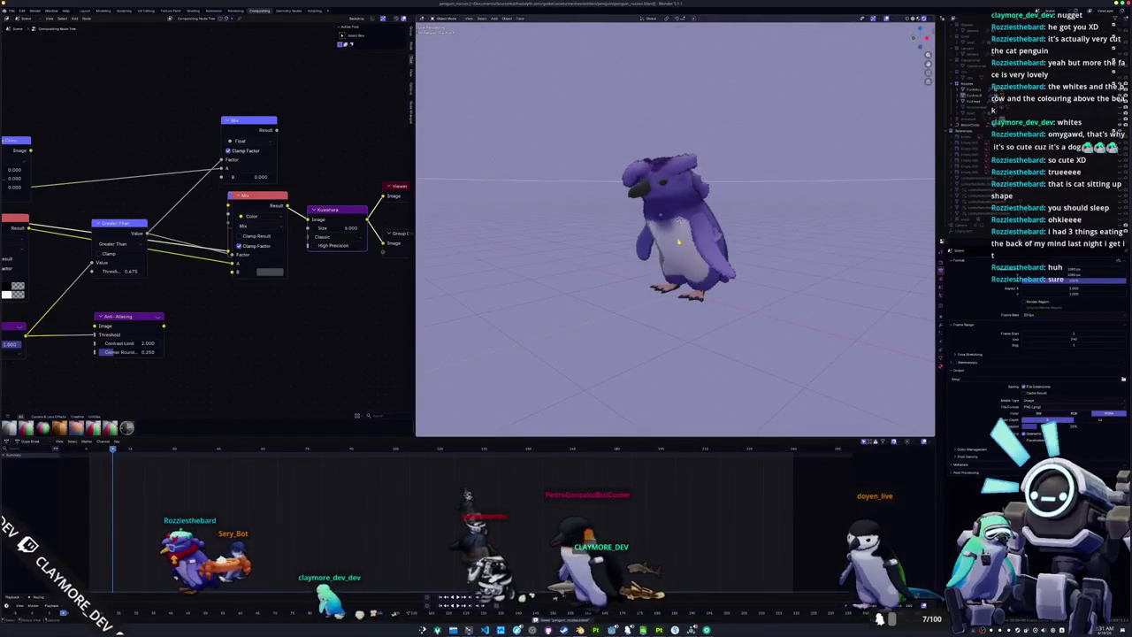
pyautogui.click(124, 11)
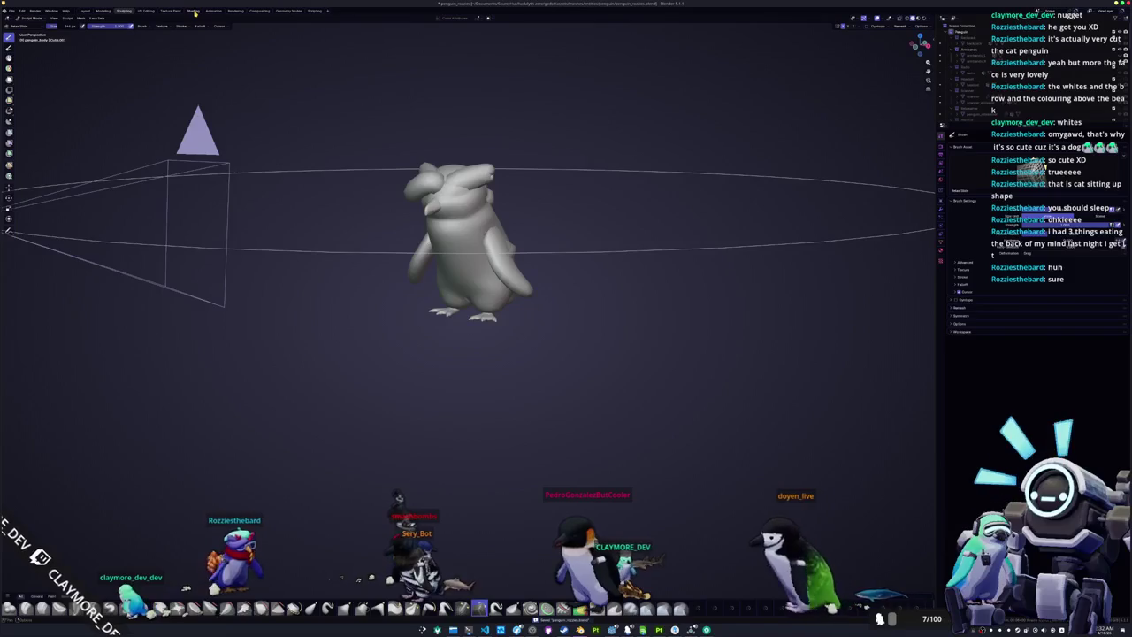
pyautogui.click(193, 11)
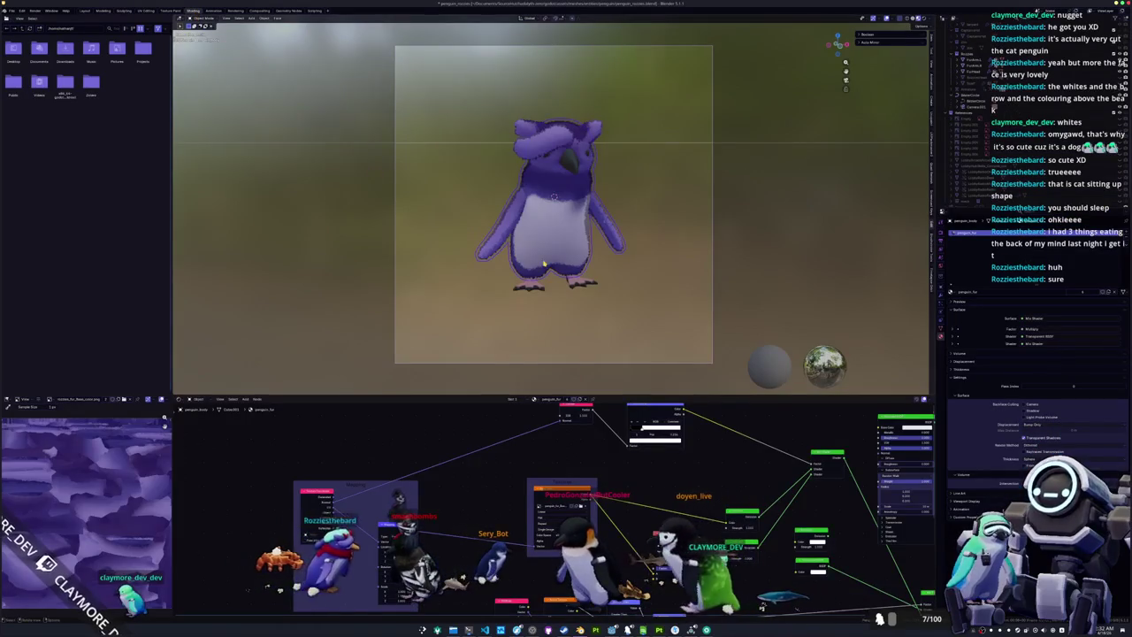
pyautogui.scroll(4, 580, 473)
pyautogui.click(607, 501)
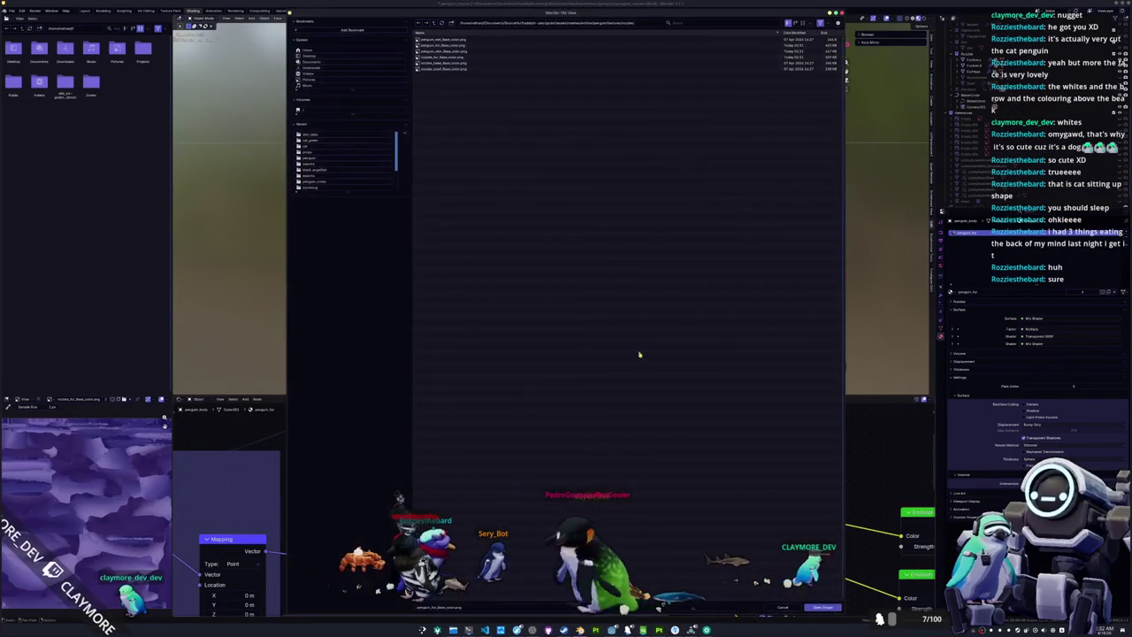
pyautogui.moveTo(446, 65)
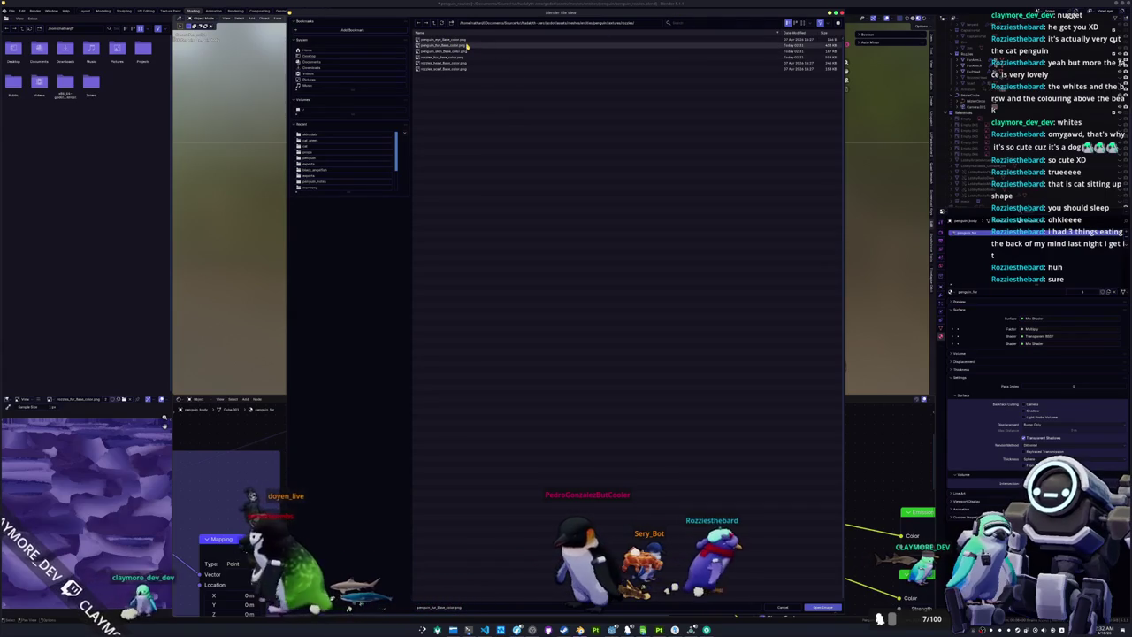
pyautogui.doubleClick(464, 46)
# Load the fur base colour PNG into the head fur object's Image Texture node
pyautogui.moveTo(535, 129); pyautogui.dragTo(538, 178)
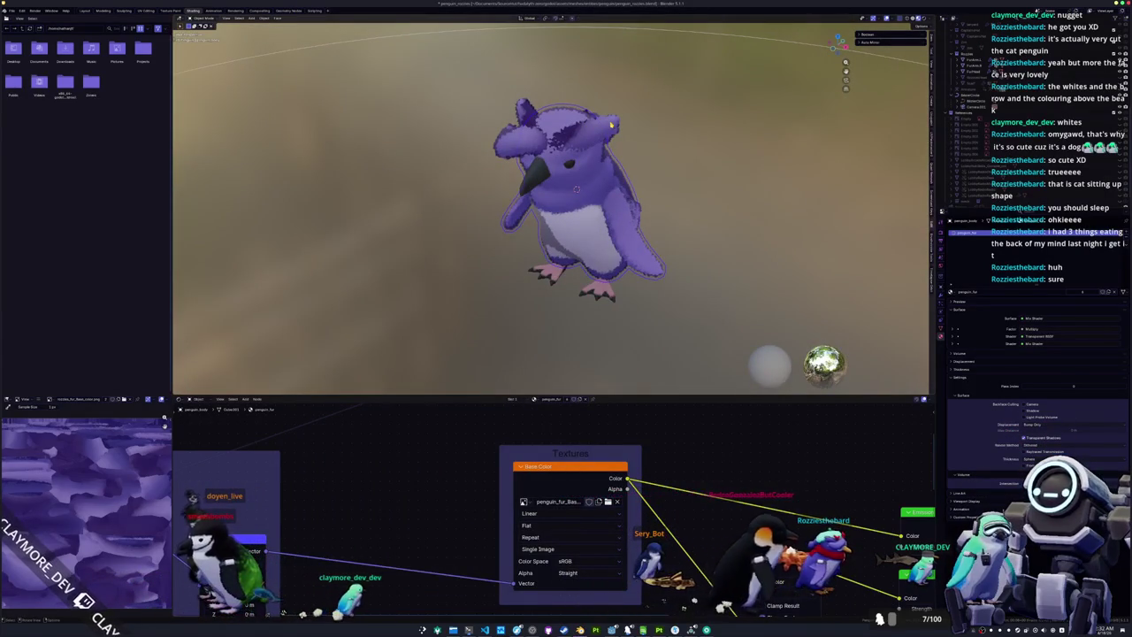
pyautogui.click(557, 124)
pyautogui.scroll(-4, 604, 445)
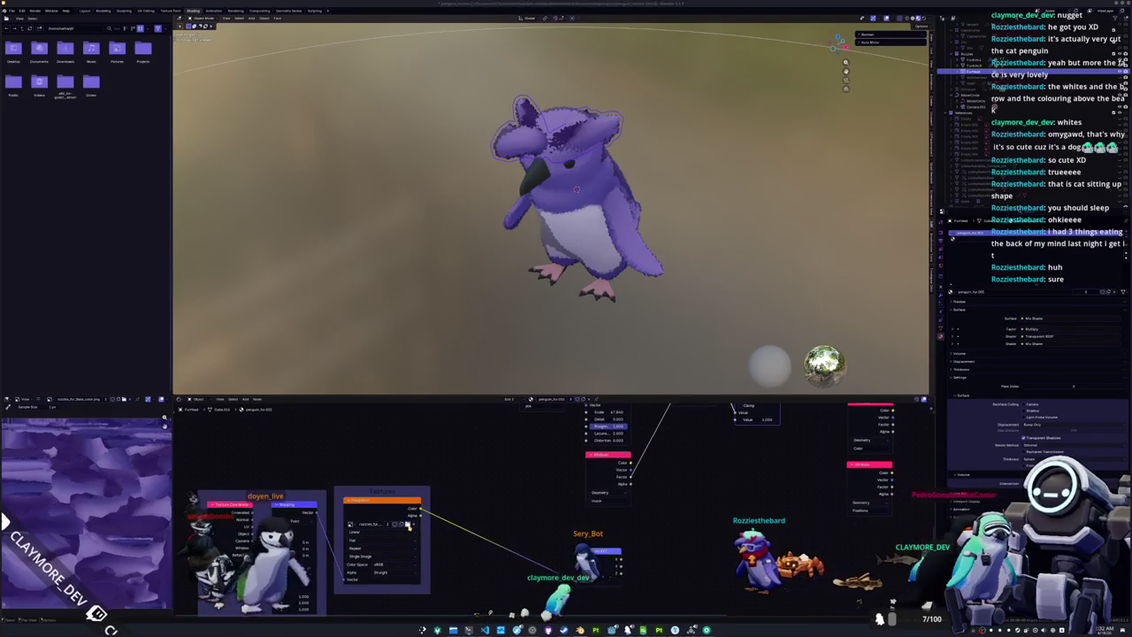
pyautogui.click(408, 524)
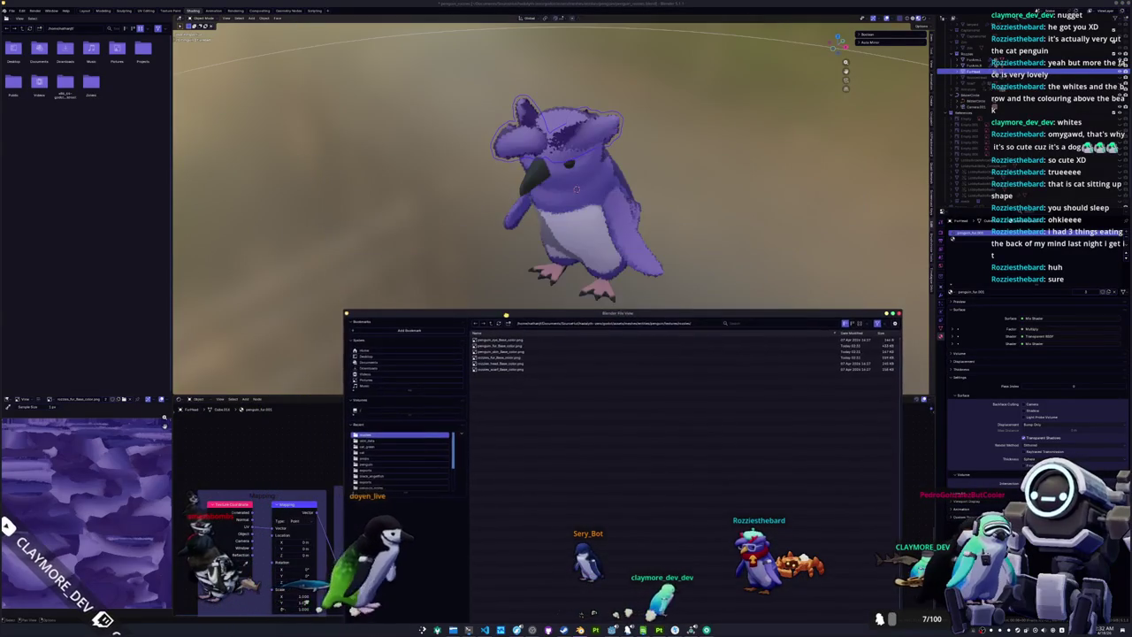
pyautogui.moveTo(510, 362)
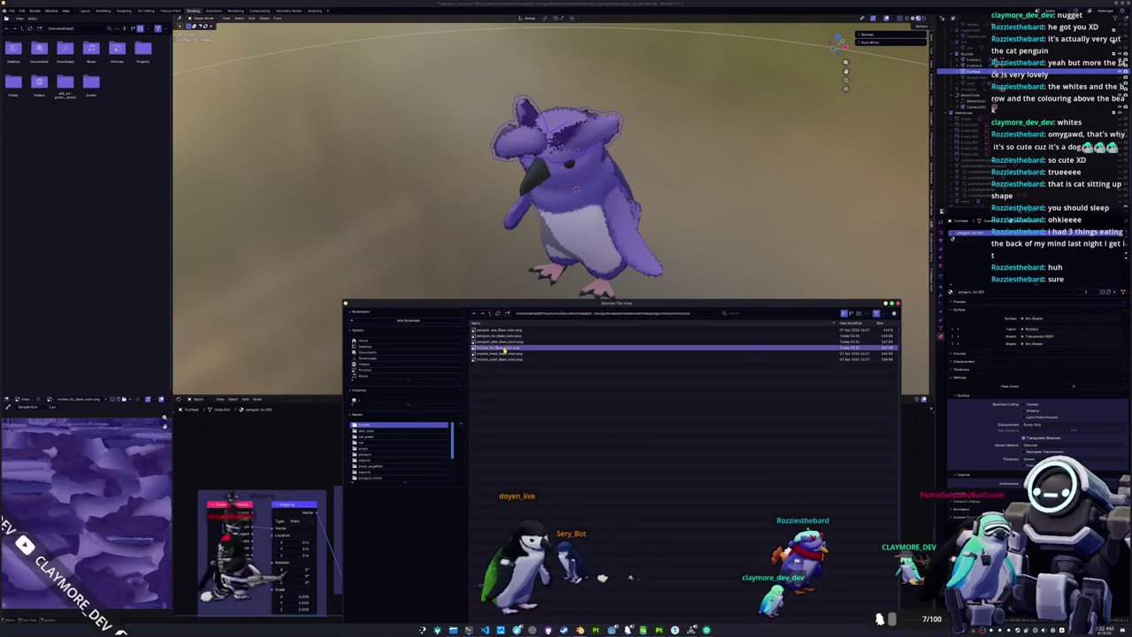
pyautogui.doubleClick(503, 350)
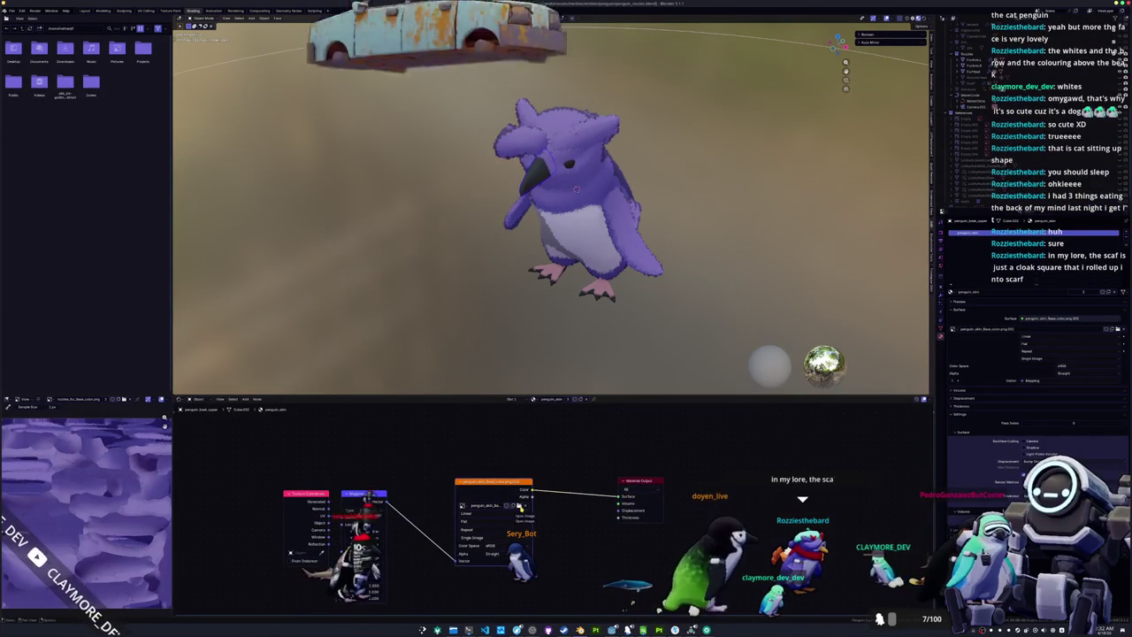
# Load penguin_skin_Base_color.png from the re-exported textures subfolder into the skin material
pyautogui.click(519, 506)
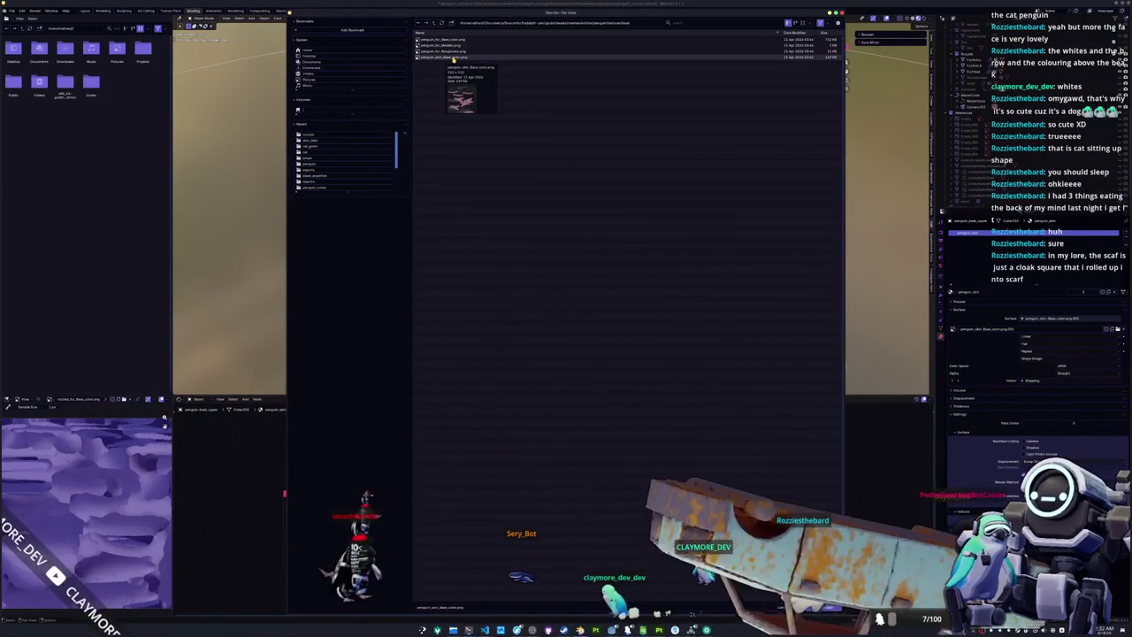
pyautogui.click(453, 56)
pyautogui.press('BackSpace')
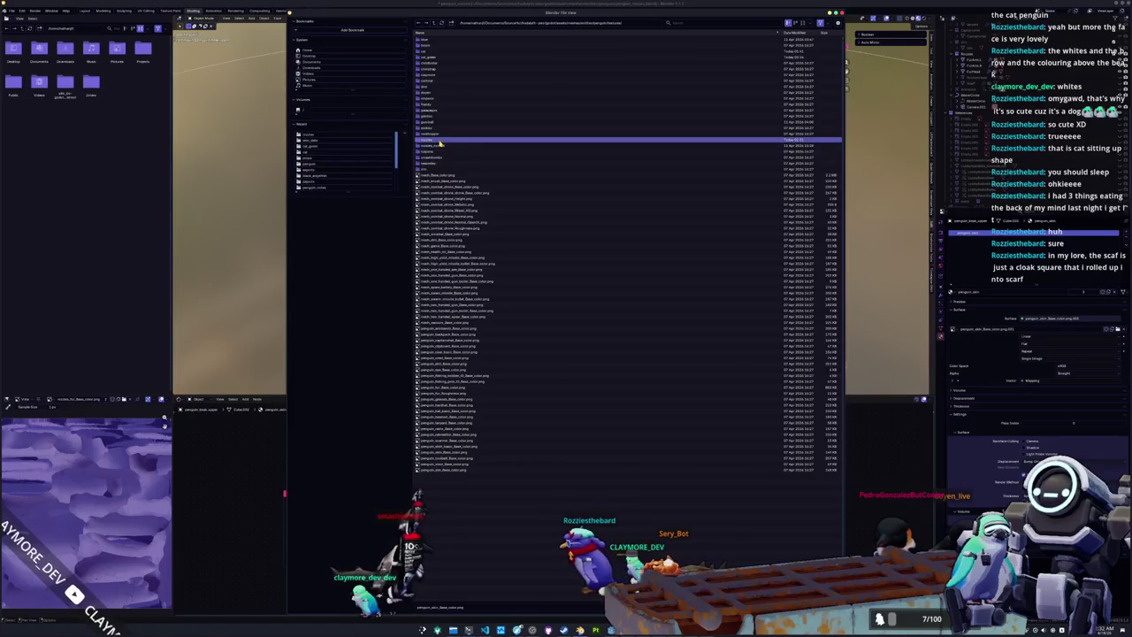
pyautogui.doubleClick(447, 145)
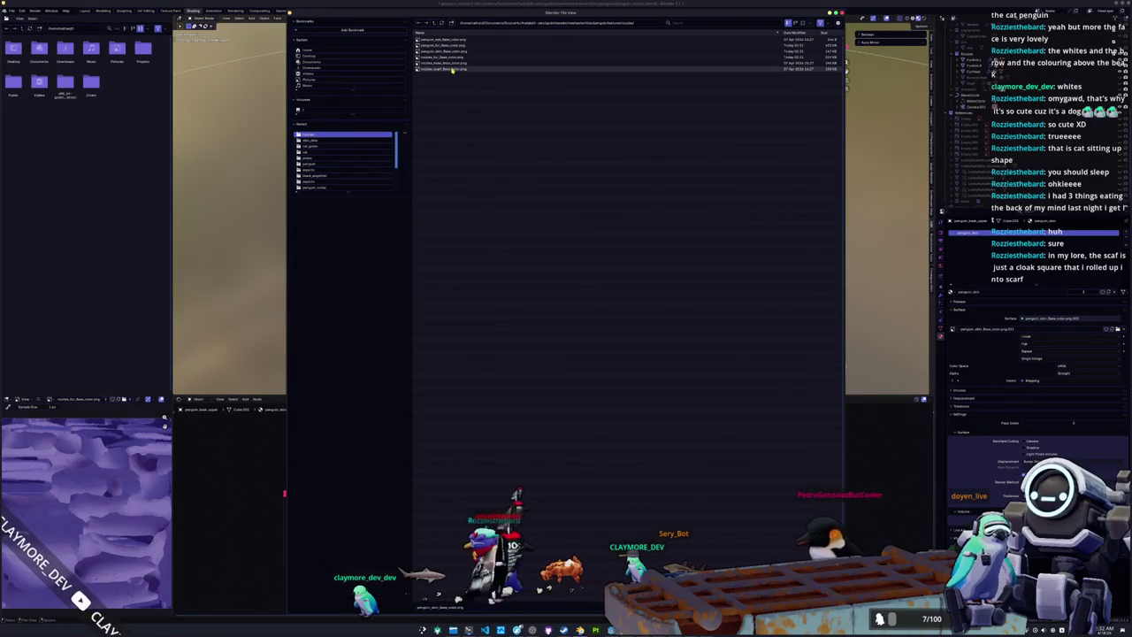
pyautogui.moveTo(453, 66)
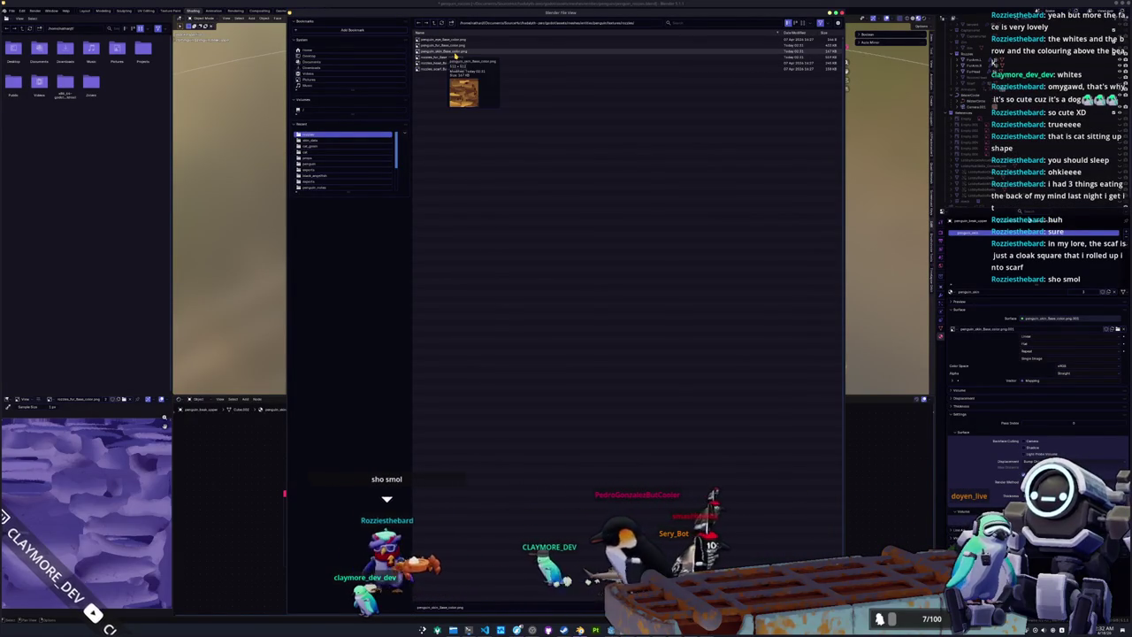
pyautogui.doubleClick(454, 55)
pyautogui.moveTo(450, 205); pyautogui.dragTo(461, 176)
pyautogui.scroll(-5, 519, 220)
pyautogui.scroll(2, 526, 234)
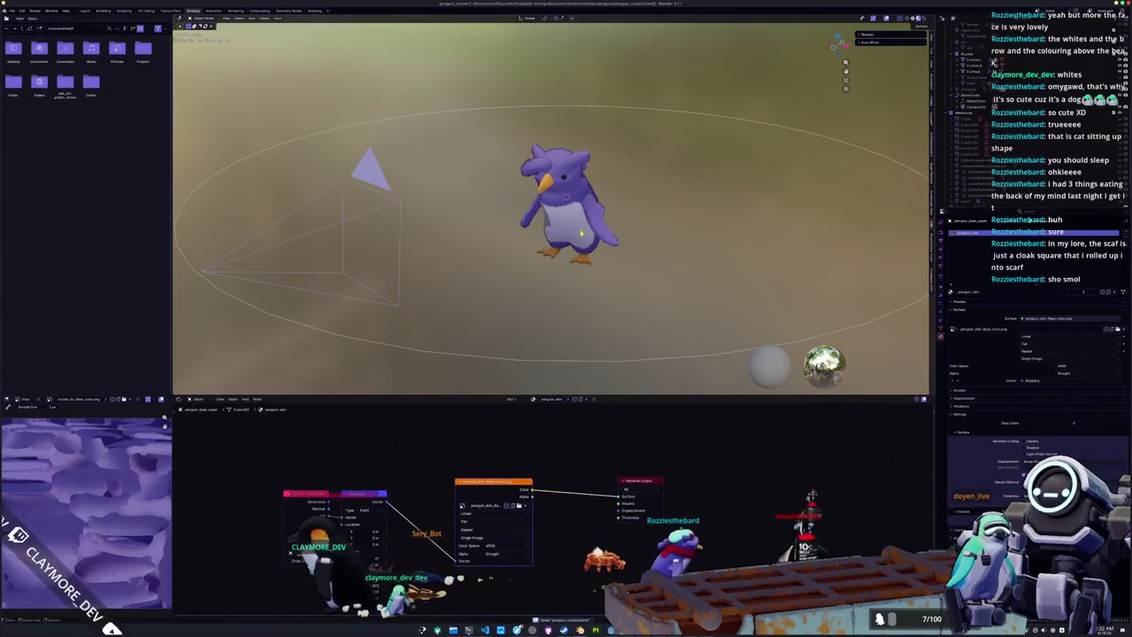
pyautogui.click(585, 241)
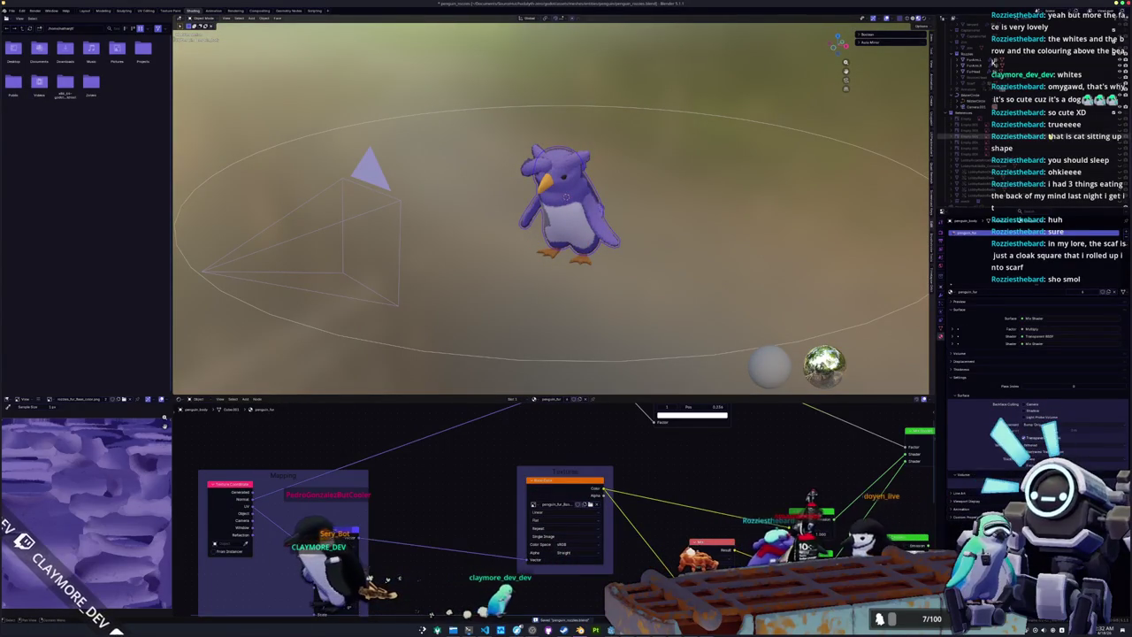
# Select the penguin rig in pose mode and make 'pose' its active action in the Layout workspace
pyautogui.click(994, 63)
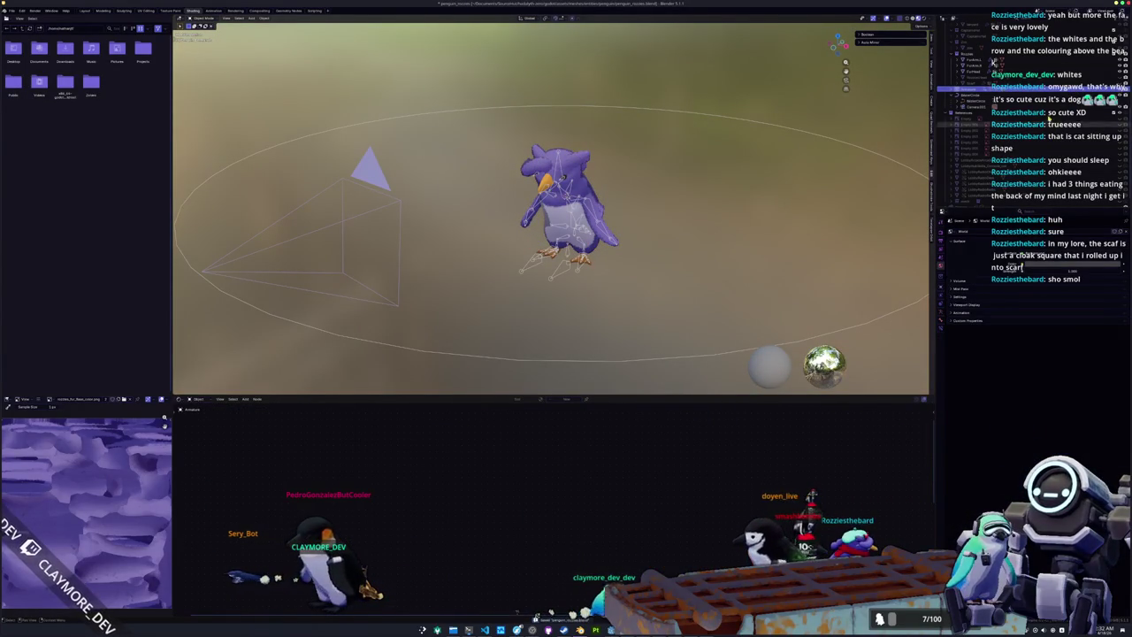
pyautogui.hotkey('ctrl', 'Tab')
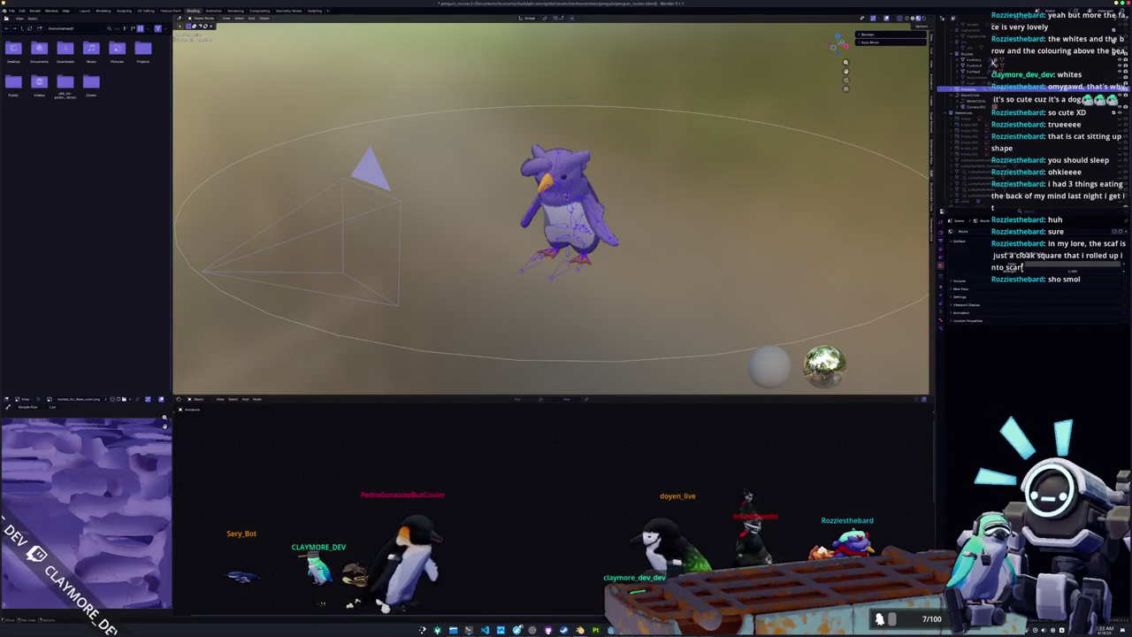
pyautogui.click(491, 358)
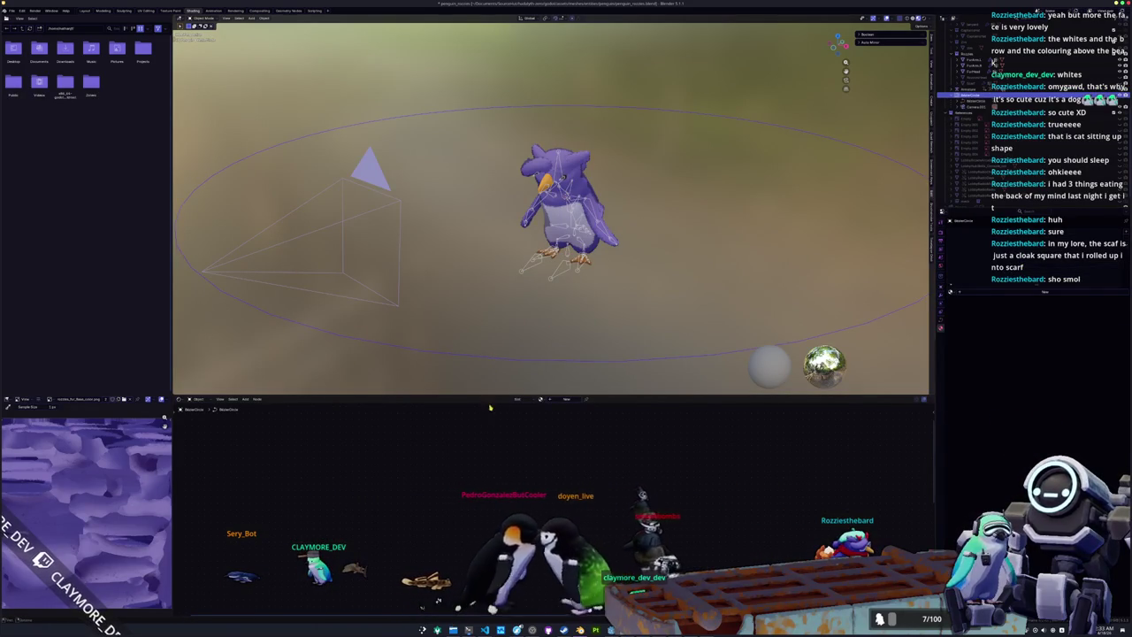
pyautogui.click(553, 284)
pyautogui.click(86, 11)
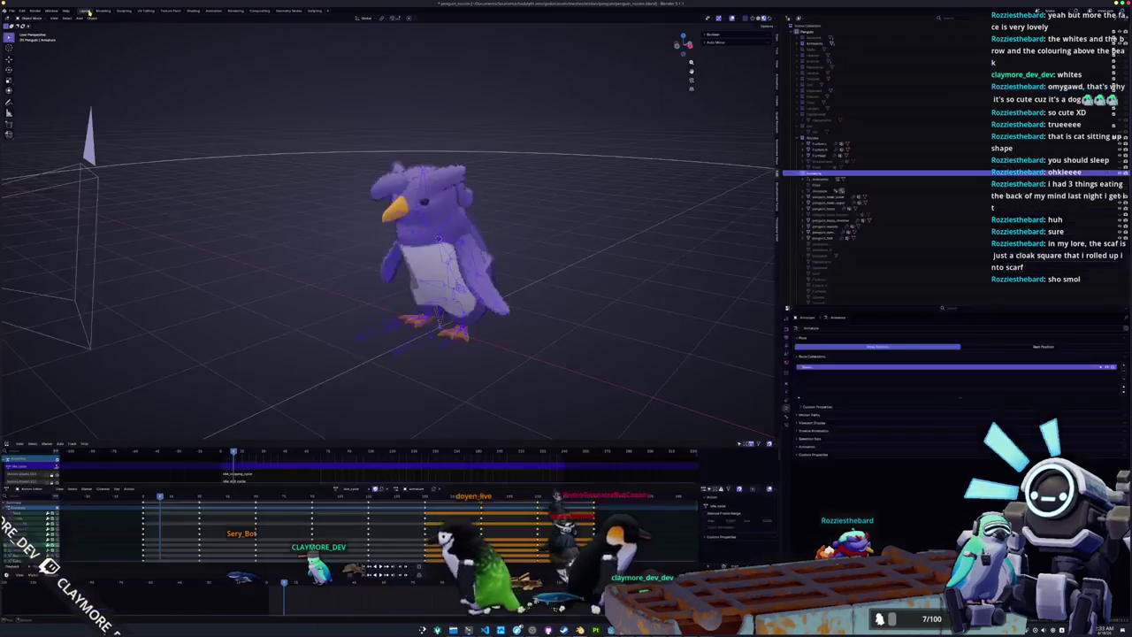
pyautogui.click(338, 488)
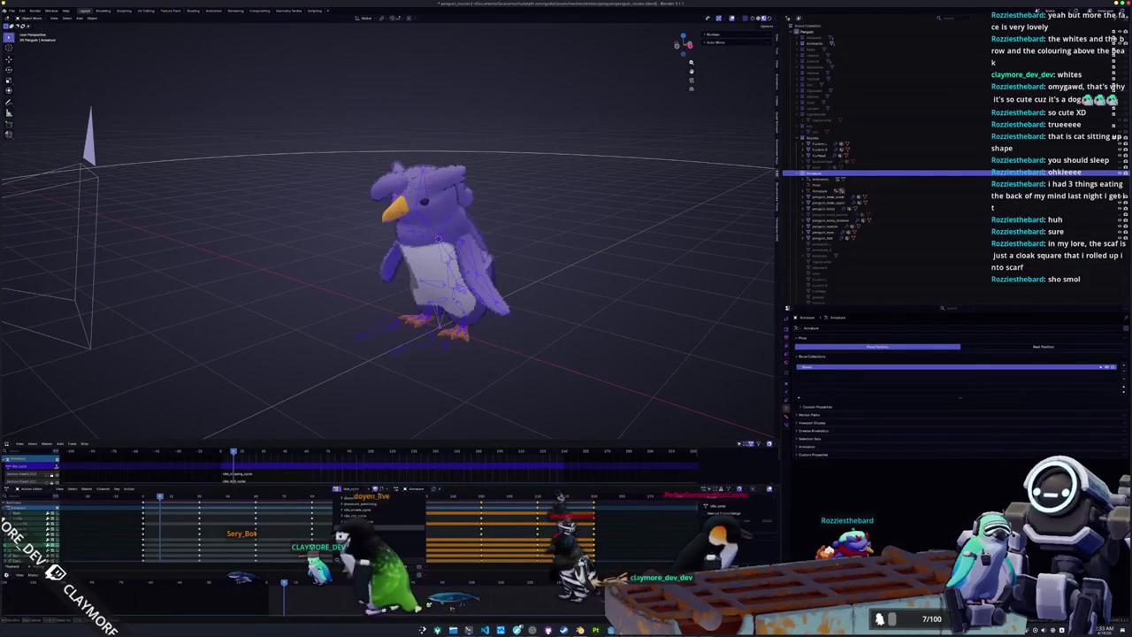
pyautogui.scroll(3, 359, 516)
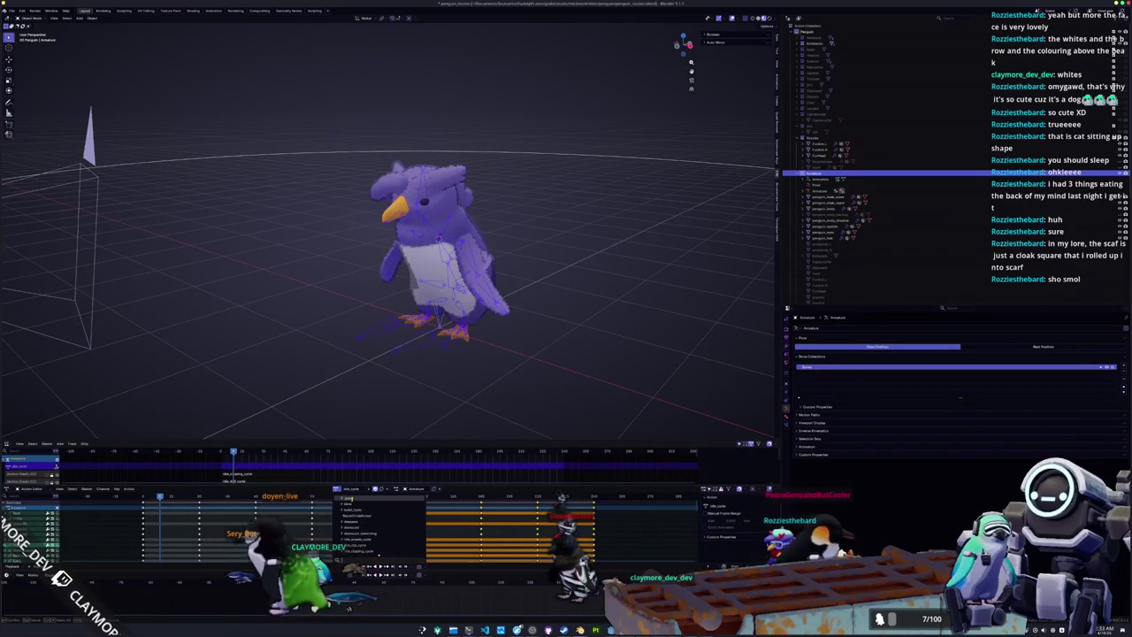
pyautogui.click(346, 498)
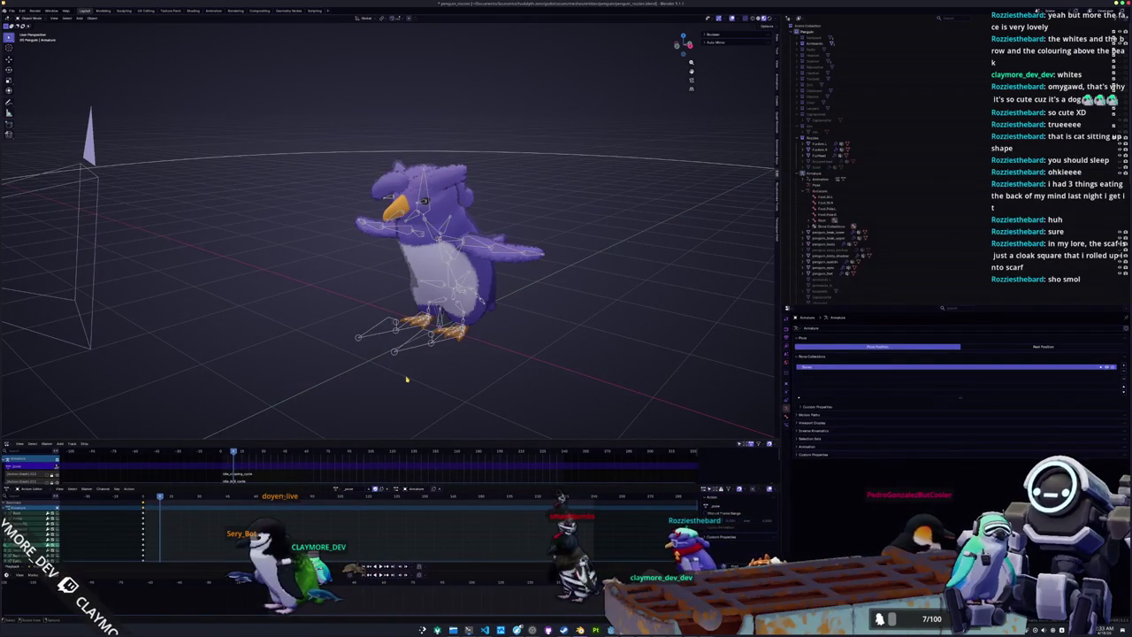
# Inspect vertex groups on the footwear, FurHead, upper beak and other penguin meshes
pyautogui.moveTo(413, 380); pyautogui.dragTo(423, 346)
pyautogui.click(436, 274)
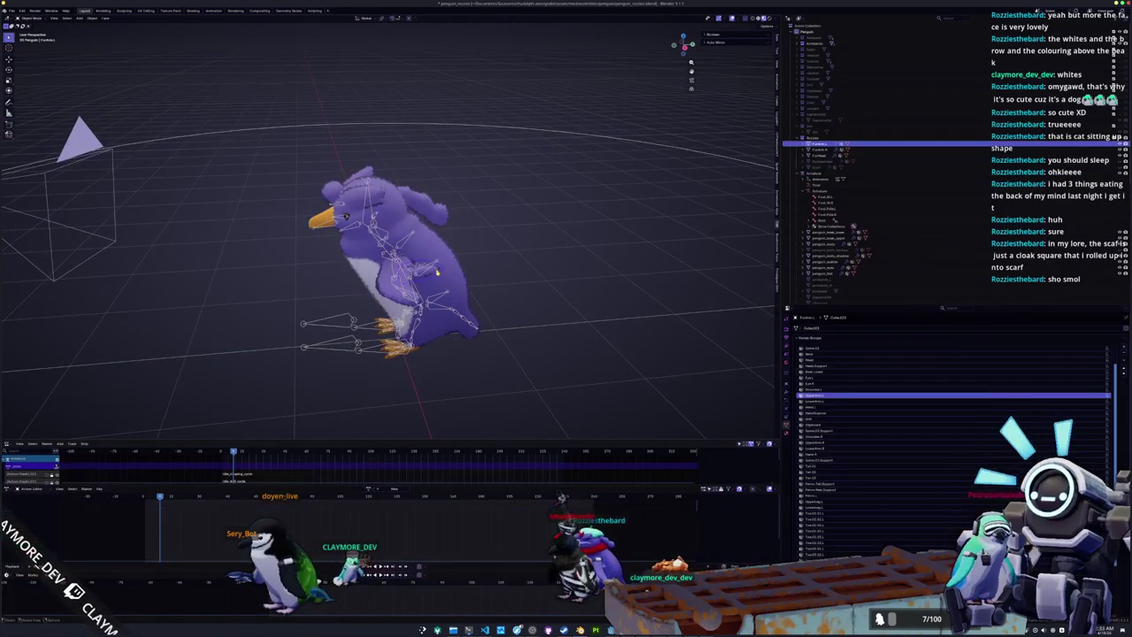
pyautogui.moveTo(436, 274); pyautogui.dragTo(445, 287)
pyautogui.click(425, 233)
pyautogui.click(358, 252)
pyautogui.moveTo(358, 252); pyautogui.dragTo(371, 177)
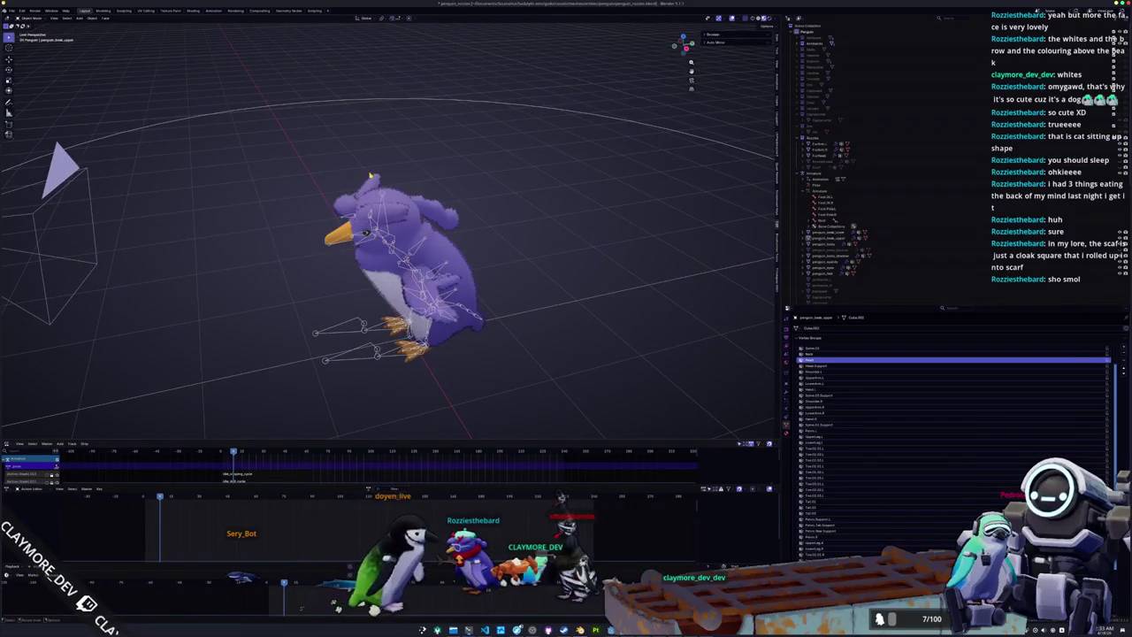
pyautogui.click(371, 177)
pyautogui.click(451, 284)
pyautogui.moveTo(452, 284)
pyautogui.mouseDown()
pyautogui.moveTo(554, 304)
pyautogui.moveTo(421, 221)
pyautogui.moveTo(424, 301)
pyautogui.mouseUp()
pyautogui.click(412, 210)
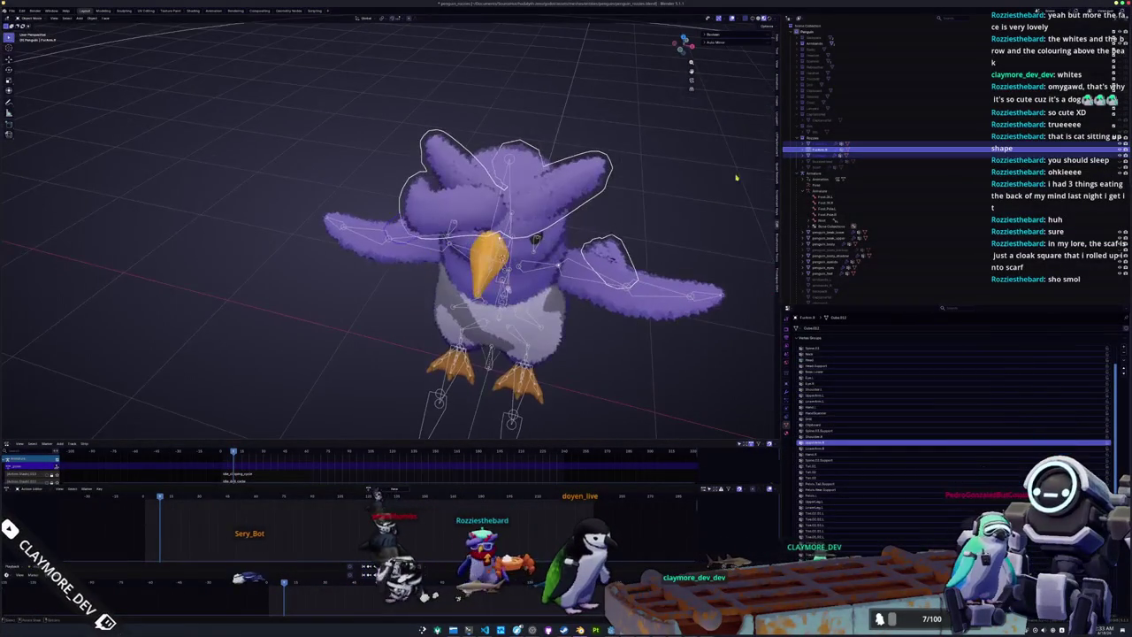
# Check the penguin meshes' modifiers for an Armature deform, framing the front view
pyautogui.click(789, 394)
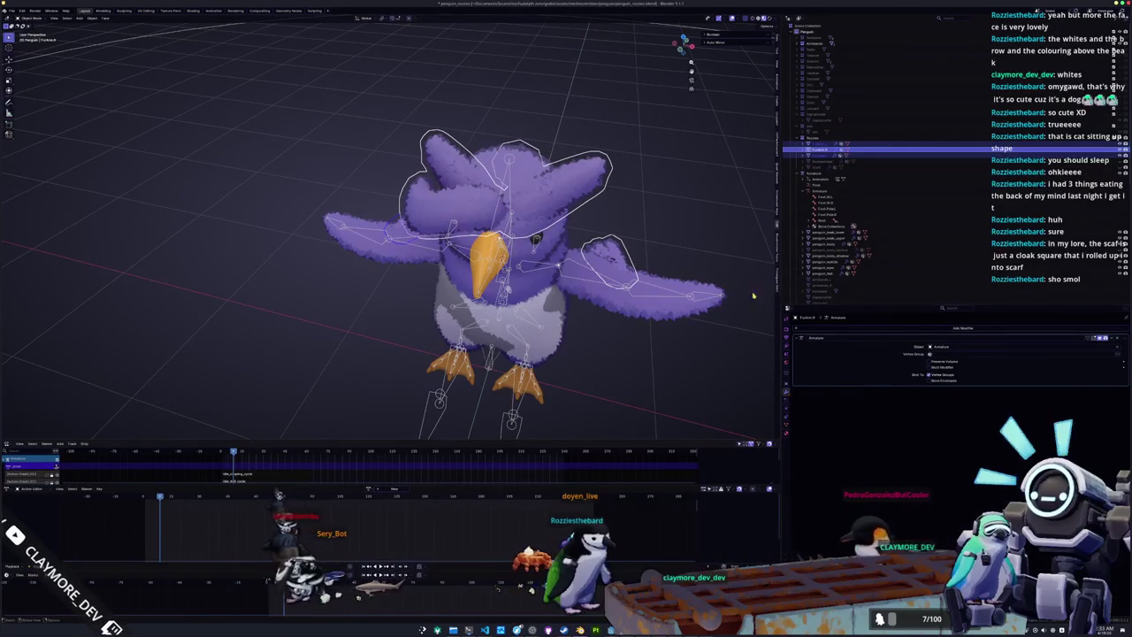
pyautogui.click(666, 213)
pyautogui.moveTo(665, 212); pyautogui.dragTo(409, 208)
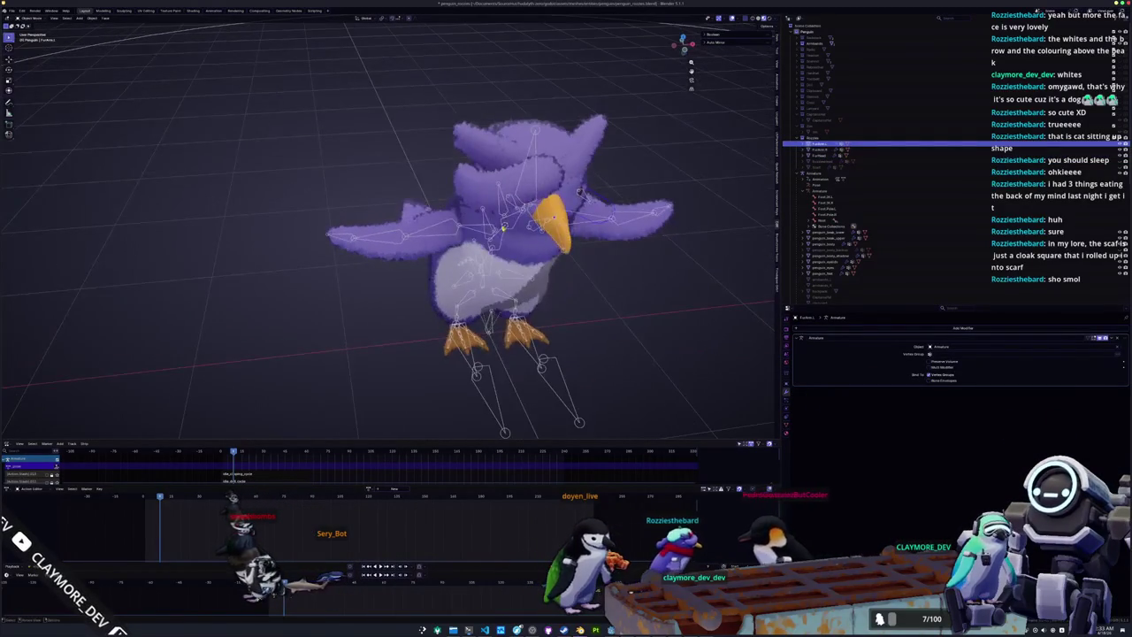
pyautogui.click(820, 155)
pyautogui.press('KP_1')
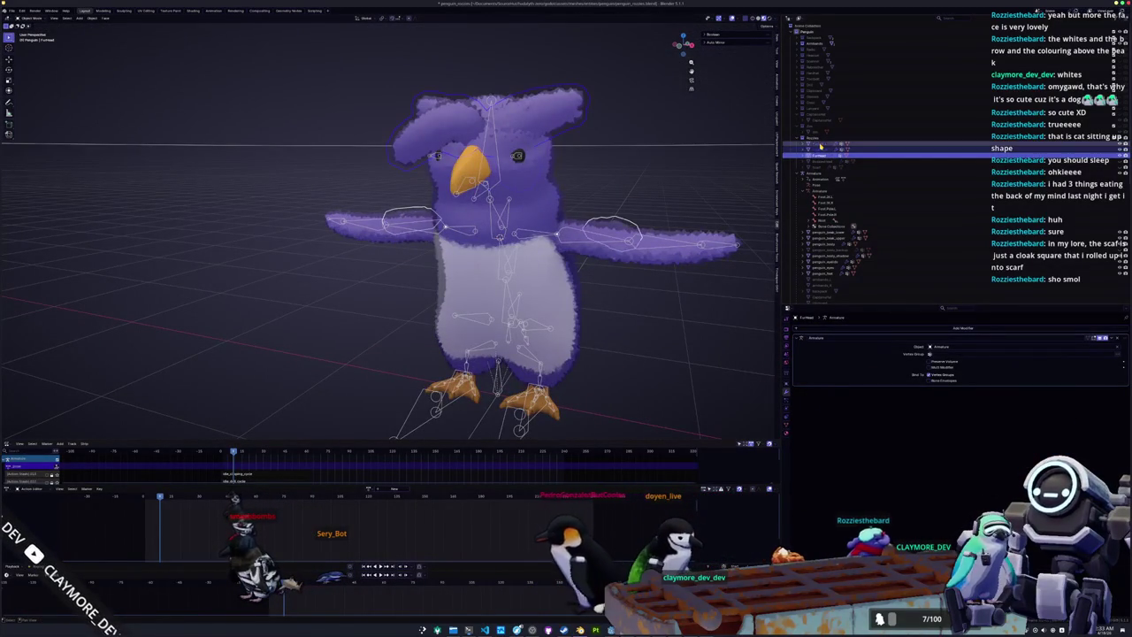
pyautogui.scroll(-3, 589, 227)
# Add the armature to the selected penguin meshes for export
pyautogui.moveTo(596, 222); pyautogui.dragTo(538, 255)
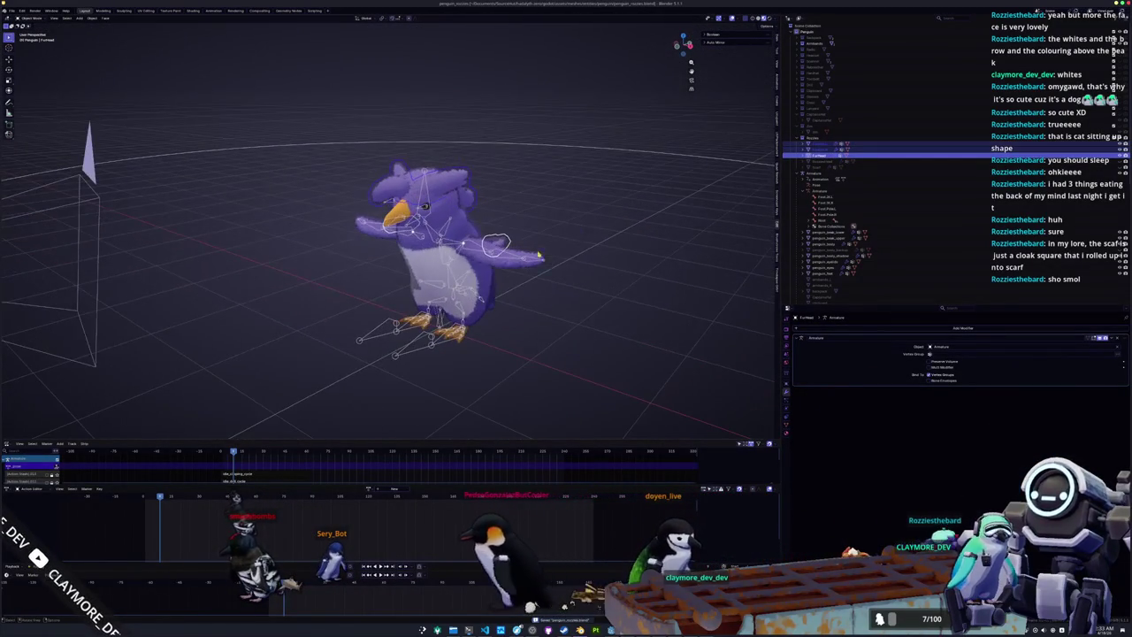
pyautogui.keyDown('shift'); pyautogui.click(411, 356); pyautogui.keyUp('shift')
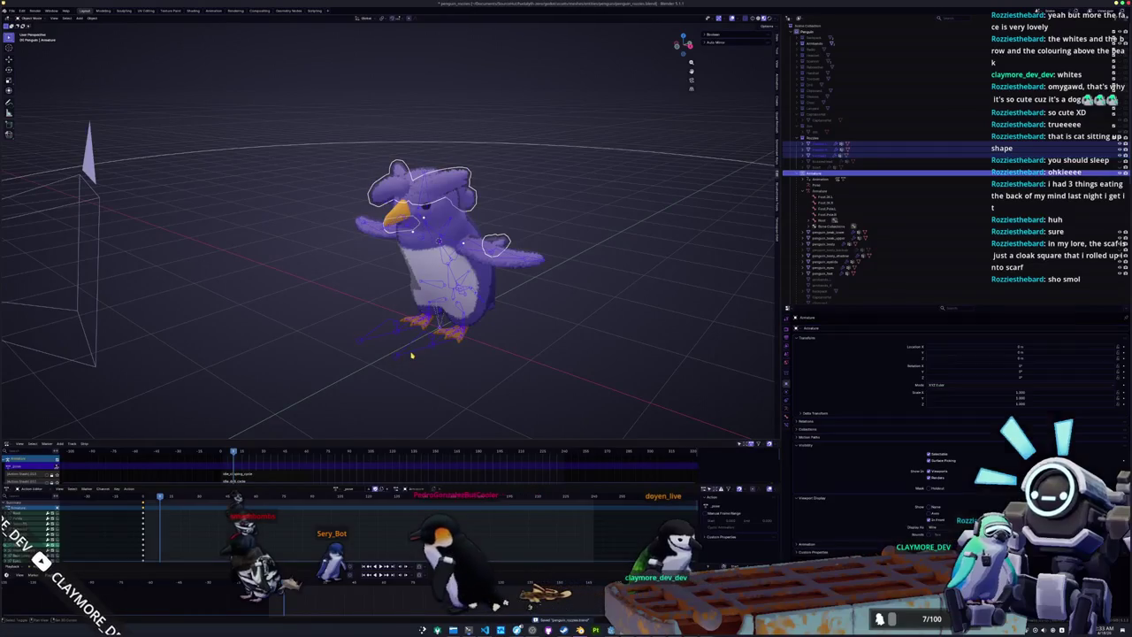
pyautogui.click(14, 12)
pyautogui.moveTo(27, 107)
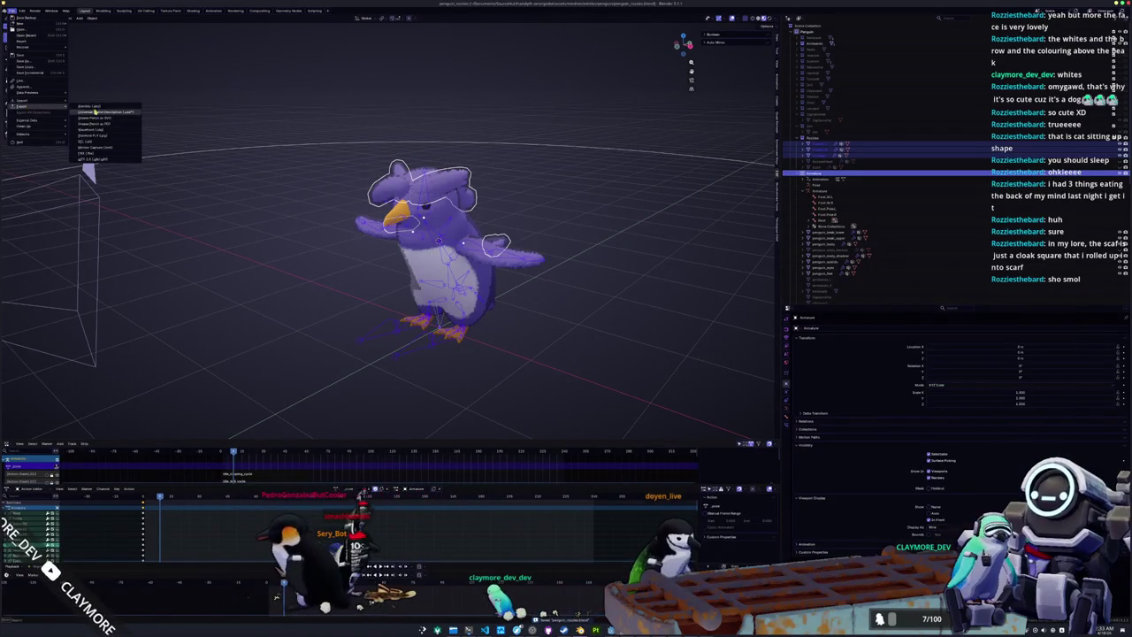
# Open glTF 2.0 export in the destination subfolder and enlarge the Action Filter list
pyautogui.click(100, 161)
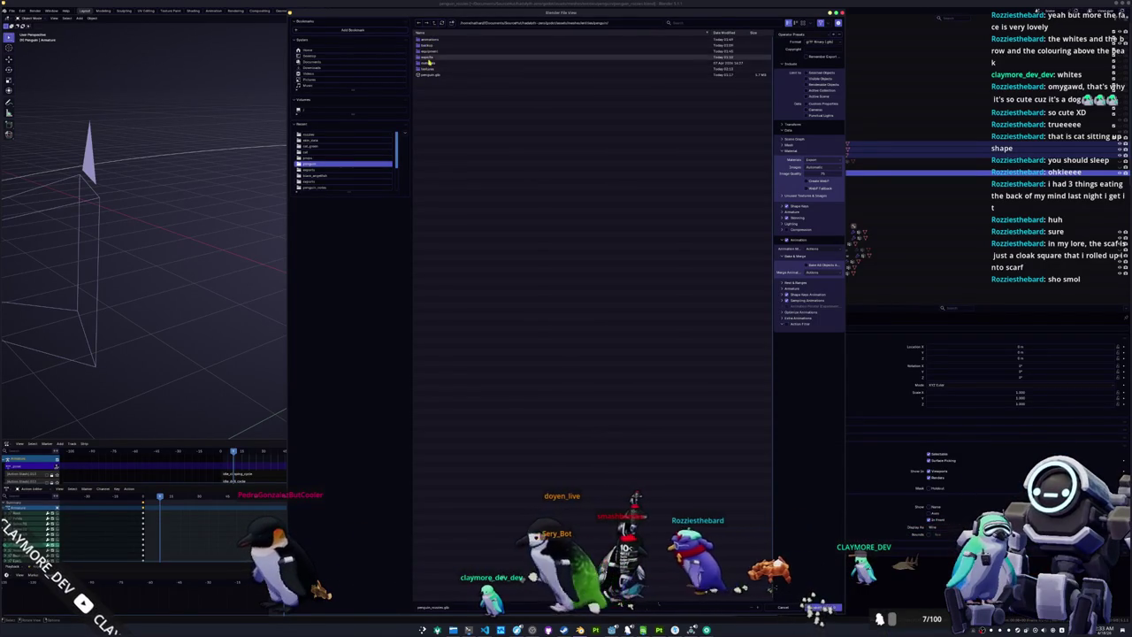
pyautogui.doubleClick(431, 53)
pyautogui.doubleClick(433, 50)
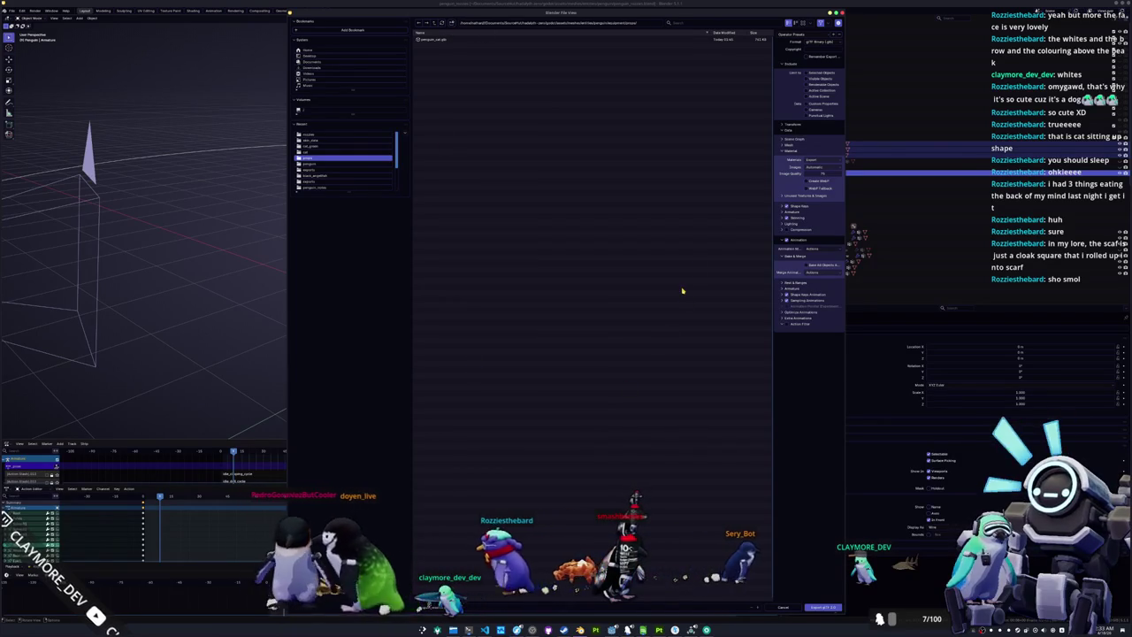
pyautogui.click(796, 324)
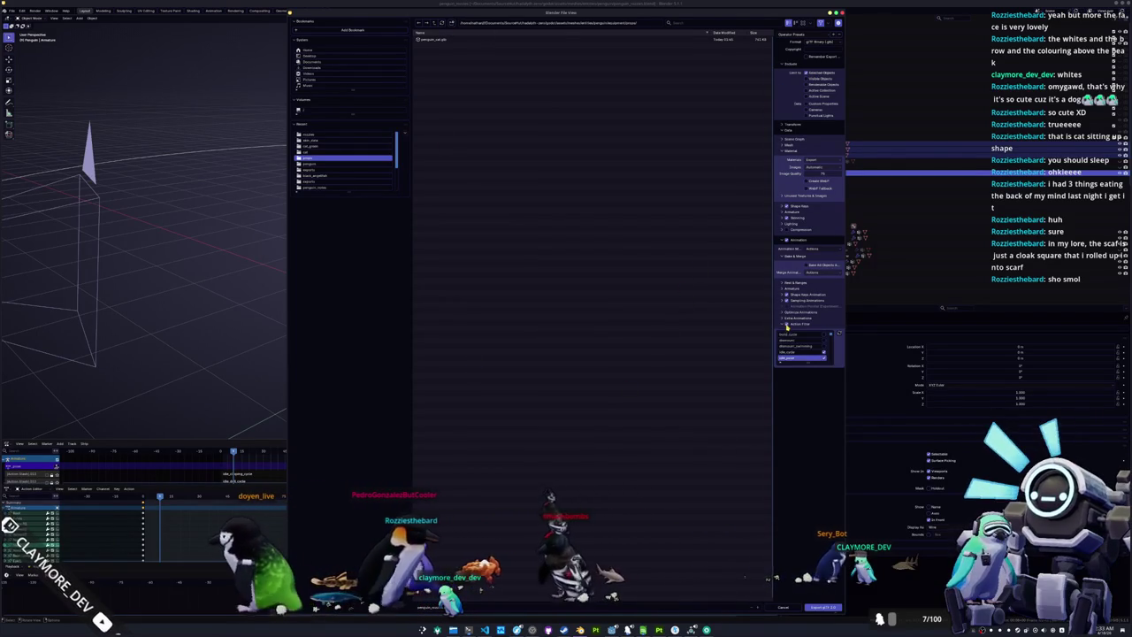
pyautogui.moveTo(805, 362); pyautogui.dragTo(807, 500)
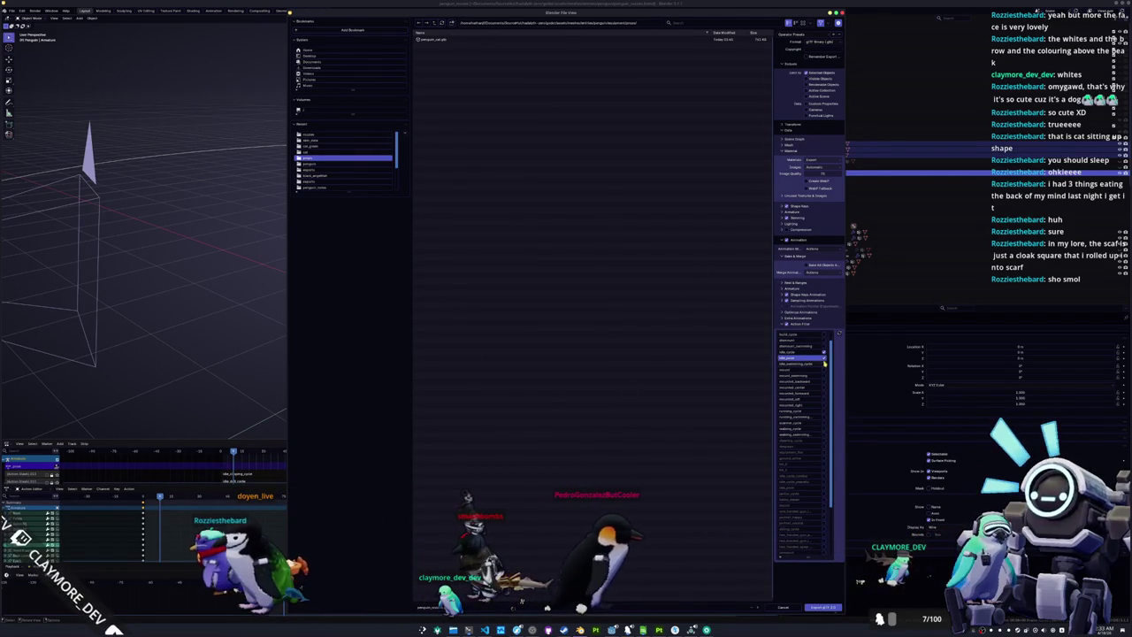
pyautogui.scroll(2, 825, 349)
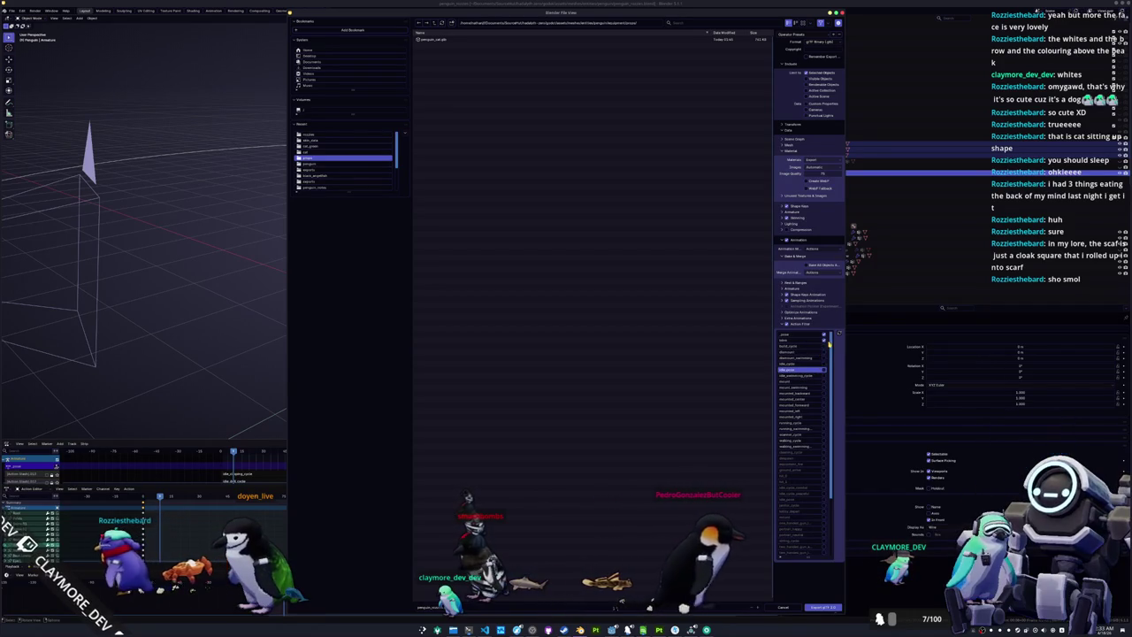
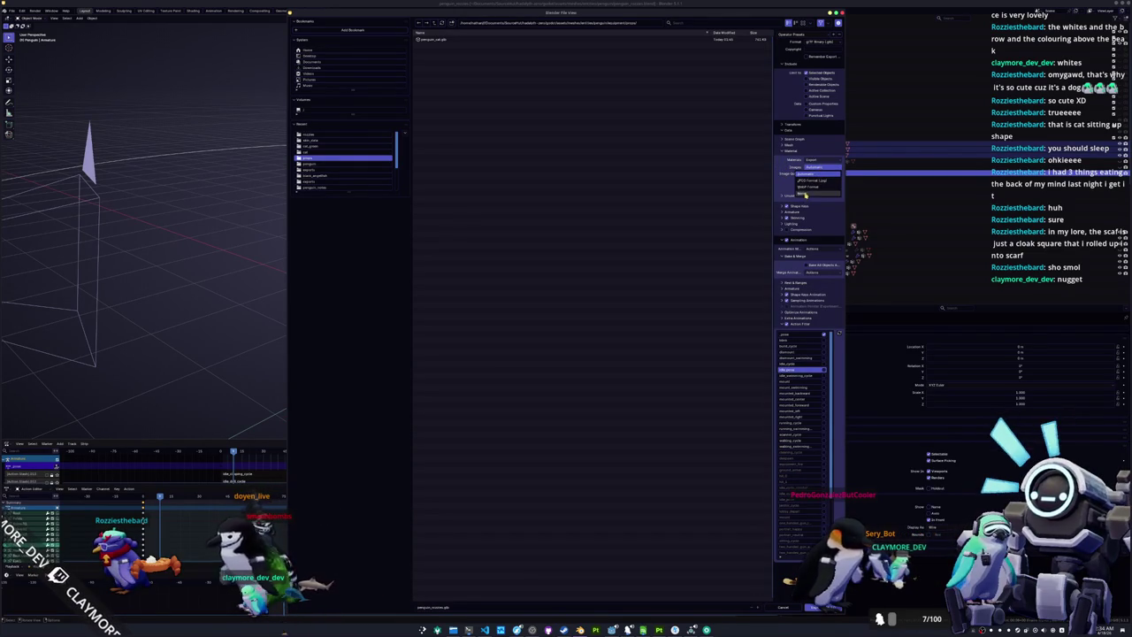
# Choose the image format in the glTF export settings and export the penguin
pyautogui.click(804, 193)
pyautogui.click(814, 607)
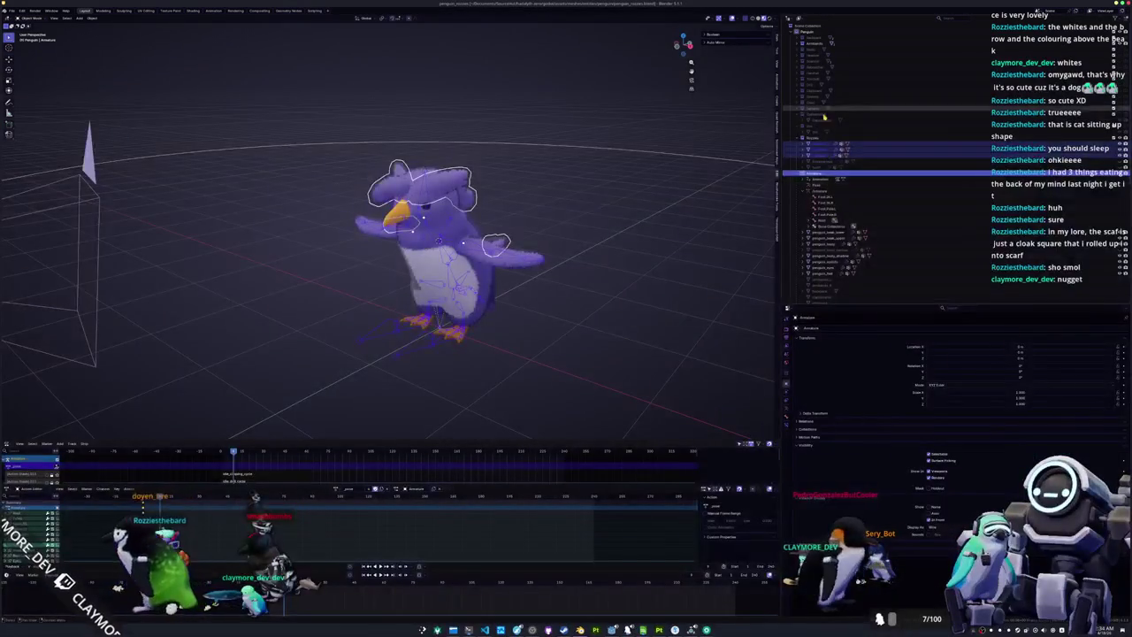
pyautogui.scroll(-1, 816, 186)
# Expand the Root, Torso, pelvis, leg and foot bones to reveal the toes in the Outliner
pyautogui.click(809, 196)
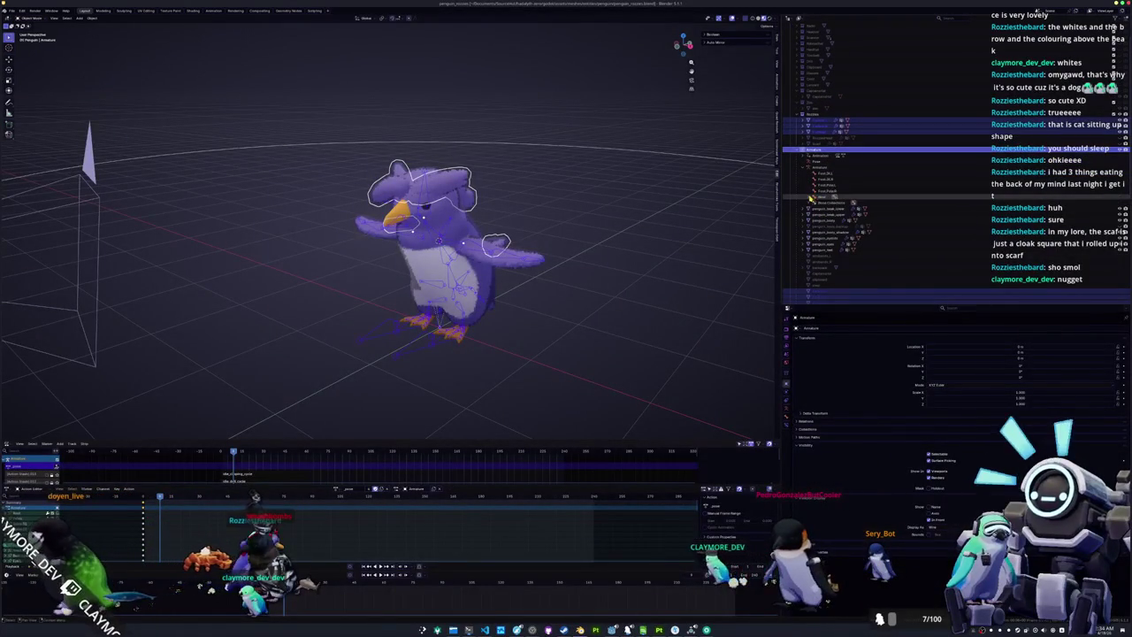
pyautogui.click(815, 203)
pyautogui.click(818, 209)
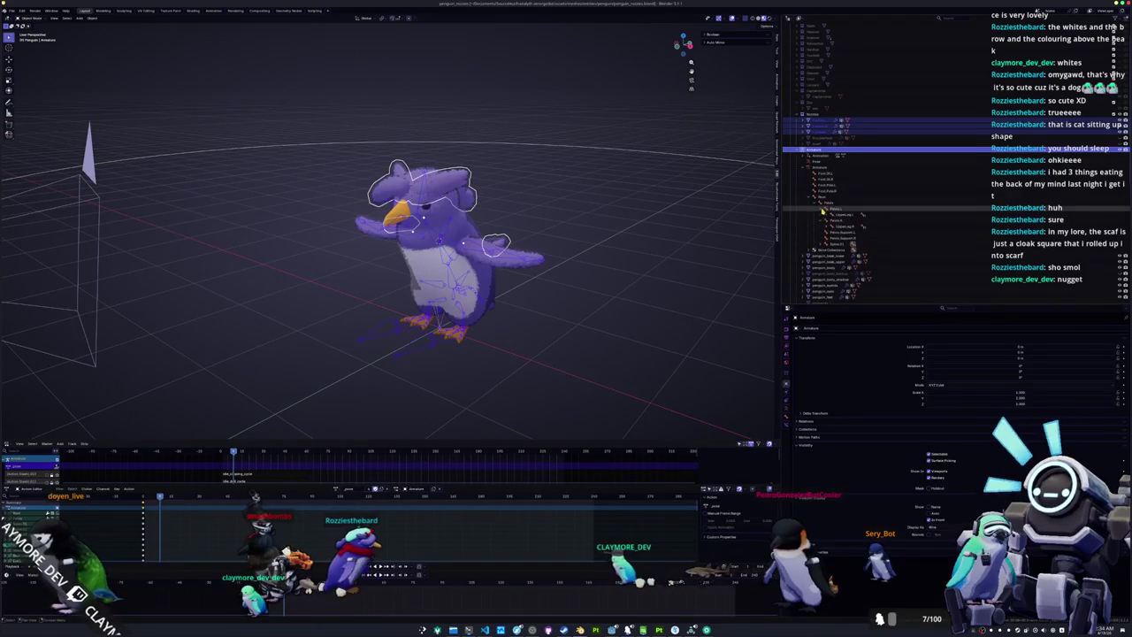
pyautogui.click(825, 215)
pyautogui.click(830, 214)
pyautogui.click(836, 220)
pyautogui.click(835, 244)
pyautogui.click(841, 227)
pyautogui.click(846, 233)
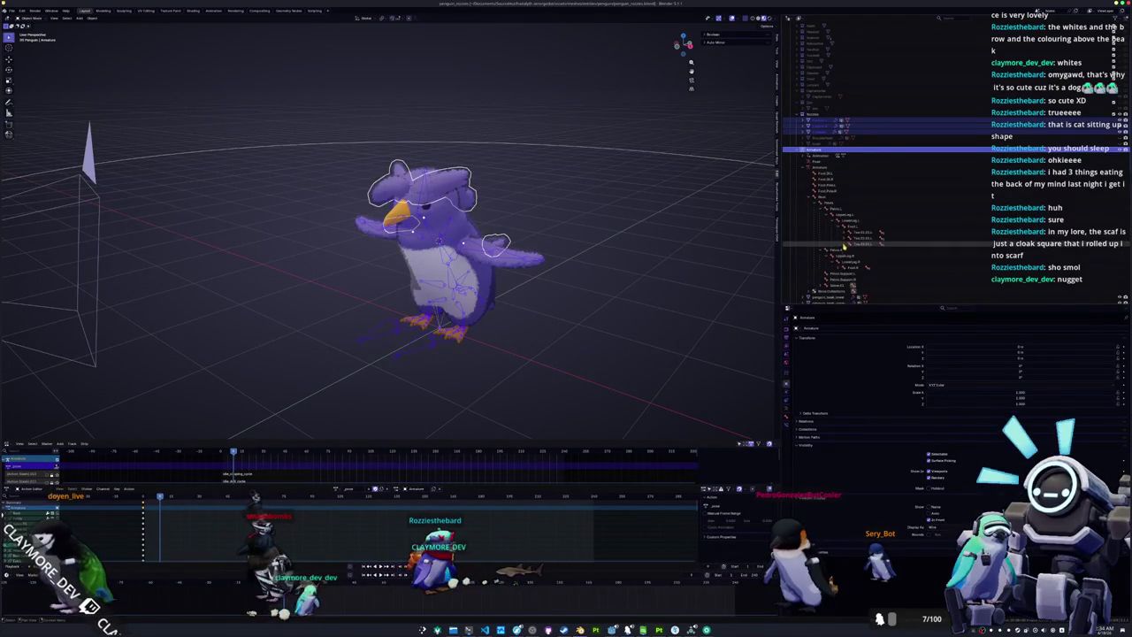
pyautogui.click(841, 268)
# Expand Spine.01, Spine.02, Neck and Shoulder.L bone branches, then deselect the armature
pyautogui.scroll(-1, 818, 279)
pyautogui.scroll(-2, 818, 279)
pyautogui.click(825, 275)
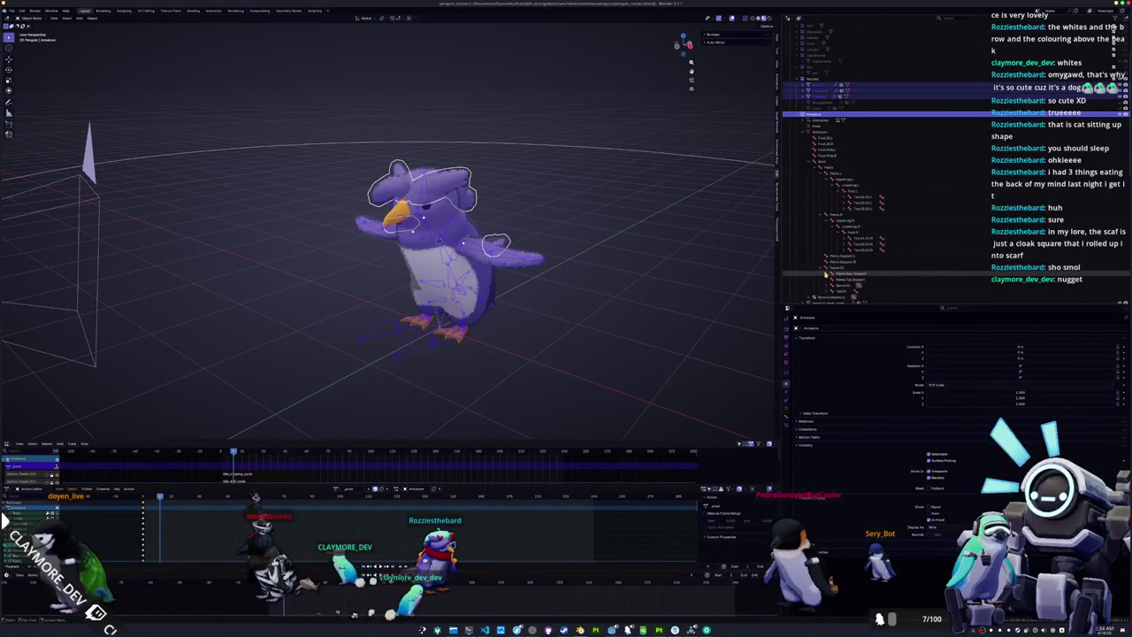
pyautogui.click(830, 286)
pyautogui.scroll(-3, 828, 285)
pyautogui.click(831, 279)
pyautogui.scroll(-1, 833, 276)
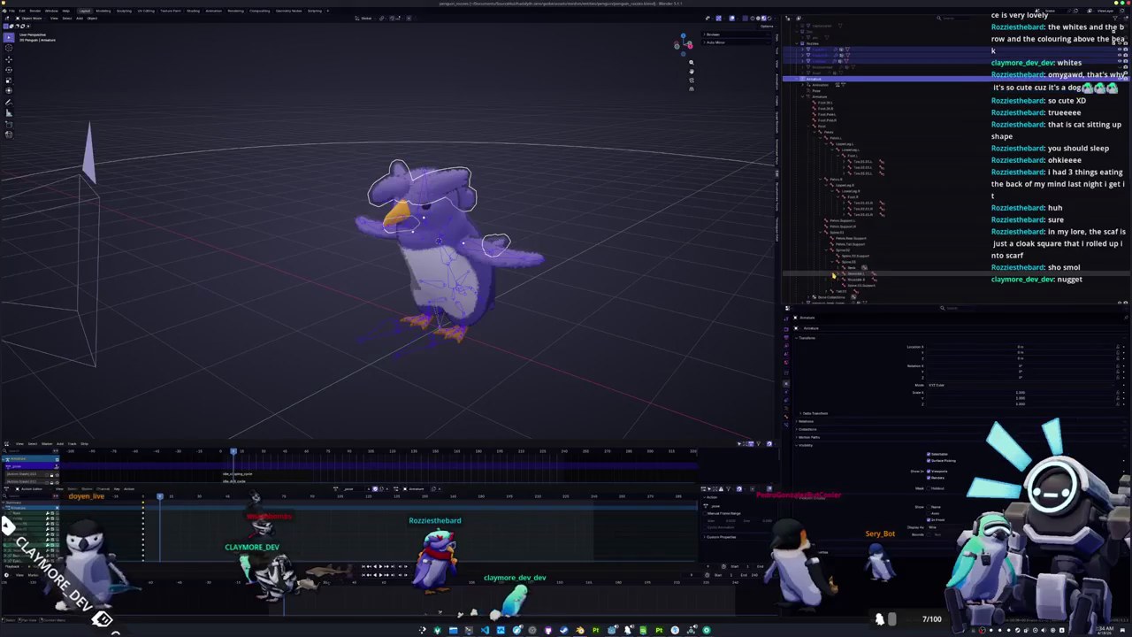
pyautogui.click(839, 276)
pyautogui.scroll(-1, 836, 265)
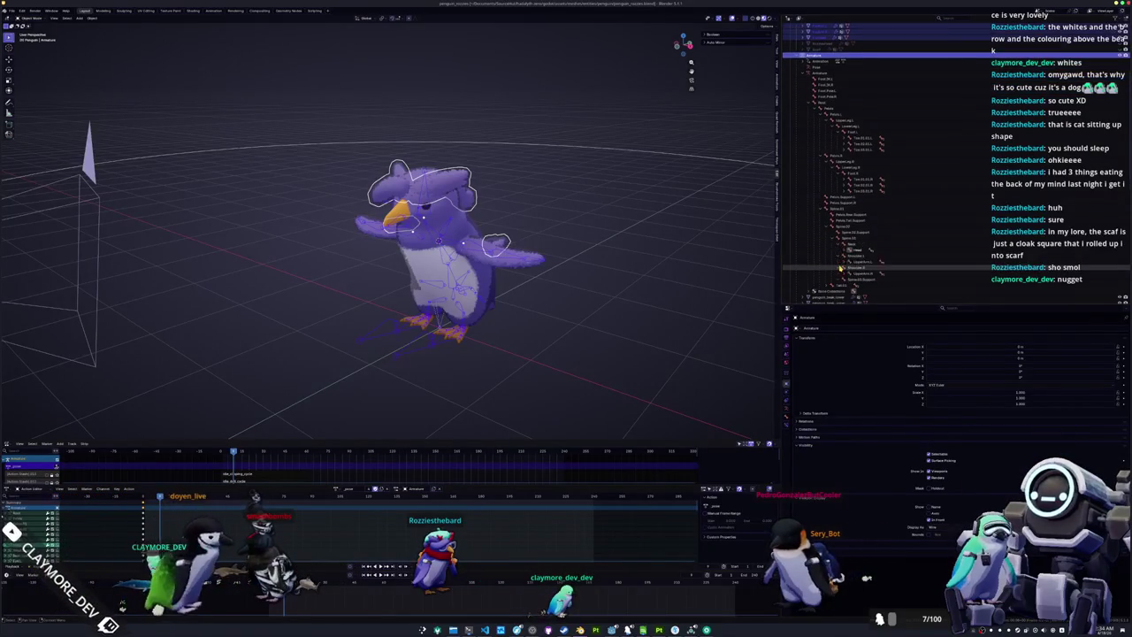
pyautogui.click(843, 256)
pyautogui.scroll(-1, 845, 266)
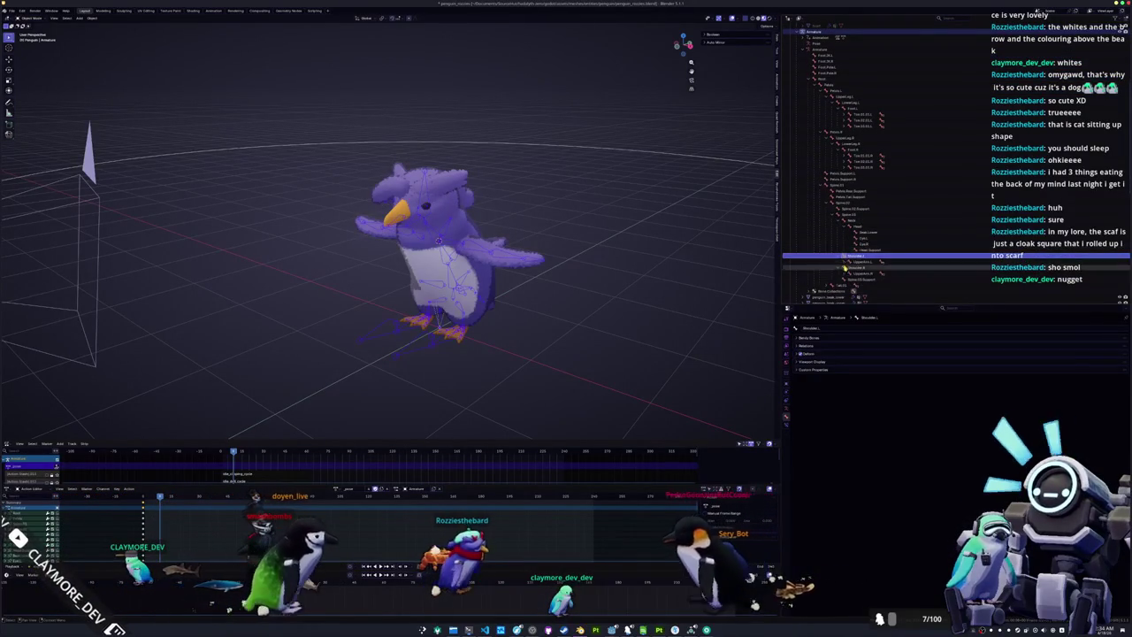
pyautogui.click(846, 274)
pyautogui.scroll(-1, 849, 266)
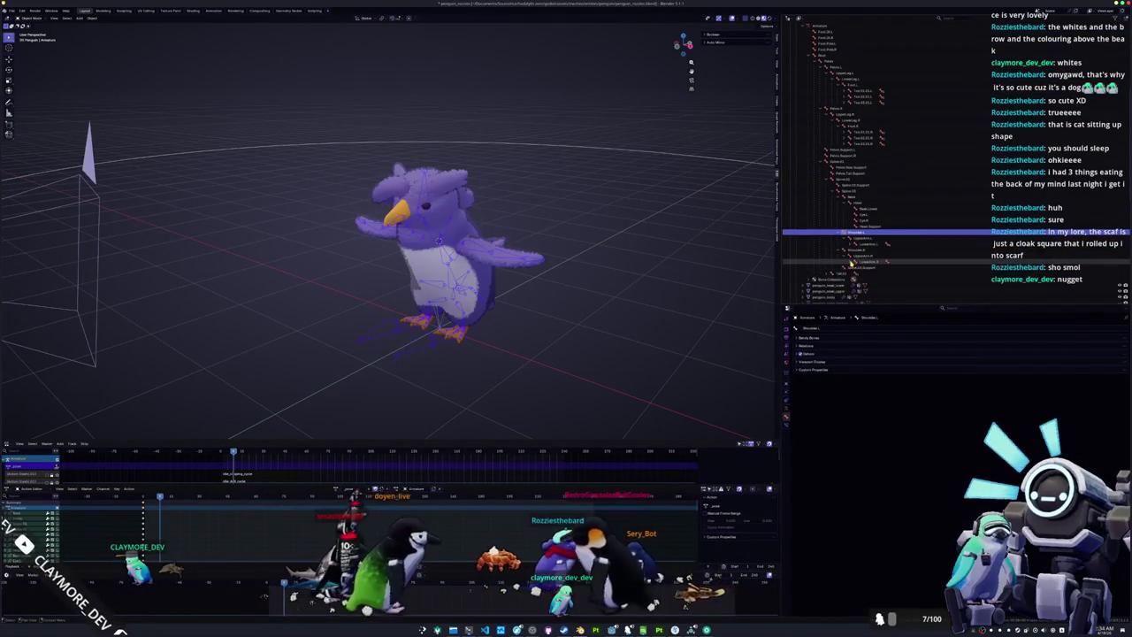
pyautogui.click(851, 248)
pyautogui.scroll(-2, 840, 254)
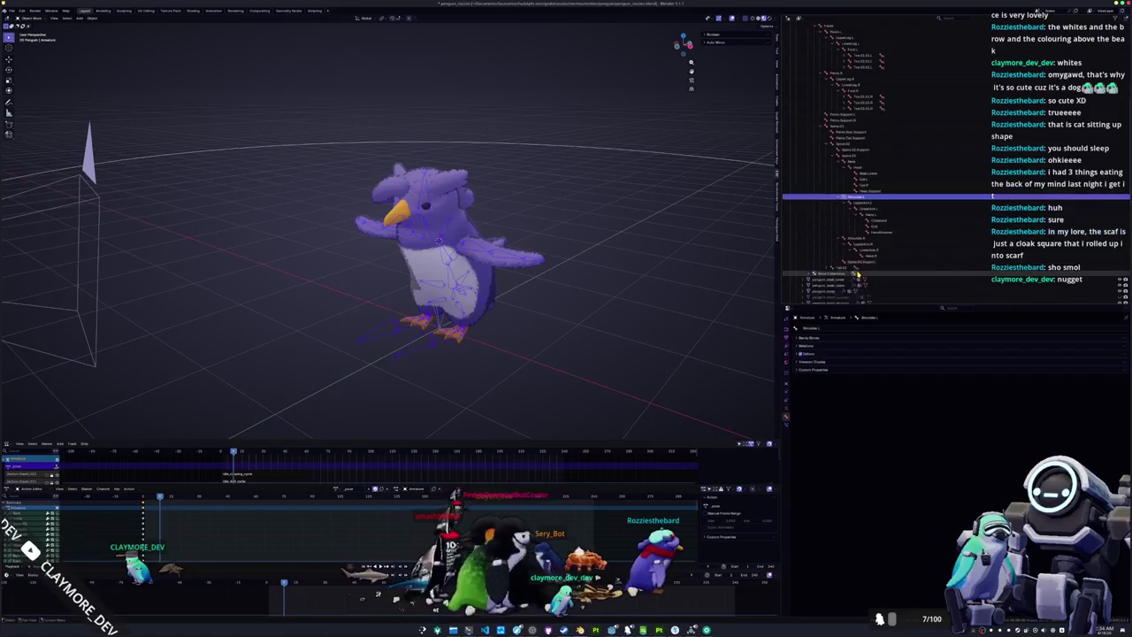
pyautogui.scroll(5, 837, 255)
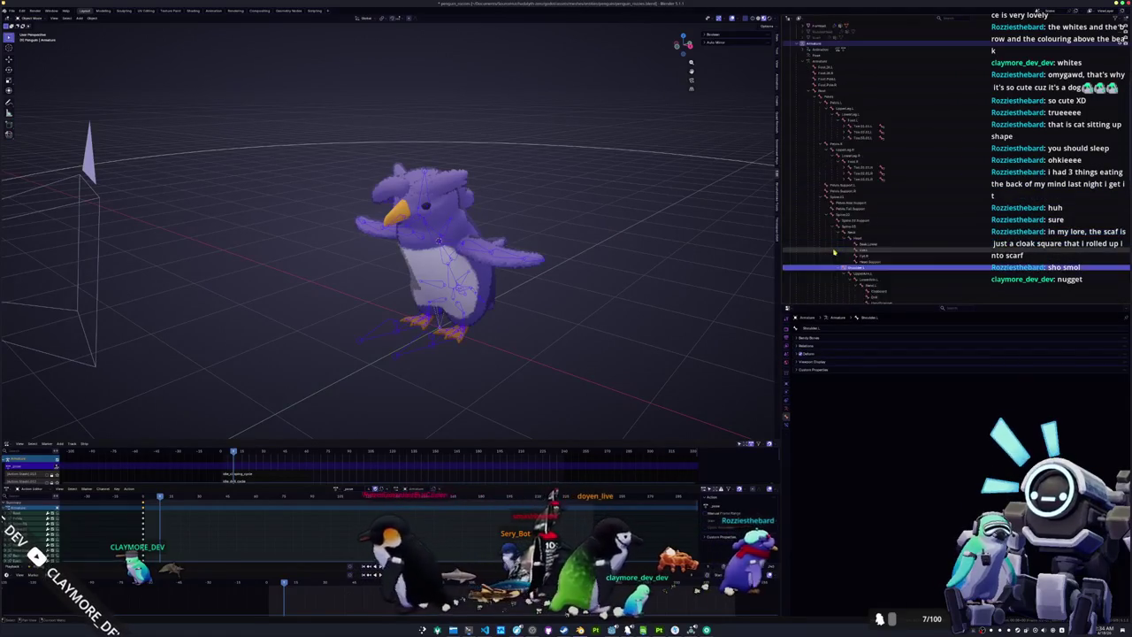
pyautogui.scroll(1, 833, 252)
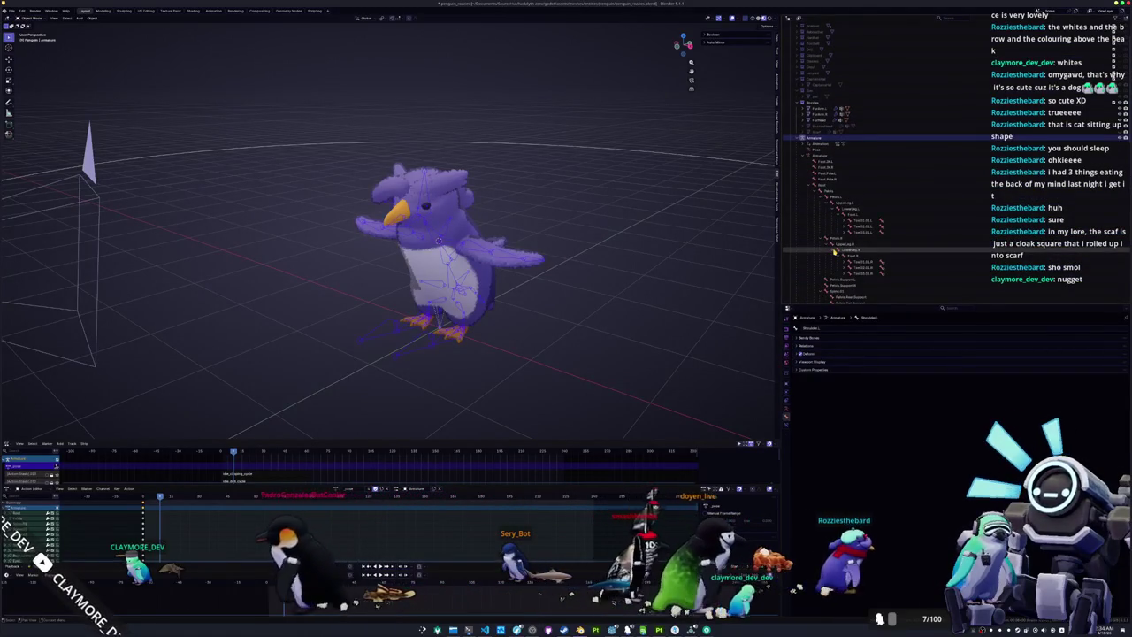
pyautogui.click(666, 276)
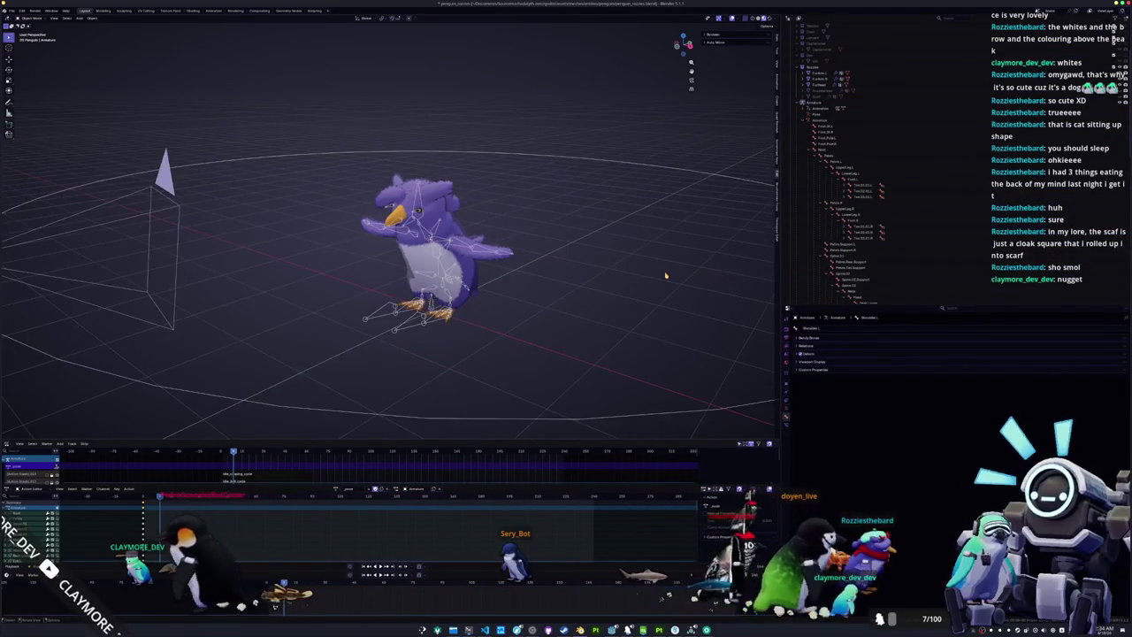
# Test-move the hat vertically, then select RozziesHead and frame it in the viewport
pyautogui.hotkey('ctrl', 'Tab')
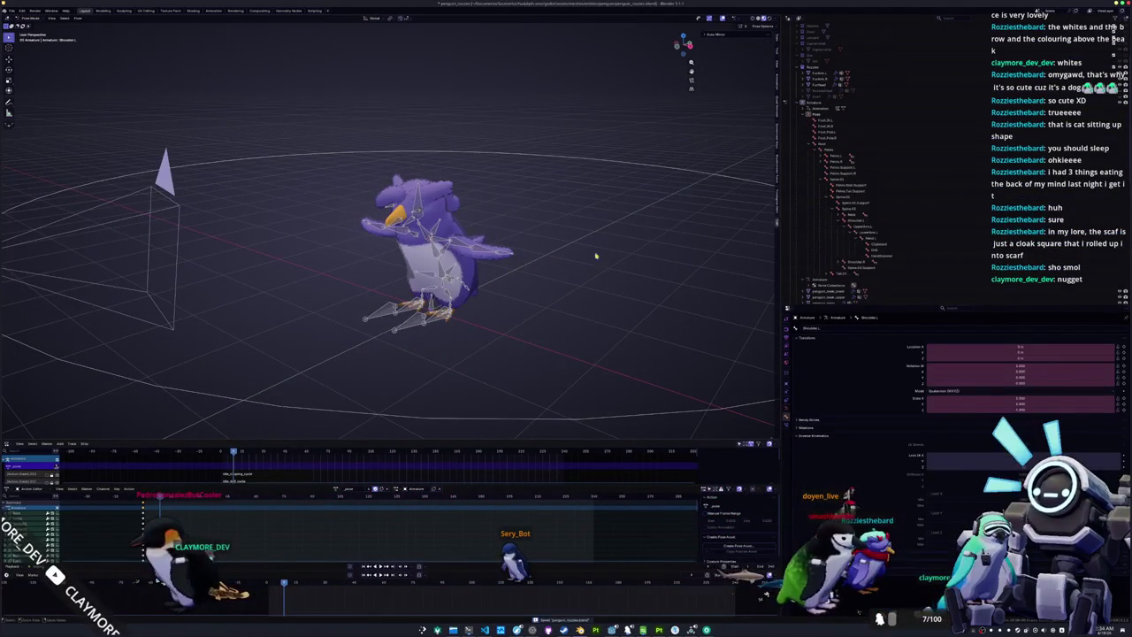
pyautogui.hotkey('ctrl', 'Tab')
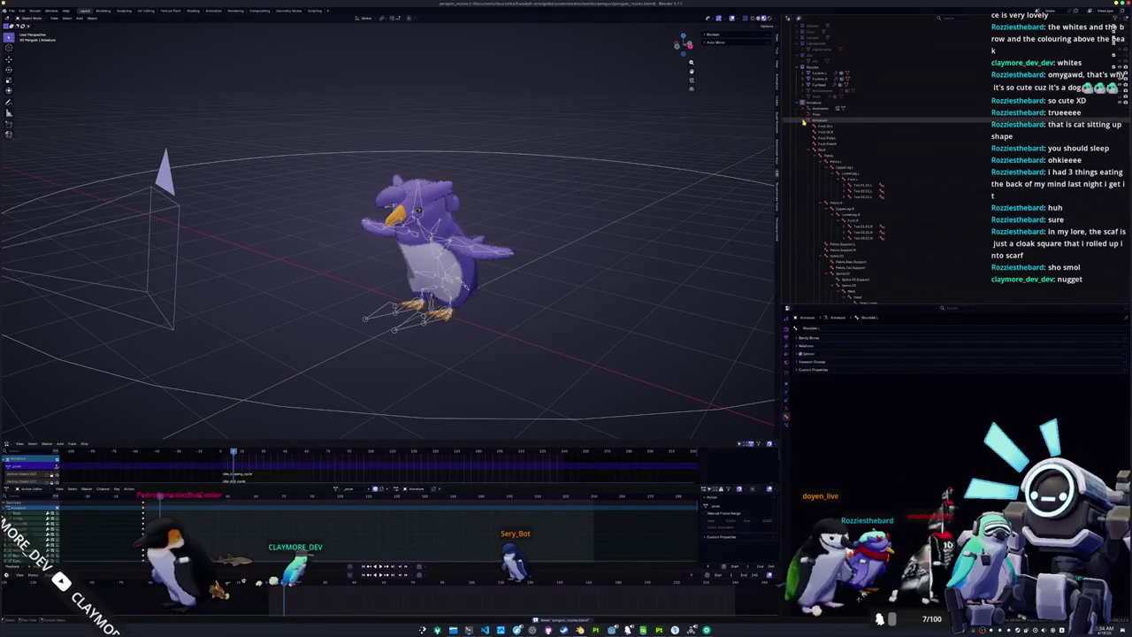
pyautogui.scroll(3, 816, 142)
pyautogui.click(817, 138)
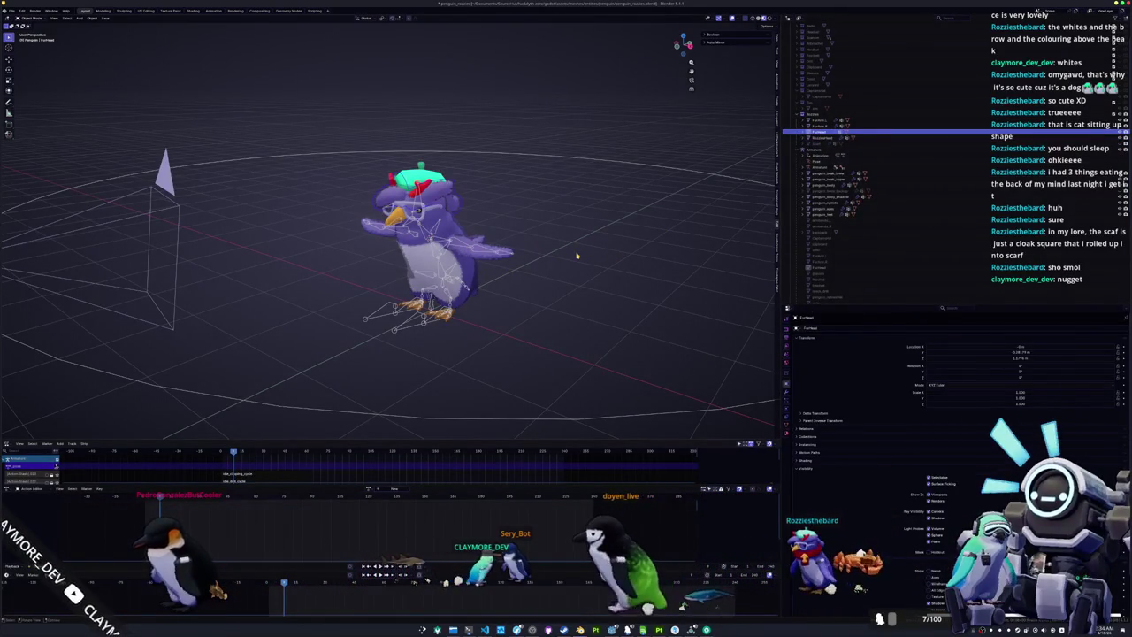
pyautogui.scroll(2, 578, 199)
pyautogui.press('g')
pyautogui.press('z')
pyautogui.press('Escape')
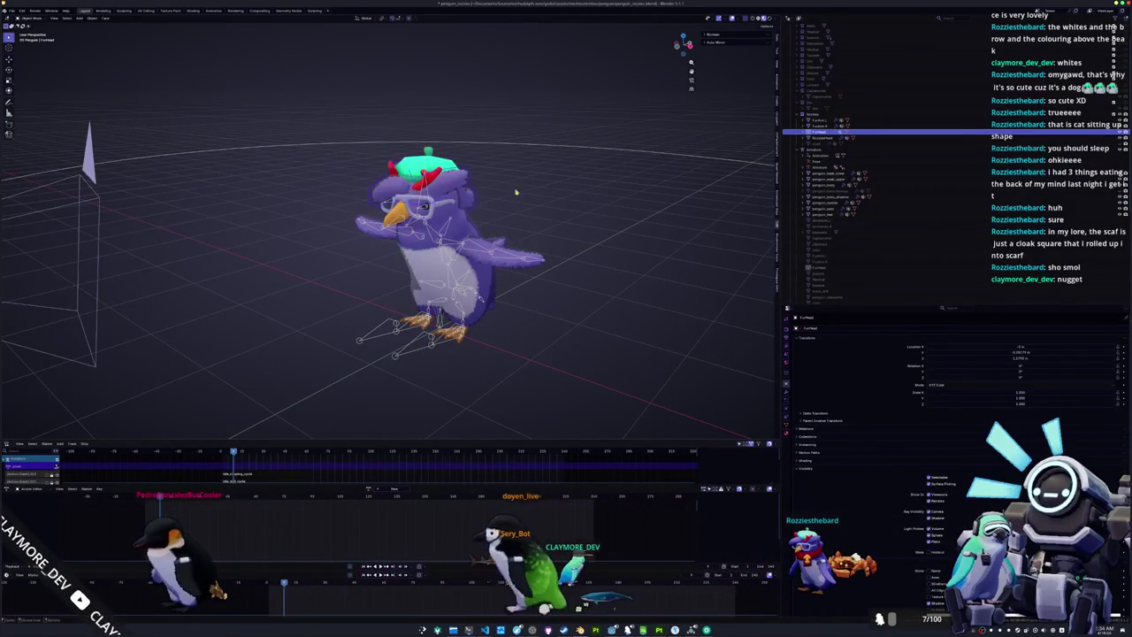
pyautogui.click(822, 137)
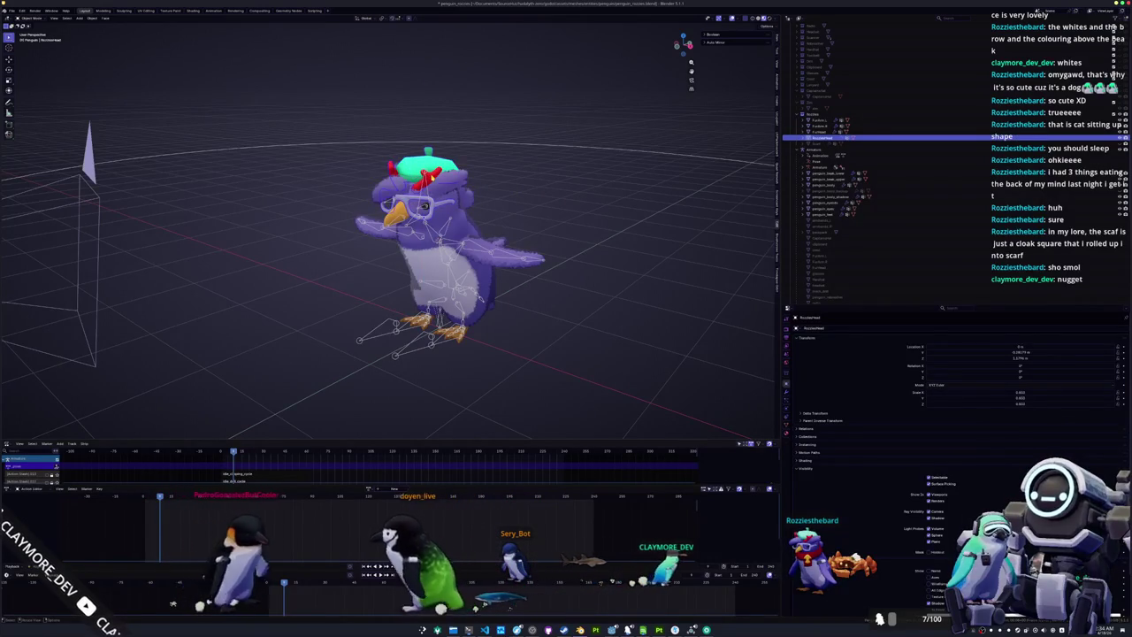
pyautogui.press('KP_Decimal')
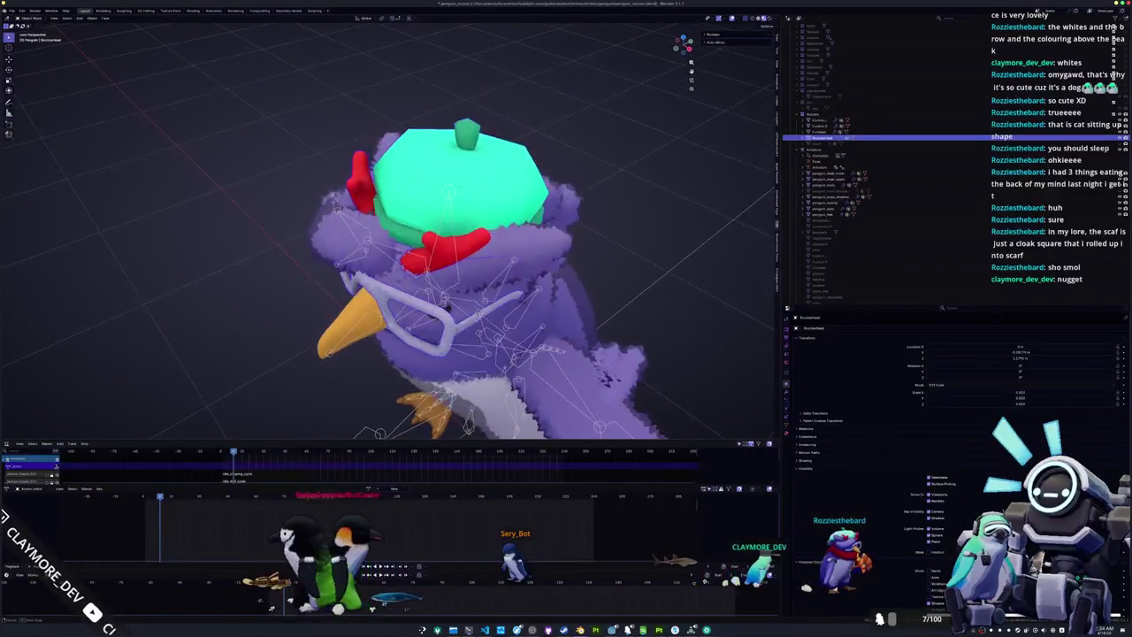
# Separate the linked hat and antler geometry into the new object RozziesHead.001 and select it
pyautogui.press('Tab')
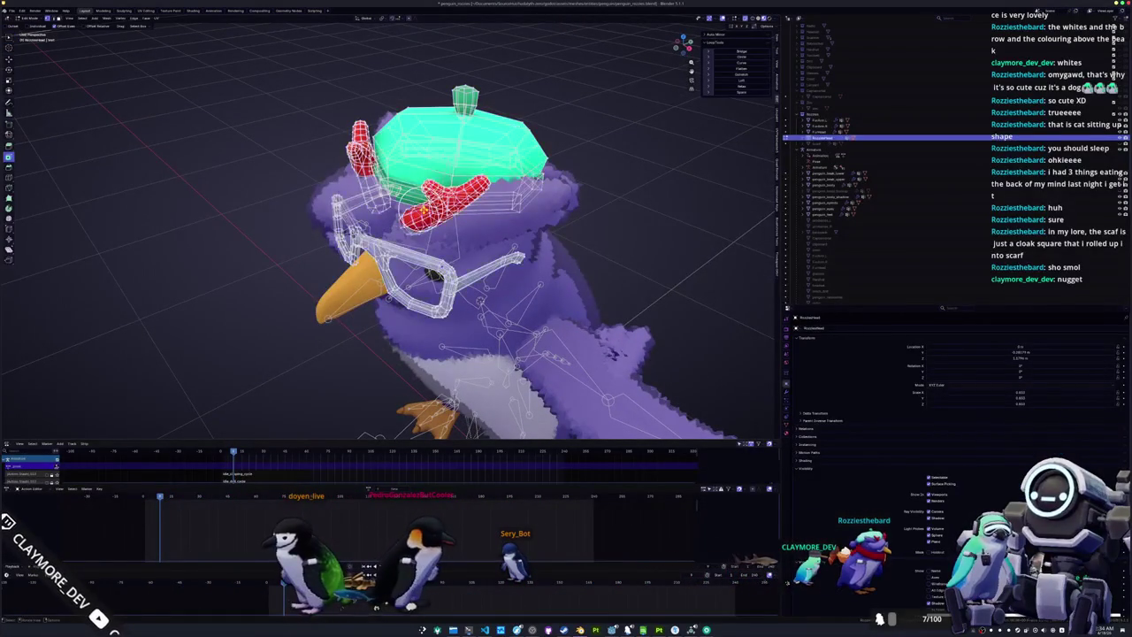
pyautogui.hotkey('ctrl', 'l')
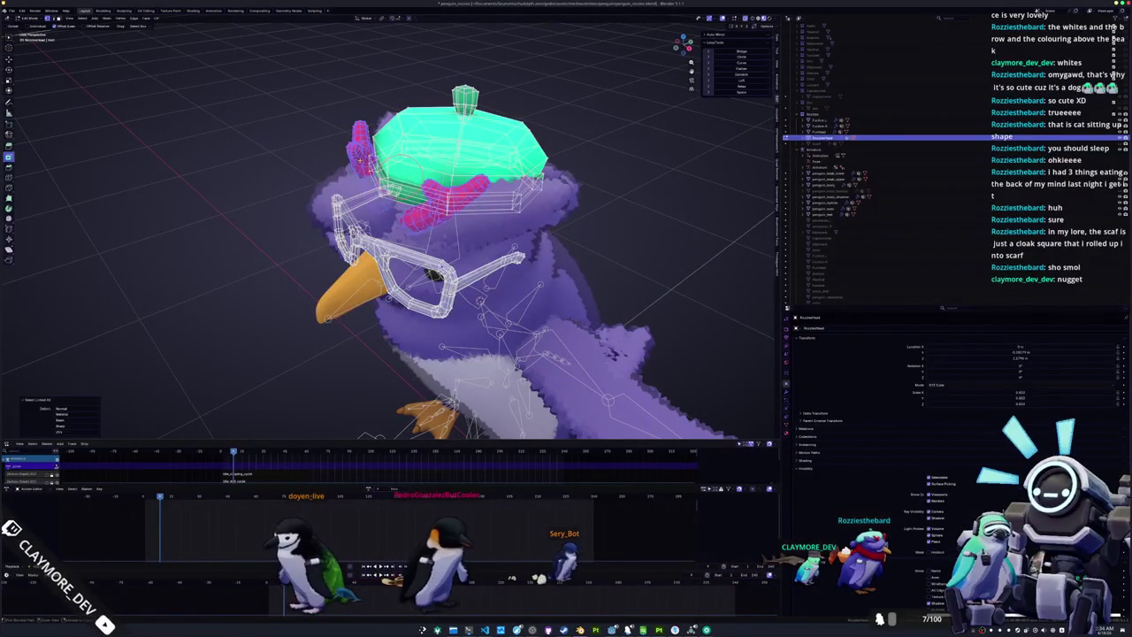
pyautogui.rightClick(286, 160)
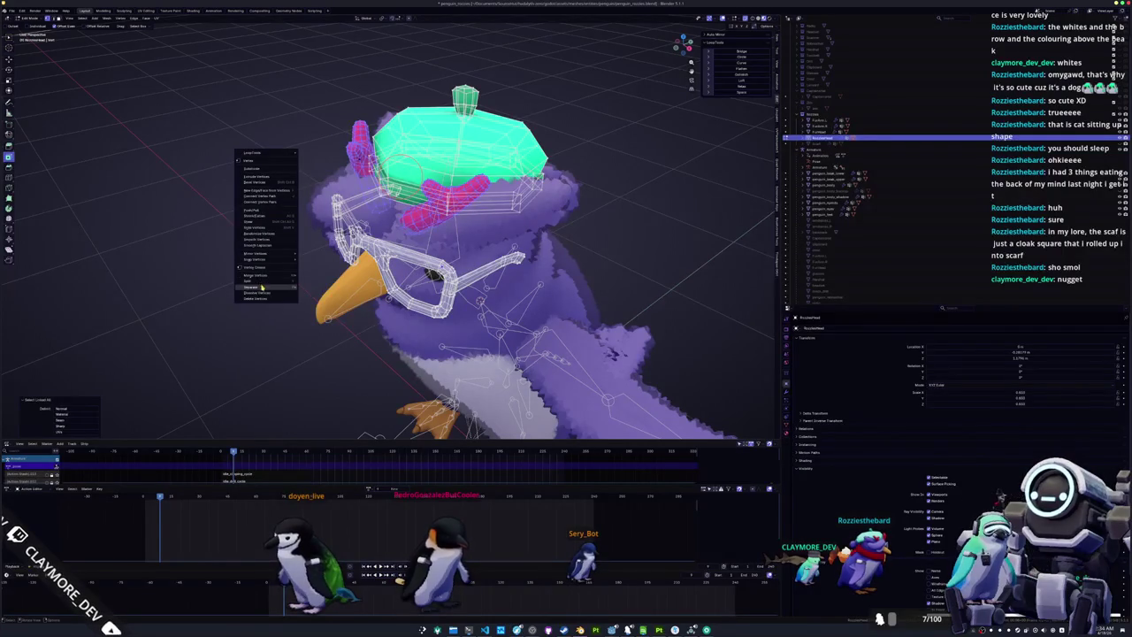
pyautogui.click(315, 286)
pyautogui.press('Tab')
pyautogui.click(360, 144)
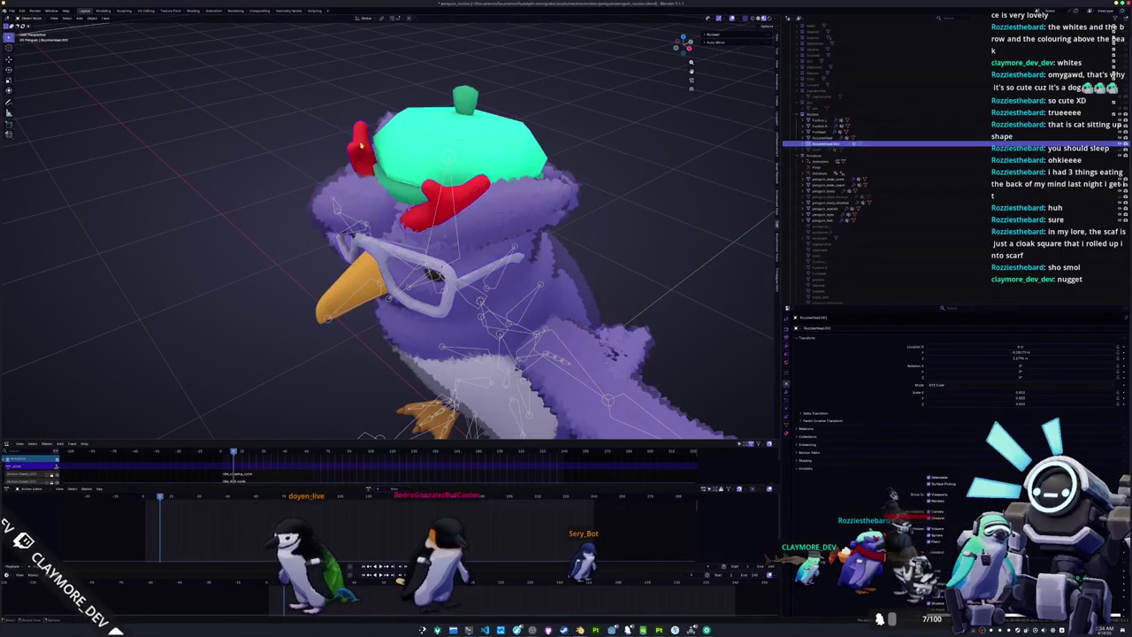
pyautogui.moveTo(352, 183)
pyautogui.mouseDown()
pyautogui.moveTo(332, 188)
pyautogui.moveTo(341, 191)
pyautogui.mouseUp()
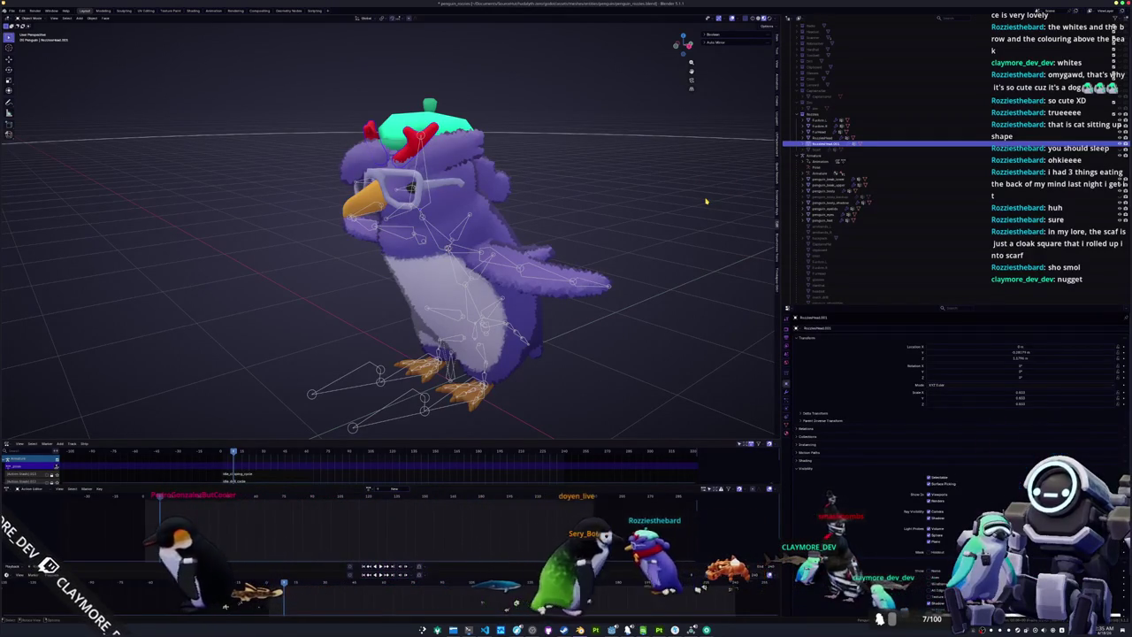
# Check the new object's modifiers, select Furhead and test-move the hat to confirm it's separate
pyautogui.click(787, 393)
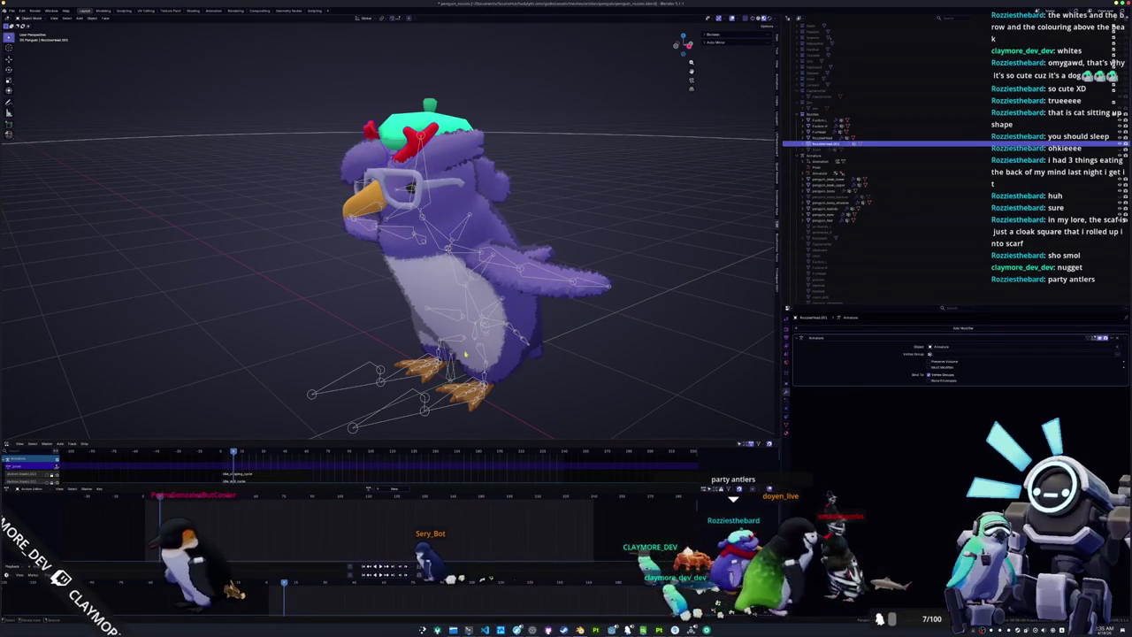
pyautogui.scroll(-2, 448, 359)
pyautogui.scroll(4, 401, 237)
pyautogui.click(500, 149)
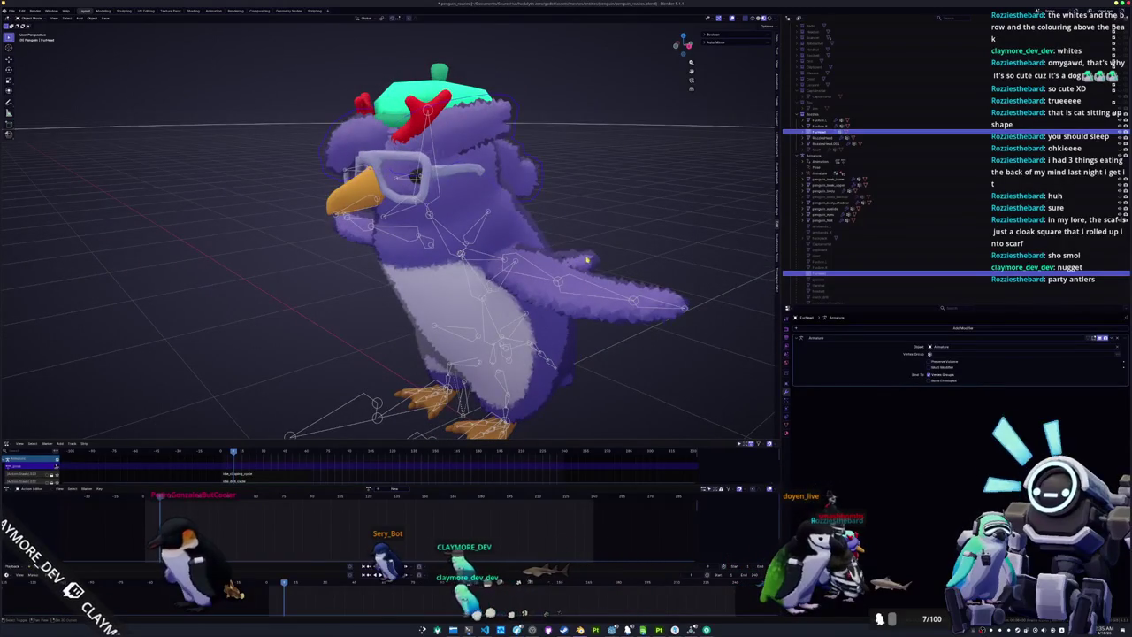
pyautogui.moveTo(586, 259)
pyautogui.mouseDown()
pyautogui.moveTo(415, 260)
pyautogui.moveTo(433, 196)
pyautogui.moveTo(535, 169)
pyautogui.moveTo(495, 181)
pyautogui.mouseUp()
pyautogui.press('g')
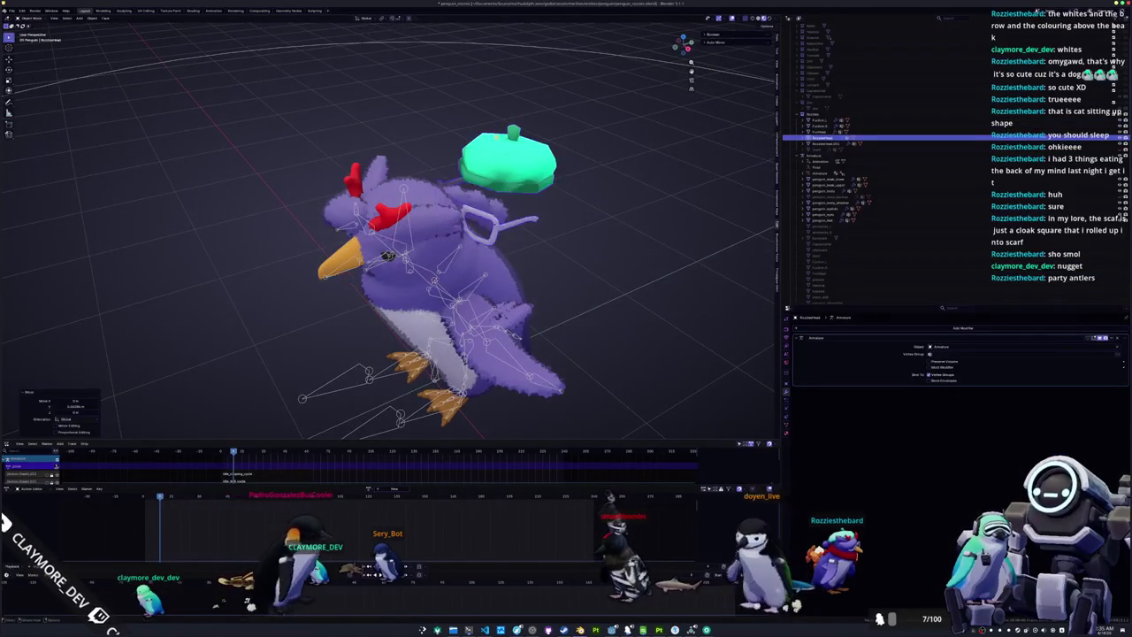
# Turn the penguin to face front and select the linked glasses geometry
pyautogui.scroll(5, 266, 234)
pyautogui.moveTo(266, 233); pyautogui.dragTo(300, 221)
pyautogui.moveTo(599, 331); pyautogui.dragTo(535, 311)
pyautogui.moveTo(379, 226); pyautogui.dragTo(415, 204)
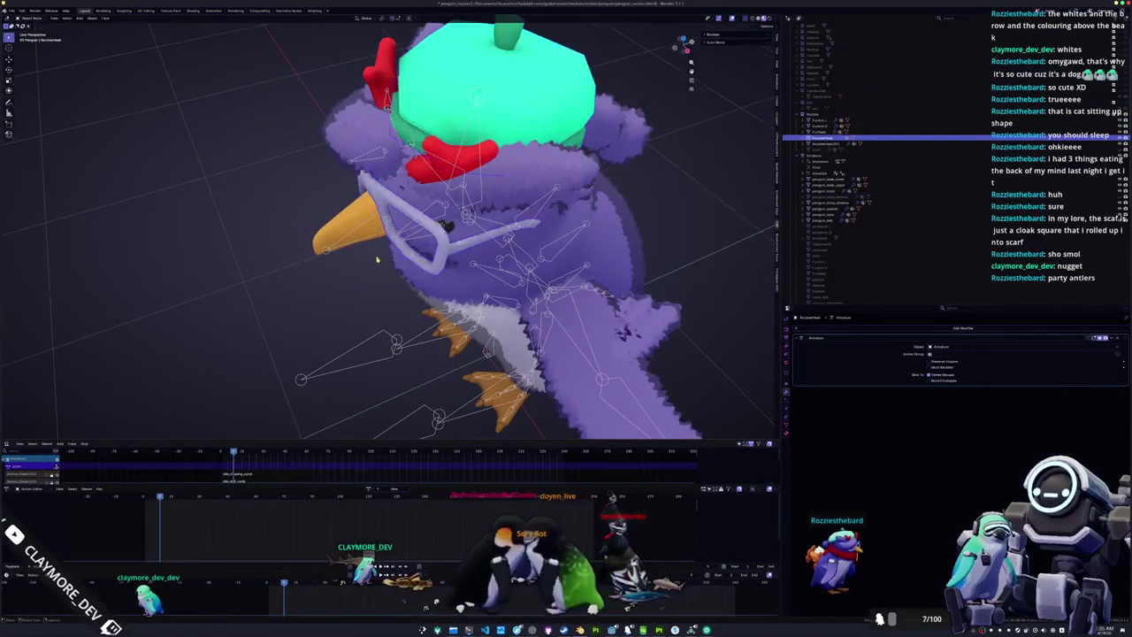
pyautogui.scroll(-4, 415, 204)
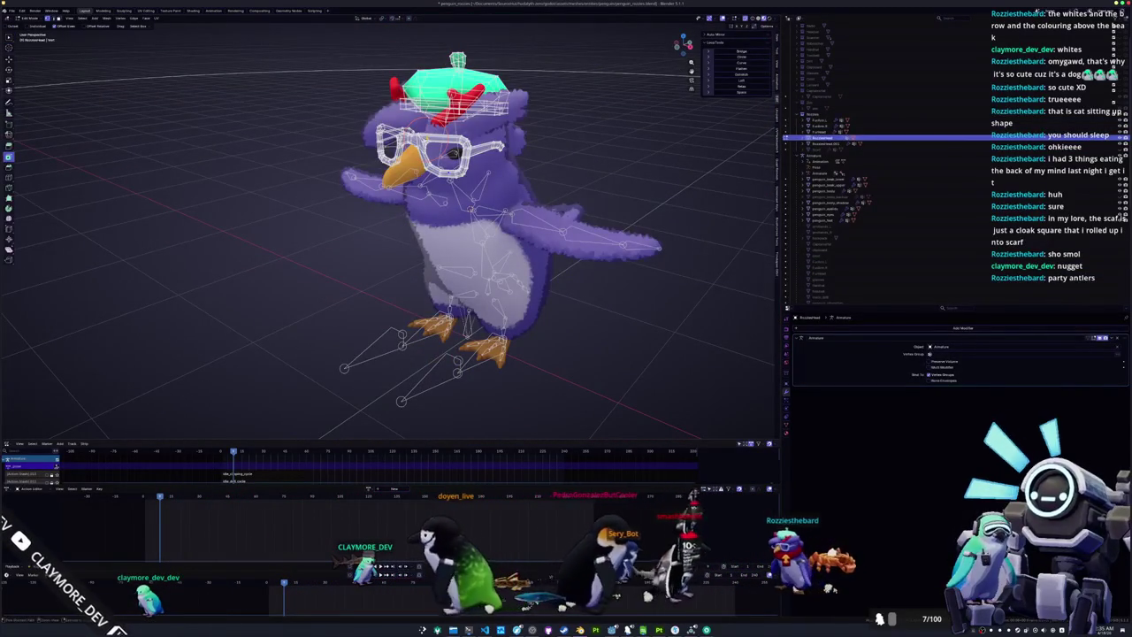
pyautogui.hotkey('ctrl', 'l')
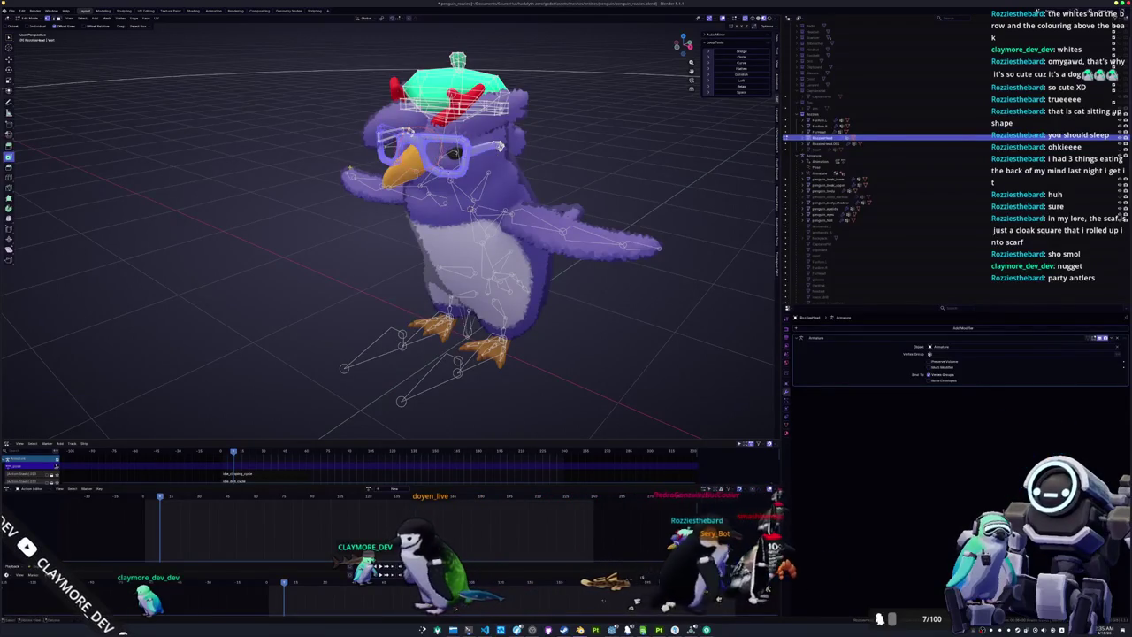
pyautogui.moveTo(350, 168); pyautogui.dragTo(398, 135)
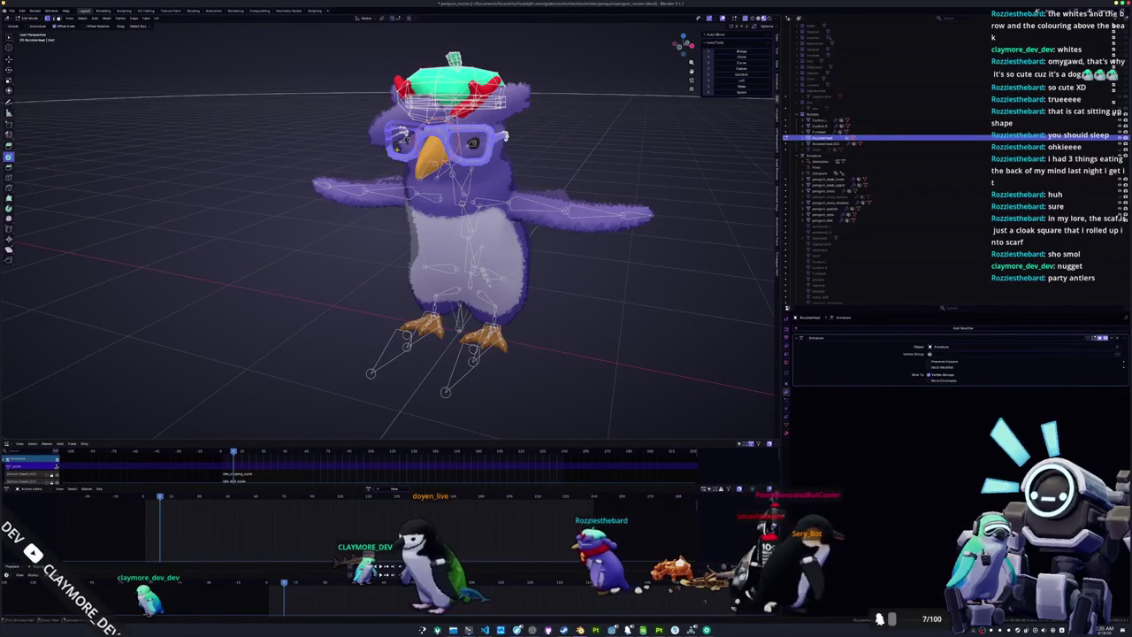
# Separate the selected glasses into their own object and return to Object Mode
pyautogui.rightClick(270, 222)
pyautogui.click(302, 222)
pyautogui.press('Tab')
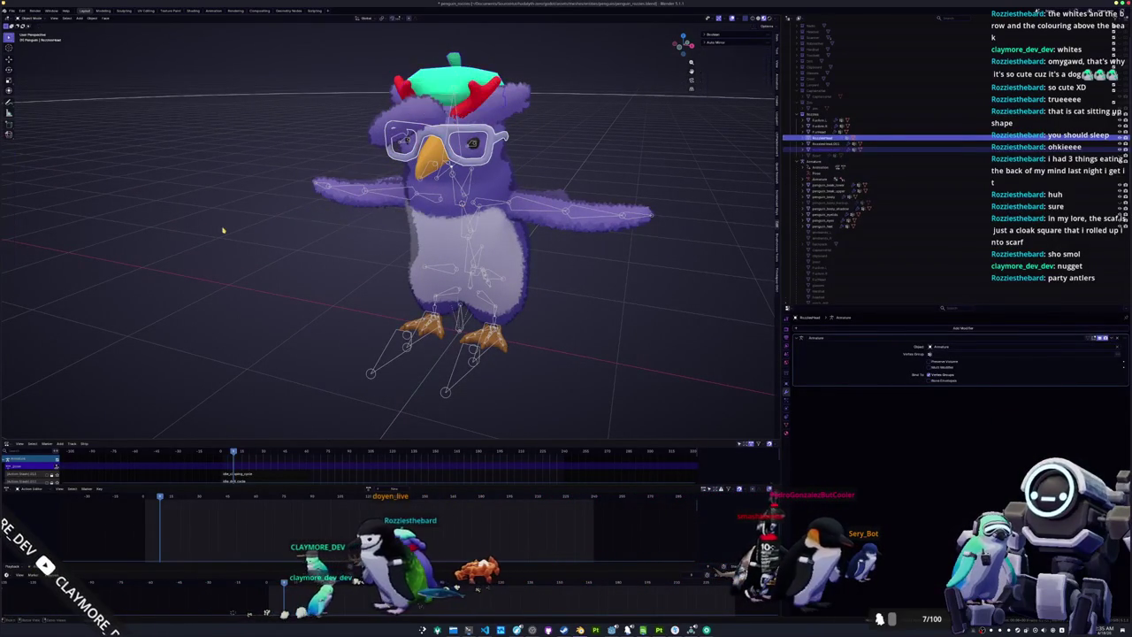
# Select the hat in the Outliner and enter Edit Mode on its mesh
pyautogui.click(517, 104)
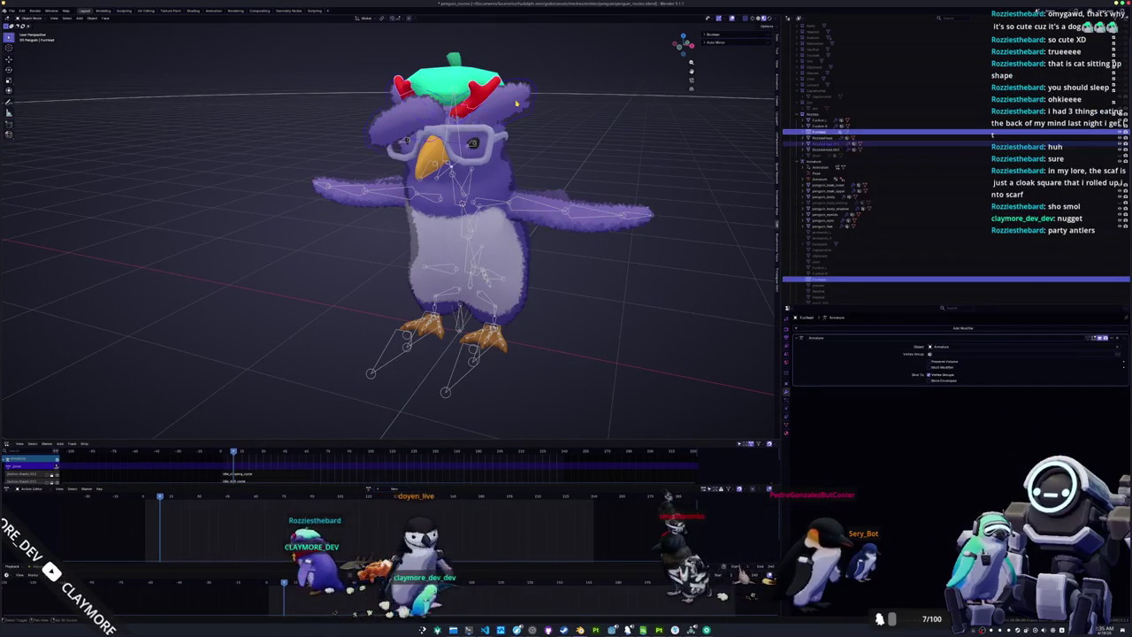
pyautogui.click(451, 80)
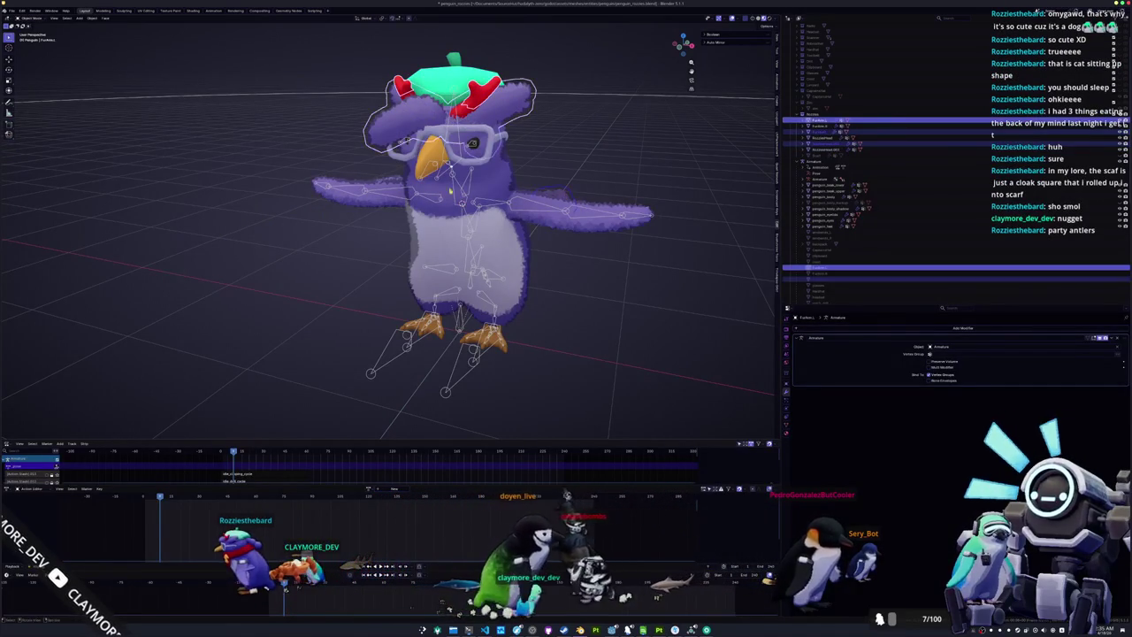
pyautogui.moveTo(451, 80); pyautogui.dragTo(416, 206)
pyautogui.moveTo(348, 139)
pyautogui.mouseDown()
pyautogui.moveTo(294, 206)
pyautogui.moveTo(409, 264)
pyautogui.mouseUp()
pyautogui.press('Tab')
pyautogui.scroll(3, 295, 205)
# Duplicate the left wing's crystal and mirror the copy onto the right wing
pyautogui.press('a')
pyautogui.press('KP_7')
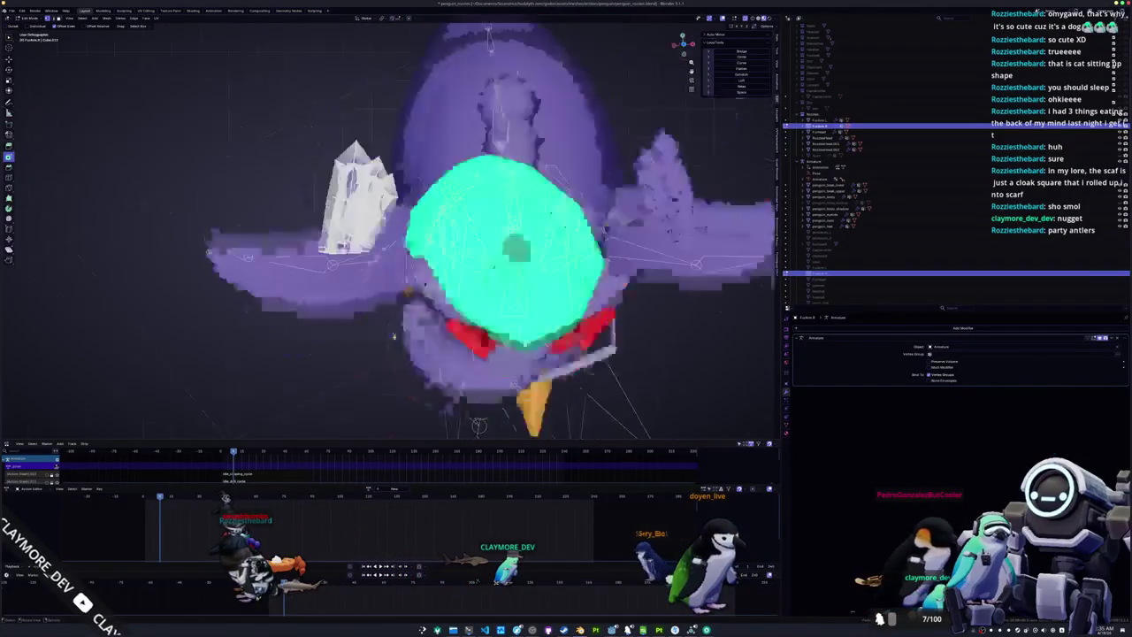
pyautogui.press('Tab')
pyautogui.hotkey('shift', 'd')
pyautogui.hotkey('ctrl', 'm')
pyautogui.press('x')
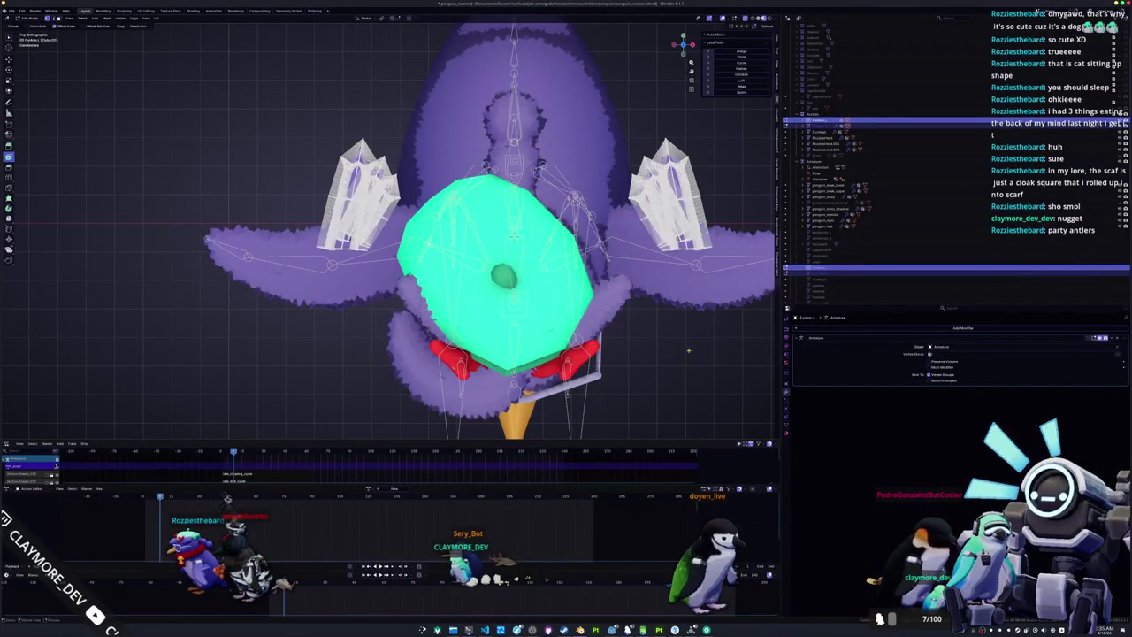
# Scale the penguin's chest area in front view with proportional editing
pyautogui.scroll(3, 697, 293)
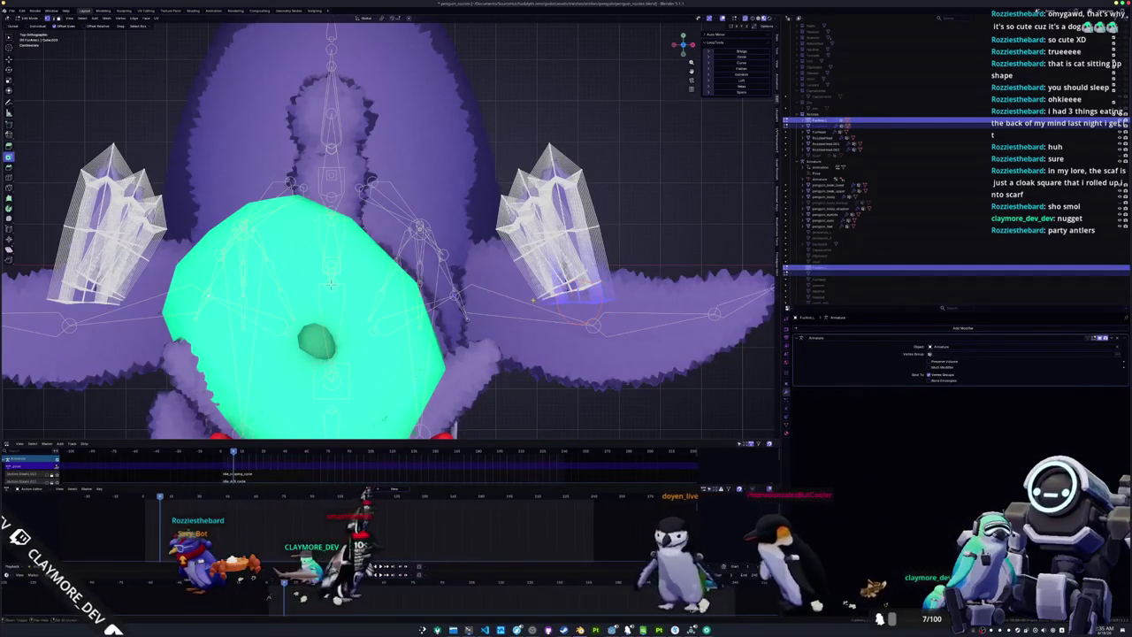
pyautogui.hscroll(-5, 389, 227)
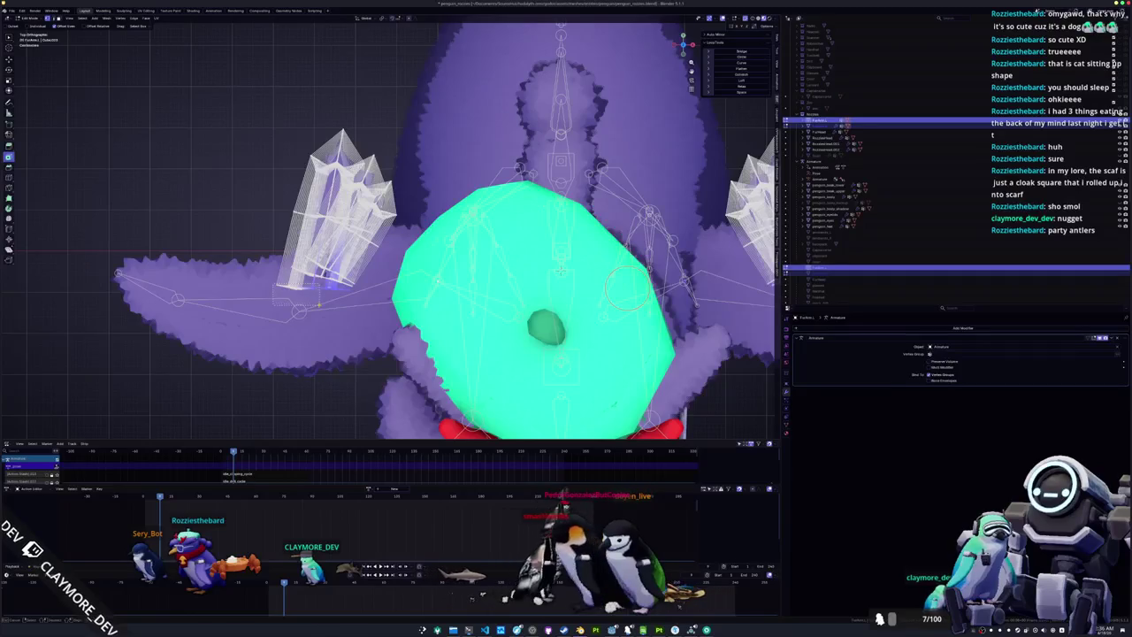
pyautogui.scroll(-4, 382, 333)
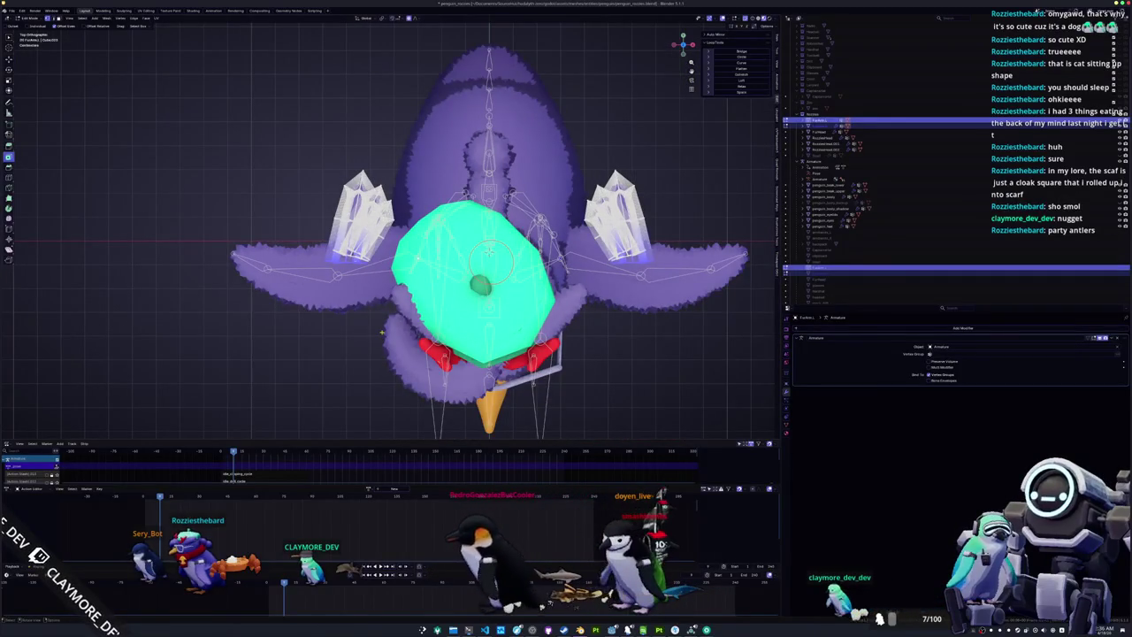
pyautogui.press('KP_1')
pyautogui.scroll(3, 459, 203)
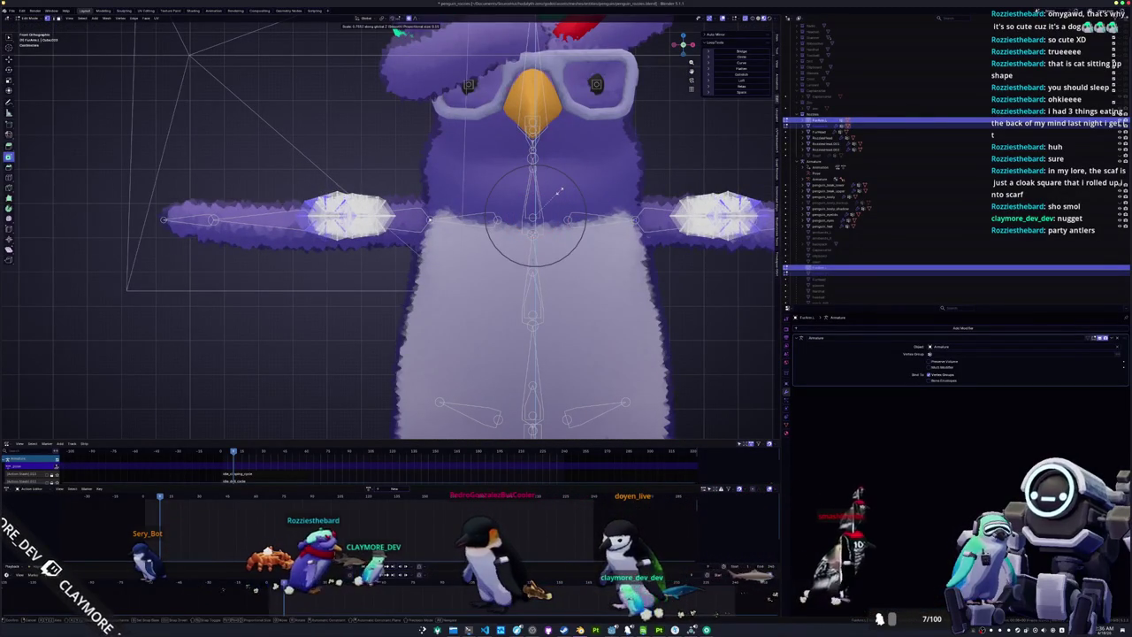
pyautogui.scroll(-8, 560, 191)
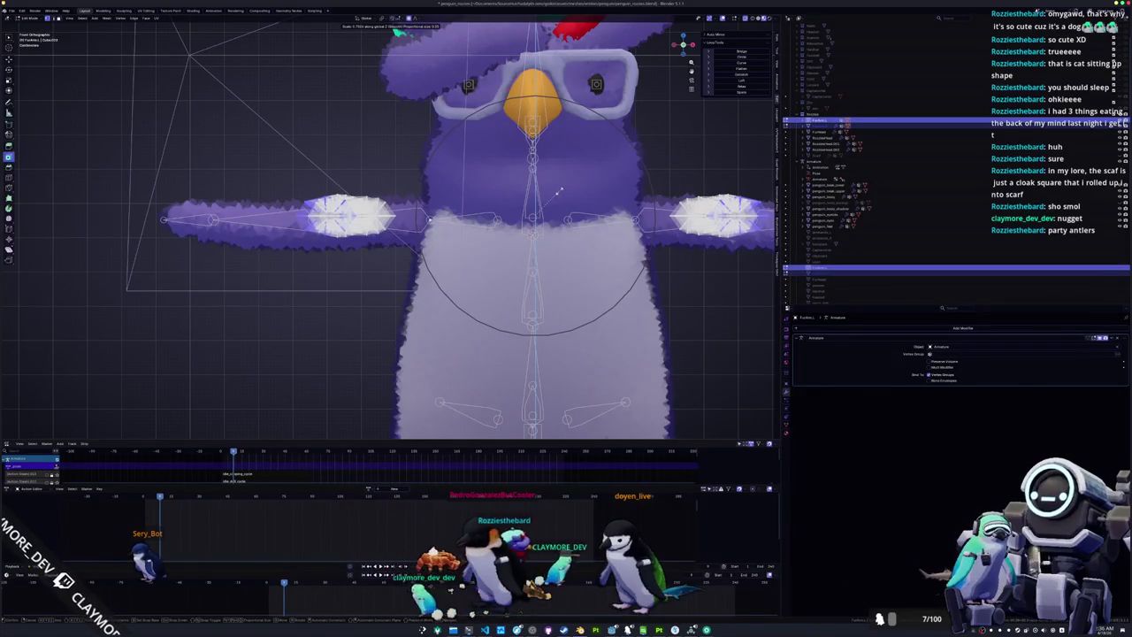
pyautogui.click(559, 190)
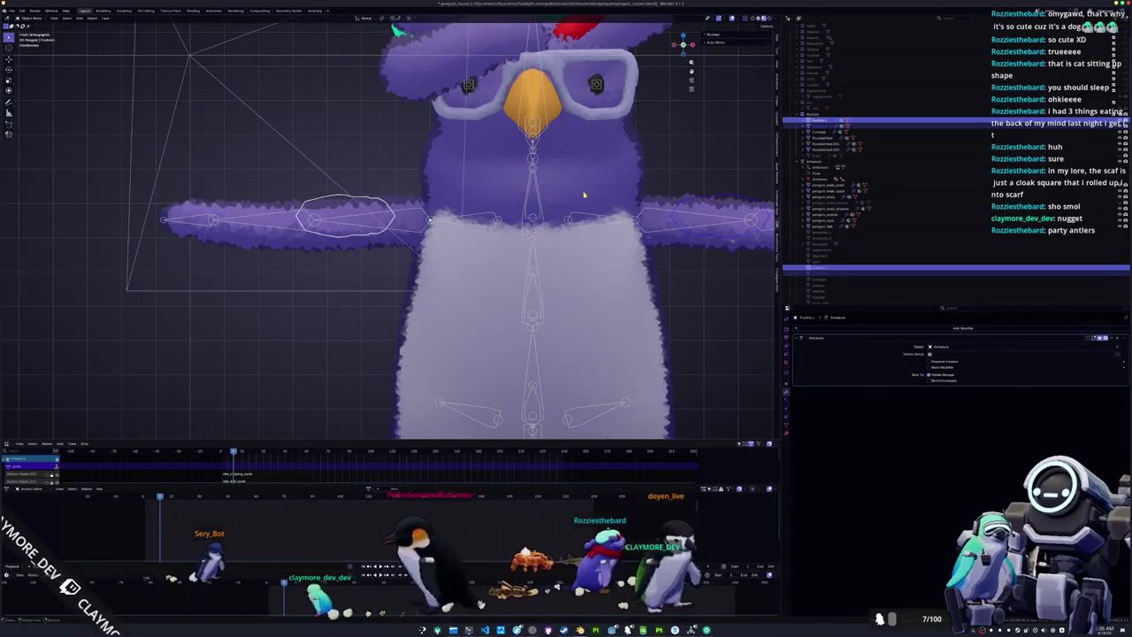
# Move the chest area along Z with proportional falloff
pyautogui.press('g')
pyautogui.press('z')
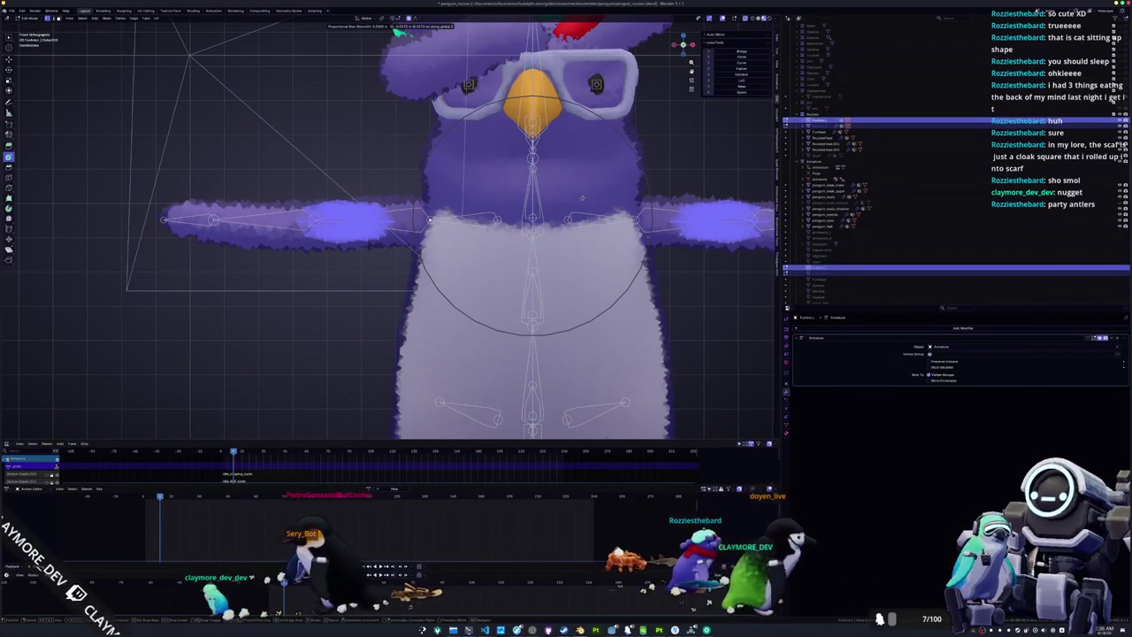
pyautogui.click(582, 197)
pyautogui.scroll(-3, 601, 265)
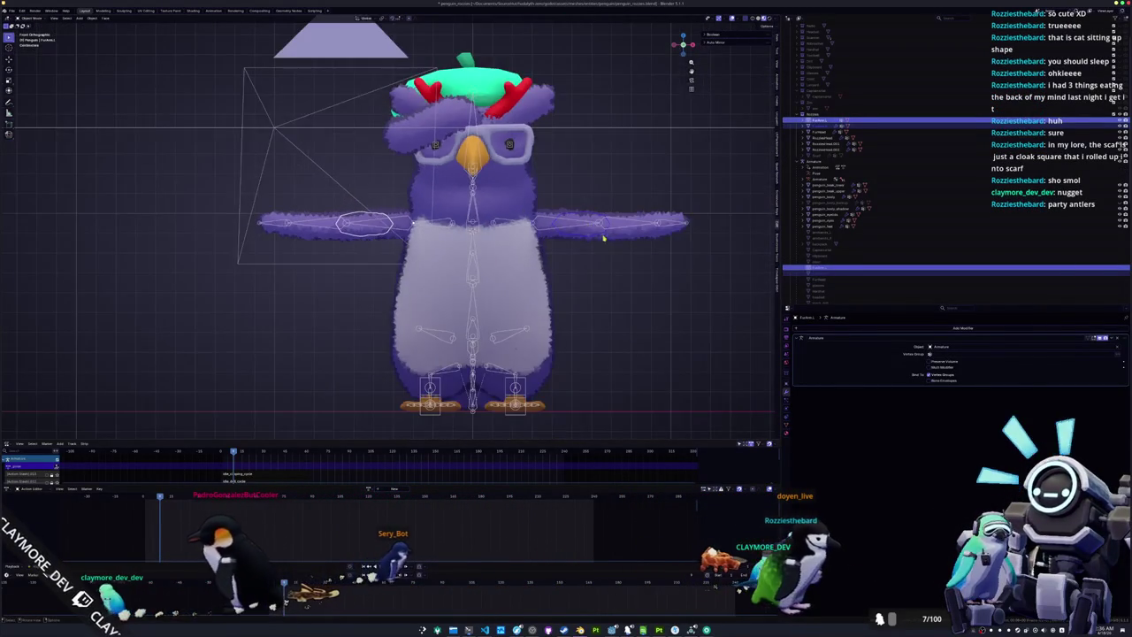
pyautogui.moveTo(616, 304); pyautogui.dragTo(566, 336)
pyautogui.moveTo(488, 316)
pyautogui.mouseDown()
pyautogui.moveTo(453, 298)
pyautogui.moveTo(473, 315)
pyautogui.mouseUp()
# Toggle Edit Mode to inspect the wing mesh and its bones
pyautogui.press('Tab')
pyautogui.press('Tab')
pyautogui.press('Tab')
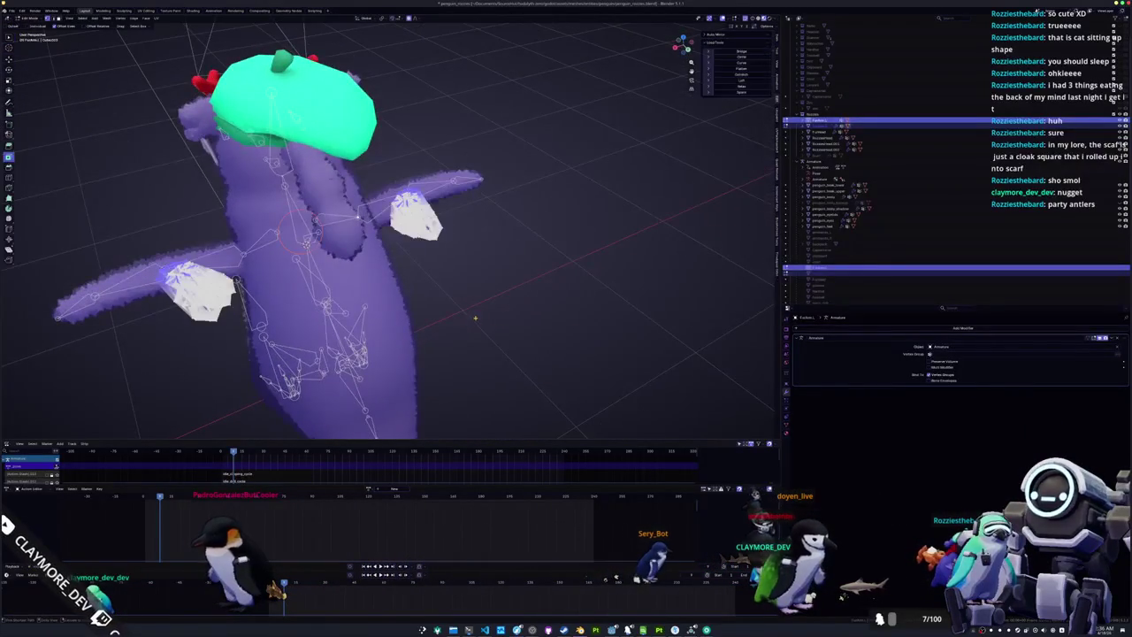
pyautogui.press('Tab')
pyautogui.press('Tab')
pyautogui.press('Tab')
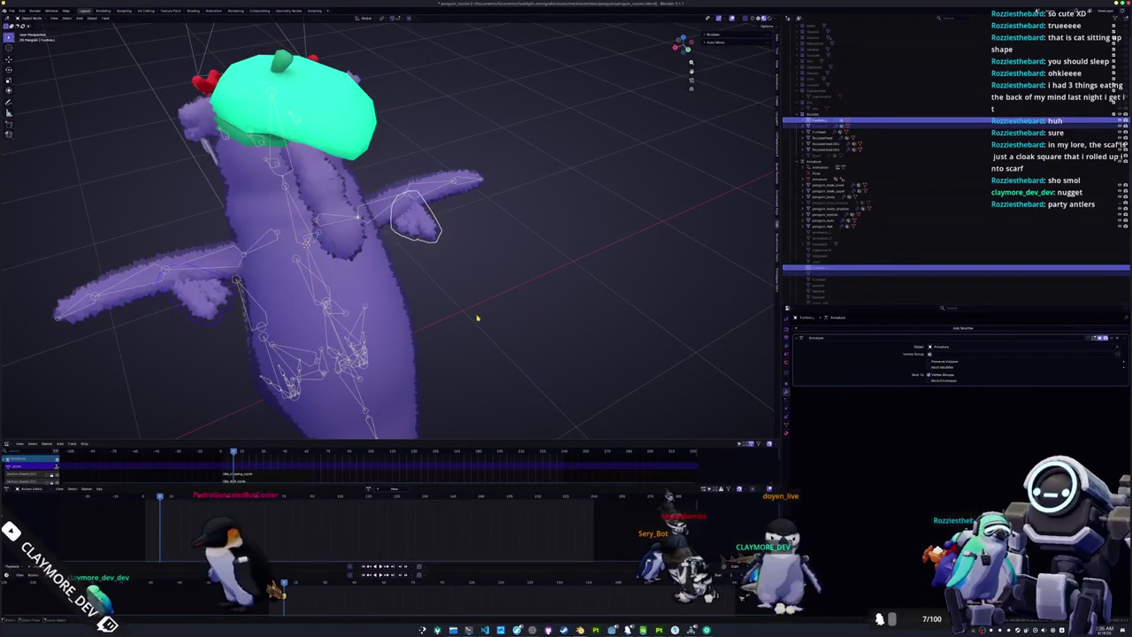
pyautogui.press('Tab')
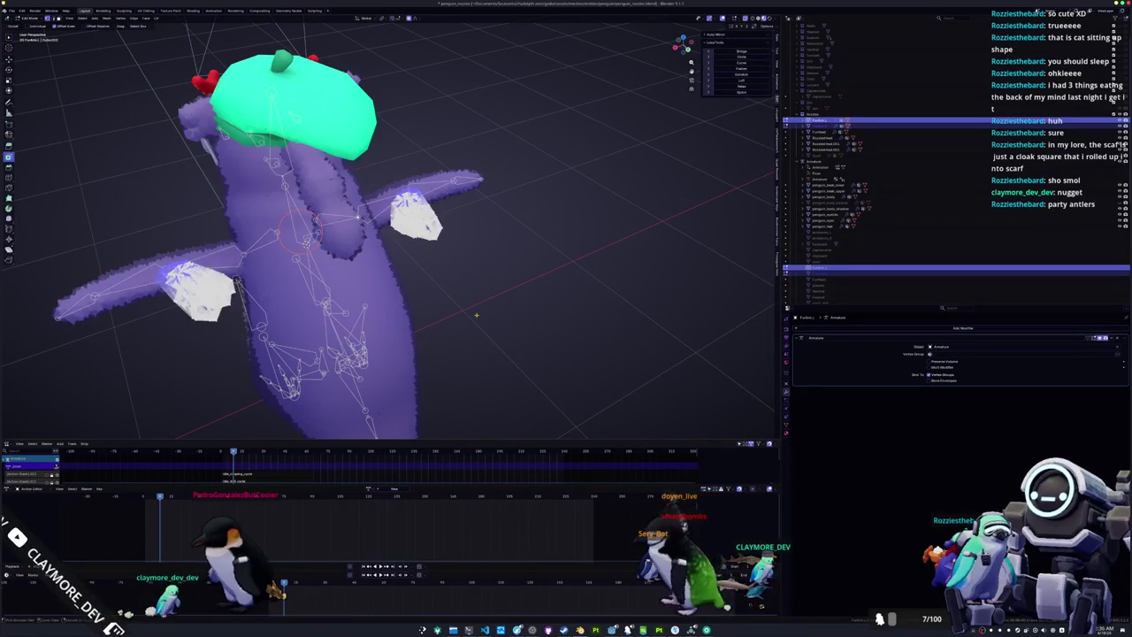
pyautogui.press('Tab')
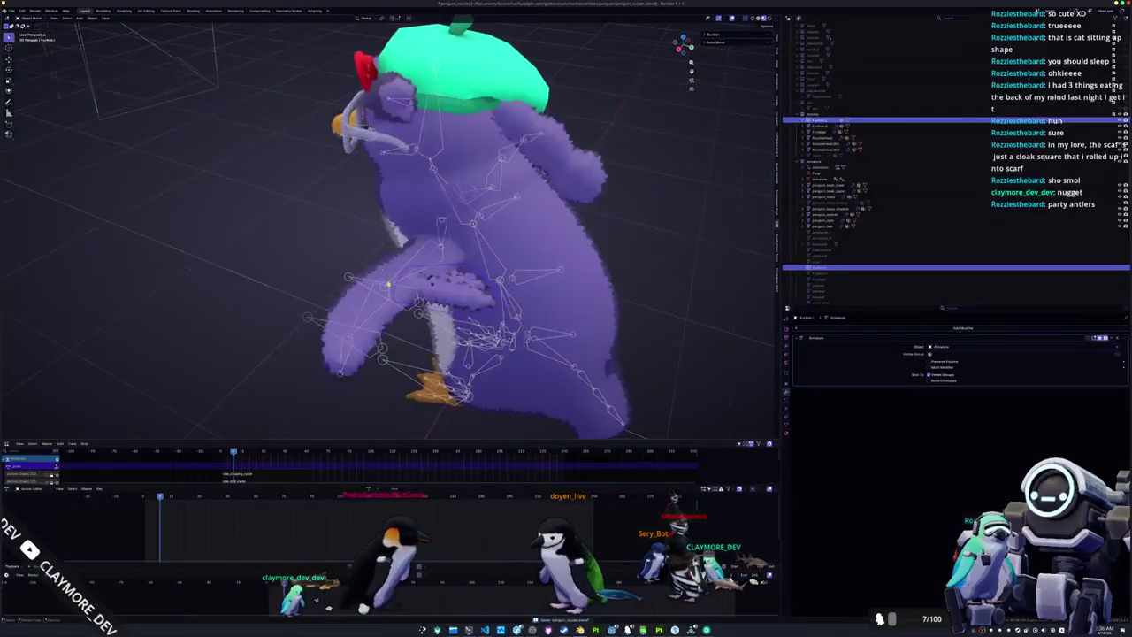
pyautogui.scroll(5, 389, 226)
pyautogui.moveTo(389, 266); pyautogui.dragTo(434, 369)
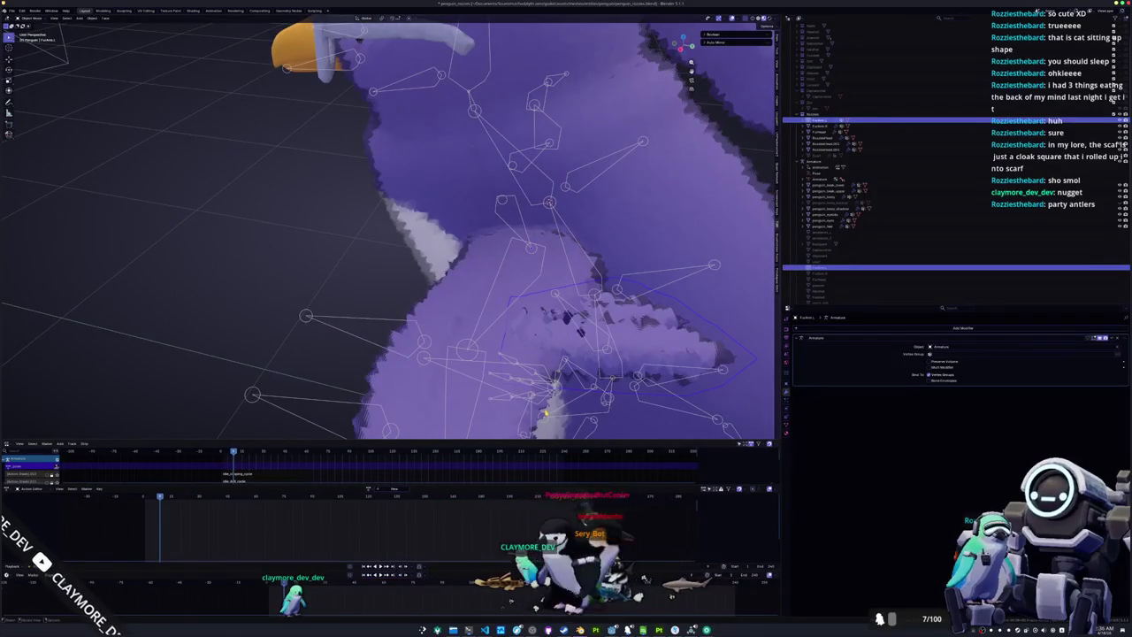
# Select the wing objects in the Outliner and enter Edit Mode on the wing mesh
pyautogui.scroll(-5, 545, 413)
pyautogui.moveTo(545, 413); pyautogui.dragTo(460, 336)
pyautogui.scroll(-2, 447, 316)
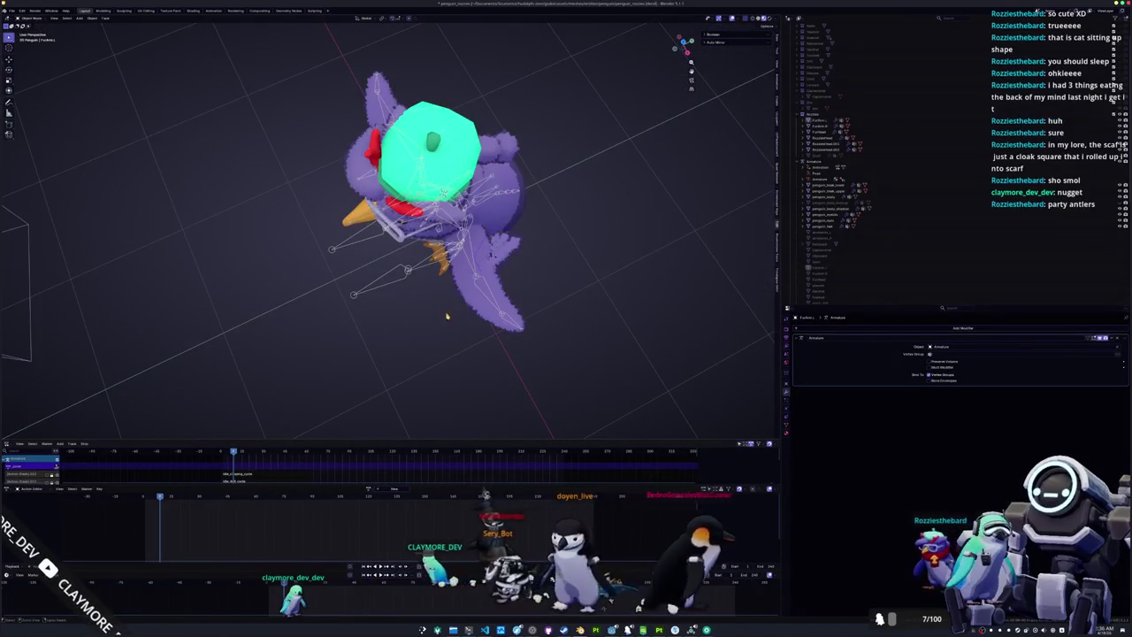
pyautogui.click(446, 316)
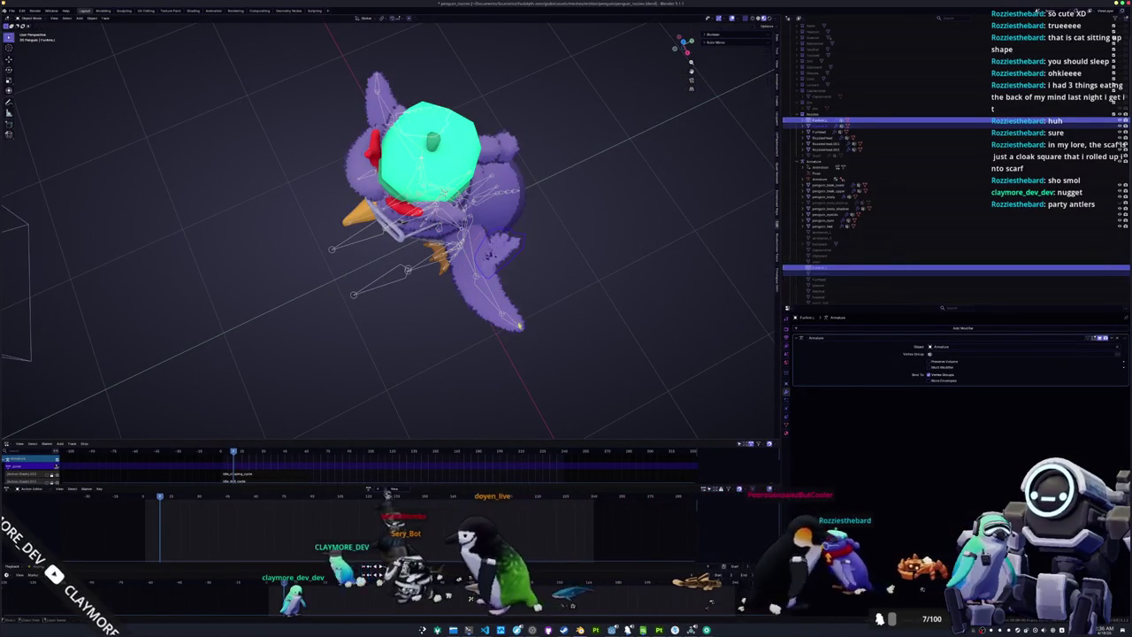
pyautogui.scroll(8, 519, 325)
pyautogui.moveTo(505, 317)
pyautogui.mouseDown()
pyautogui.moveTo(459, 296)
pyautogui.moveTo(528, 283)
pyautogui.mouseUp()
pyautogui.press('Tab')
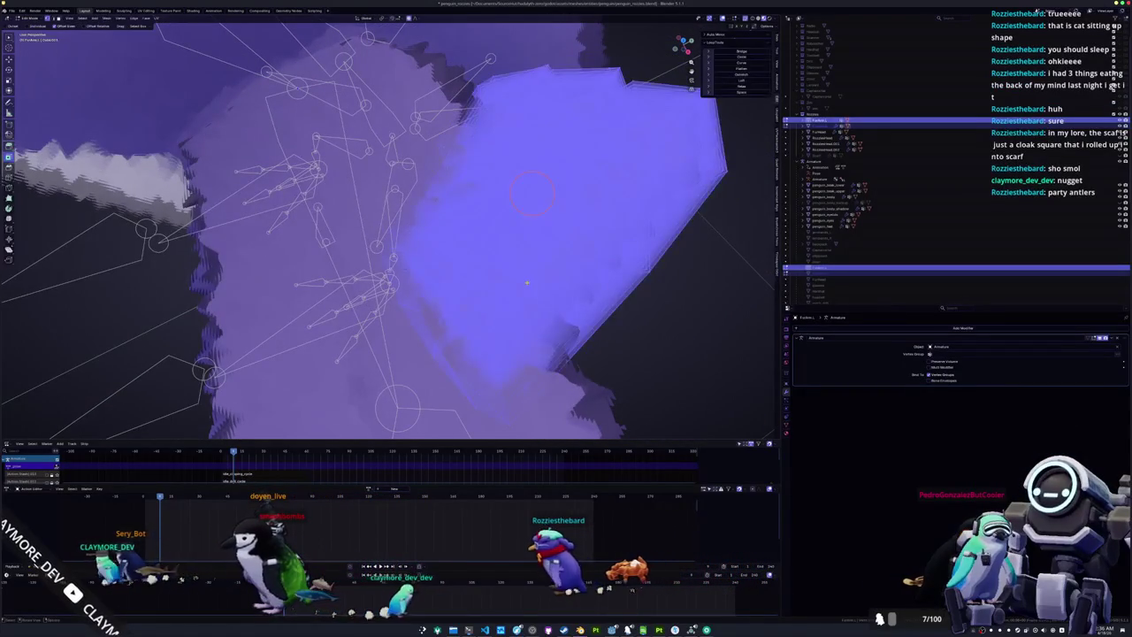
# Delete the empty second material slot from the fur body mesh, then check its Armature modifier
pyautogui.press('Tab')
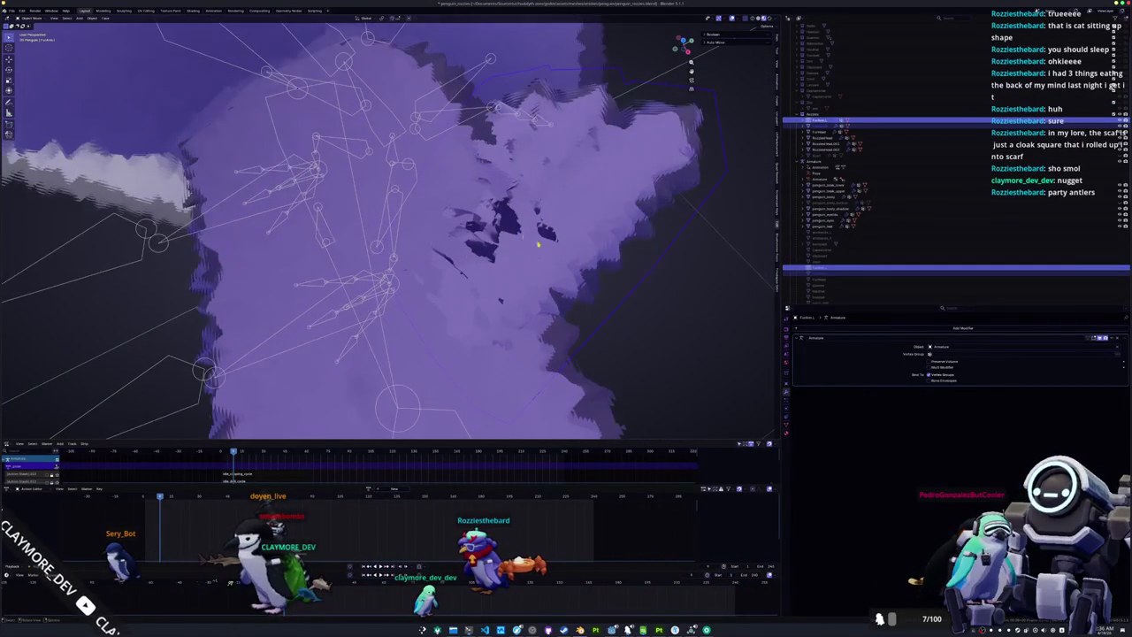
pyautogui.click(786, 421)
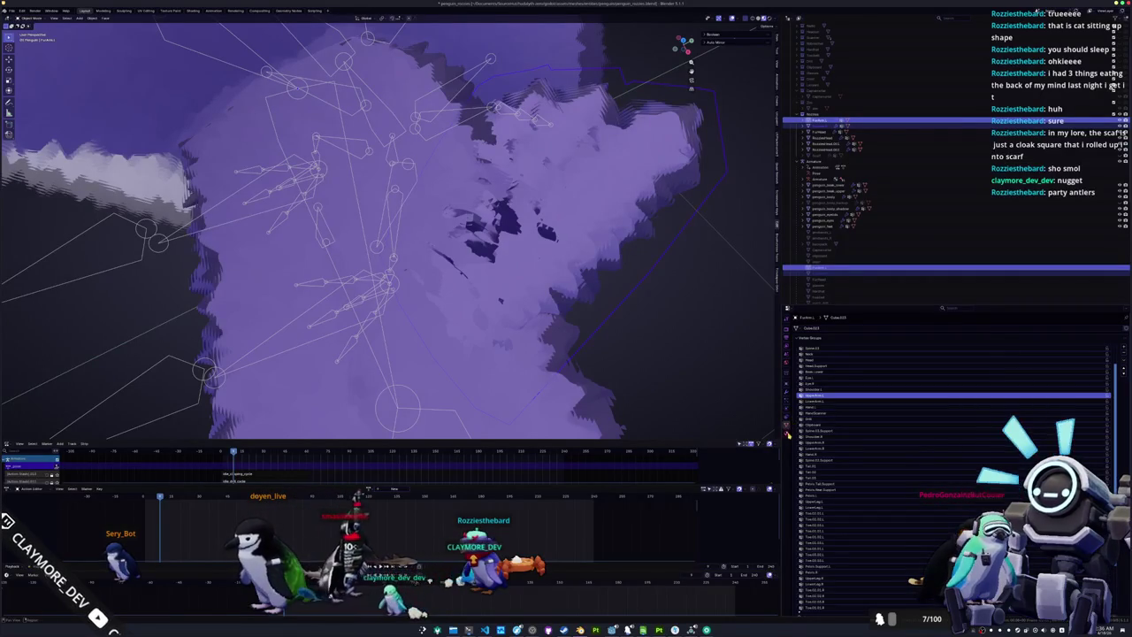
pyautogui.click(787, 431)
pyautogui.click(882, 336)
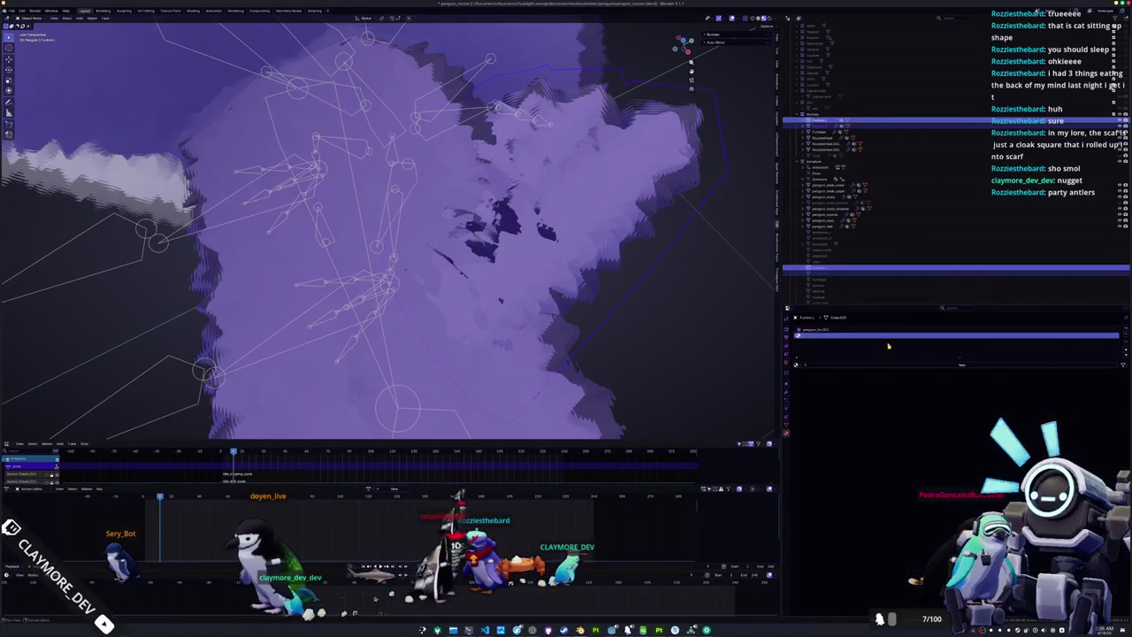
pyautogui.click(1126, 336)
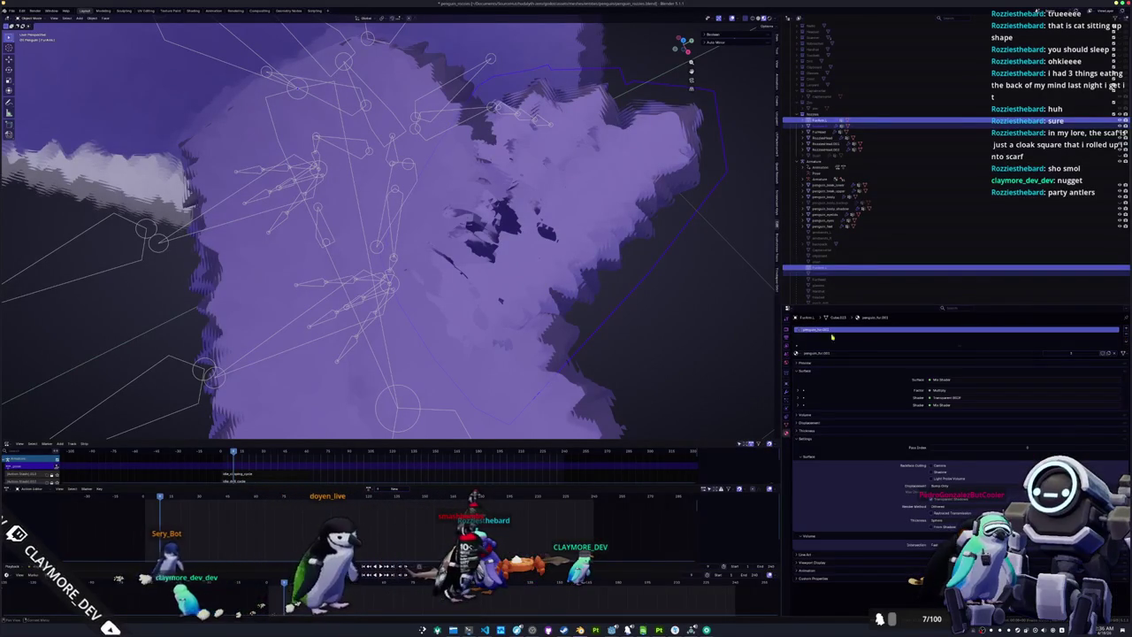
pyautogui.click(787, 425)
pyautogui.click(786, 386)
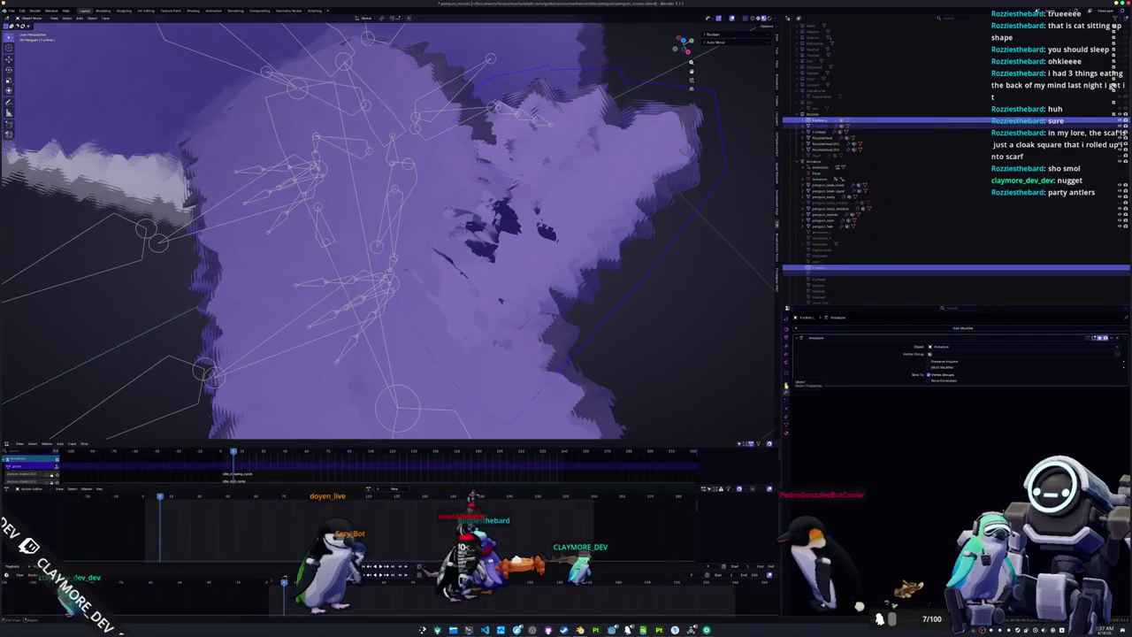
pyautogui.click(786, 363)
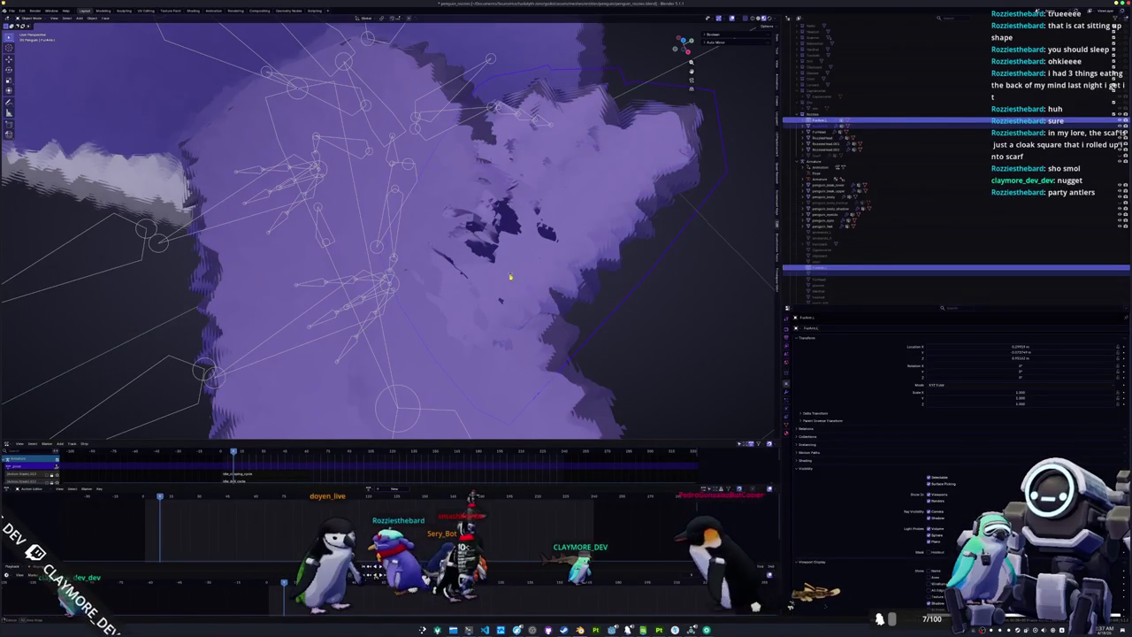
pyautogui.scroll(5, 496, 320)
pyautogui.scroll(-3, 496, 320)
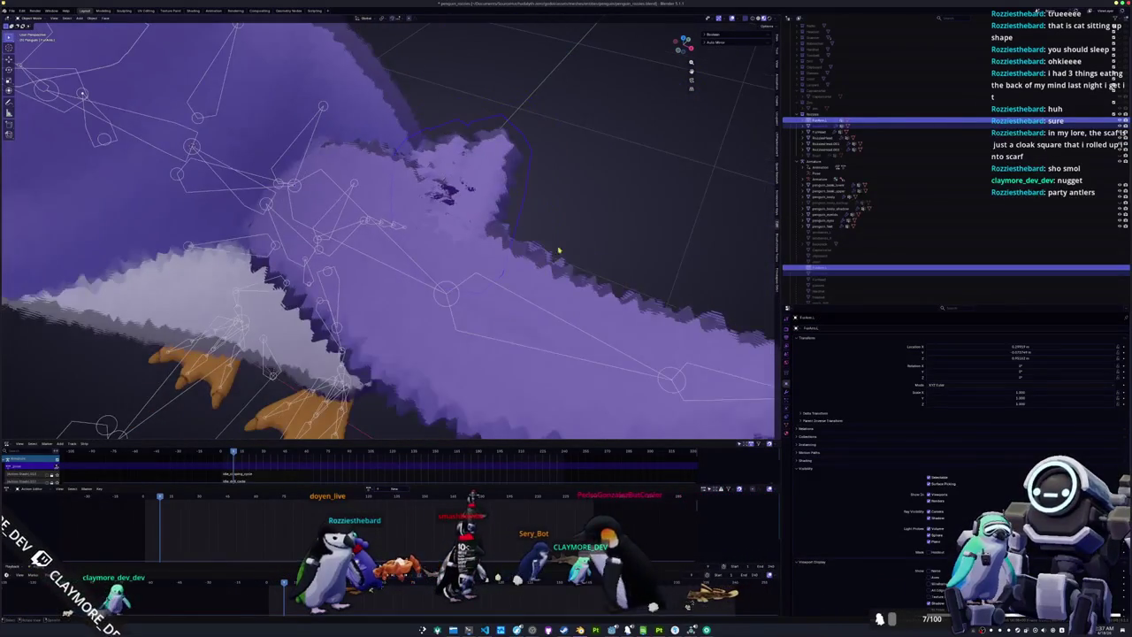
pyautogui.scroll(4, 479, 270)
pyautogui.scroll(-5, 478, 270)
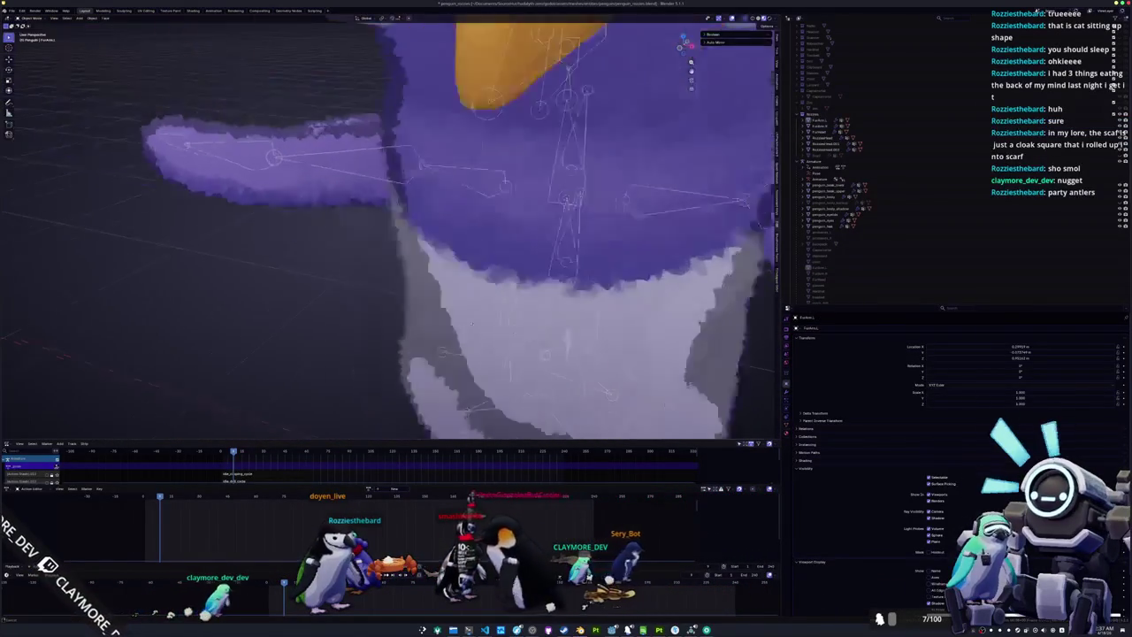
pyautogui.scroll(5, 491, 308)
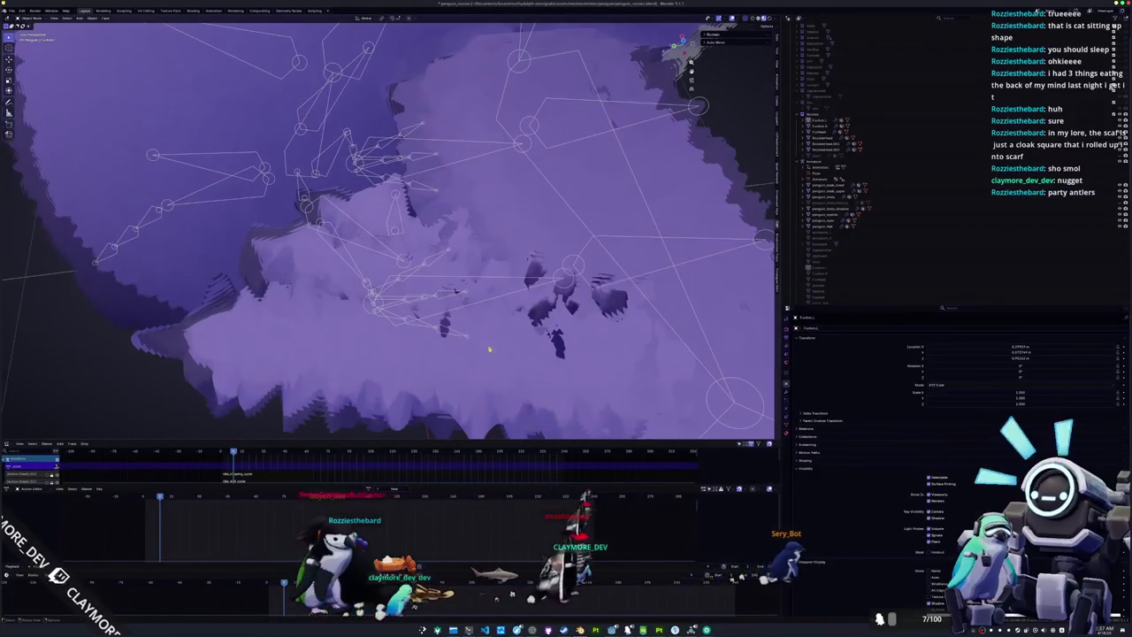
pyautogui.click(489, 349)
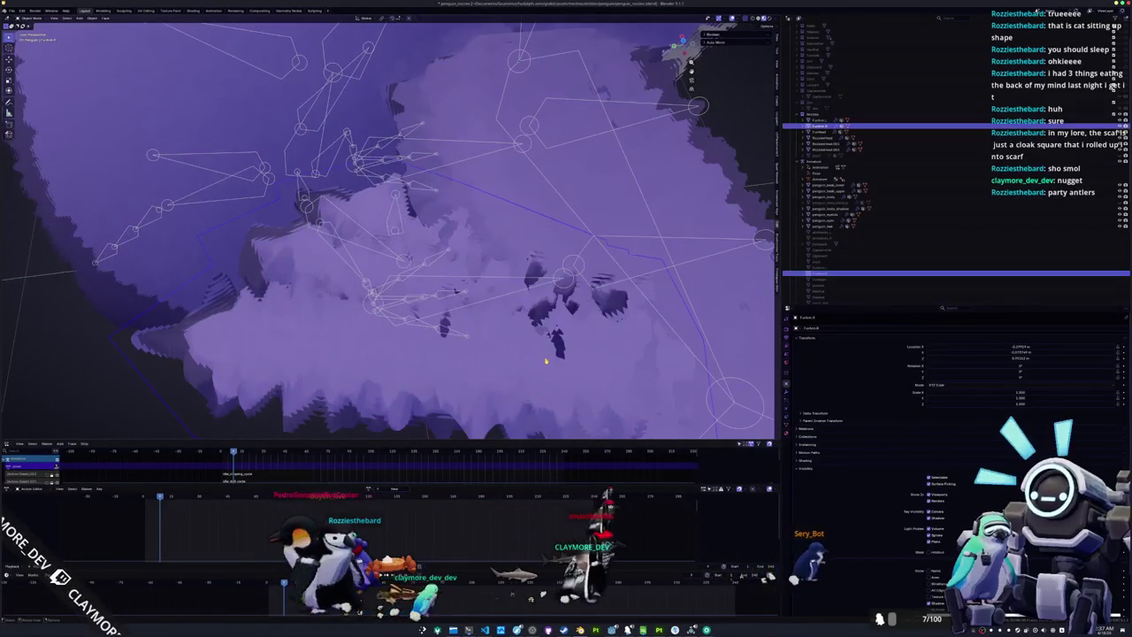
pyautogui.scroll(5, 489, 349)
pyautogui.scroll(5, 582, 306)
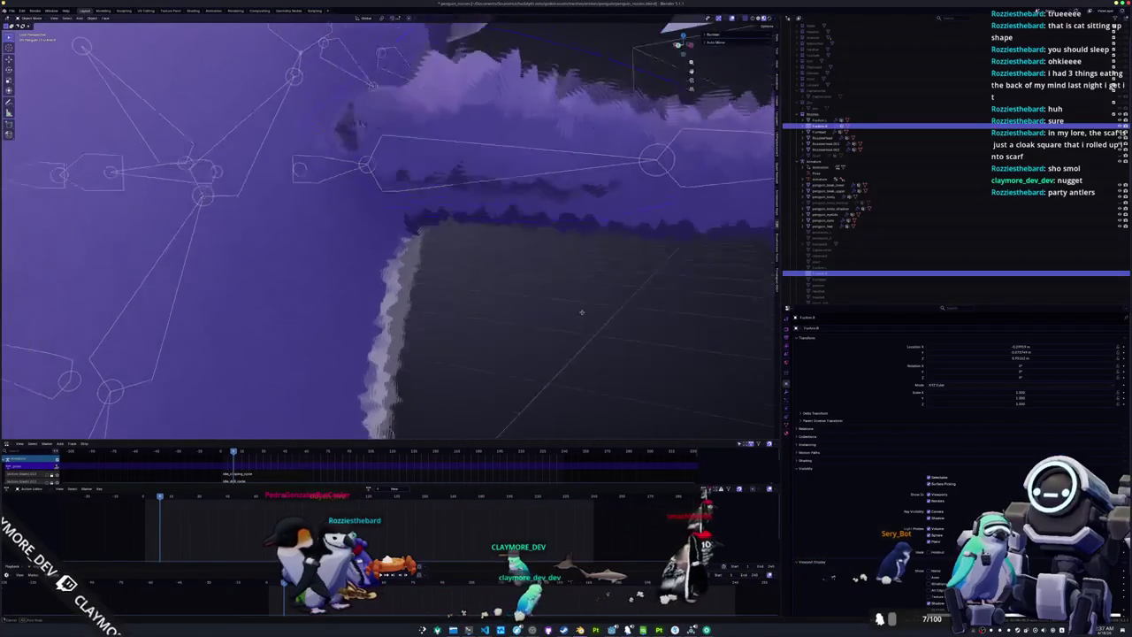
pyautogui.scroll(-5, 572, 360)
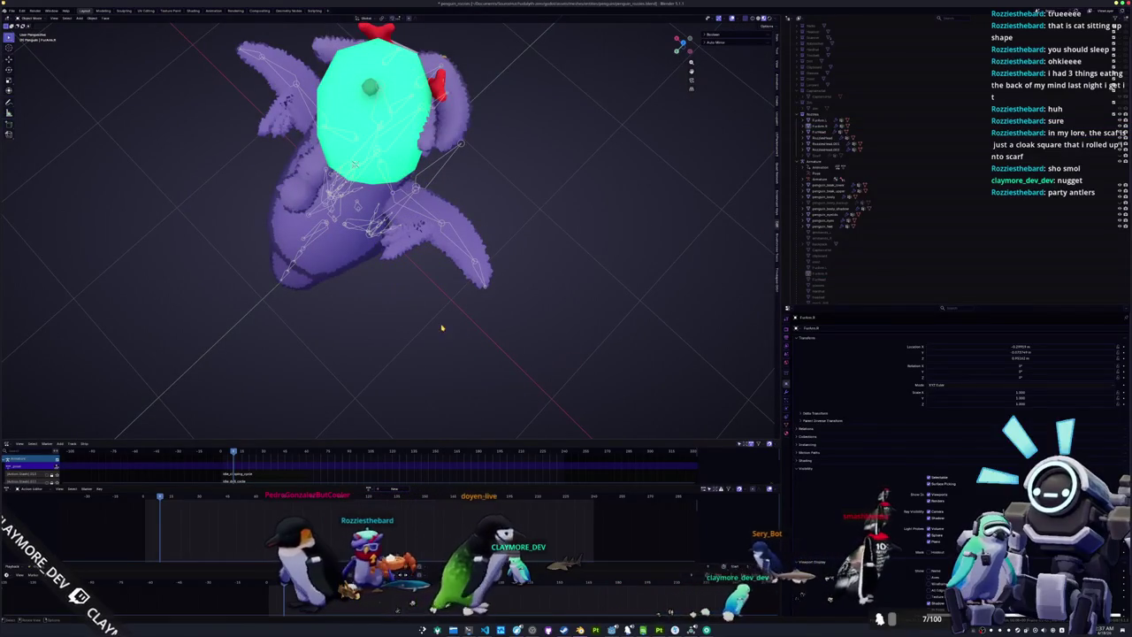
pyautogui.scroll(5, 394, 248)
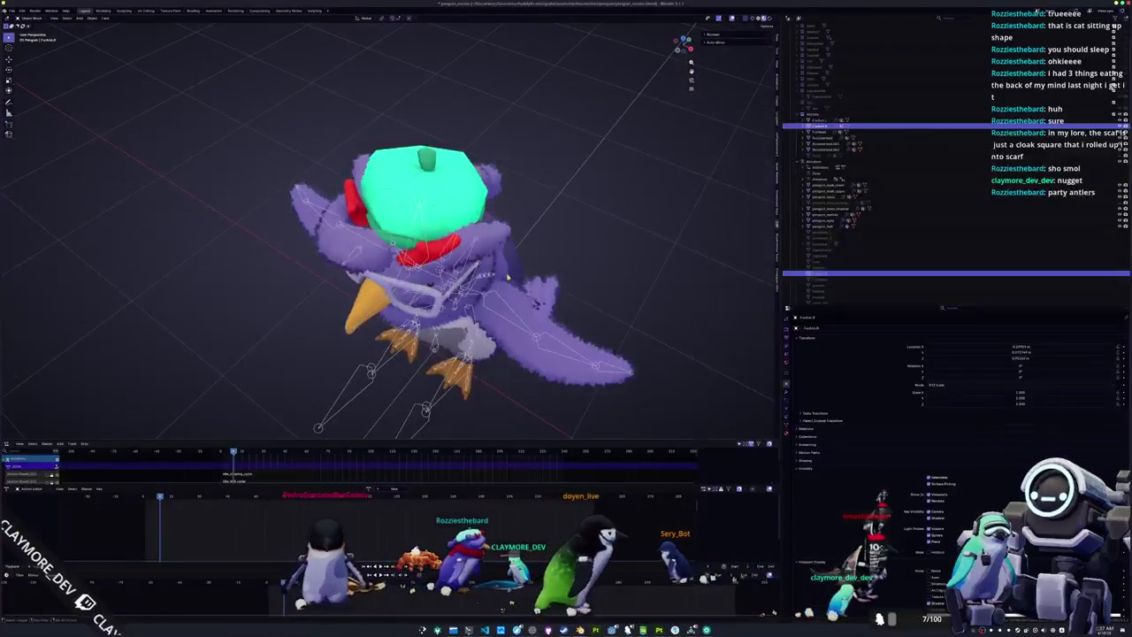
pyautogui.scroll(5, 490, 266)
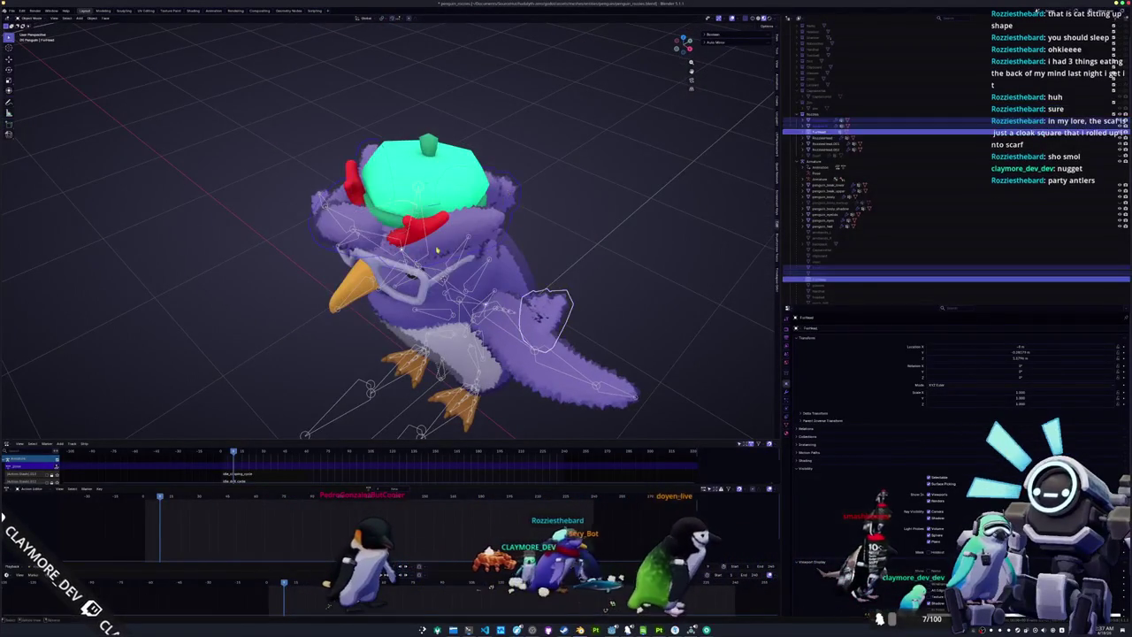
pyautogui.scroll(3, 489, 266)
pyautogui.scroll(-3, 342, 232)
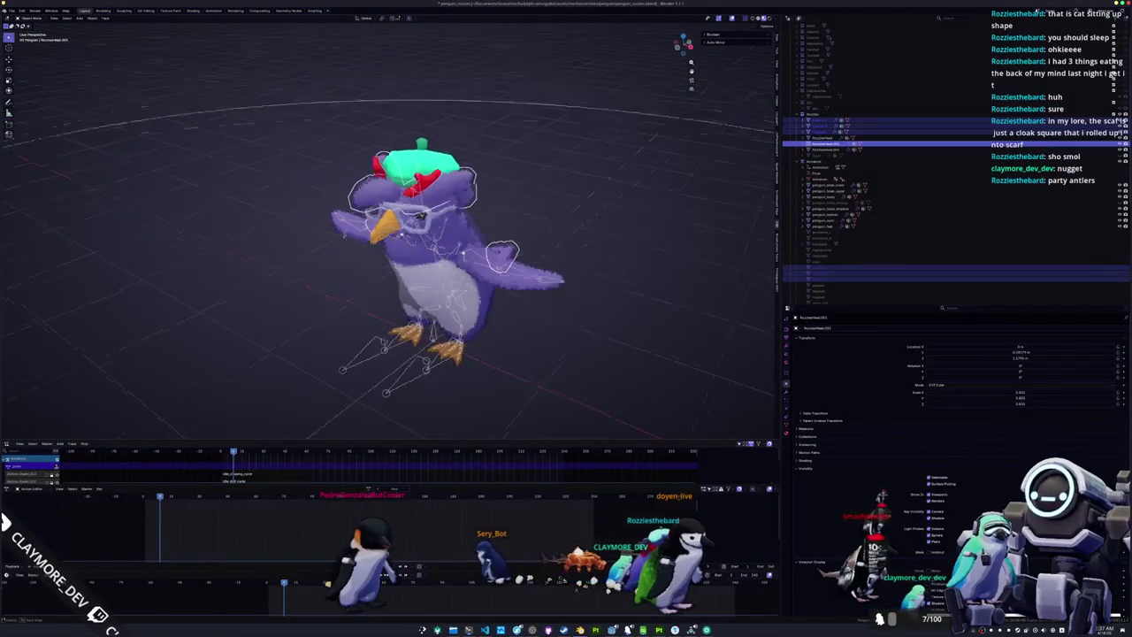
# Apply All Transforms to the head accessory, then test-tilt the head bone in Pose Mode
pyautogui.hotkey('ctrl', 'a')
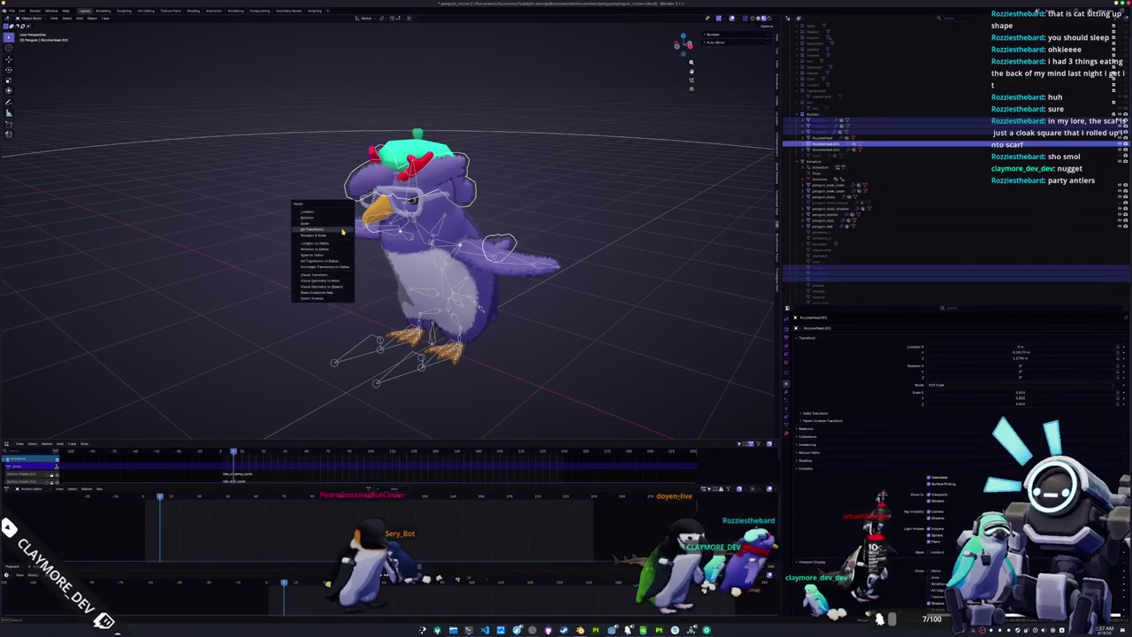
pyautogui.click(342, 230)
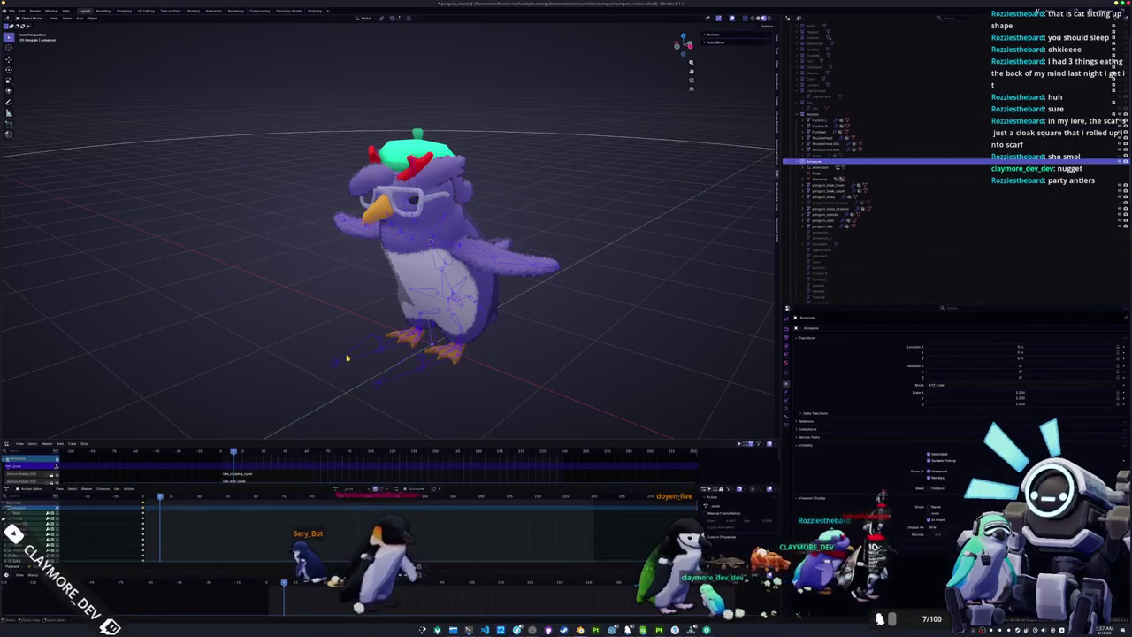
pyautogui.hotkey('ctrl', 'Tab')
pyautogui.press('r')
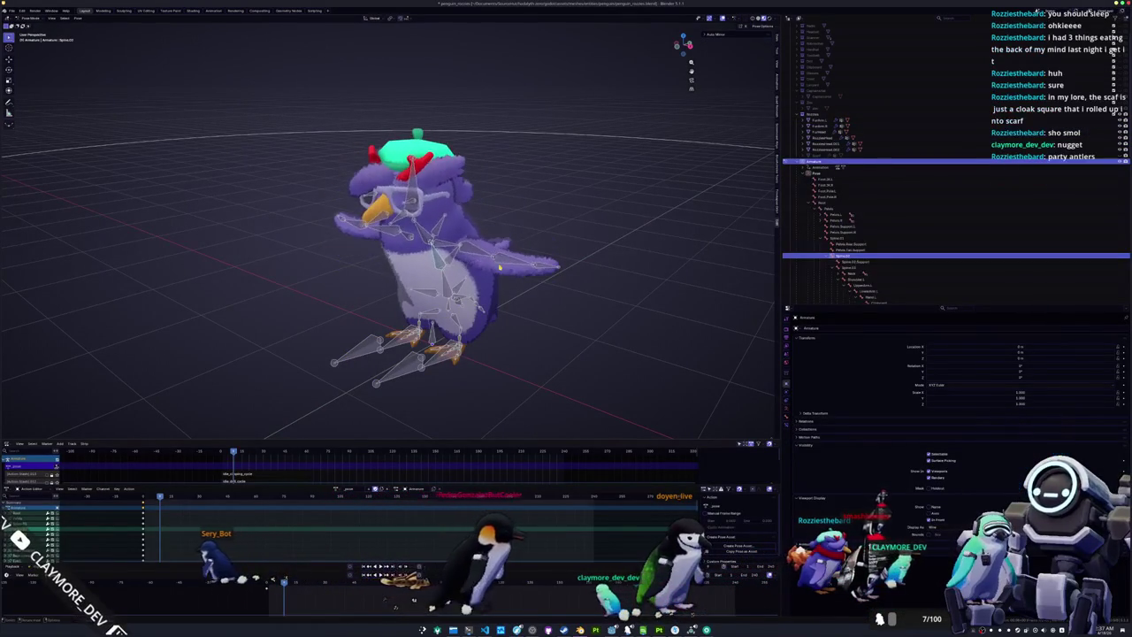
pyautogui.click(416, 190)
pyautogui.press('r')
pyautogui.click(451, 183)
# Test-rotate a wing bone and spin the body bone around Z, then exit Pose Mode
pyautogui.click(522, 263)
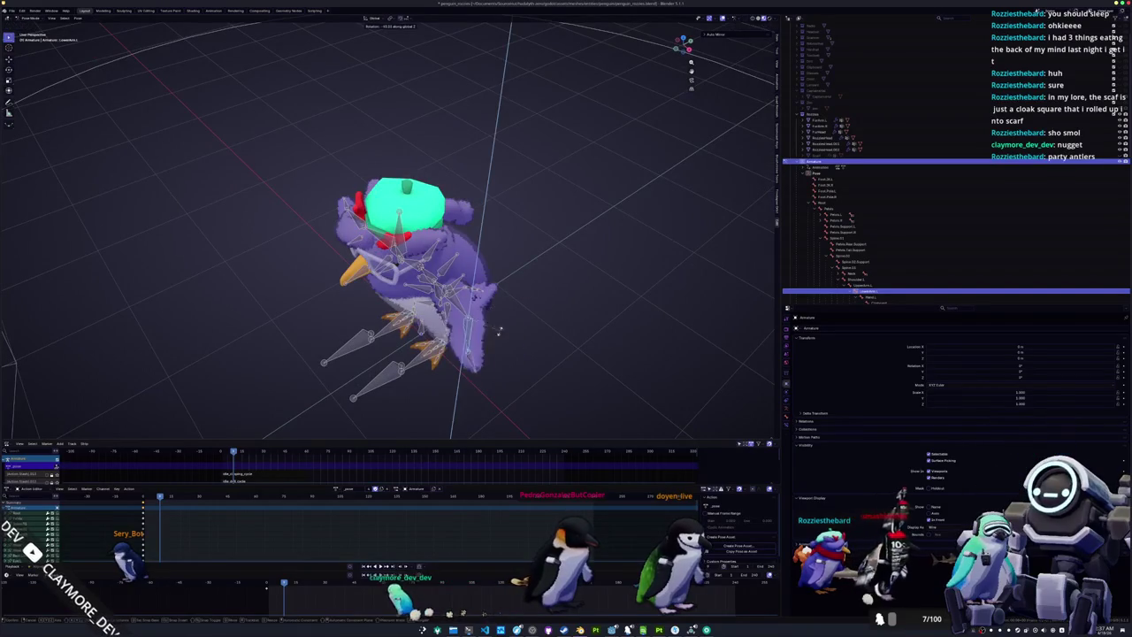
pyautogui.moveTo(460, 306)
pyautogui.mouseDown()
pyautogui.moveTo(413, 273)
pyautogui.moveTo(433, 266)
pyautogui.moveTo(462, 294)
pyautogui.mouseUp()
pyautogui.press('r')
pyautogui.press('Escape')
pyautogui.press('r')
pyautogui.press('z')
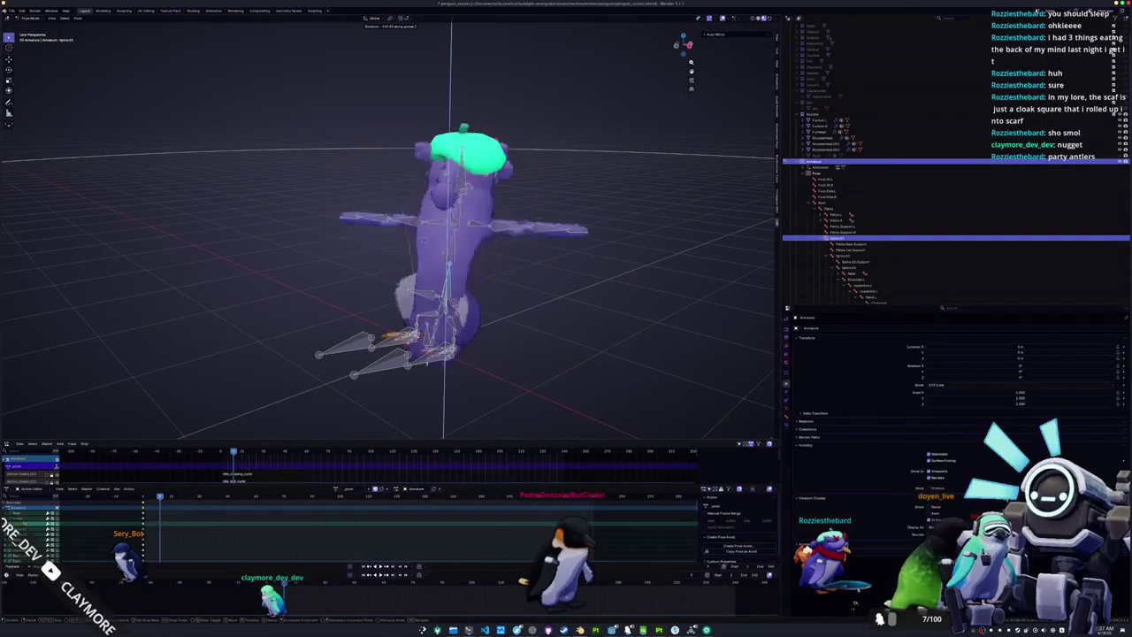
pyautogui.press('Return')
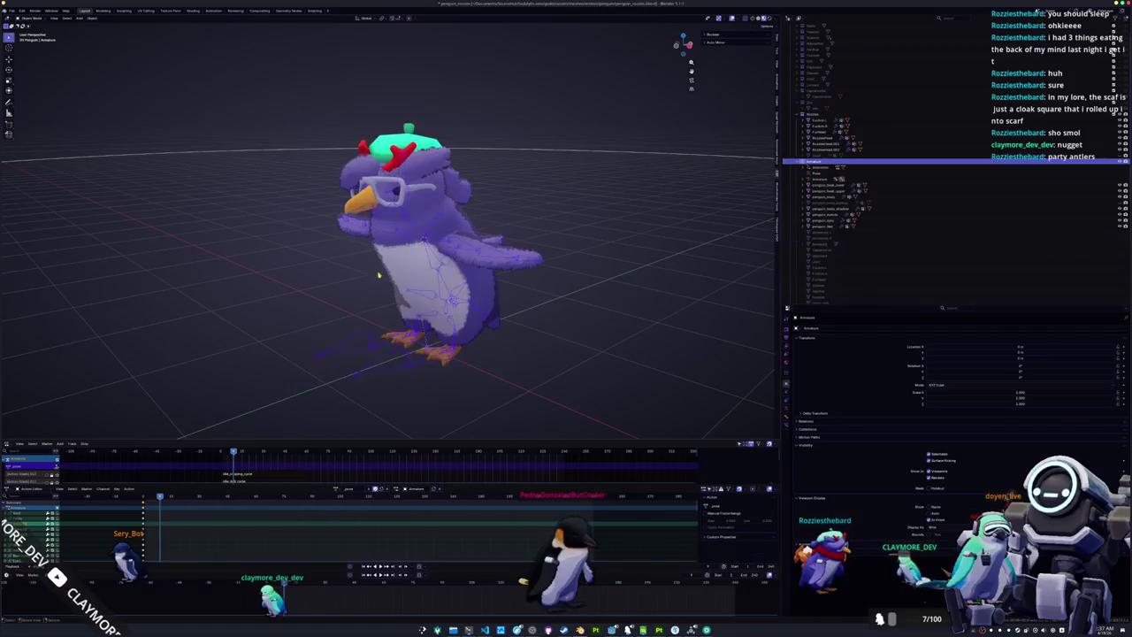
pyautogui.hotkey('ctrl', 'Tab')
pyautogui.moveTo(324, 291); pyautogui.dragTo(334, 230)
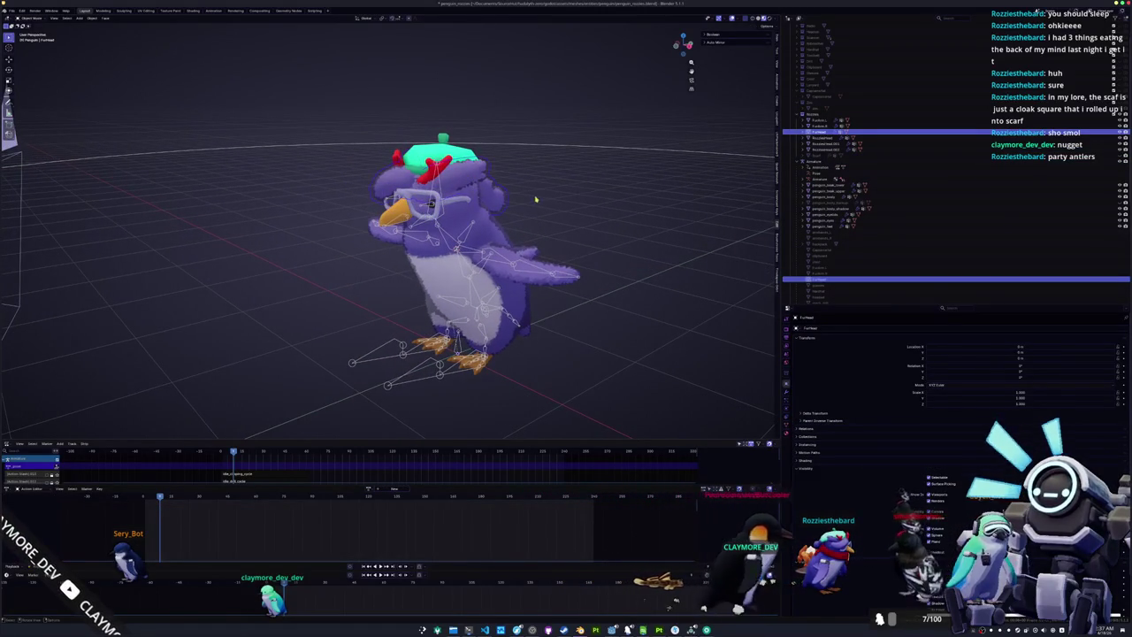
# Inspect the fur piece on the penguin's wing from the side
pyautogui.moveTo(535, 199); pyautogui.dragTo(533, 216)
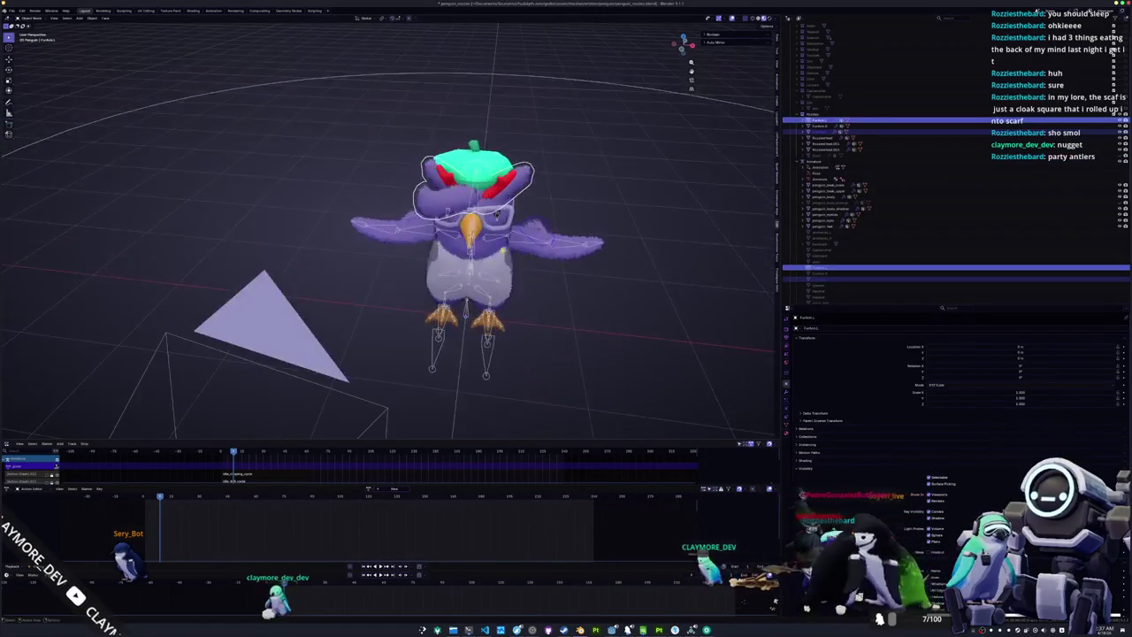
pyautogui.click(535, 232)
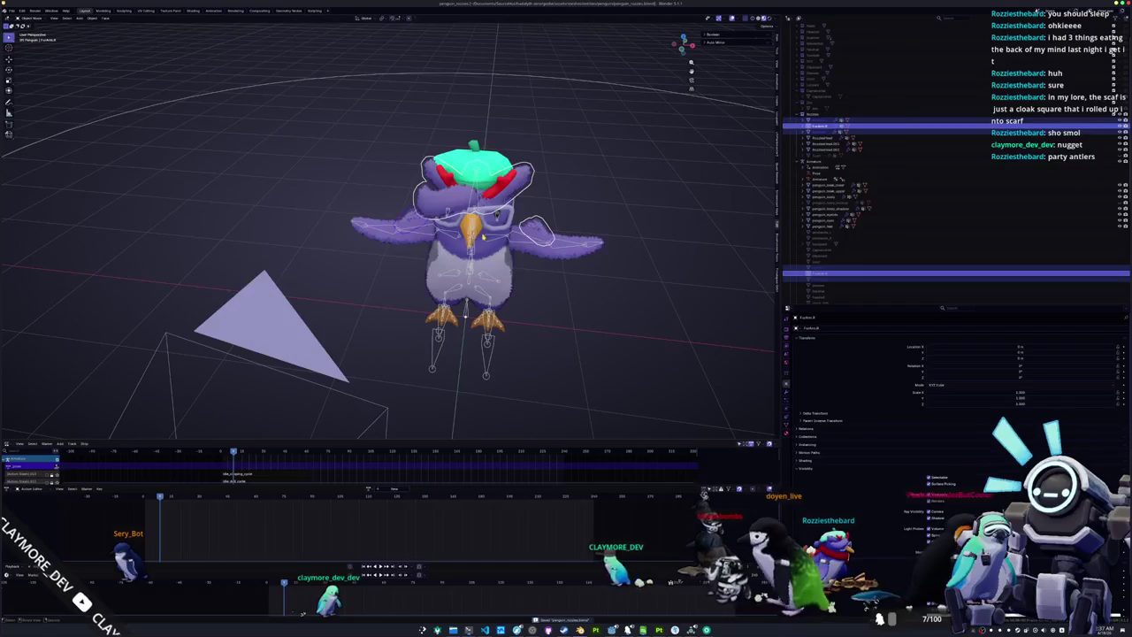
pyautogui.moveTo(587, 195); pyautogui.dragTo(534, 162)
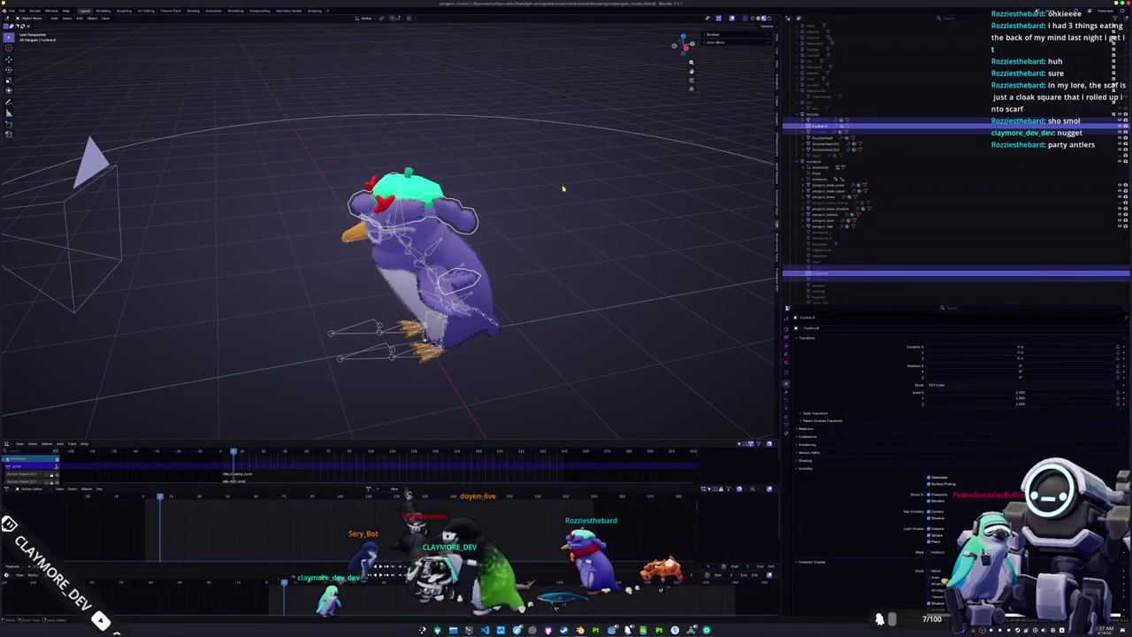
pyautogui.hotkey('ctrl', 'z')
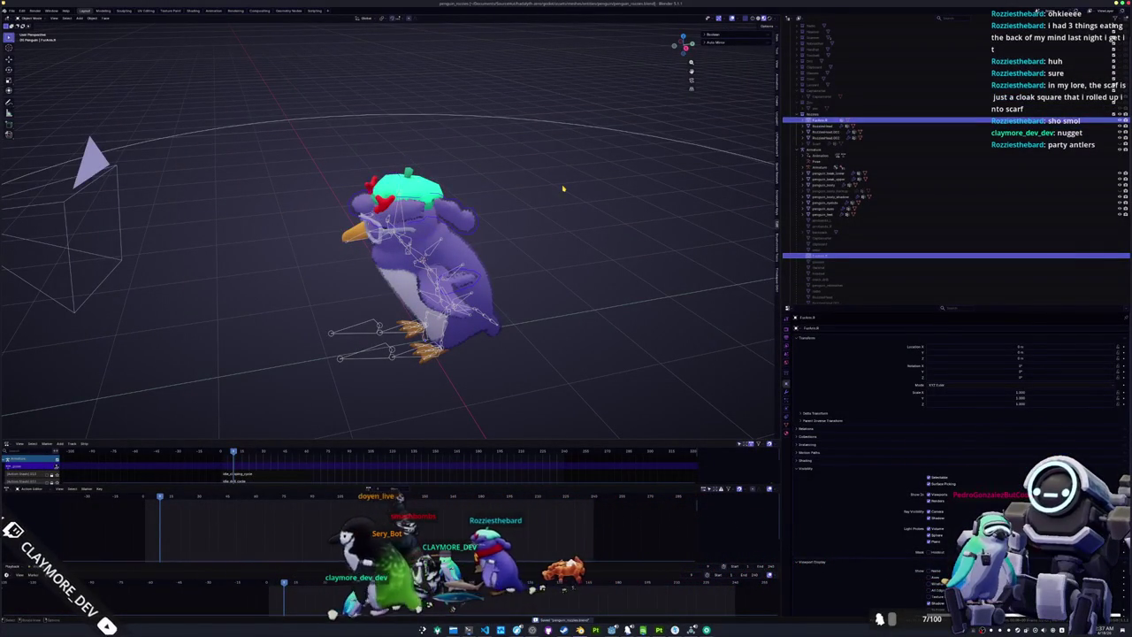
pyautogui.press('F2')
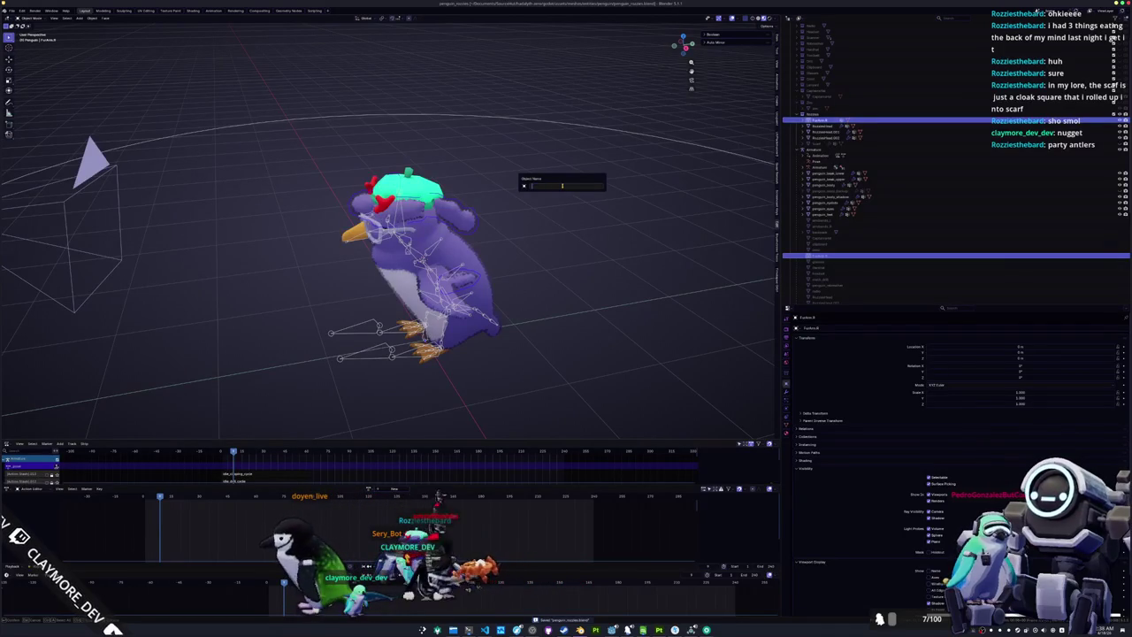
pyautogui.scroll(2, 563, 187)
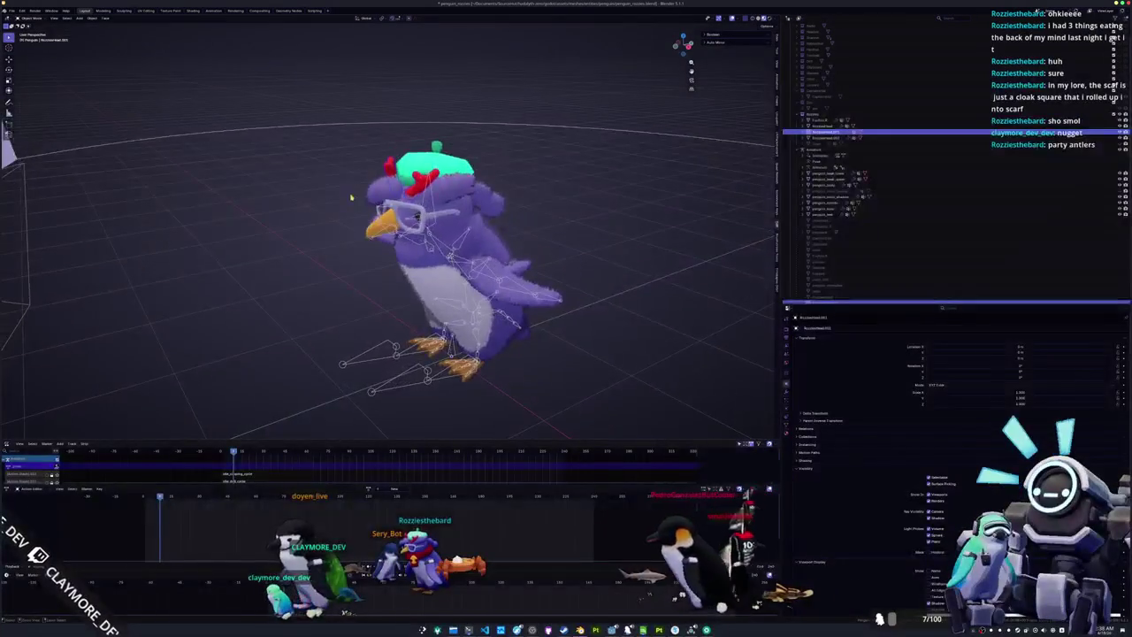
# Check the body and accessory objects, then select the penguin armature and open the File menu
pyautogui.click(351, 195)
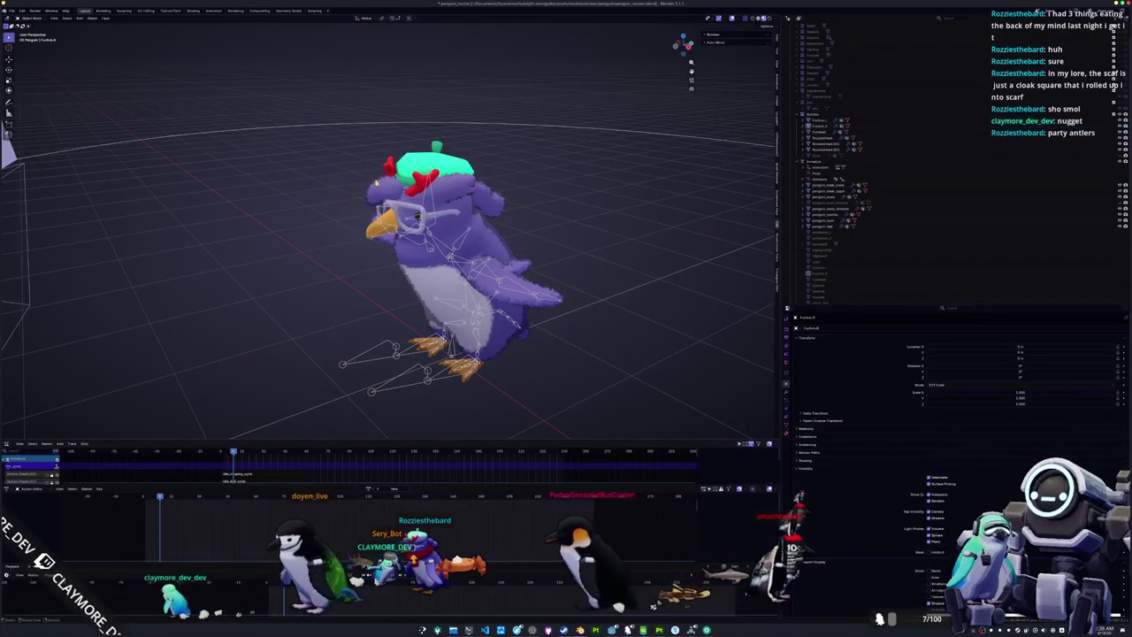
pyautogui.click(459, 237)
pyautogui.click(822, 119)
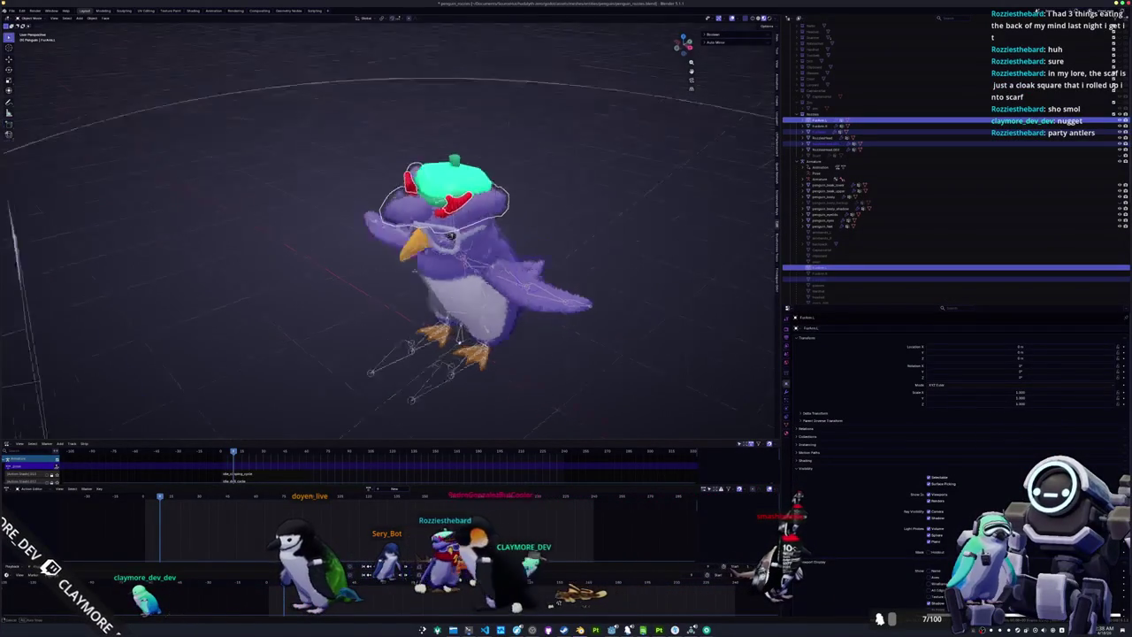
pyautogui.click(822, 125)
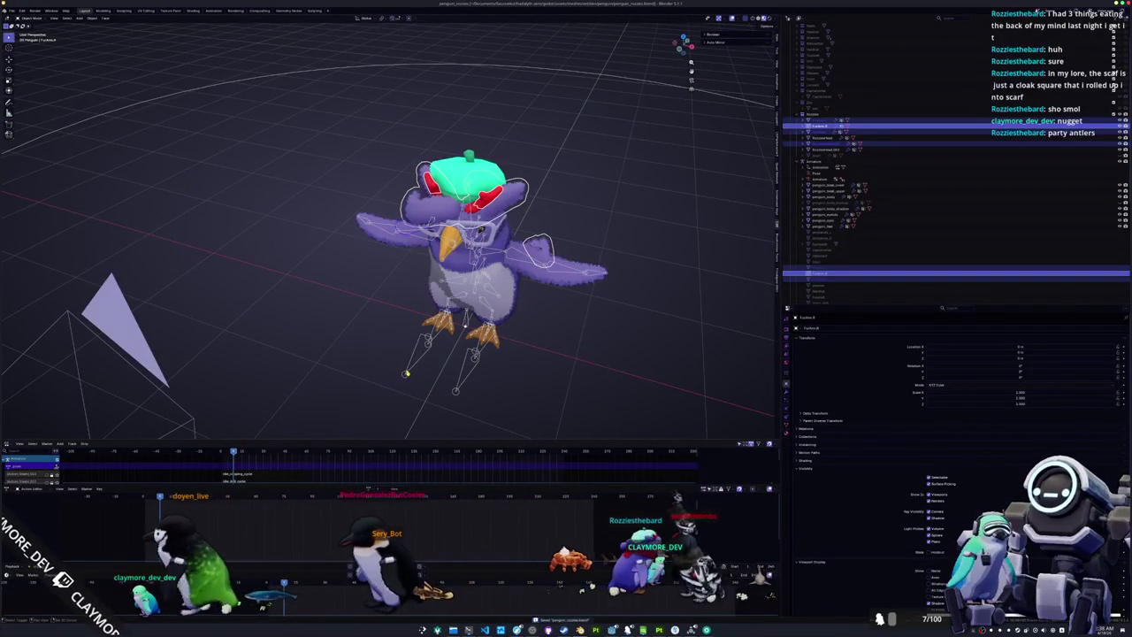
pyautogui.click(407, 373)
pyautogui.click(12, 10)
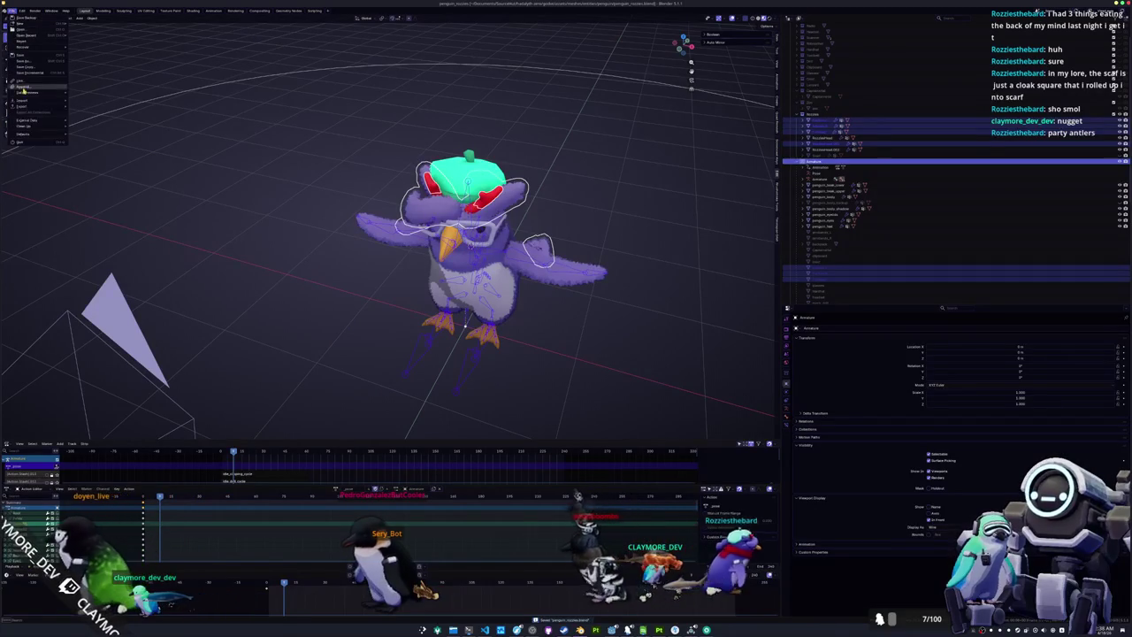
# Re-export the penguin rig as glTF 2.0 to penguin_rozzies.glb, keeping the file name
pyautogui.moveTo(54, 107)
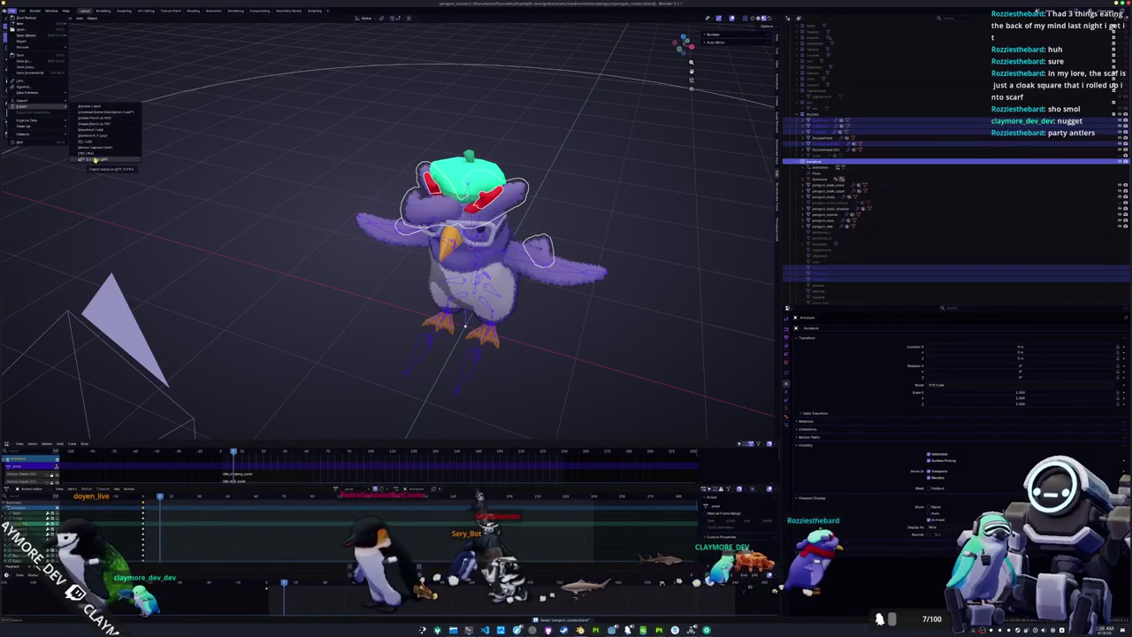
pyautogui.click(94, 159)
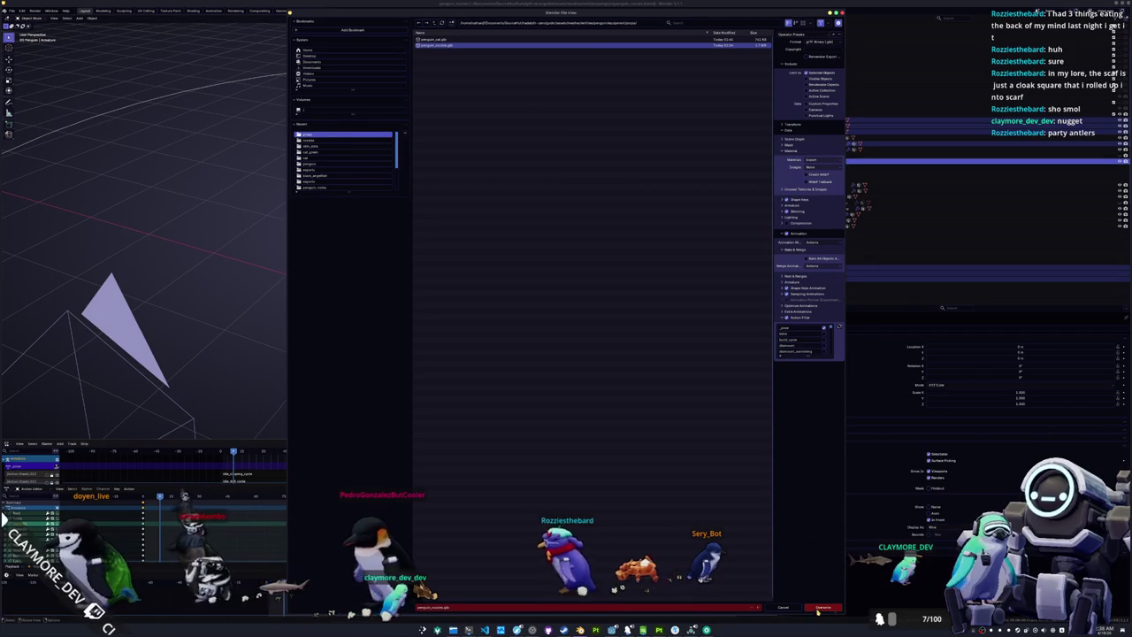
pyautogui.click(822, 608)
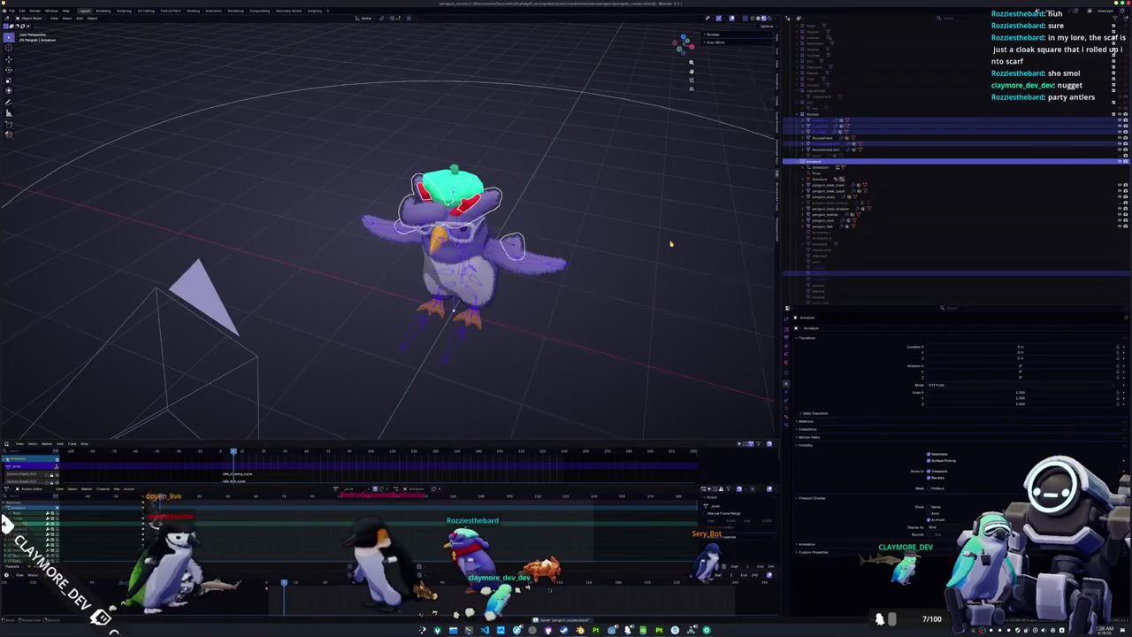
# Apply all transforms to the RozziesHead accessory object
pyautogui.moveTo(659, 307); pyautogui.dragTo(742, 149)
pyautogui.click(822, 138)
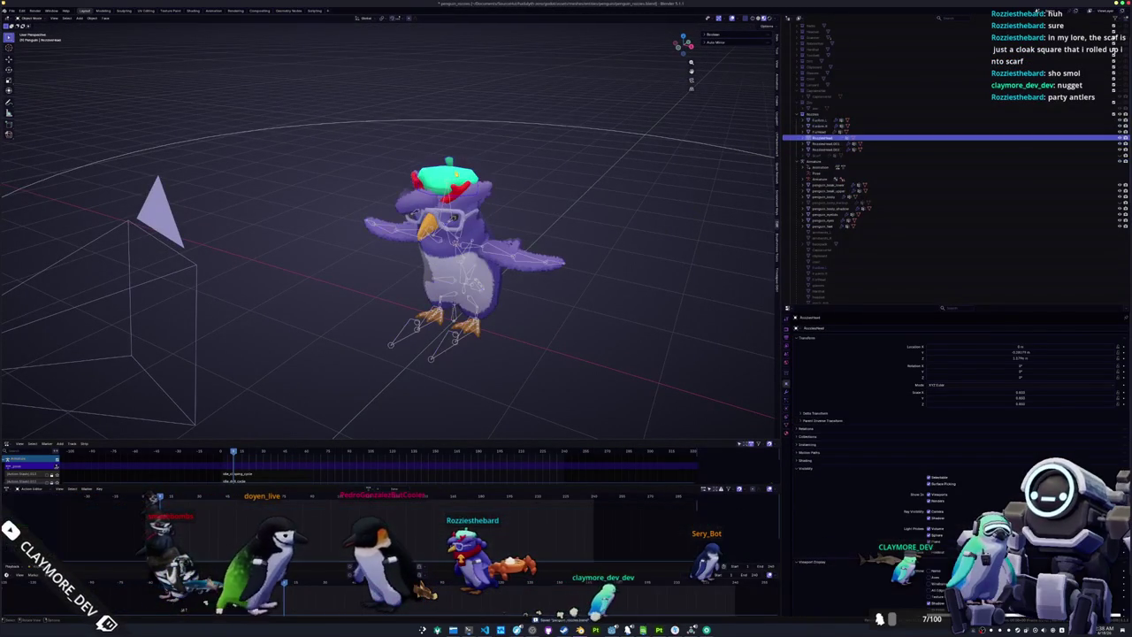
pyautogui.hotkey('ctrl', 'a')
pyautogui.click(529, 200)
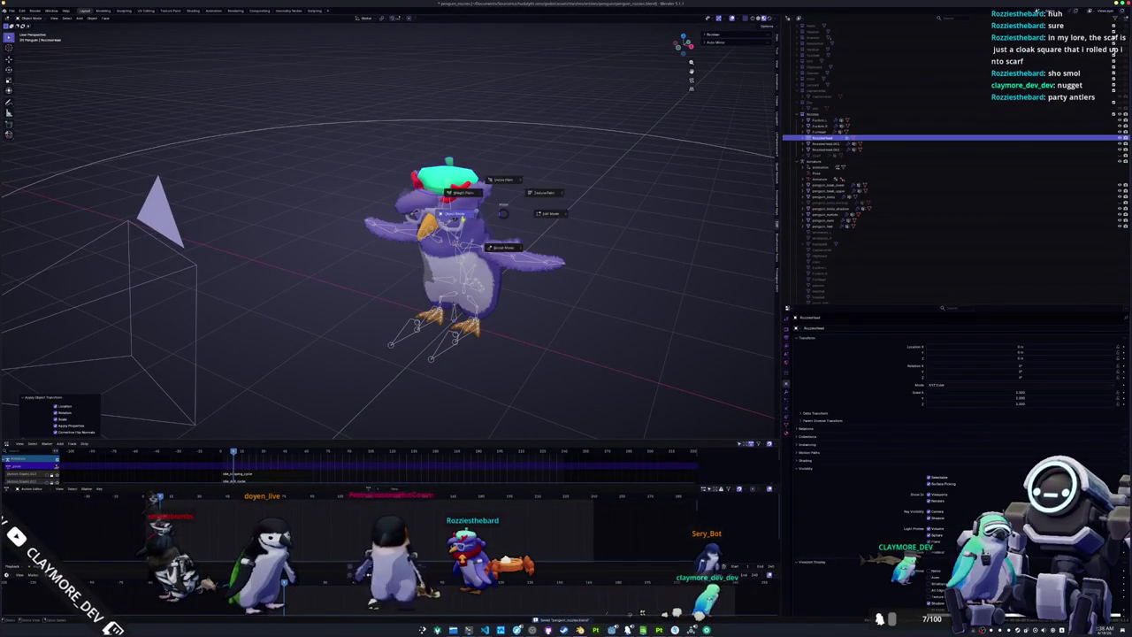
# Toggle the penguin armature into Pose Mode and back to Object Mode
pyautogui.click(452, 206)
pyautogui.hotkey('ctrl', 'Tab')
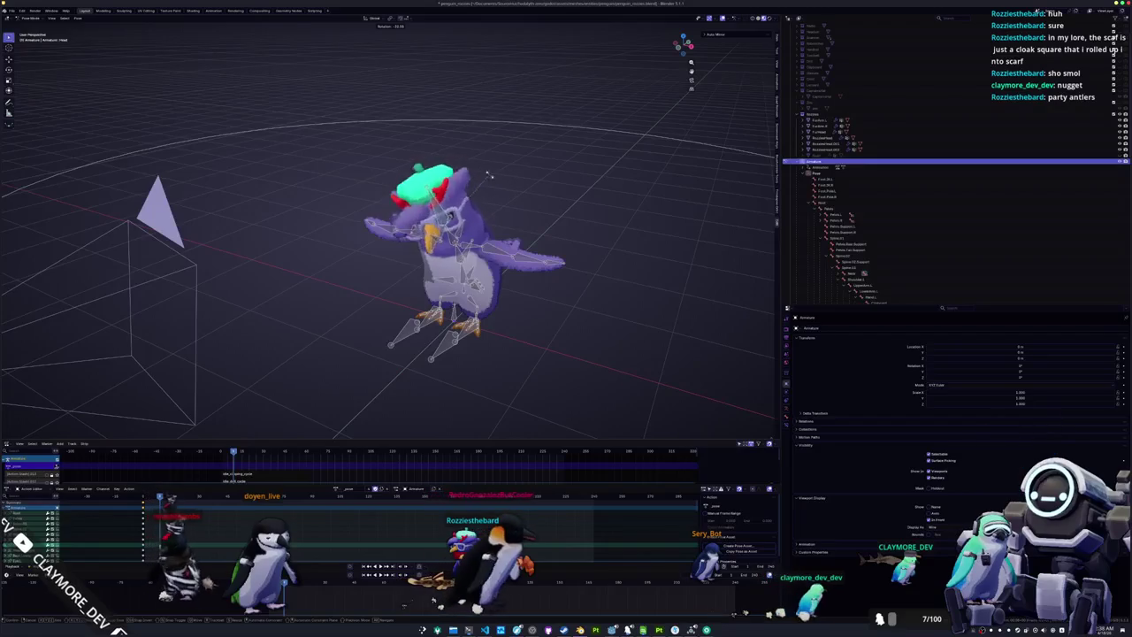
pyautogui.hotkey('ctrl', 'Tab')
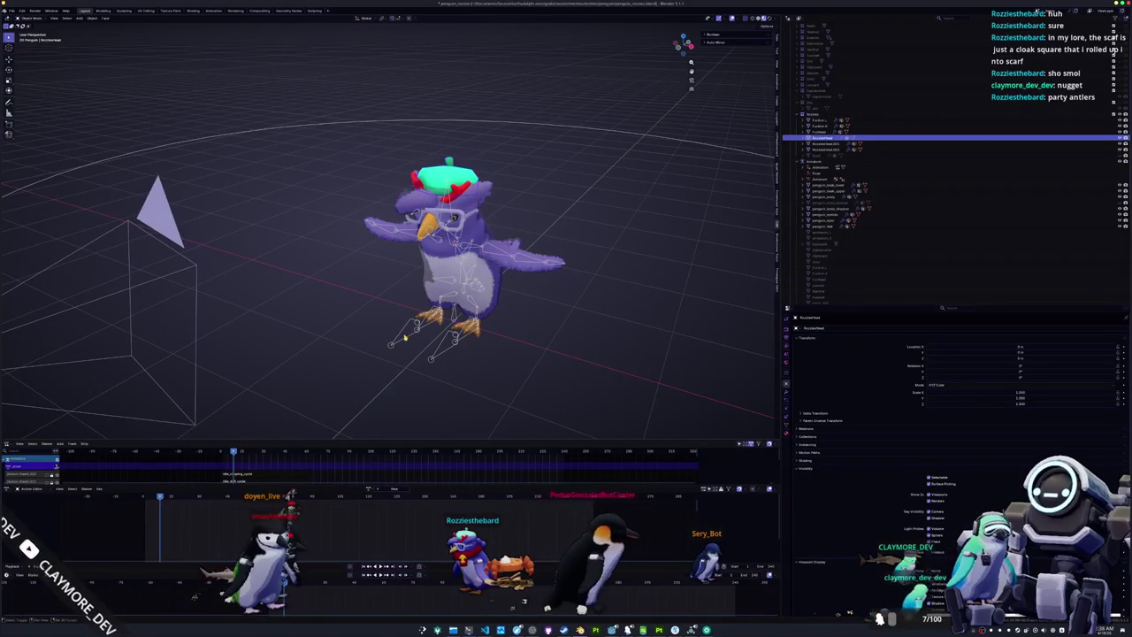
pyautogui.click(11, 10)
# Export the penguin as glTF 2.0 named penguin_hat_mod into the props subfolder, widening the Action Filter list
pyautogui.moveTo(27, 106)
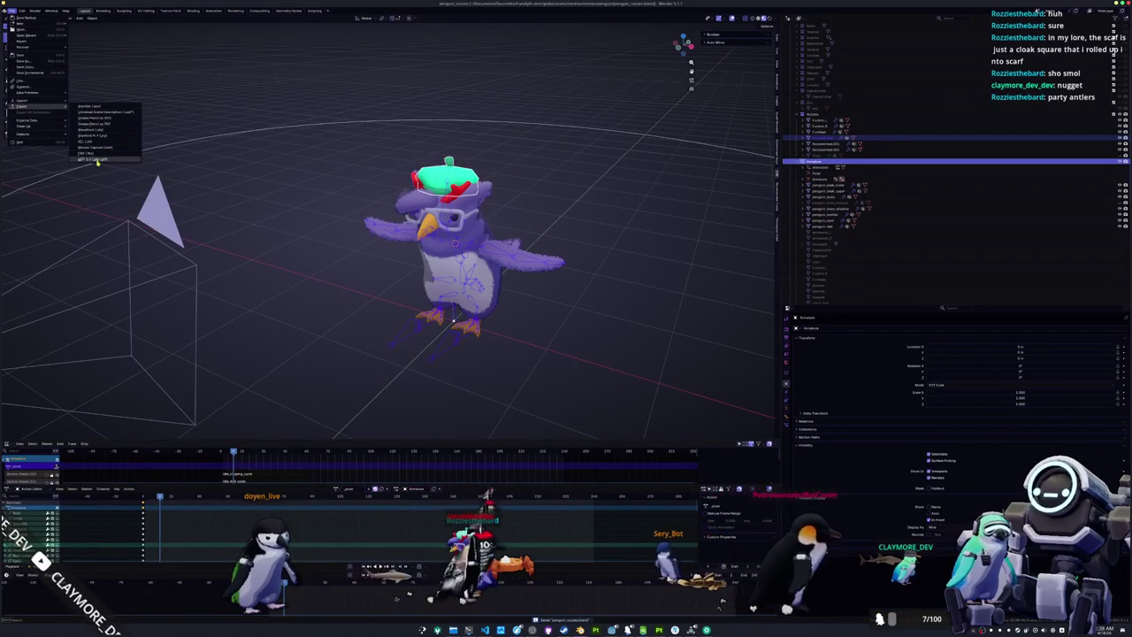
pyautogui.click(97, 162)
pyautogui.click(436, 27)
pyautogui.doubleClick(433, 39)
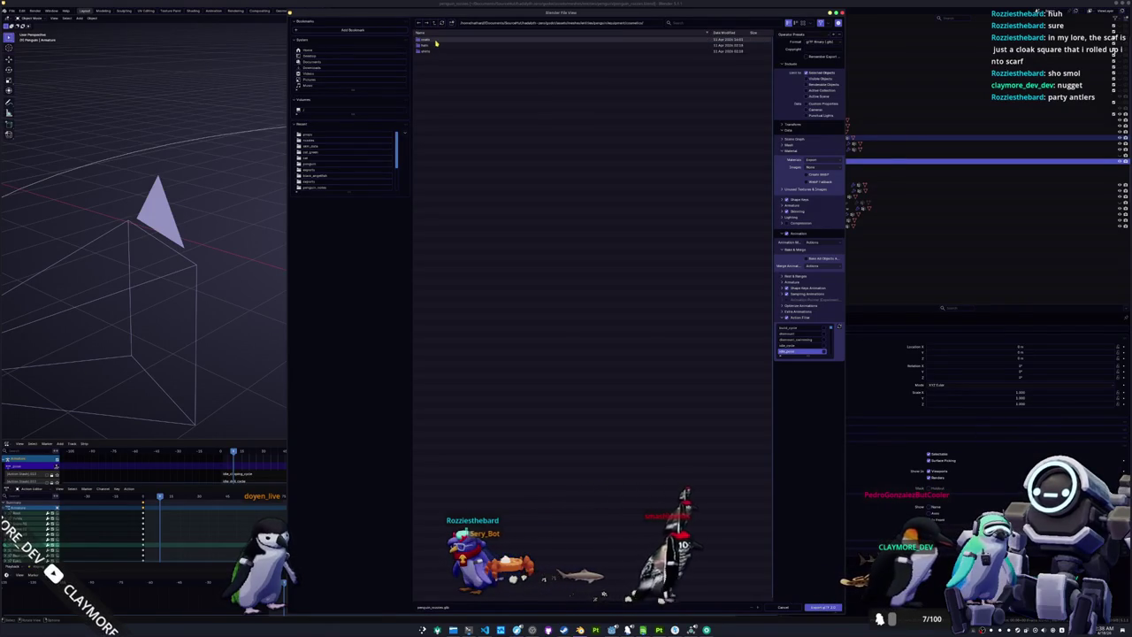
pyautogui.doubleClick(435, 42)
pyautogui.click(460, 607)
pyautogui.write('penguin_hat_mod')
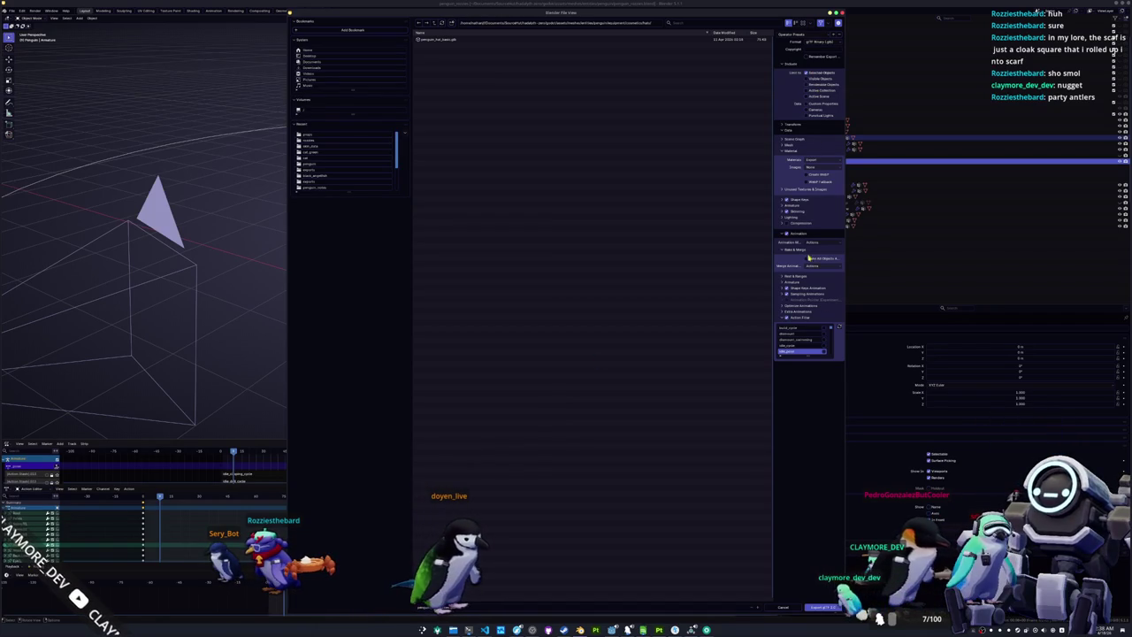
pyautogui.moveTo(806, 366); pyautogui.dragTo(806, 410)
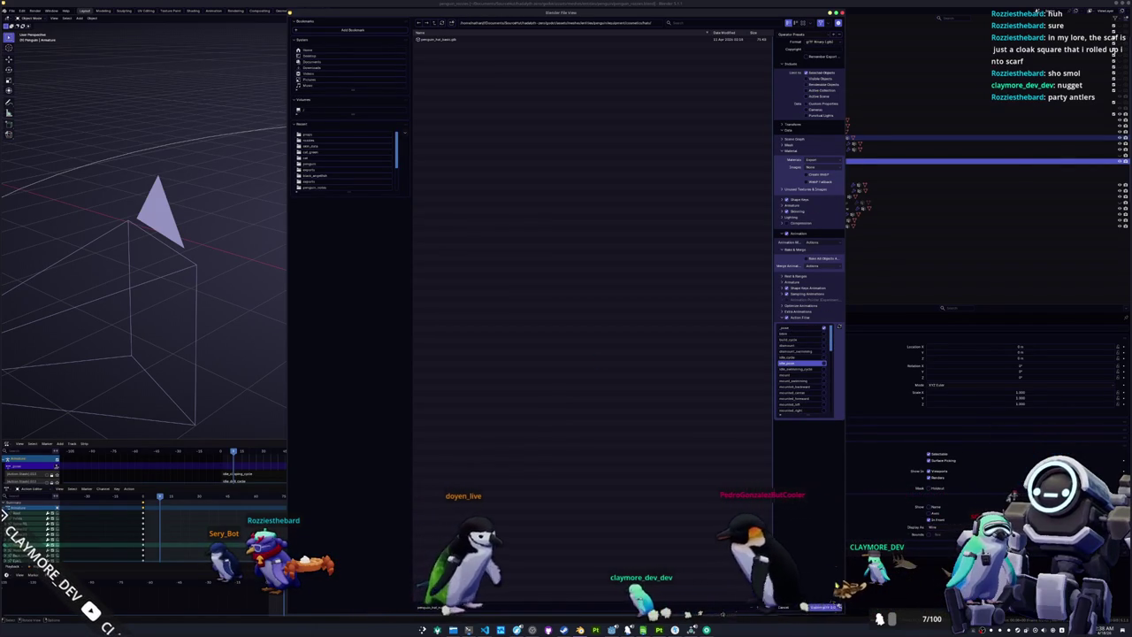
pyautogui.click(828, 609)
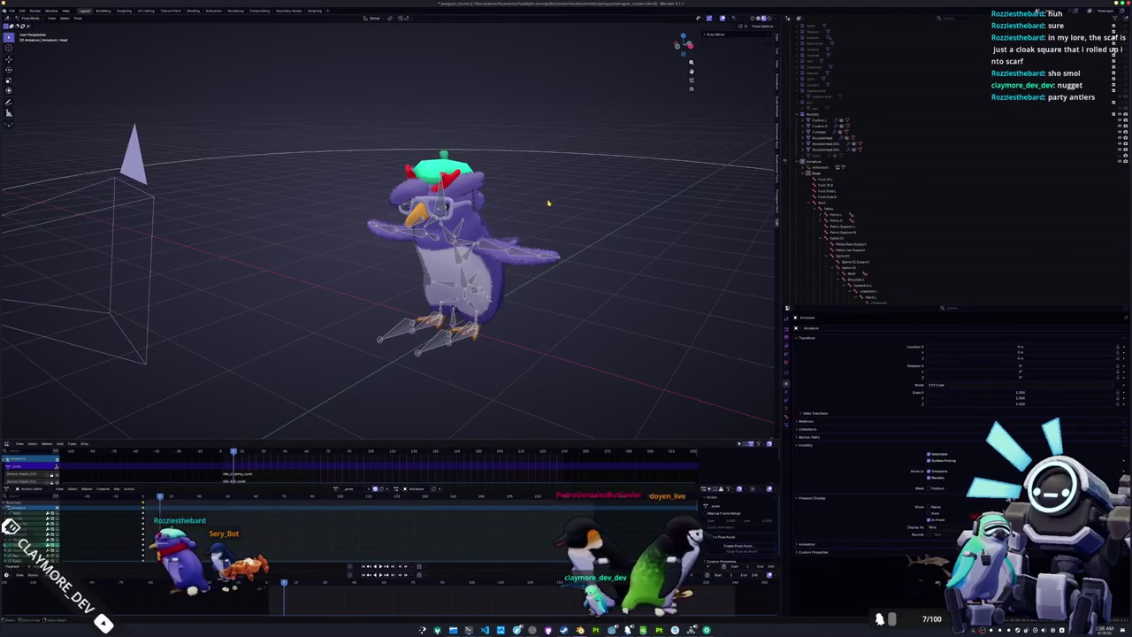
# Unhide the Scarf and apply all its transforms, zeroing location and rotation
pyautogui.click(1113, 157)
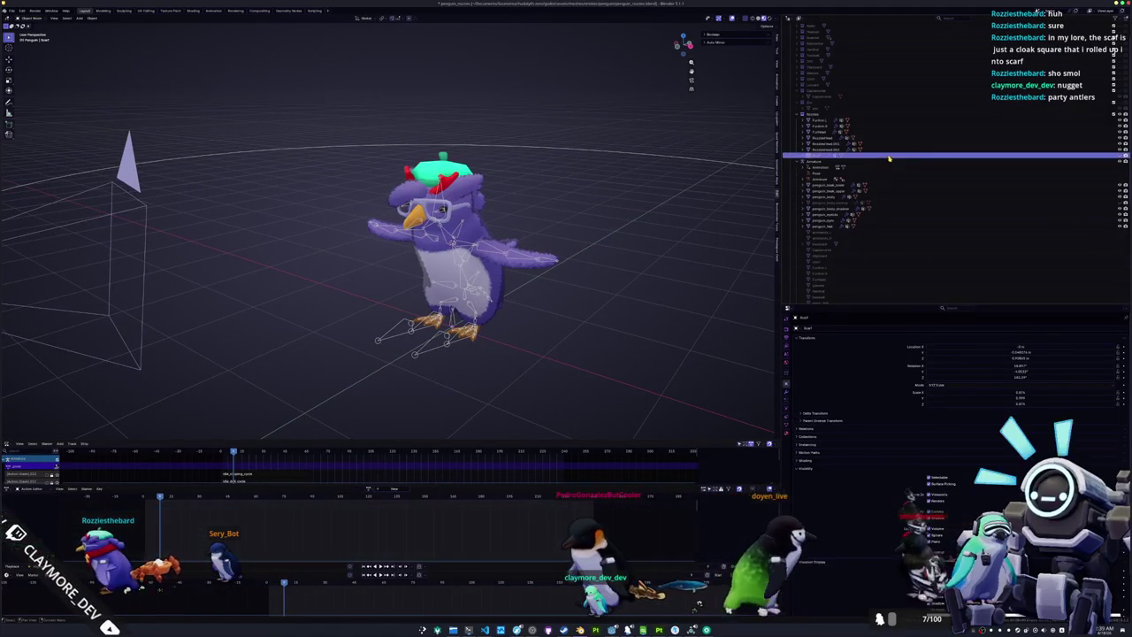
pyautogui.click(1119, 156)
pyautogui.scroll(2, 548, 266)
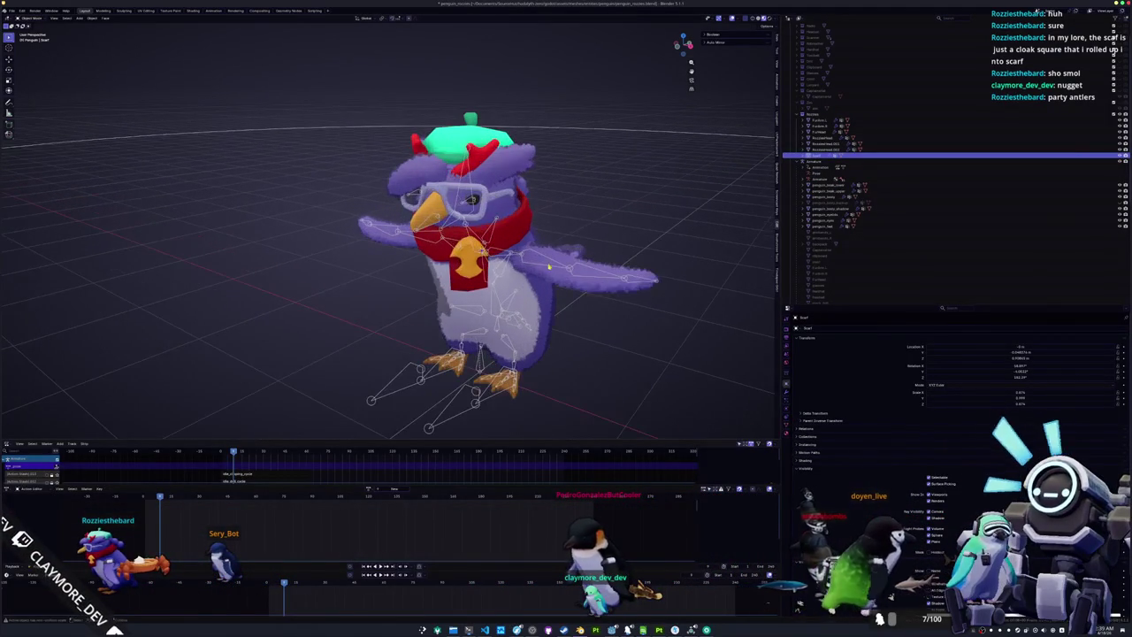
pyautogui.moveTo(516, 256)
pyautogui.mouseDown()
pyautogui.moveTo(587, 235)
pyautogui.moveTo(555, 210)
pyautogui.moveTo(541, 243)
pyautogui.moveTo(517, 220)
pyautogui.moveTo(542, 221)
pyautogui.mouseUp()
pyautogui.scroll(2, 389, 221)
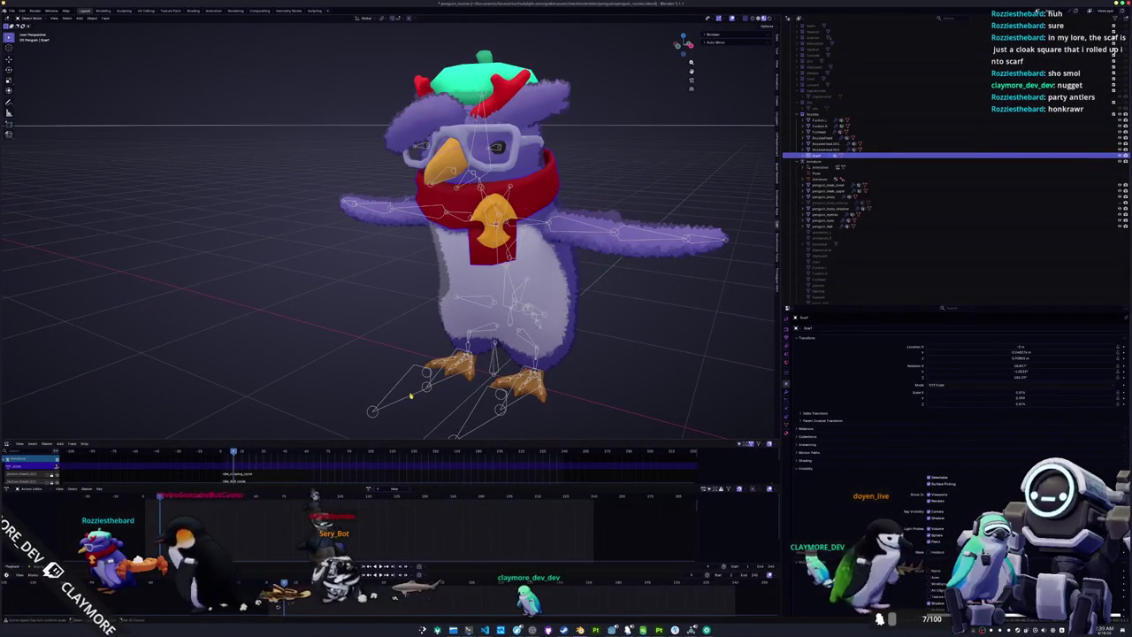
pyautogui.hotkey('ctrl', 'a')
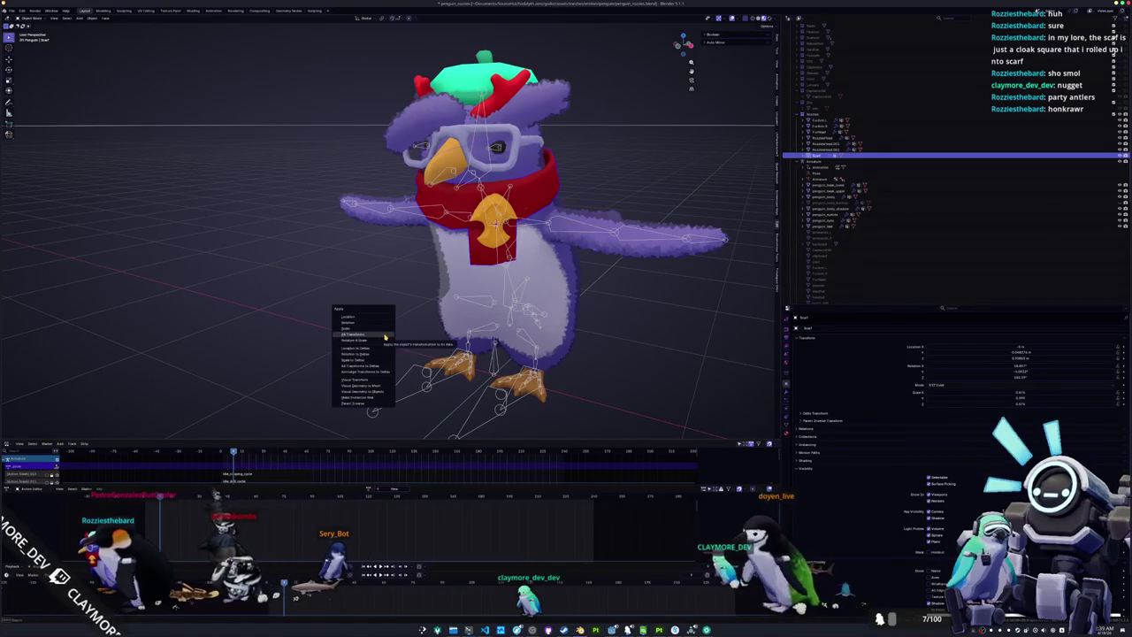
pyautogui.click(383, 336)
# Test-rotate two spine bones in Pose Mode, cancel both, and reselect the Scarf
pyautogui.scroll(-2, 418, 355)
pyautogui.hotkey('ctrl', 'Tab')
pyautogui.click(495, 265)
pyautogui.press('r')
pyautogui.press('Escape')
pyautogui.click(849, 266)
pyautogui.press('r')
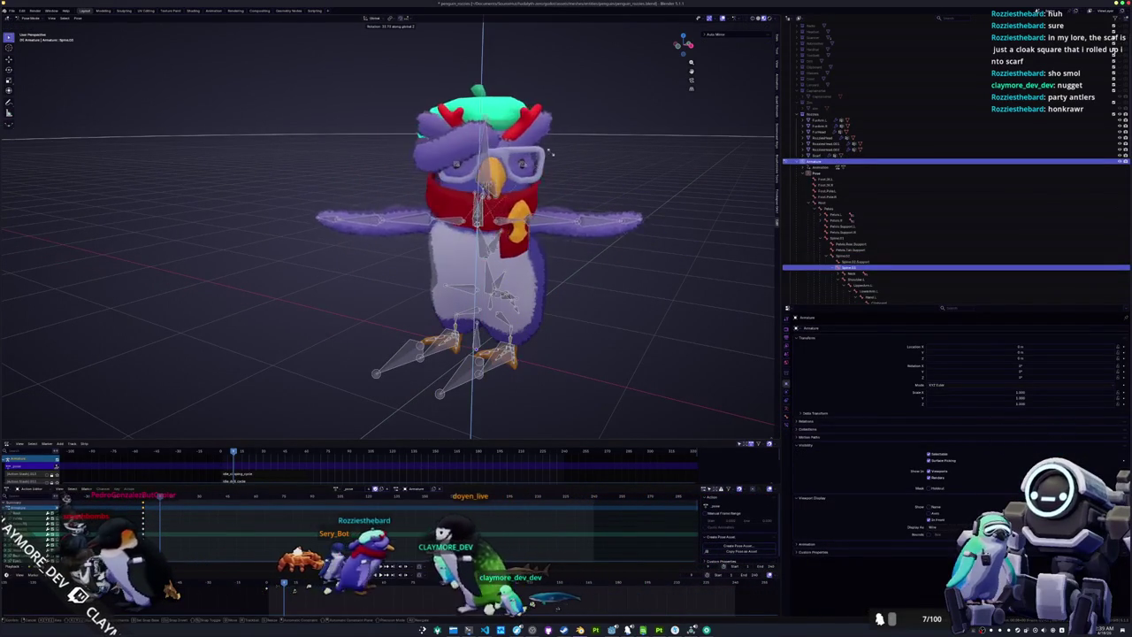
pyautogui.press('Escape')
pyautogui.hotkey('ctrl', 'Tab')
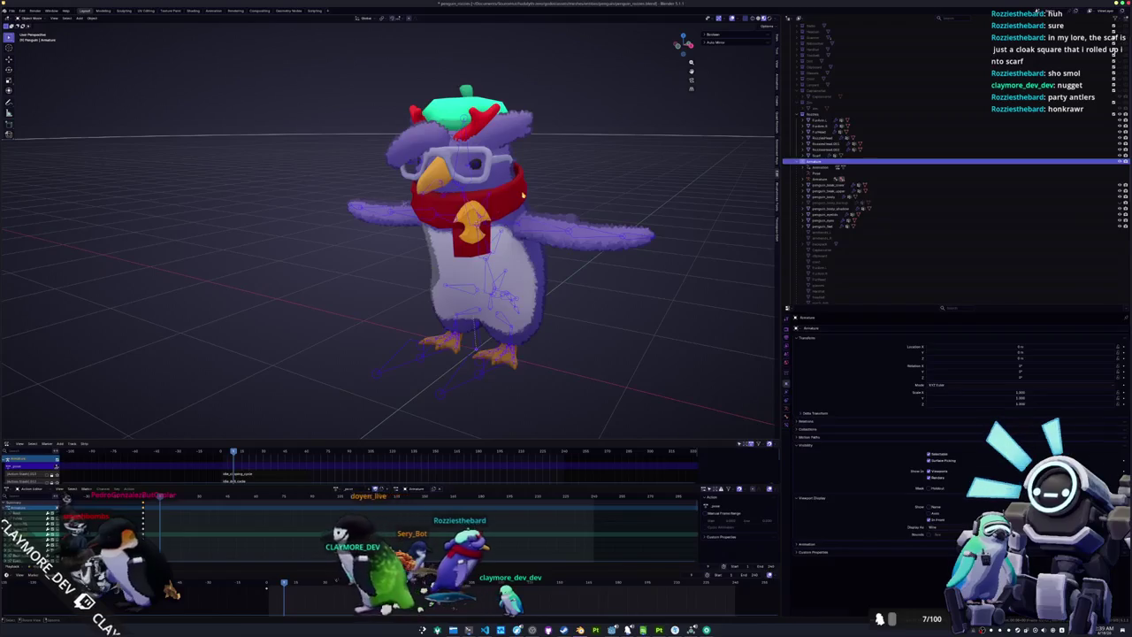
pyautogui.click(522, 195)
pyautogui.scroll(-3, 510, 212)
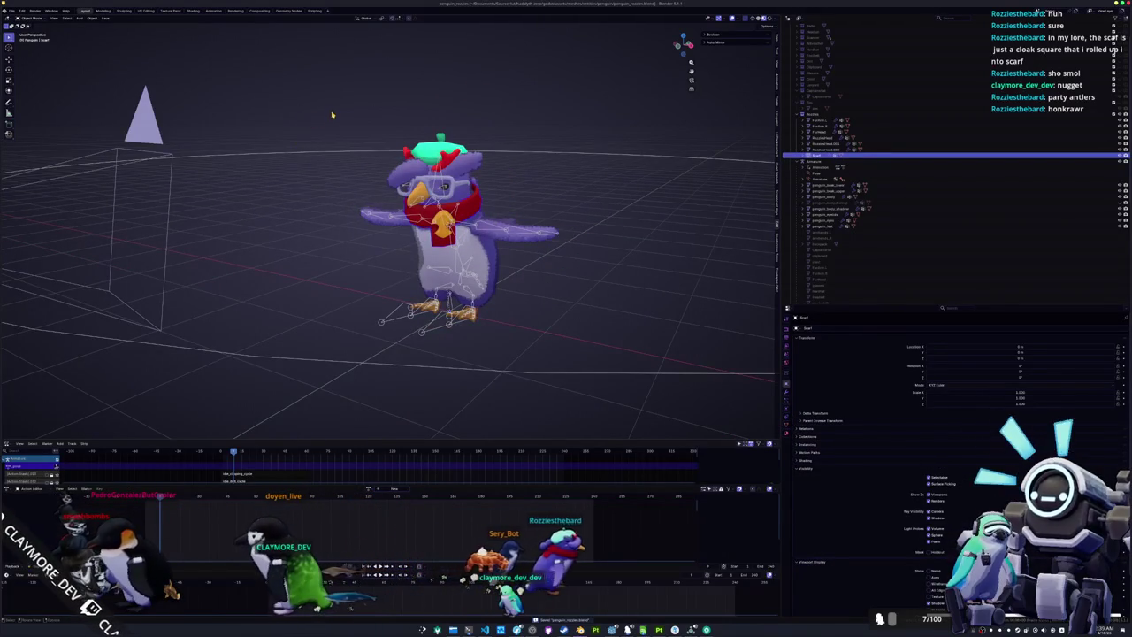
pyautogui.click(12, 10)
# Export the scarfed penguin as a glTF 2.0 .glb into the mesh folder with an enlarged Actions list
pyautogui.moveTo(30, 108)
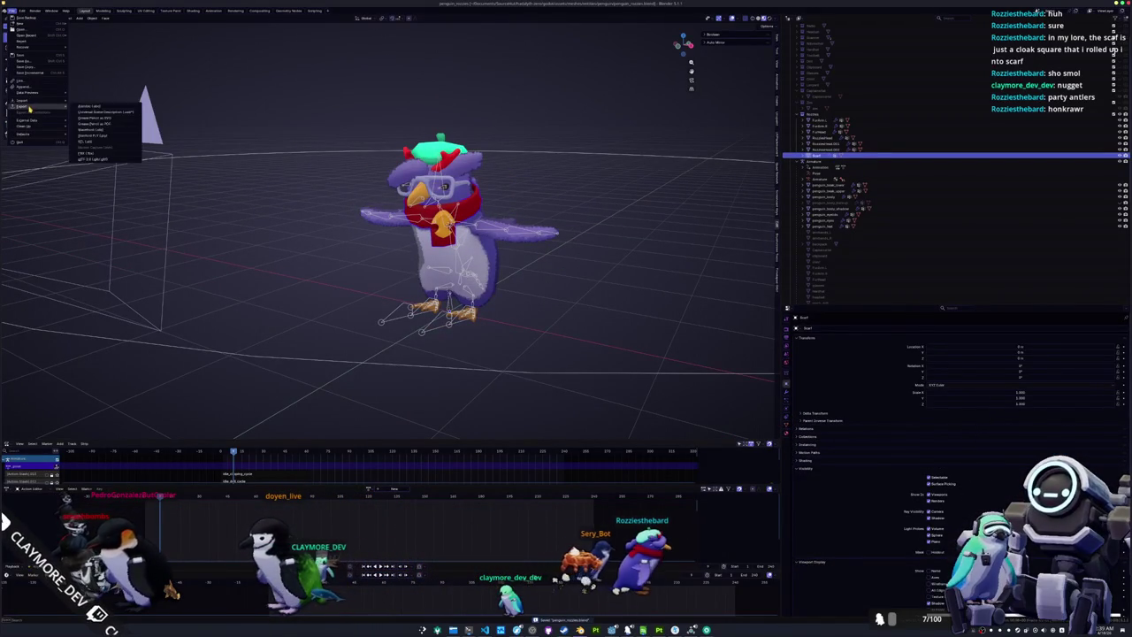
pyautogui.click(87, 159)
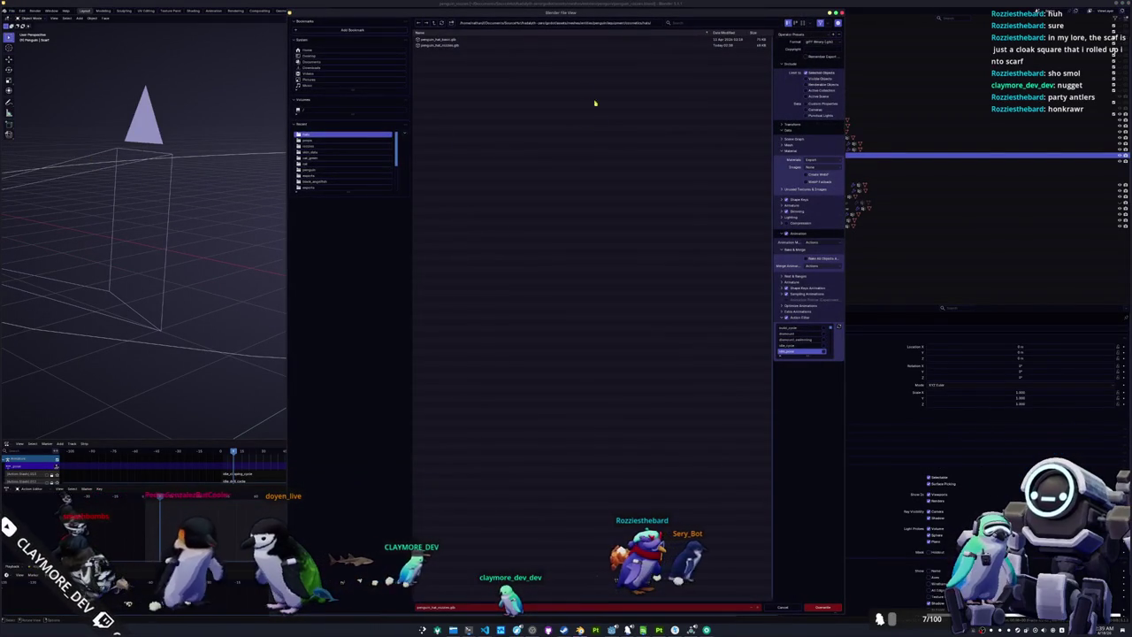
pyautogui.click(435, 23)
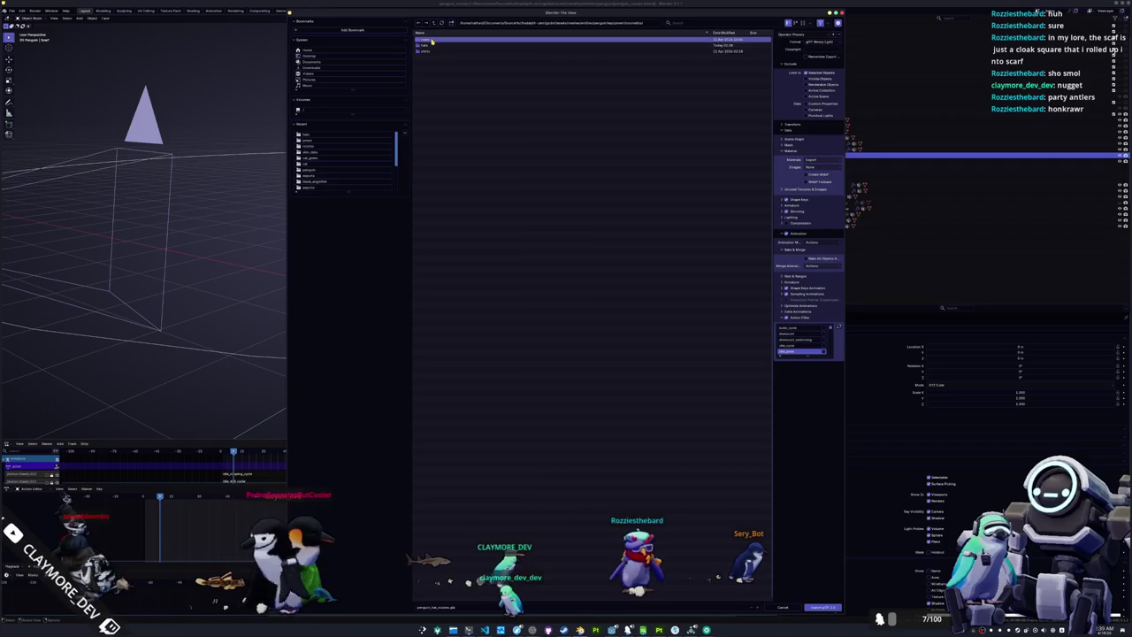
pyautogui.doubleClick(431, 41)
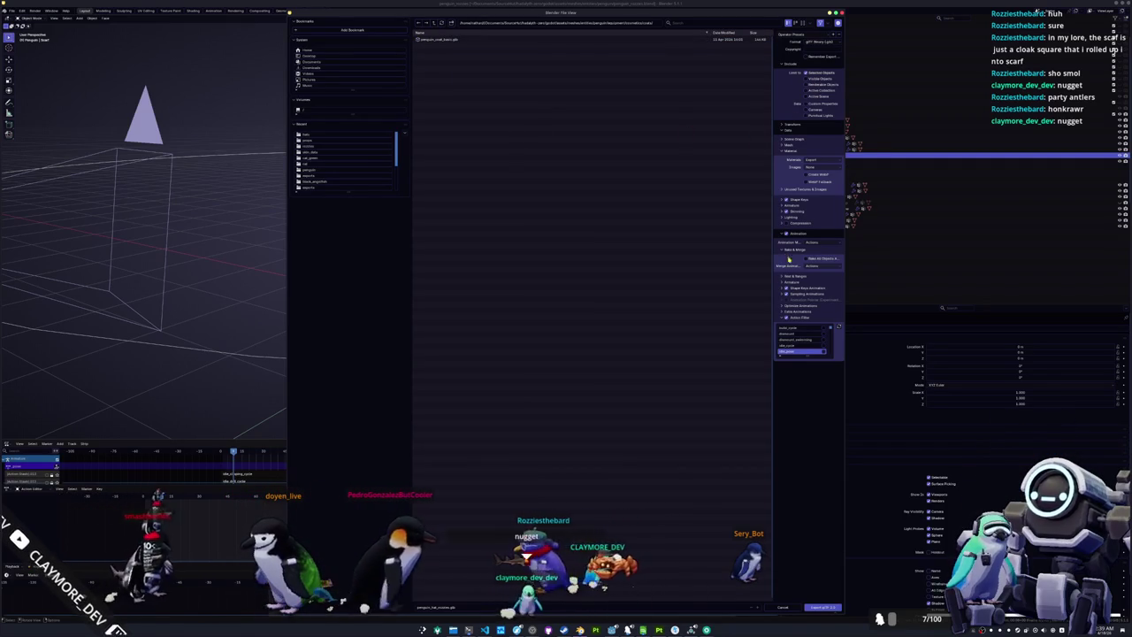
pyautogui.moveTo(806, 361); pyautogui.dragTo(810, 431)
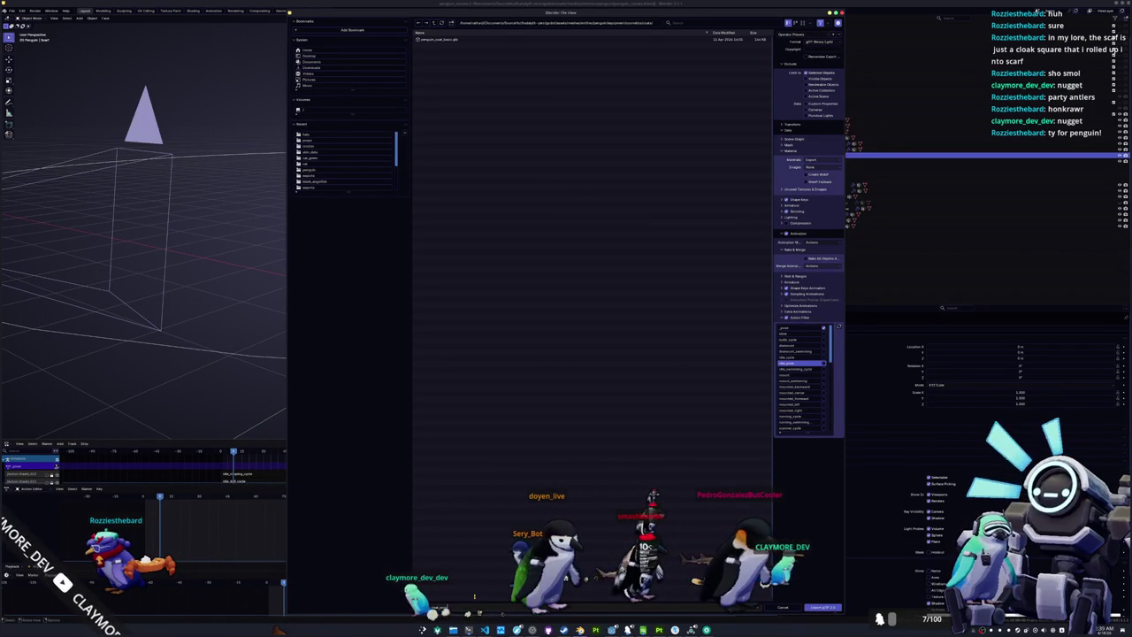
pyautogui.click(822, 606)
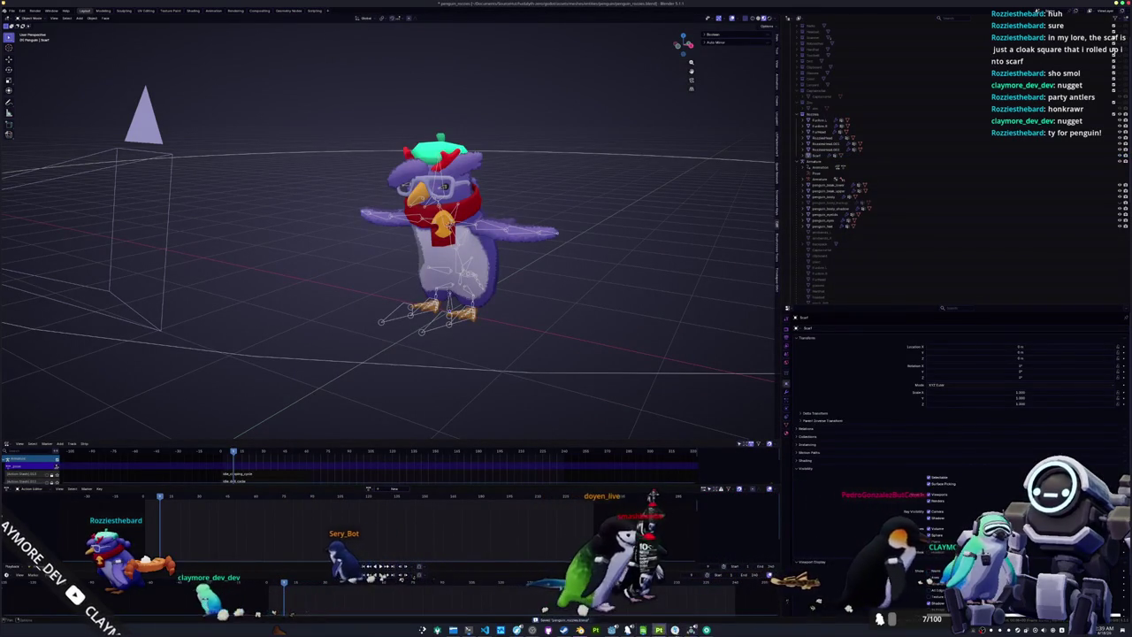
pyautogui.hotkey('alt', 'Tab')
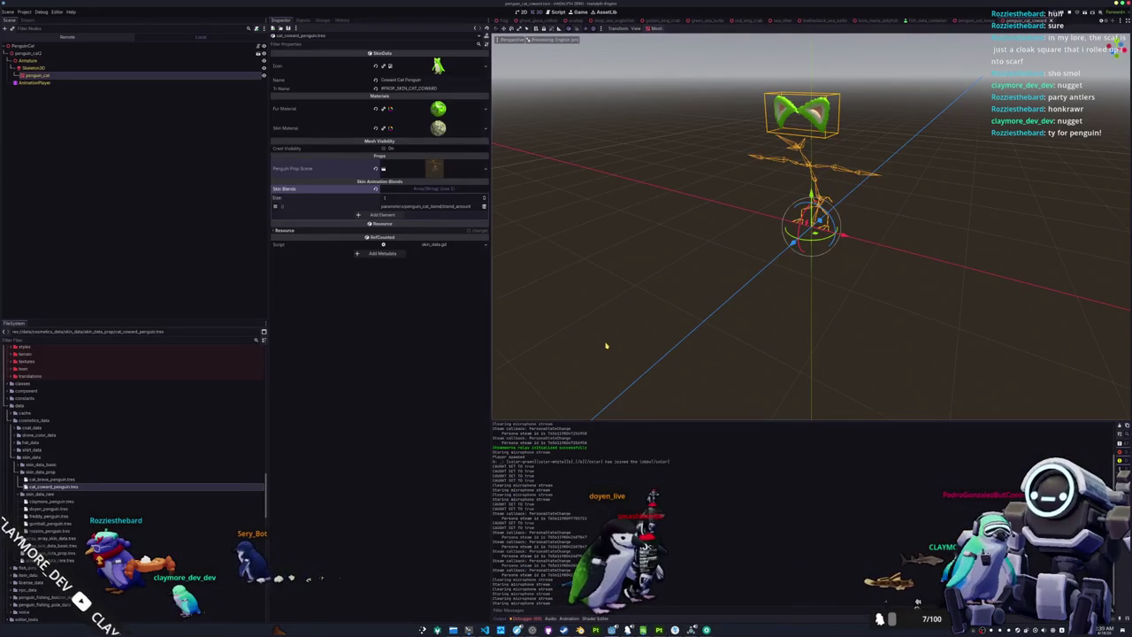
# Create a penguin_nozzles folder under penguin_props in the FileSystem dock
pyautogui.doubleClick(69, 474)
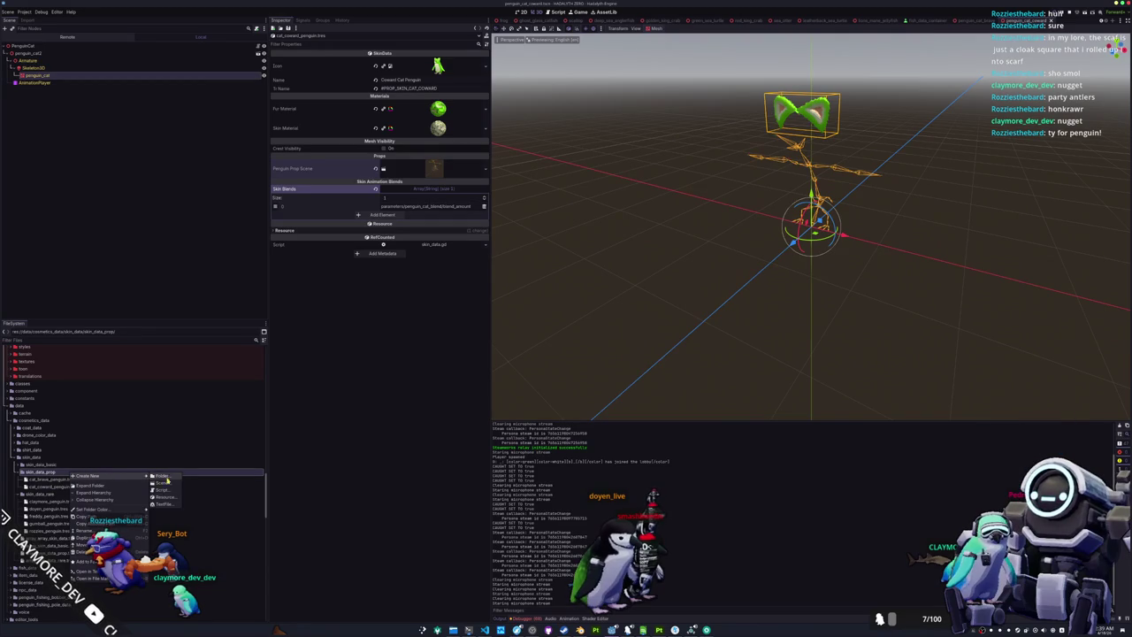
pyautogui.click(166, 498)
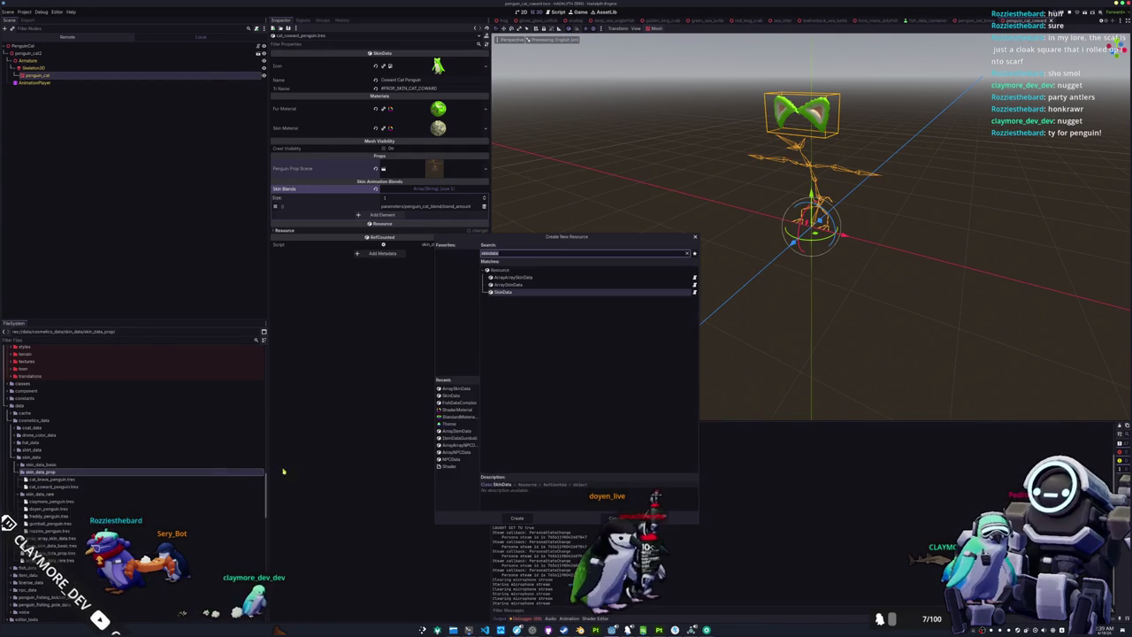
pyautogui.press('Escape')
pyautogui.scroll(-15, 97, 434)
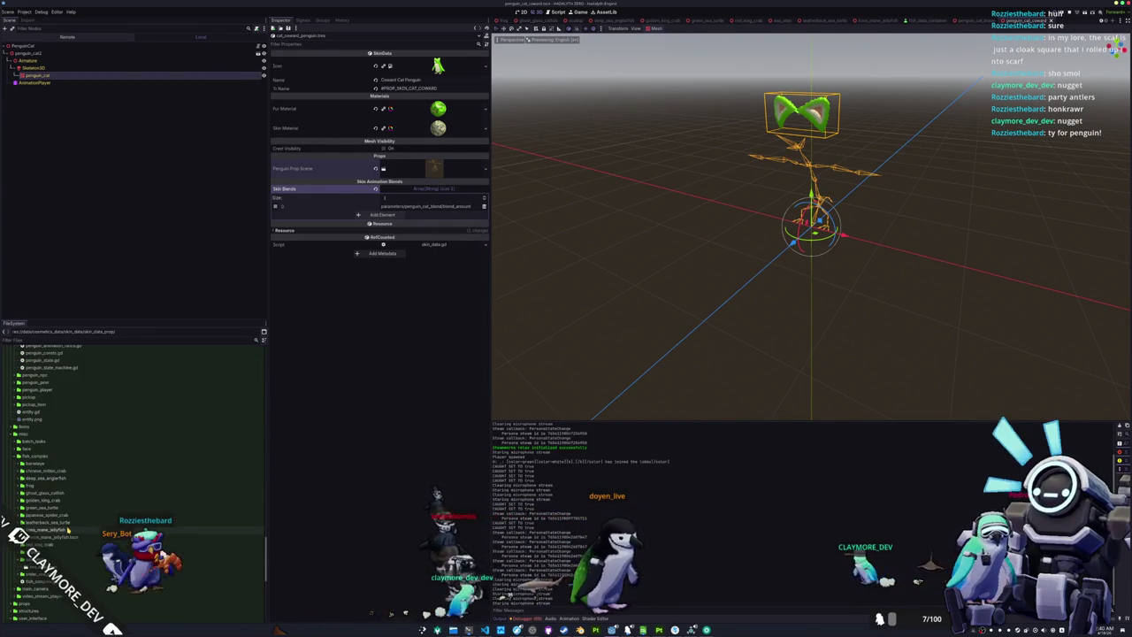
pyautogui.doubleClick(67, 530)
pyautogui.scroll(-3, 67, 529)
pyautogui.scroll(15, 62, 486)
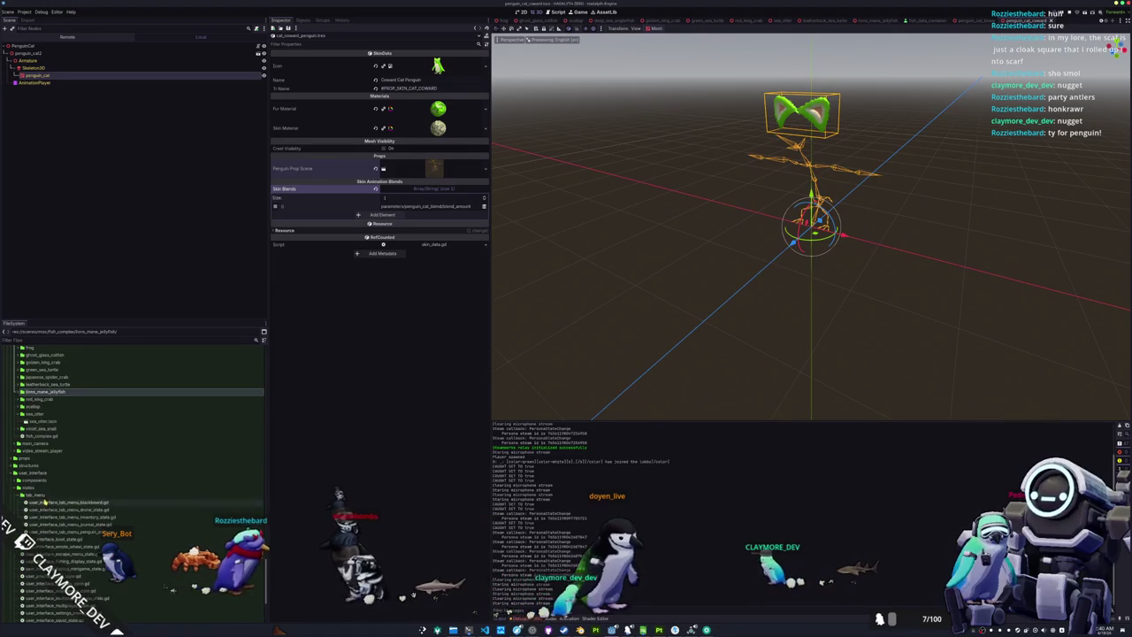
pyautogui.rightClick(48, 411)
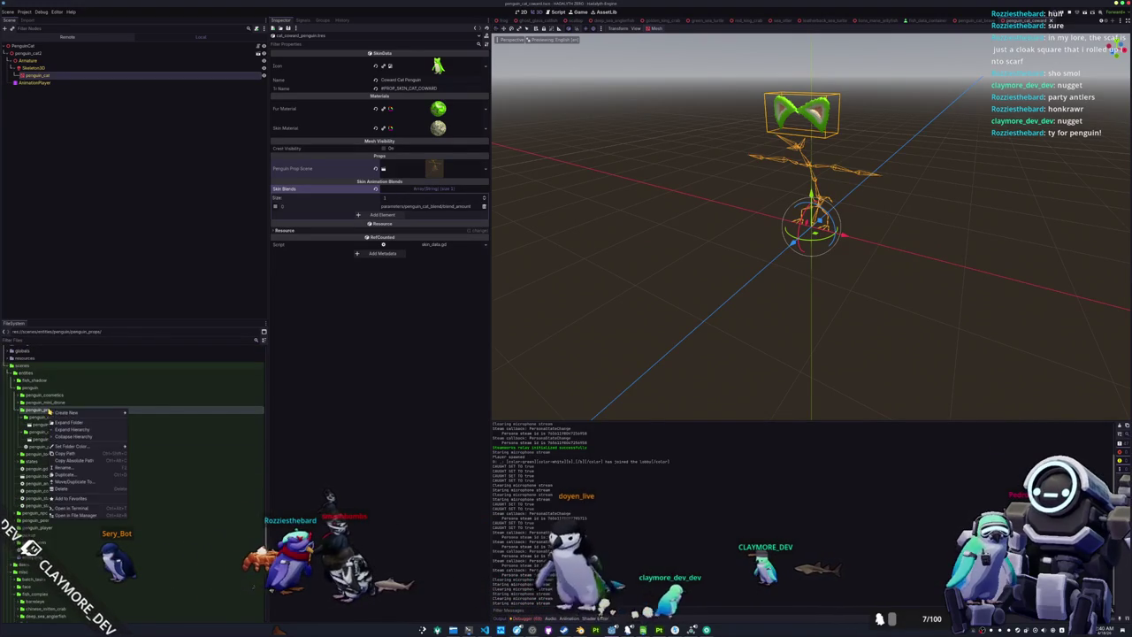
pyautogui.click(138, 413)
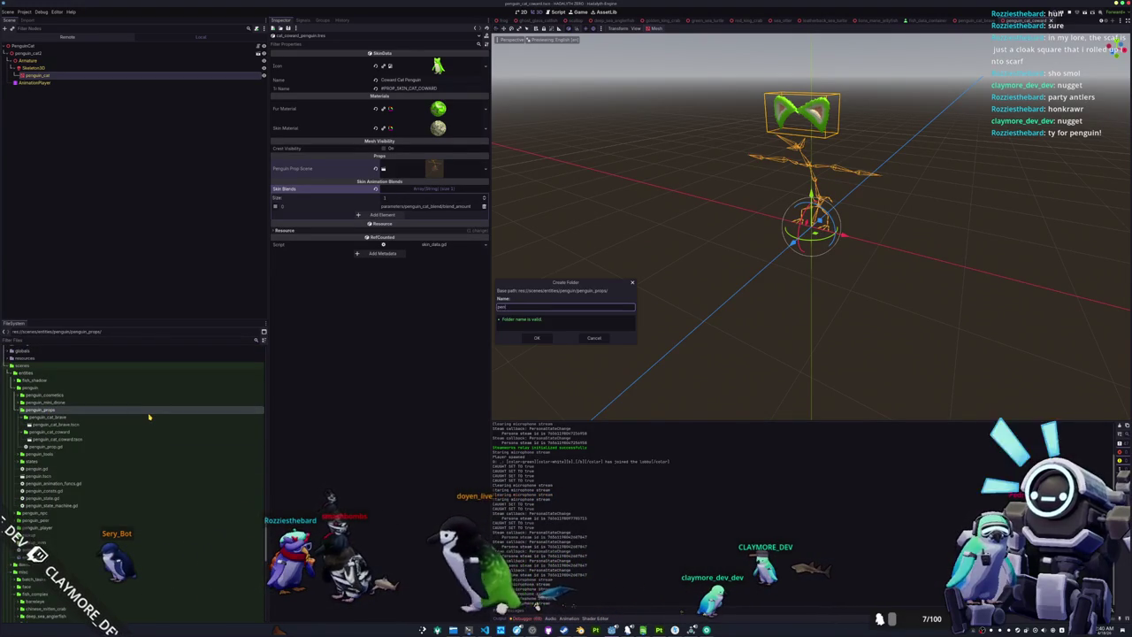
pyautogui.write('_cookies')
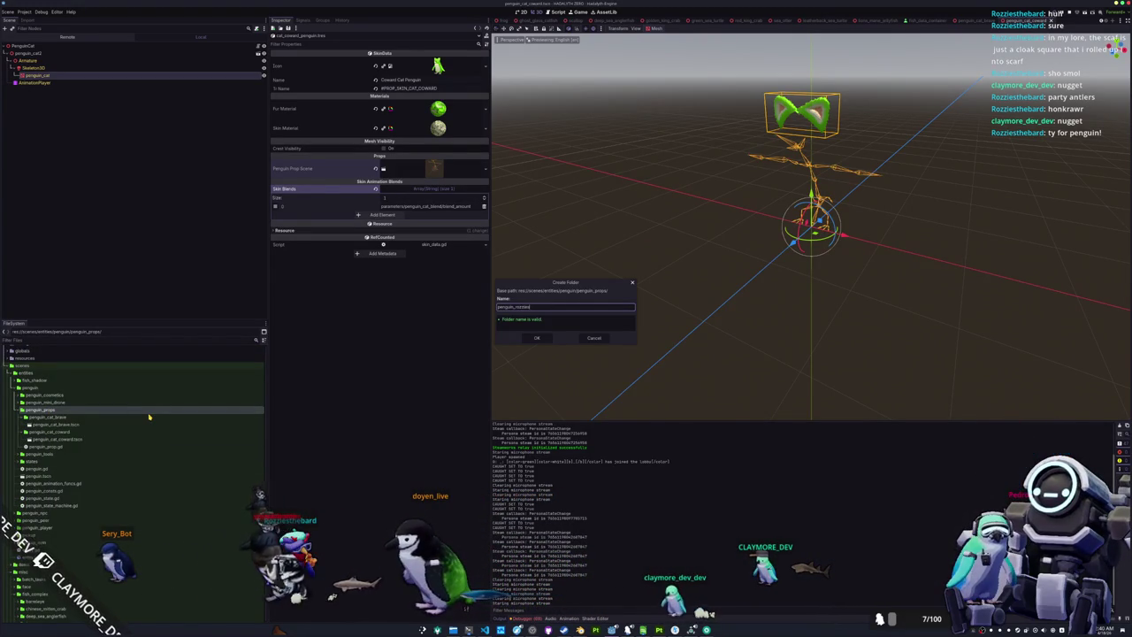
pyautogui.press('Return')
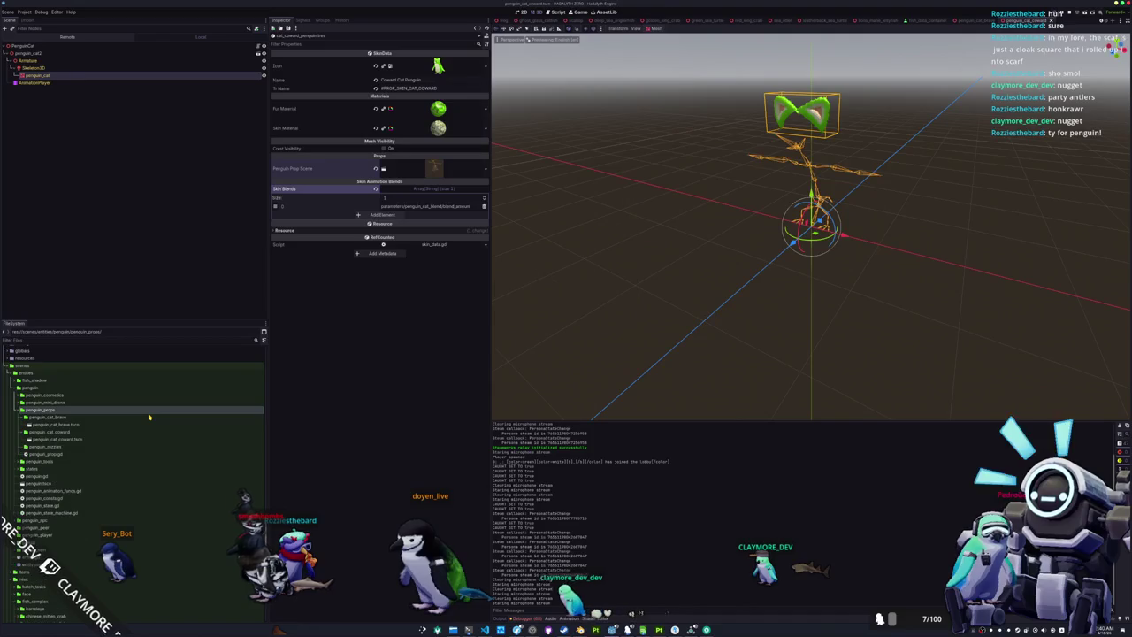
# Create a new scene named PenguinNozzles inside the penguin_nozzles folder
pyautogui.rightClick(62, 447)
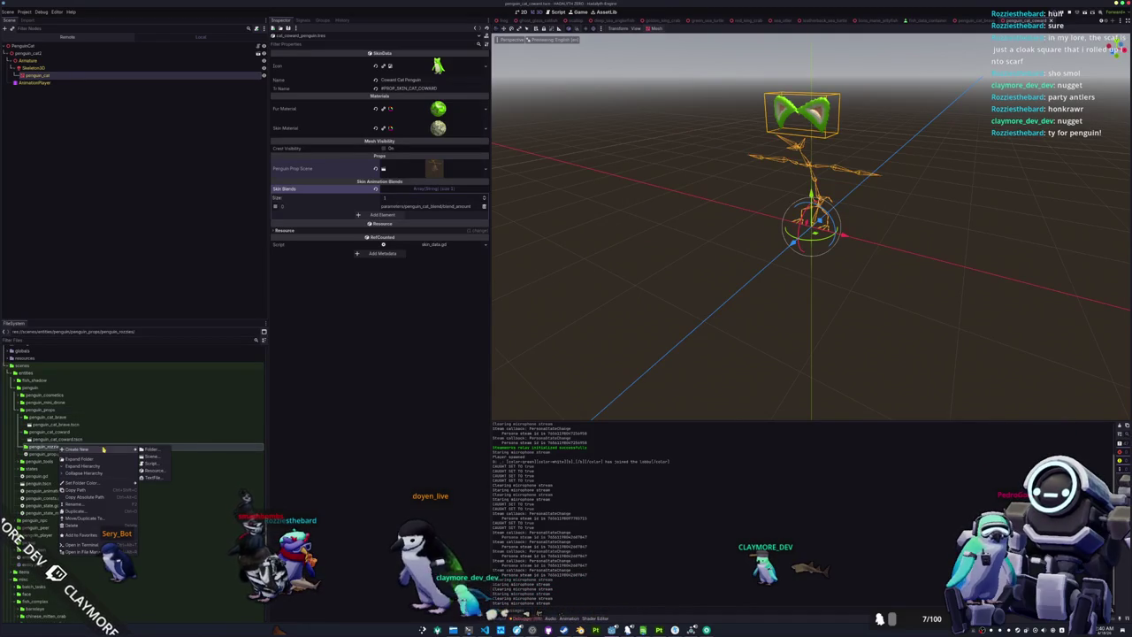
pyautogui.click(153, 457)
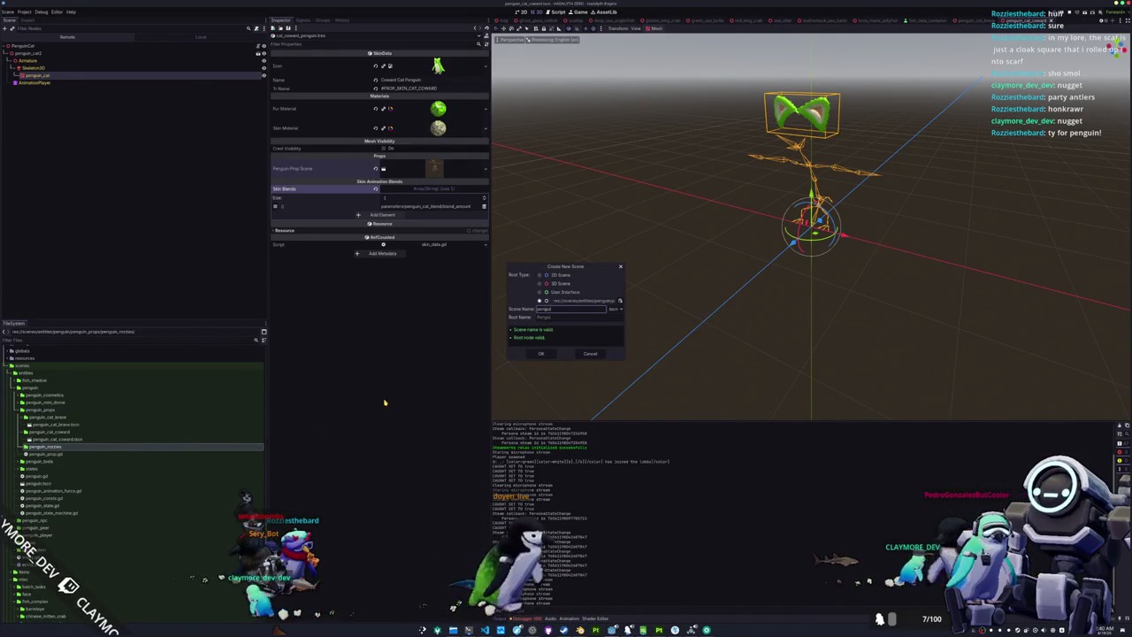
pyautogui.write('es')
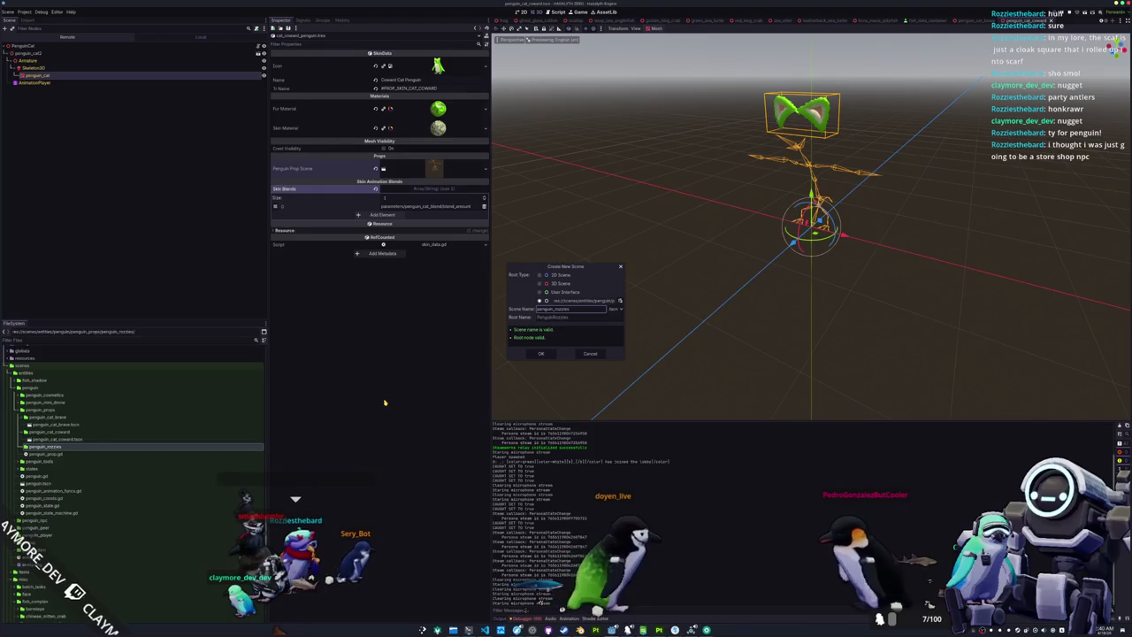
pyautogui.press('Return')
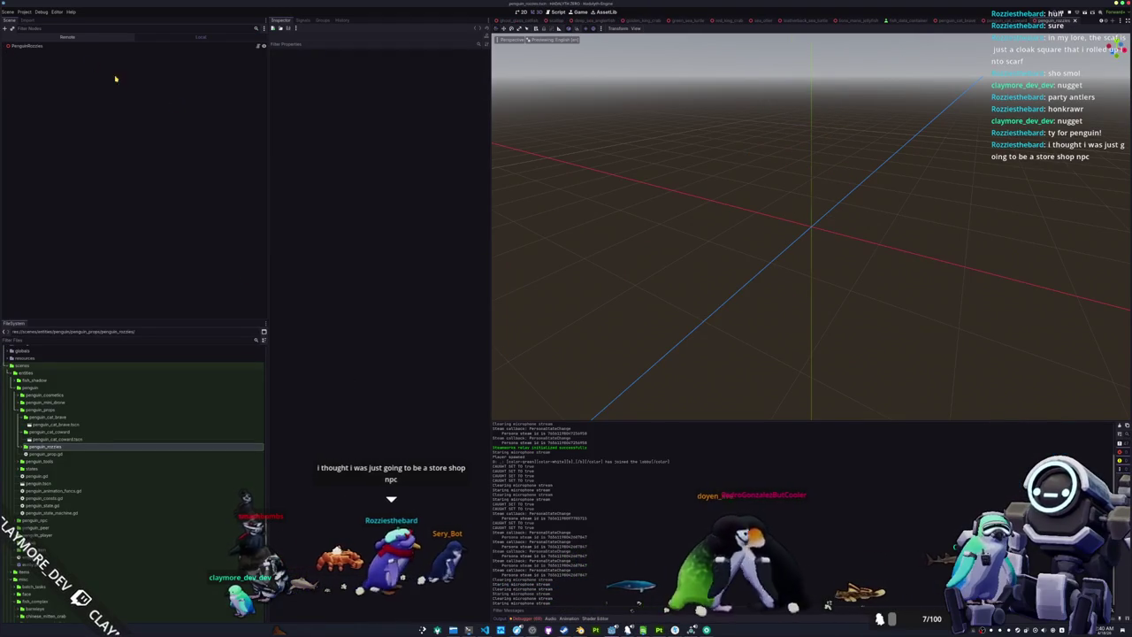
# Add the penguin_nozzles.glb model to the scene, make its children editable, and select FurArm_L
pyautogui.scroll(5, 71, 437)
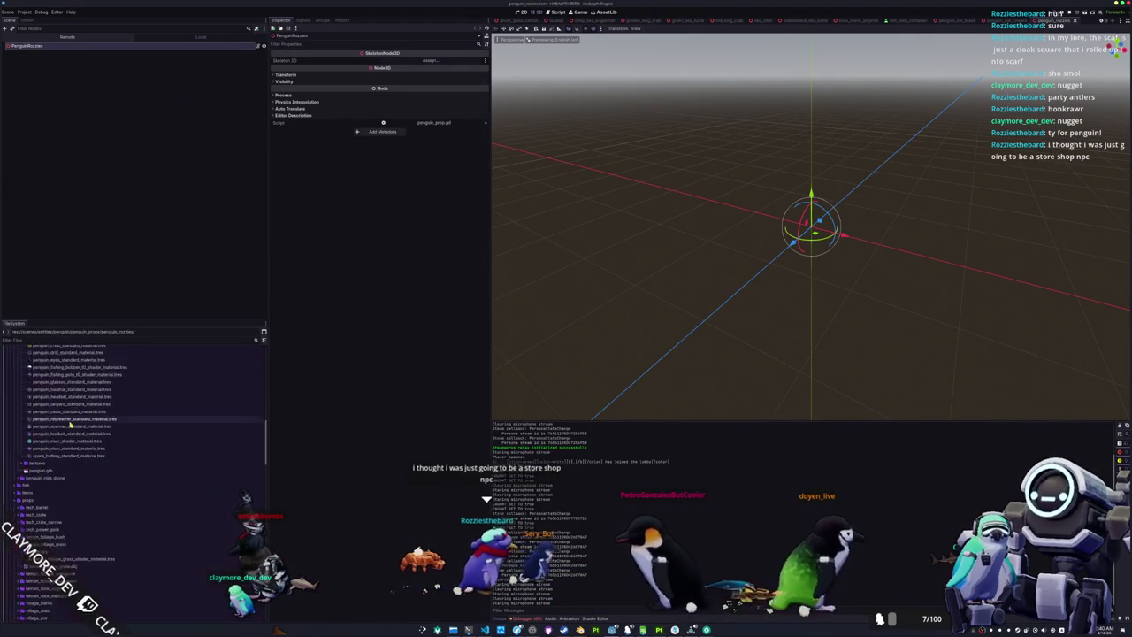
pyautogui.scroll(6, 57, 445)
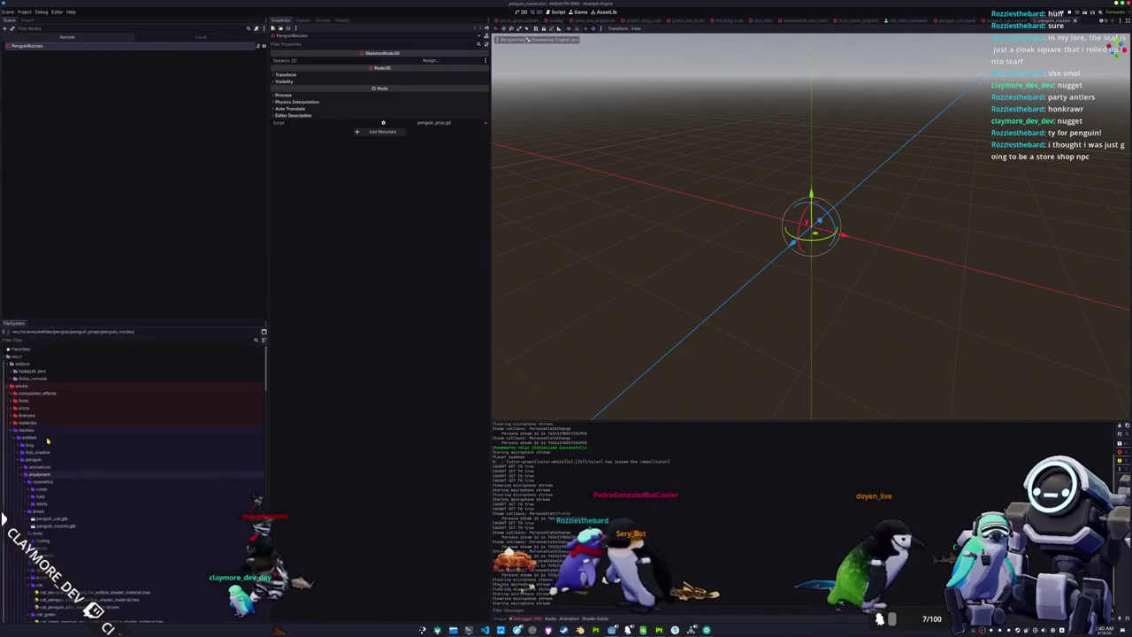
pyautogui.moveTo(48, 491)
pyautogui.mouseDown()
pyautogui.moveTo(139, 228)
pyautogui.moveTo(40, 48)
pyautogui.mouseUp()
pyautogui.moveTo(540, 230)
pyautogui.mouseDown()
pyautogui.moveTo(561, 245)
pyautogui.moveTo(568, 283)
pyautogui.moveTo(608, 232)
pyautogui.moveTo(606, 270)
pyautogui.mouseUp()
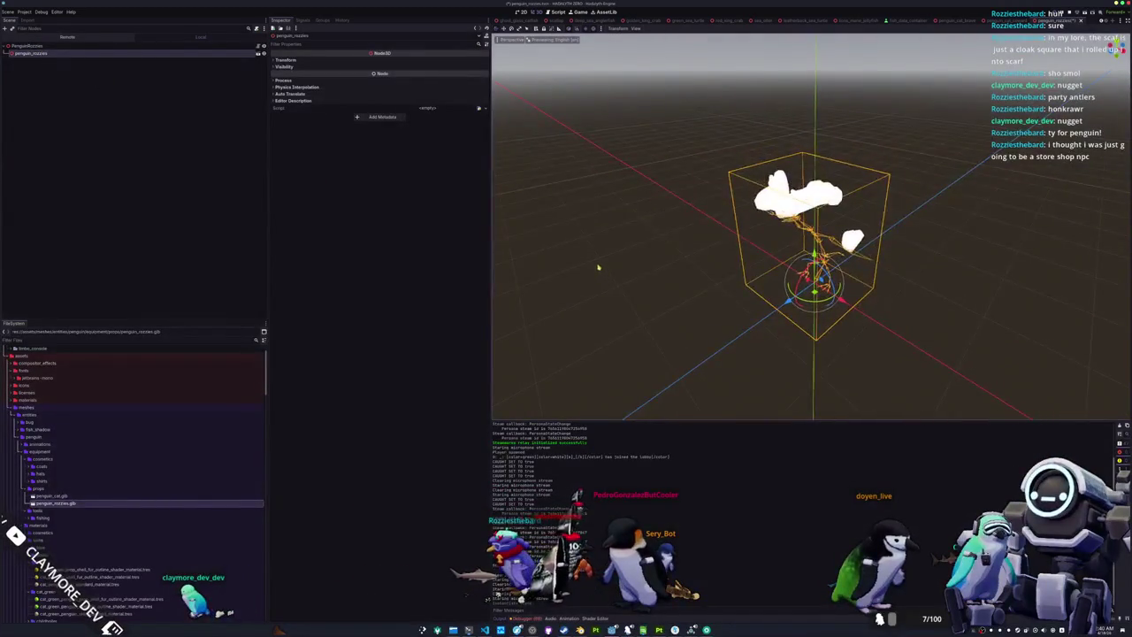
pyautogui.scroll(3, 599, 268)
pyautogui.rightClick(50, 55)
pyautogui.click(63, 202)
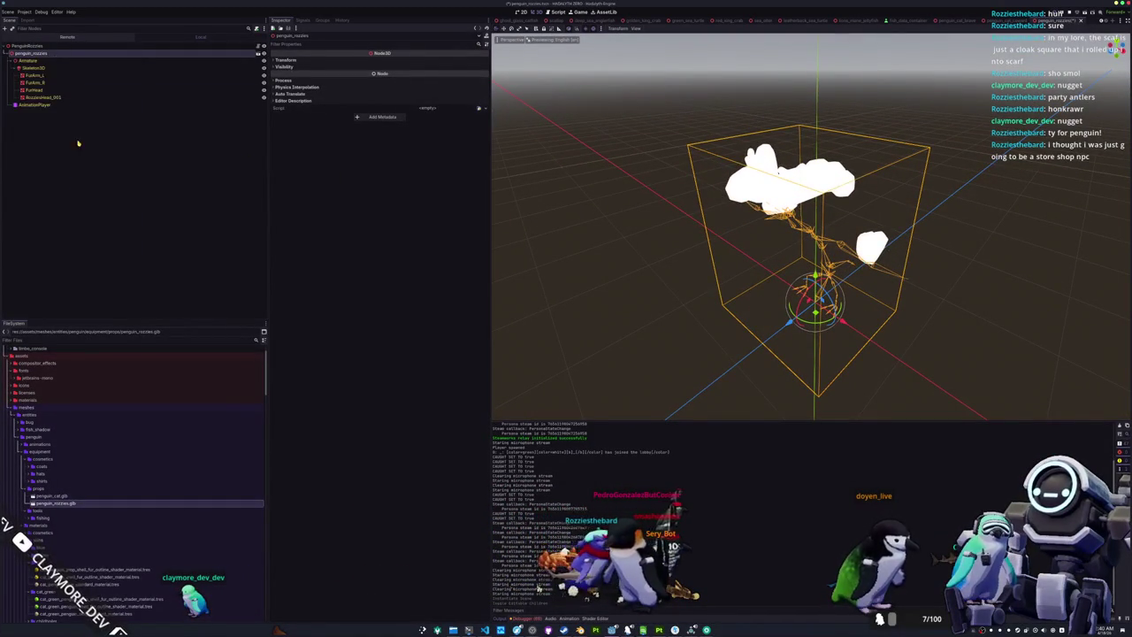
pyautogui.click(51, 76)
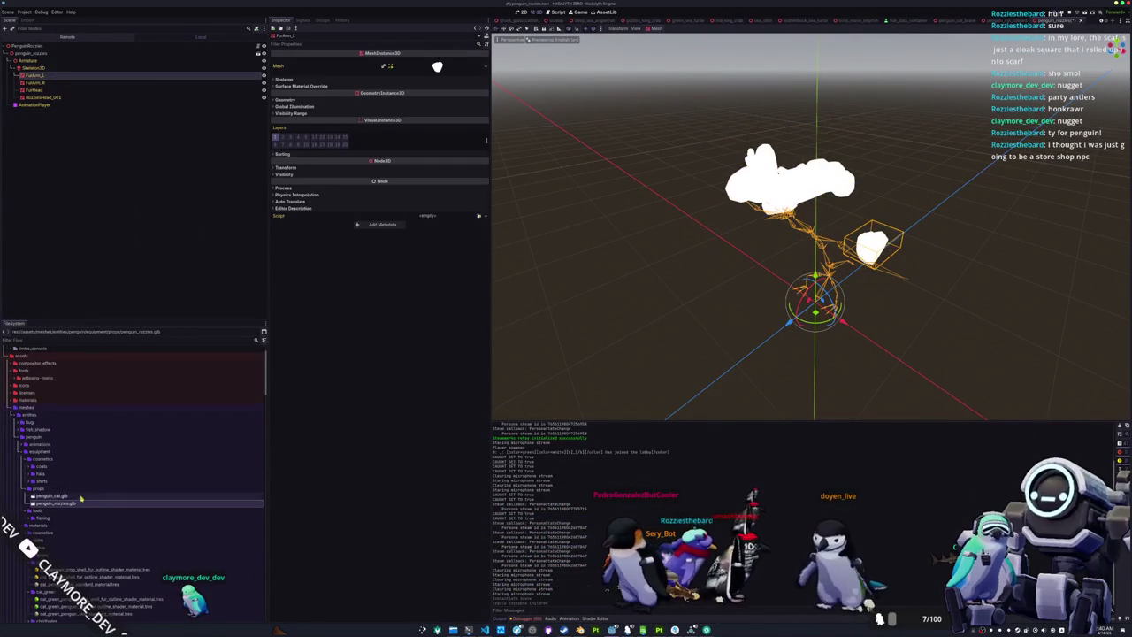
pyautogui.scroll(-3, 78, 495)
pyautogui.scroll(-3, 78, 500)
# Inspect the Rozzies shell fur outline and skin materials, ending on the shell fur outline material
pyautogui.click(54, 517)
pyautogui.scroll(-3, 54, 517)
pyautogui.doubleClick(97, 457)
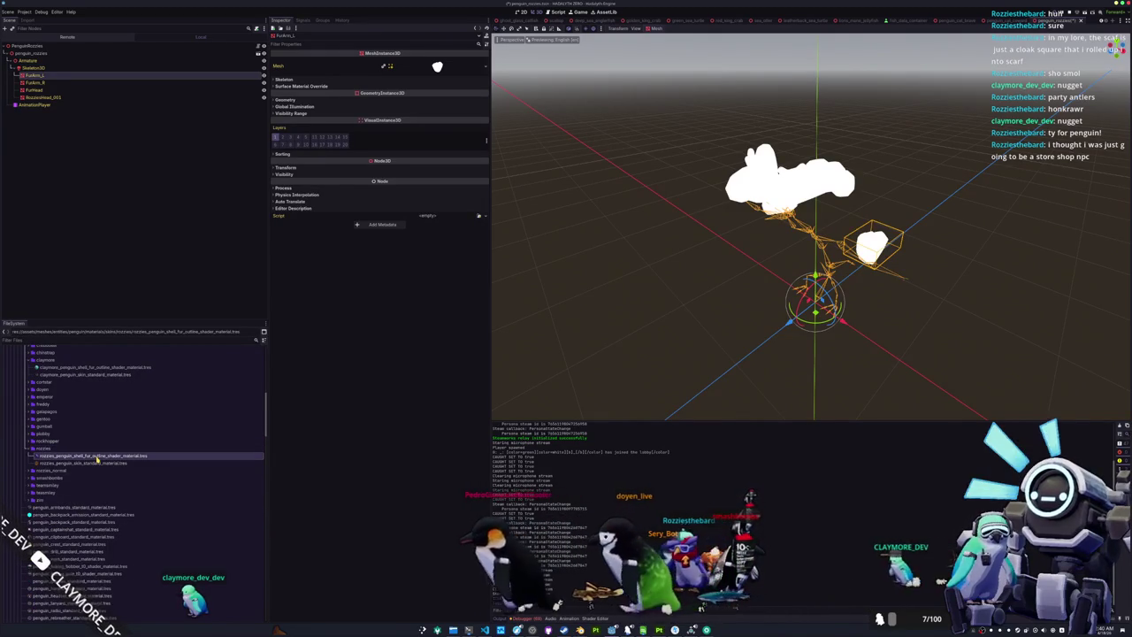
pyautogui.doubleClick(88, 463)
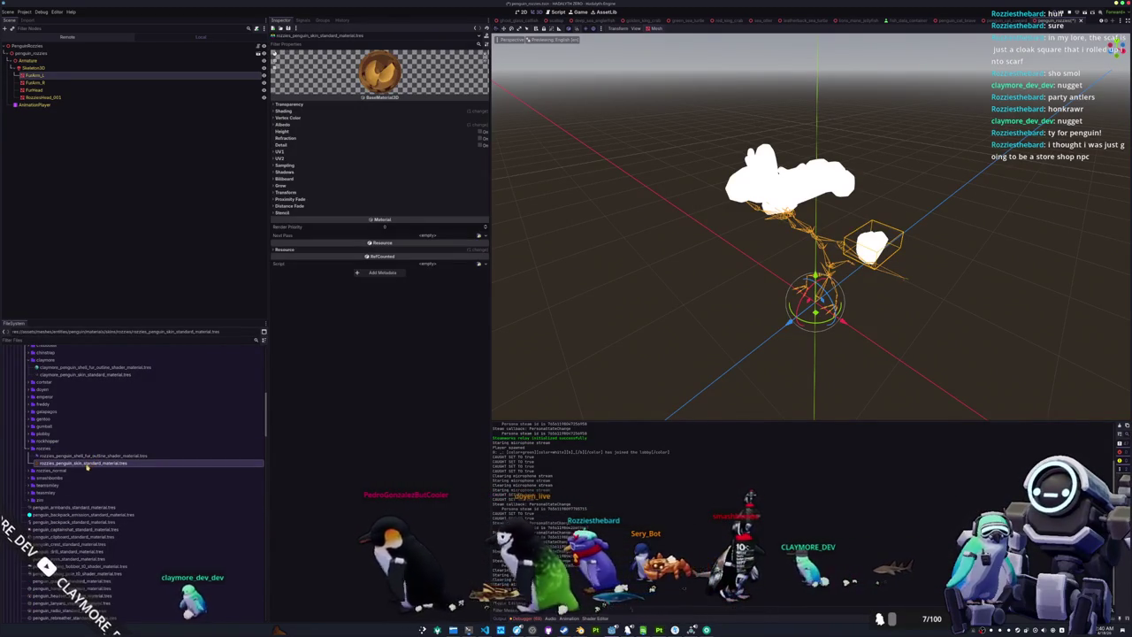
pyautogui.scroll(-3, 75, 472)
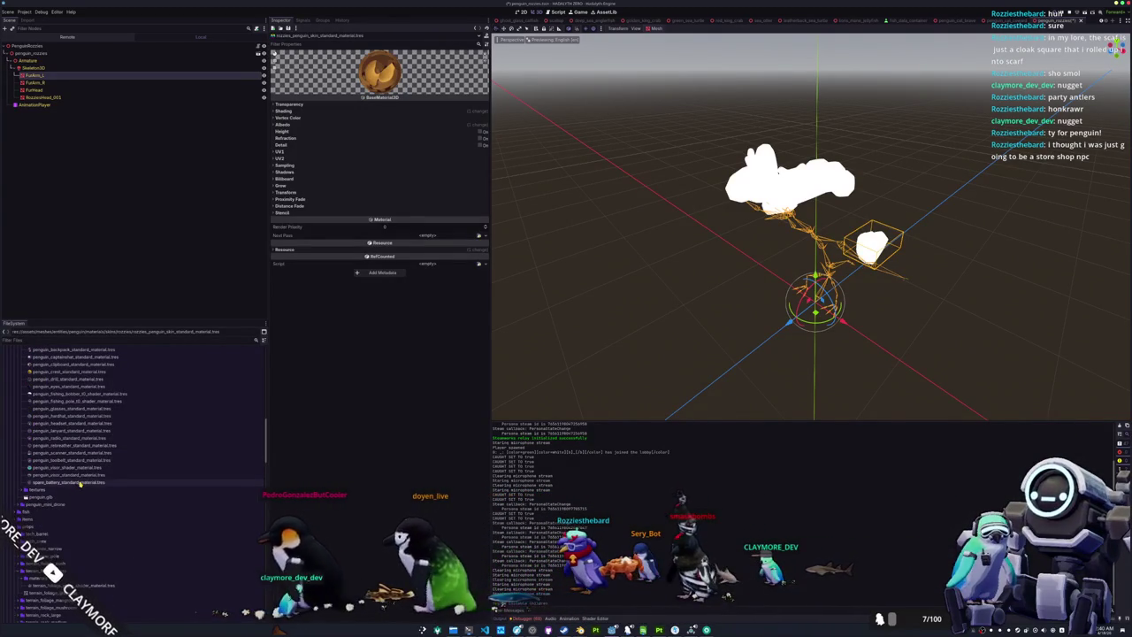
pyautogui.scroll(3, 79, 483)
pyautogui.doubleClick(64, 456)
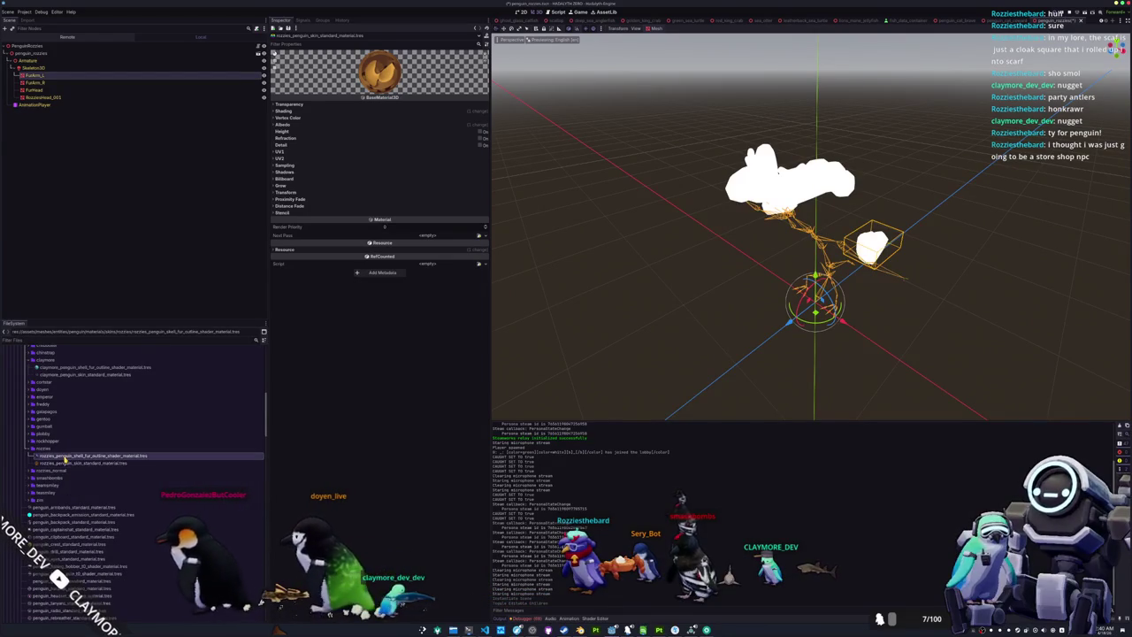
pyautogui.doubleClick(66, 462)
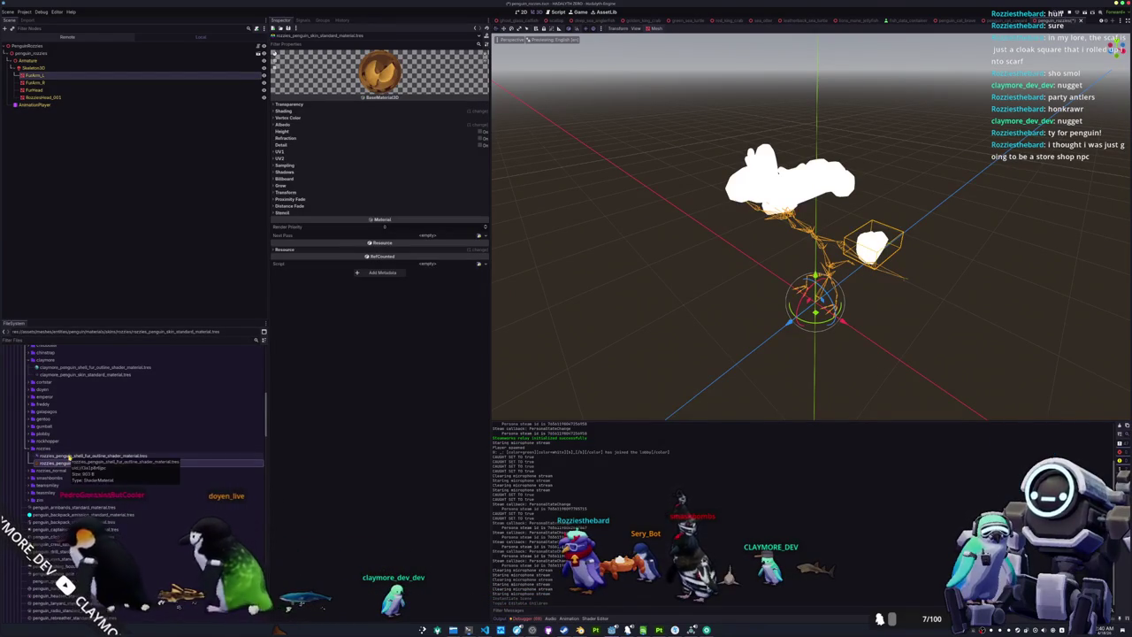
pyautogui.click(69, 456)
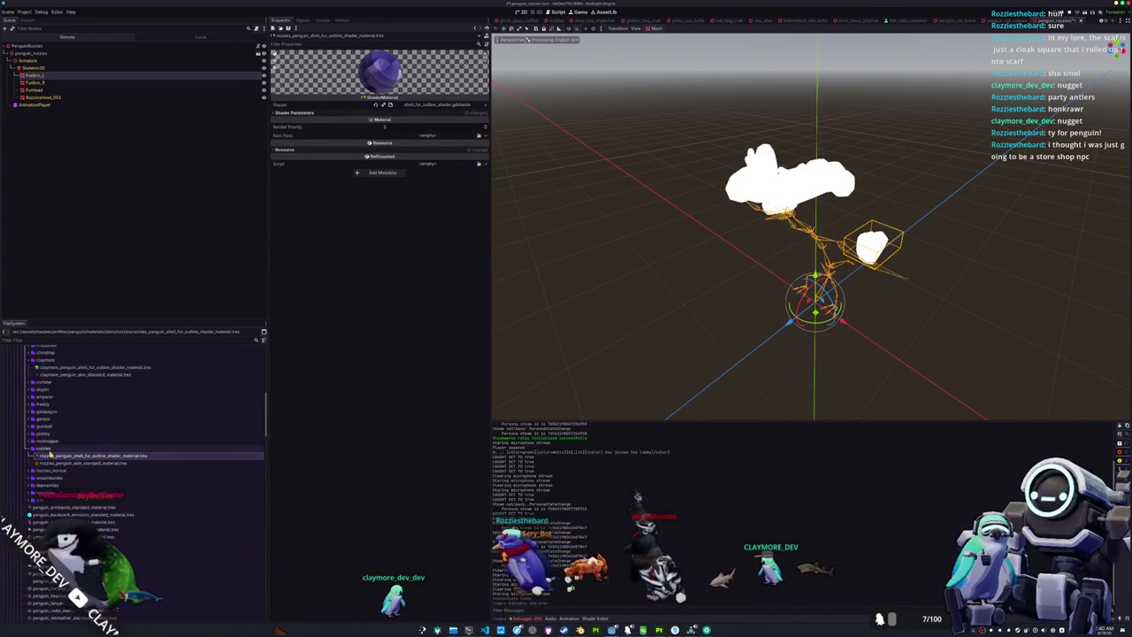
# Duplicate the Rozzies shell fur outline shader material as a prop version
pyautogui.rightClick(49, 449)
pyautogui.moveTo(74, 454)
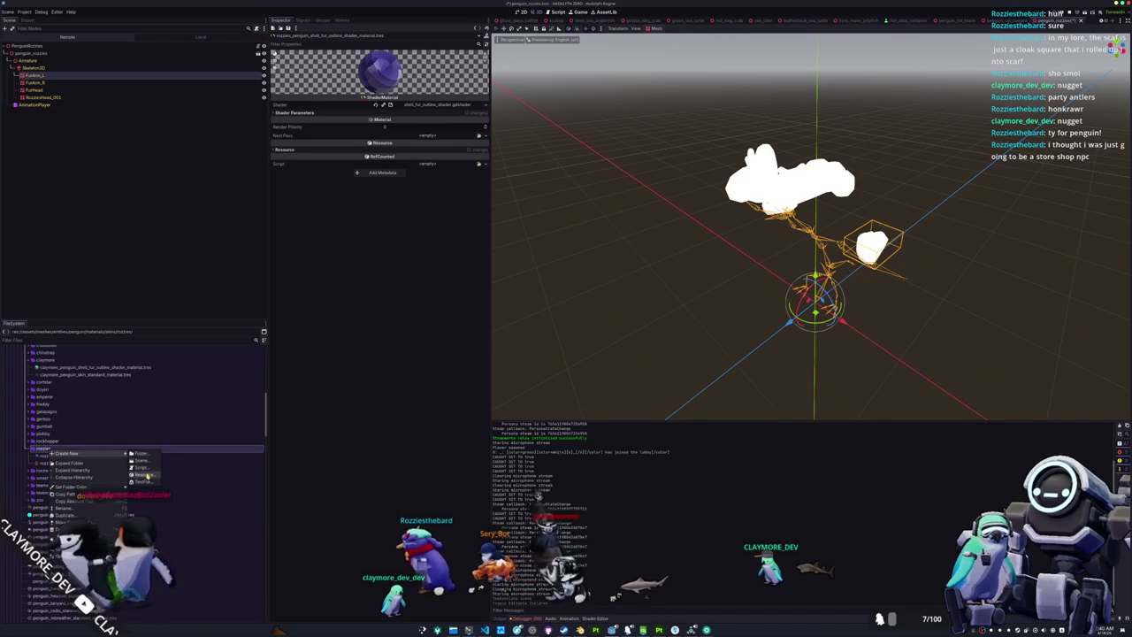
pyautogui.click(143, 475)
pyautogui.press('Escape')
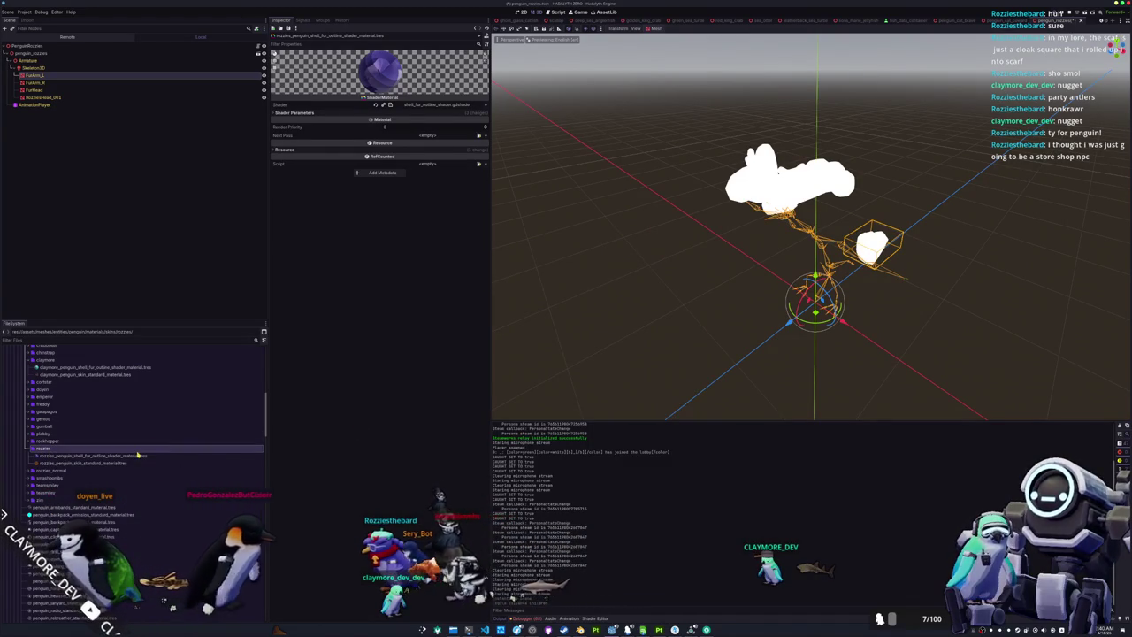
pyautogui.click(235, 455)
pyautogui.hotkey('ctrl', 'd')
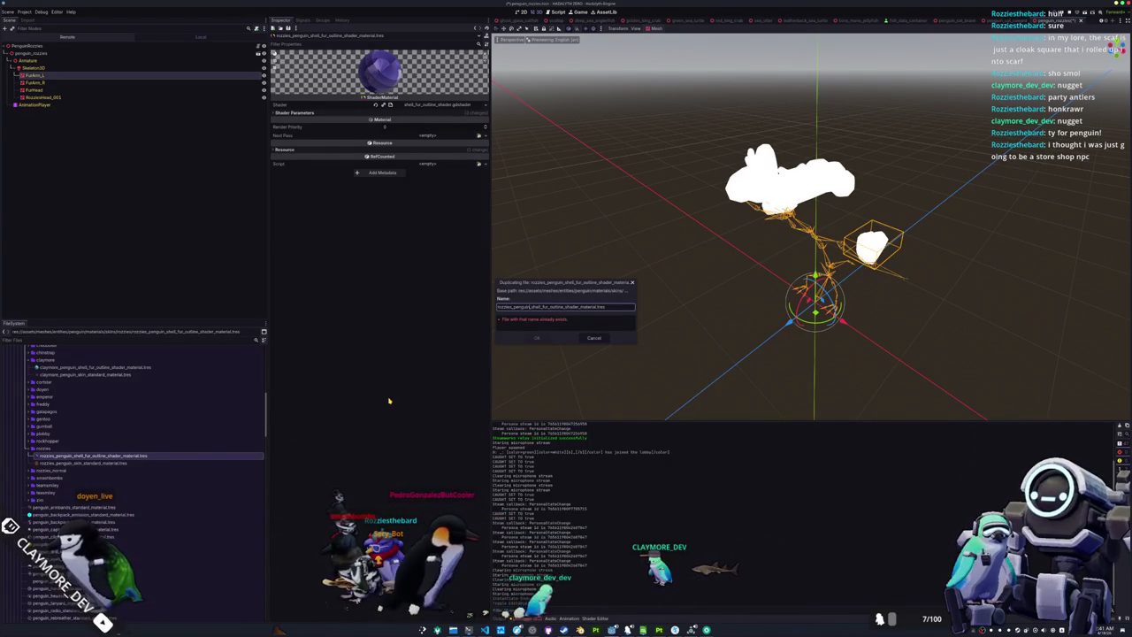
pyautogui.press('Return')
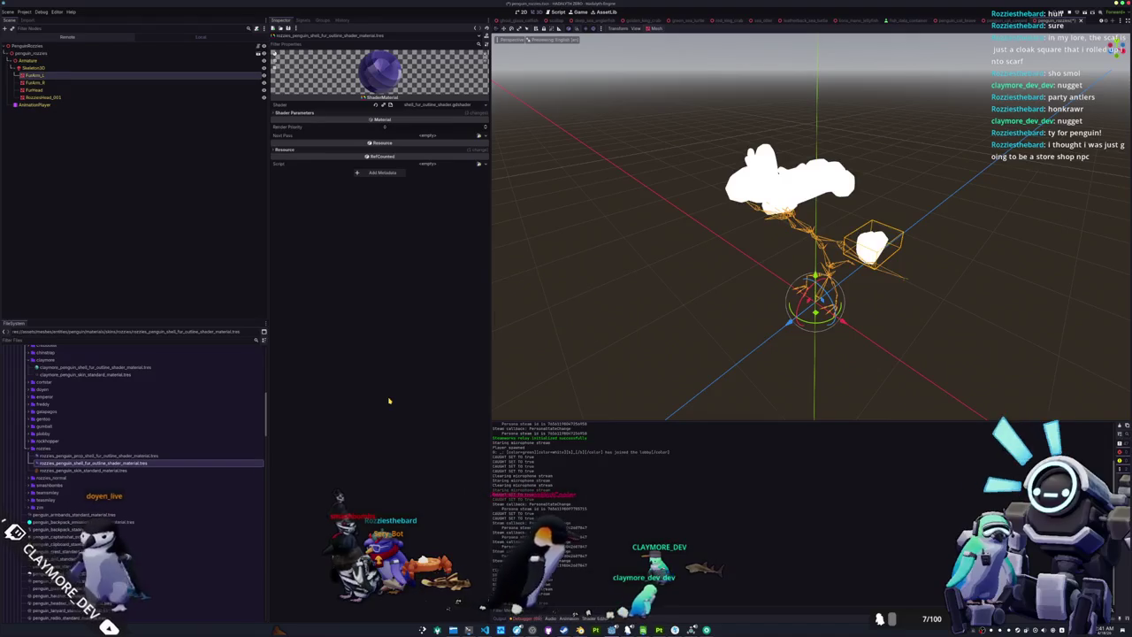
# Open the prop fur outline material and review its Albedo Texture without changing it
pyautogui.click(108, 455)
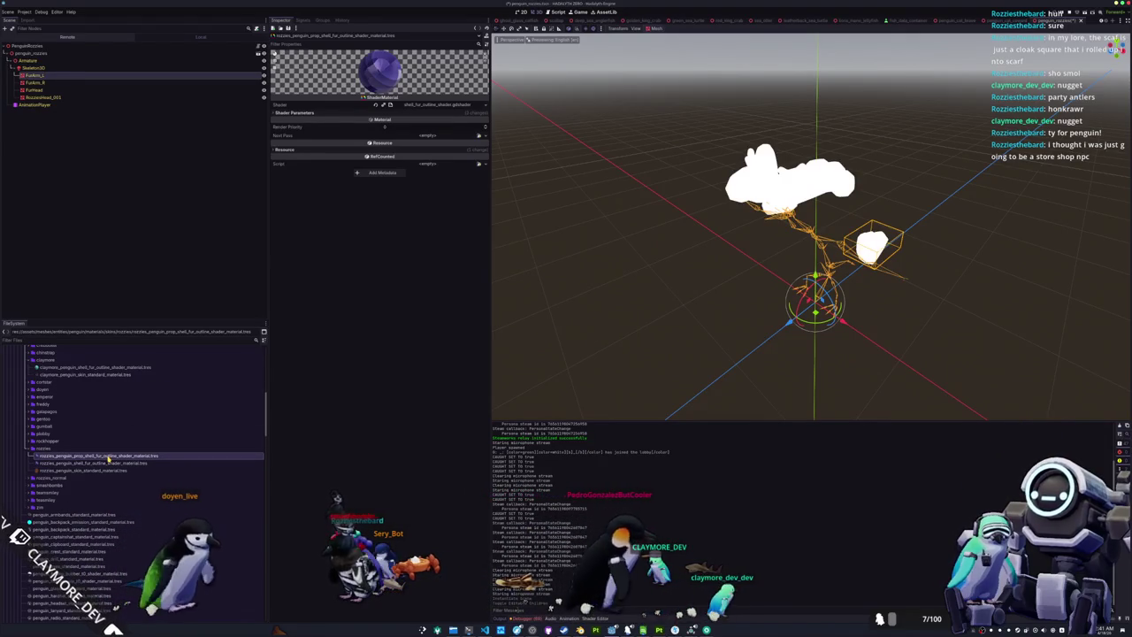
pyautogui.click(431, 115)
pyautogui.click(485, 162)
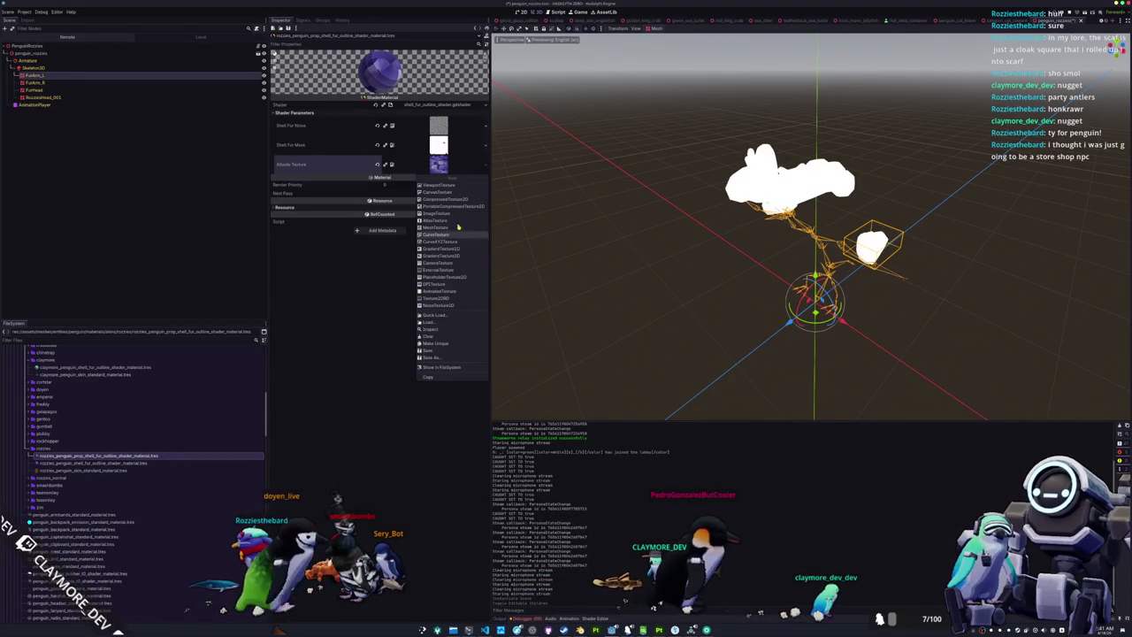
pyautogui.click(437, 317)
pyautogui.write('rozzies')
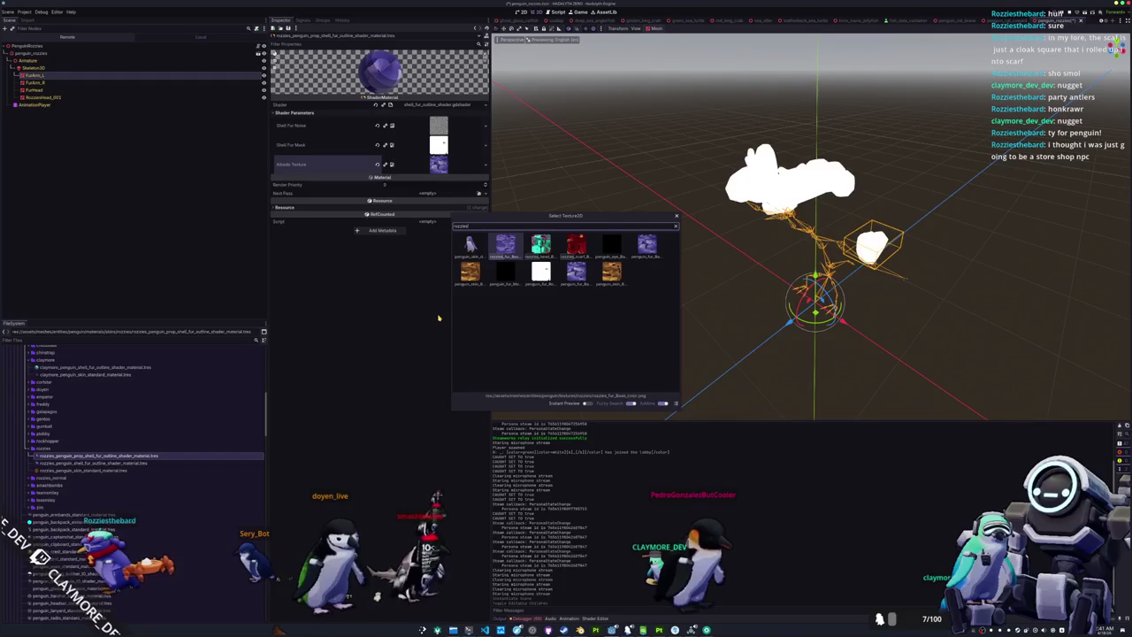
pyautogui.press('Escape')
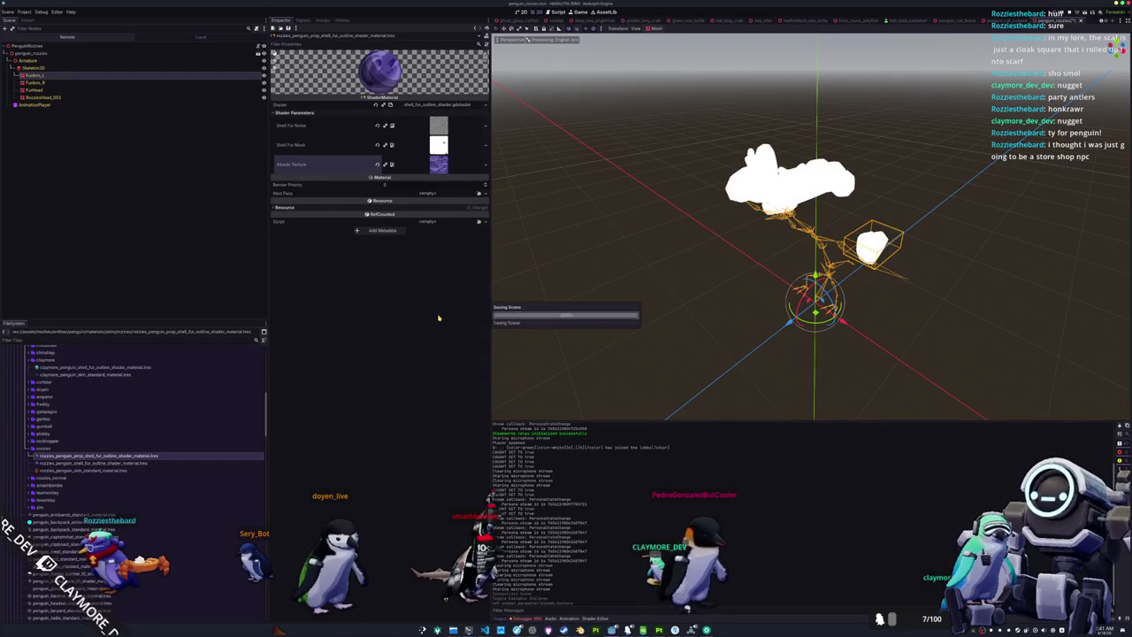
# Set the prop fur outline material as Material Override on FurArm_L, FurArm_R and FurHead
pyautogui.keyDown('shift'); pyautogui.click(114, 82); pyautogui.keyUp('shift')
pyautogui.keyDown('shift'); pyautogui.click(111, 89); pyautogui.keyUp('shift')
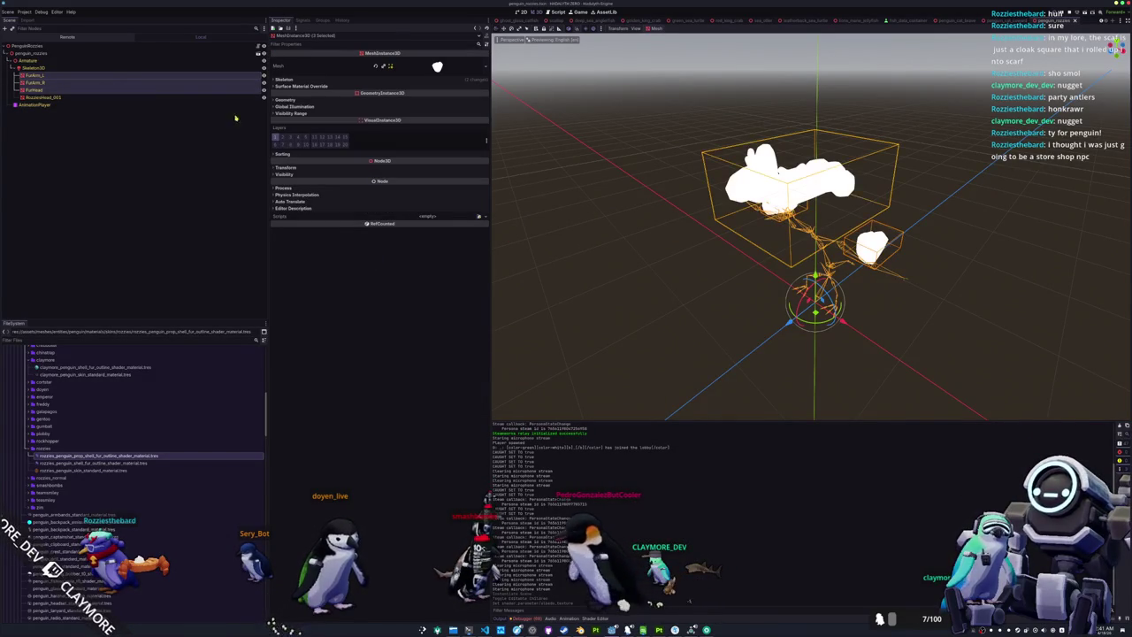
pyautogui.click(336, 100)
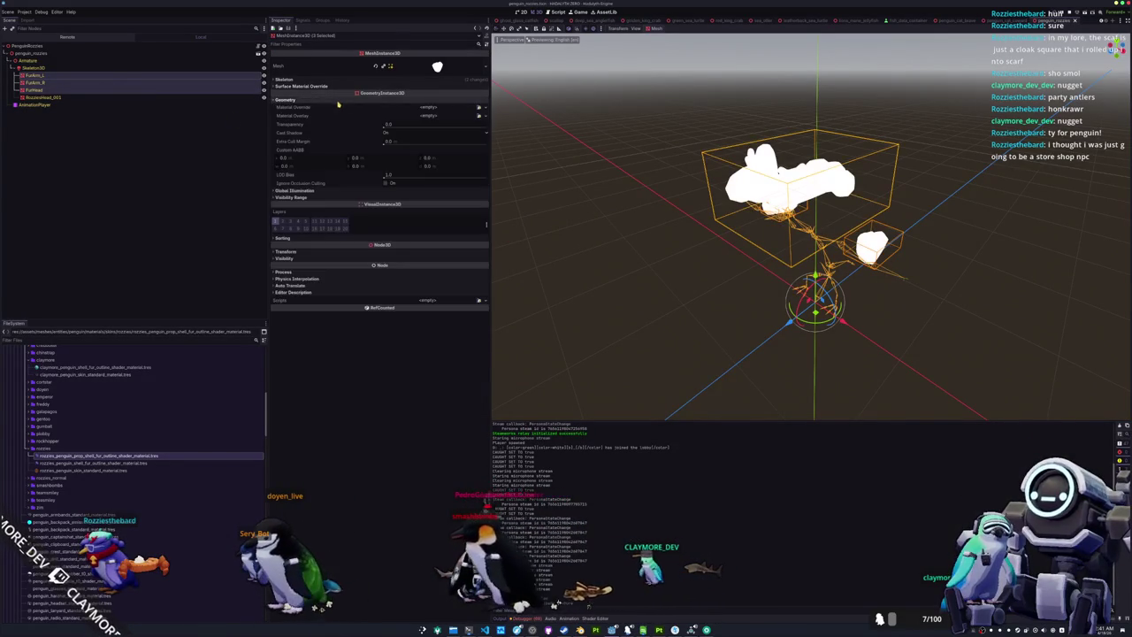
pyautogui.click(480, 107)
pyautogui.write('rozzies_fur')
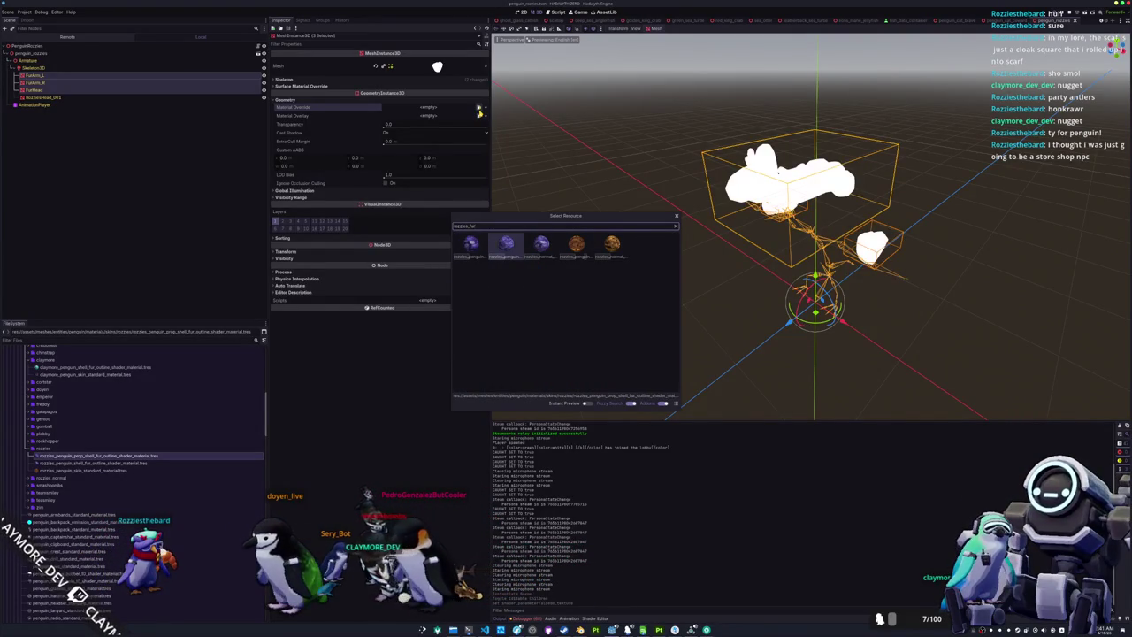
pyautogui.doubleClick(506, 244)
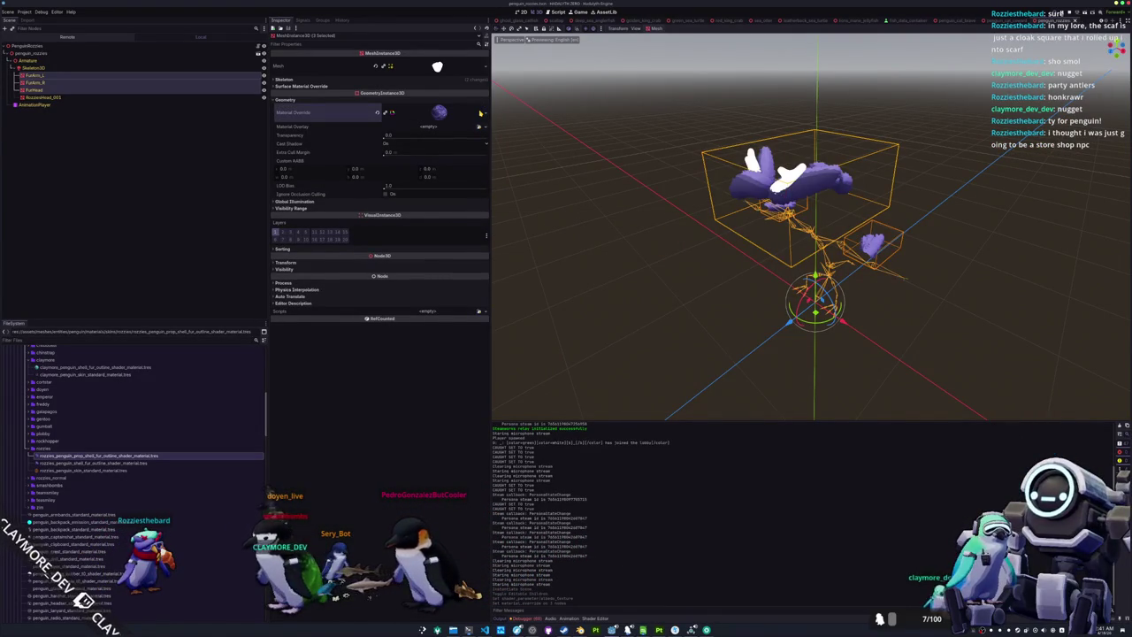
pyautogui.scroll(3, 684, 255)
pyautogui.moveTo(684, 255)
pyautogui.mouseDown()
pyautogui.moveTo(602, 270)
pyautogui.moveTo(604, 313)
pyautogui.moveTo(548, 256)
pyautogui.moveTo(504, 298)
pyautogui.moveTo(507, 311)
pyautogui.moveTo(732, 265)
pyautogui.moveTo(566, 314)
pyautogui.mouseUp()
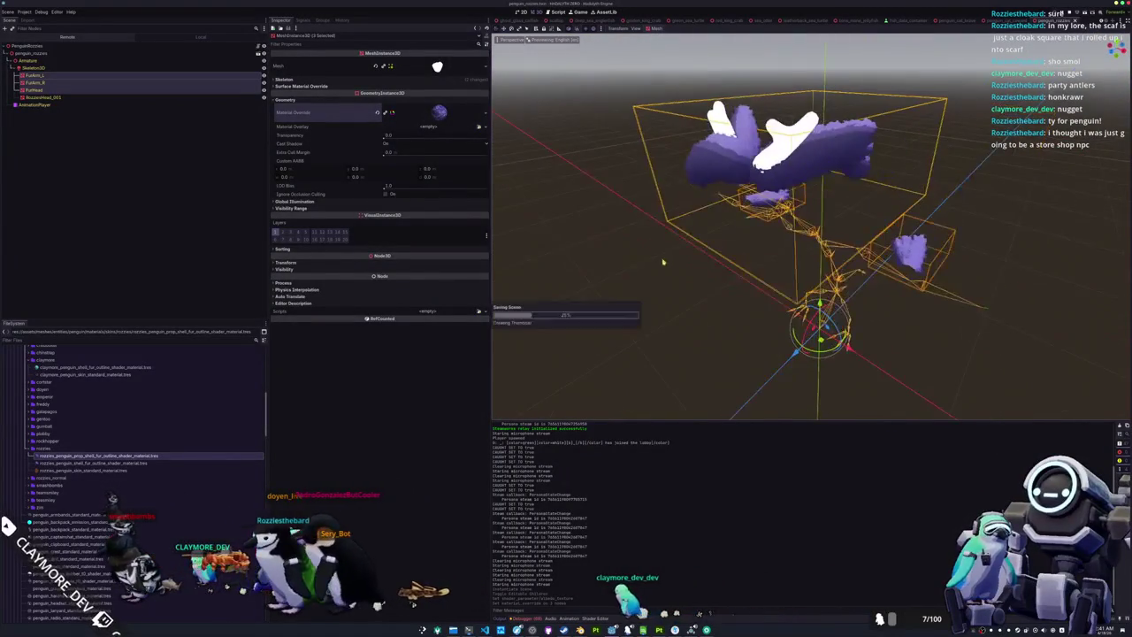
pyautogui.click(53, 97)
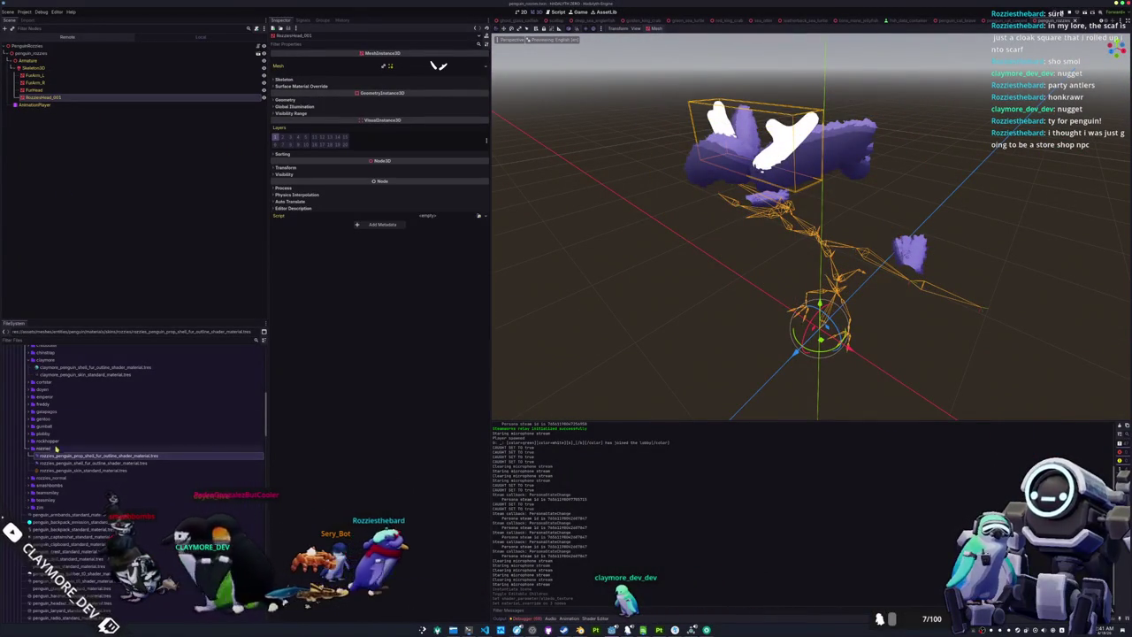
# Create a new ShaderMaterial file in the rozzies folder, named ending in 'skader_material'
pyautogui.rightClick(56, 448)
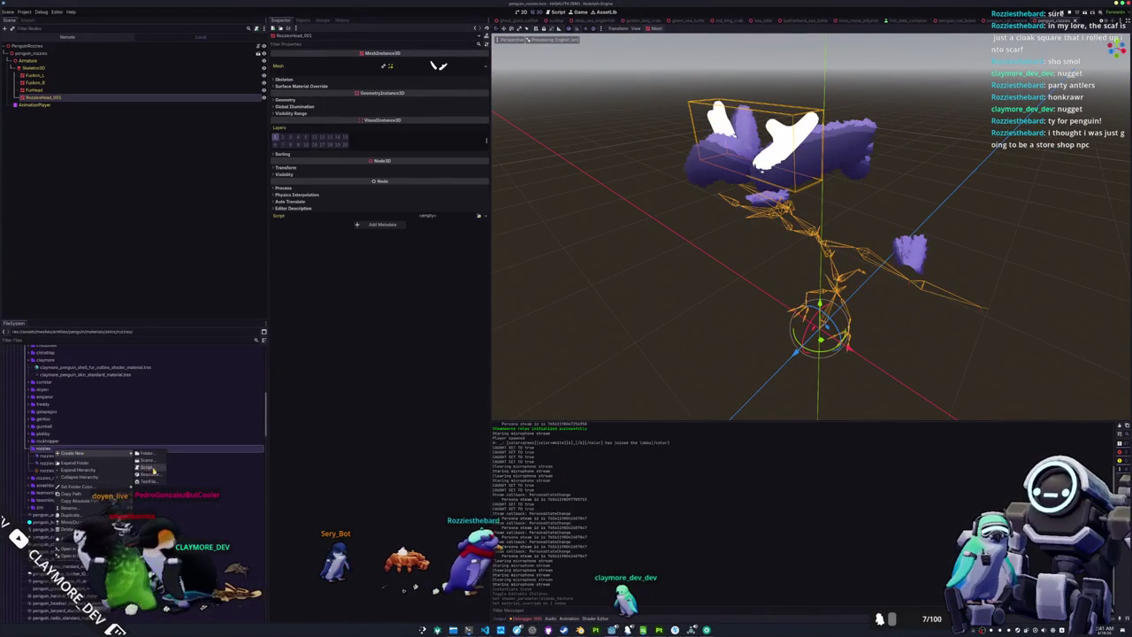
pyautogui.click(148, 474)
pyautogui.click(455, 410)
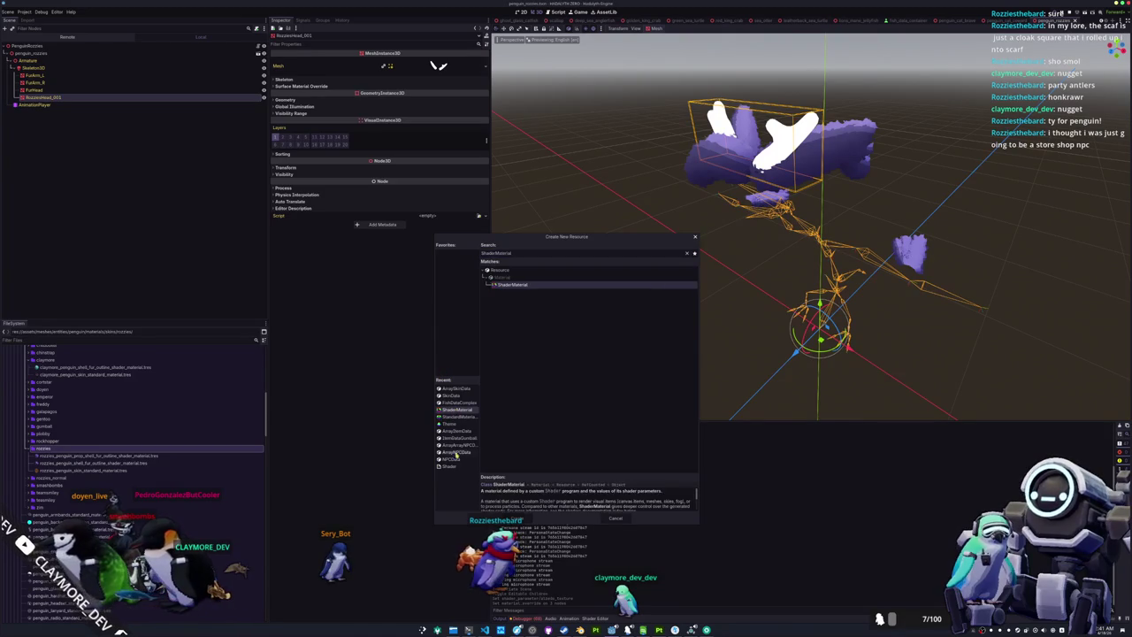
pyautogui.press('Return')
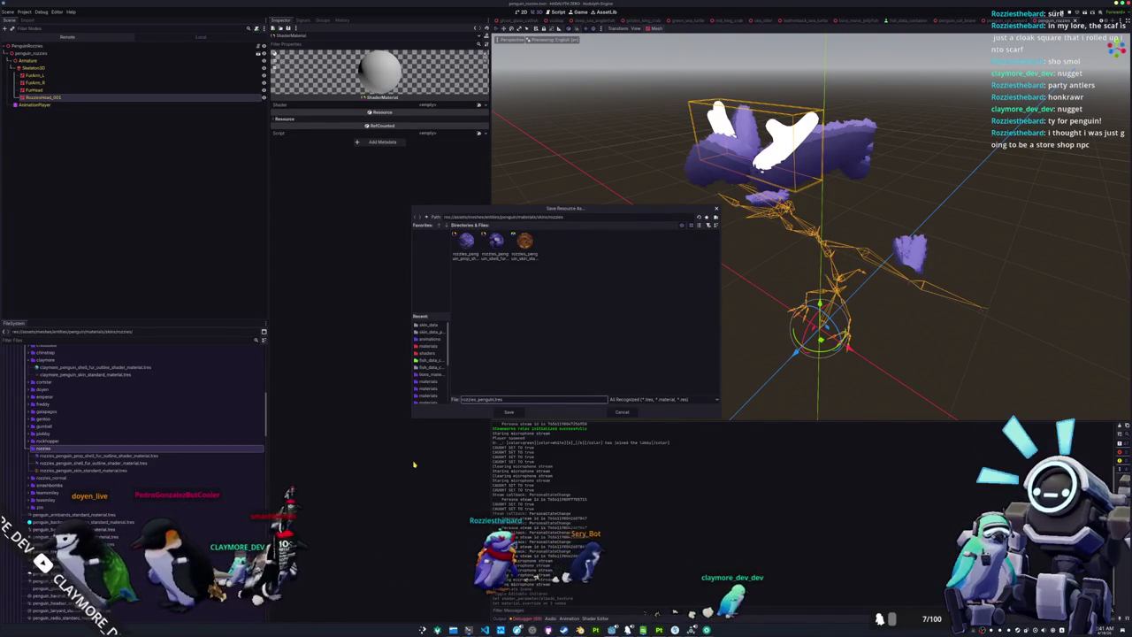
pyautogui.write('rop_horn')
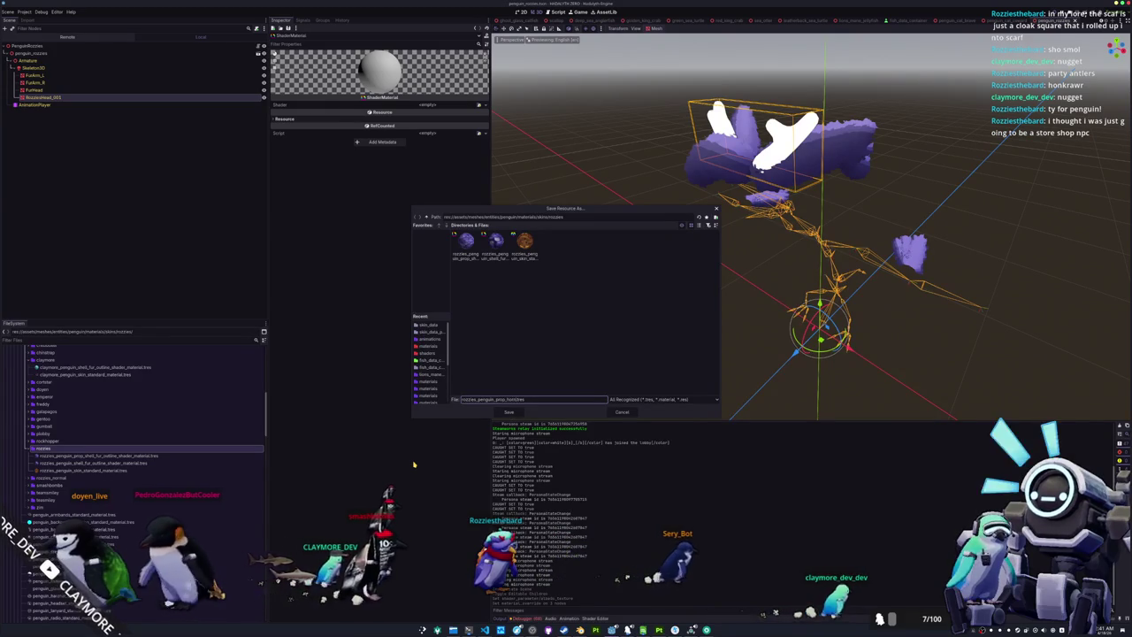
pyautogui.write('_')
pyautogui.press('BackSpace')
pyautogui.press('BackSpace')
pyautogui.press('BackSpace')
pyautogui.write('sk')
pyautogui.write('ader_material')
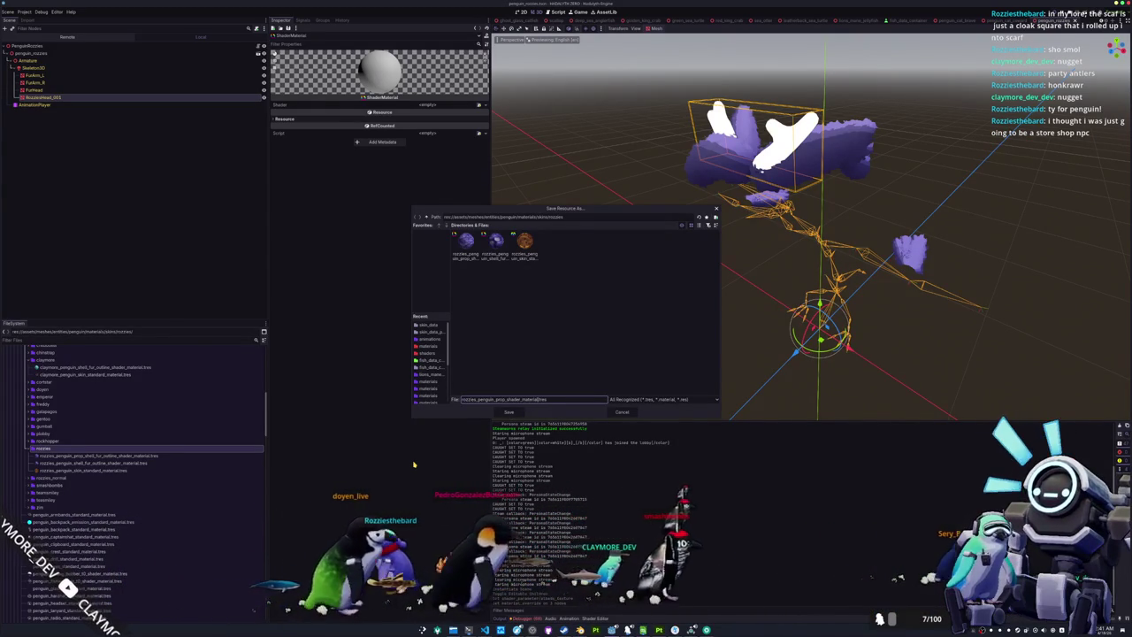
pyautogui.press('Return')
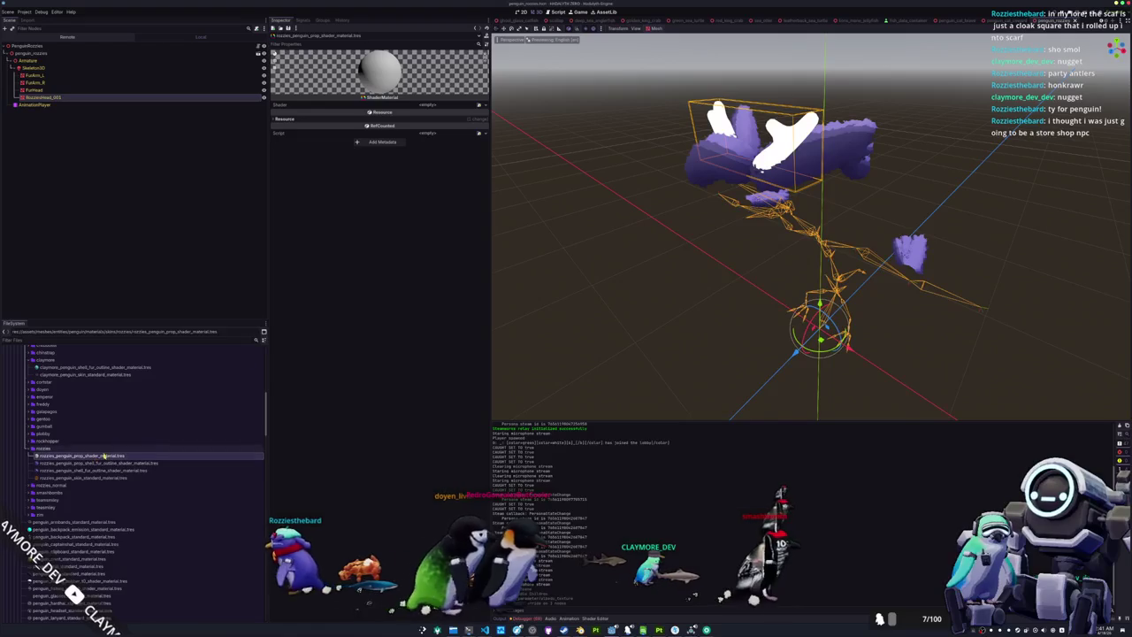
# Give the new material the standard cell shader and the rozzies head texture as Albedo Texture
pyautogui.click(427, 104)
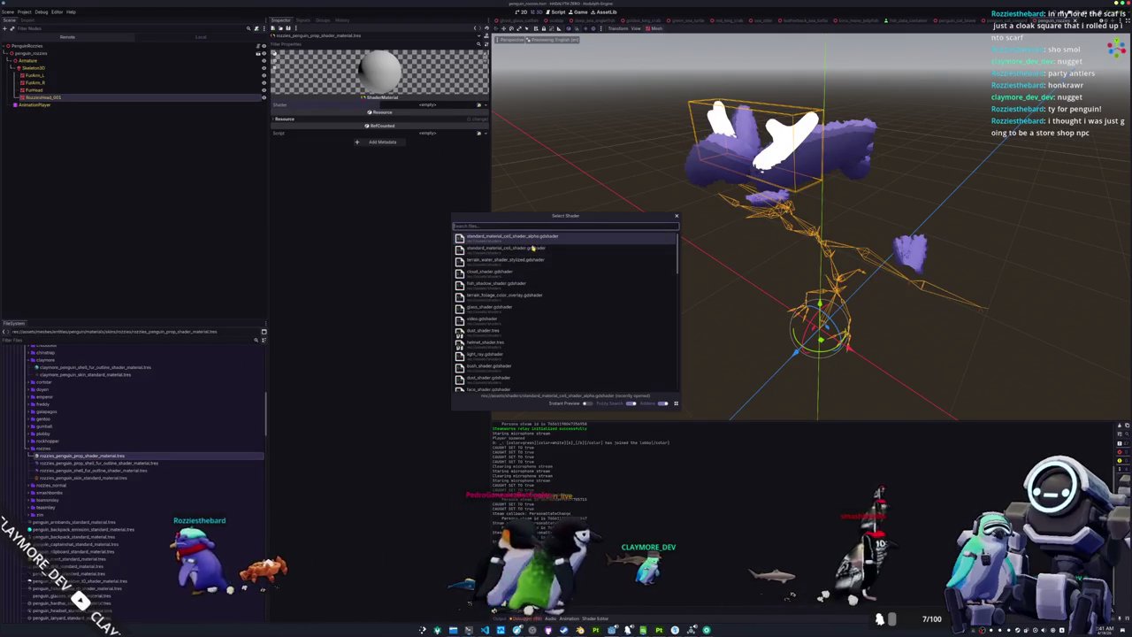
pyautogui.click(533, 250)
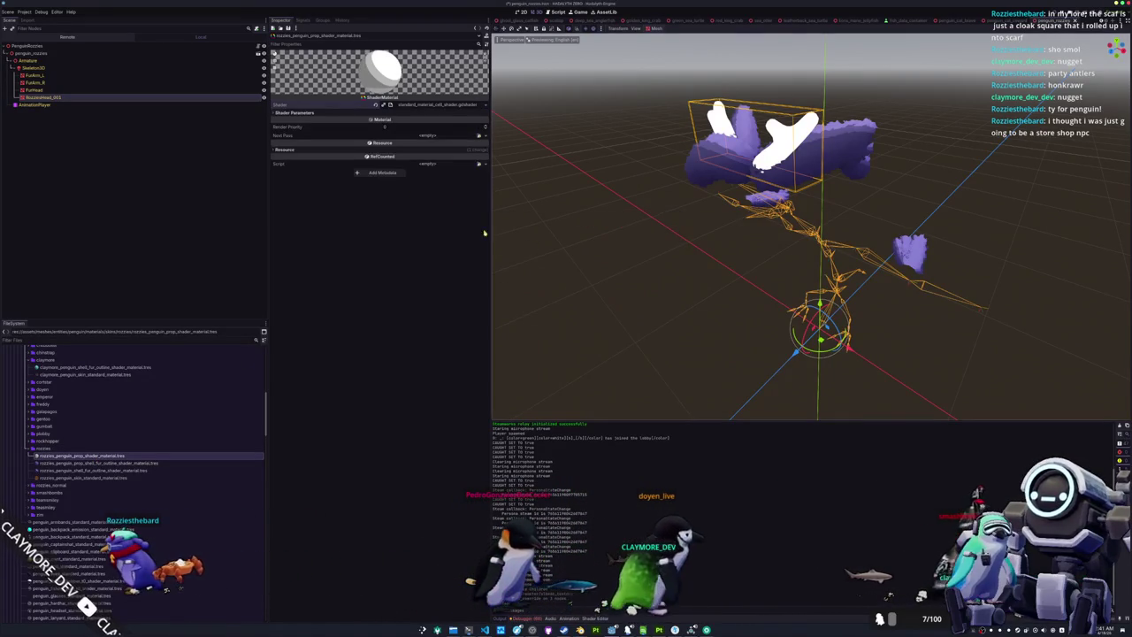
pyautogui.click(478, 120)
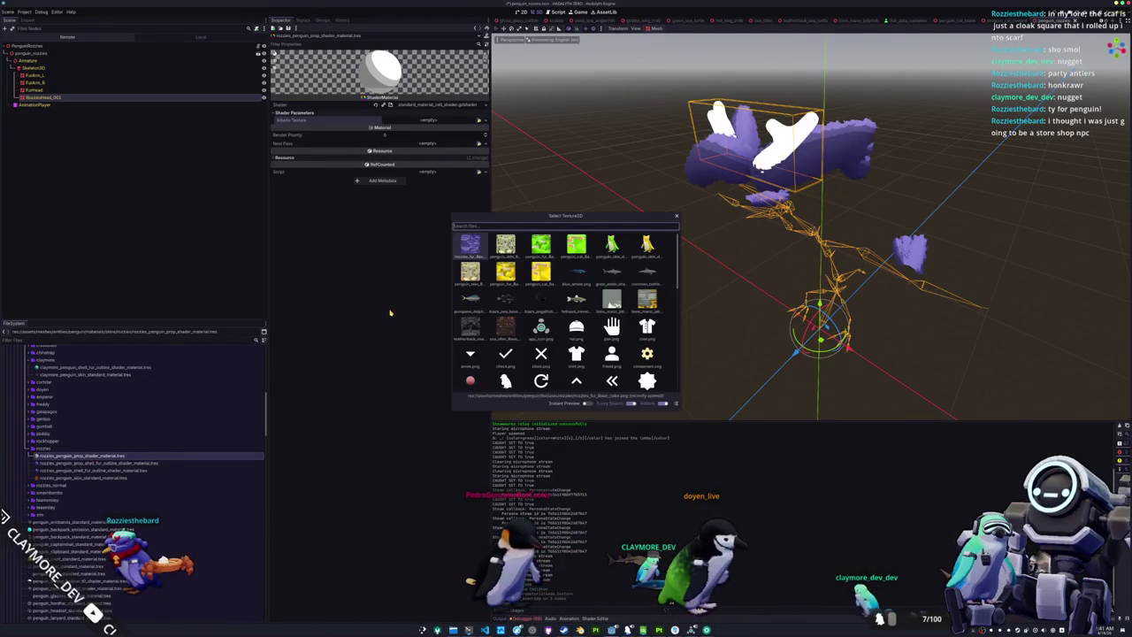
pyautogui.write('rozzie')
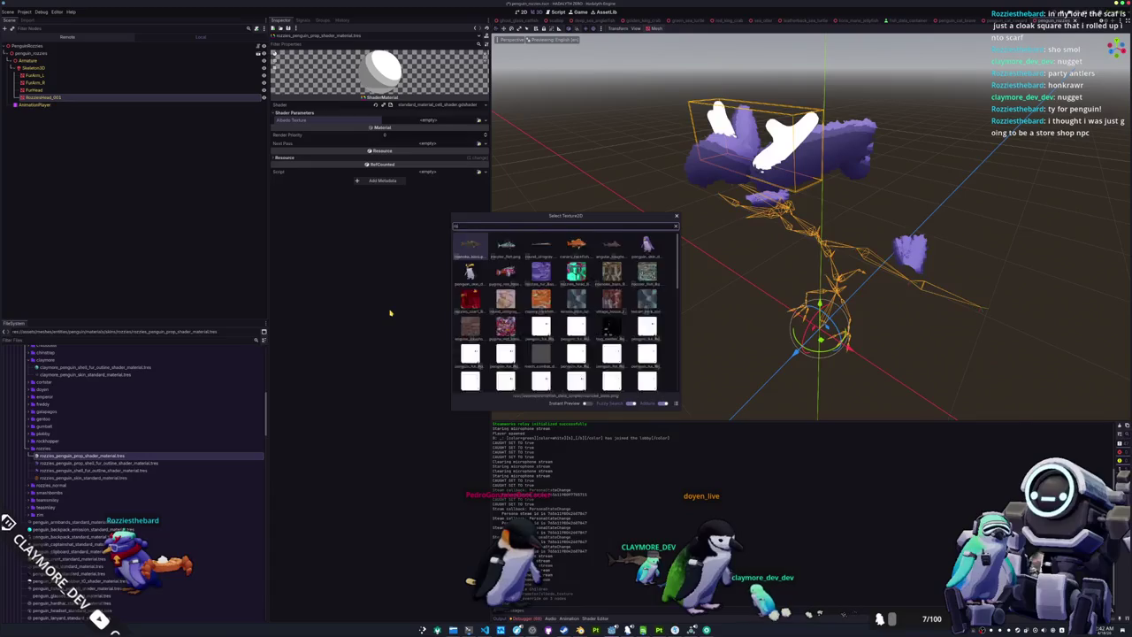
pyautogui.press('Right')
pyautogui.press('Right')
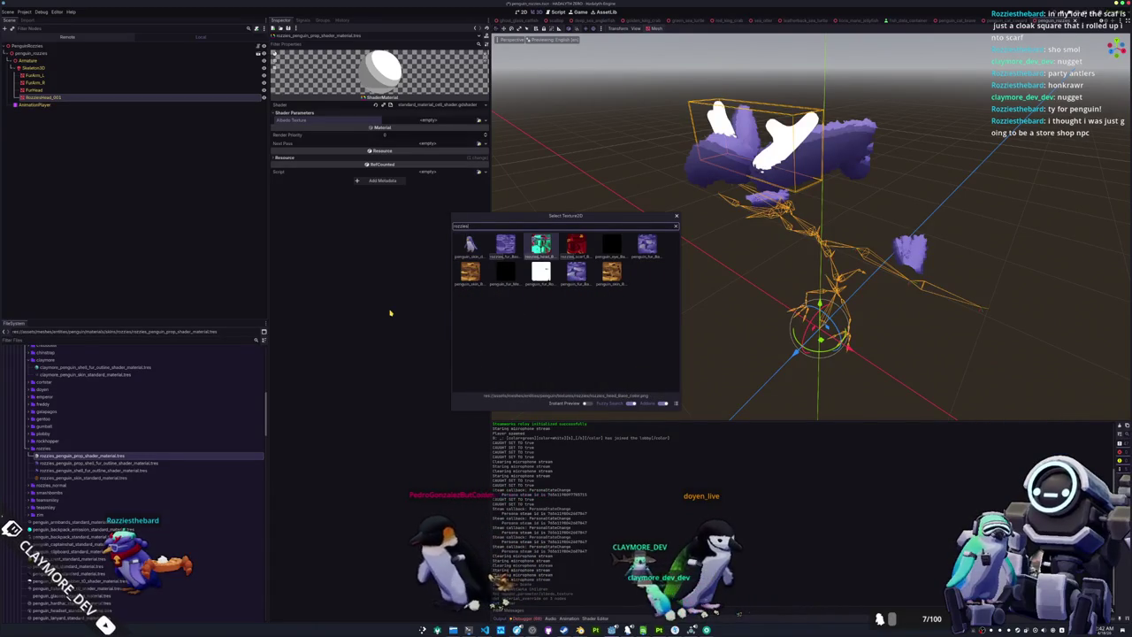
pyautogui.press('Return')
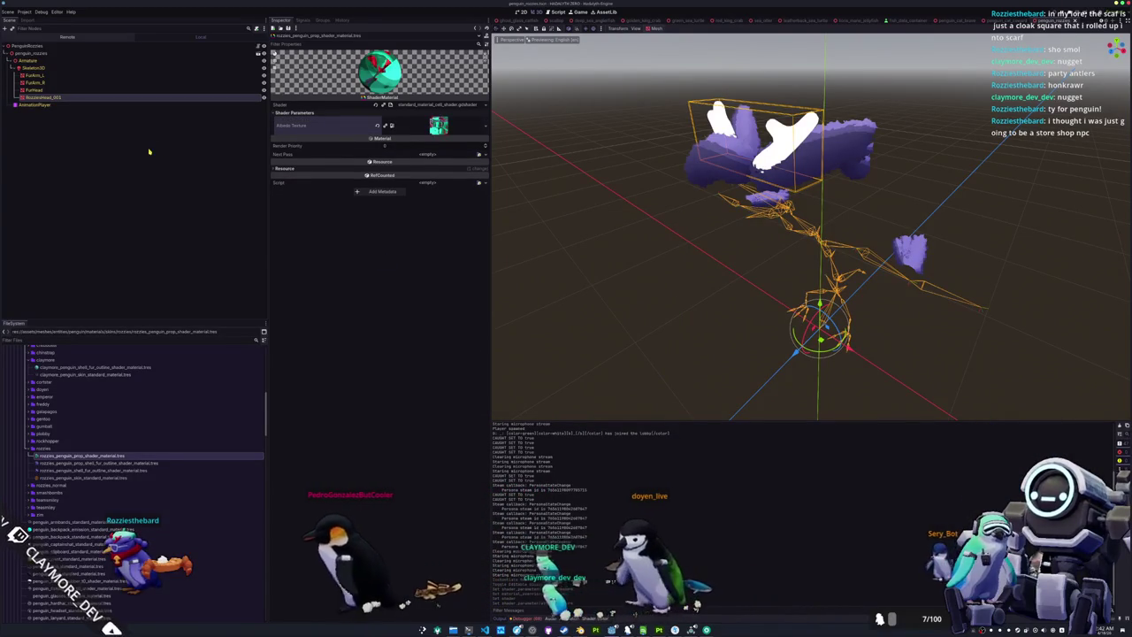
# Set the RozziesHead_001 mesh's Material Override to the rozzies penguin material
pyautogui.click(201, 98)
pyautogui.click(302, 86)
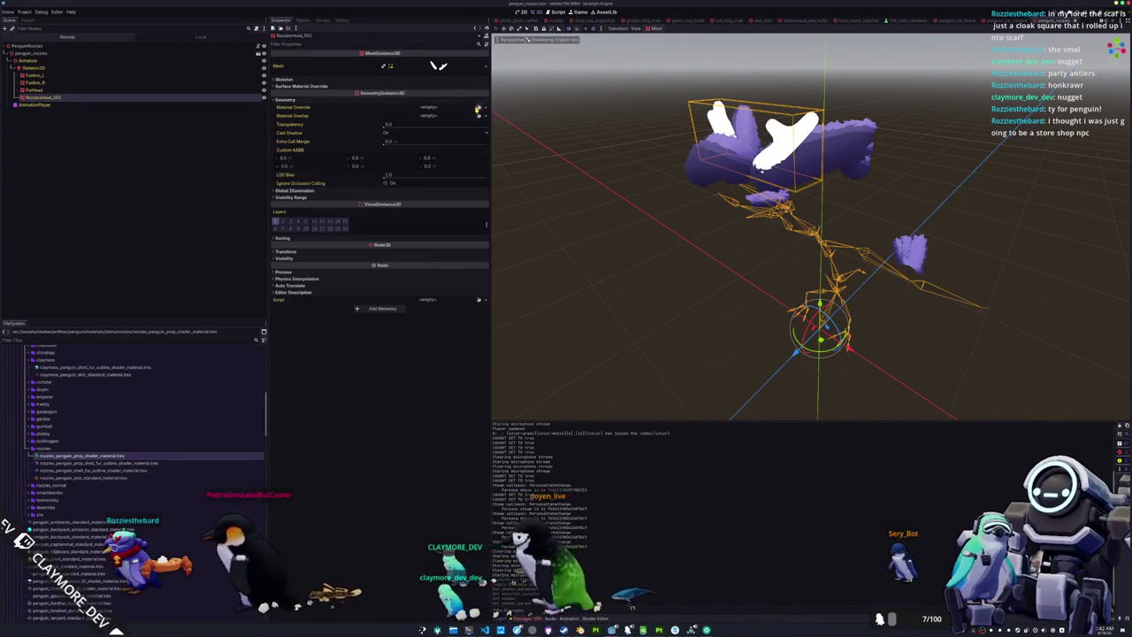
pyautogui.click(479, 108)
pyautogui.write('rozzies')
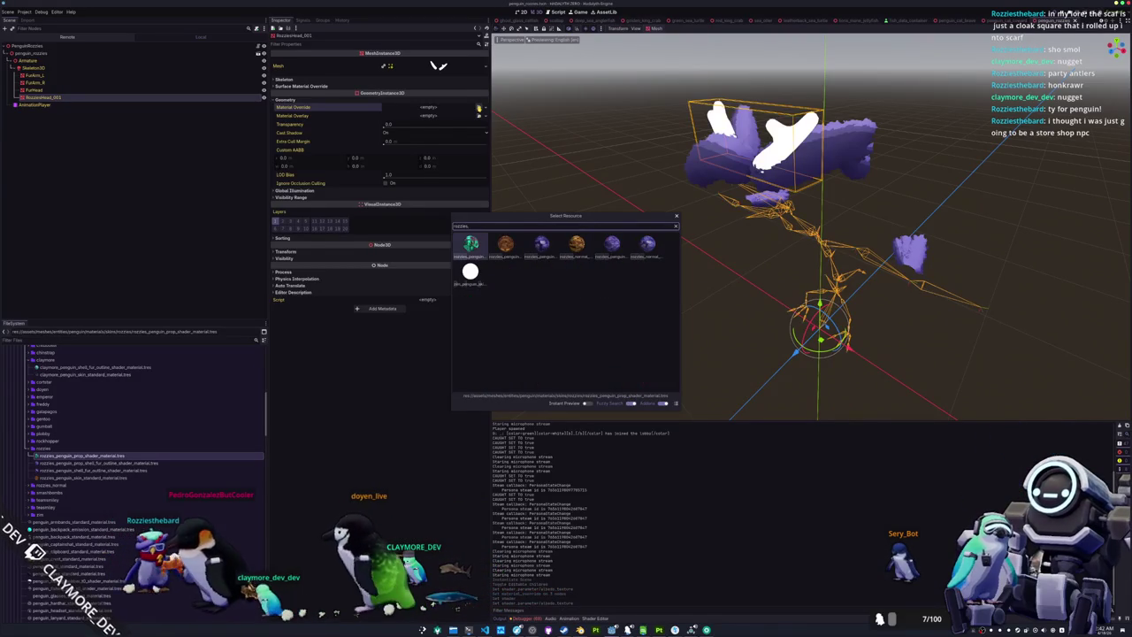
pyautogui.press('Return')
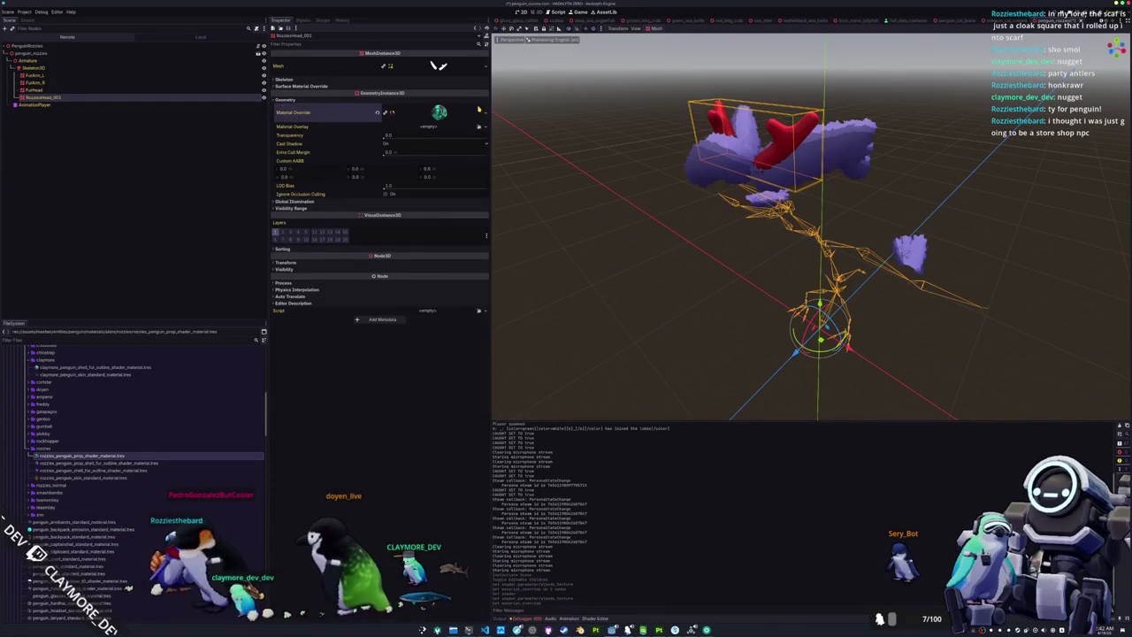
pyautogui.click(560, 185)
# Assign Skeleton3D to the PenguinRozzies root node's Skeleton field
pyautogui.moveTo(571, 207)
pyautogui.mouseDown()
pyautogui.moveTo(571, 260)
pyautogui.moveTo(575, 233)
pyautogui.mouseUp()
pyautogui.scroll(-2, 576, 234)
pyautogui.scroll(-2, 576, 236)
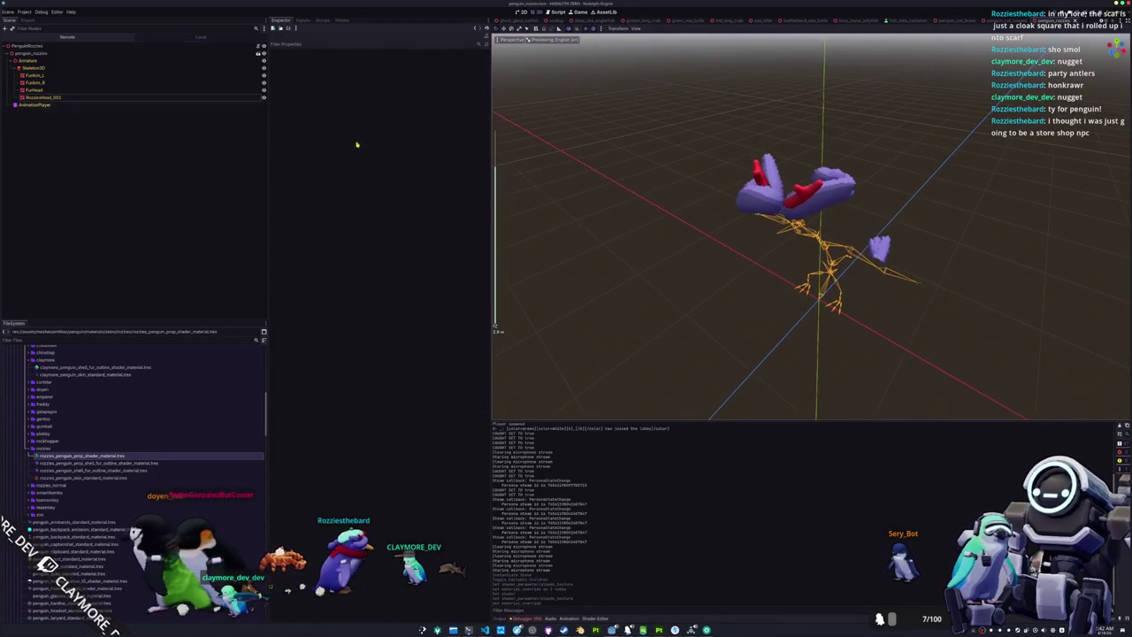
pyautogui.click(115, 46)
pyautogui.click(429, 60)
pyautogui.doubleClick(549, 256)
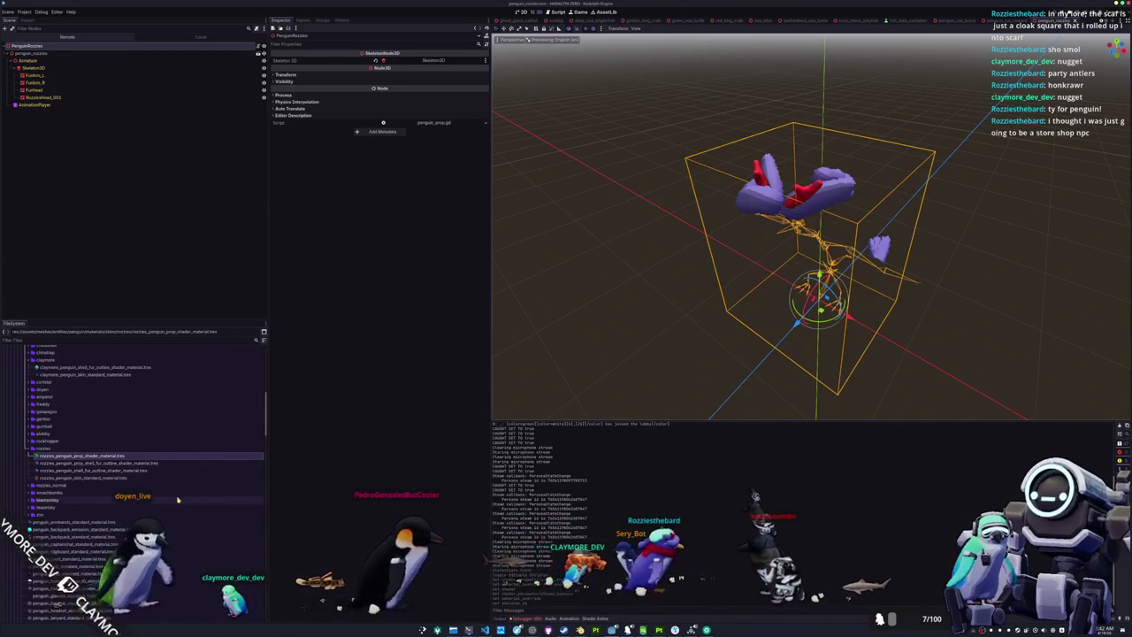
# Step through the rozzies shell fur outline, skin and penguin prop shader material files
pyautogui.scroll(1, 150, 486)
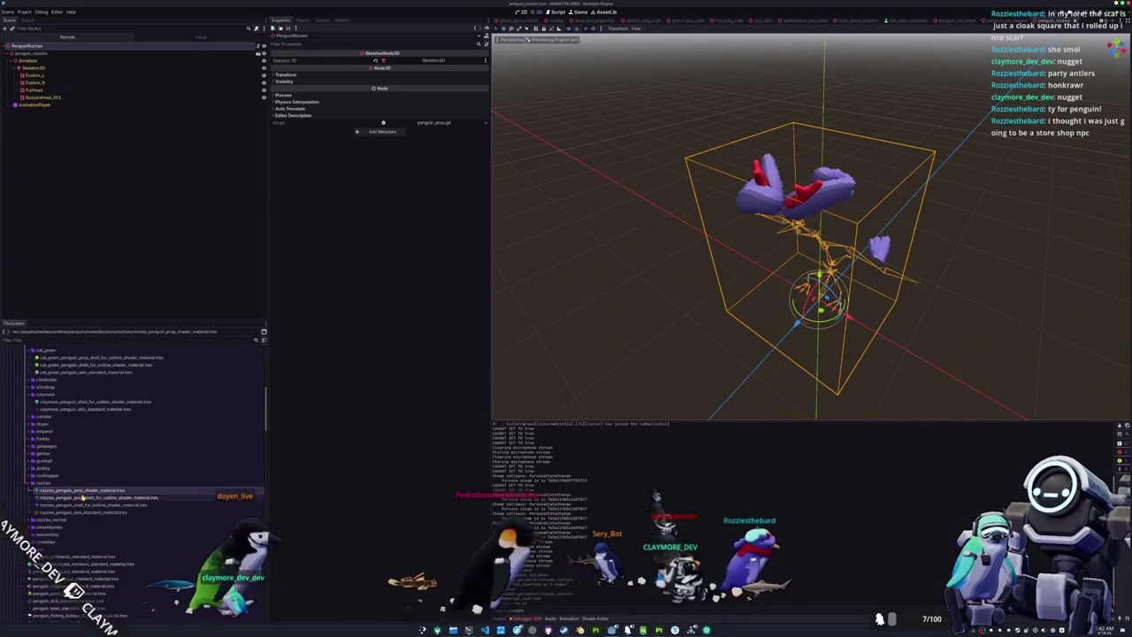
pyautogui.click(82, 498)
pyautogui.click(87, 505)
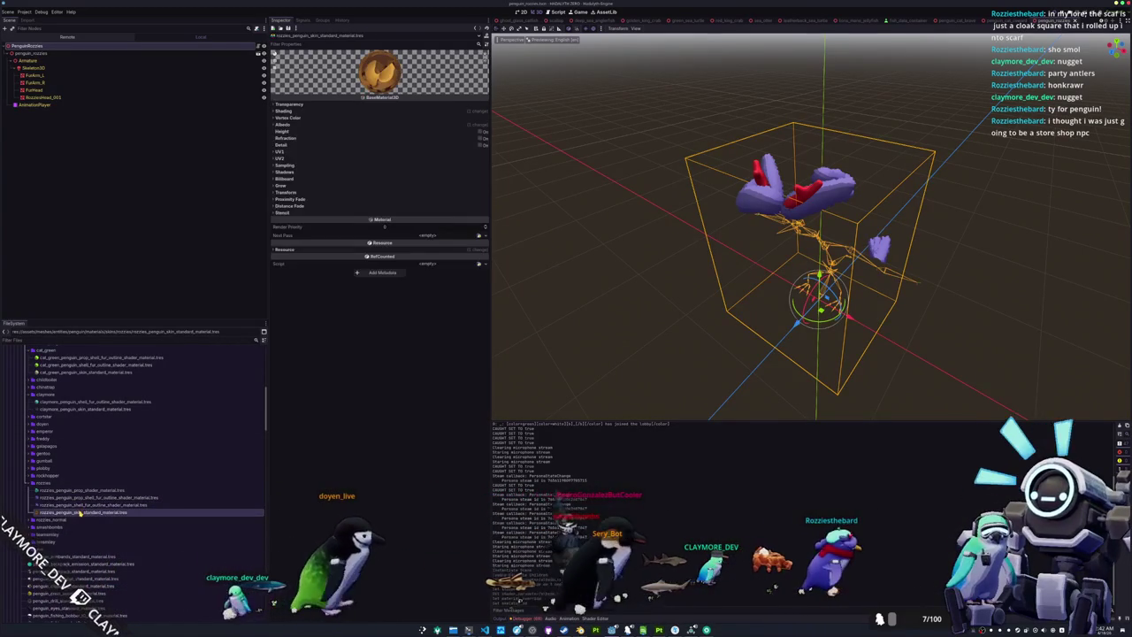
pyautogui.click(96, 498)
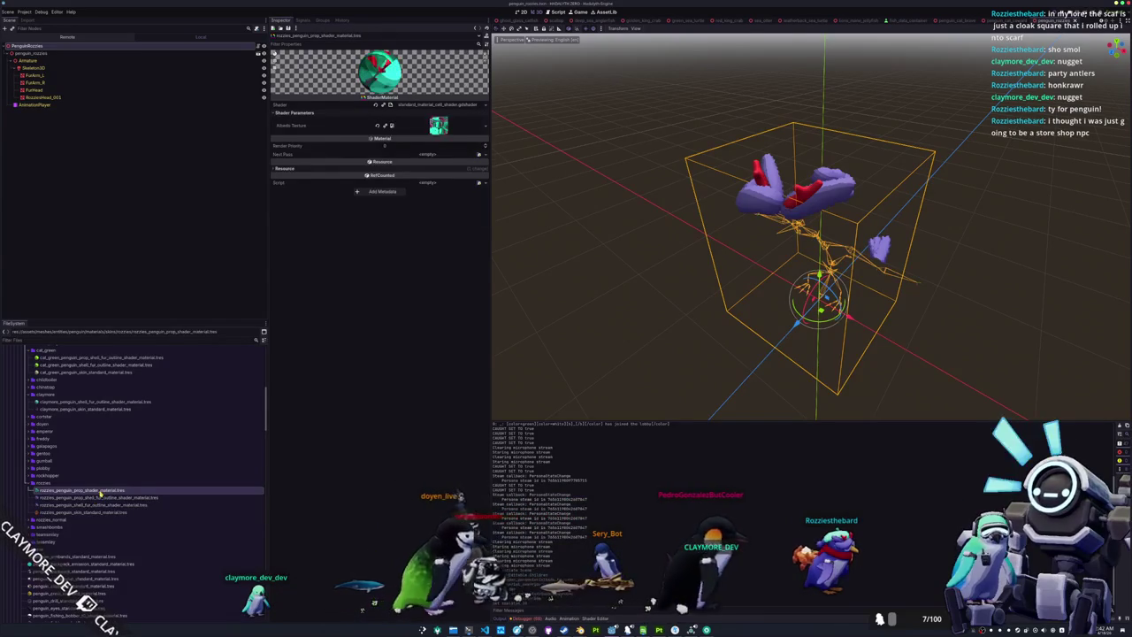
pyautogui.click(99, 491)
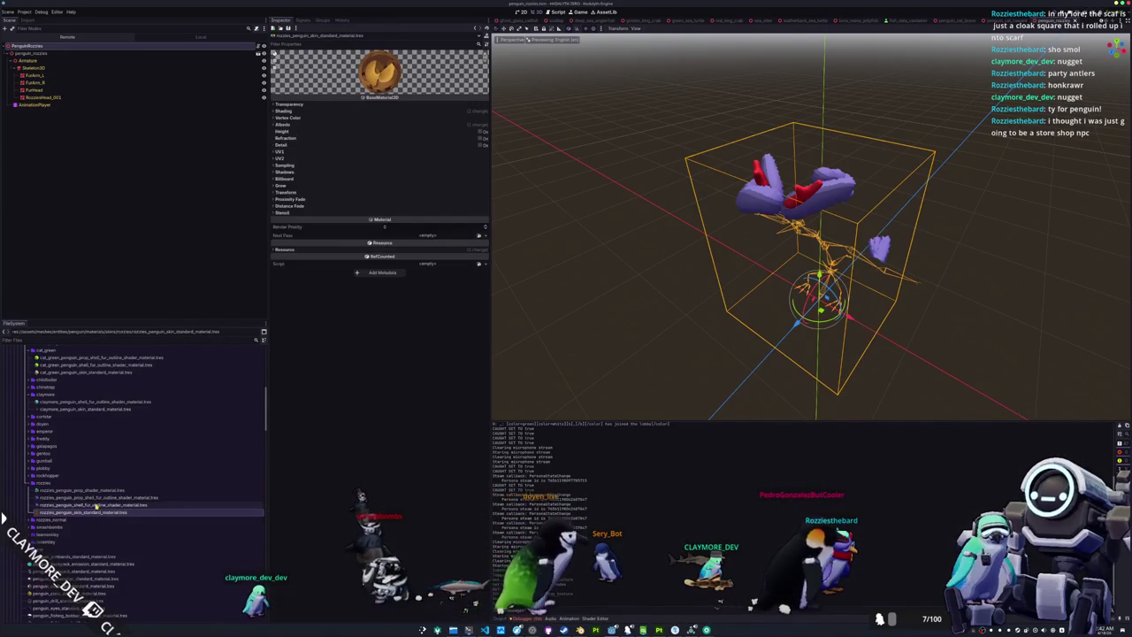
pyautogui.click(99, 498)
pyautogui.click(99, 504)
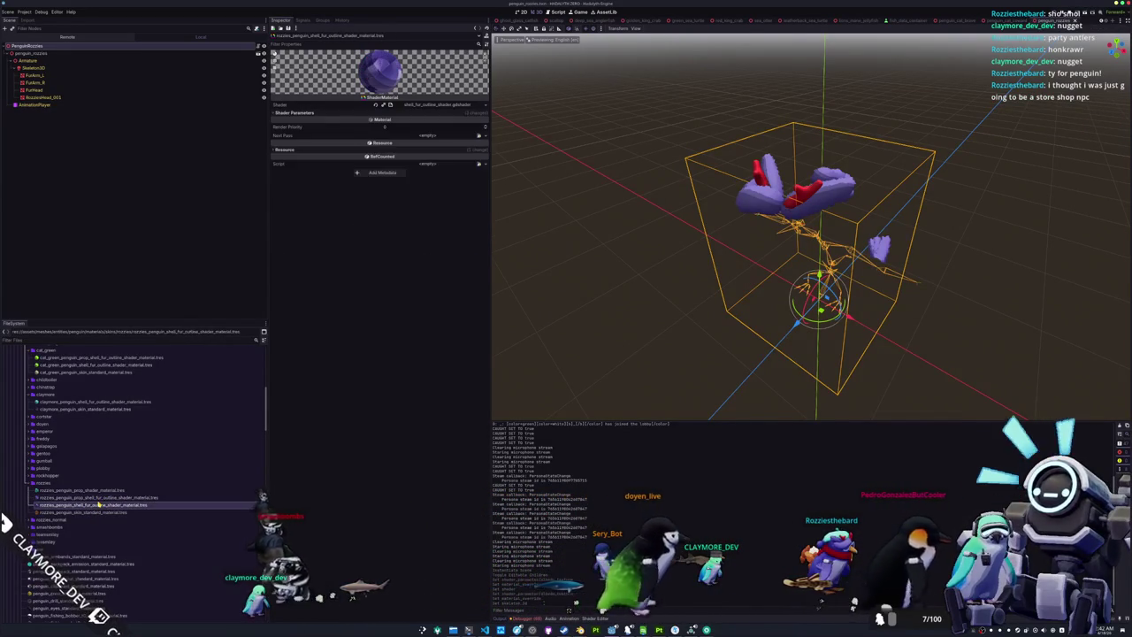
pyautogui.click(98, 504)
pyautogui.click(101, 496)
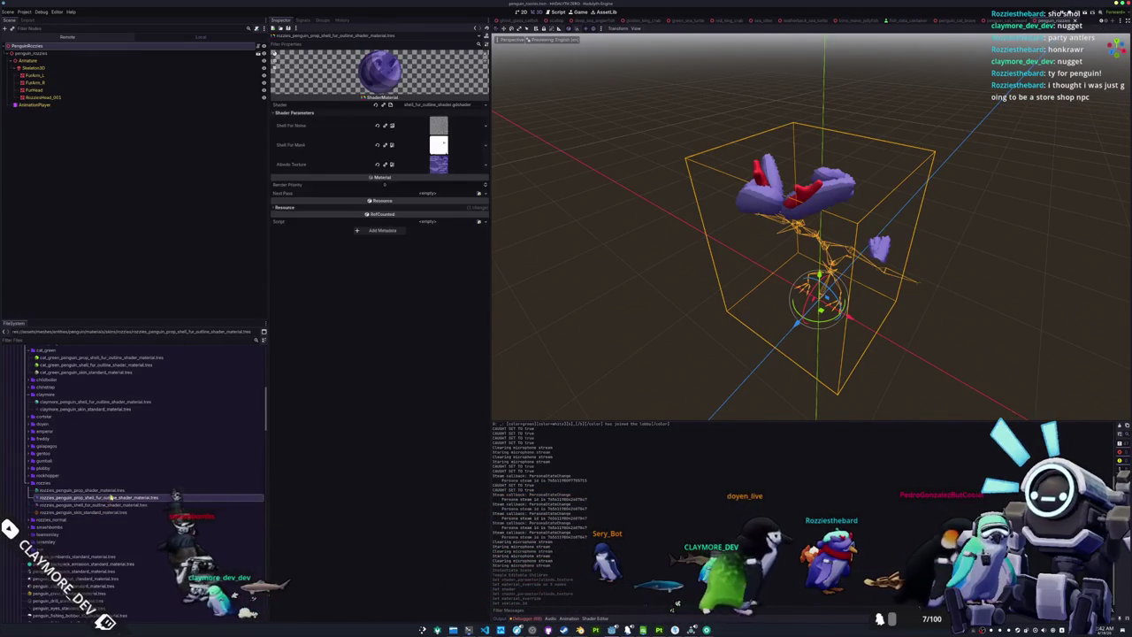
pyautogui.click(108, 490)
# Collapse the claymore, cat_green, cat and props folders; expand materials cosmetics and coats
pyautogui.scroll(3, 123, 500)
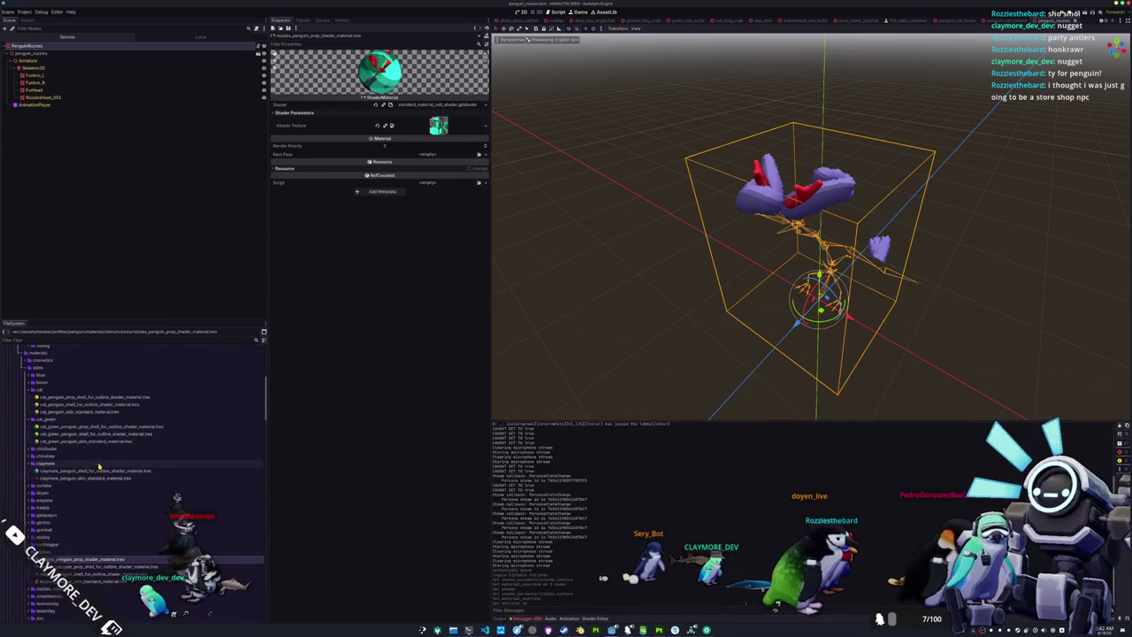
pyautogui.doubleClick(99, 463)
pyautogui.doubleClick(97, 420)
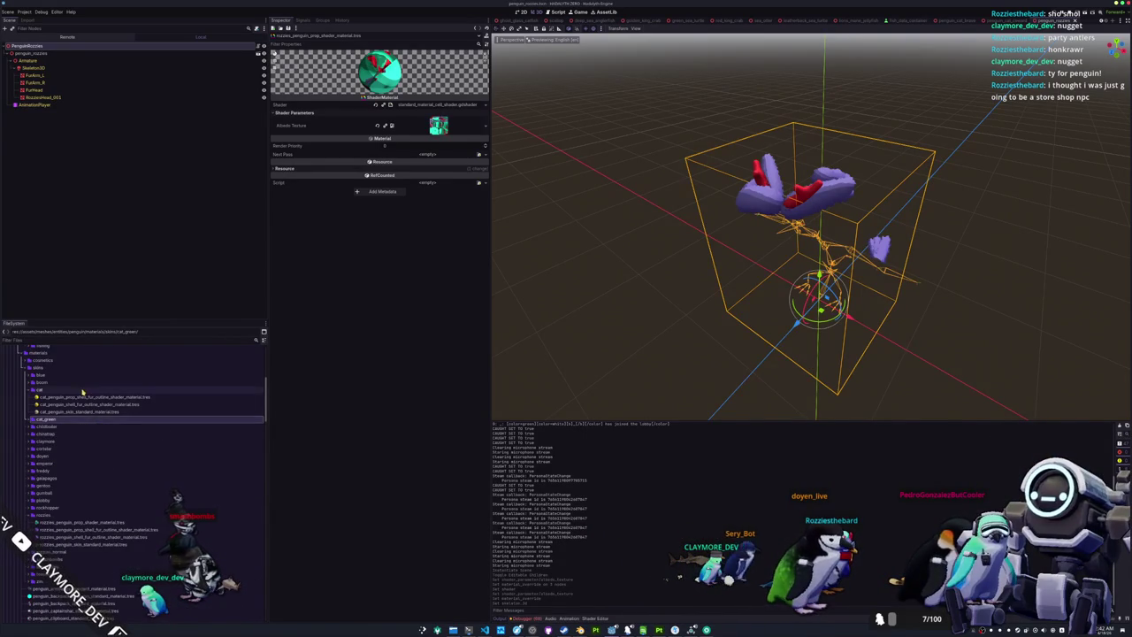
pyautogui.doubleClick(82, 391)
pyautogui.scroll(6, 86, 458)
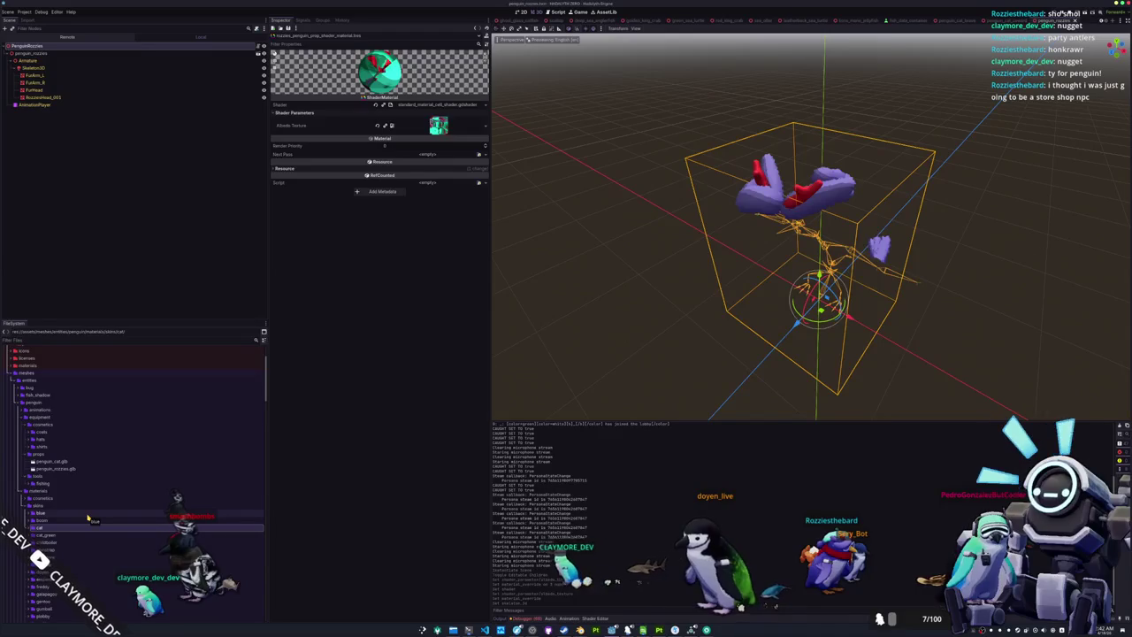
pyautogui.doubleClick(75, 499)
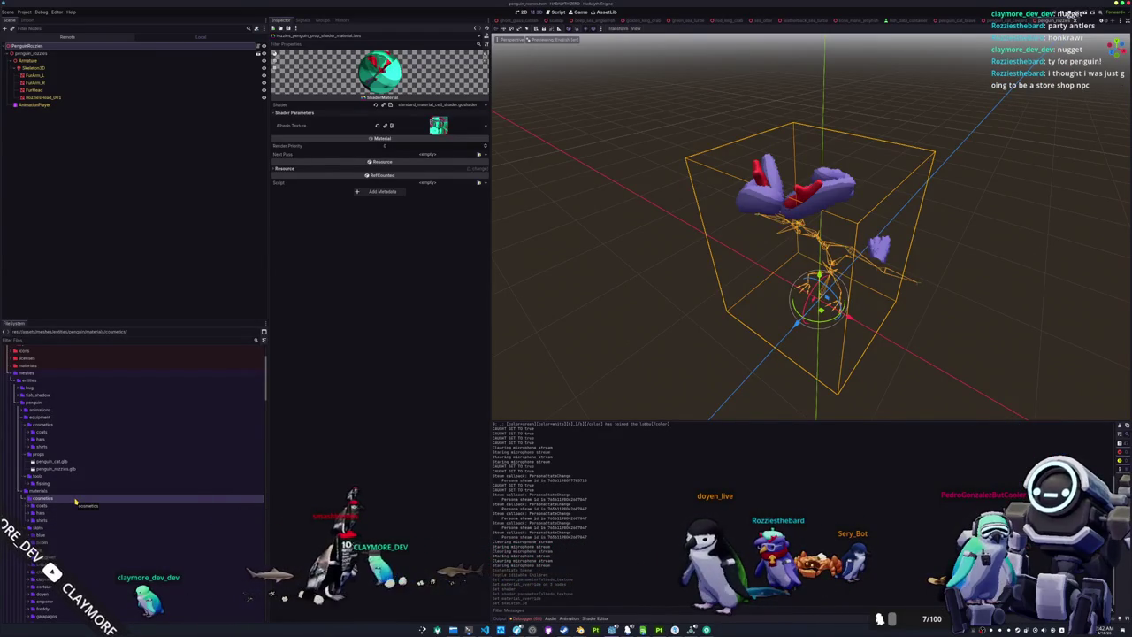
pyautogui.doubleClick(60, 454)
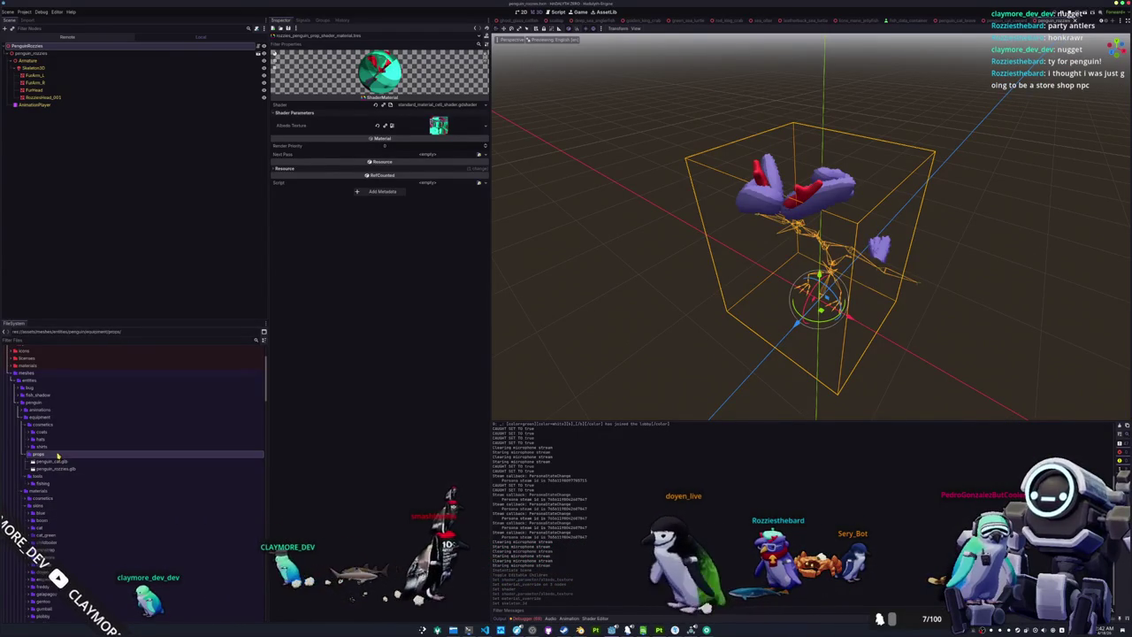
pyautogui.doubleClick(42, 432)
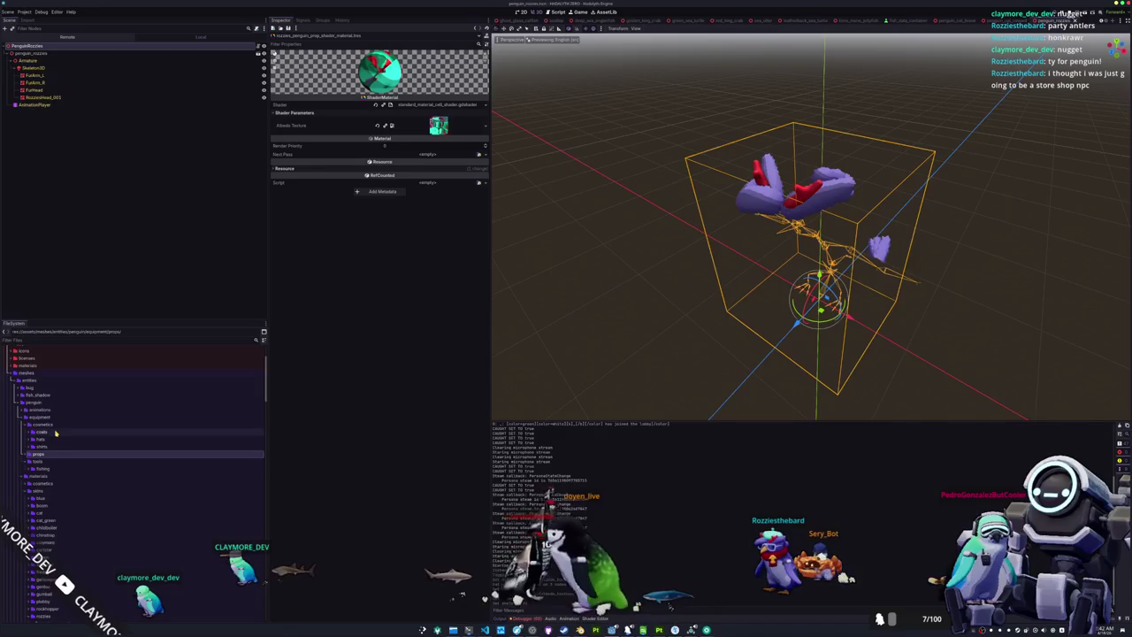
pyautogui.doubleClick(52, 427)
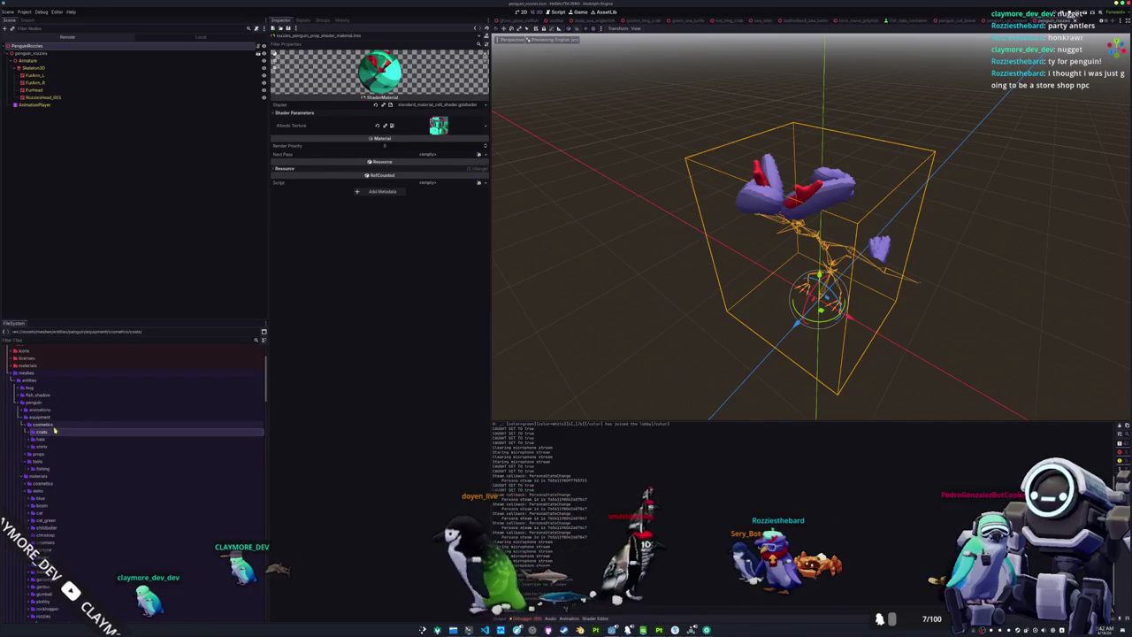
pyautogui.doubleClick(55, 418)
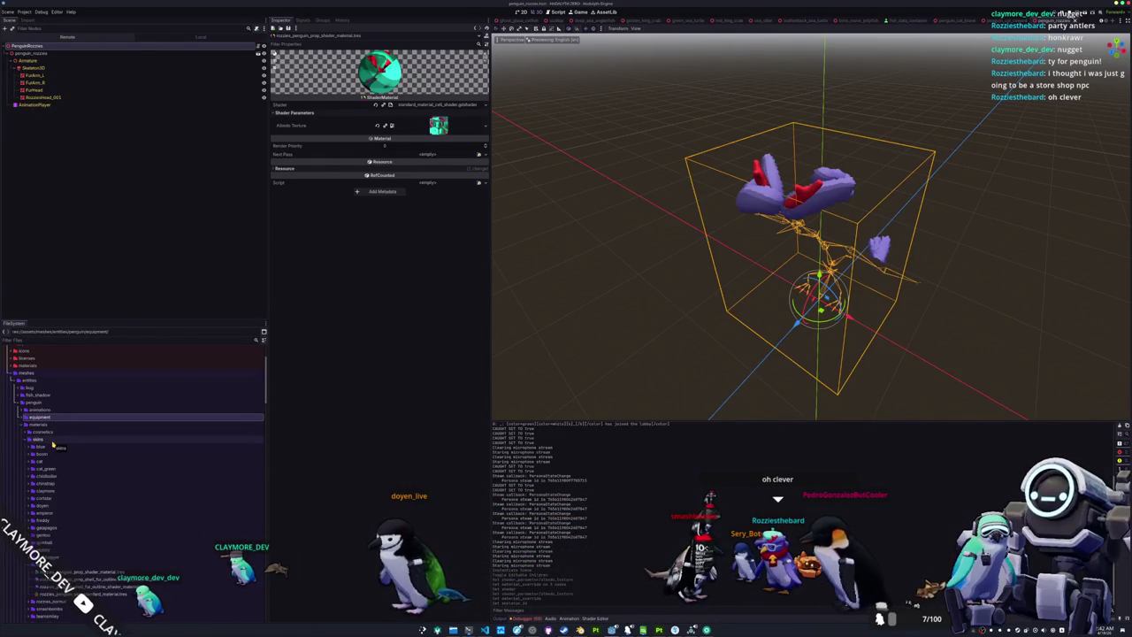
pyautogui.scroll(-10, 53, 445)
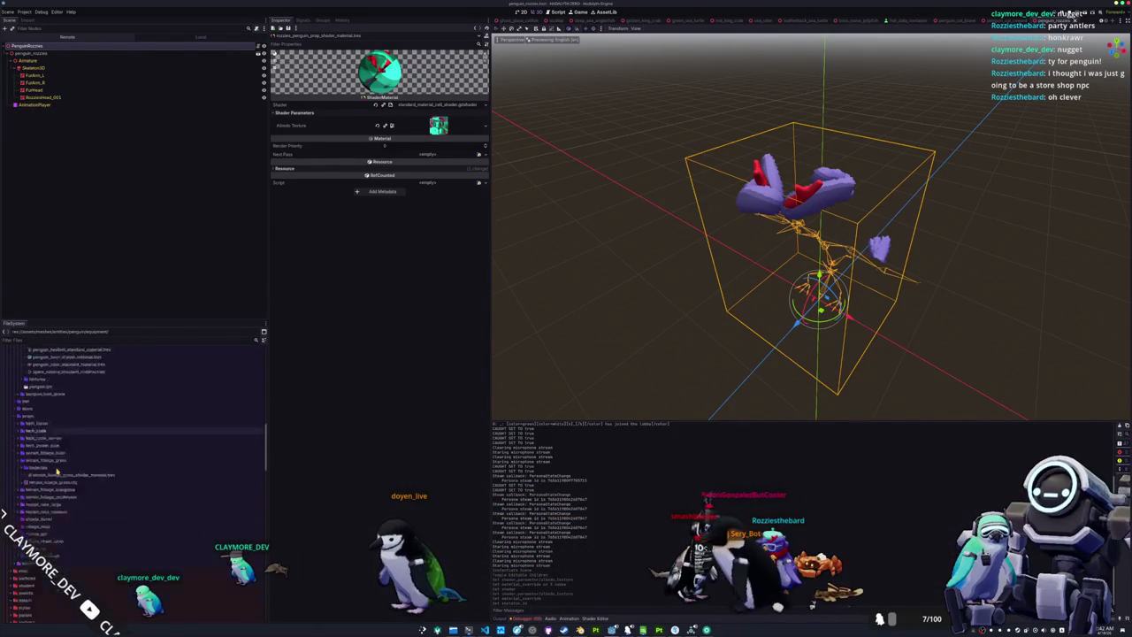
pyautogui.scroll(10, 59, 466)
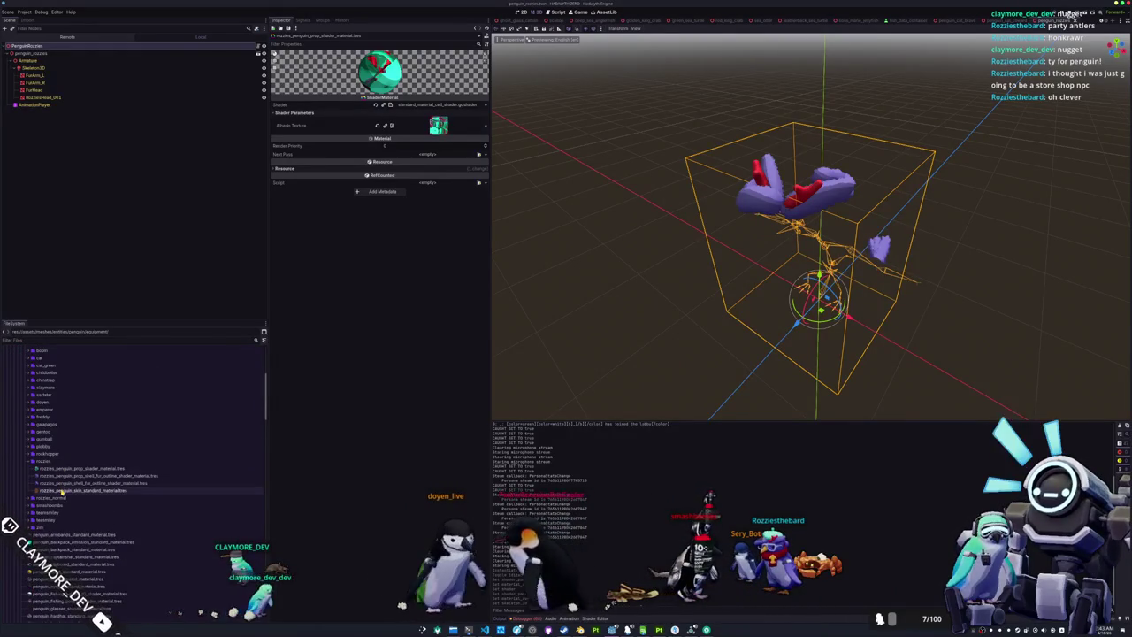
# Request converting rozzies_penguin_skin_standard_material.tres to a ShaderMaterial
pyautogui.click(88, 490)
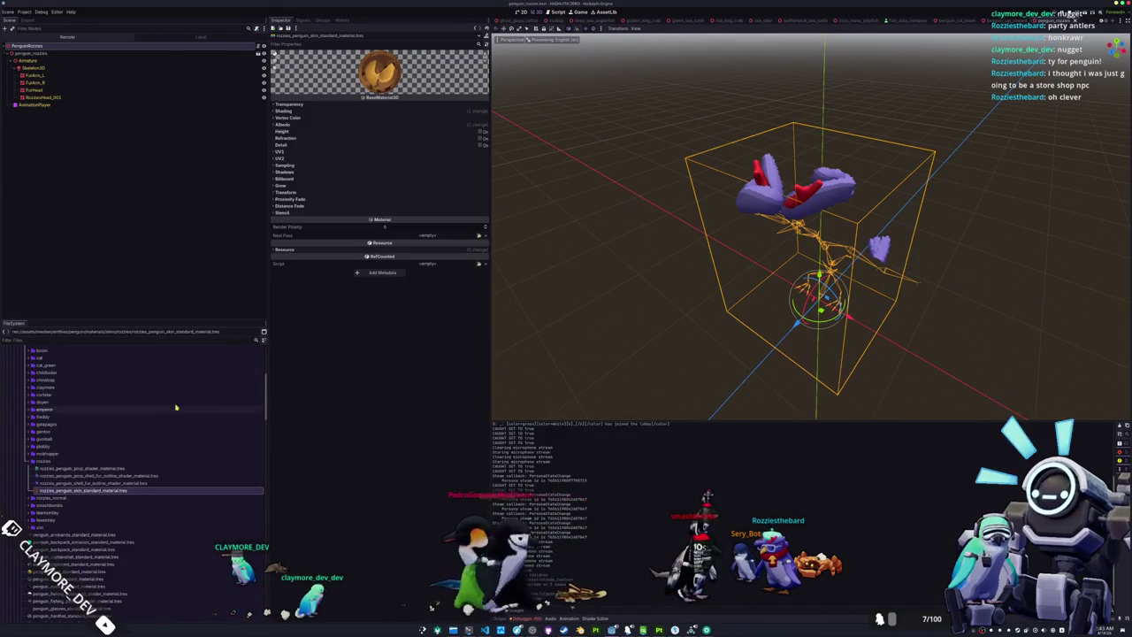
pyautogui.rightClick(95, 490)
pyautogui.click(129, 592)
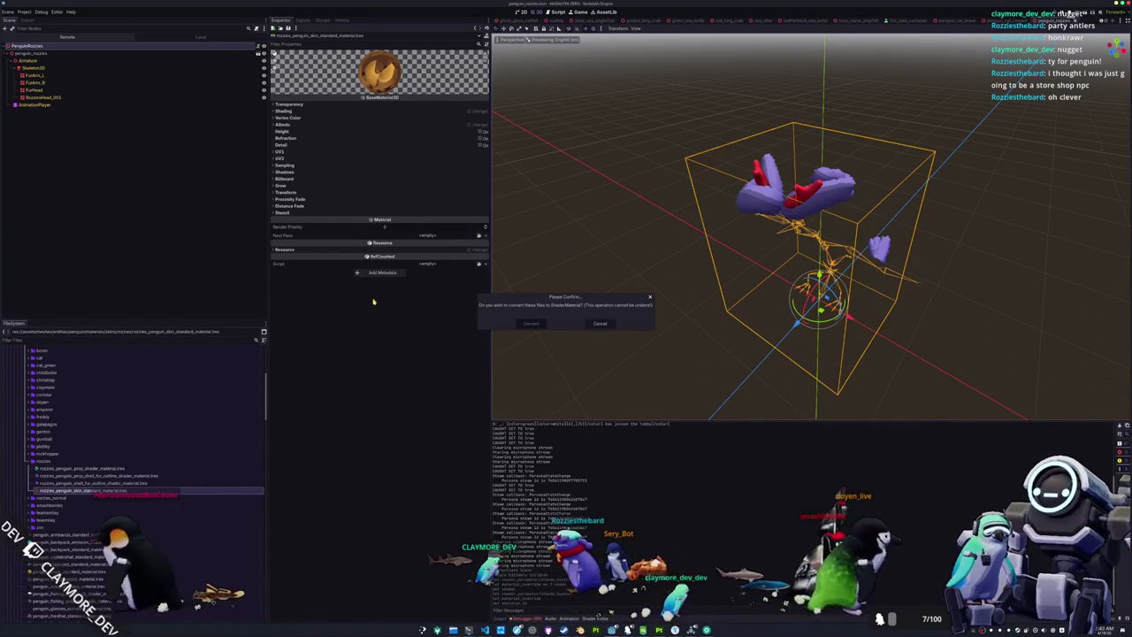
# Confirm the conversion and assign standard_material_cell_shader as the material's shader
pyautogui.press('Escape')
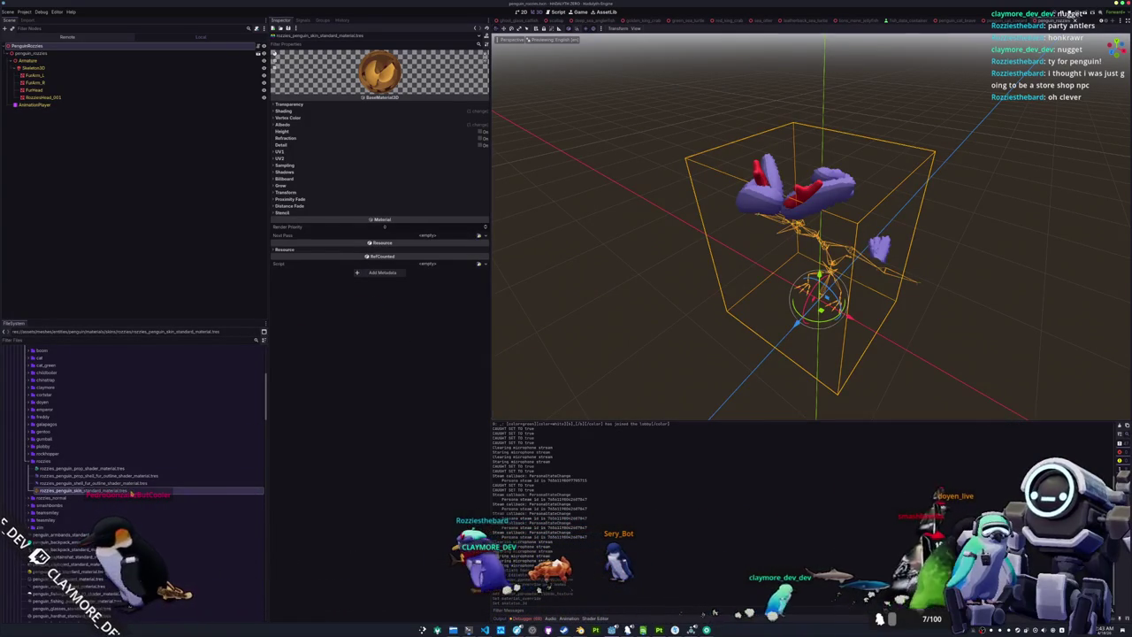
pyautogui.click(484, 105)
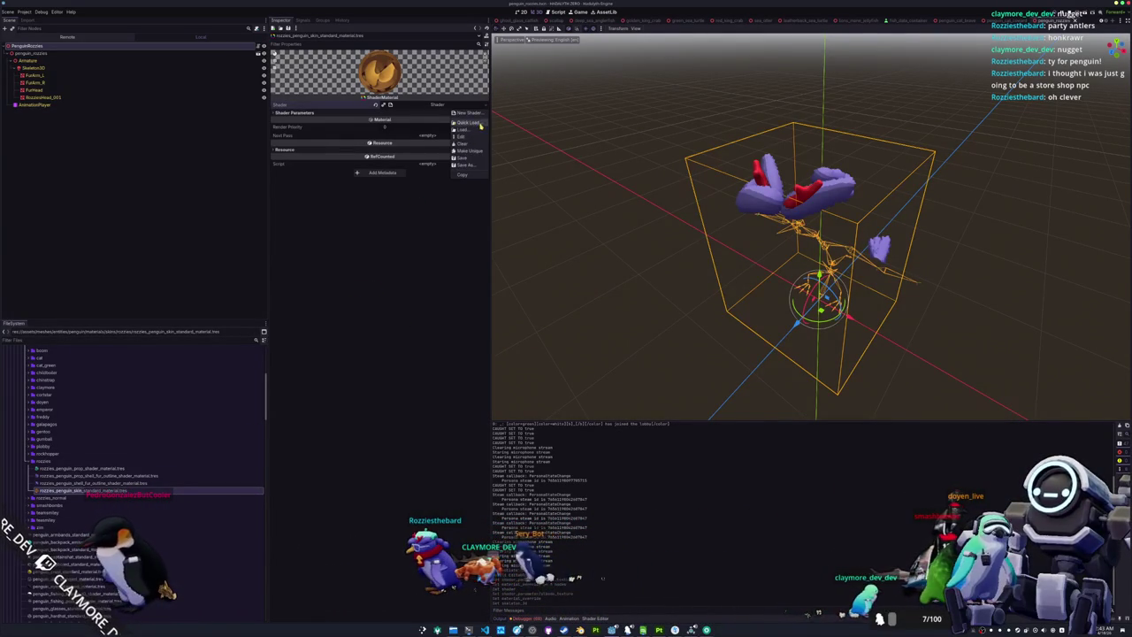
pyautogui.click(480, 124)
pyautogui.doubleClick(508, 237)
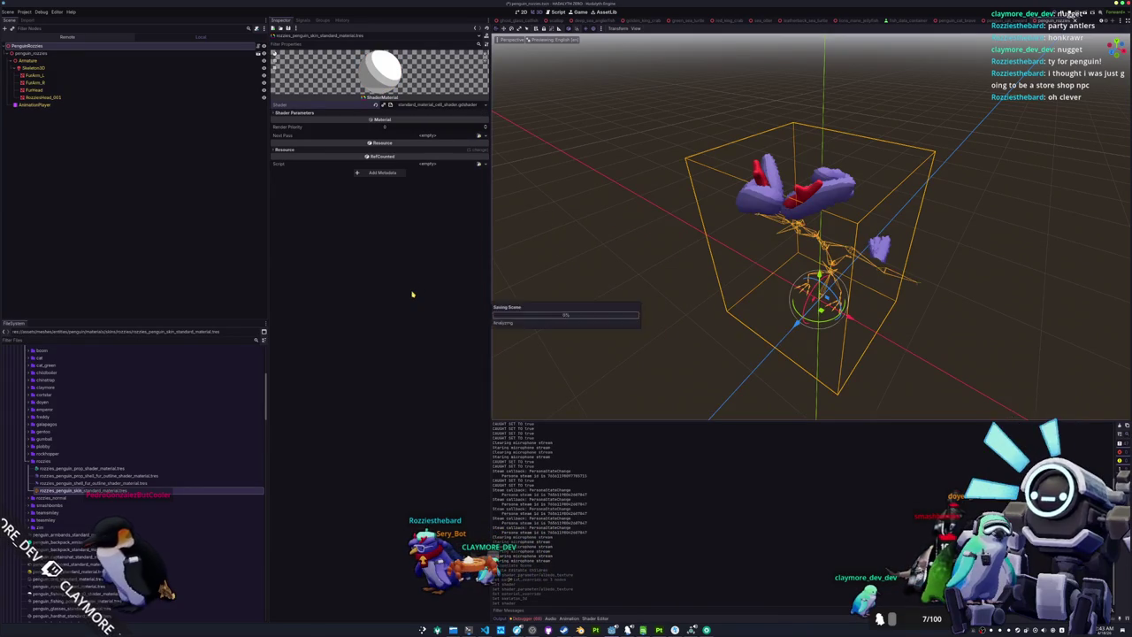
pyautogui.click(435, 108)
# Set the Albedo Texture parameter to the rozzies penguin skin texture
pyautogui.click(451, 122)
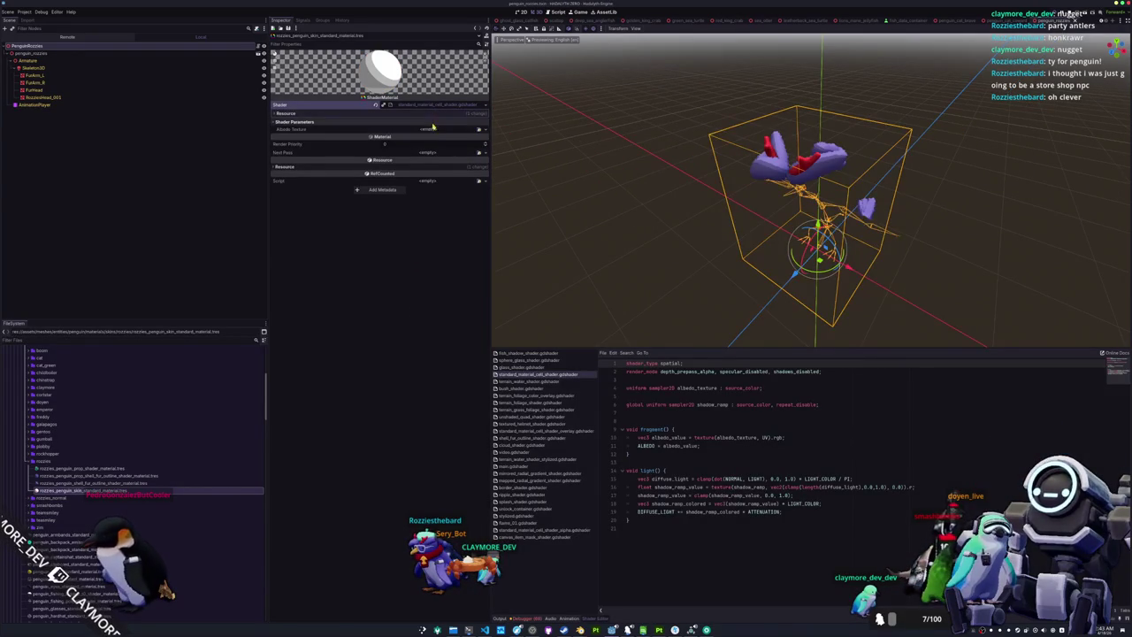
pyautogui.click(479, 129)
pyautogui.write('rozzies')
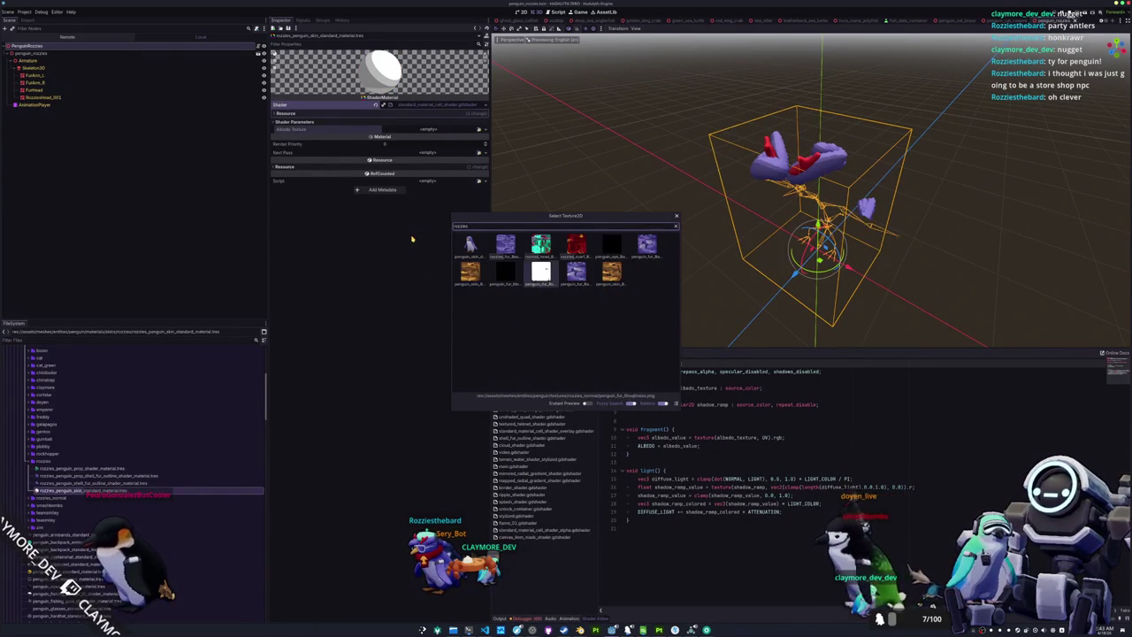
pyautogui.press('Left')
pyautogui.press('Left')
pyautogui.press('Left')
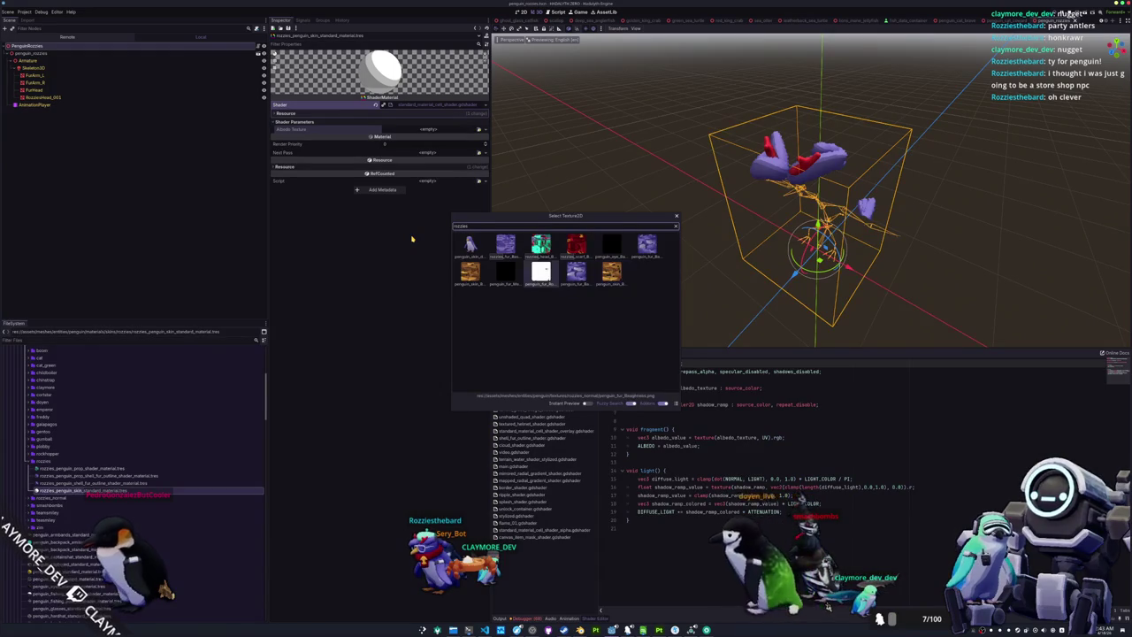
pyautogui.press('Return')
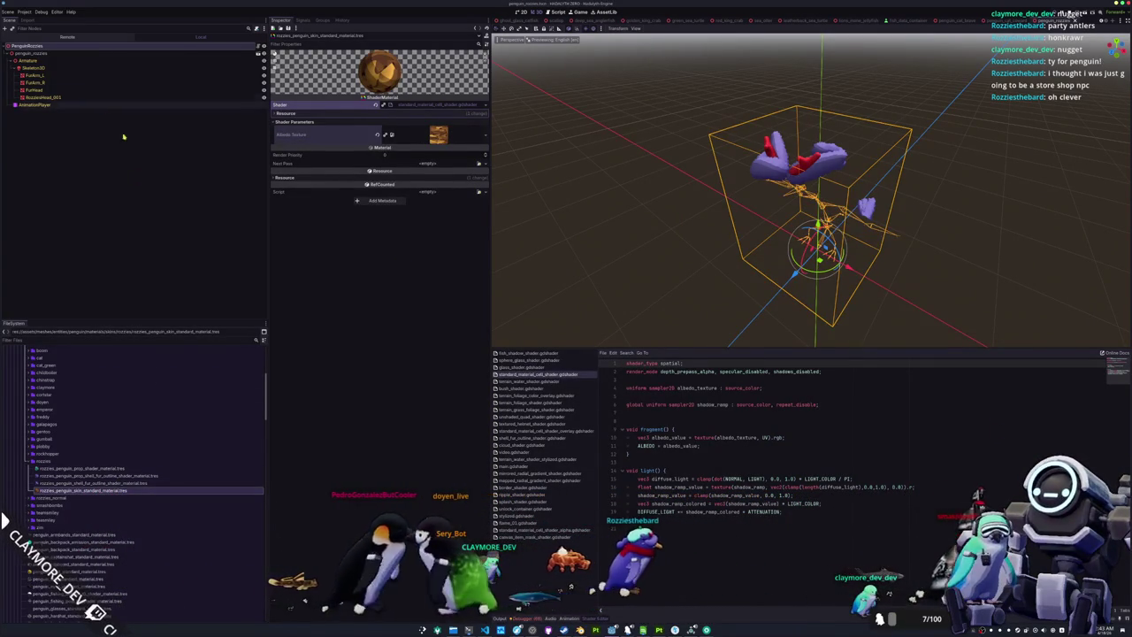
# Scroll down to the skin_data_prop folder and bring up its file options
pyautogui.scroll(-10, 76, 464)
pyautogui.scroll(-5, 76, 465)
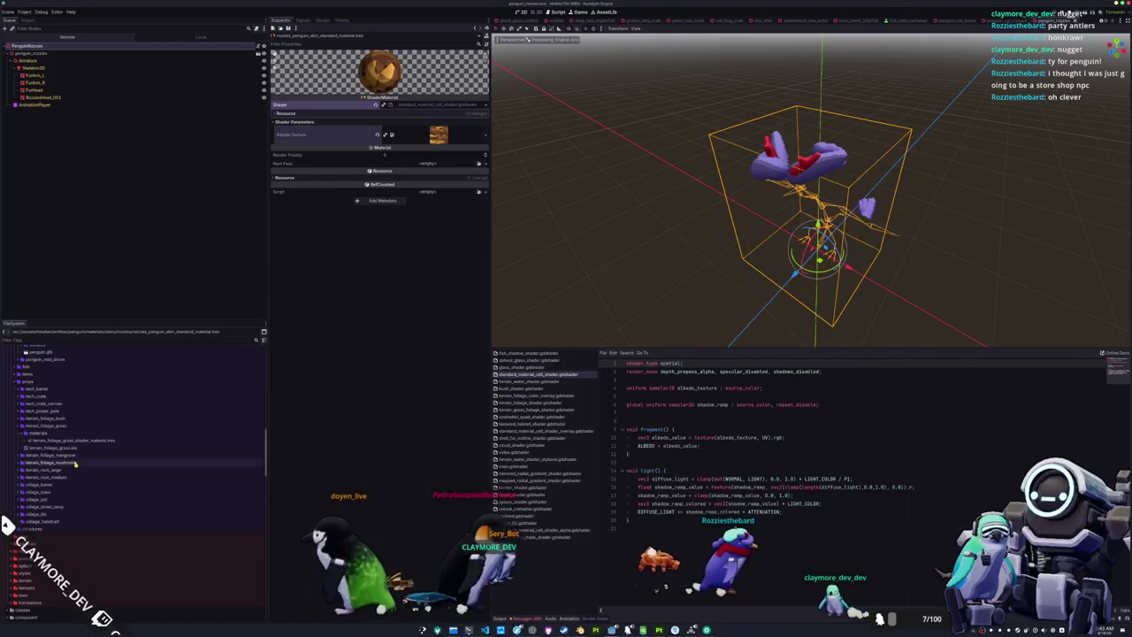
pyautogui.scroll(-5, 53, 486)
pyautogui.scroll(-2, 51, 487)
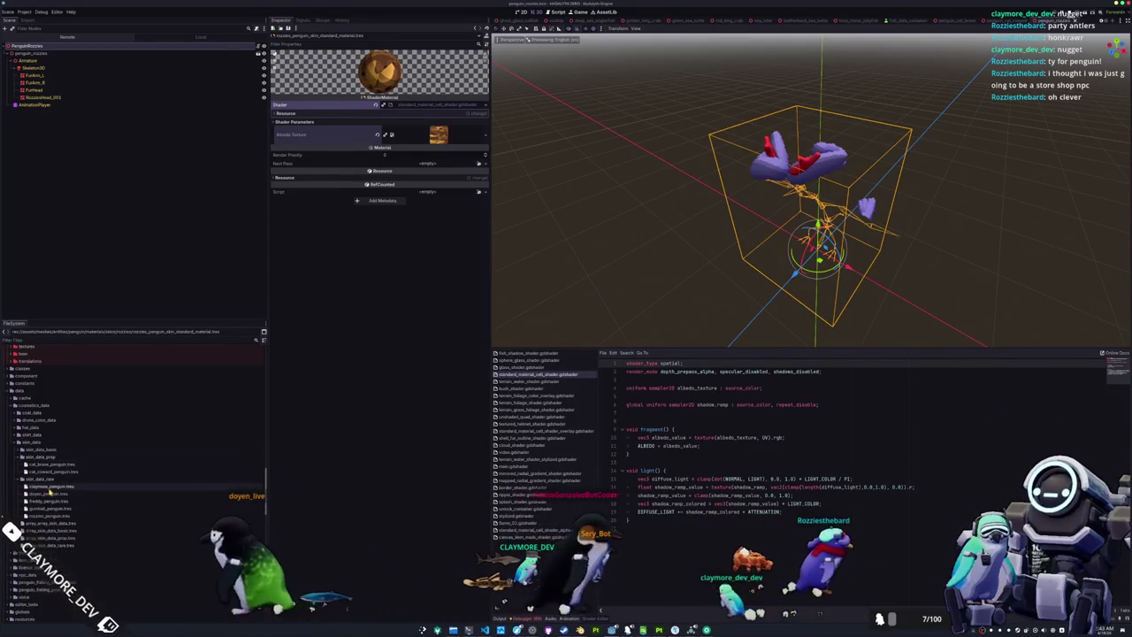
pyautogui.rightClick(49, 457)
# Create a new SkinData resource in skin_data_prop saved as rozzies_penguin.tres
pyautogui.moveTo(111, 461)
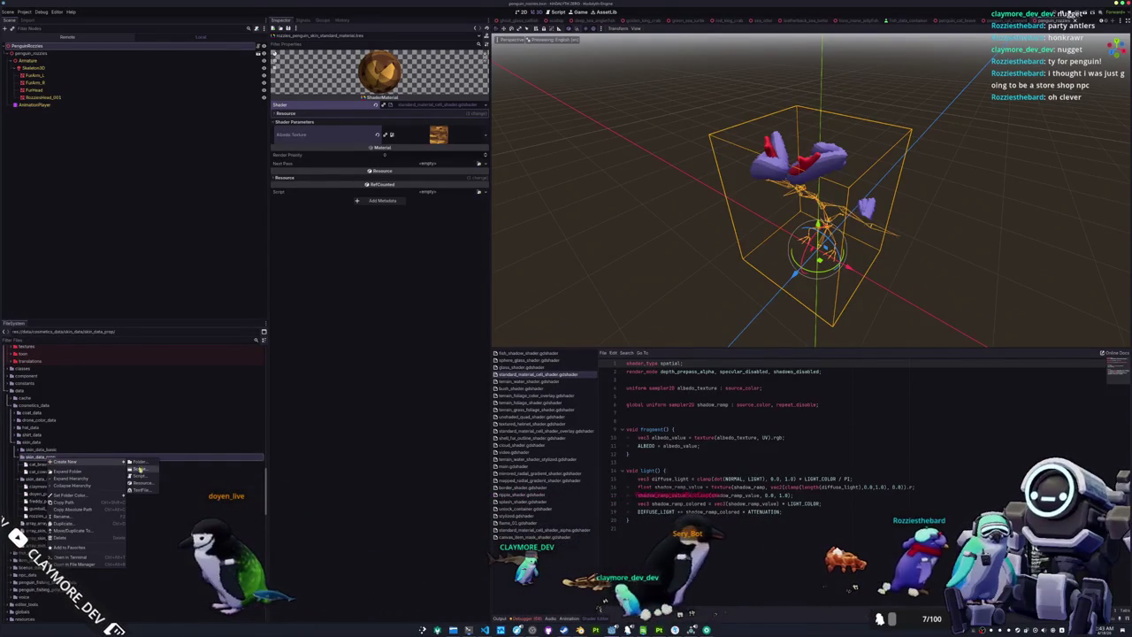
pyautogui.click(139, 482)
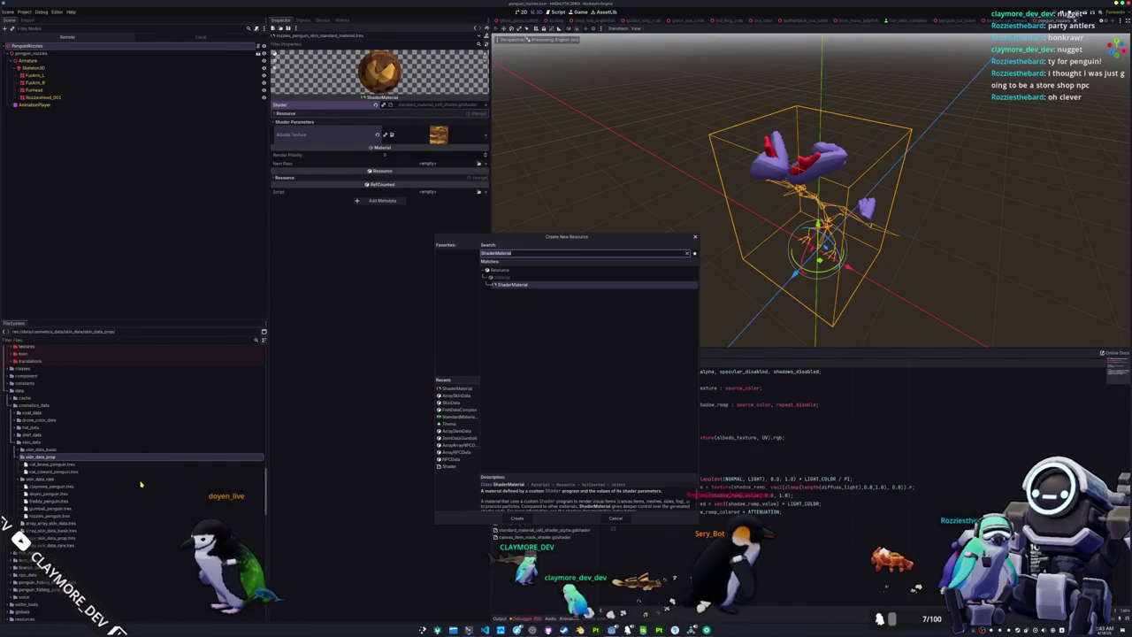
pyautogui.click(452, 404)
pyautogui.click(516, 519)
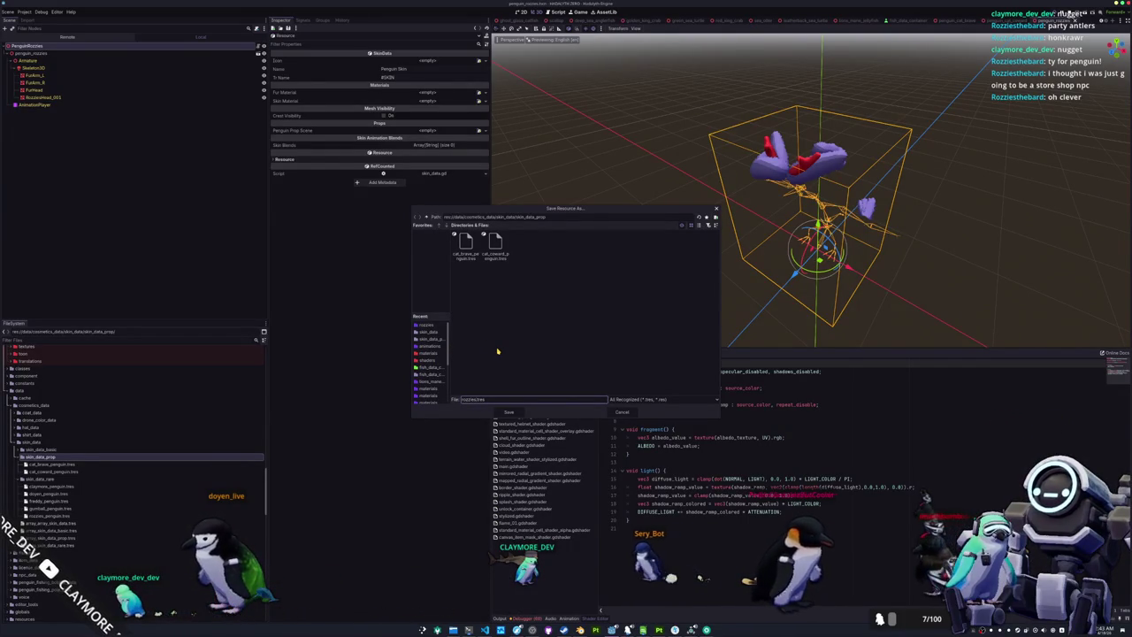
pyautogui.write('_penguin')
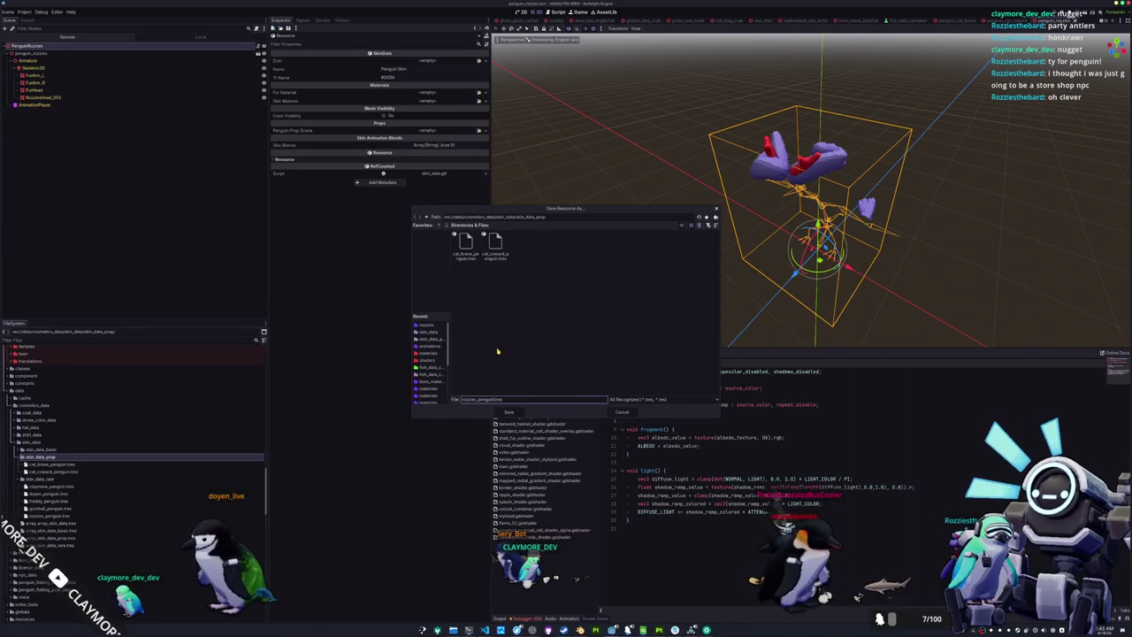
pyautogui.press('Return')
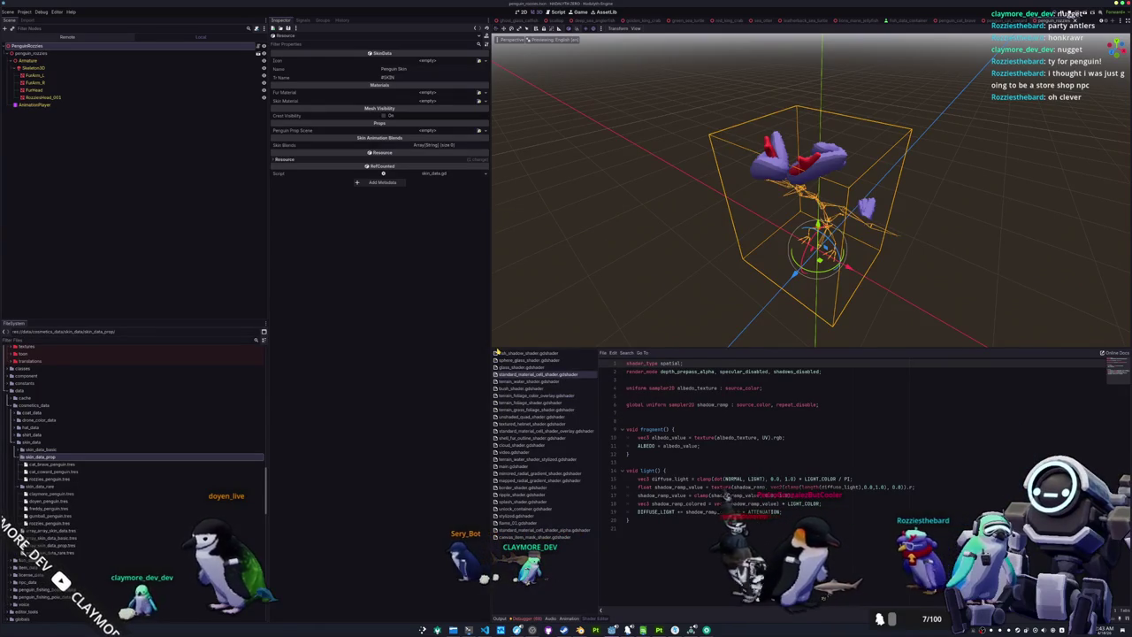
# Compare the basic rozzies_penguin skin with the new prop one, alongside the translations spreadsheet
pyautogui.doubleClick(69, 451)
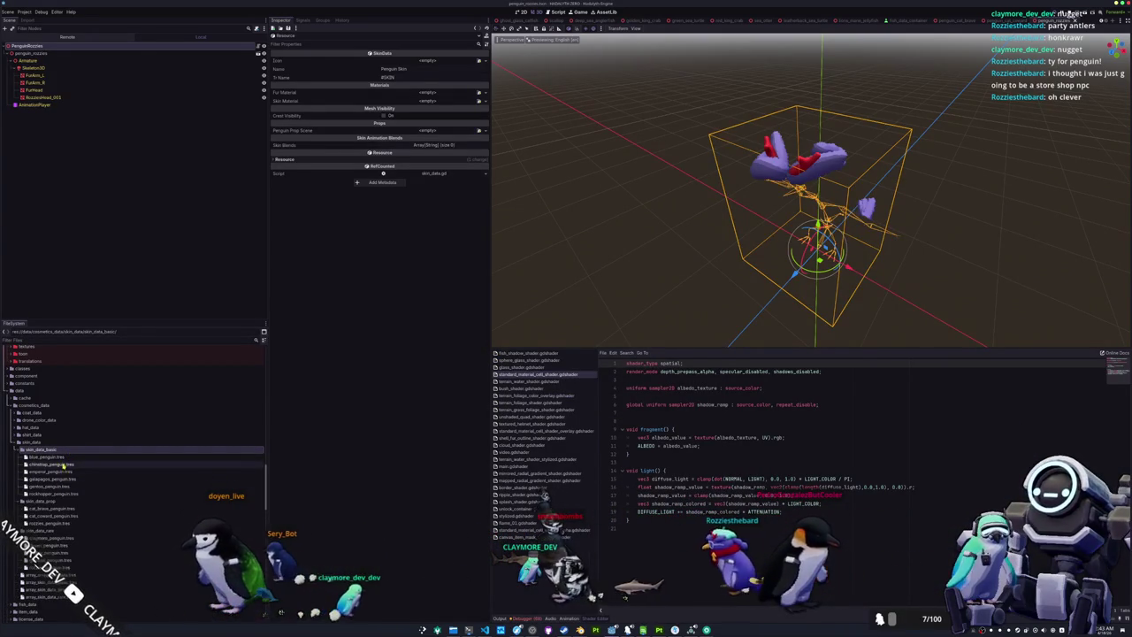
pyautogui.scroll(-2, 60, 497)
pyautogui.click(51, 534)
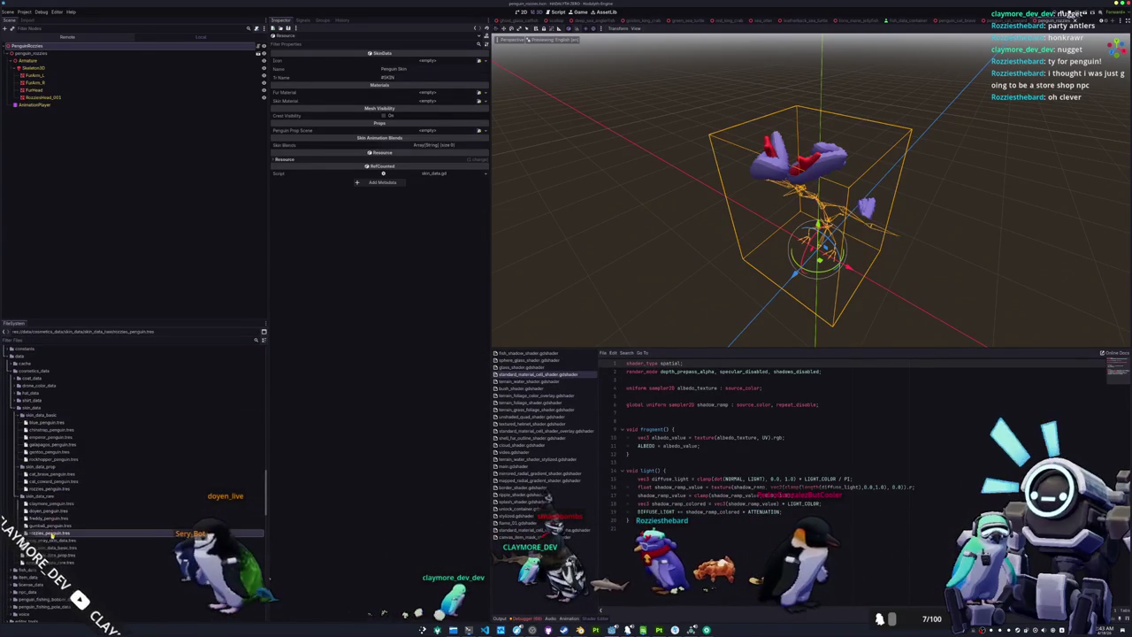
pyautogui.click(50, 488)
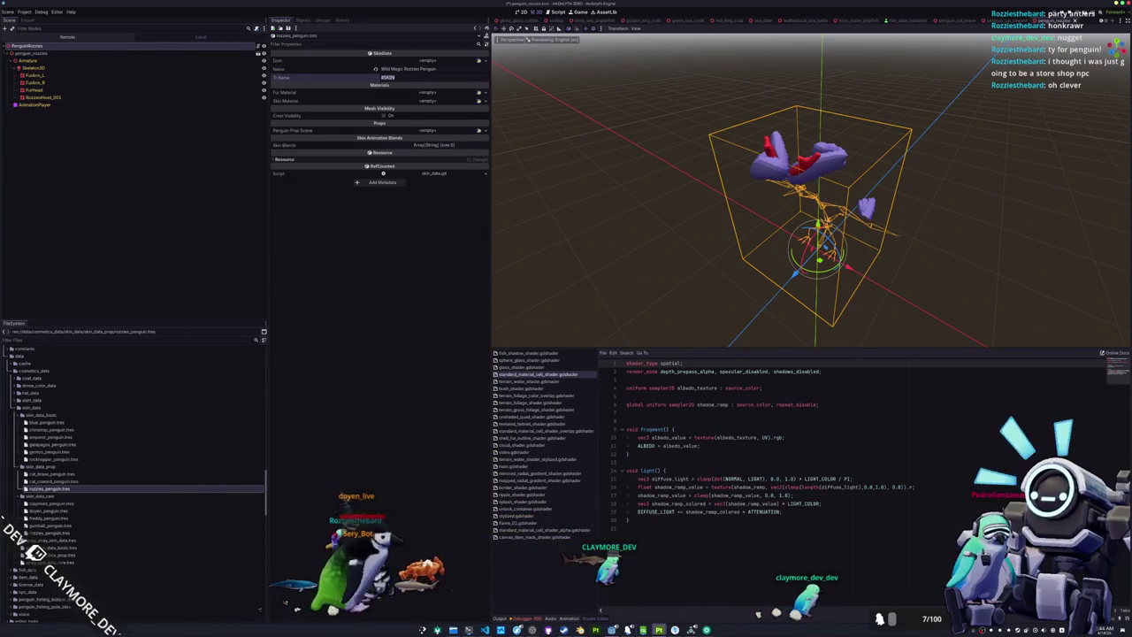
pyautogui.click(643, 629)
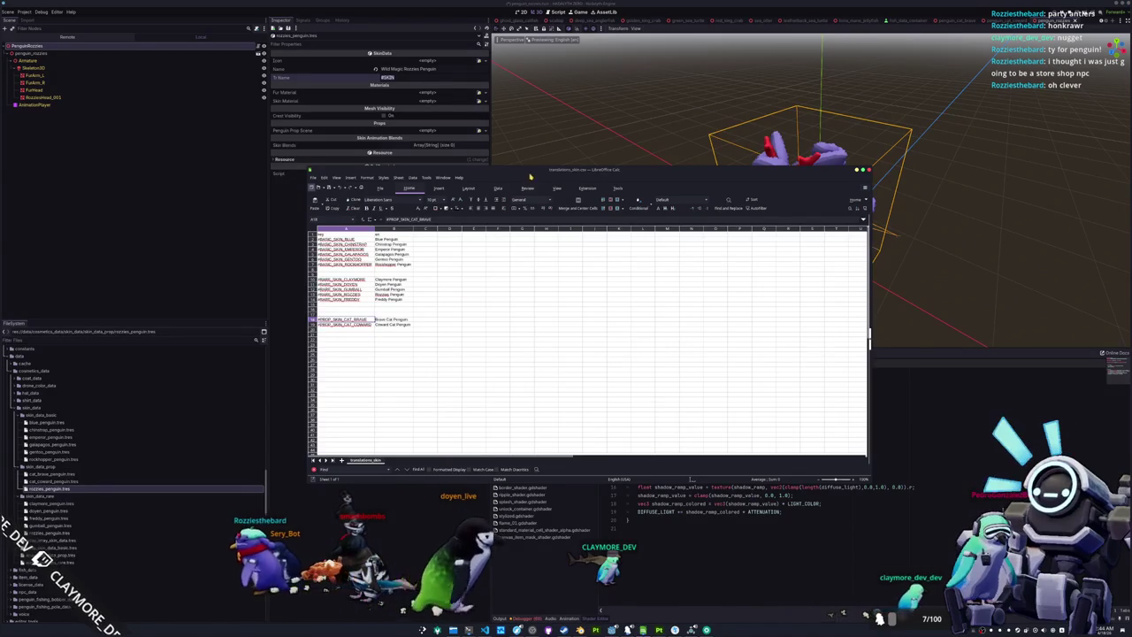
# Add the Wild Magic Rozzies Penguin translation and paste it as the skin's Name
pyautogui.moveTo(532, 170); pyautogui.dragTo(783, 176)
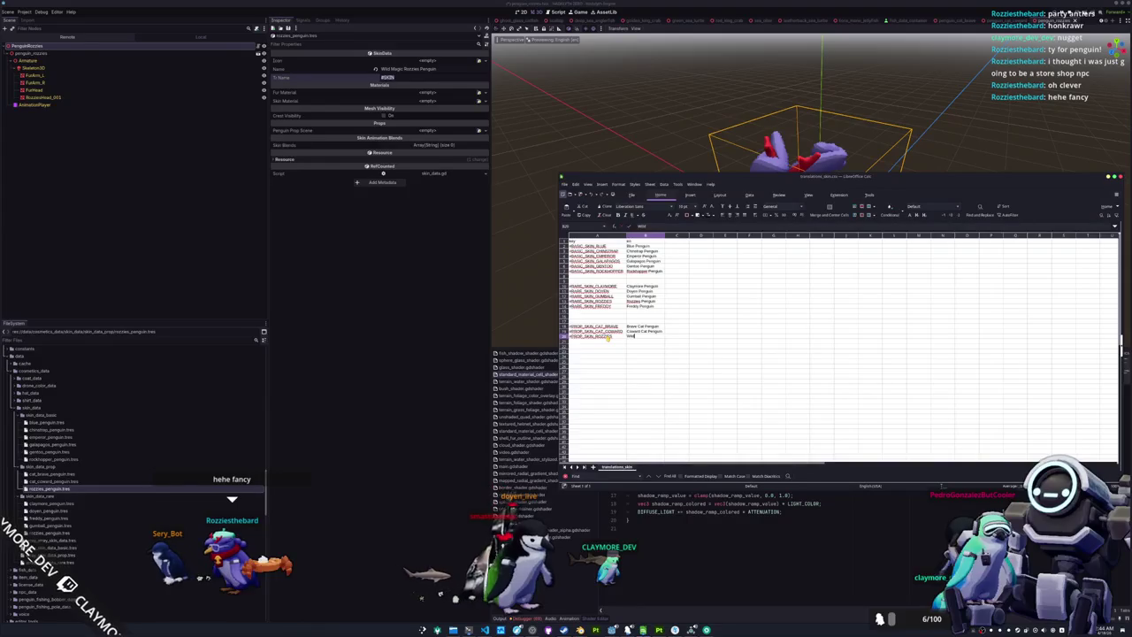
pyautogui.write('Wild Magic Rozzies')
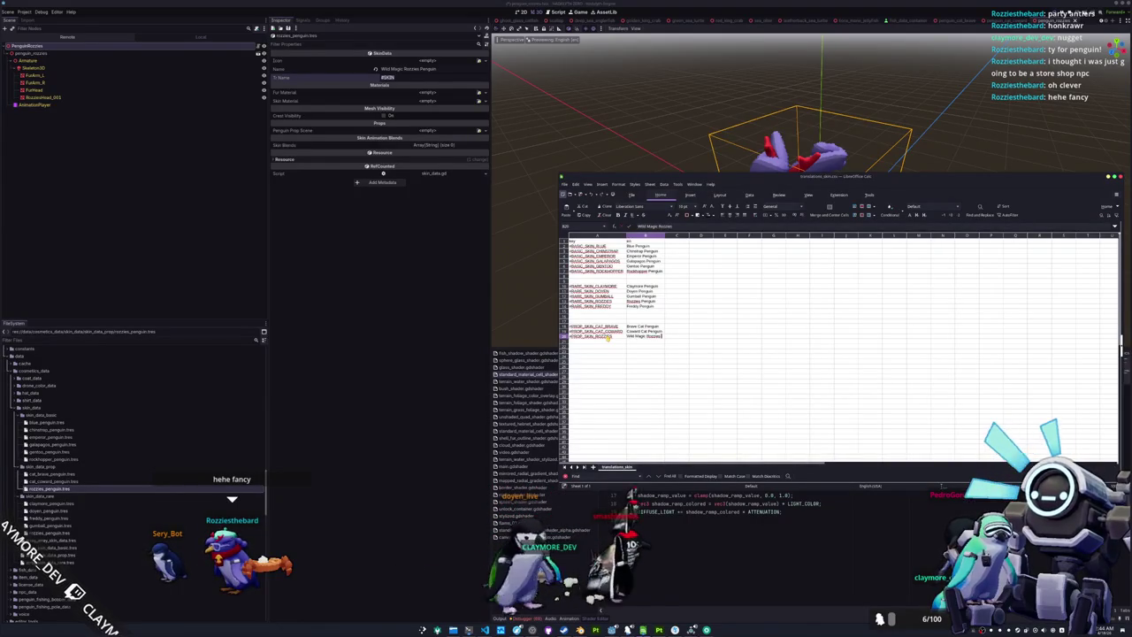
pyautogui.write('Penguin')
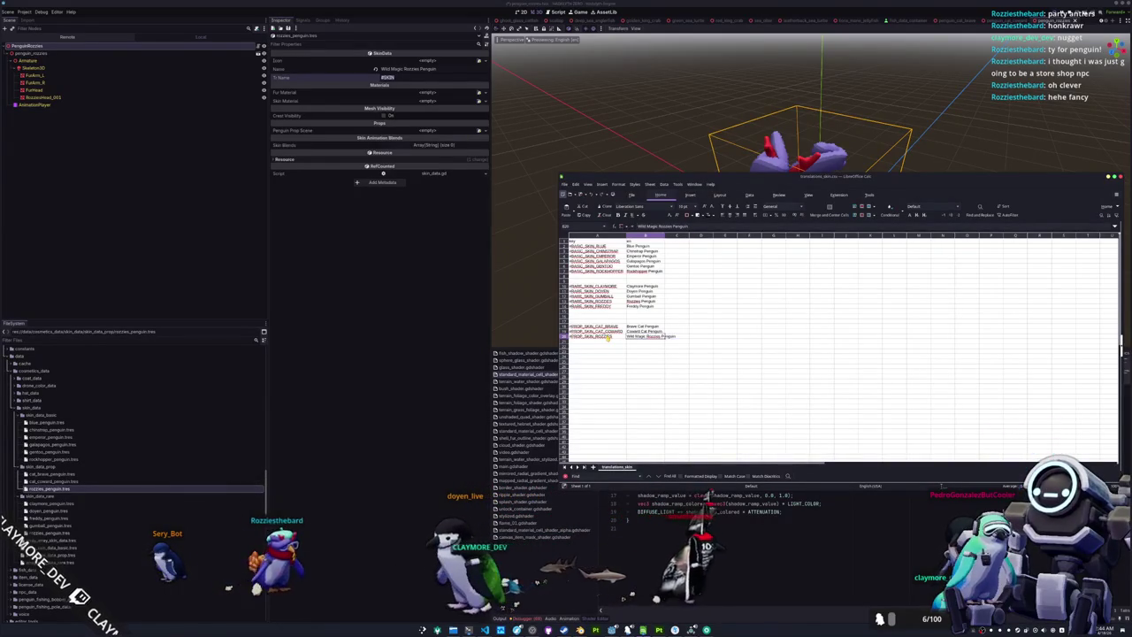
pyautogui.click(444, 68)
pyautogui.hotkey('ctrl', 'v')
pyautogui.click(444, 108)
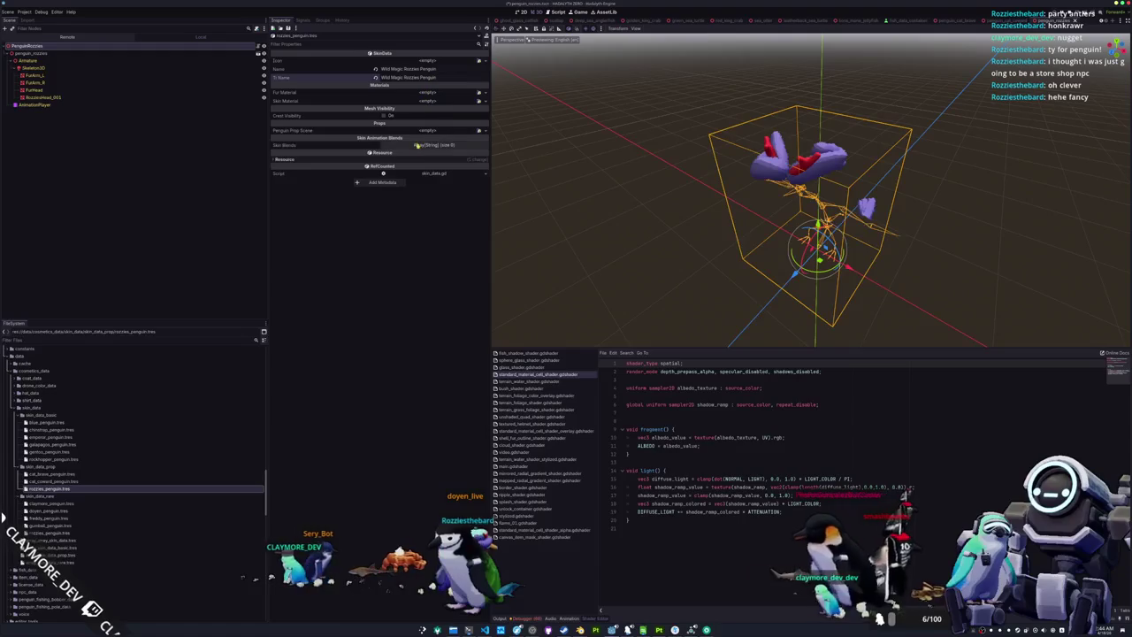
# Set Tr Name to #PROP_SKIN_ROZZIES and assign rozzies materials as Fur and Skin Material
pyautogui.hotkey('ctrl', 'v')
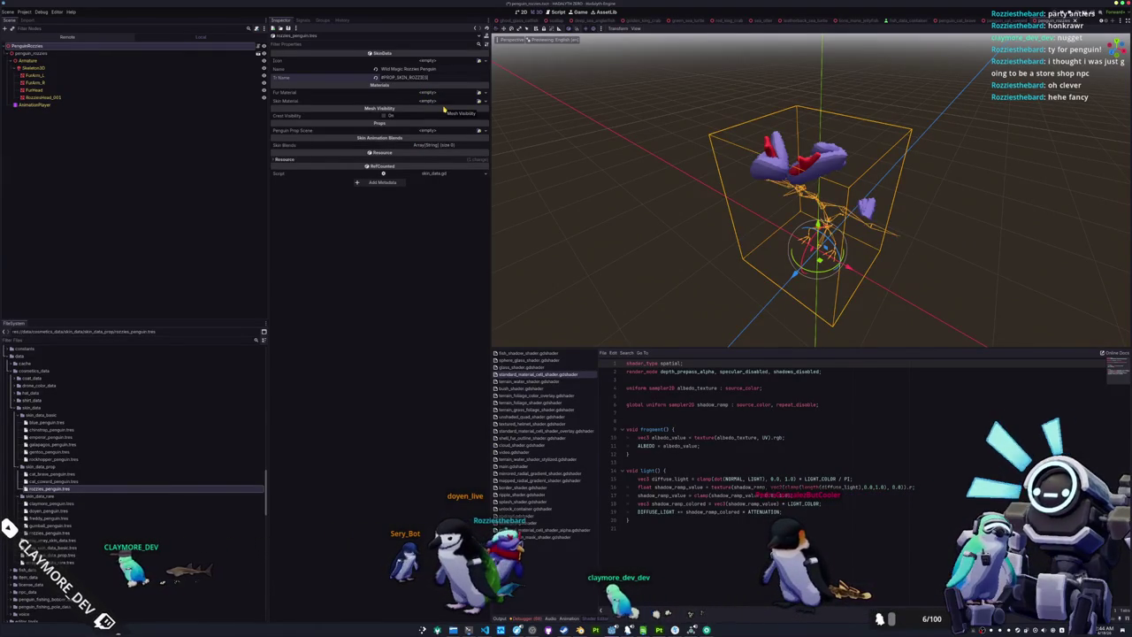
pyautogui.click(478, 92)
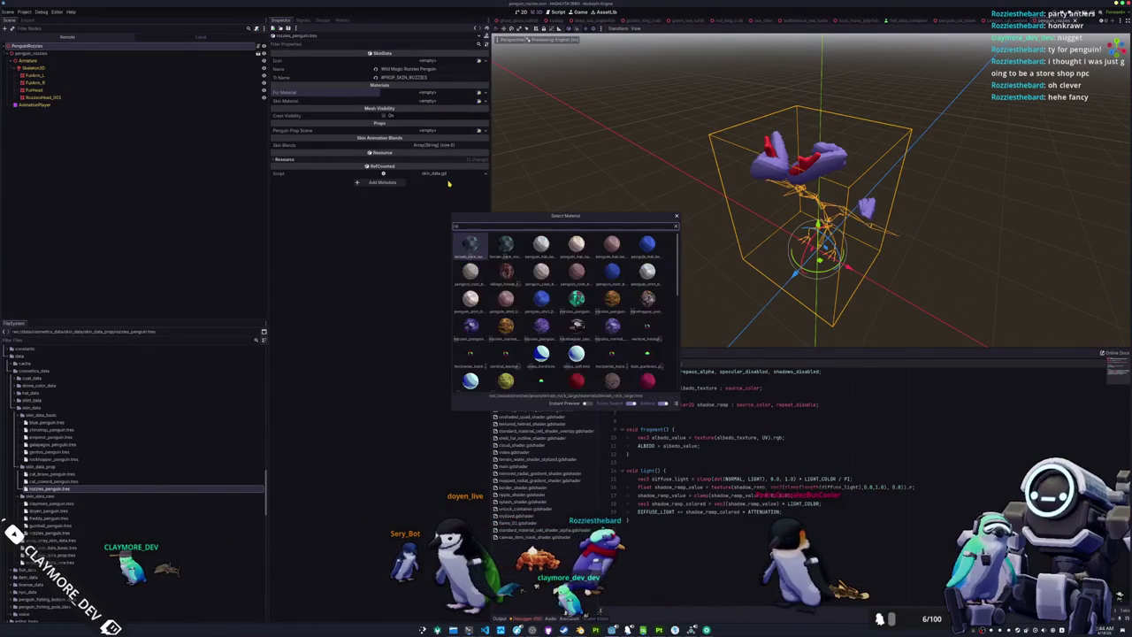
pyautogui.write('rozzies')
pyautogui.press('Right')
pyautogui.press('Right')
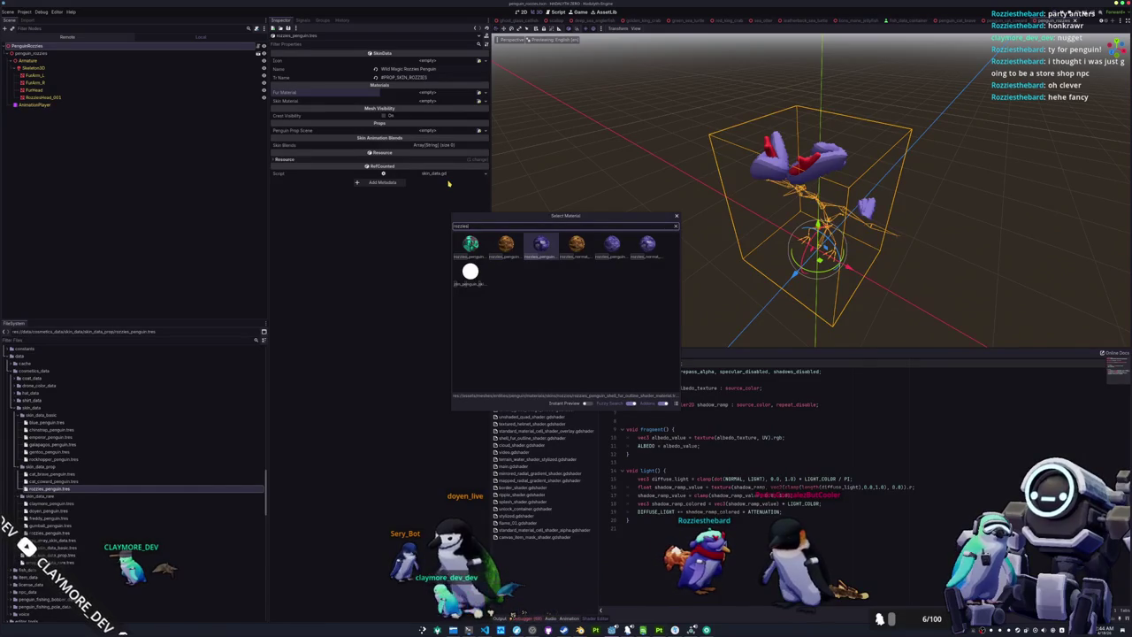
pyautogui.press('Return')
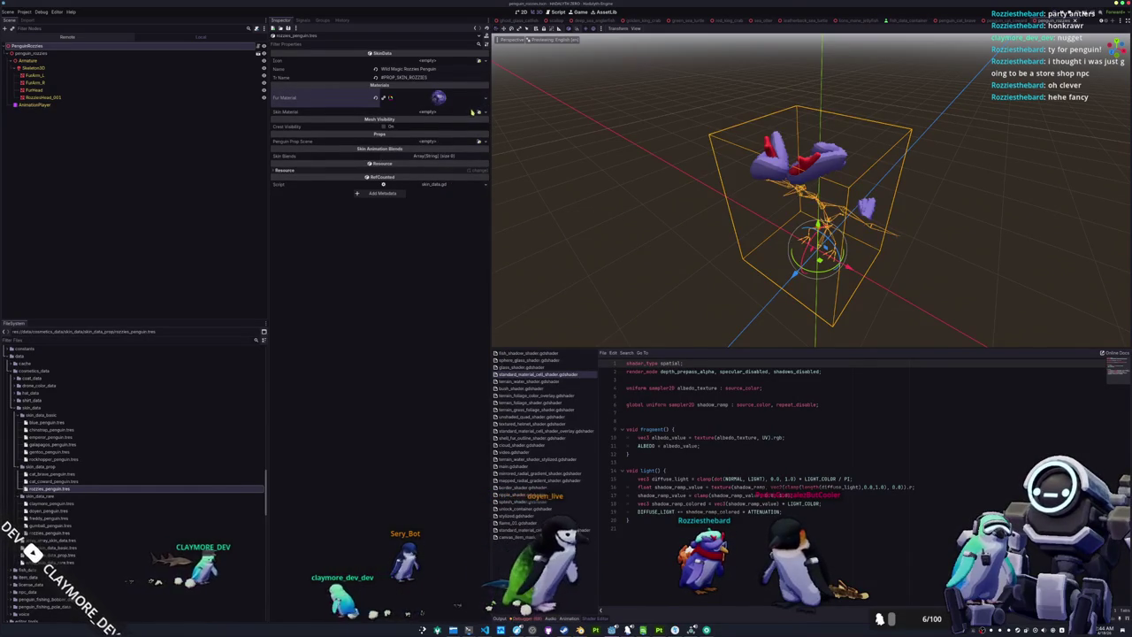
pyautogui.click(479, 112)
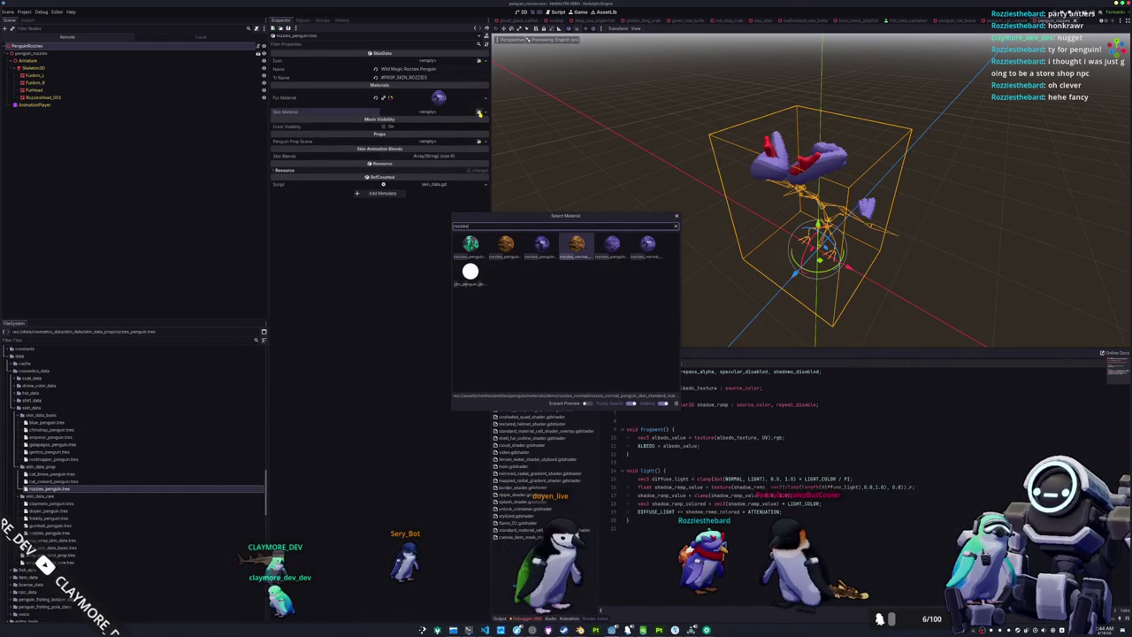
pyautogui.press('Return')
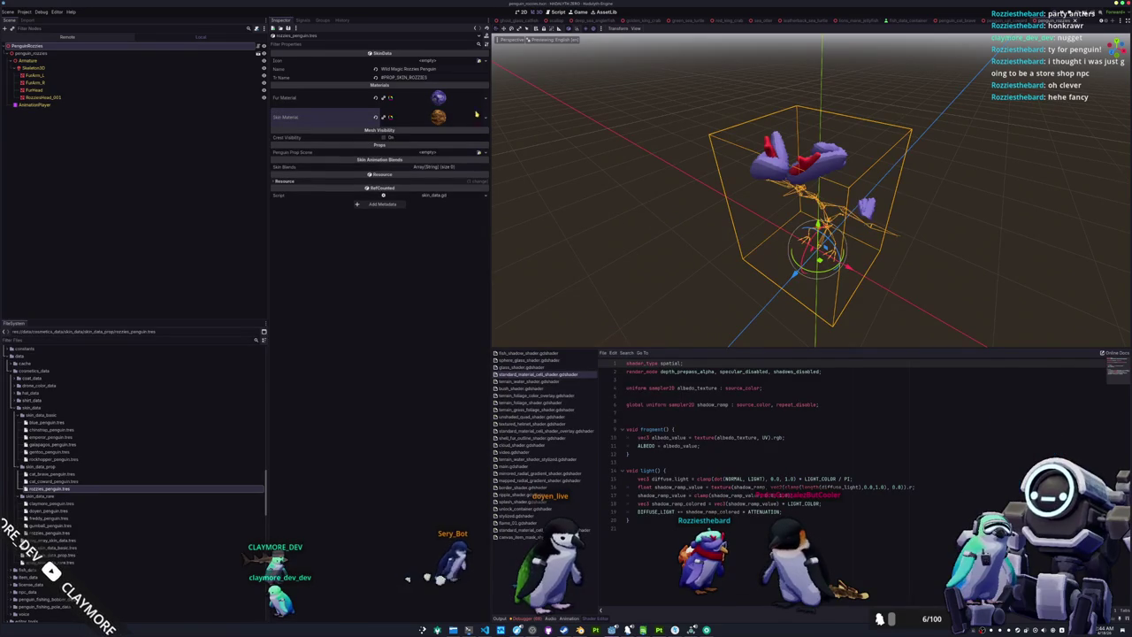
# Assign the rozzies scene as the skin's Penguin Prop Scene
pyautogui.click(478, 155)
pyautogui.write('rozzies')
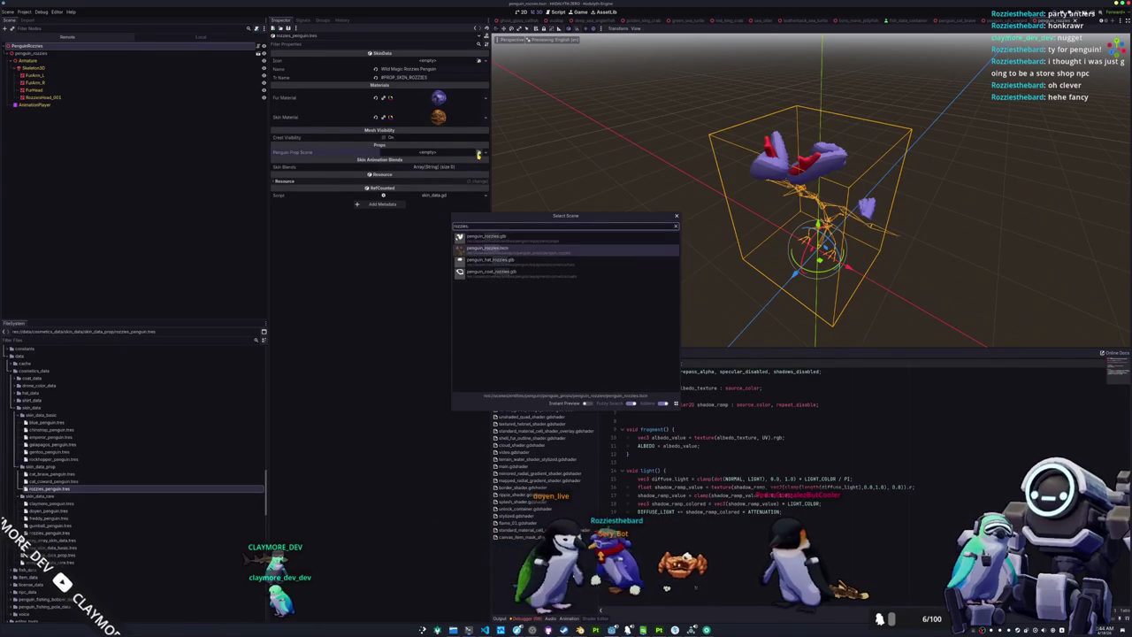
pyautogui.press('Return')
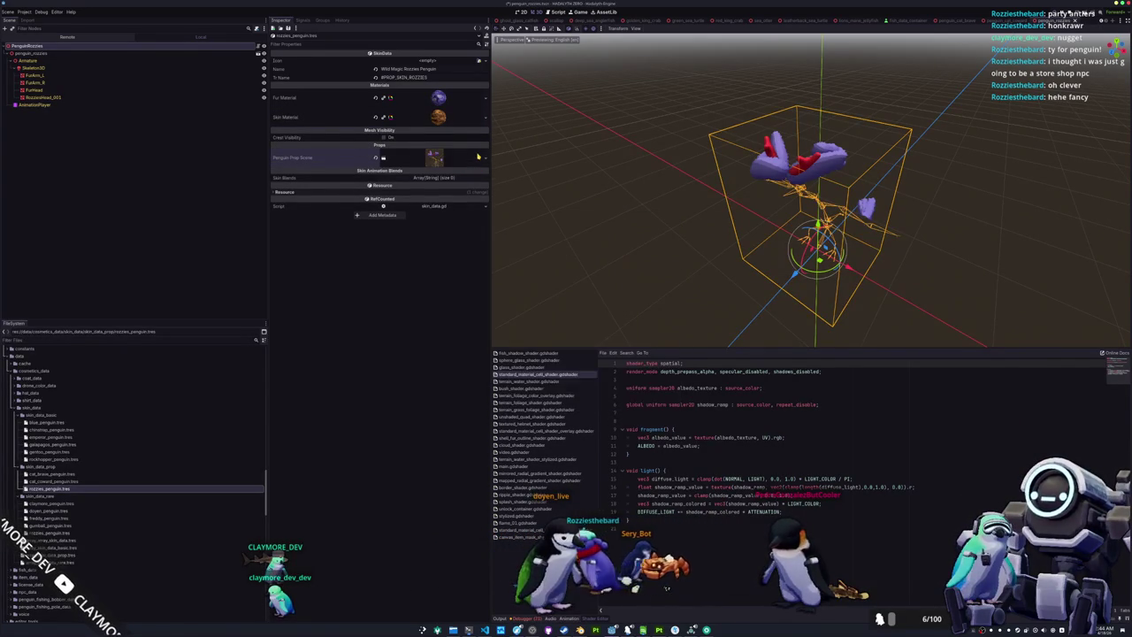
pyautogui.click(456, 180)
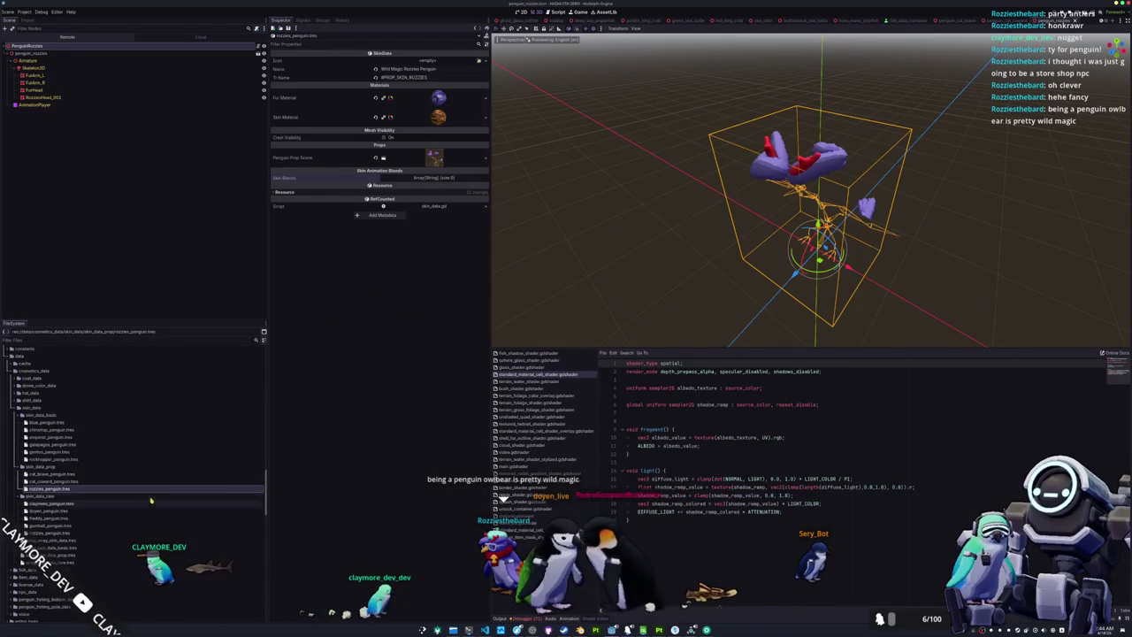
pyautogui.click(62, 554)
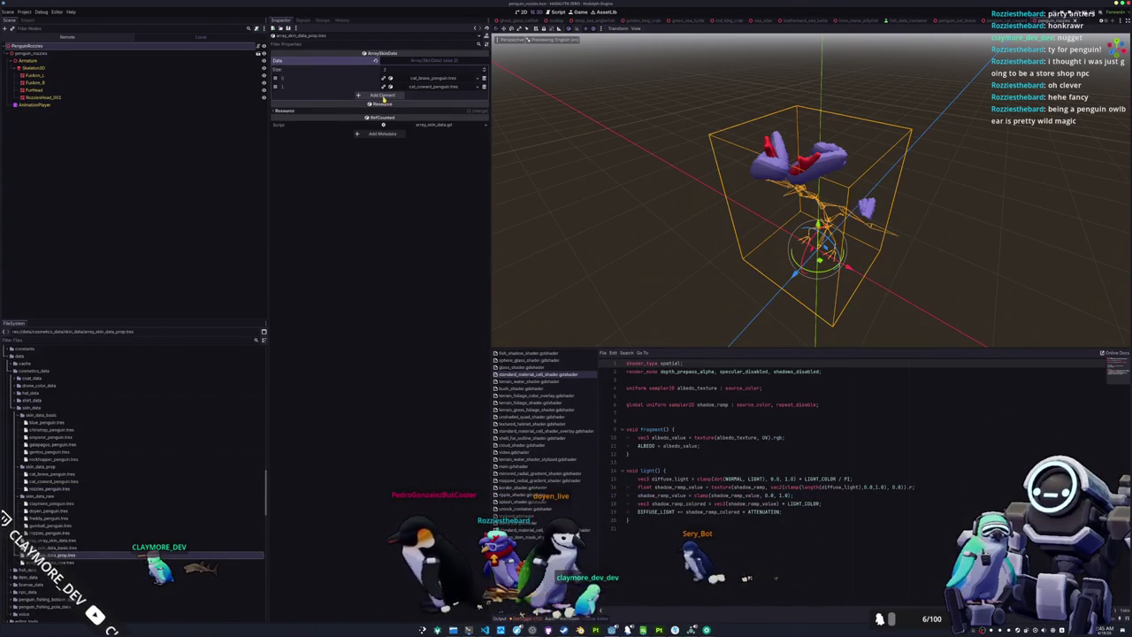
# Add a third element to the prop skin array and load a rozzies_penguin.tres into it
pyautogui.click(383, 97)
pyautogui.click(471, 95)
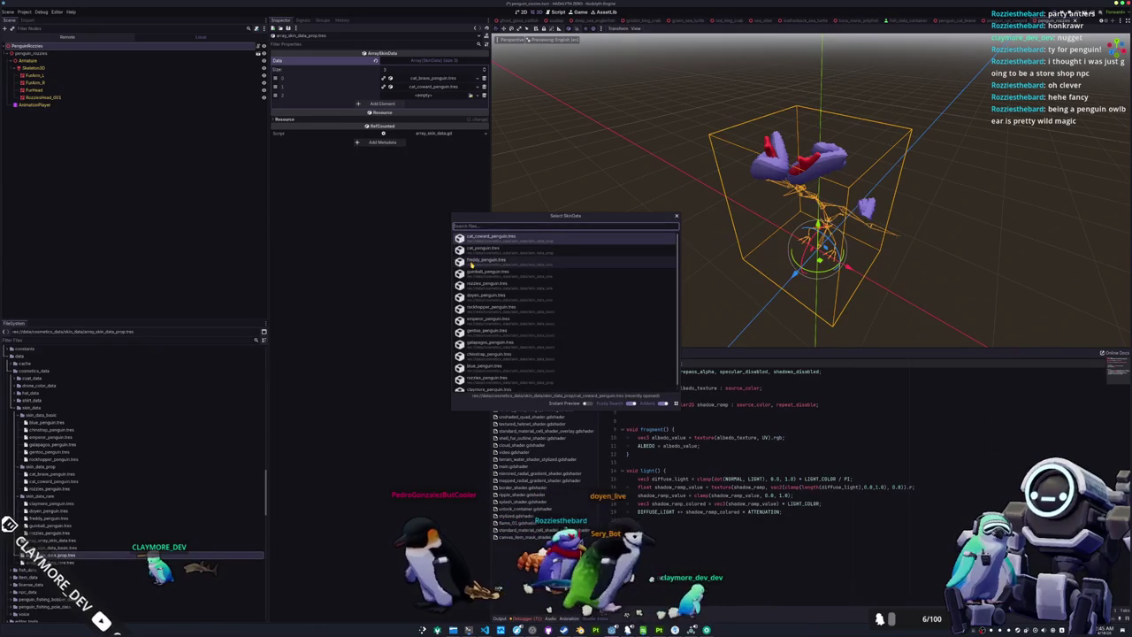
pyautogui.write('rozzies')
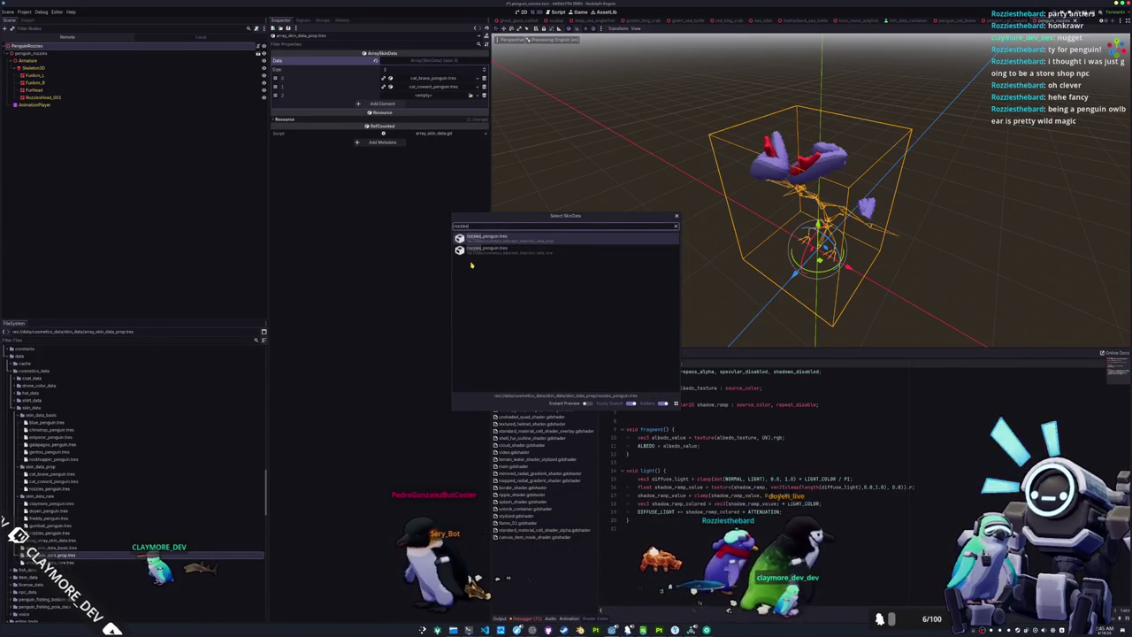
pyautogui.press('Down')
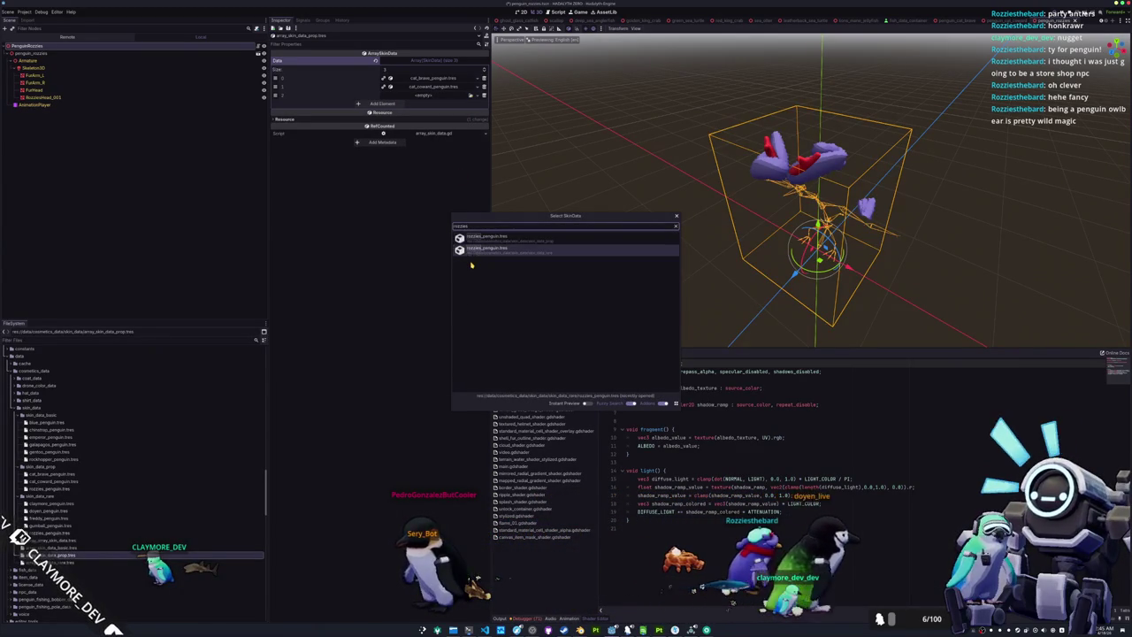
pyautogui.press('Return')
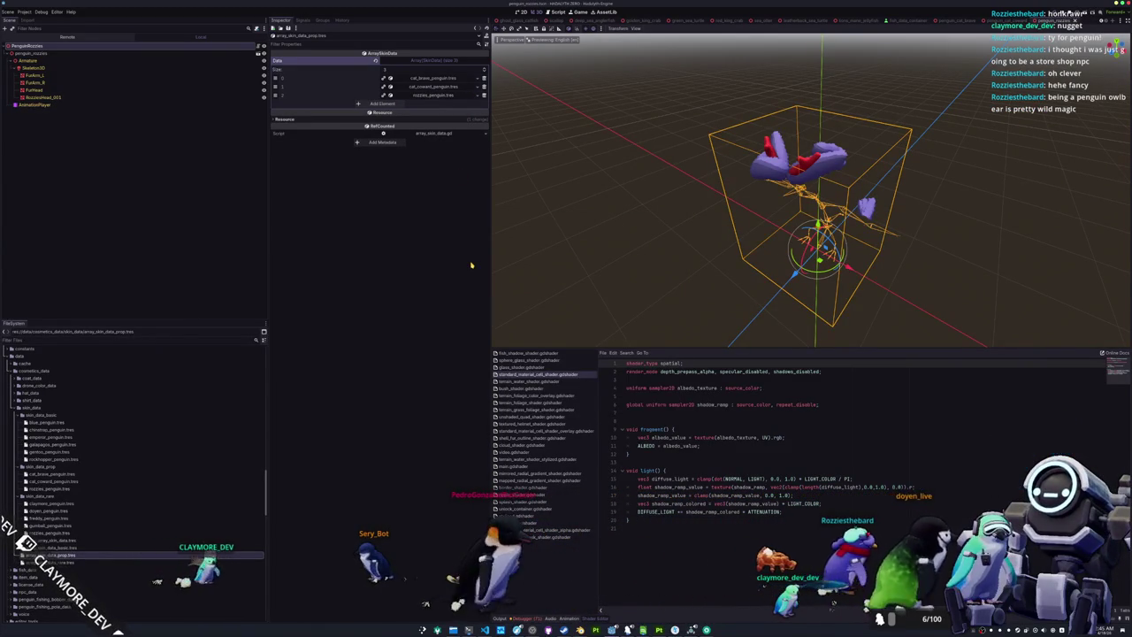
# Replace that entry with the skin_data_prop version of rozzies_penguin.tres
pyautogui.click(434, 94)
pyautogui.click(478, 95)
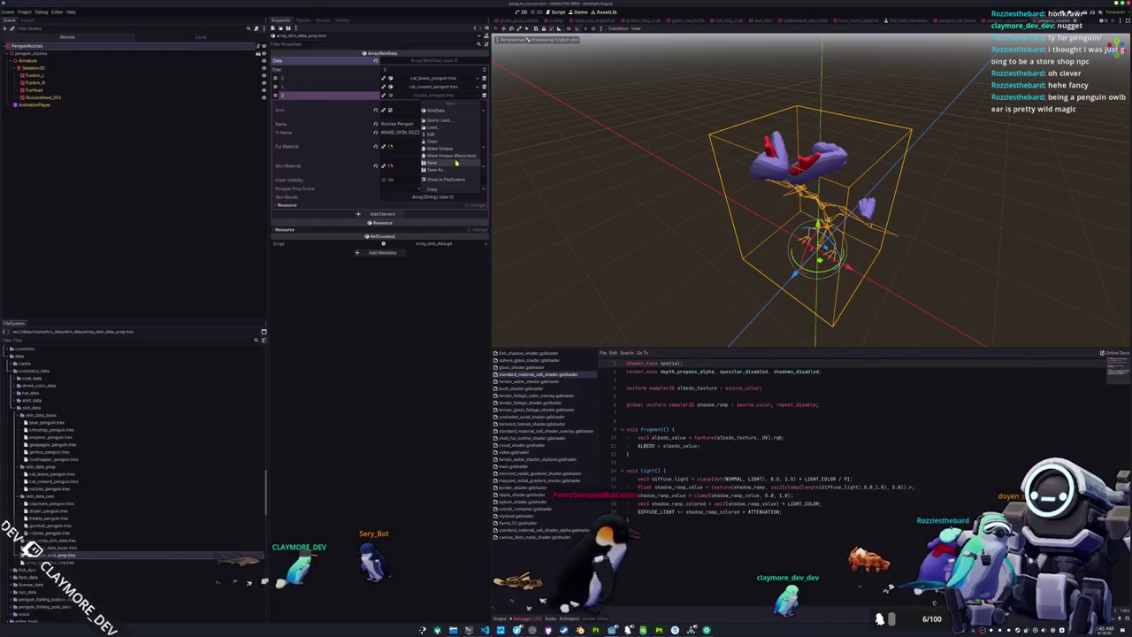
pyautogui.click(454, 122)
pyautogui.write('rozzies')
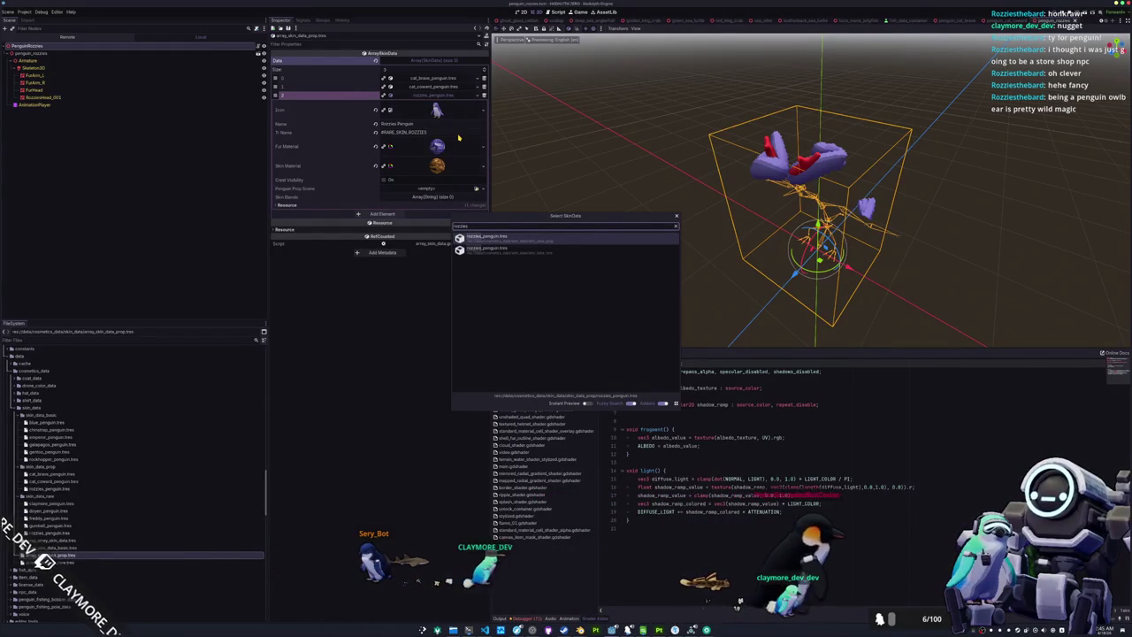
pyautogui.press('Return')
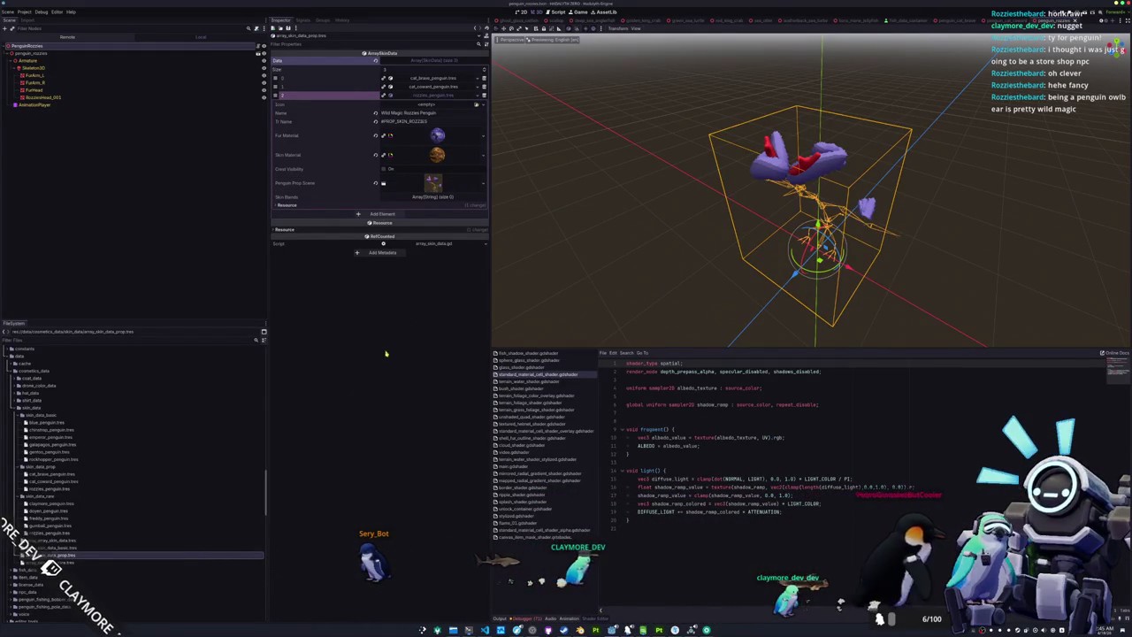
pyautogui.scroll(-3, 42, 516)
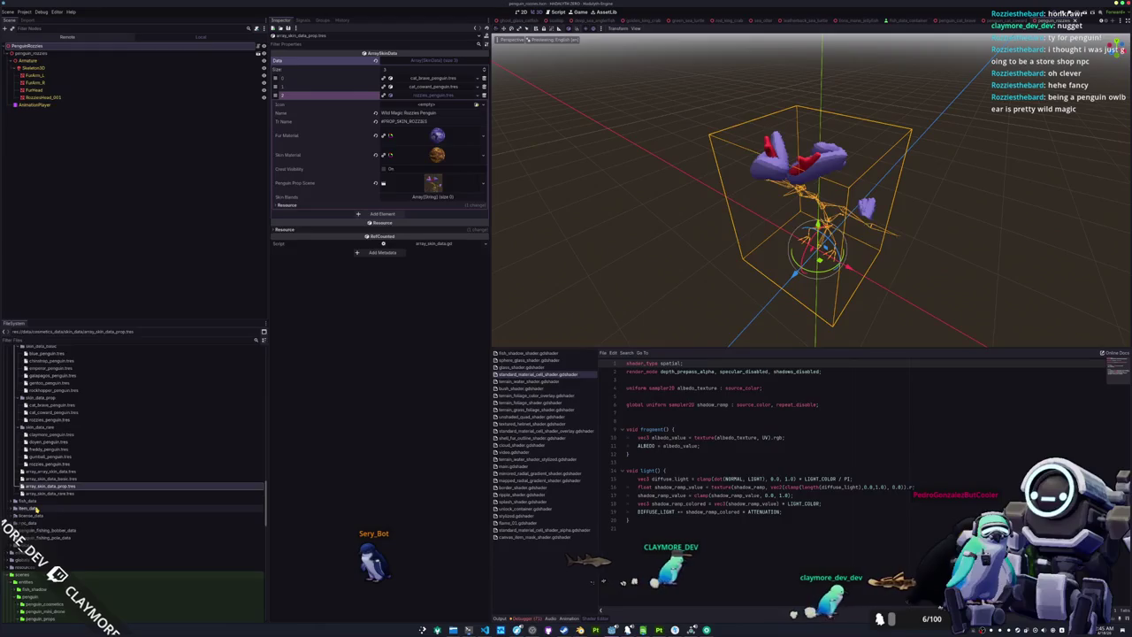
# Make an item_data_skin_prop folder inside data/item_data
pyautogui.doubleClick(35, 509)
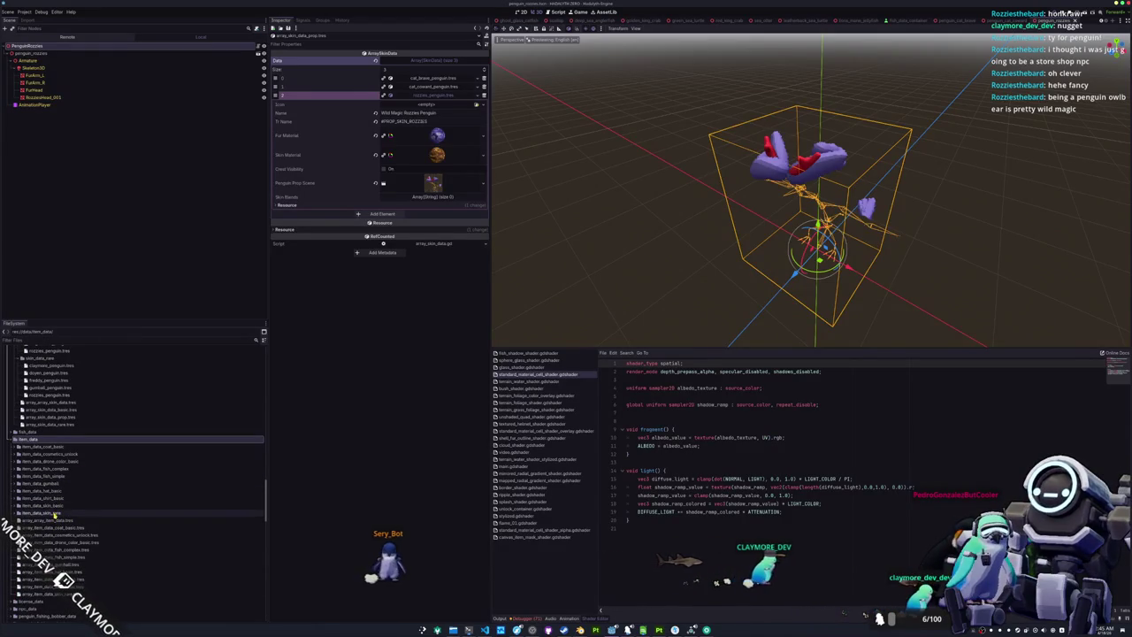
pyautogui.rightClick(57, 440)
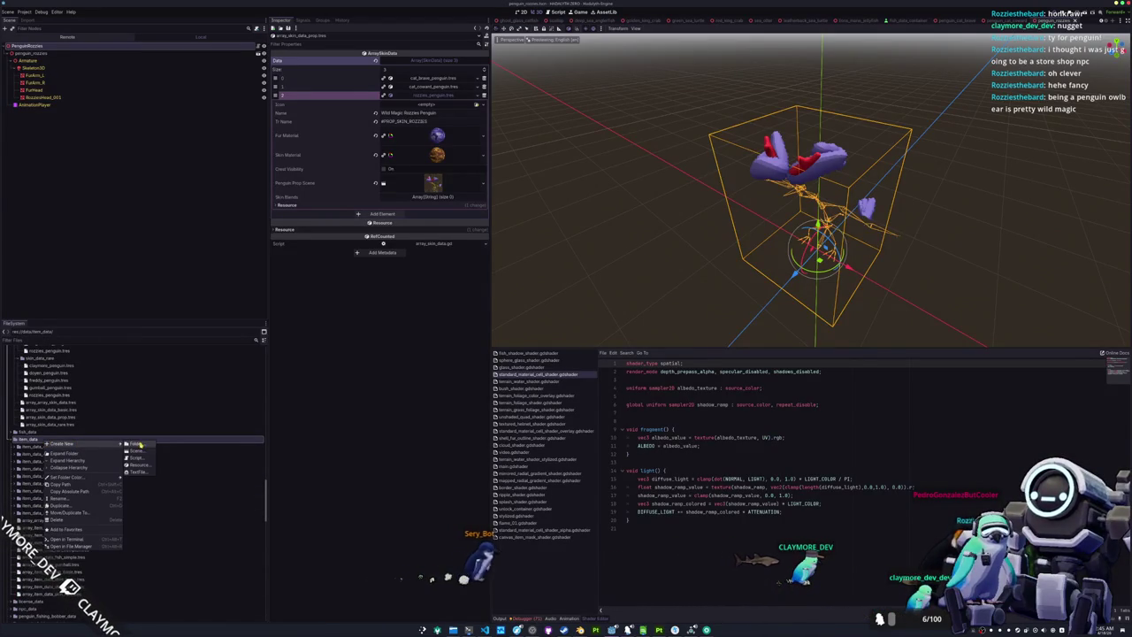
pyautogui.click(142, 445)
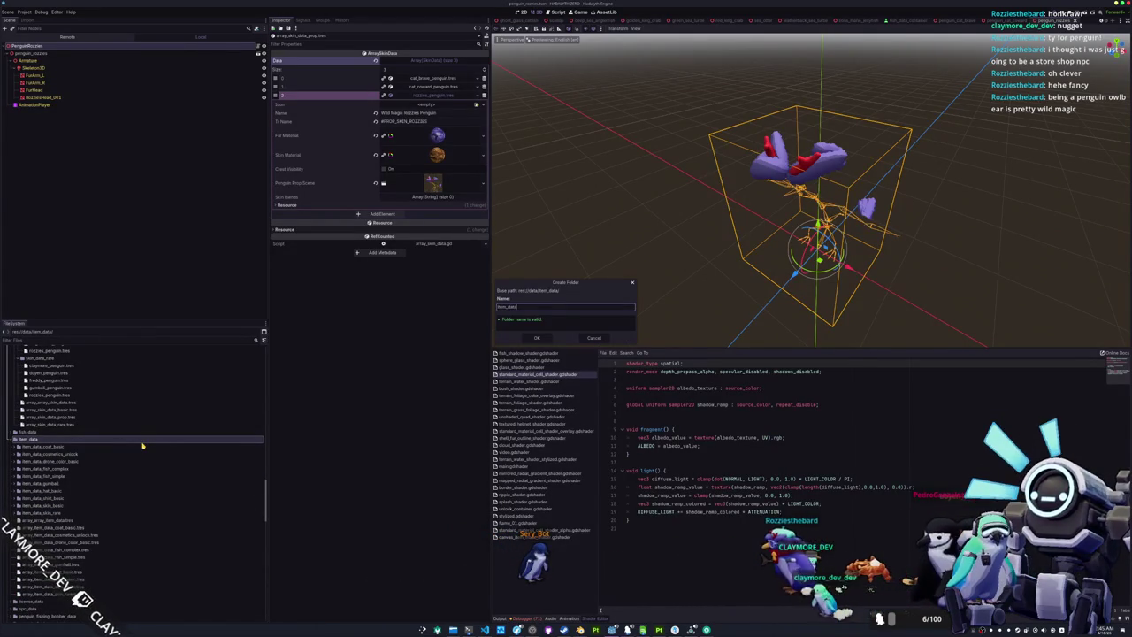
pyautogui.write('_skin_prop')
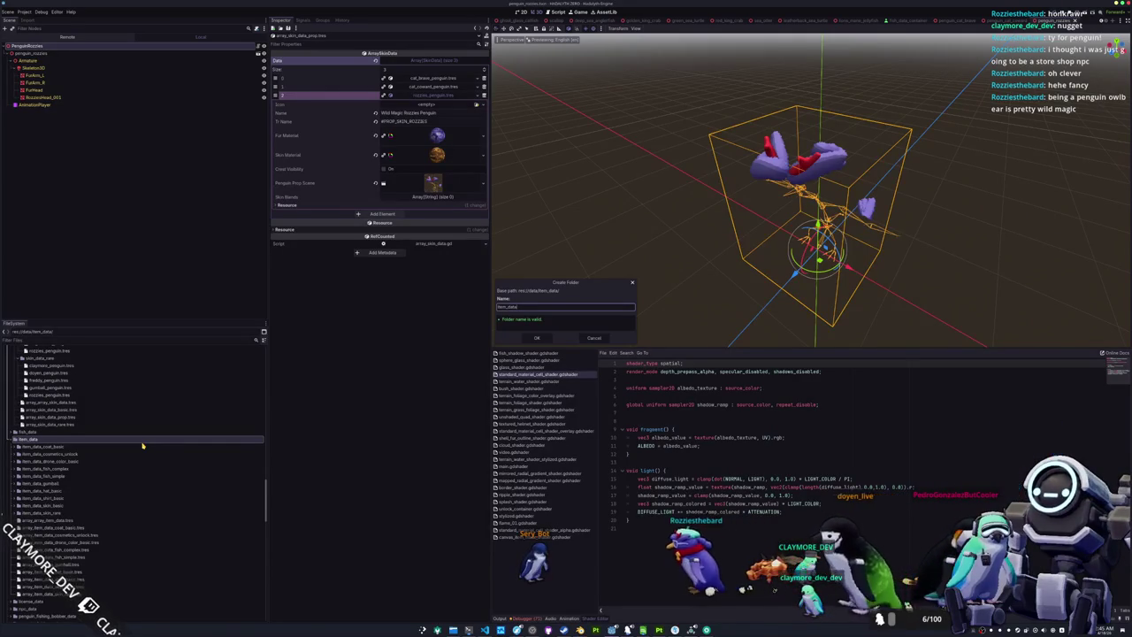
pyautogui.press('Return')
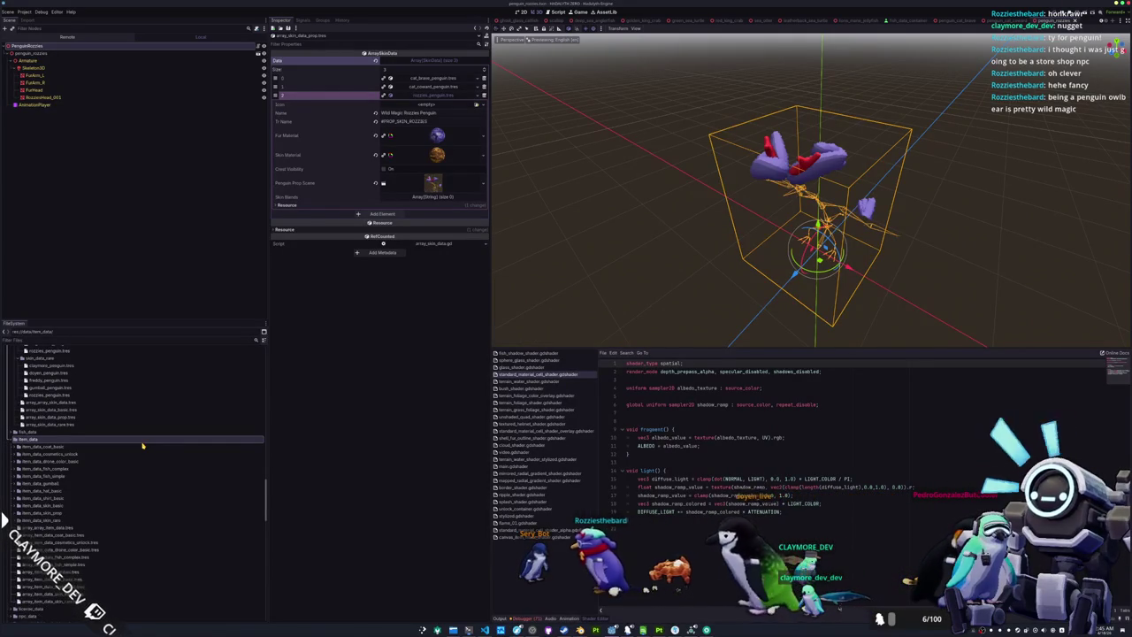
pyautogui.rightClick(82, 513)
pyautogui.moveTo(84, 513)
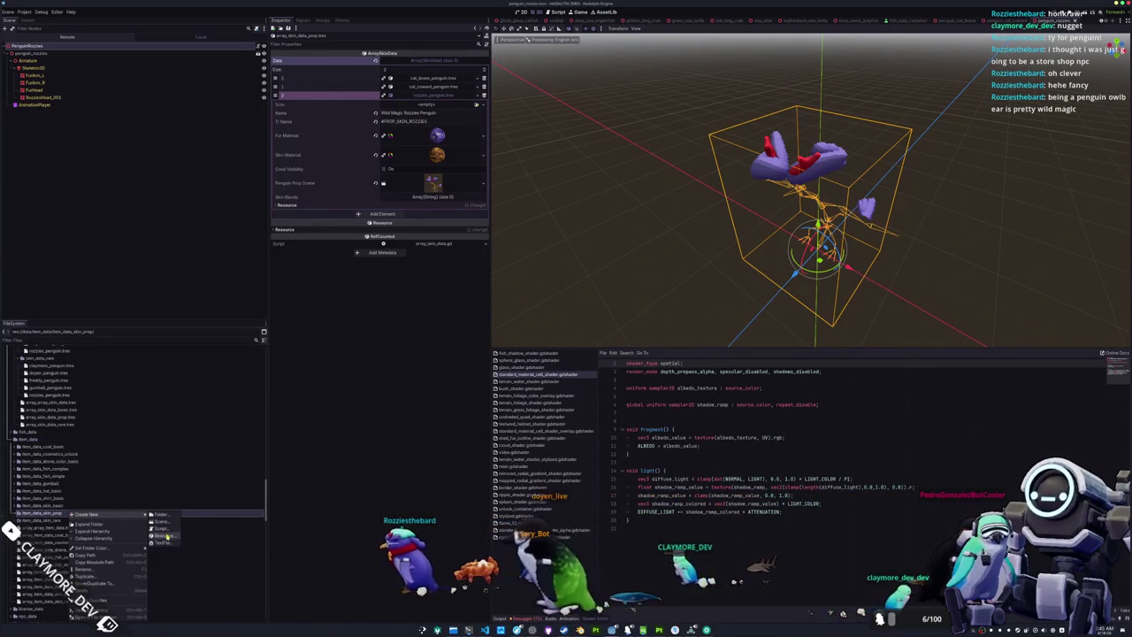
# Create the penguin_cat_brave ItemDataSkin and link it to cat_brave_penguin skin data
pyautogui.click(163, 529)
pyautogui.write('item_data_skin')
pyautogui.press('Return')
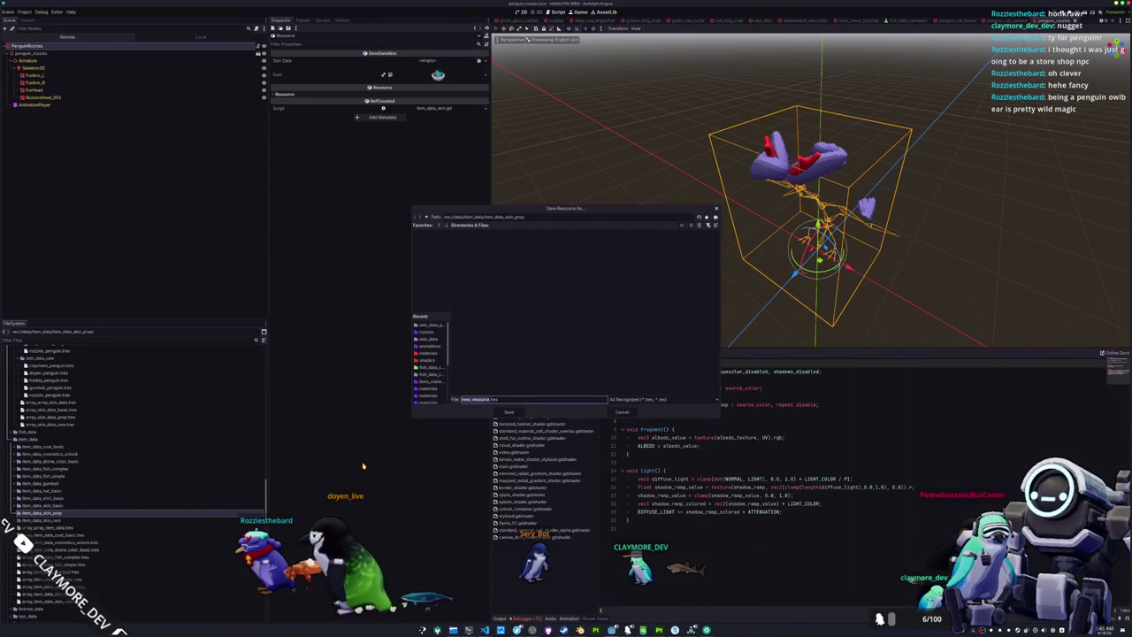
pyautogui.write('penguin_cat_bread')
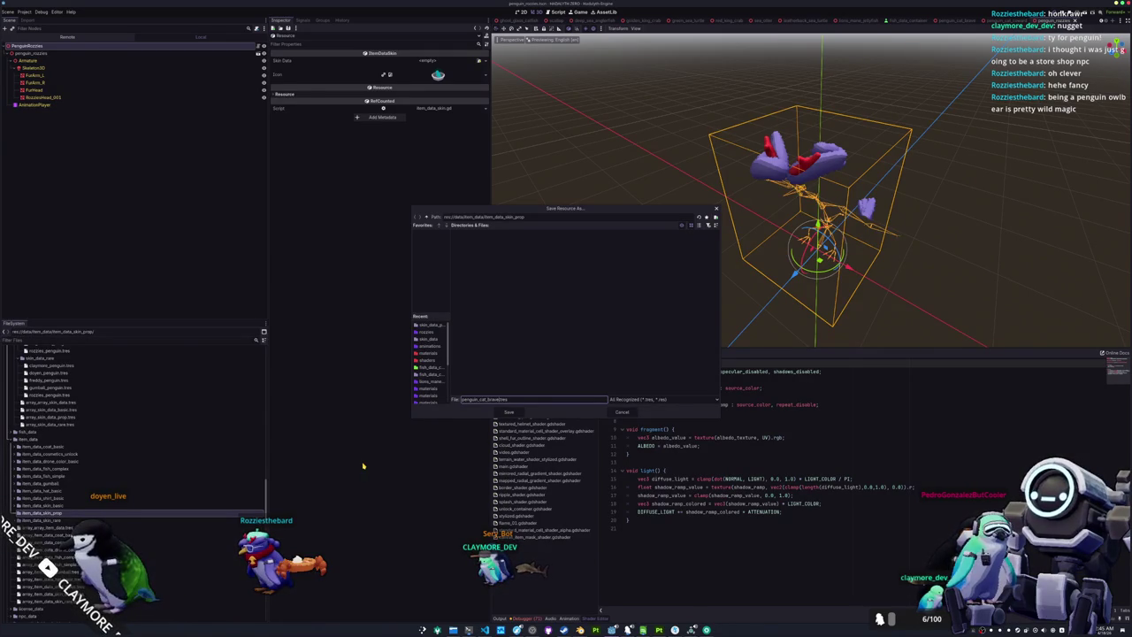
pyautogui.press('Return')
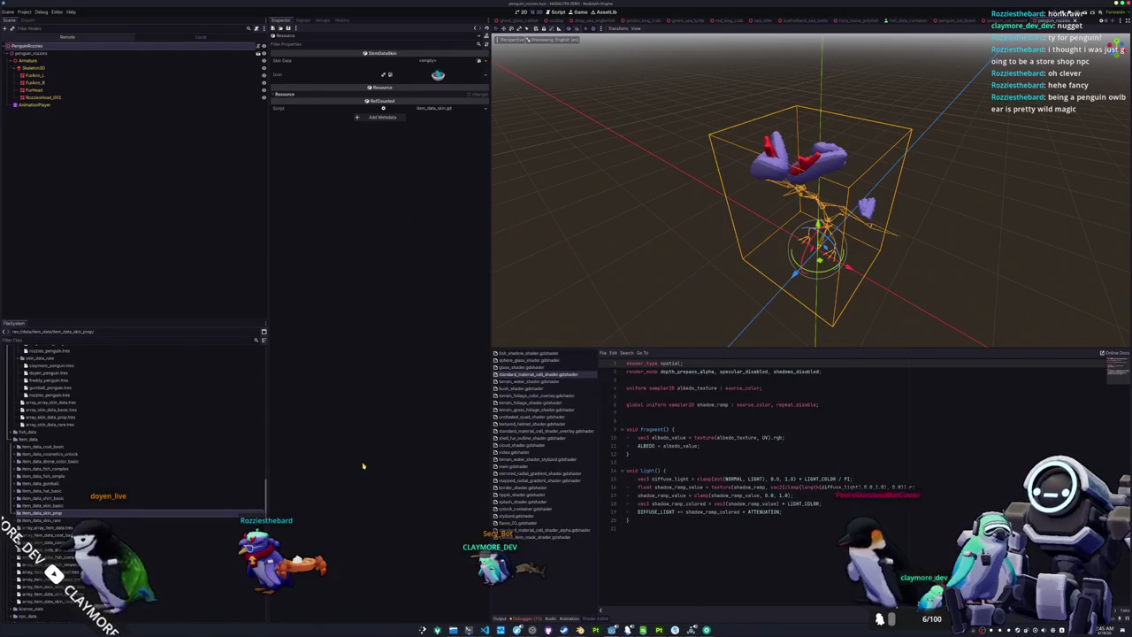
pyautogui.doubleClick(80, 505)
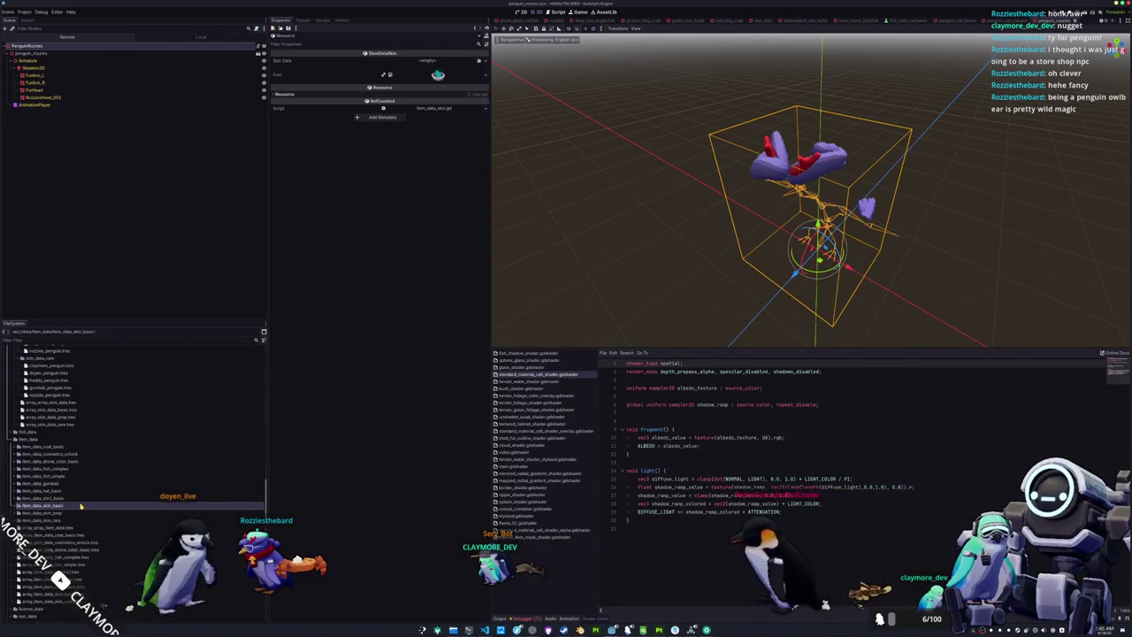
pyautogui.click(428, 60)
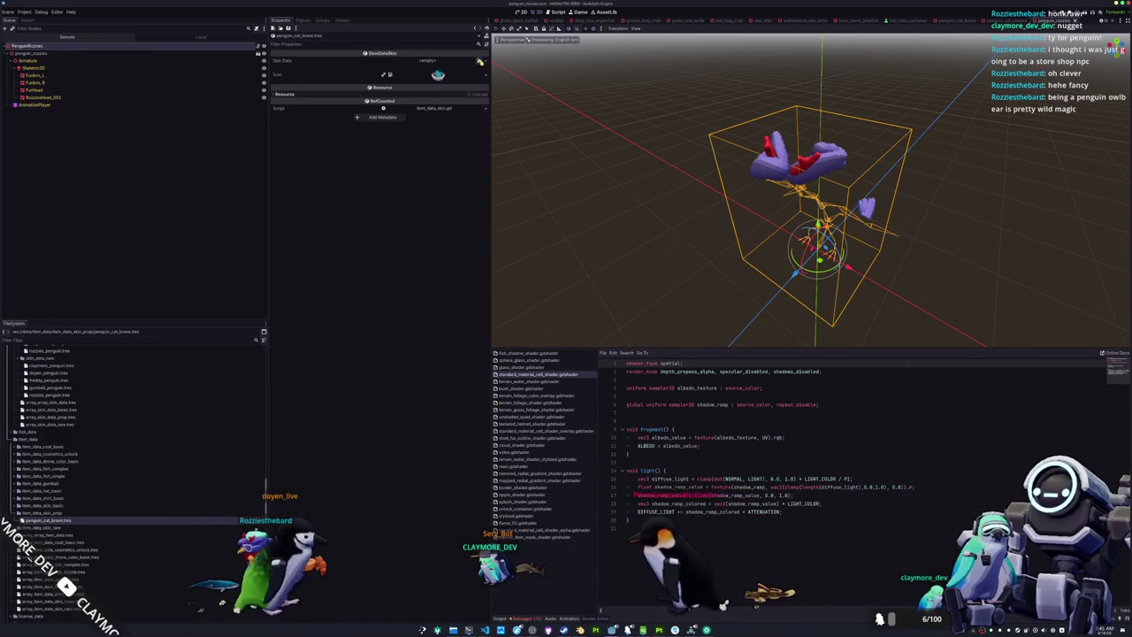
pyautogui.click(461, 109)
pyautogui.write('brave')
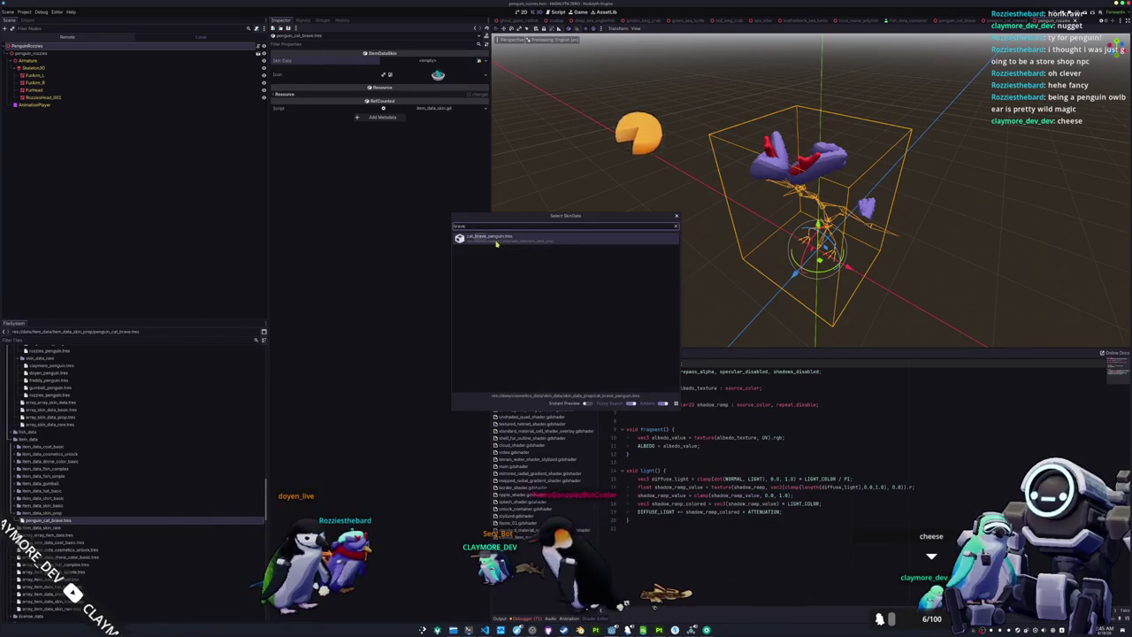
pyautogui.doubleClick(496, 239)
pyautogui.scroll(-1, 53, 478)
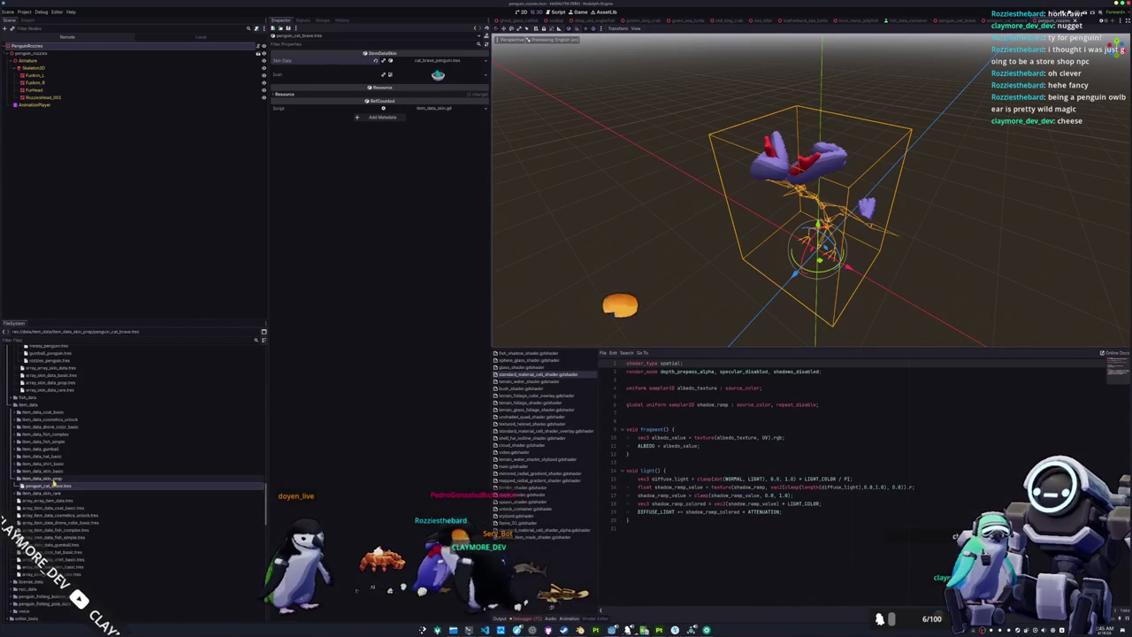
# Create the penguin_cat_coward ItemDataSkin and link it to cat_coward_penguin skin data
pyautogui.rightClick(55, 478)
pyautogui.moveTo(78, 483)
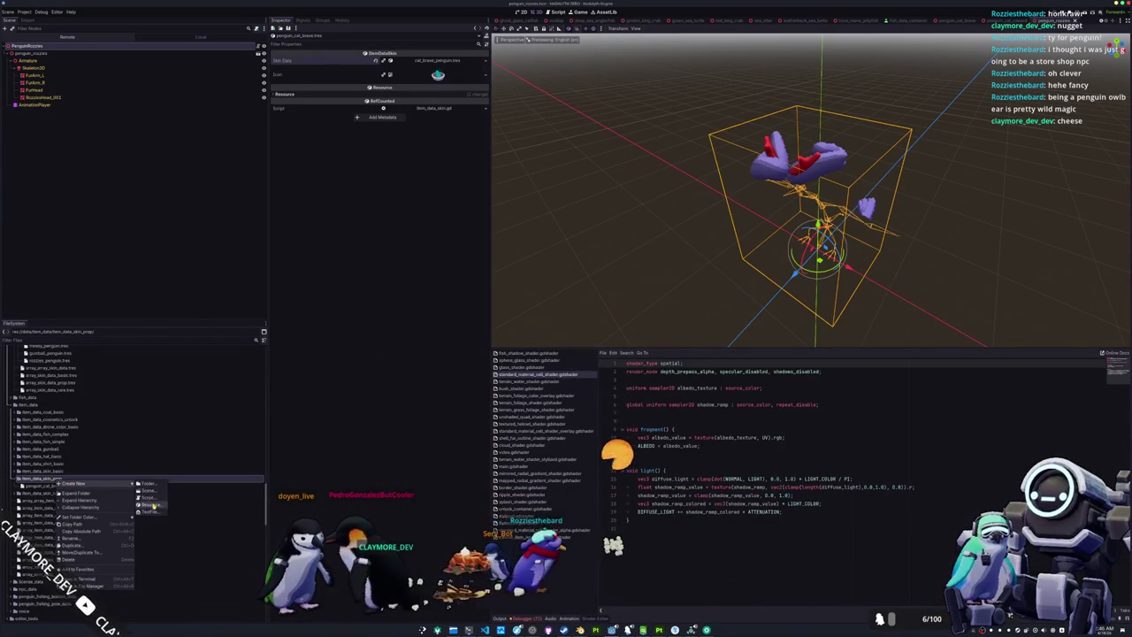
pyautogui.click(150, 504)
pyautogui.click(518, 520)
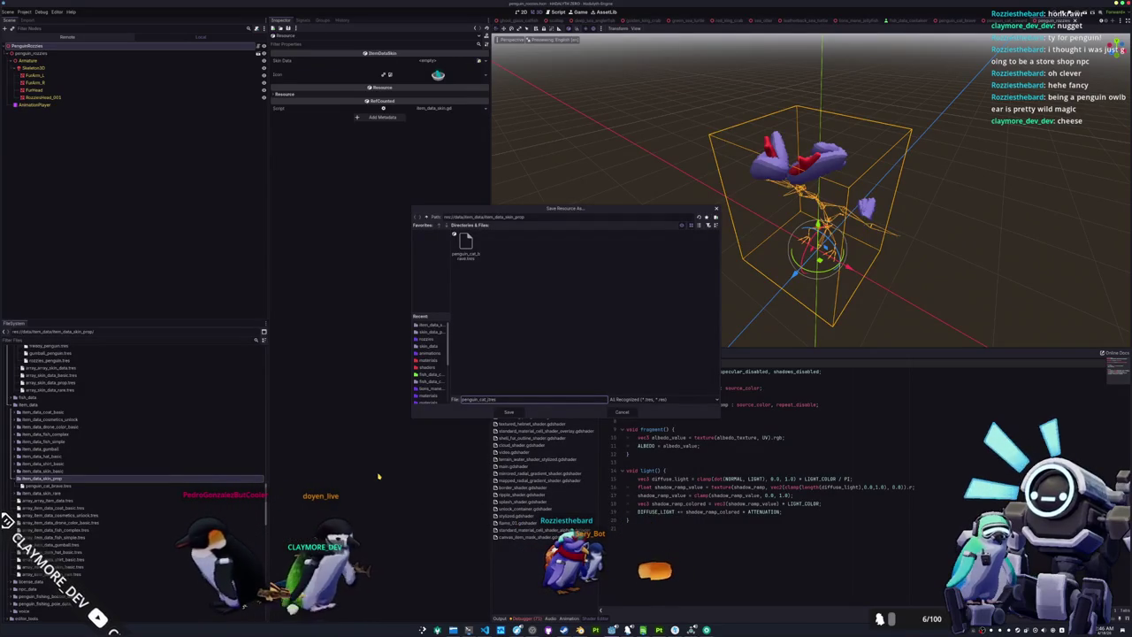
pyautogui.press('Return')
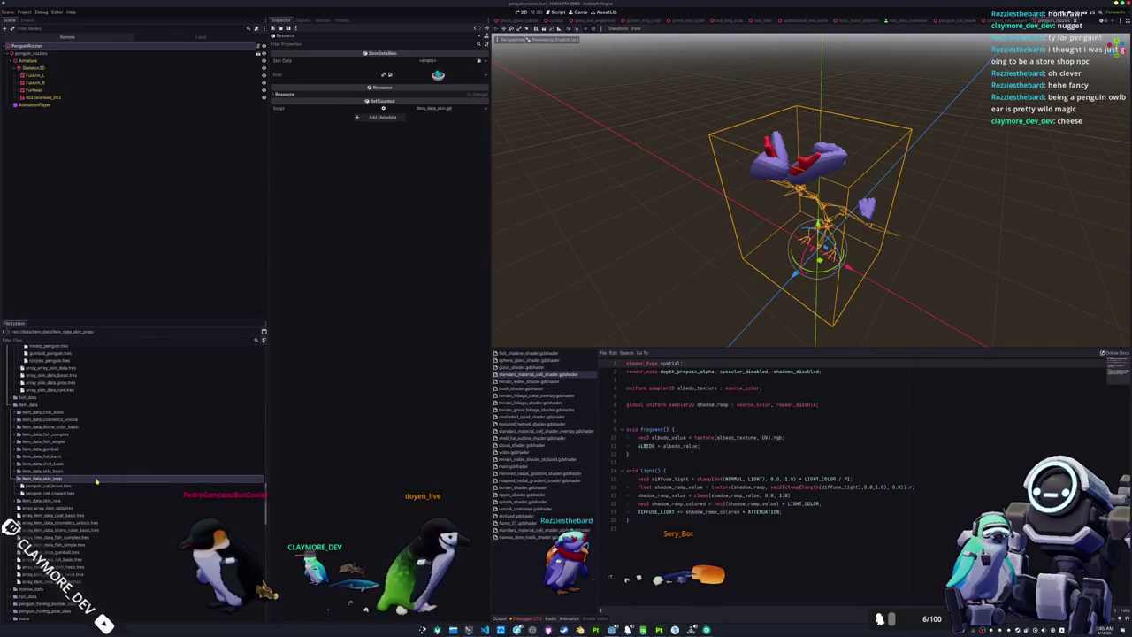
pyautogui.click(478, 62)
pyautogui.write('cowd')
pyautogui.press('Return')
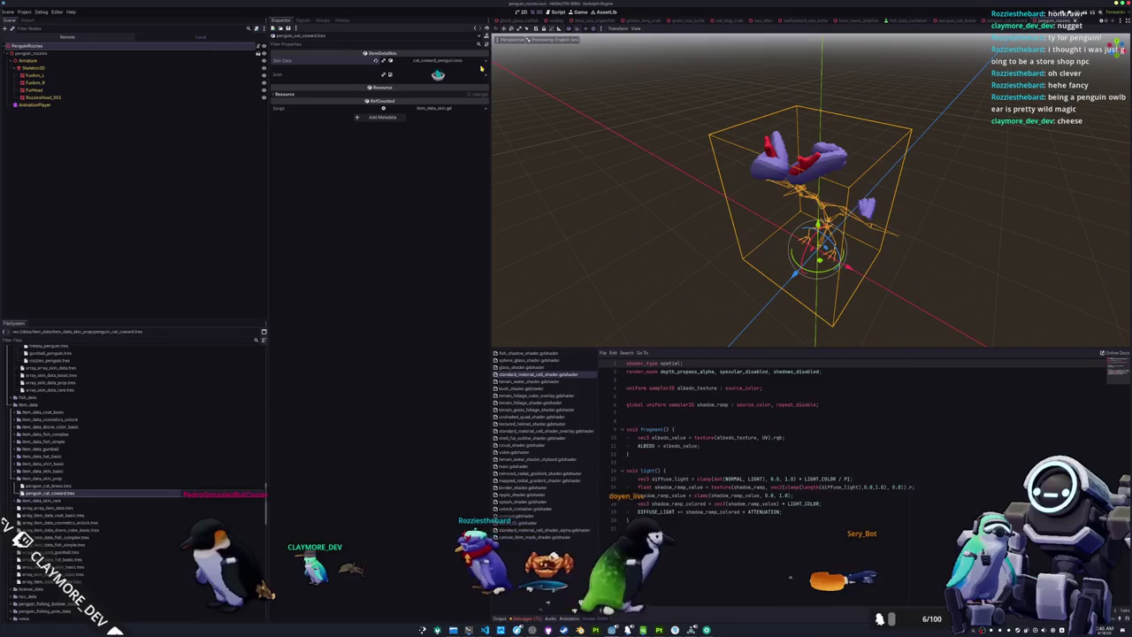
# Create the penguin_rozzies ItemDataSkin and link it to rozzies_penguin skin data
pyautogui.click(65, 479)
pyautogui.rightClick(65, 478)
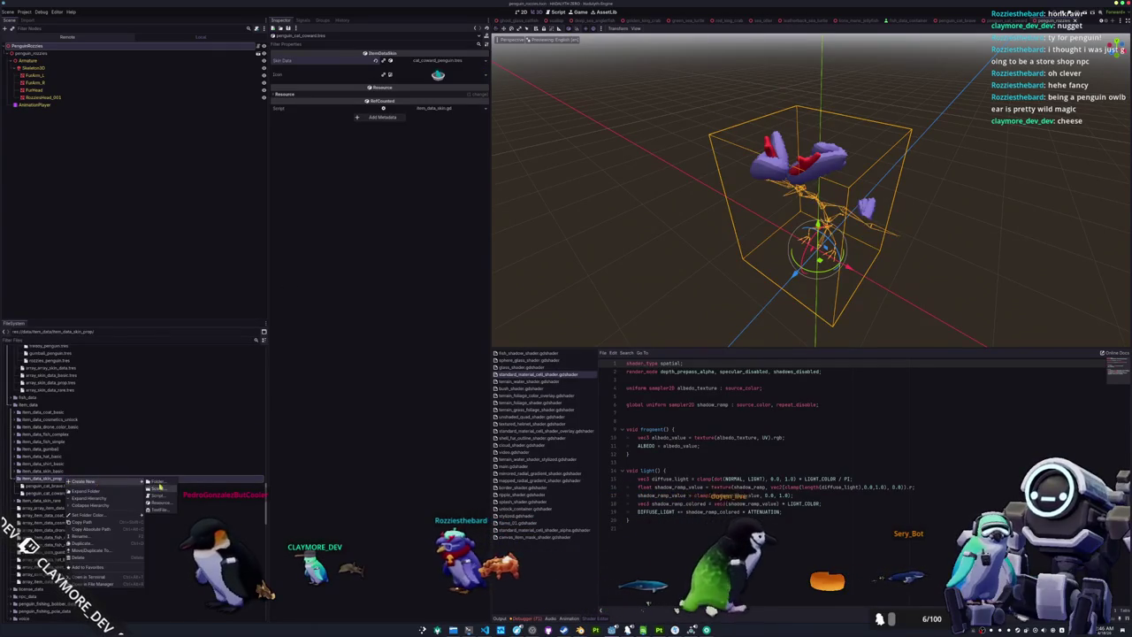
pyautogui.click(283, 485)
pyautogui.press('Return')
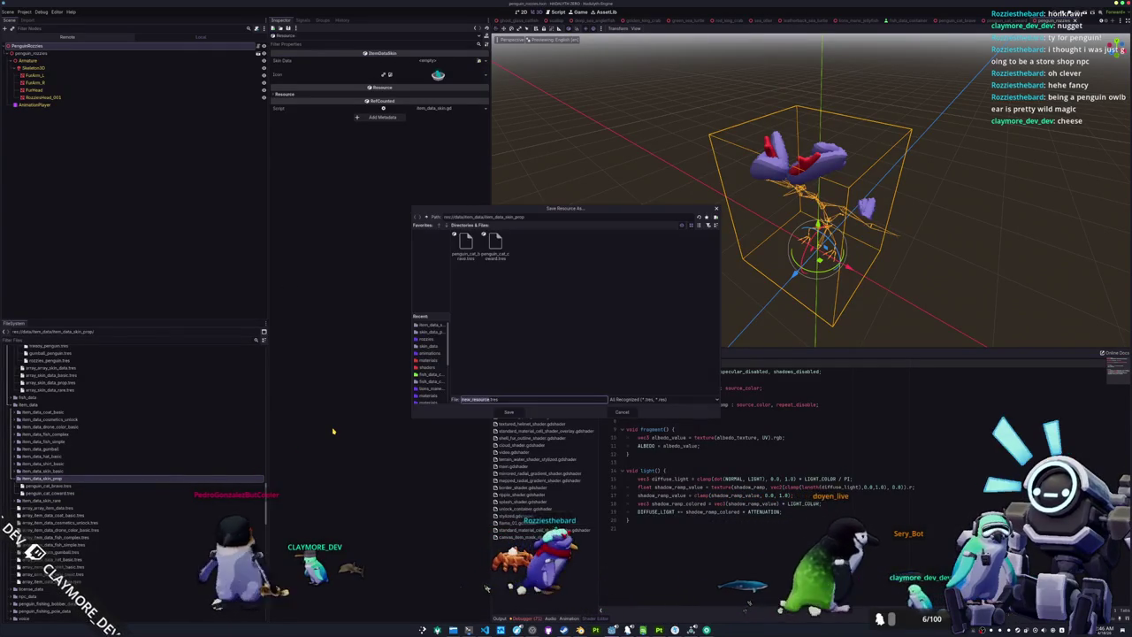
pyautogui.write('_rozzies')
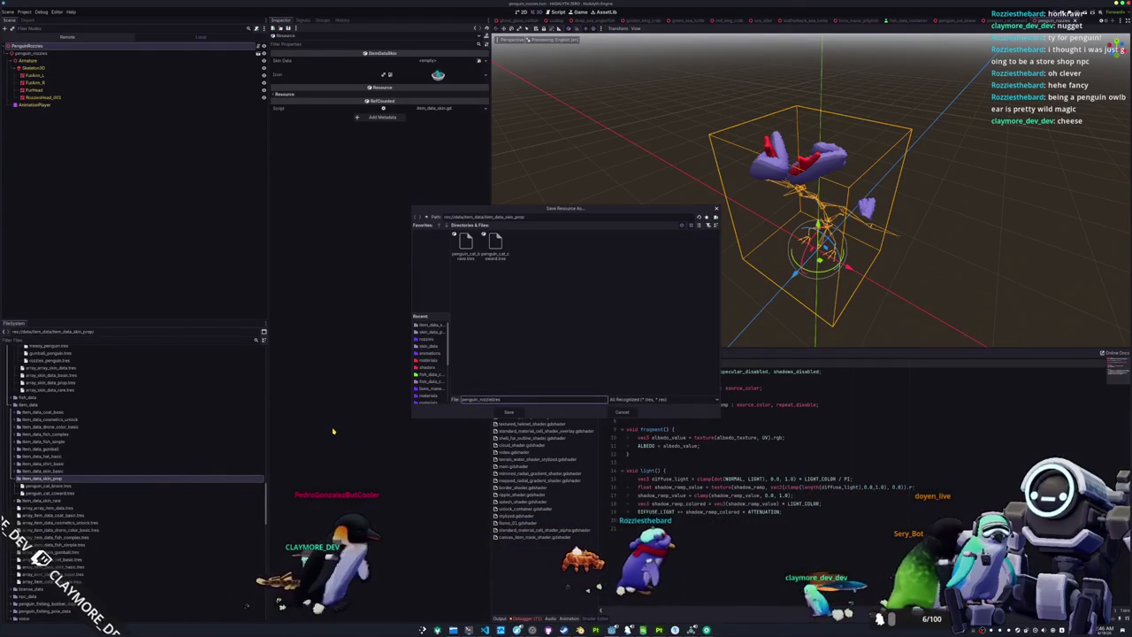
pyautogui.press('Return')
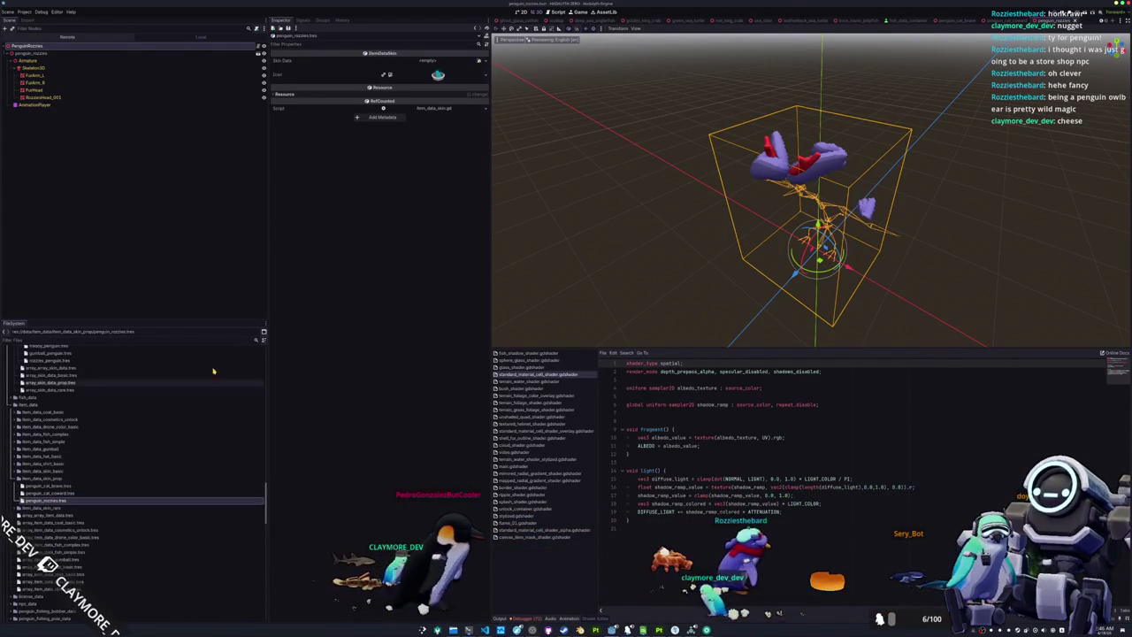
pyautogui.click(478, 62)
pyautogui.write('rozzies')
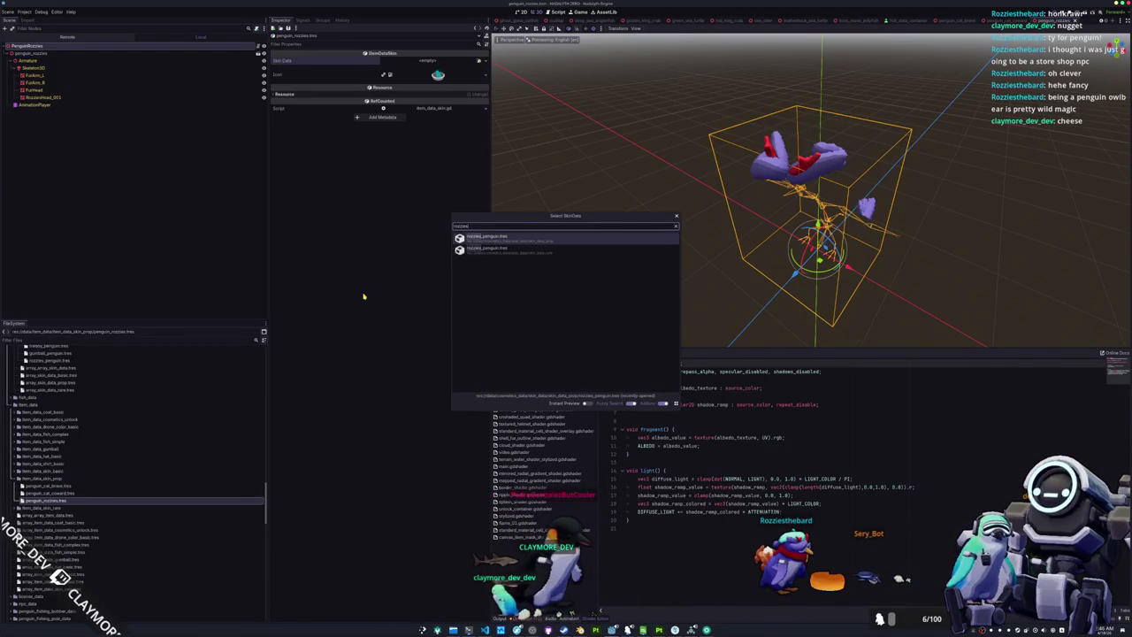
pyautogui.press('Return')
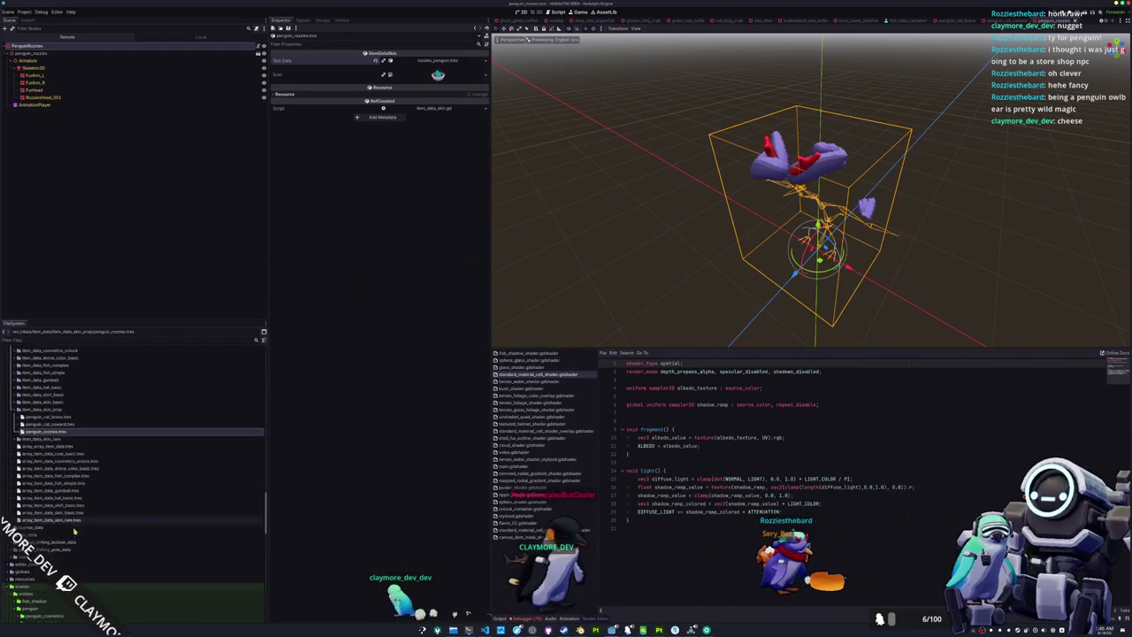
pyautogui.rightClick(35, 404)
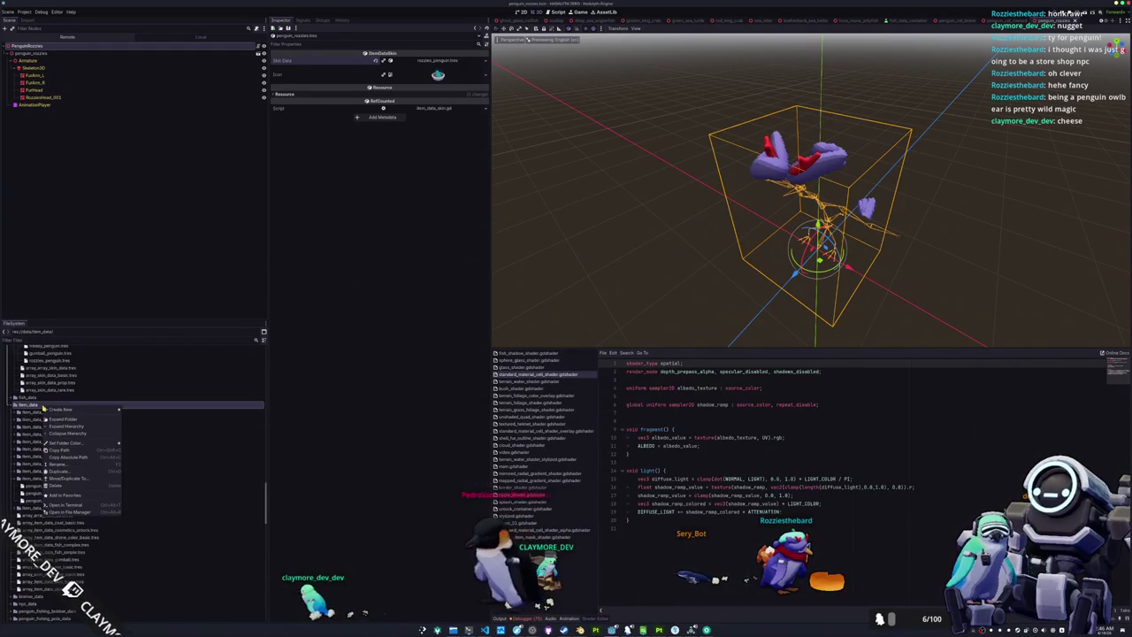
# Create an ArrayItemData resource saved as array_item_data_skin_prop.tres in item_data
pyautogui.click(320, 397)
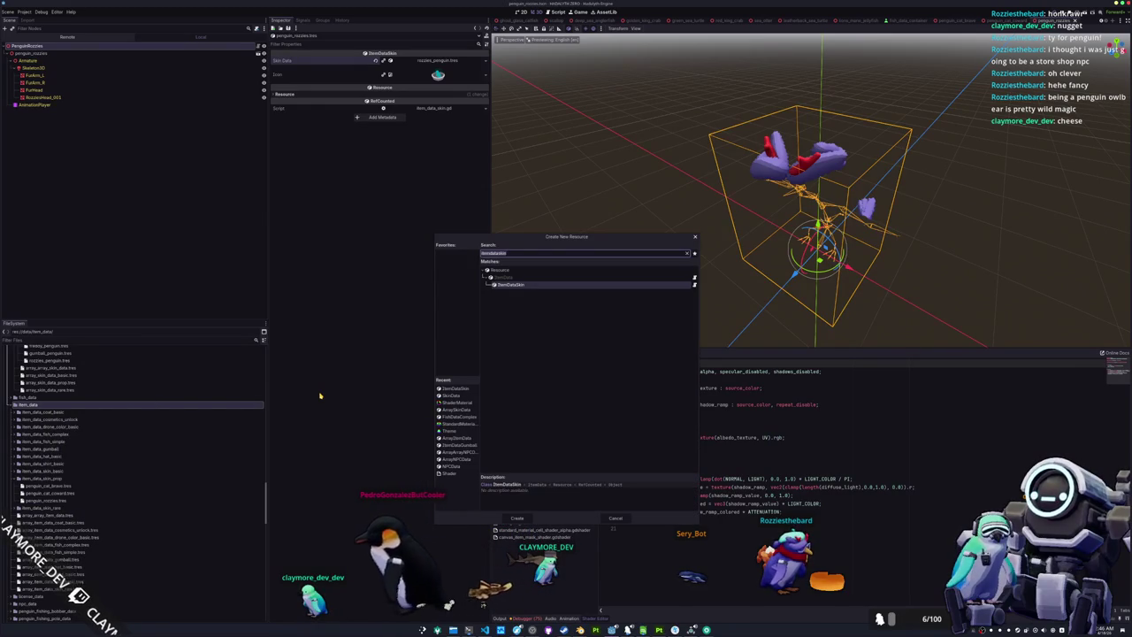
pyautogui.press('BackSpace')
pyautogui.press('BackSpace')
pyautogui.press('BackSpace')
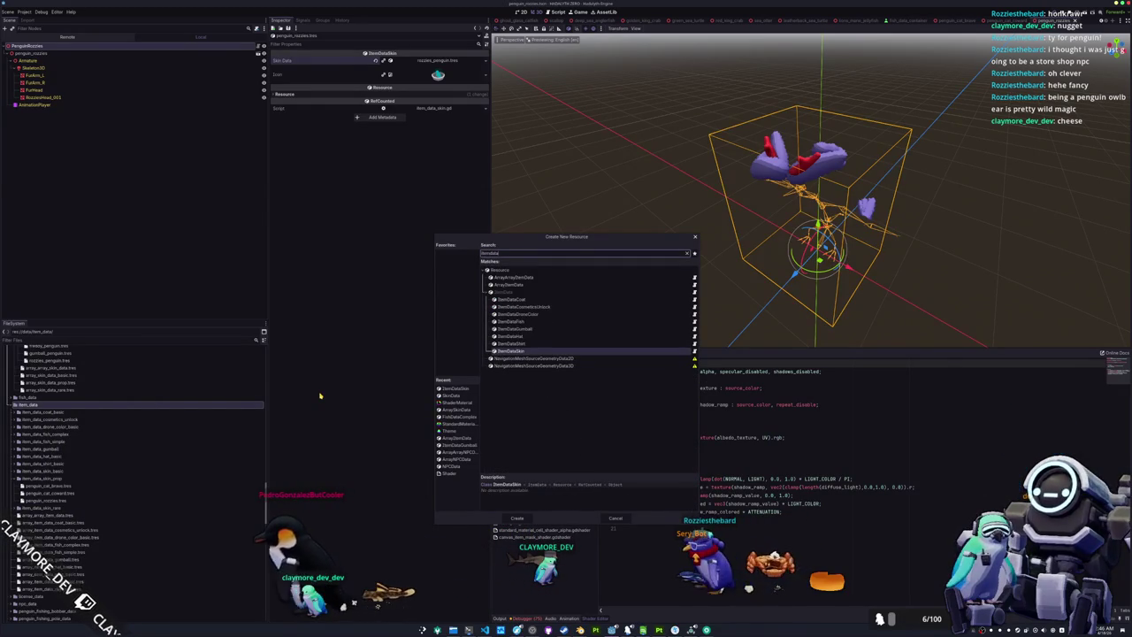
pyautogui.press('BackSpace')
pyautogui.press('BackSpace')
pyautogui.press('BackSpace')
pyautogui.write('arrayitemd')
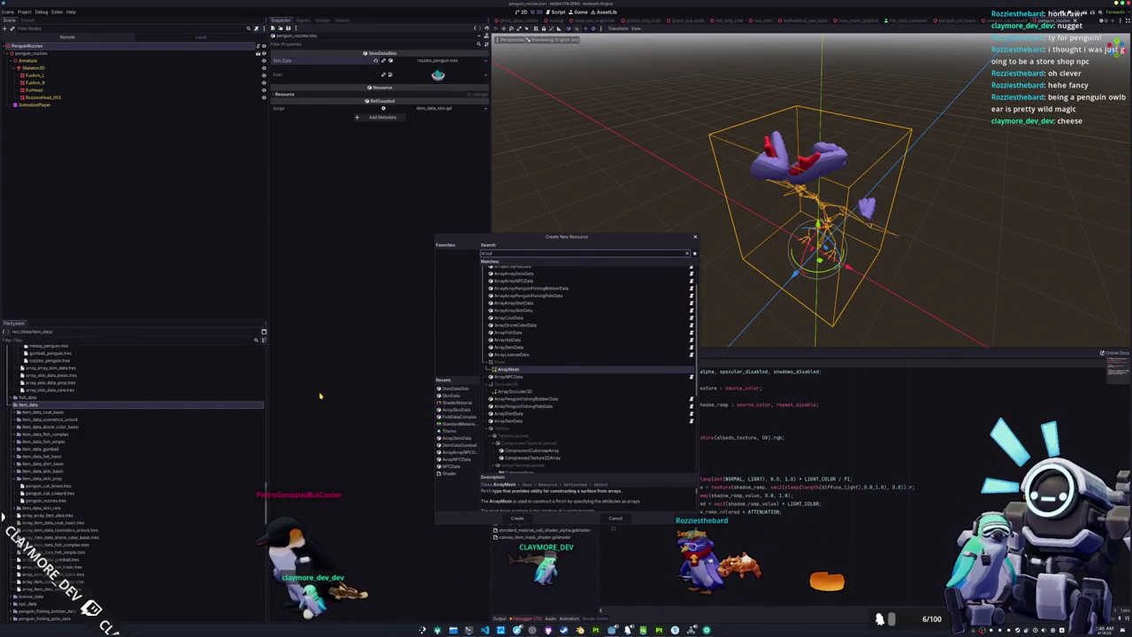
pyautogui.press('Return')
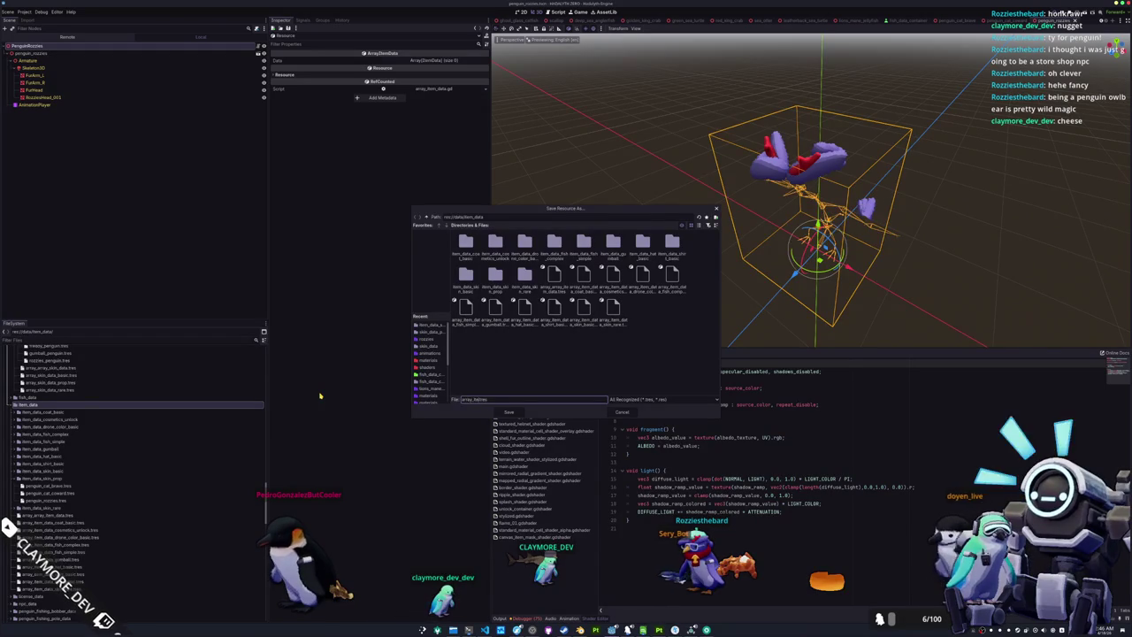
pyautogui.write('_skin_prop')
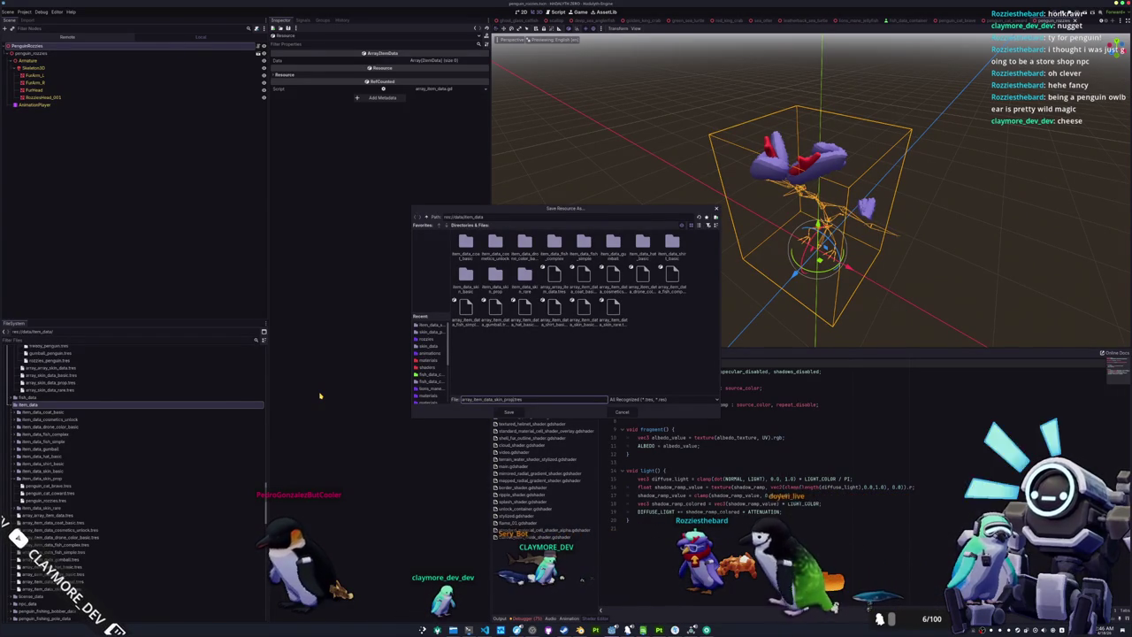
pyautogui.press('Return')
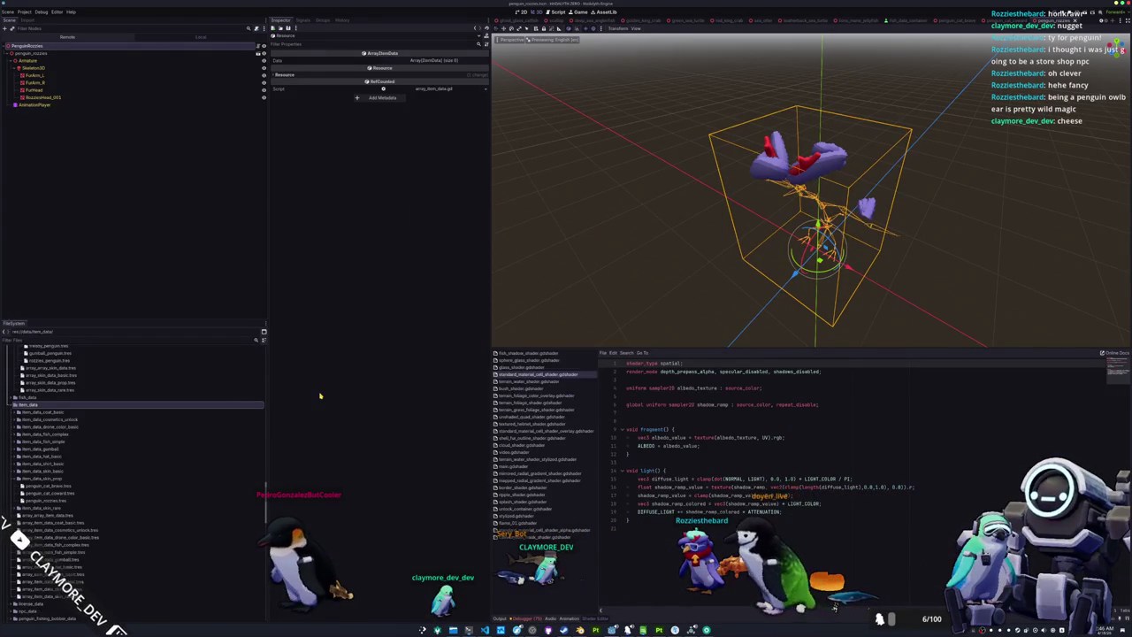
# Fill its Data array with penguin_cat_brave, penguin_cat_coward and penguin_rozzies
pyautogui.click(436, 62)
pyautogui.click(385, 79)
pyautogui.click(386, 86)
pyautogui.click(386, 95)
pyautogui.moveTo(49, 487)
pyautogui.mouseDown()
pyautogui.moveTo(171, 379)
pyautogui.moveTo(429, 79)
pyautogui.mouseUp()
pyautogui.moveTo(41, 494)
pyautogui.mouseDown()
pyautogui.moveTo(296, 268)
pyautogui.moveTo(429, 87)
pyautogui.mouseUp()
pyautogui.moveTo(65, 500)
pyautogui.mouseDown()
pyautogui.moveTo(165, 397)
pyautogui.moveTo(413, 94)
pyautogui.mouseUp()
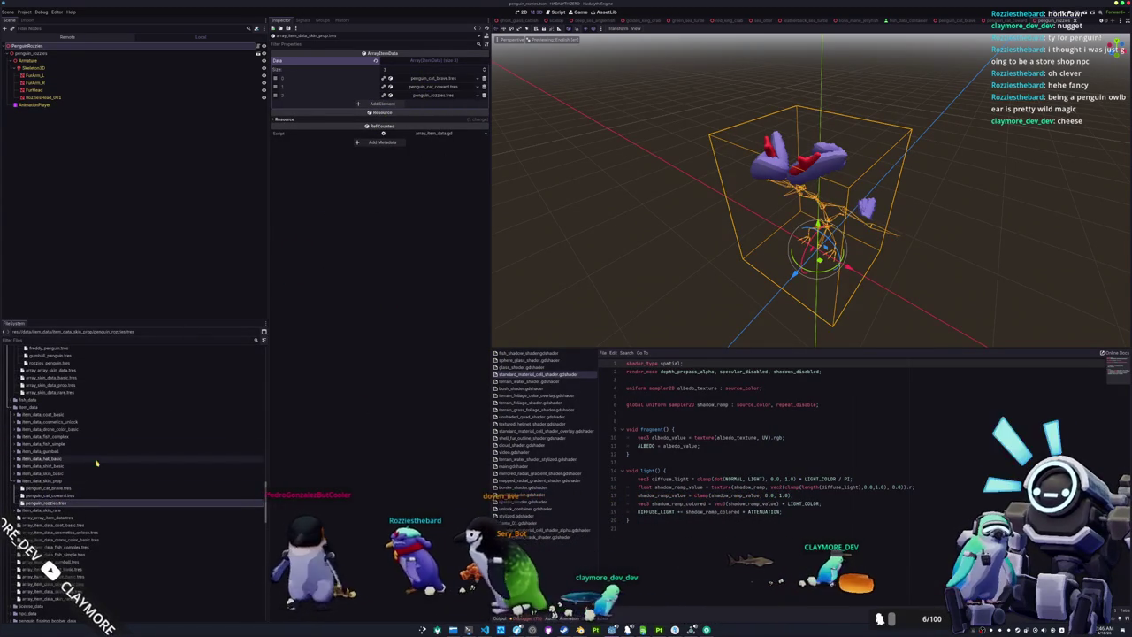
pyautogui.click(53, 517)
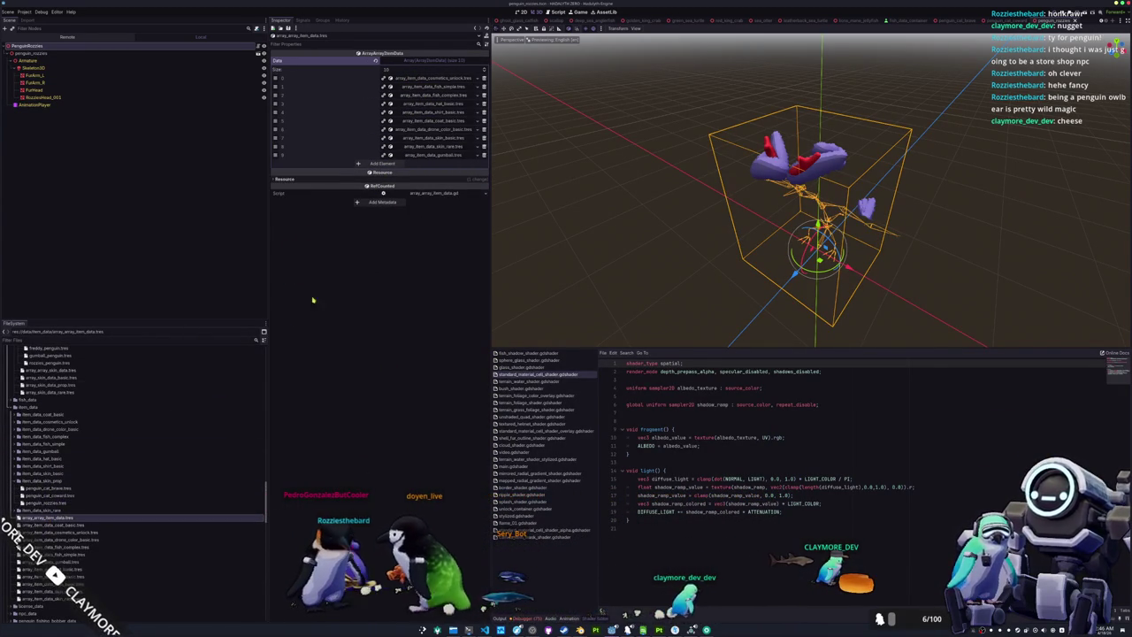
# Add array_item_data_skin_prop as an eleventh entry in the master item array
pyautogui.click(394, 165)
pyautogui.click(471, 165)
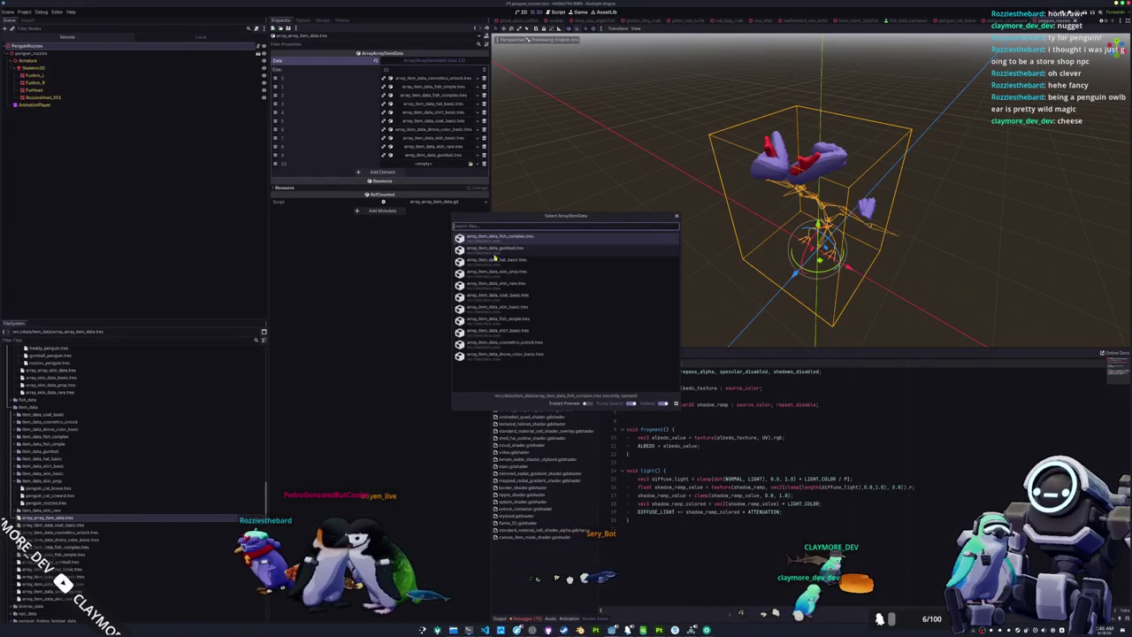
pyautogui.click(496, 273)
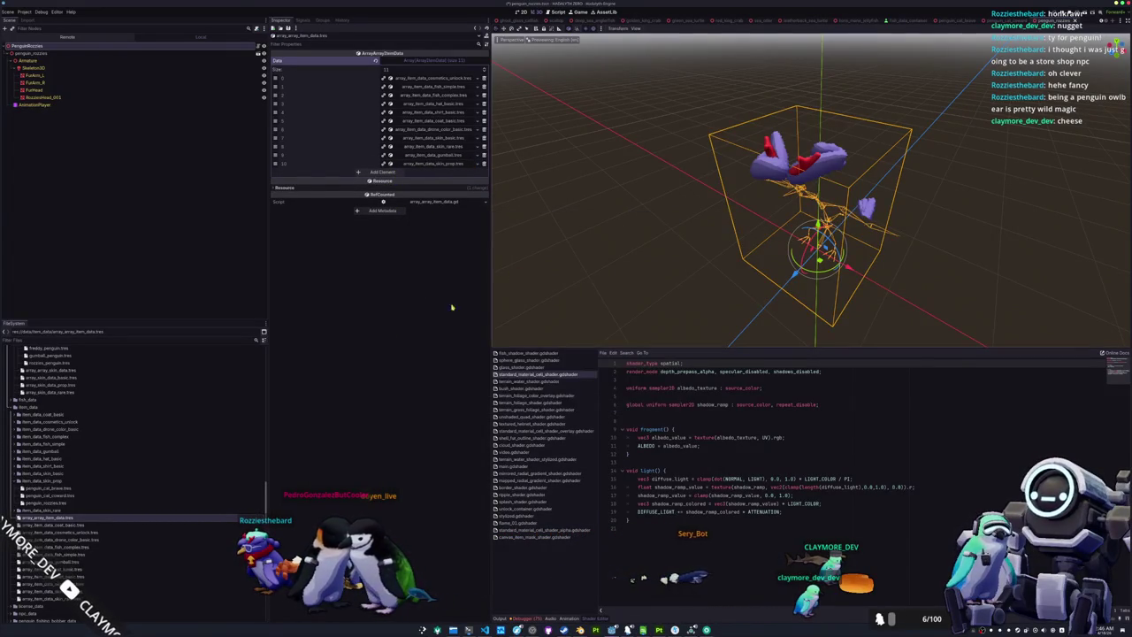
# Open the rozzies_penguin skin, expand its Penguin Prop Scene, and save
pyautogui.scroll(3, 137, 510)
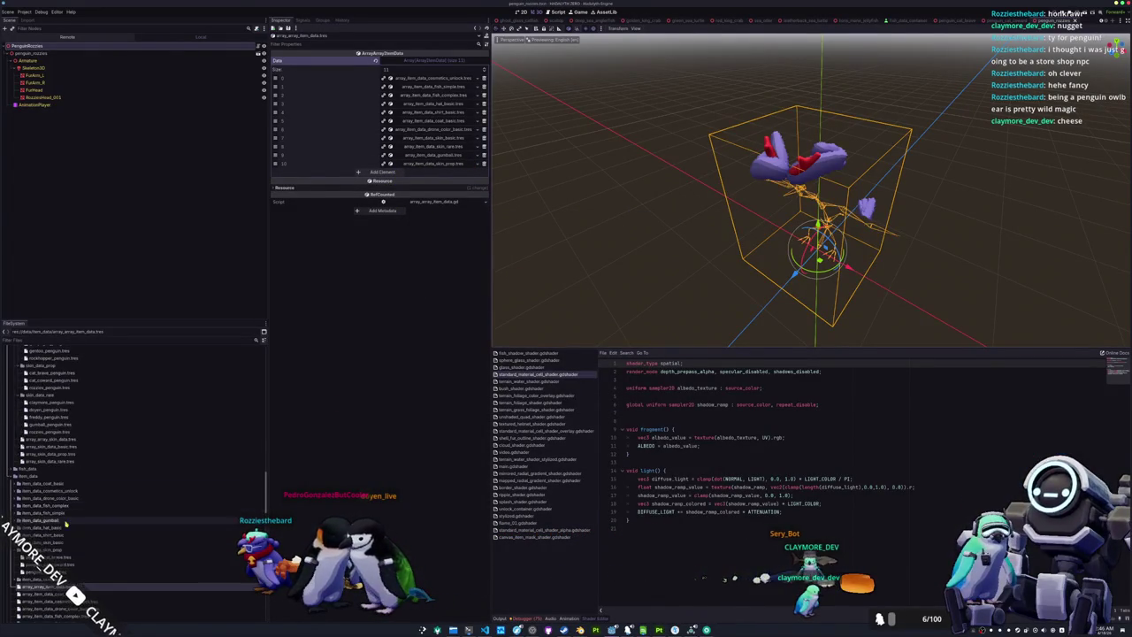
pyautogui.click(51, 550)
pyautogui.scroll(3, 53, 535)
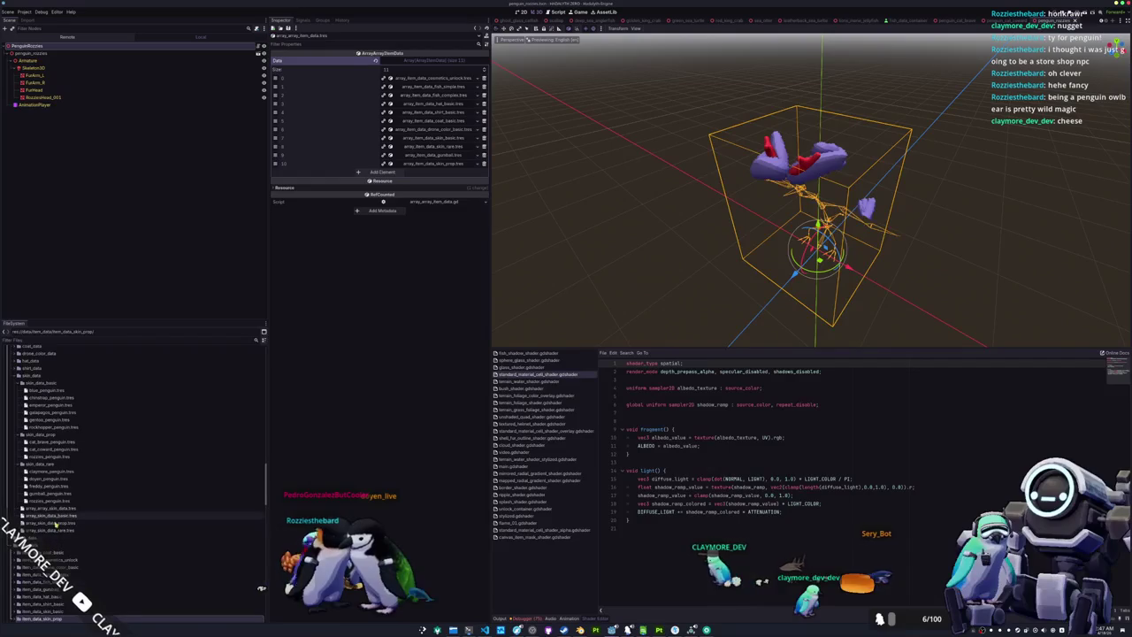
pyautogui.click(53, 457)
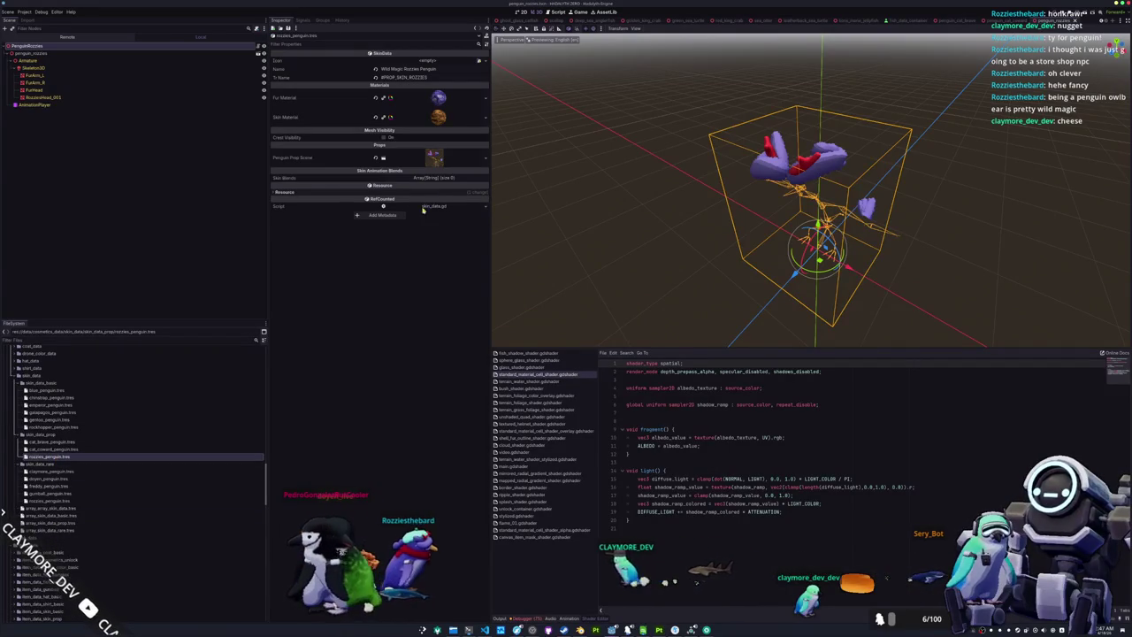
pyautogui.click(448, 158)
pyautogui.hotkey('ctrl', 's')
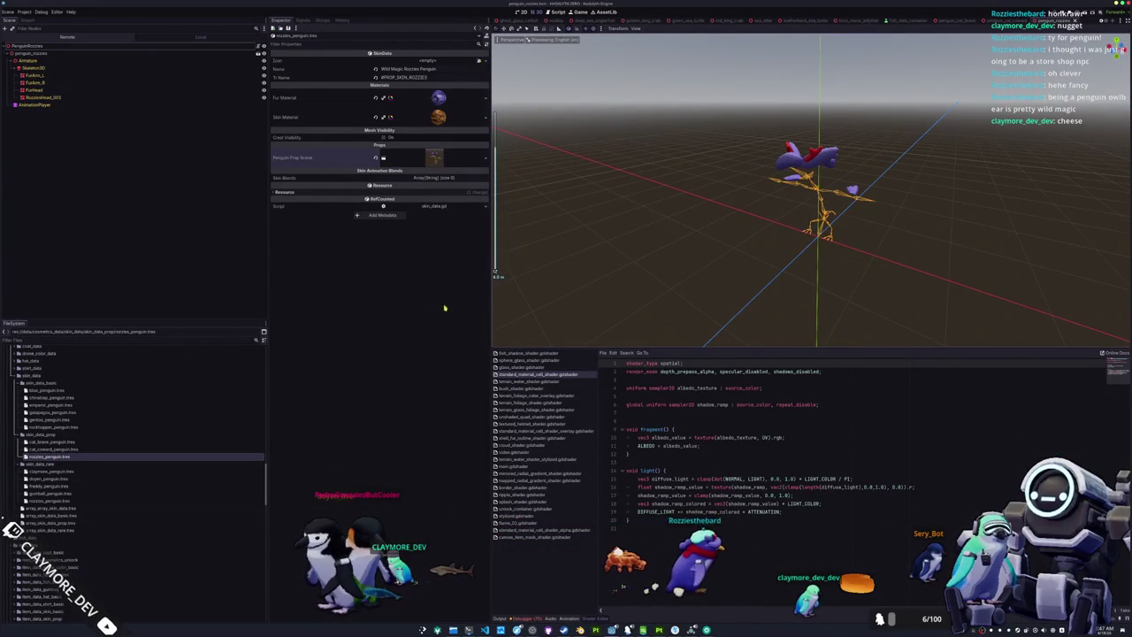
pyautogui.hotkey('alt', 'Tab')
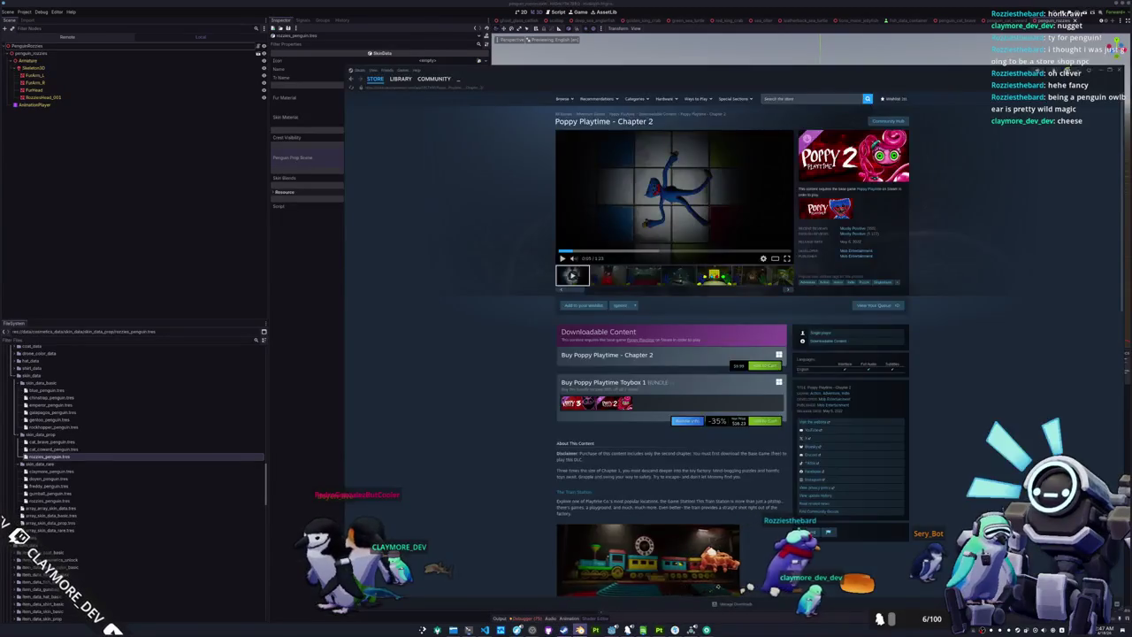
# Back in Blender, hide RozziesHead so the penguin's hat and glasses disappear
pyautogui.hotkey('alt', 'Tab')
pyautogui.scroll(-3, 480, 196)
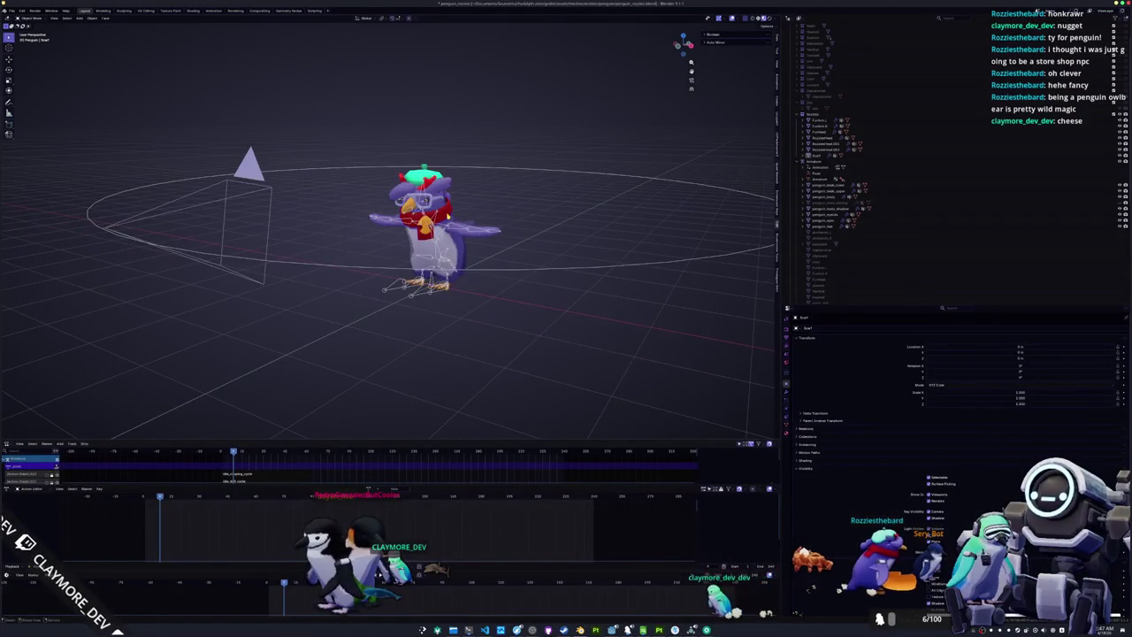
pyautogui.scroll(2, 513, 233)
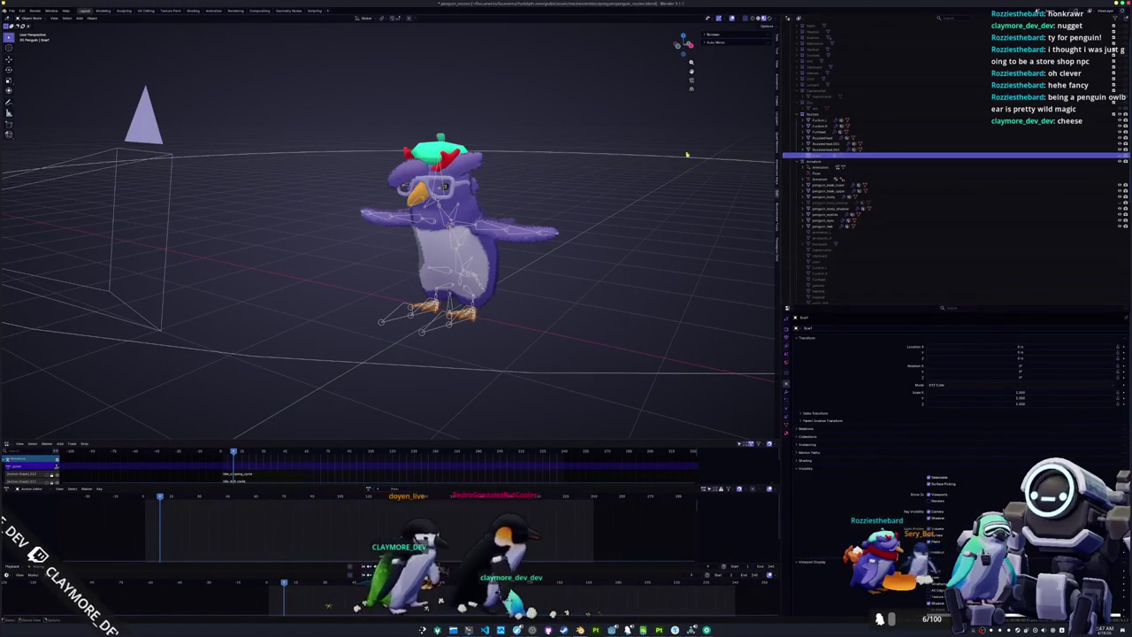
pyautogui.click(1119, 138)
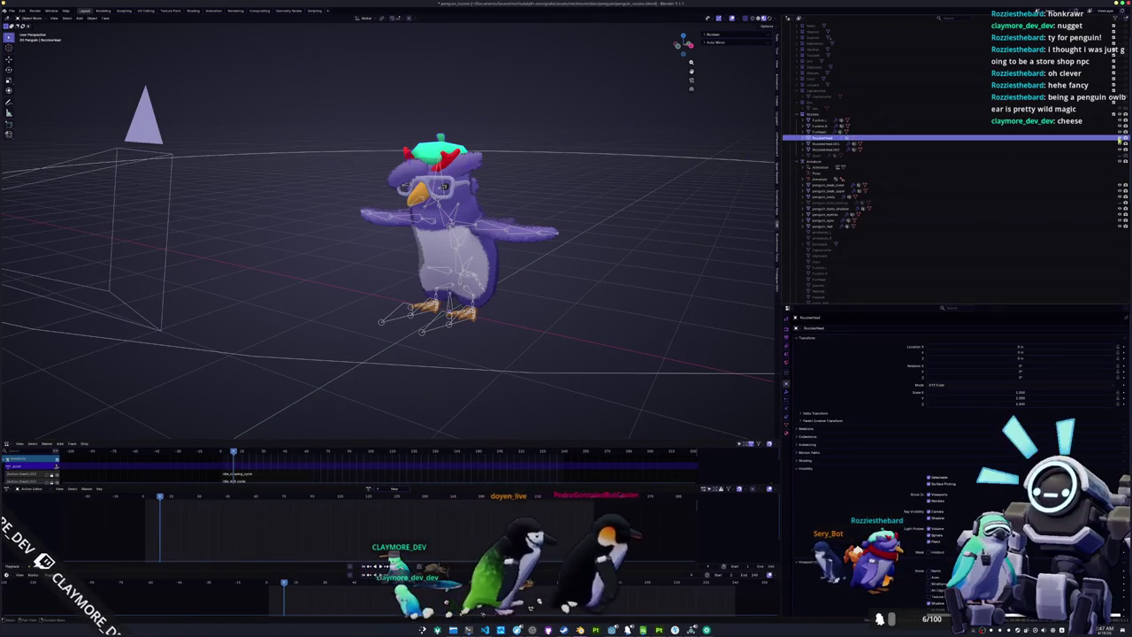
pyautogui.click(1103, 149)
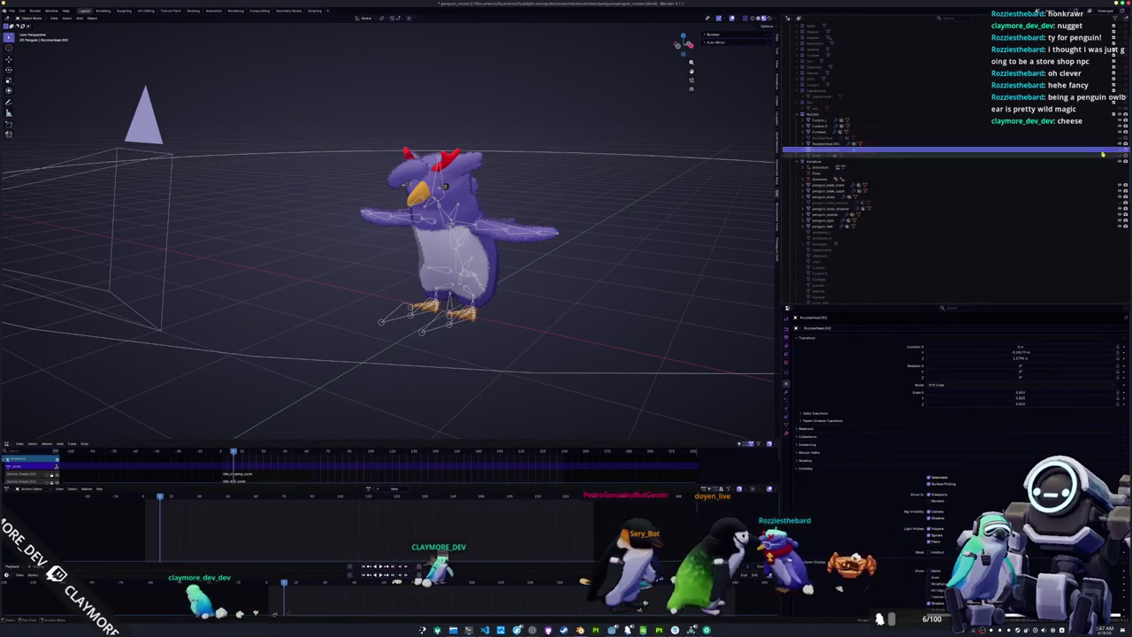
# Rotate the rig around the Z axis, check the camera view, and select the camera
pyautogui.press('r')
pyautogui.press('z')
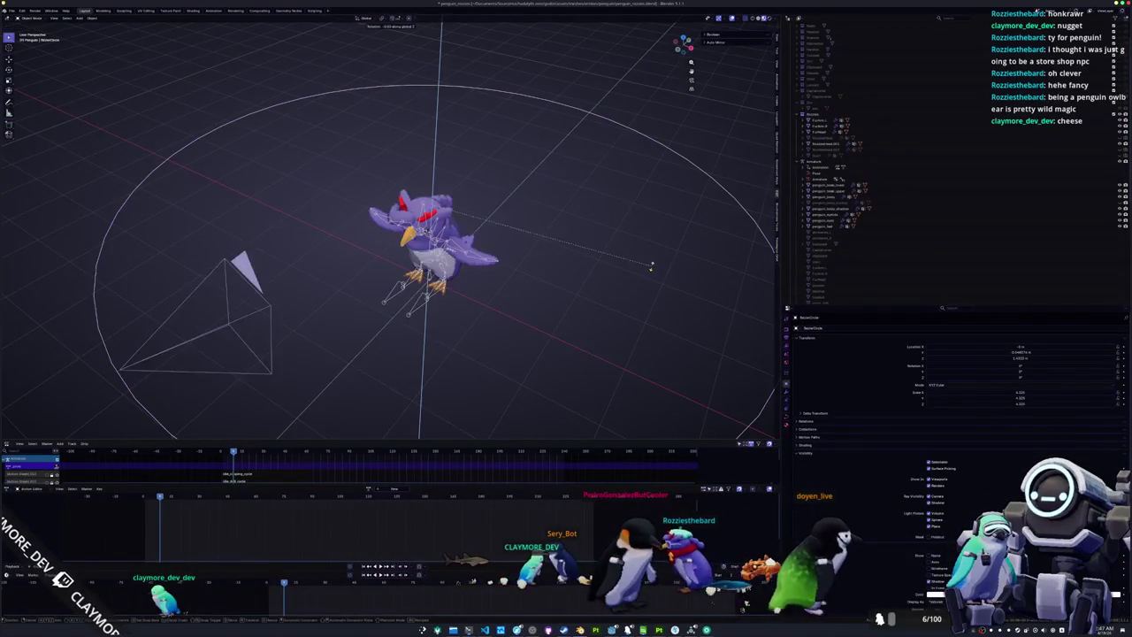
pyautogui.click(564, 201)
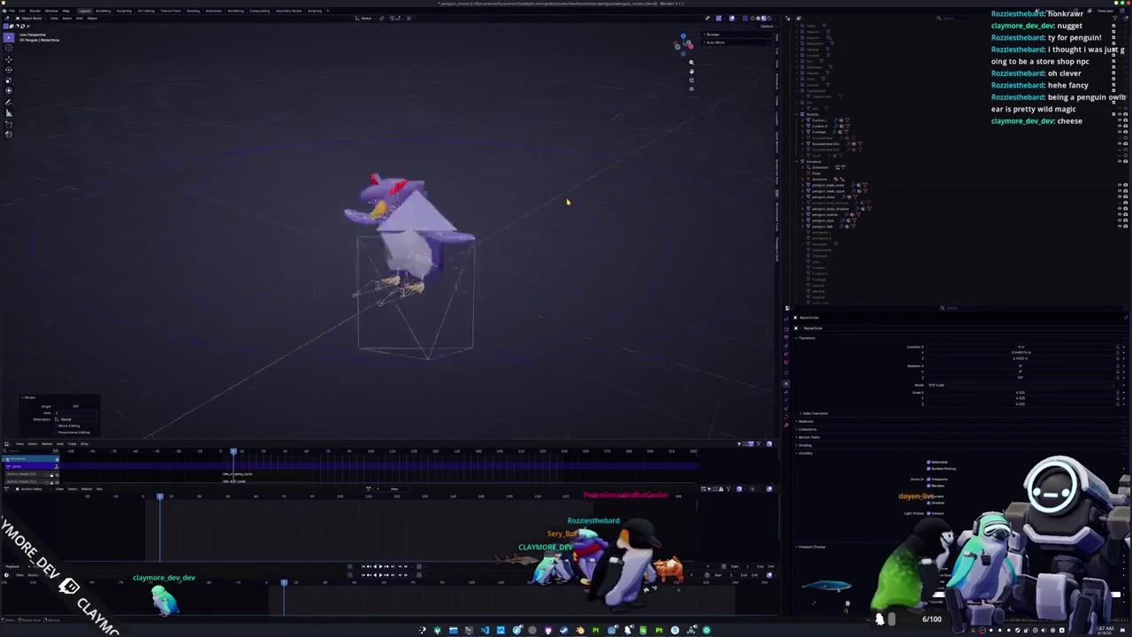
pyautogui.press('KP_0')
pyautogui.press('KP_0')
pyautogui.scroll(-5, 846, 199)
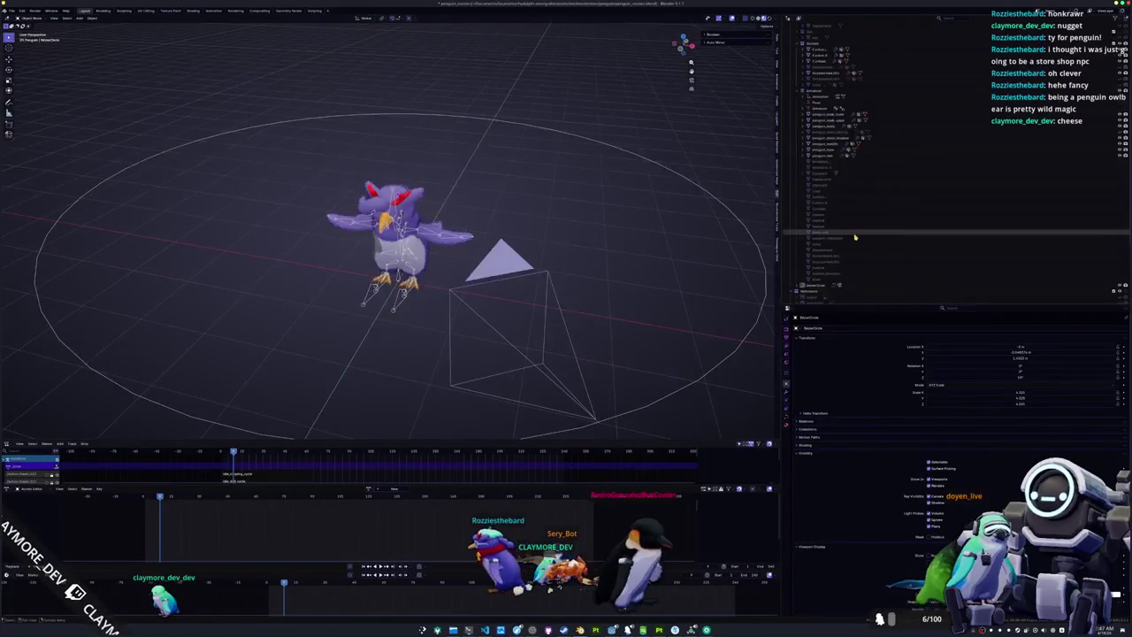
pyautogui.click(828, 292)
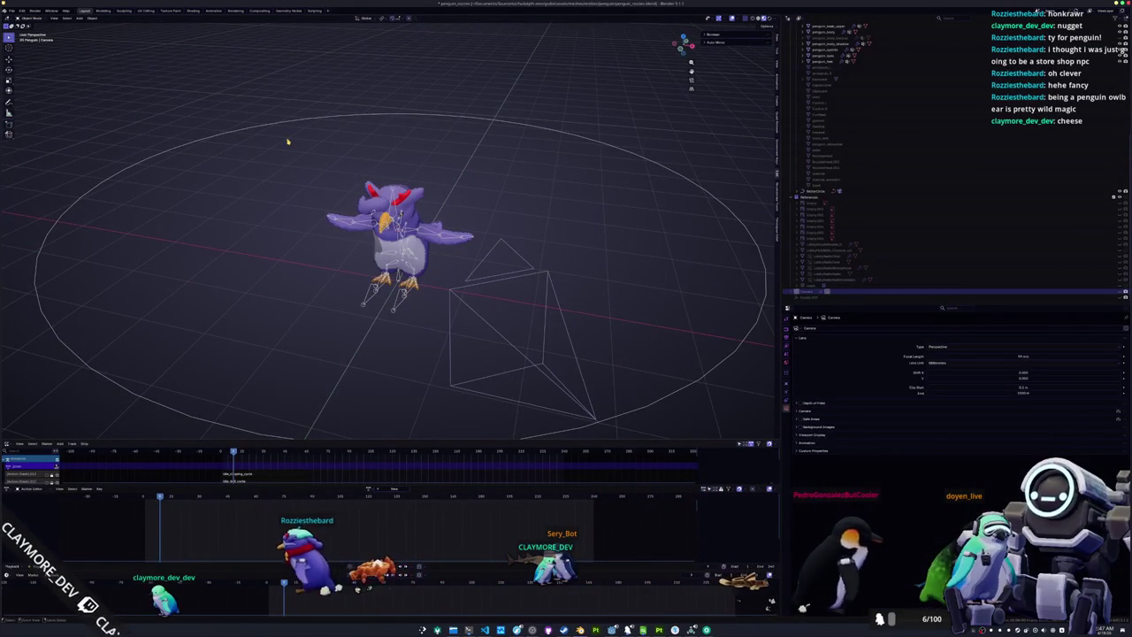
pyautogui.click(12, 11)
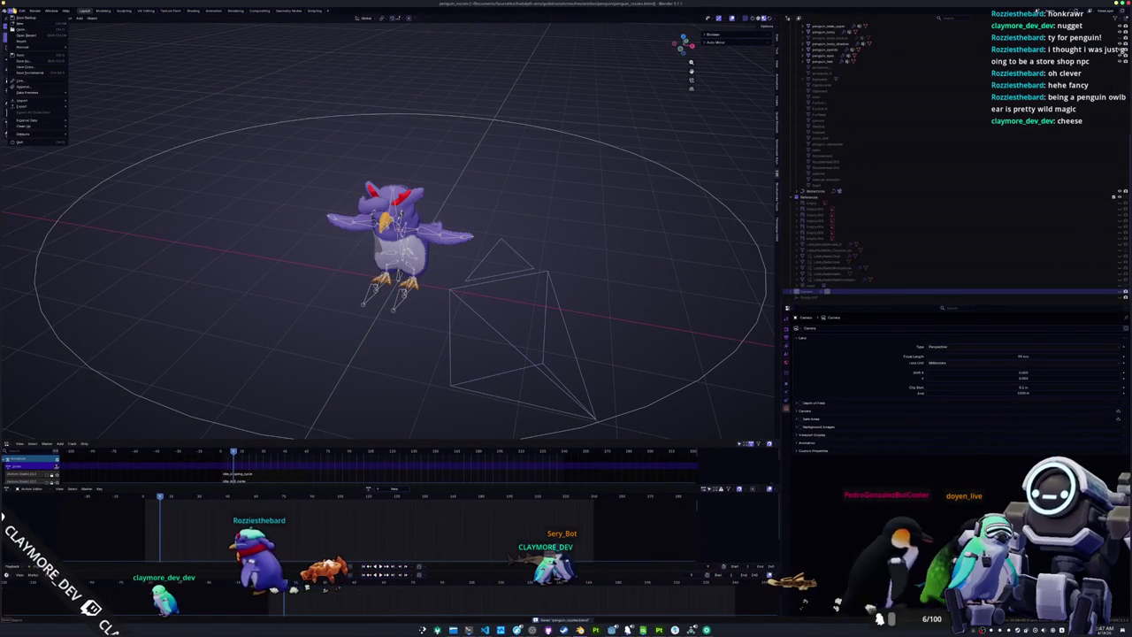
# Append the camera from penguin.blend into the current scene
pyautogui.click(31, 86)
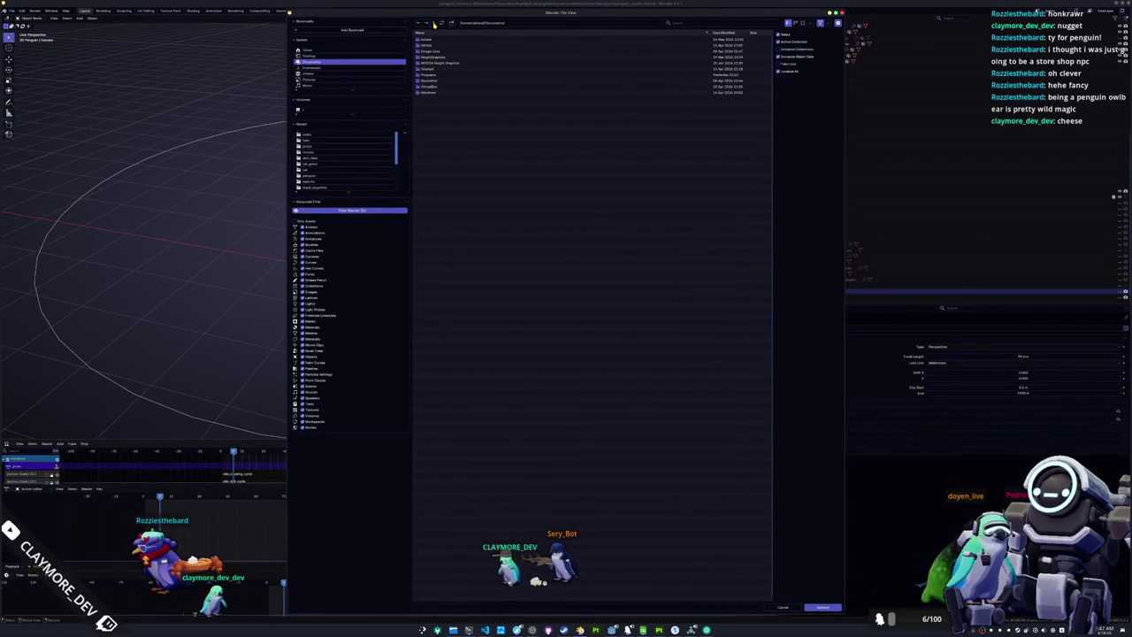
pyautogui.click(316, 136)
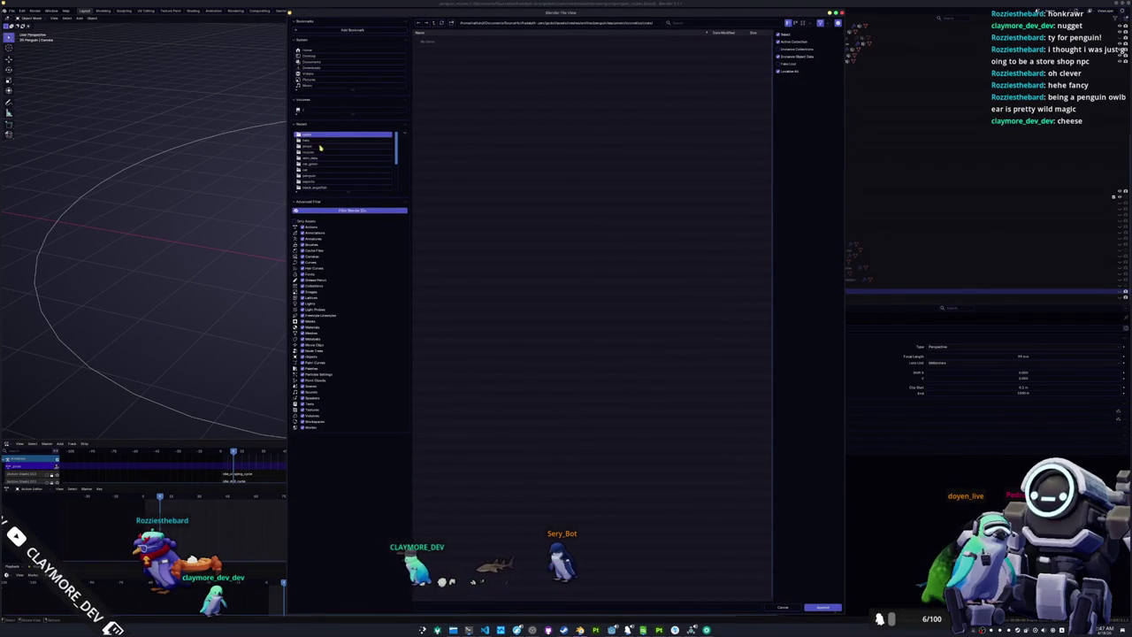
pyautogui.click(436, 24)
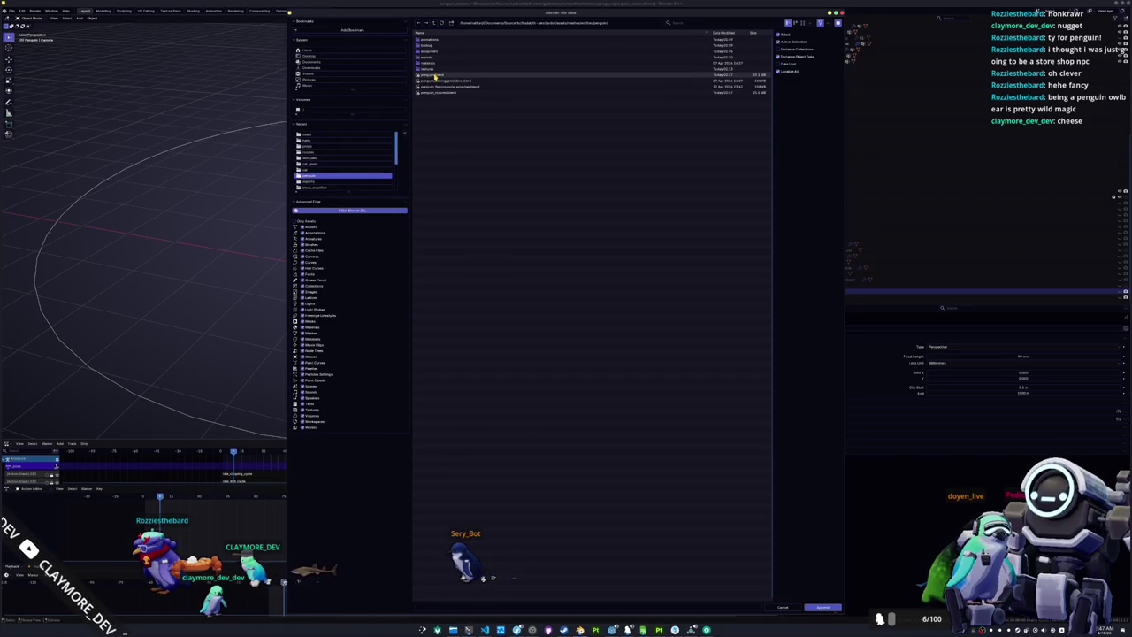
pyautogui.doubleClick(434, 77)
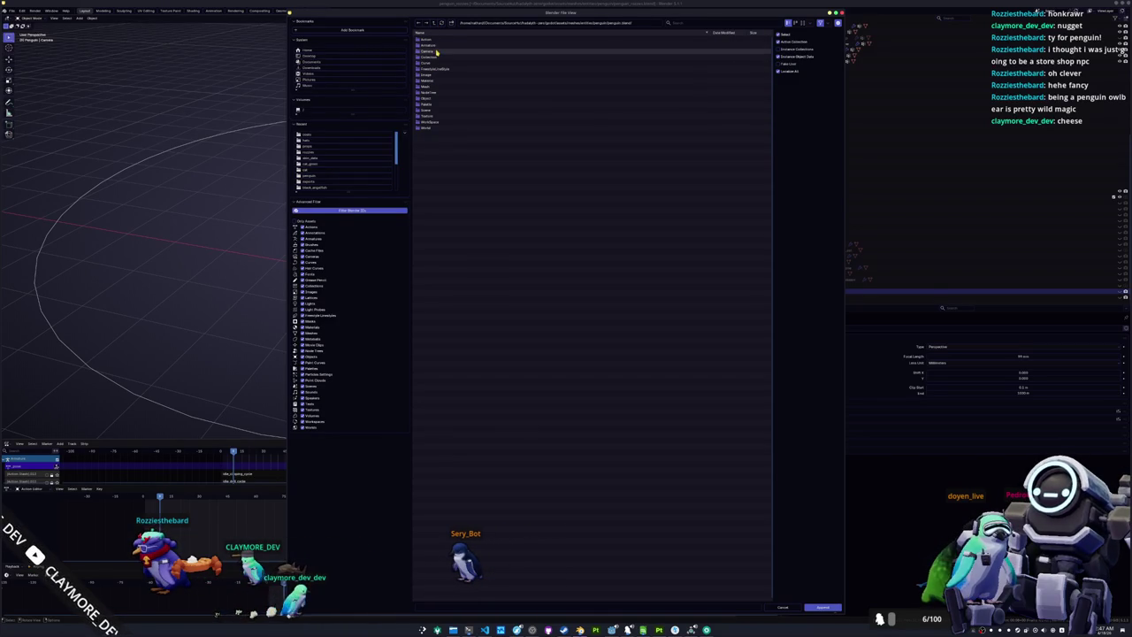
pyautogui.doubleClick(434, 42)
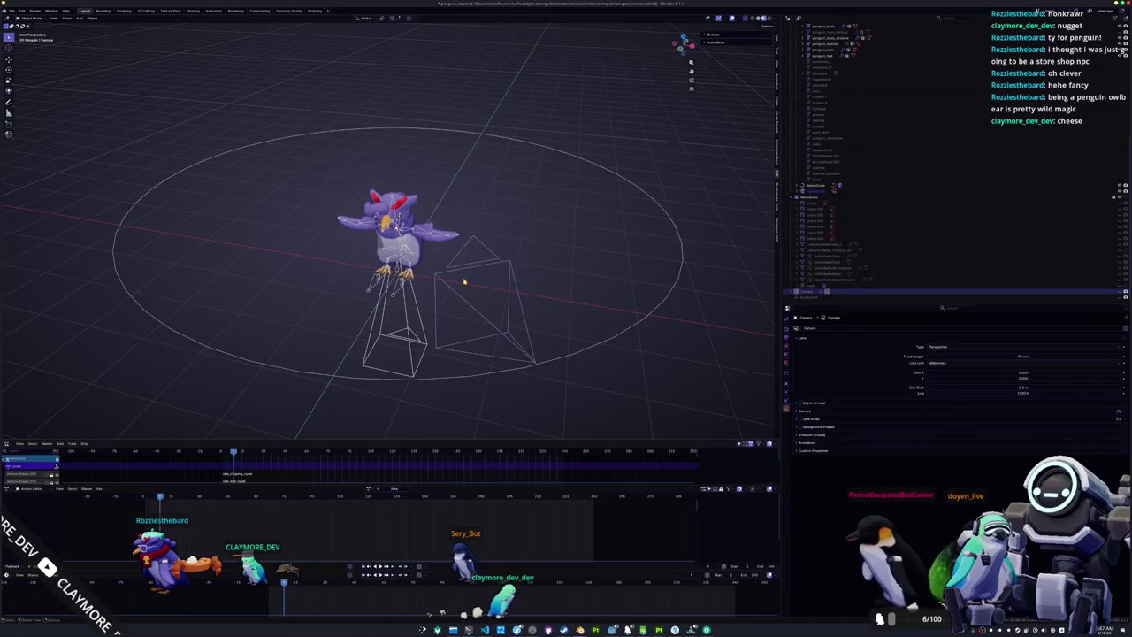
# Append again from penguin.blend, choosing an item from another data category
pyautogui.click(12, 10)
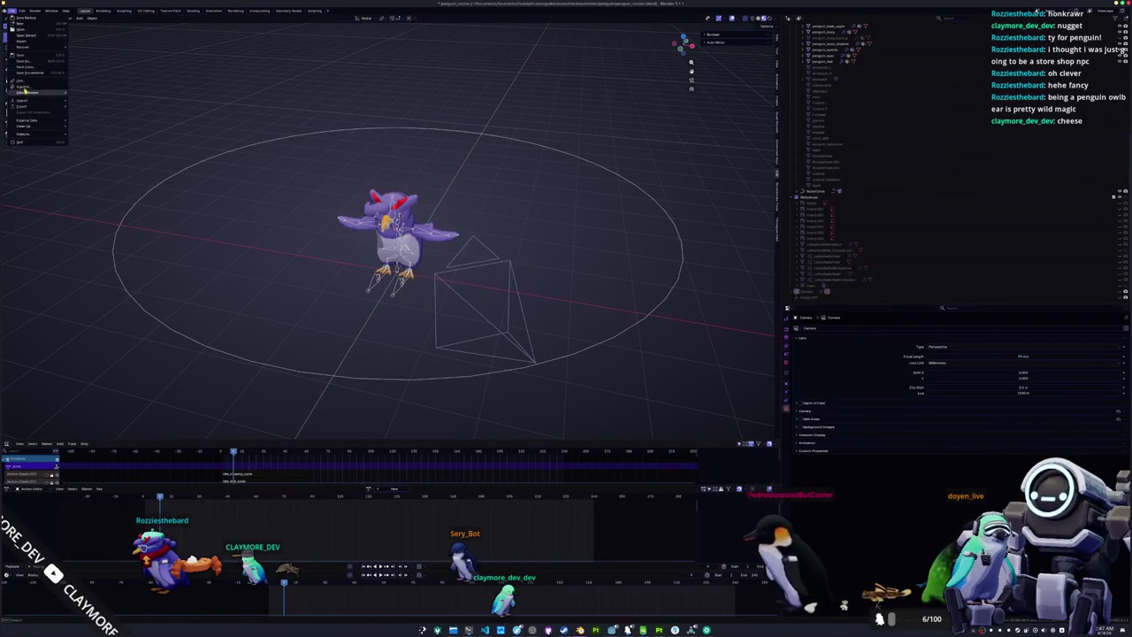
pyautogui.click(24, 91)
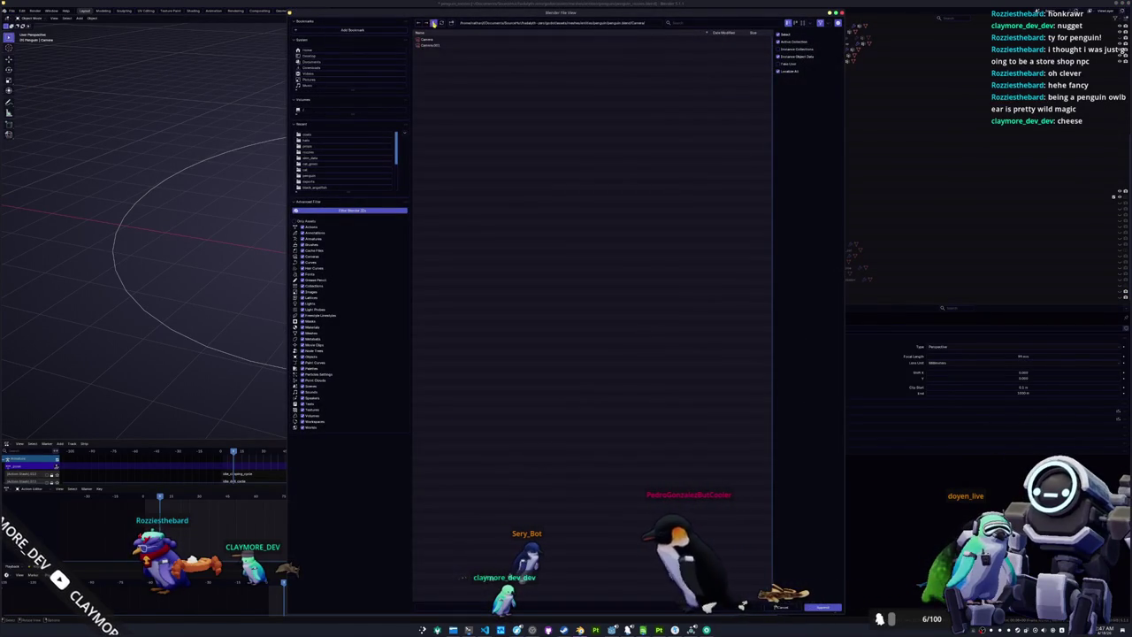
pyautogui.click(433, 22)
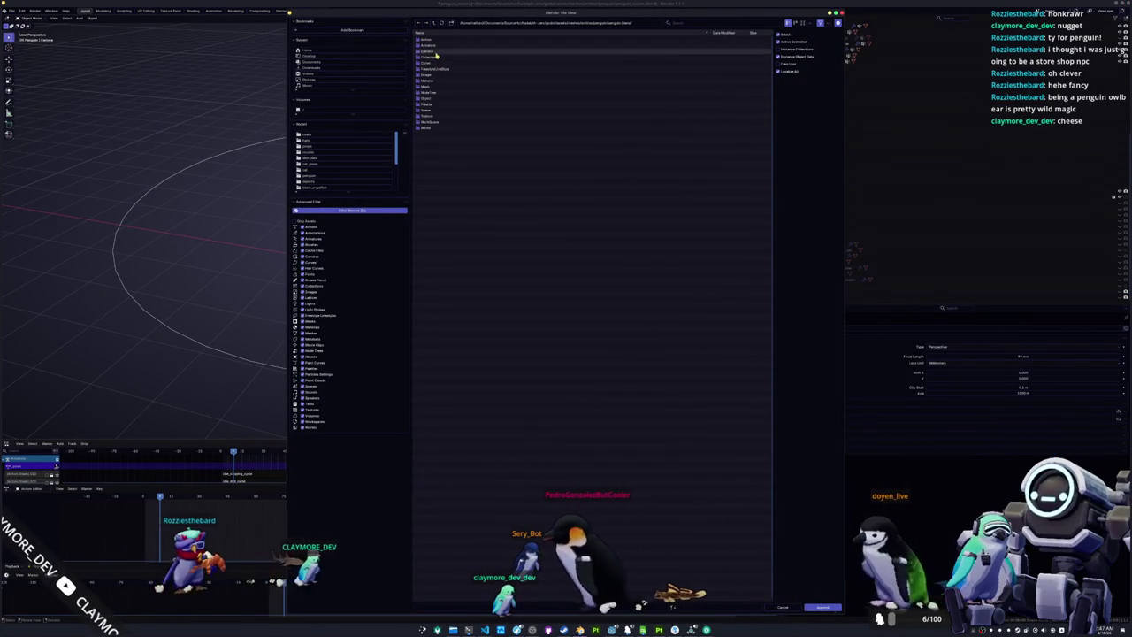
pyautogui.doubleClick(436, 55)
pyautogui.doubleClick(440, 343)
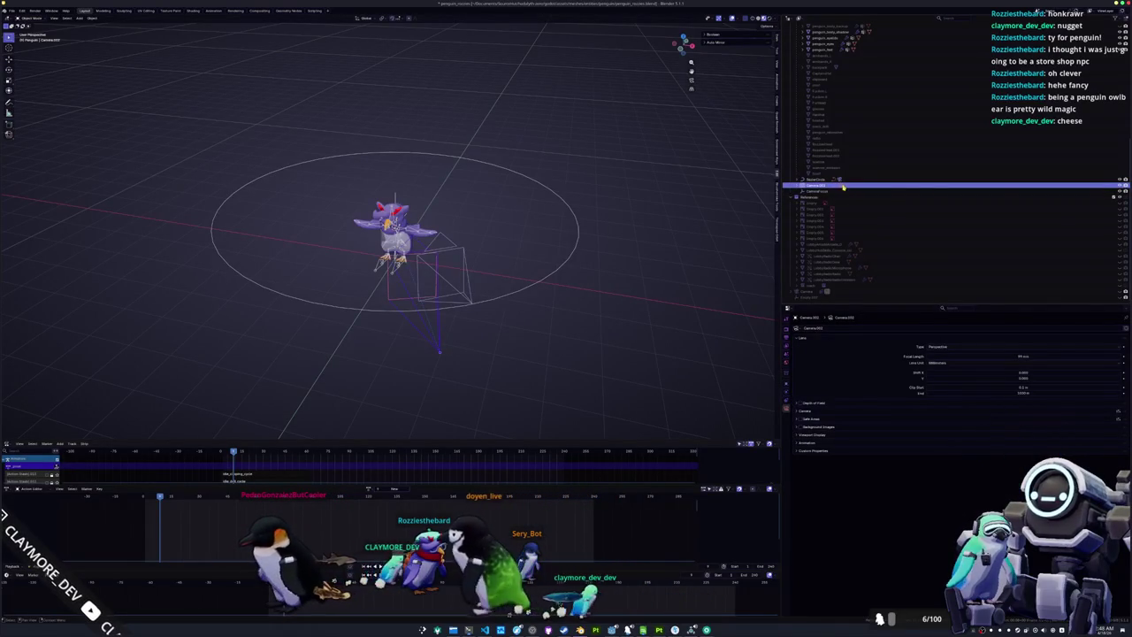
# Look through the appended camera and assign the idle_pose action to the penguin armature
pyautogui.press('KP_0')
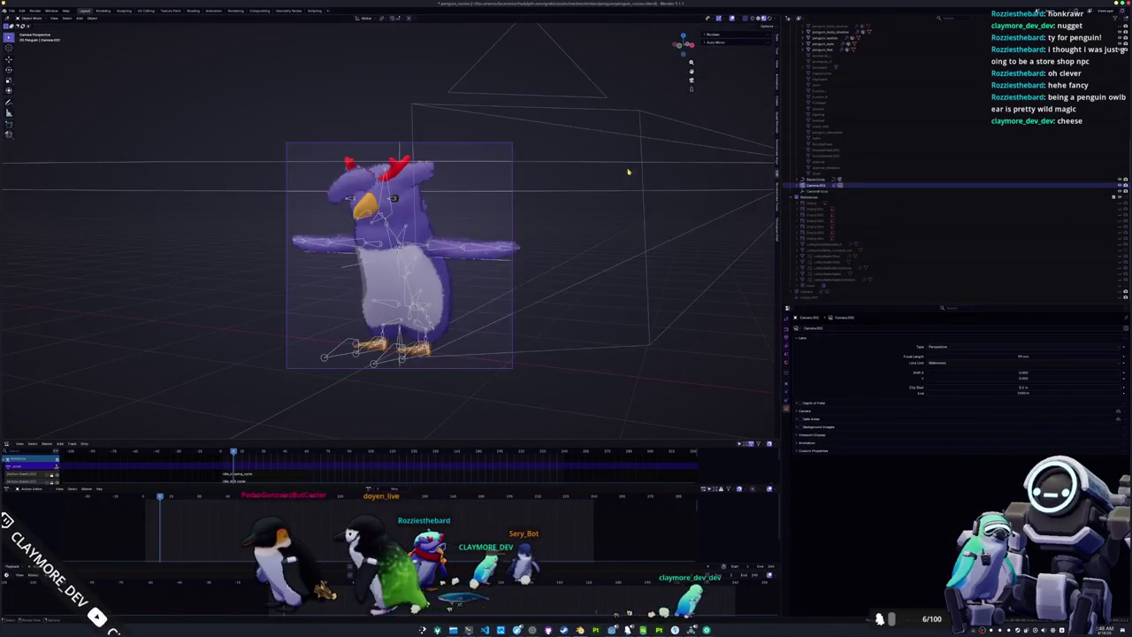
pyautogui.click(453, 246)
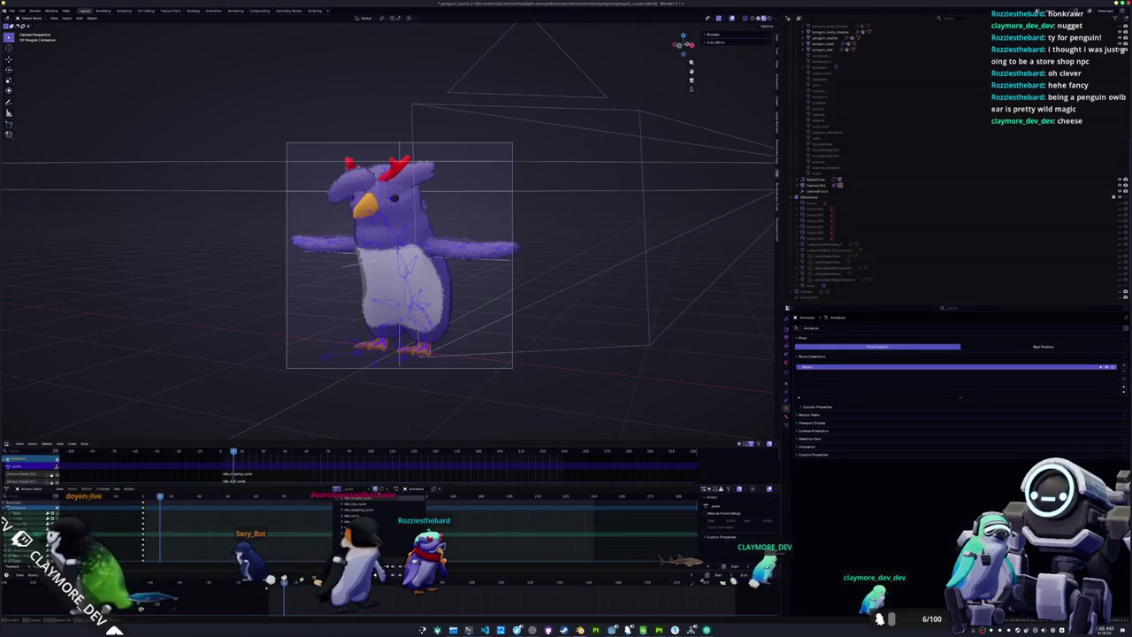
pyautogui.click(352, 510)
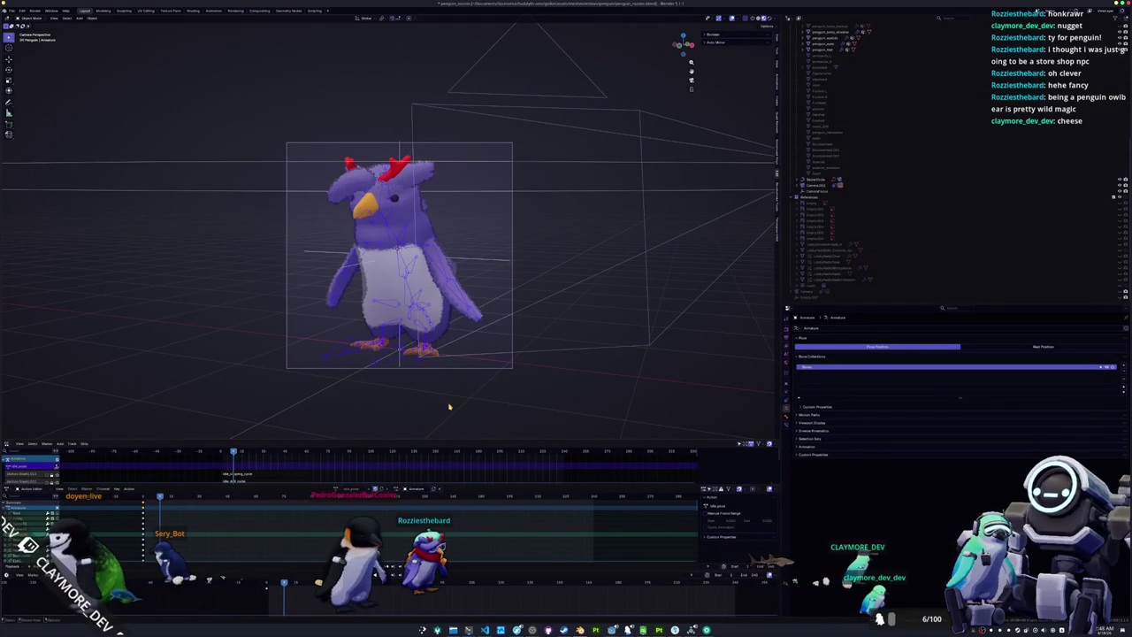
pyautogui.press('Tab')
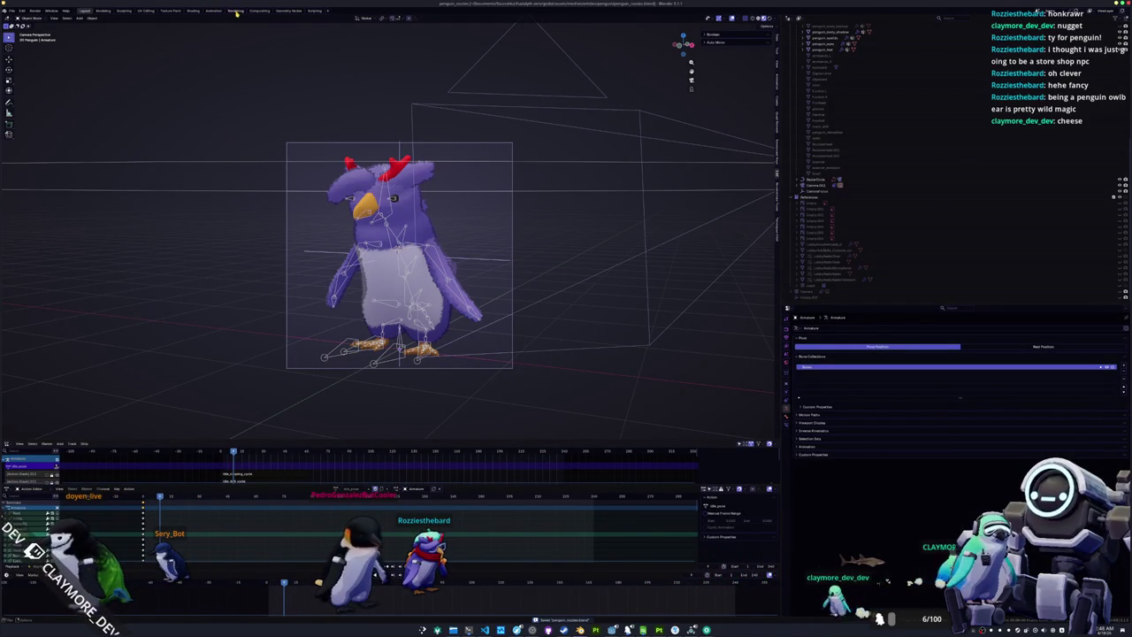
pyautogui.click(236, 11)
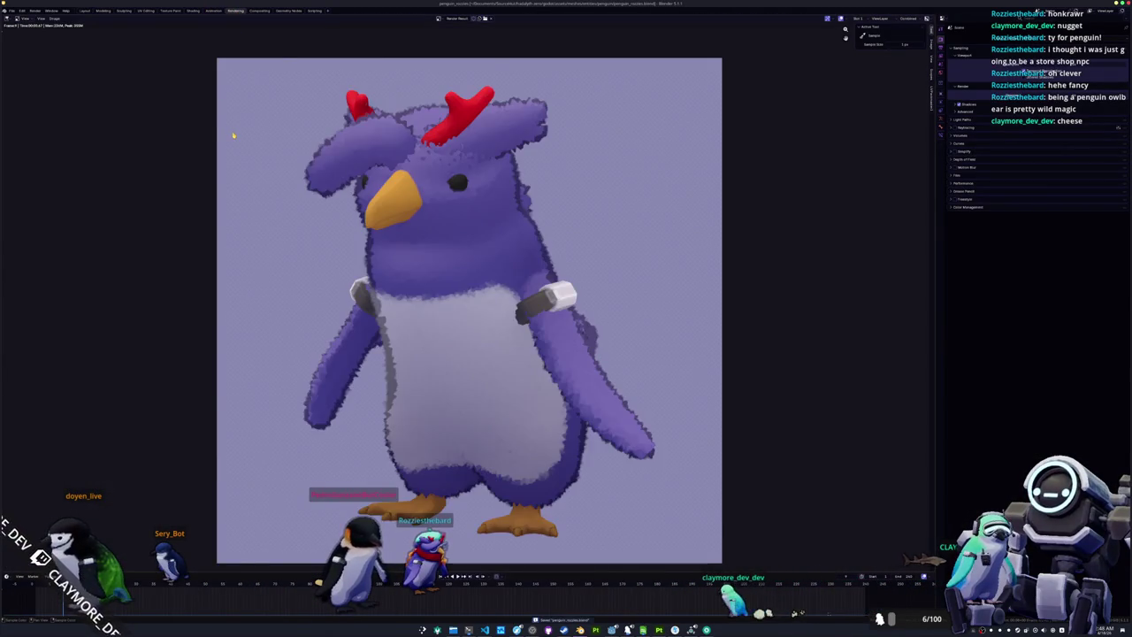
# Return to the rendered idle-pose penguin and save the image into the skin_data icons folder
pyautogui.scroll(-2, 256, 152)
pyautogui.hotkey('ctrl', 'pageup')
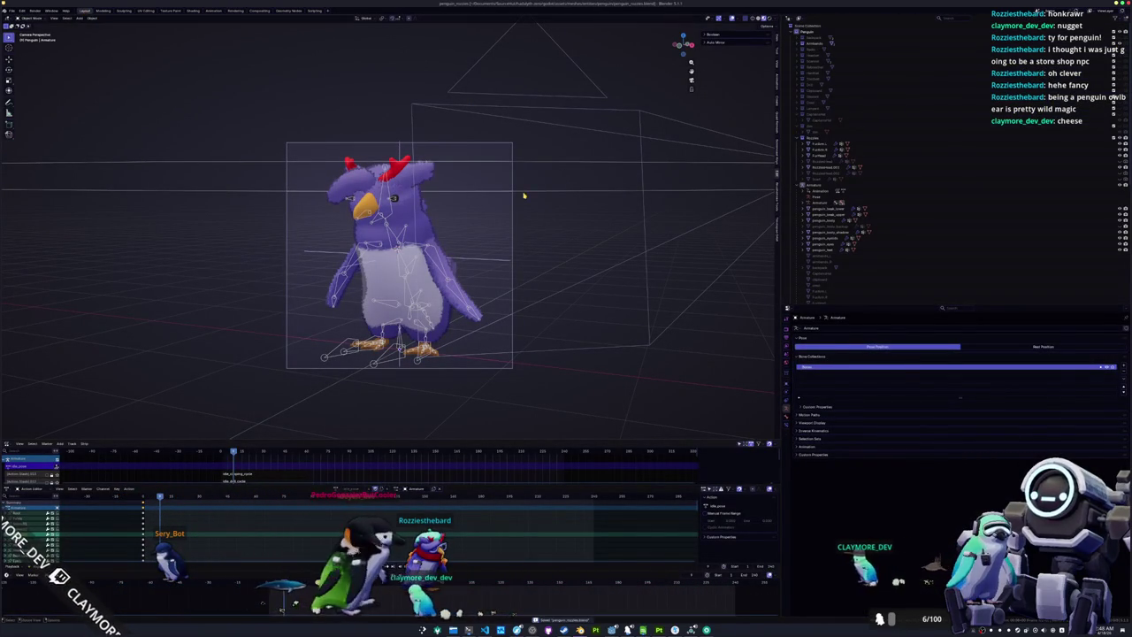
pyautogui.click(237, 11)
pyautogui.click(55, 18)
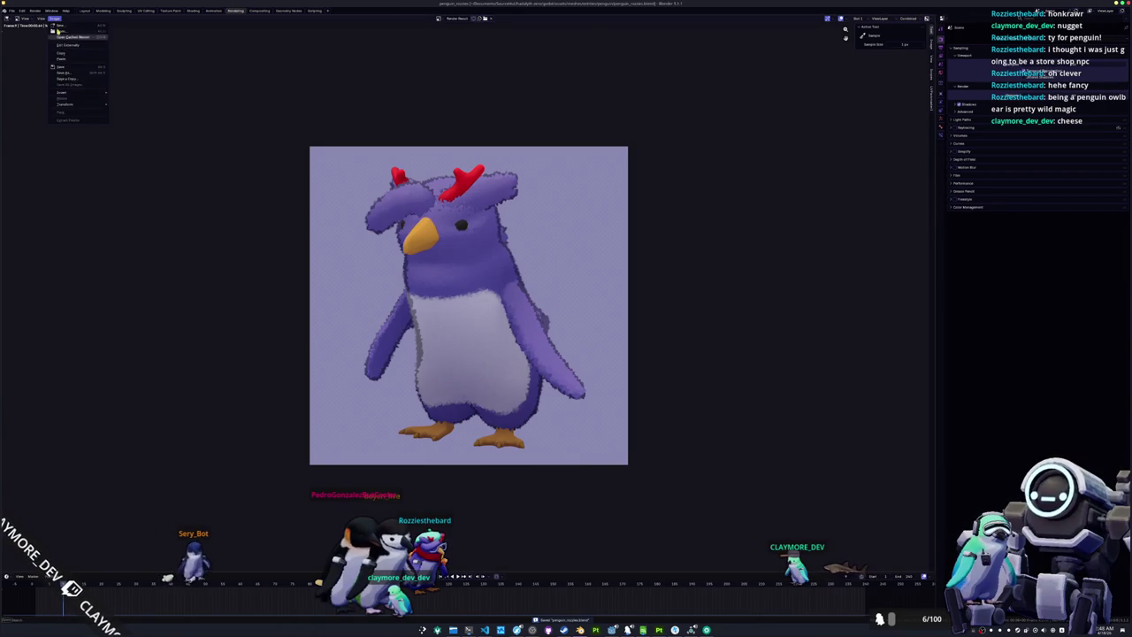
pyautogui.click(62, 72)
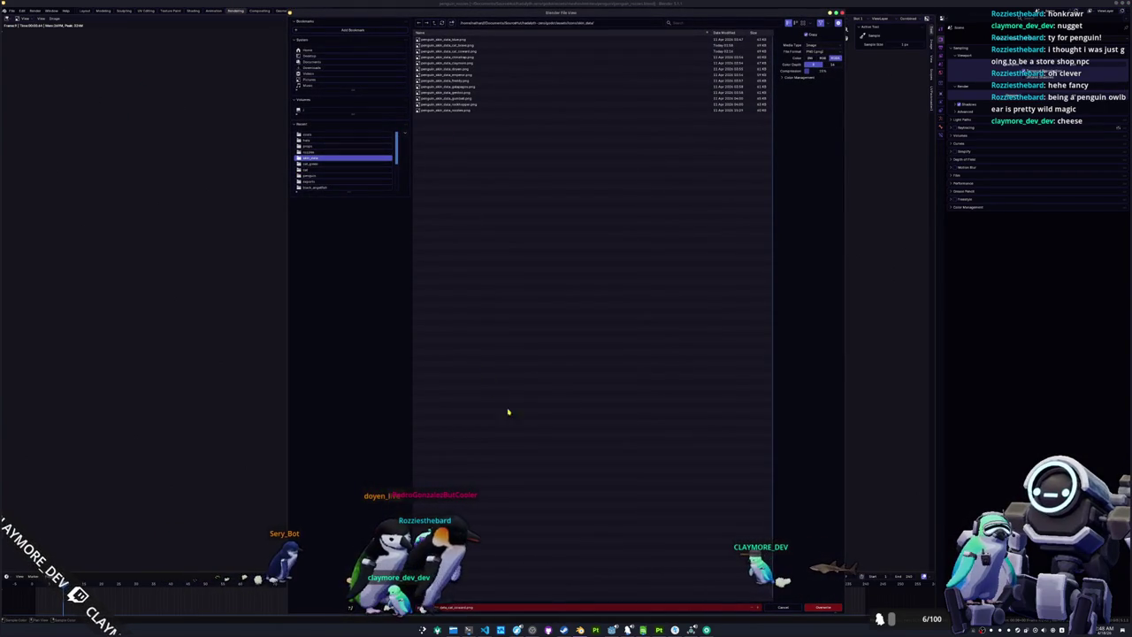
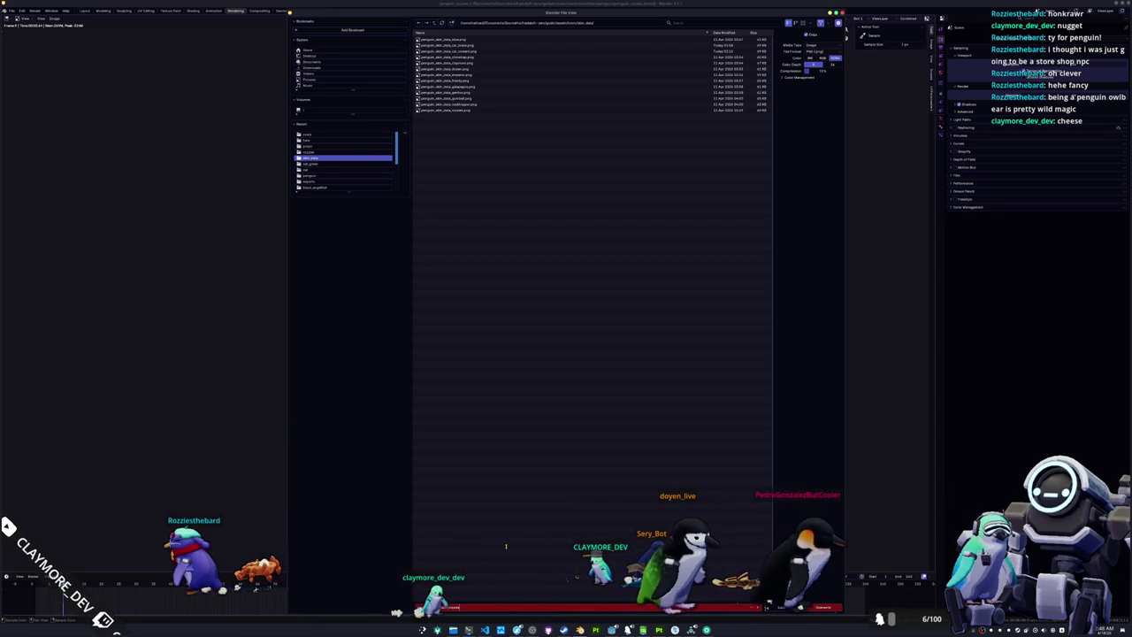
# Save the penguin render as a PNG with 'wild_magic_' prefixed to its file name
pyautogui.press('Home')
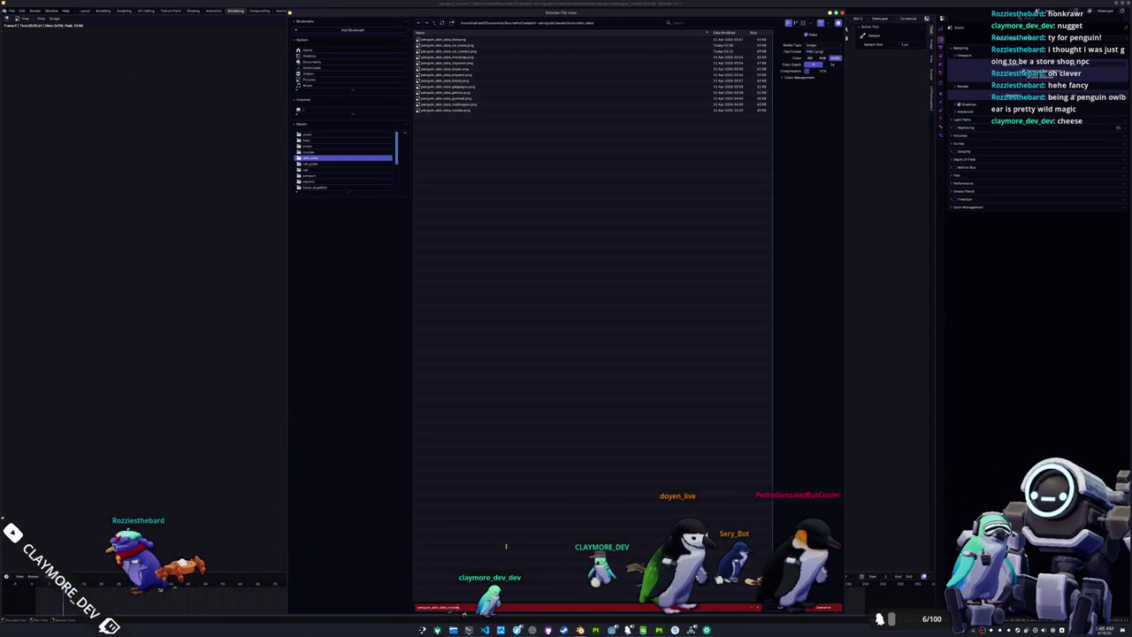
pyautogui.write('wild_magic_')
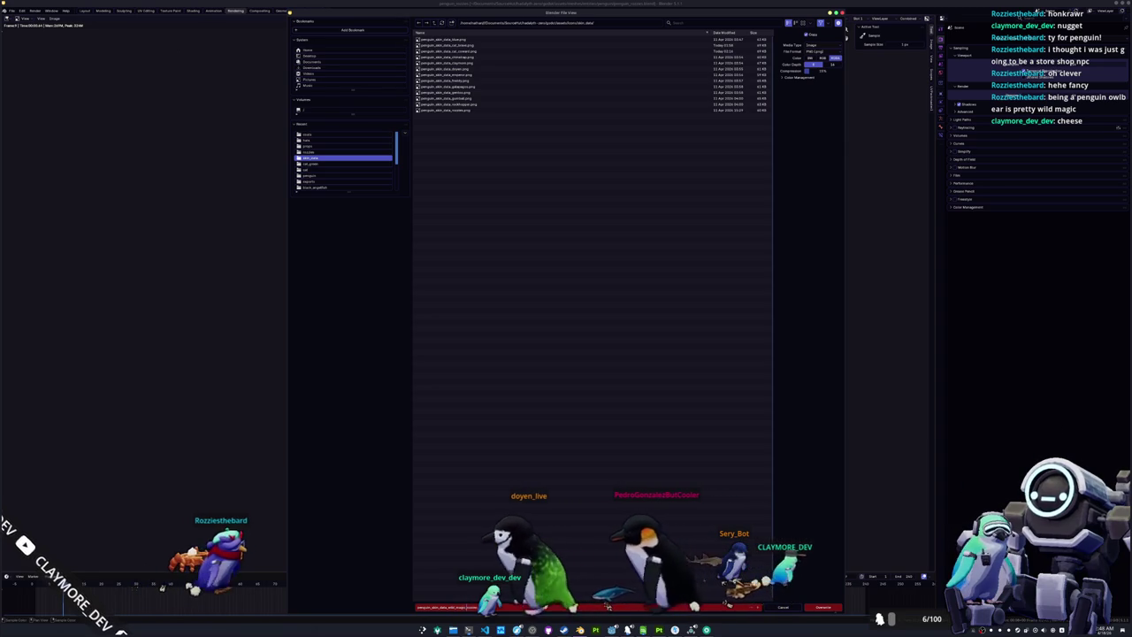
pyautogui.press('Return')
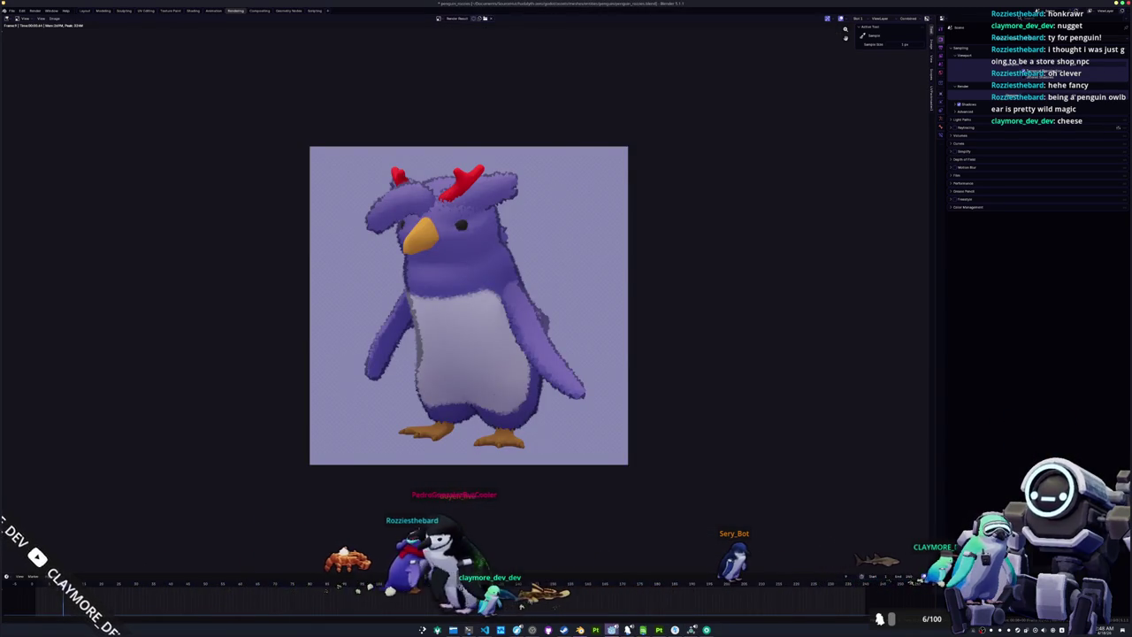
pyautogui.hotkey('alt', 'Tab')
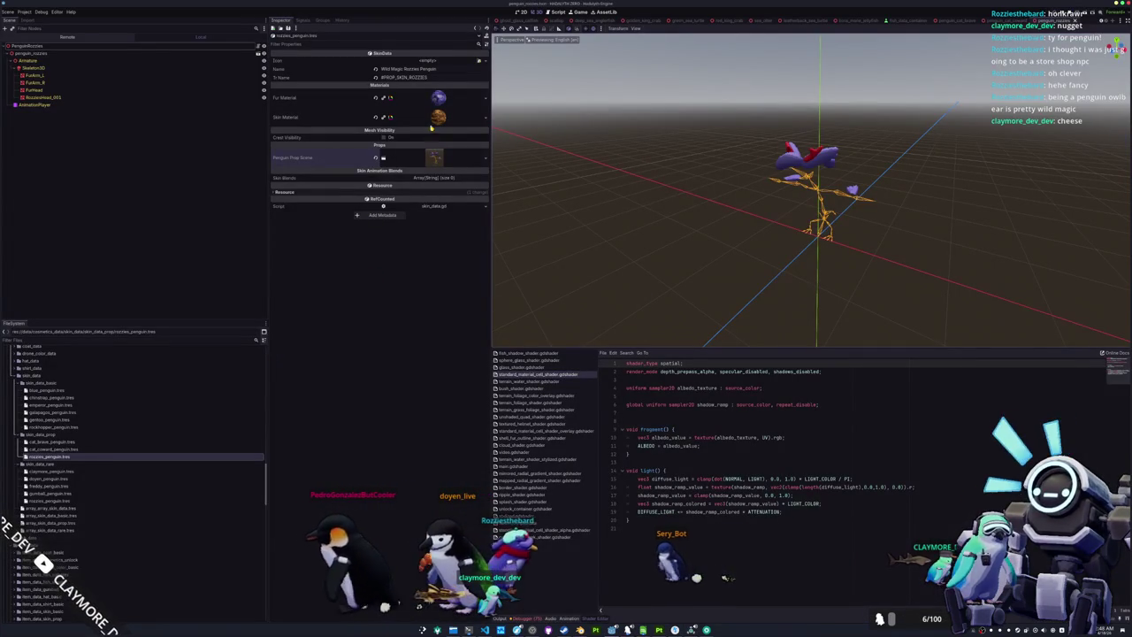
# Set the Wild Magic skin's Icon to the rozzie penguin texture
pyautogui.click(438, 118)
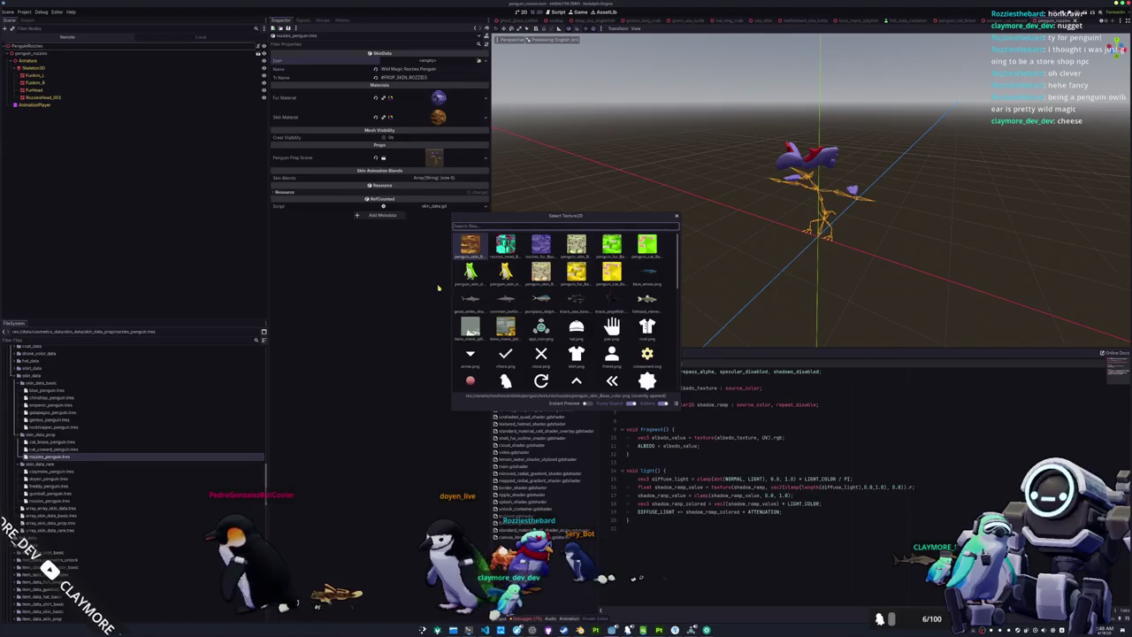
pyautogui.write('rozzie')
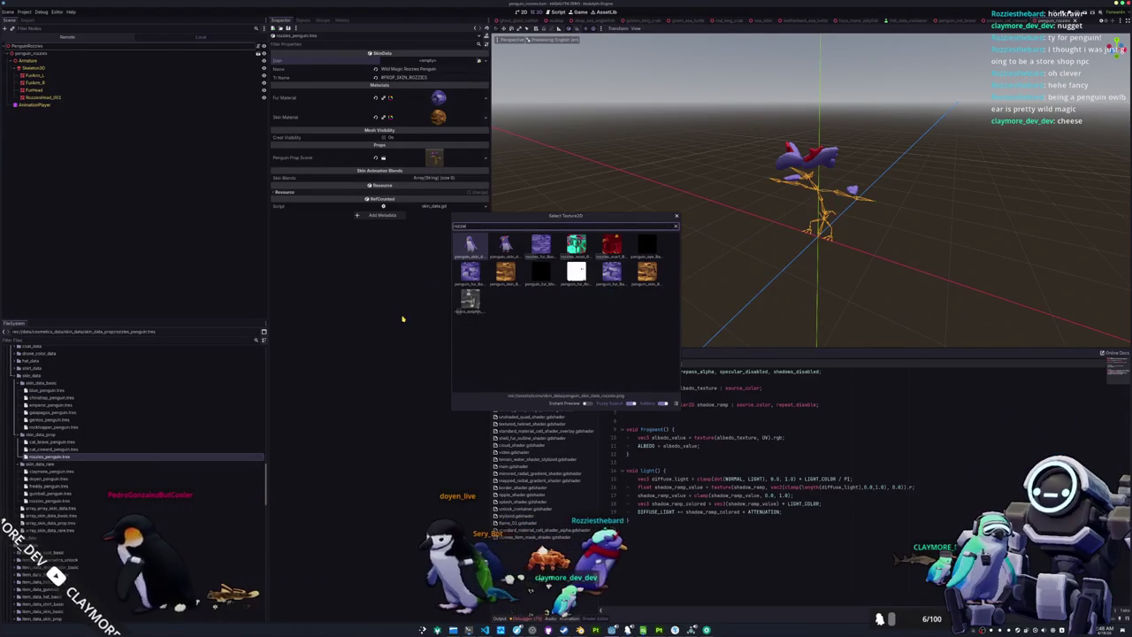
pyautogui.press('Return')
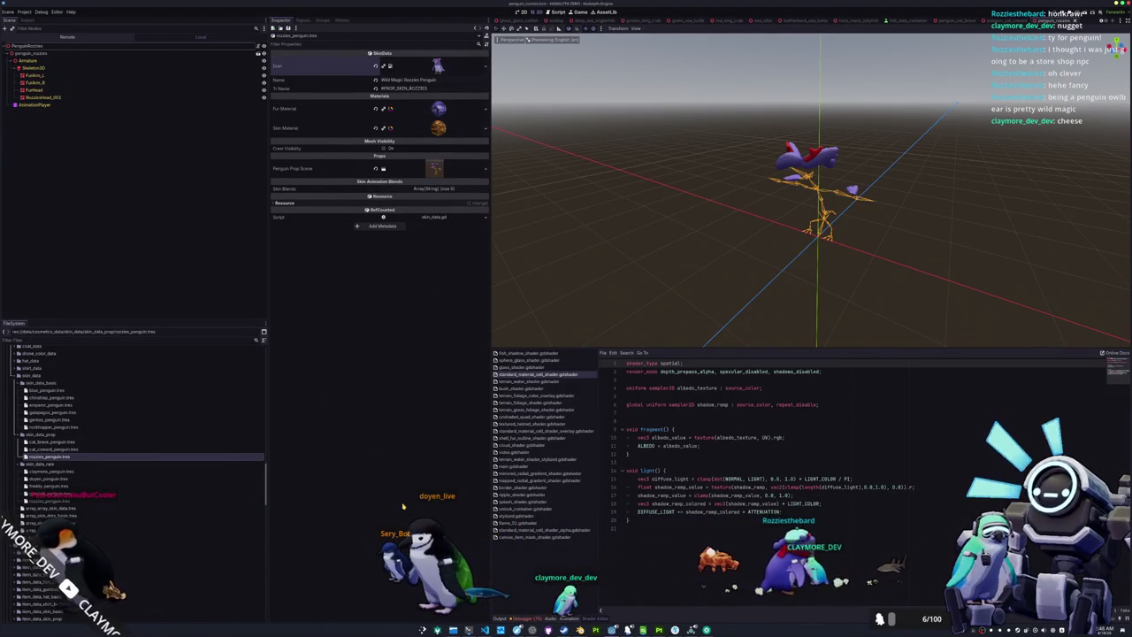
# Accept the Debug > Customize Run Instances settings and launch the game with F5
pyautogui.click(55, 12)
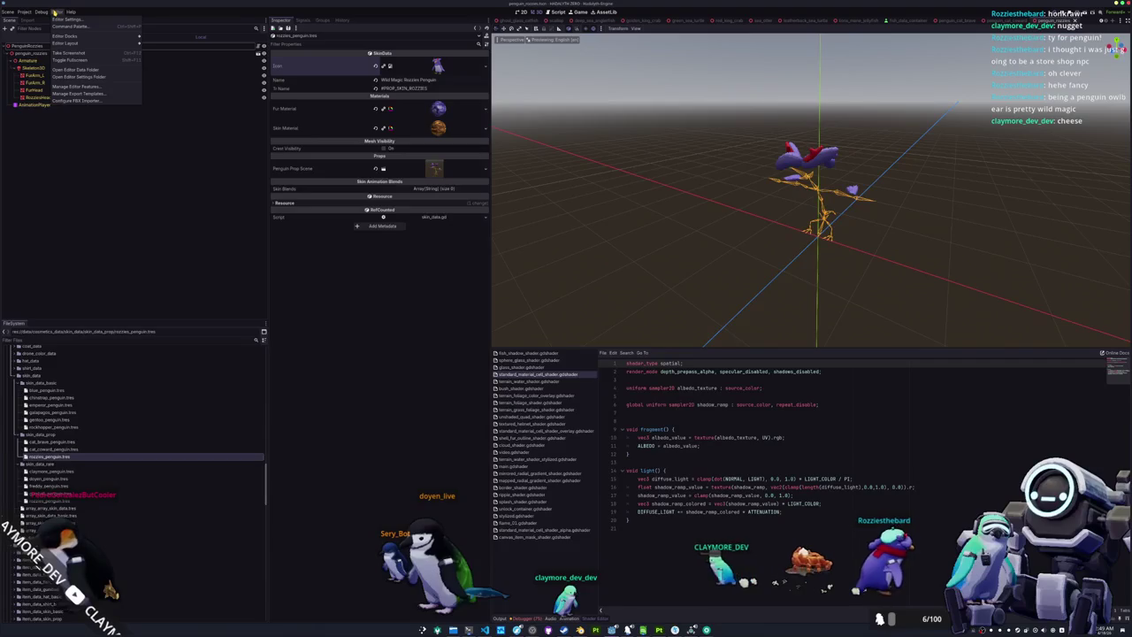
pyautogui.moveTo(41, 14)
pyautogui.click(50, 101)
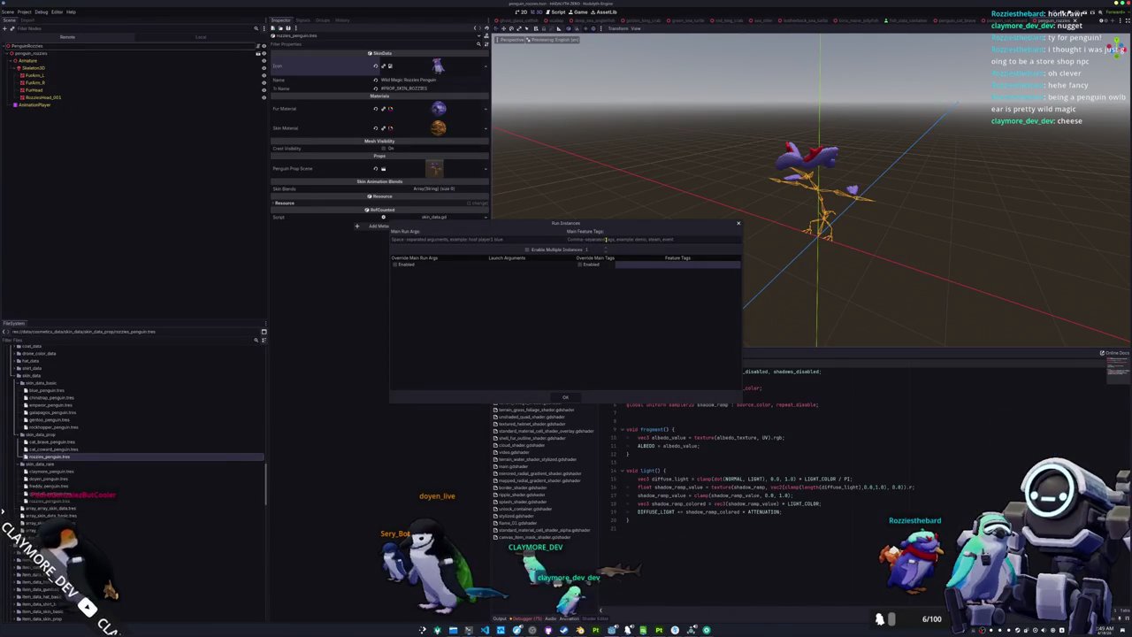
pyautogui.click(559, 397)
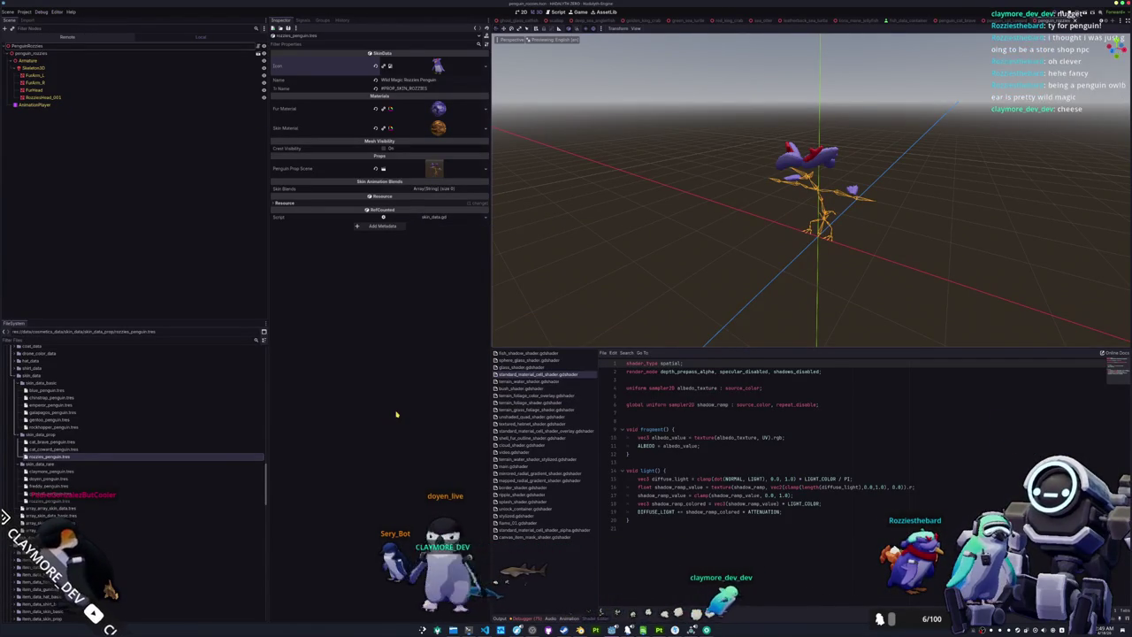
pyautogui.press('F5')
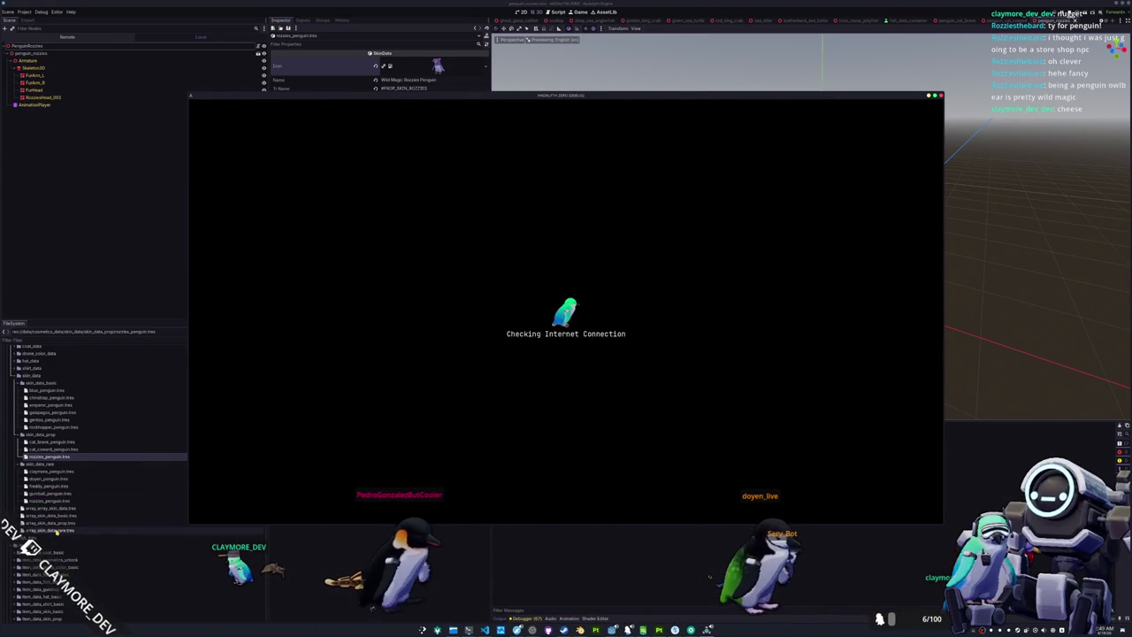
# Start the game from the title screen, open Penguin cosmetics, then bring up the translations spreadsheet
pyautogui.click(80, 525)
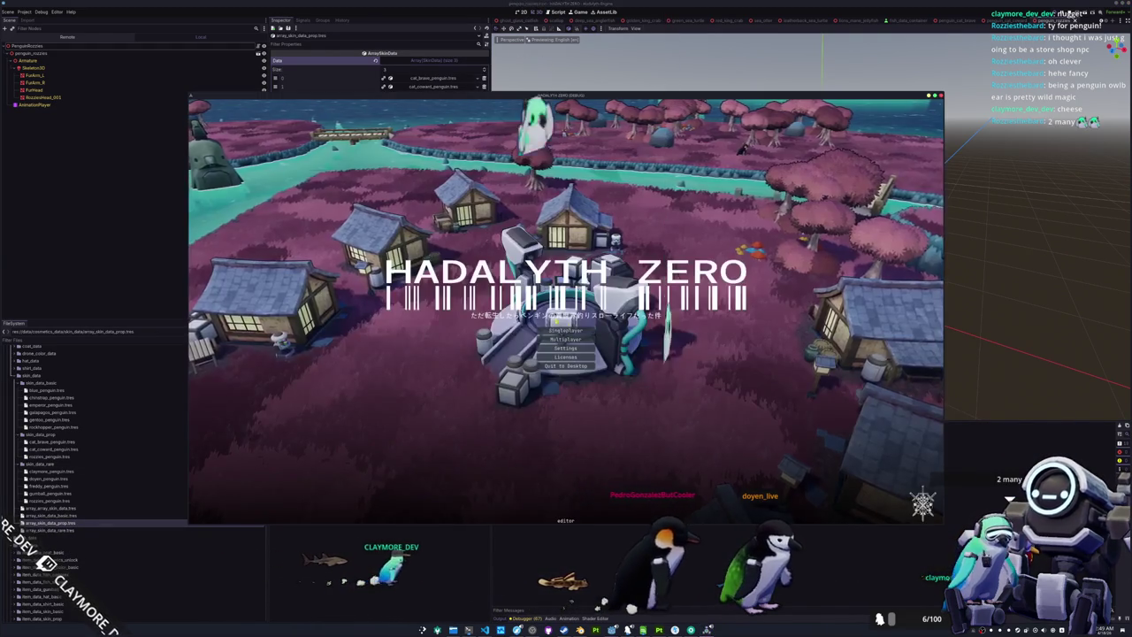
pyautogui.click(565, 330)
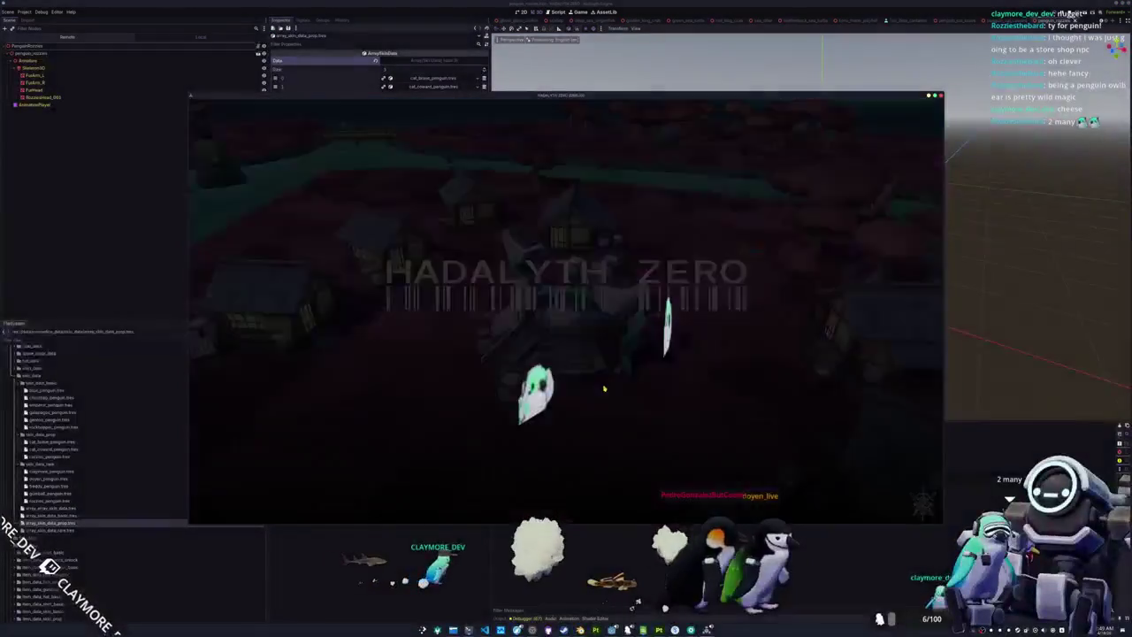
pyautogui.press('Tab')
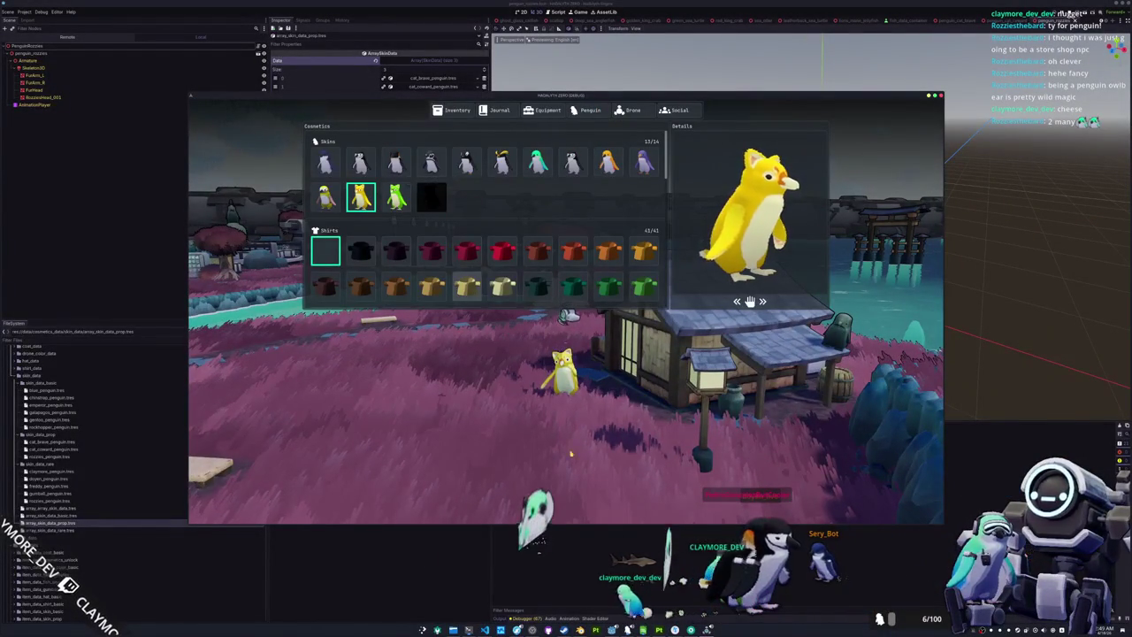
pyautogui.click(644, 629)
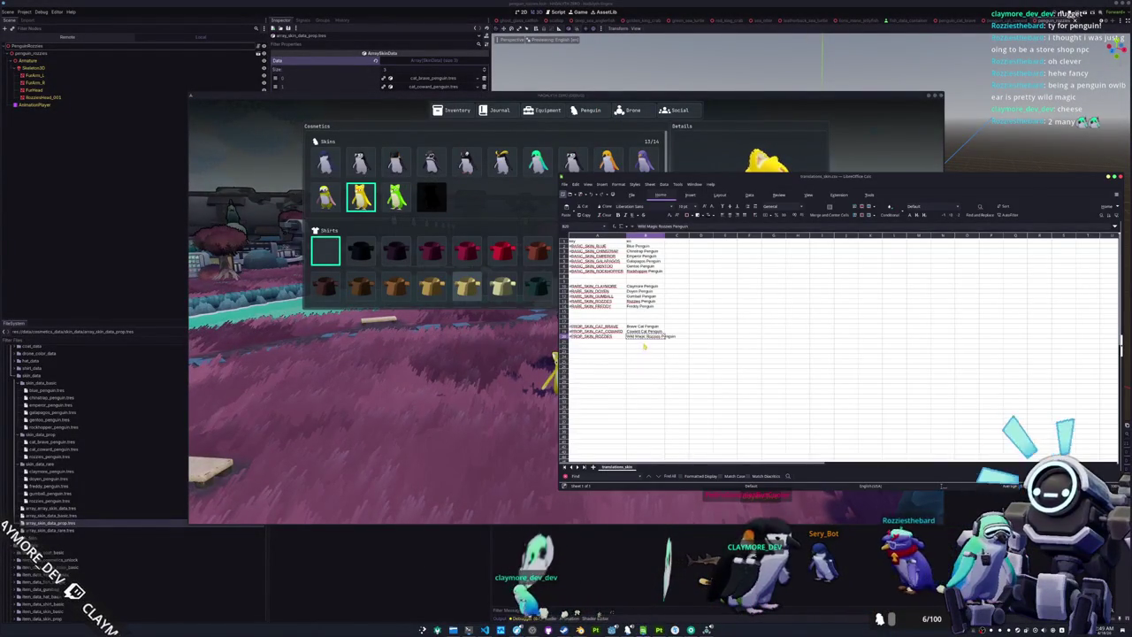
# Bring the game window in front of Calc and close the cosmetics panel
pyautogui.click(547, 369)
pyautogui.press('Tab')
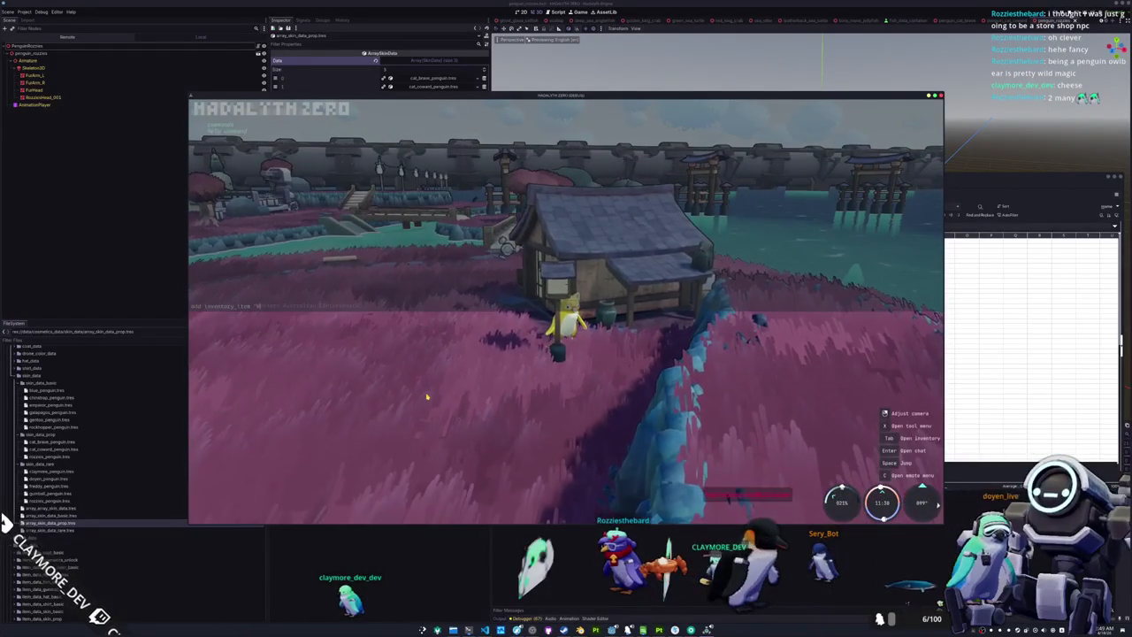
# Use the PROP_SKIN_ROZZIES item from the inventory to unlock the purple skin
pyautogui.press('Return')
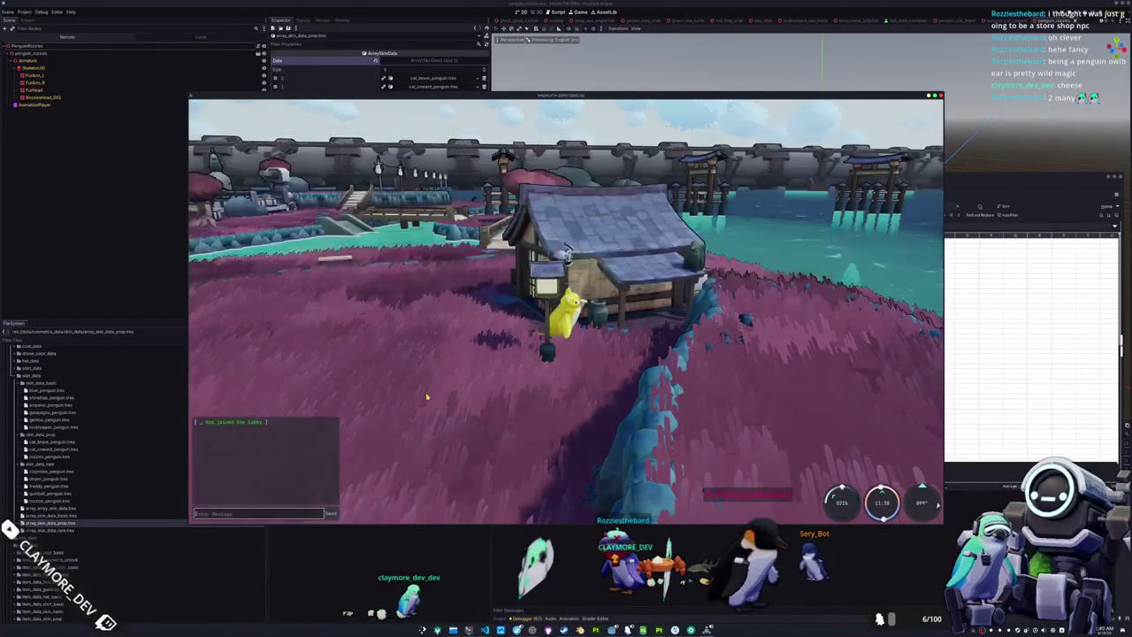
pyautogui.press('Tab')
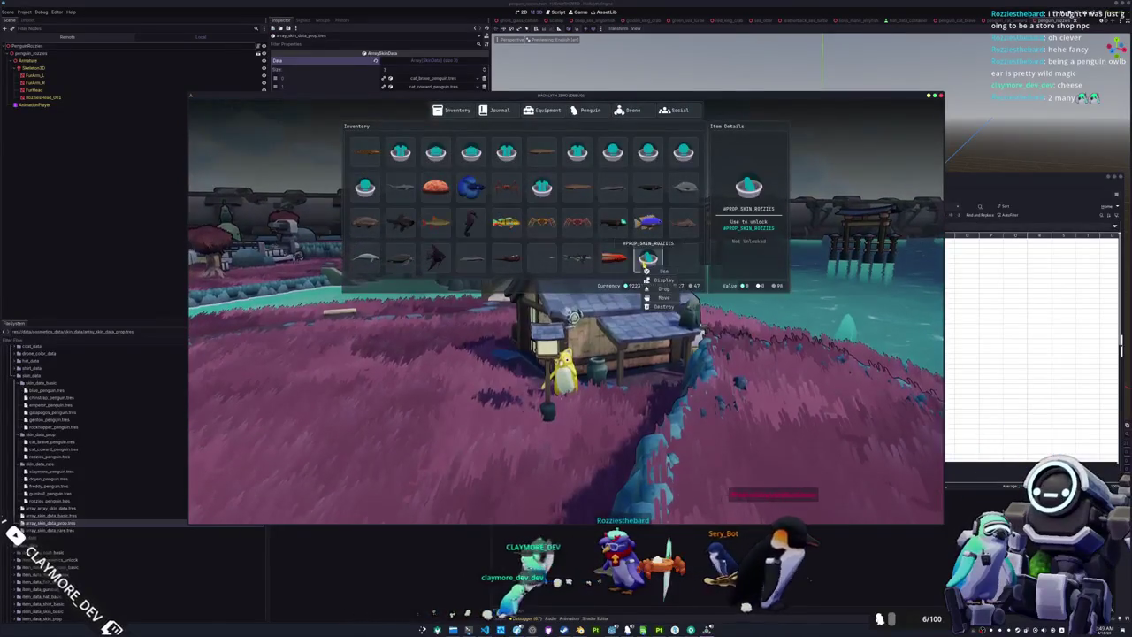
pyautogui.rightClick(655, 264)
pyautogui.click(663, 271)
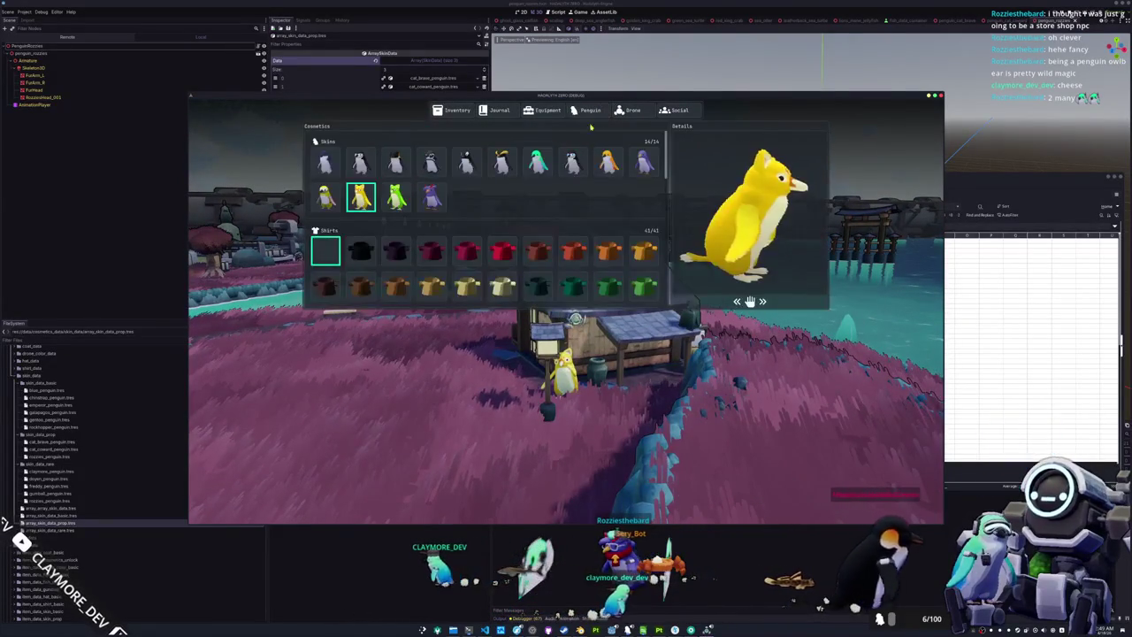
pyautogui.press('Tab')
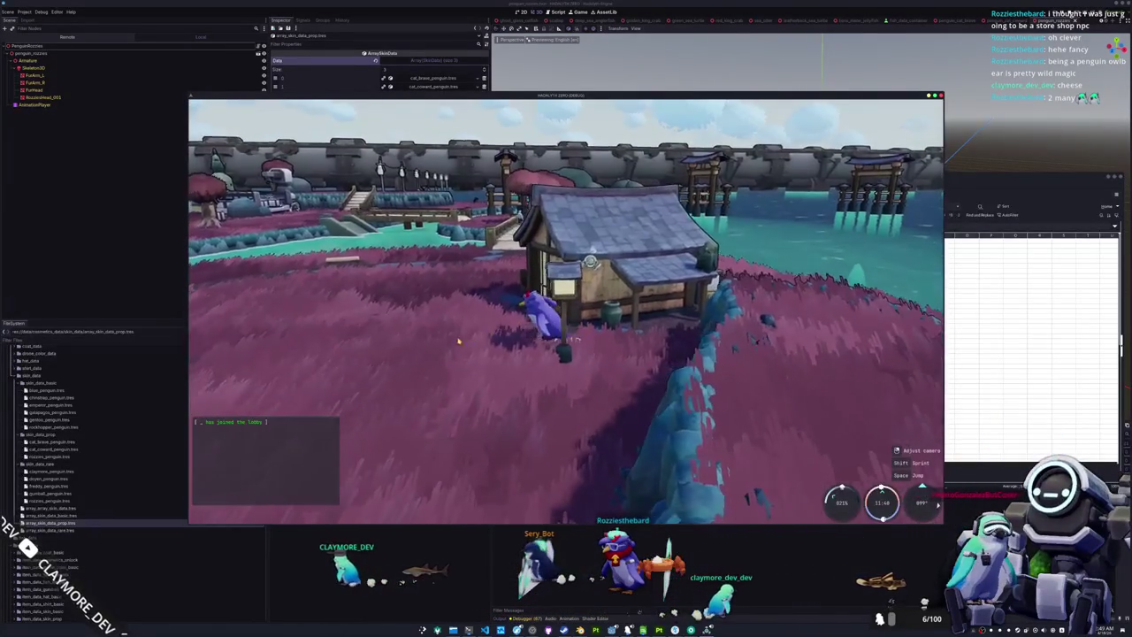
# Run the purple penguin around the village toward the bridge, briefly checking the cosmetics coats
pyautogui.press('w')
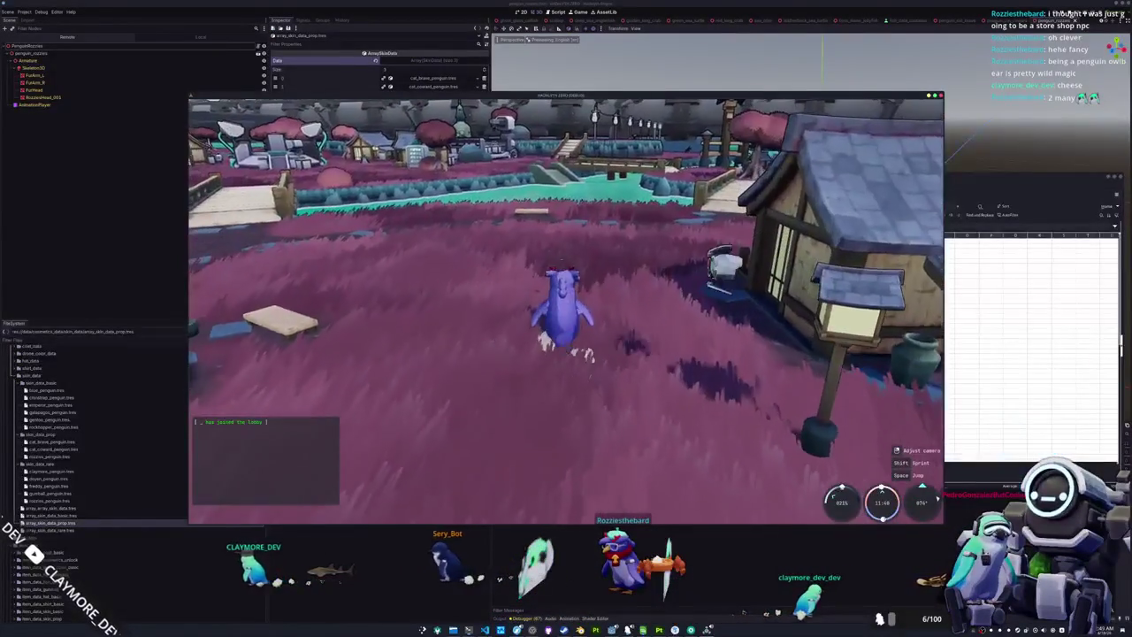
pyautogui.press('a')
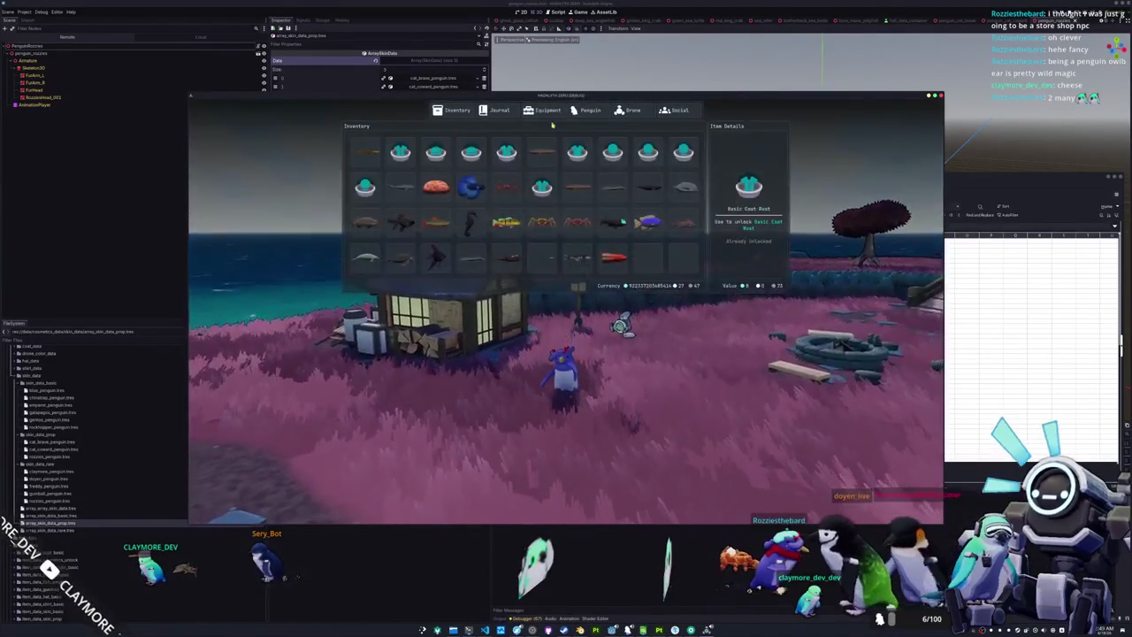
pyautogui.click(590, 109)
pyautogui.scroll(-3, 475, 239)
pyautogui.scroll(3, 475, 240)
pyautogui.scroll(1, 475, 240)
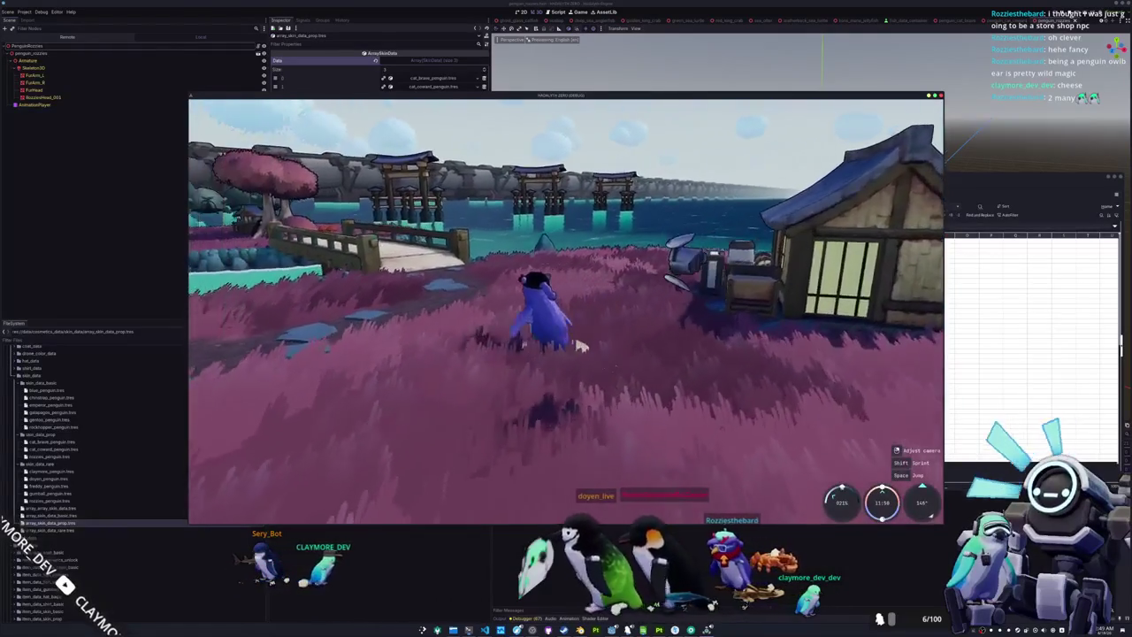
pyautogui.press('w')
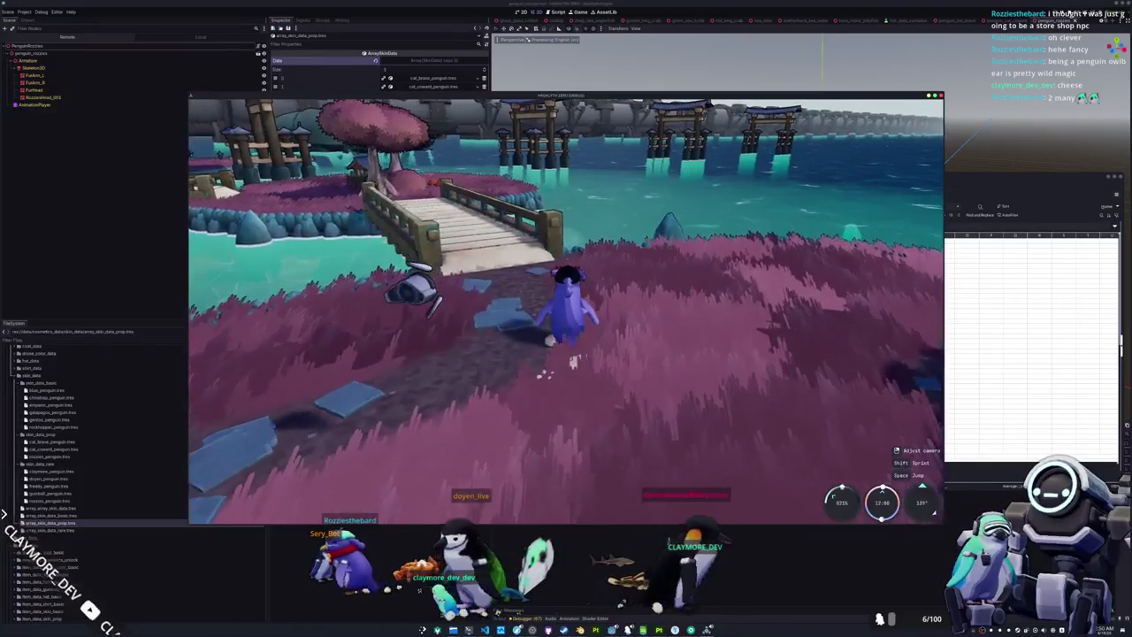
pyautogui.press('w')
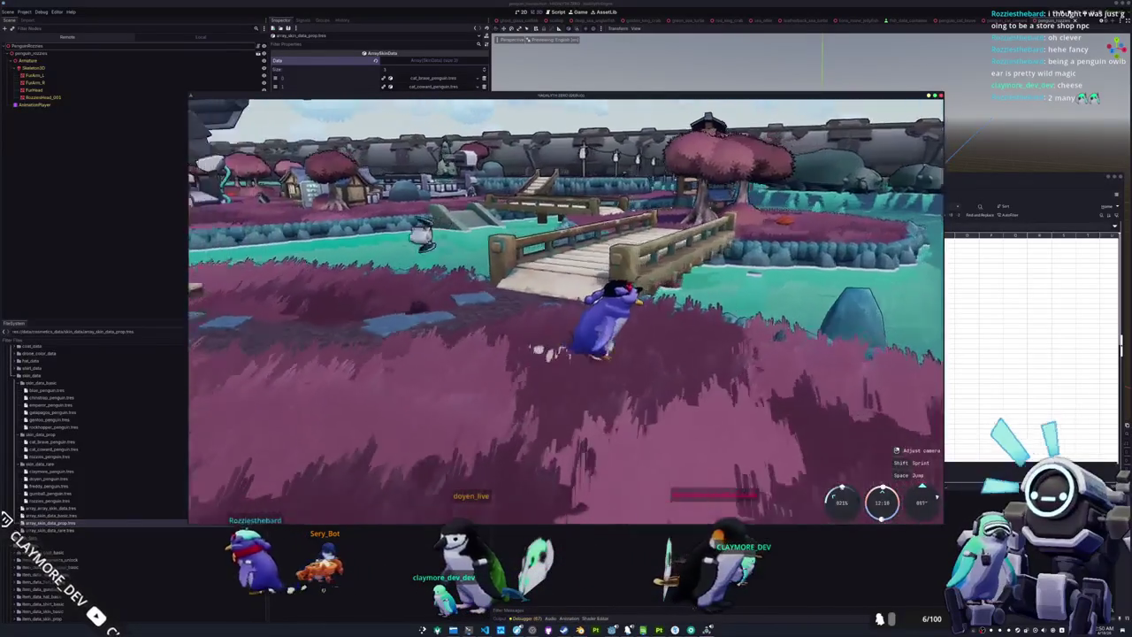
pyautogui.press('w')
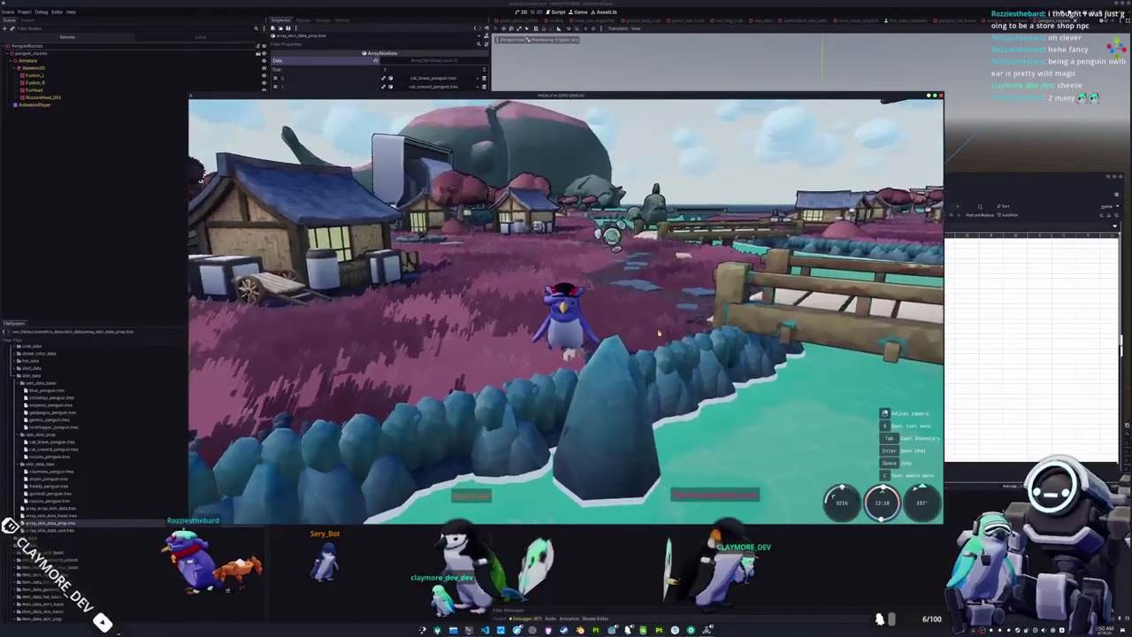
pyautogui.press('w')
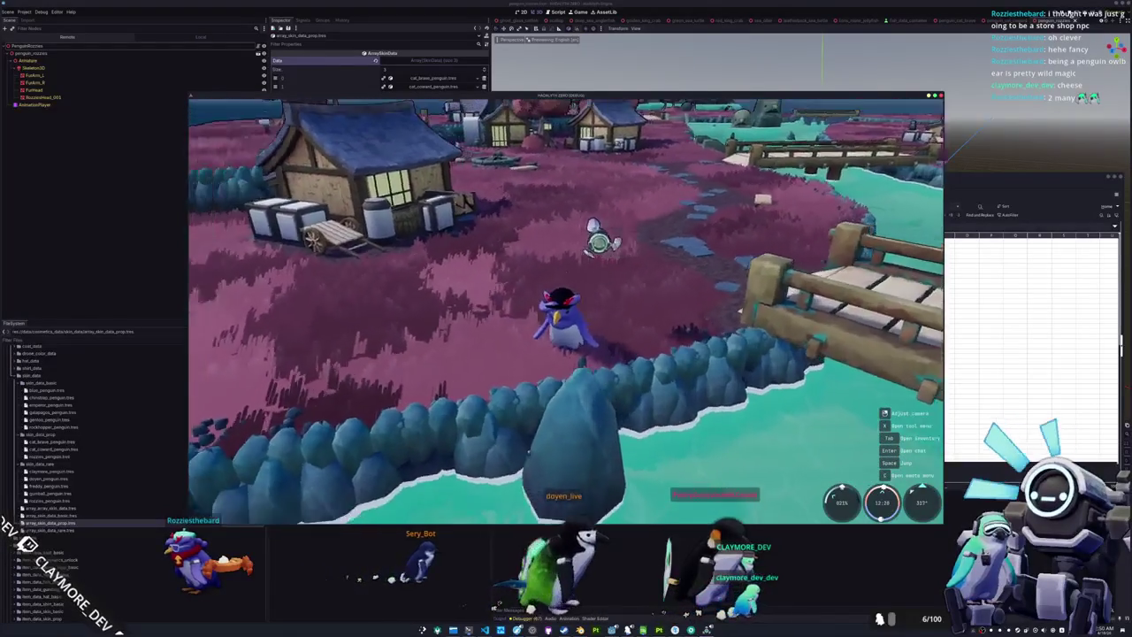
# Dress the penguin in the black Basic Coat from Cosmetics and browse the shirts list
pyautogui.press('w')
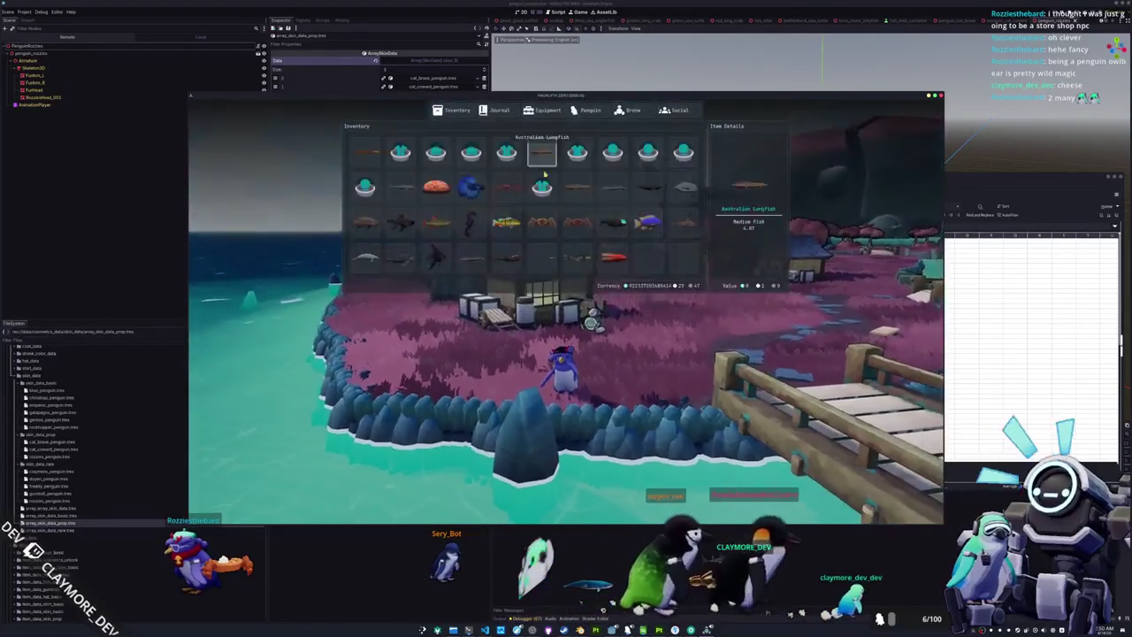
pyautogui.click(590, 109)
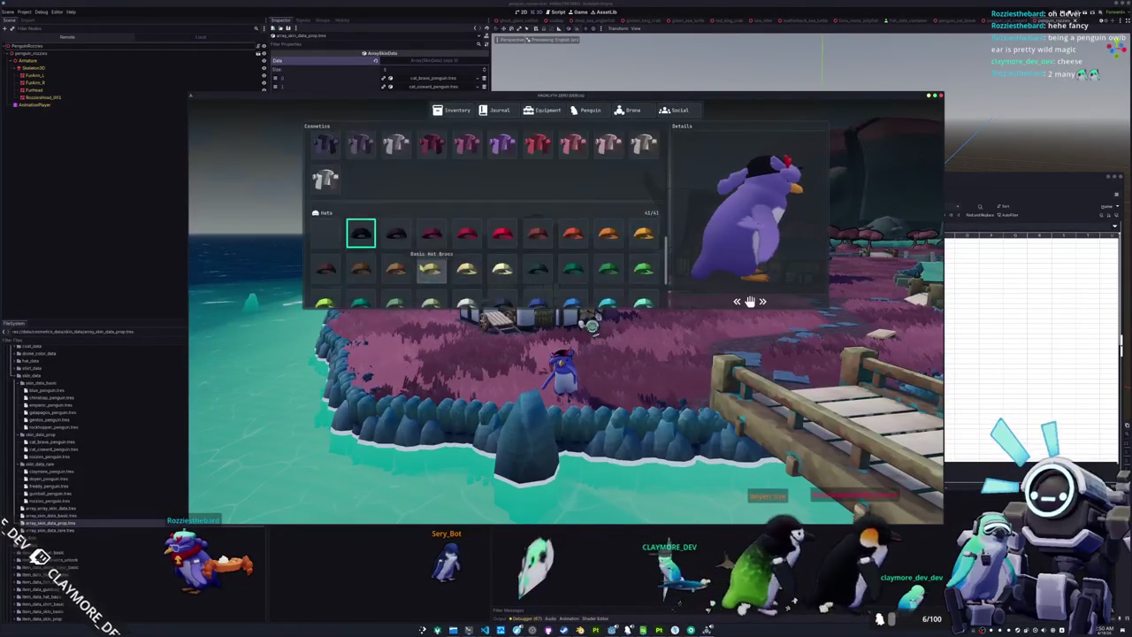
pyautogui.scroll(-3, 431, 270)
pyautogui.click(360, 214)
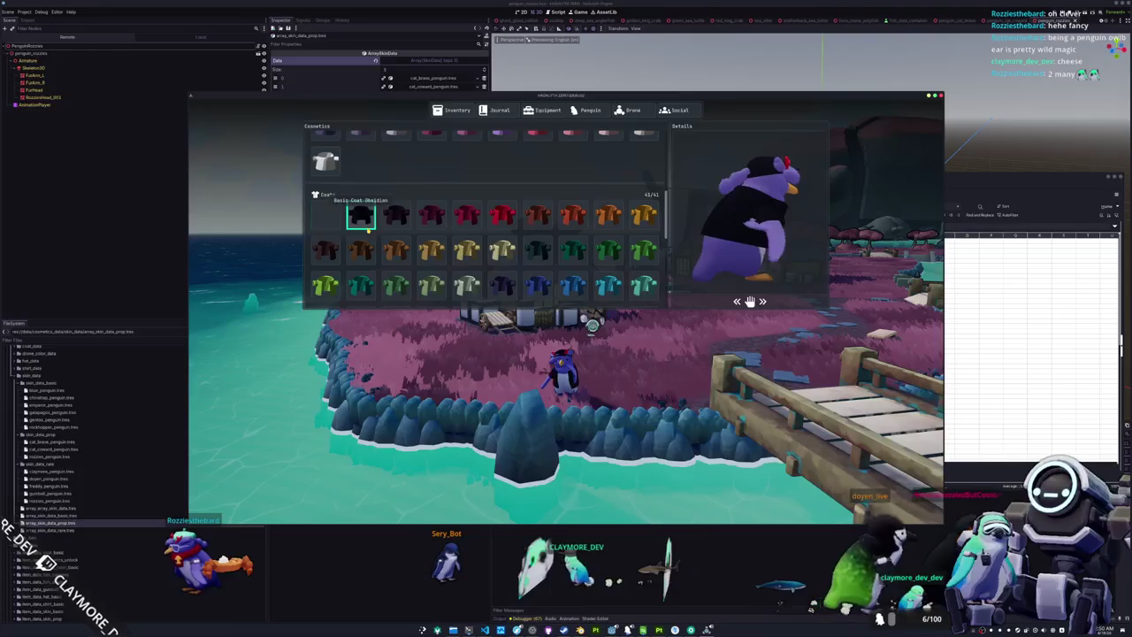
pyautogui.scroll(-5, 461, 229)
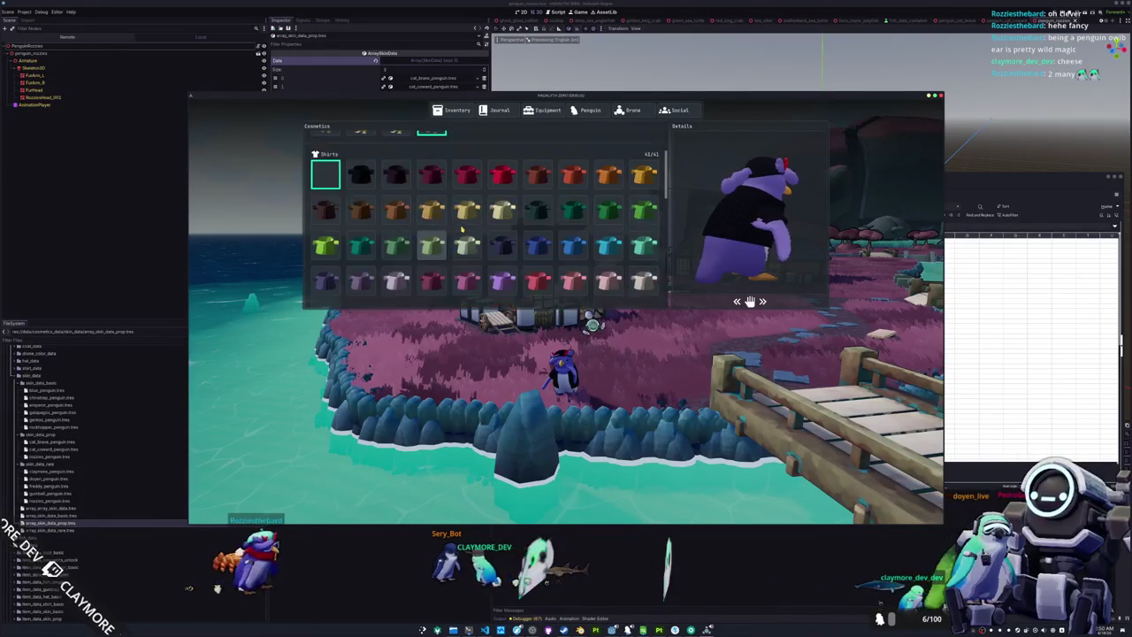
pyautogui.scroll(3, 461, 229)
pyautogui.scroll(-4, 375, 251)
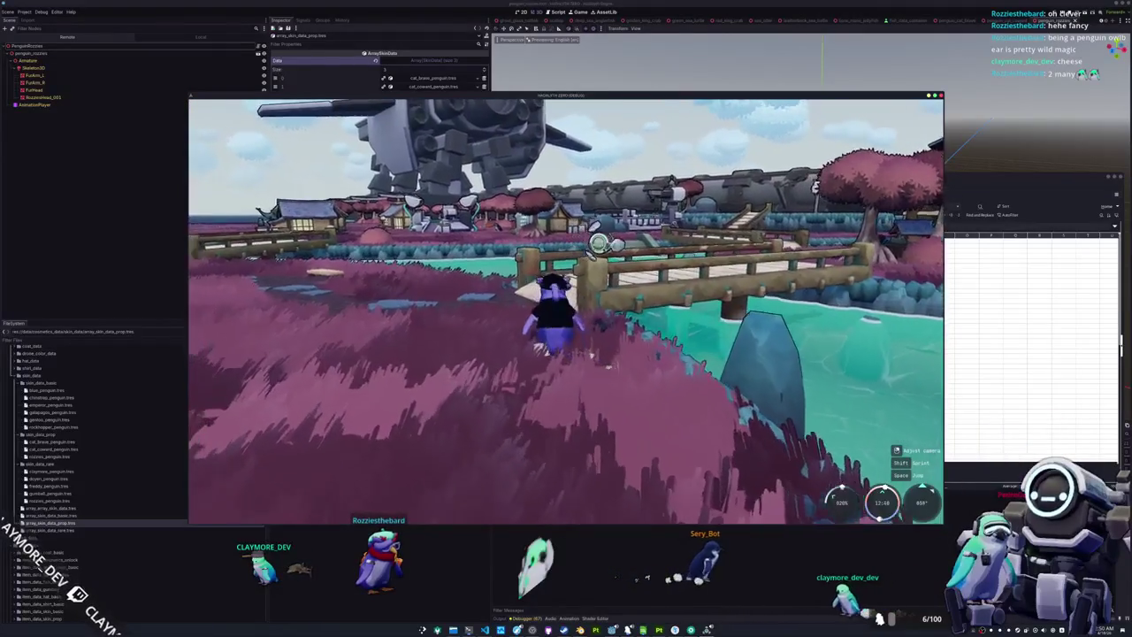
# Walk to the pond, equip the fishing pole, cast, and land a fish with the arrow sequence
pyautogui.press('w')
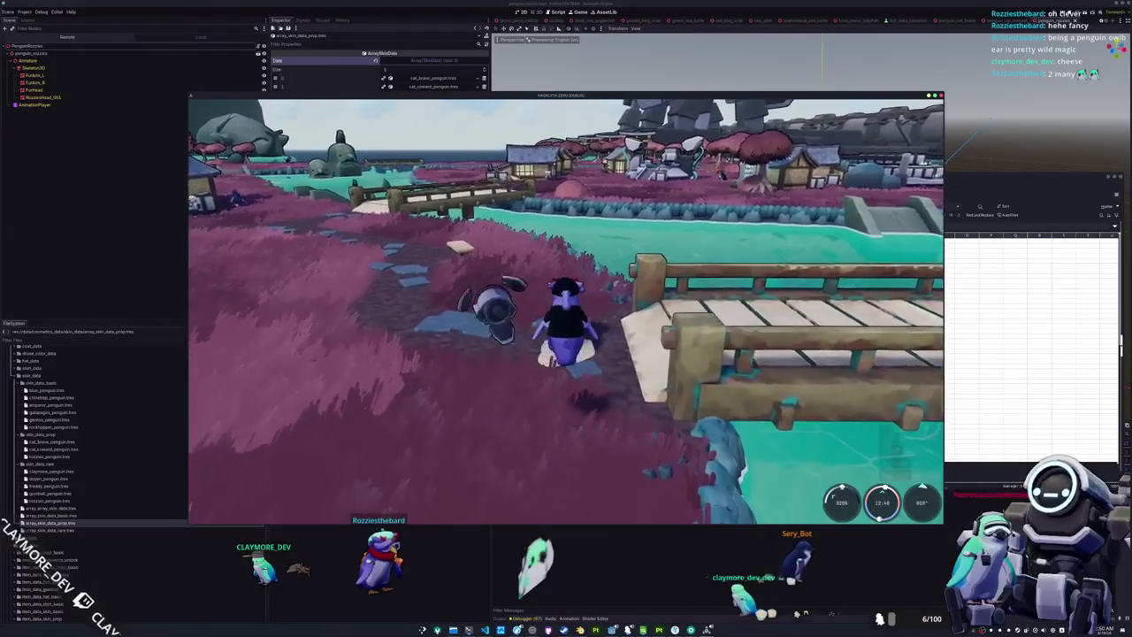
pyautogui.press('w')
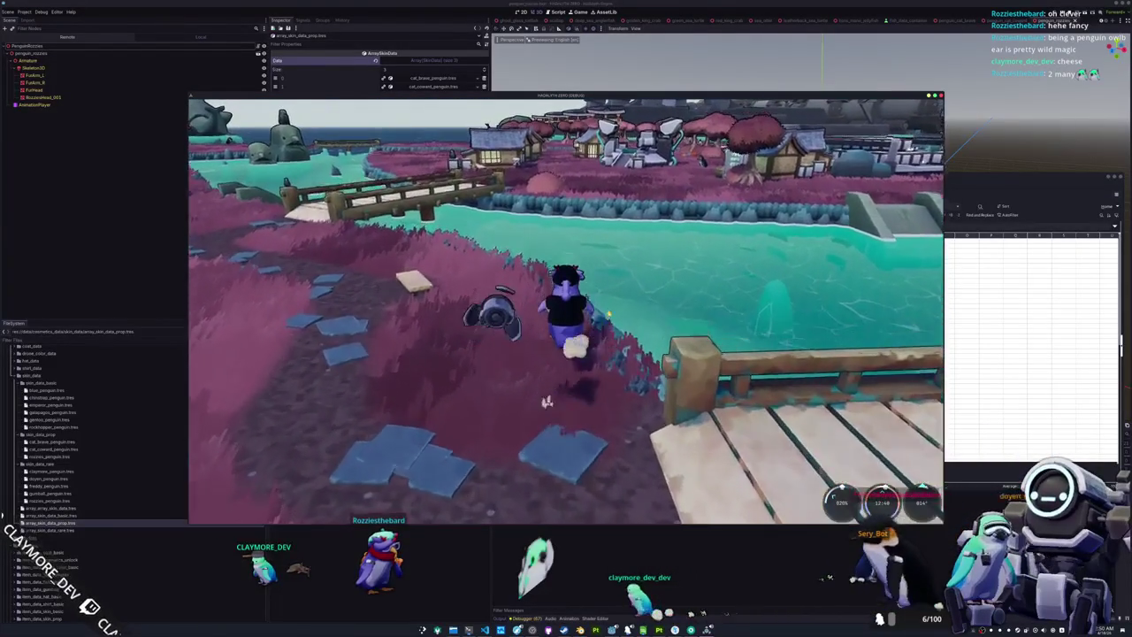
pyautogui.press('w')
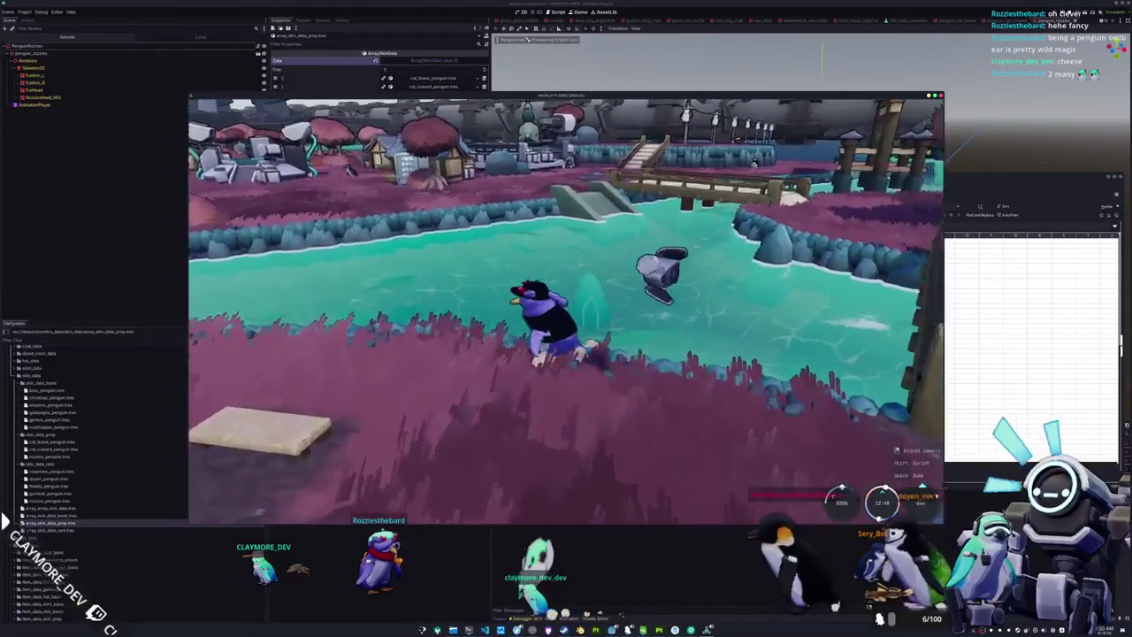
pyautogui.press('1')
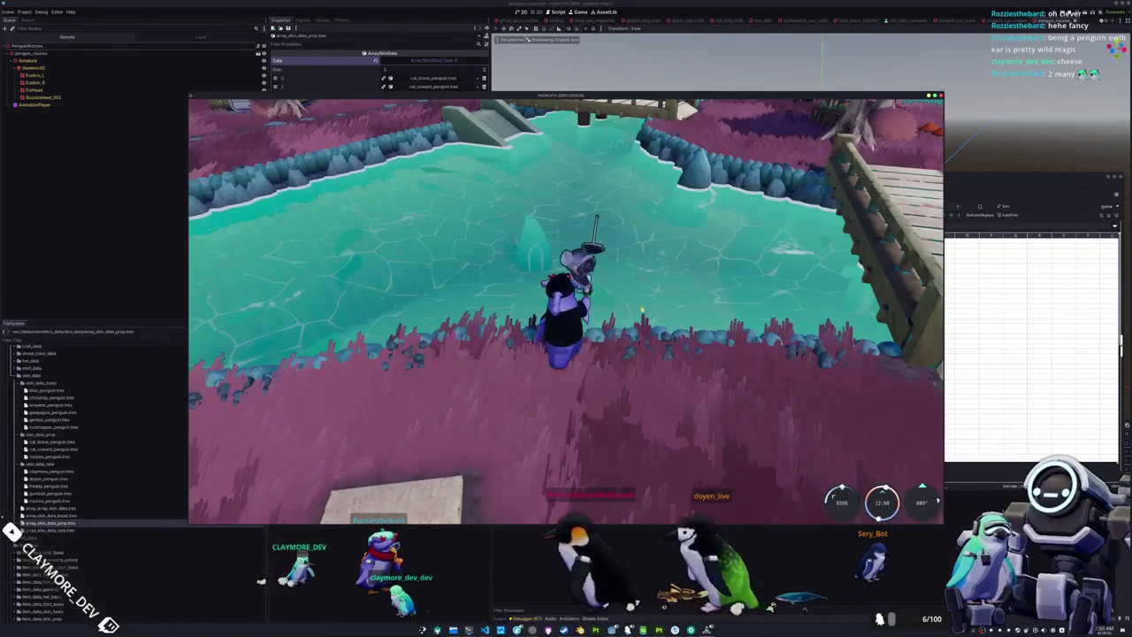
pyautogui.click(594, 288)
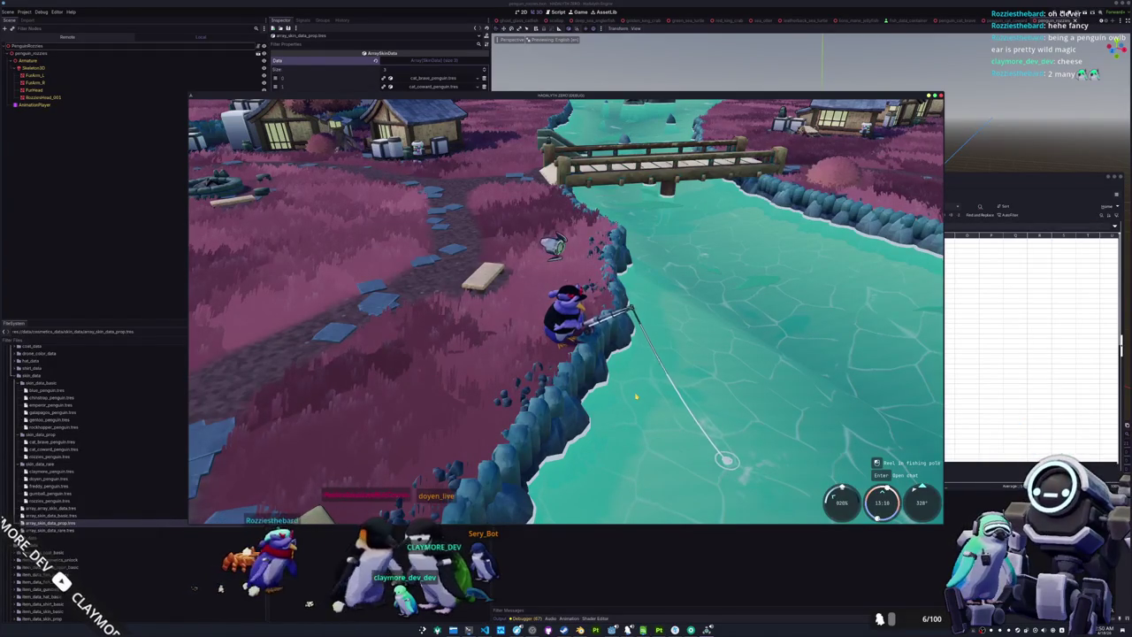
pyautogui.click(635, 397)
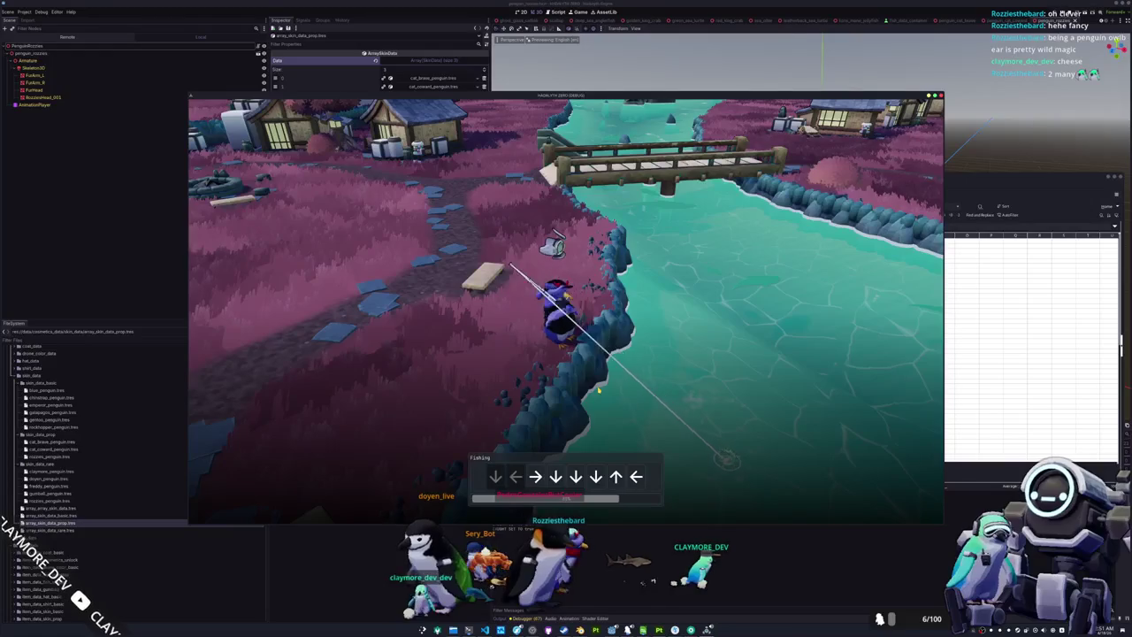
pyautogui.press('Up')
pyautogui.press('Left')
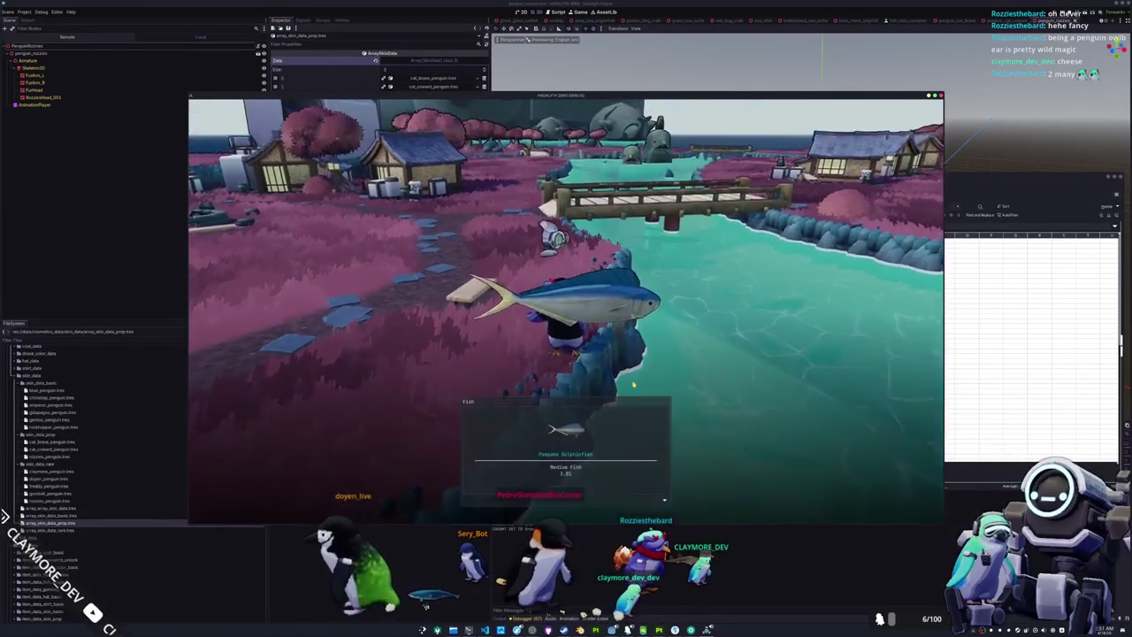
# Move along the shore and cast again by the bridge, reeling into the minigame
pyautogui.press('w')
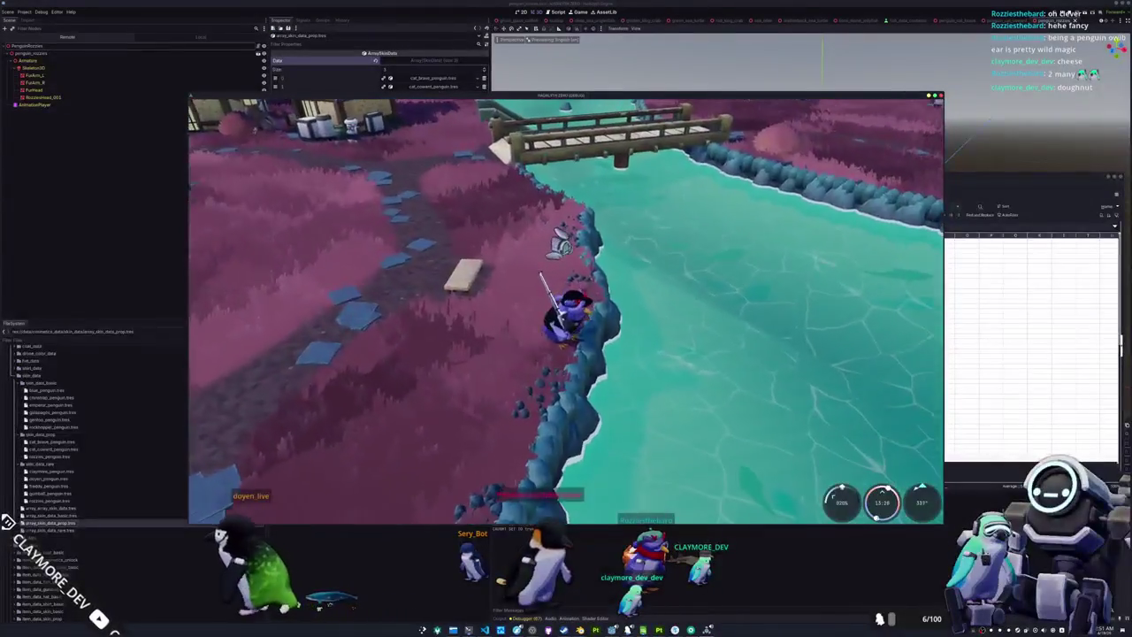
pyautogui.press('w')
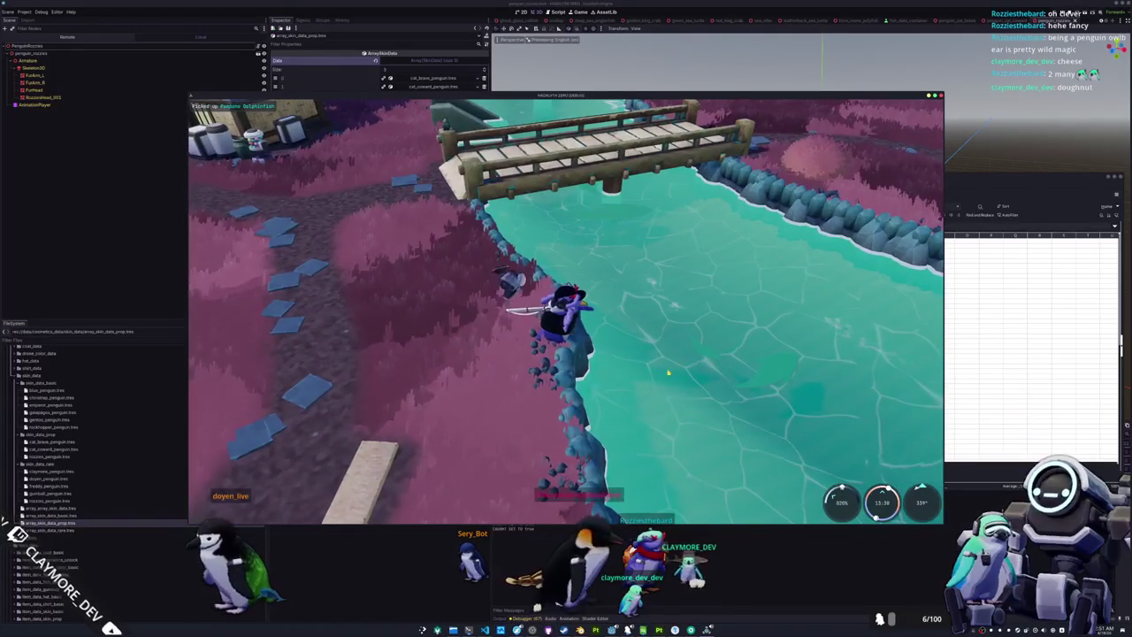
pyautogui.click(710, 347)
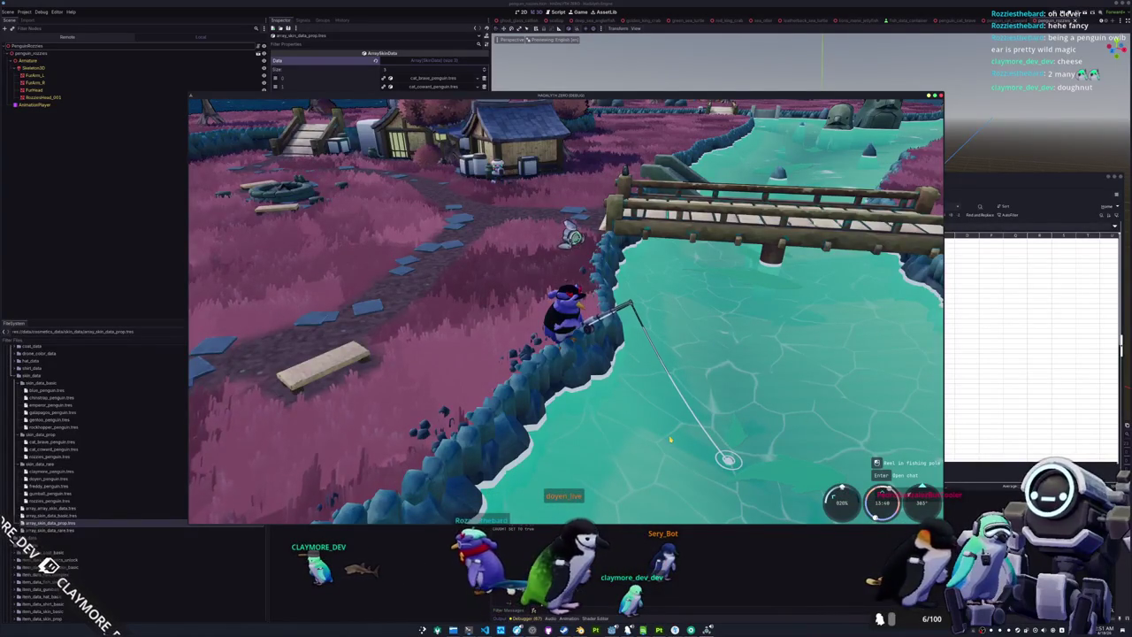
pyautogui.click(668, 439)
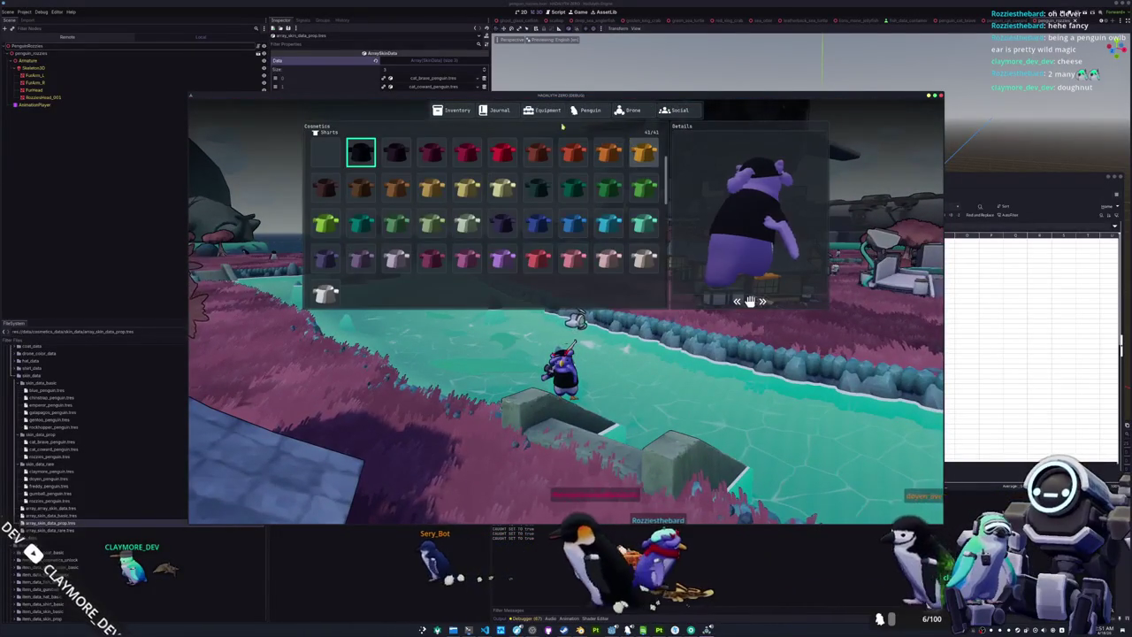
# Equip the Brave Cat Penguin skin and stop the debug run with F8
pyautogui.scroll(3, 562, 127)
pyautogui.click(397, 196)
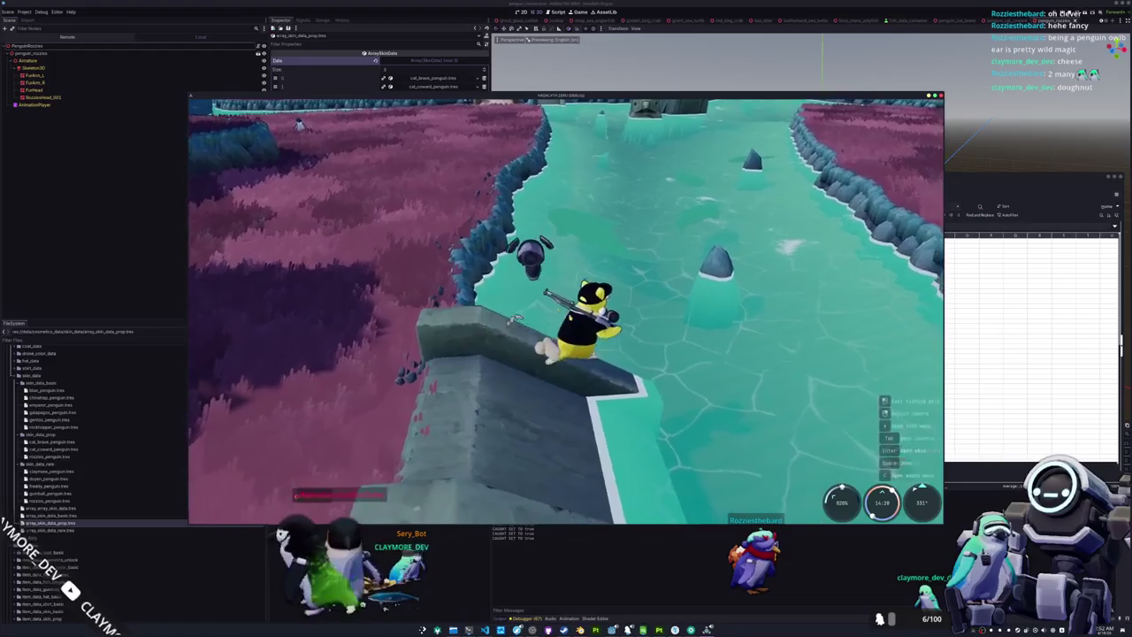
pyautogui.press('F8')
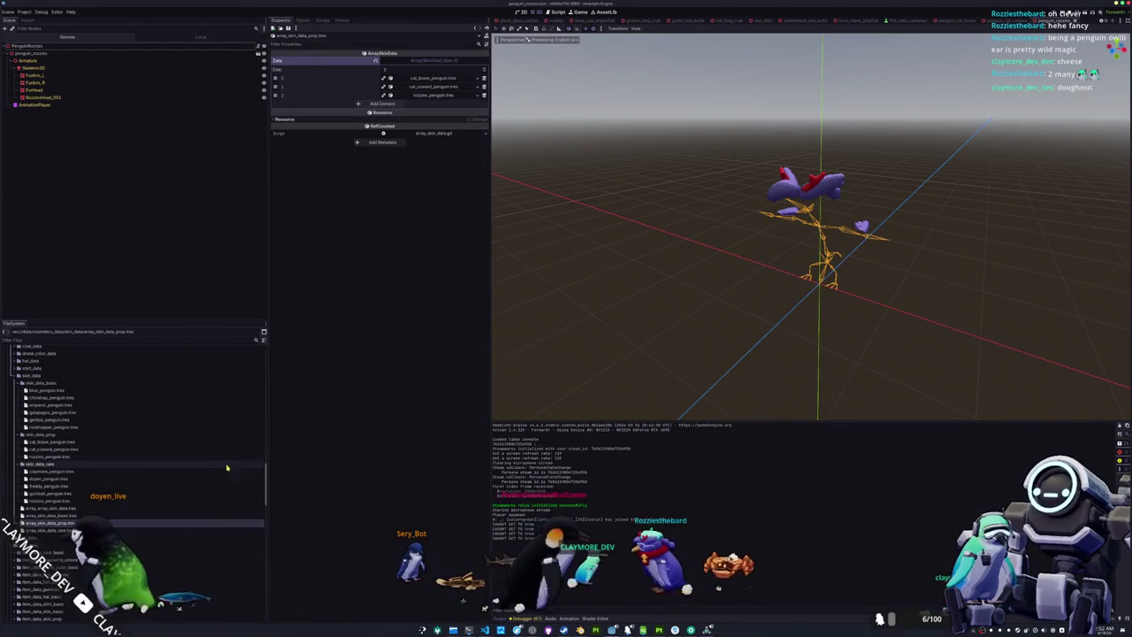
# Browse into cosmetics_data/hat_data, then its basic and none subfolders
pyautogui.scroll(2, 40, 385)
pyautogui.click(39, 398)
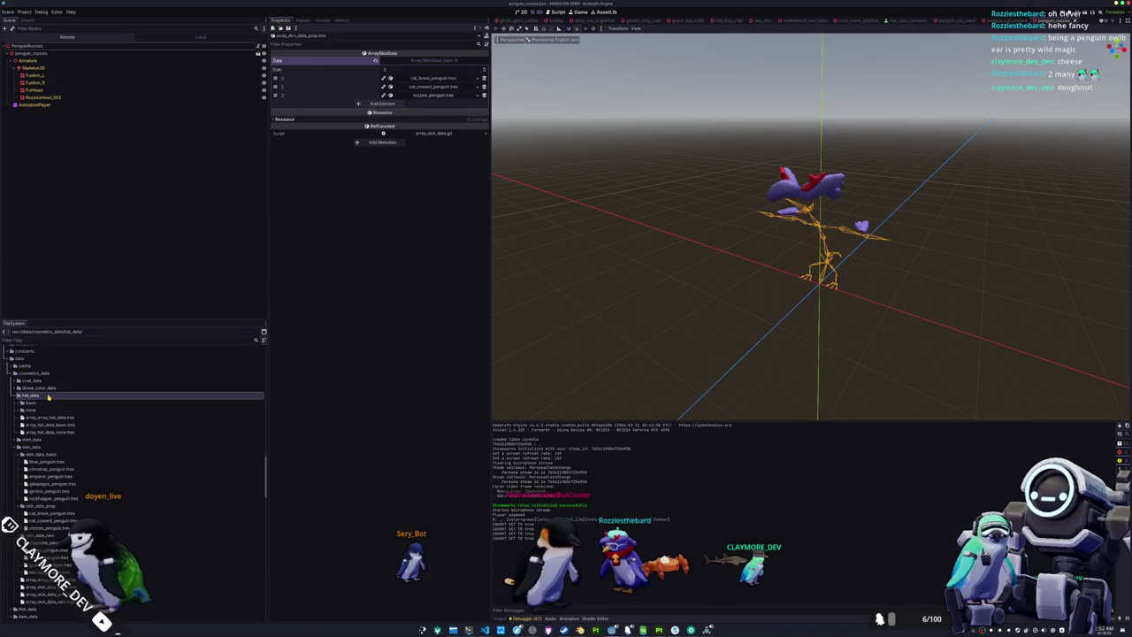
pyautogui.doubleClick(52, 404)
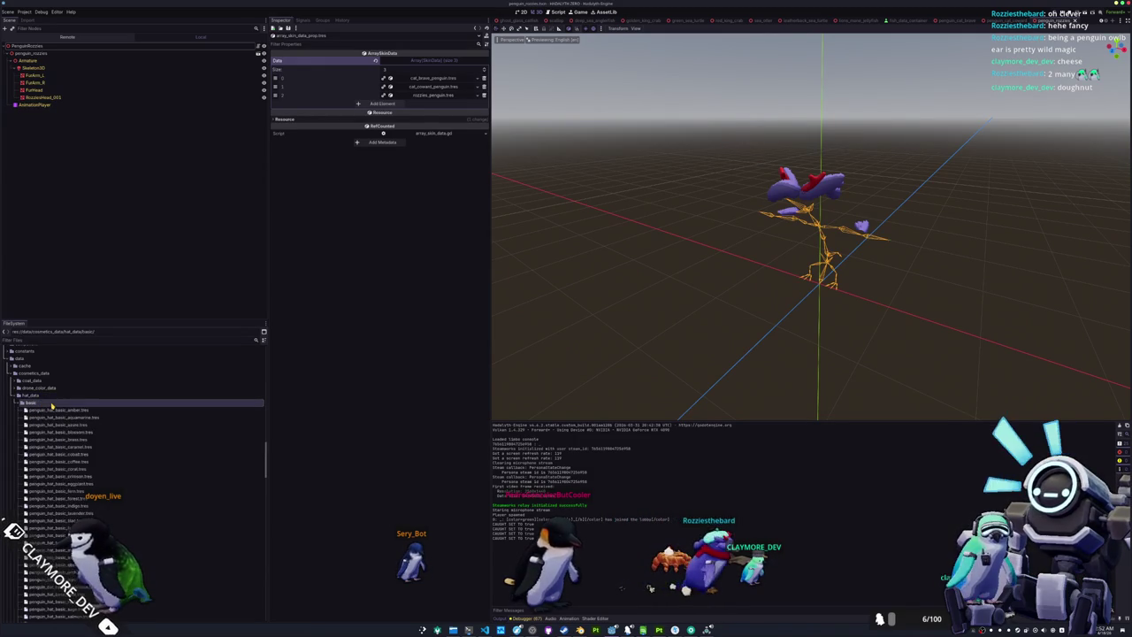
pyautogui.doubleClick(53, 404)
pyautogui.doubleClick(50, 410)
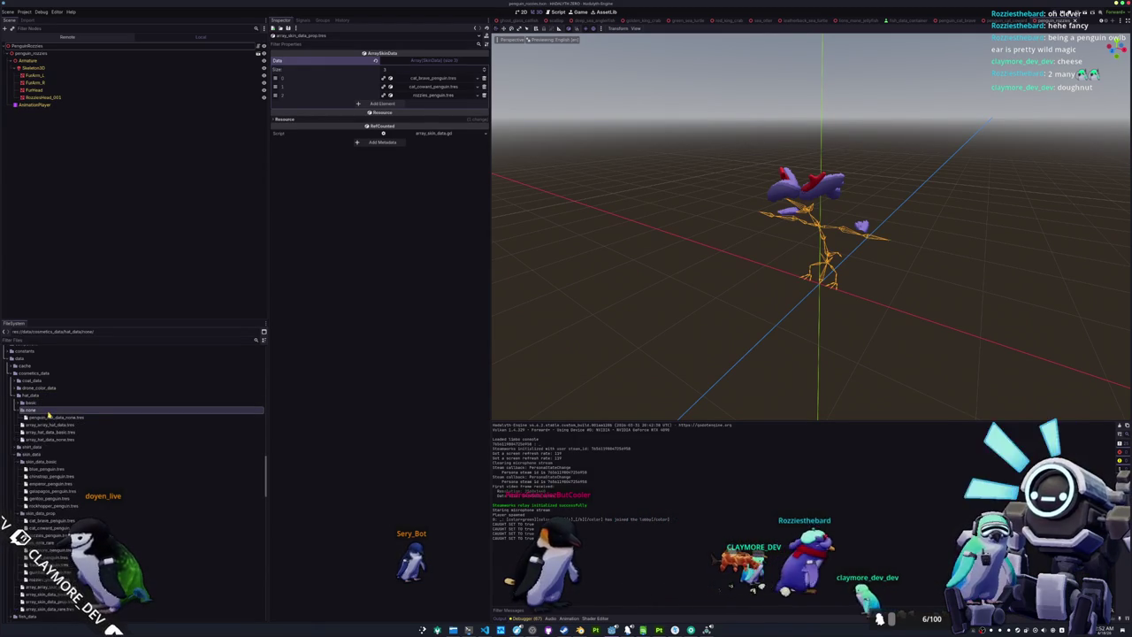
# Create a new HatData resource inside the hat_data folder
pyautogui.click(53, 395)
pyautogui.rightClick(57, 395)
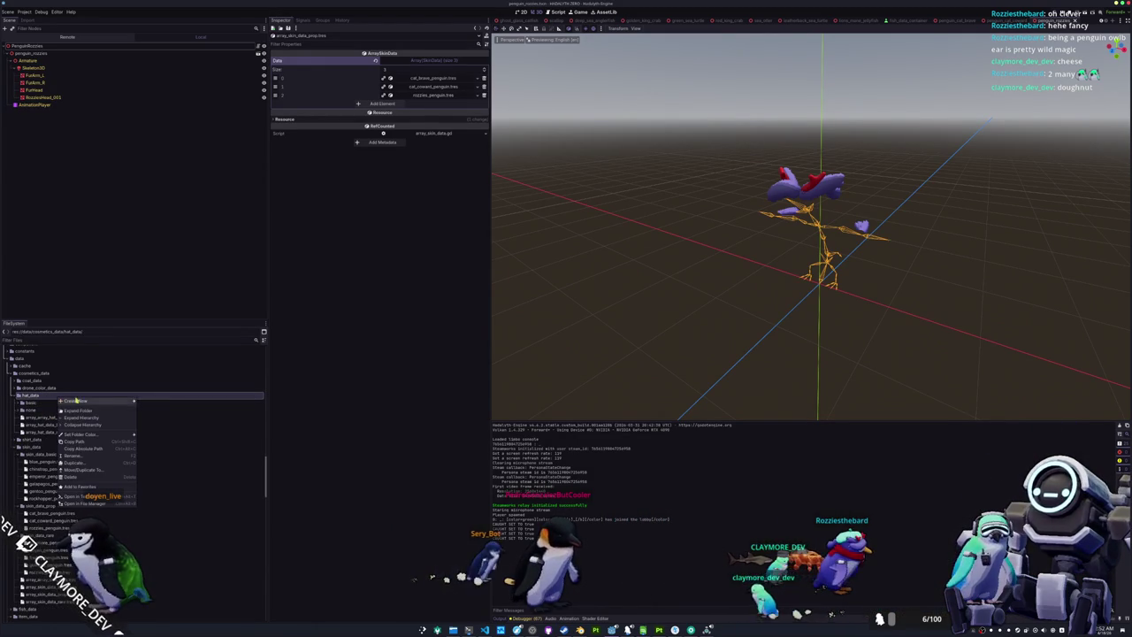
pyautogui.moveTo(132, 401)
pyautogui.click(152, 421)
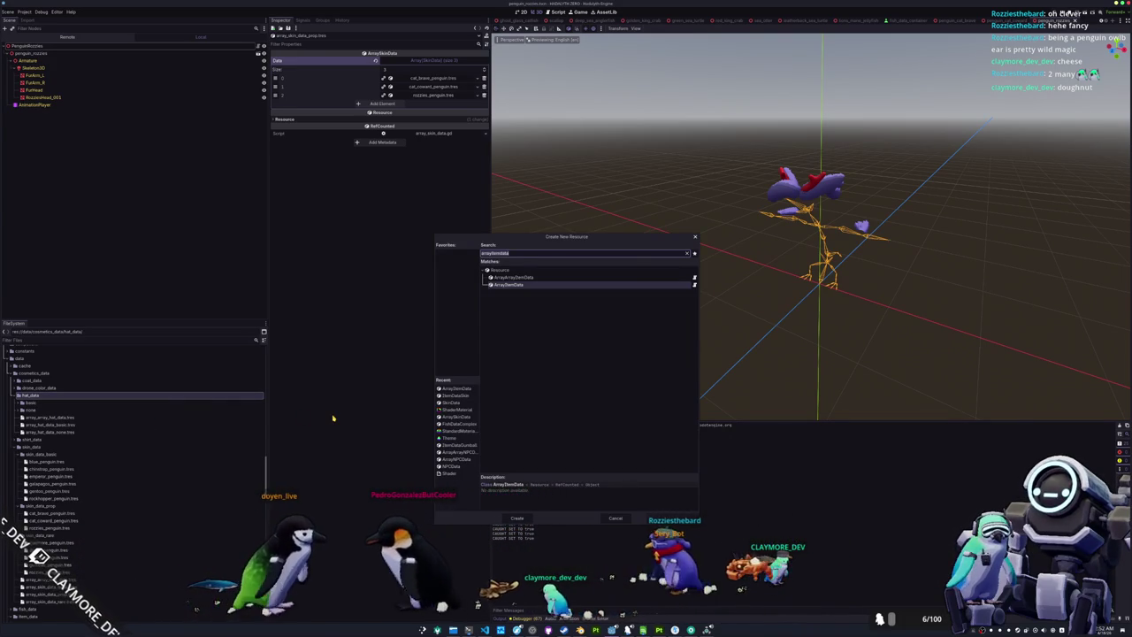
pyautogui.write('hat')
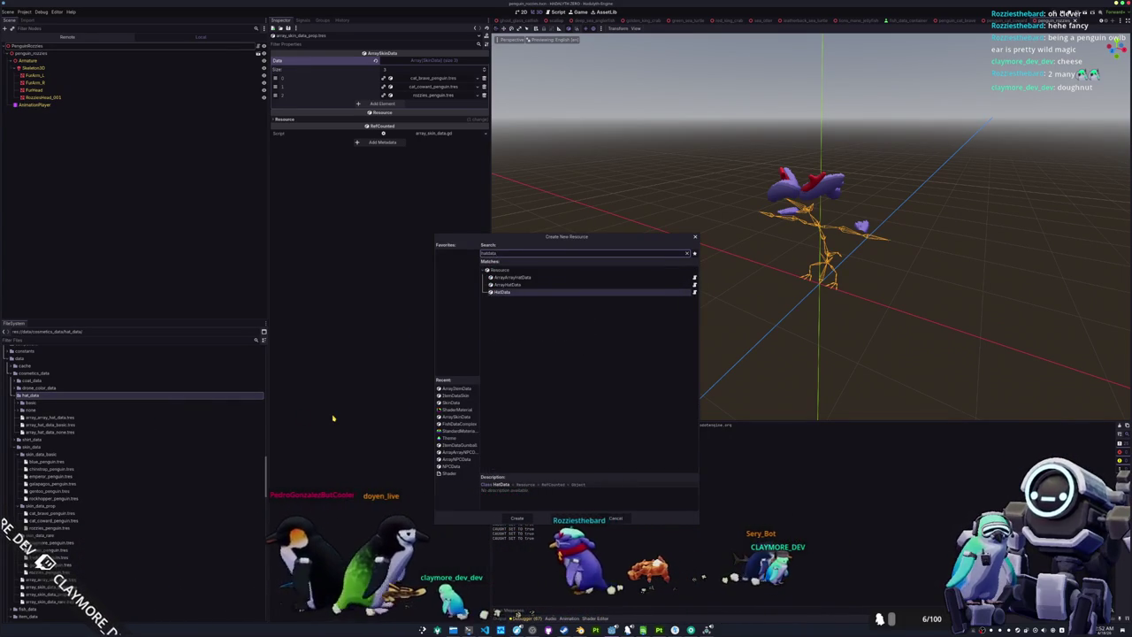
pyautogui.press('Return')
pyautogui.press('Return')
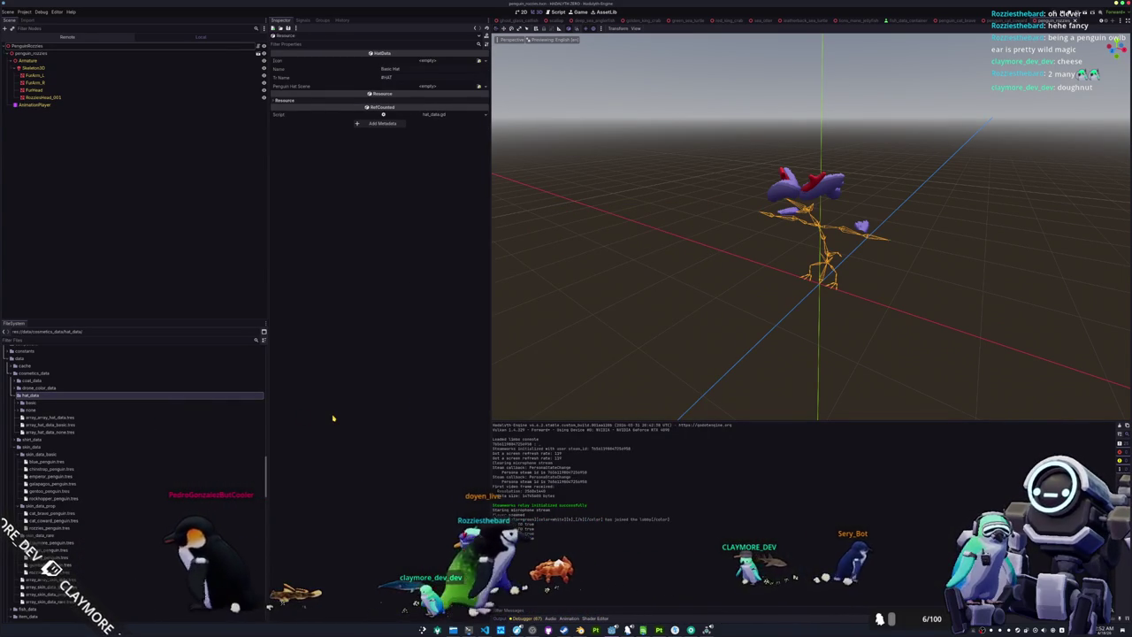
# Create a new folder named 'prop' in hat_data
pyautogui.rightClick(97, 395)
pyautogui.moveTo(144, 399)
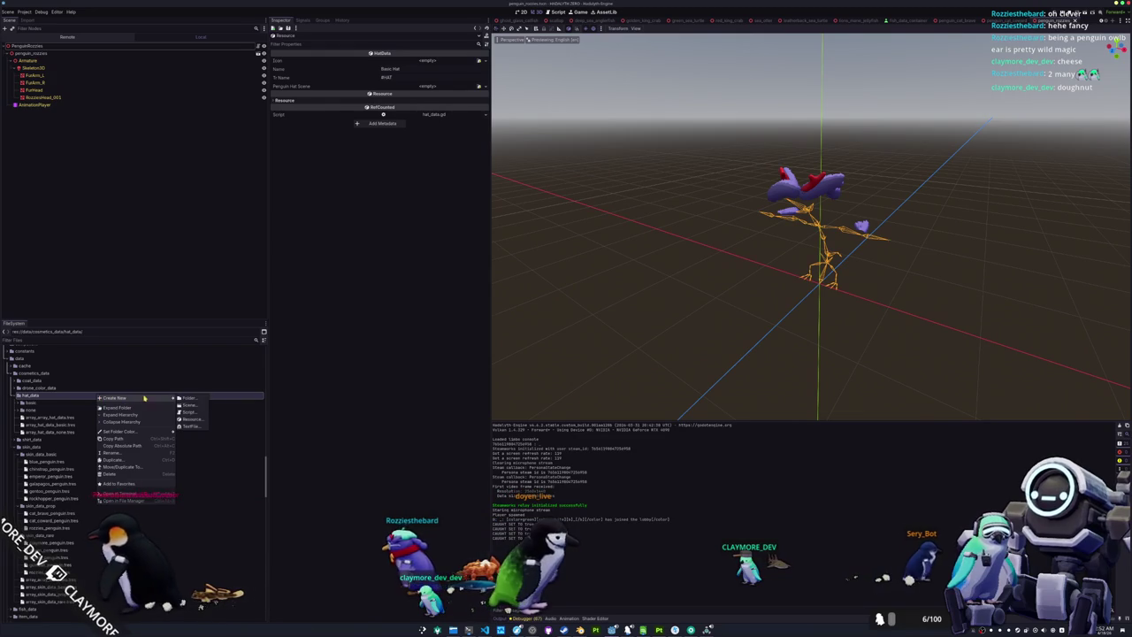
pyautogui.click(188, 398)
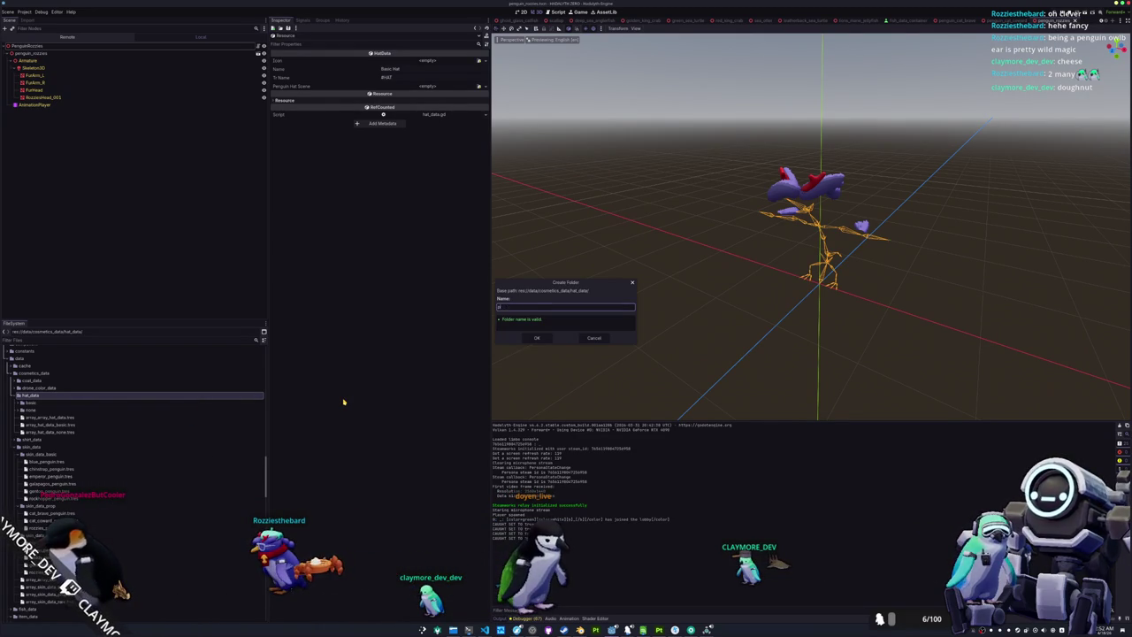
pyautogui.press('Return')
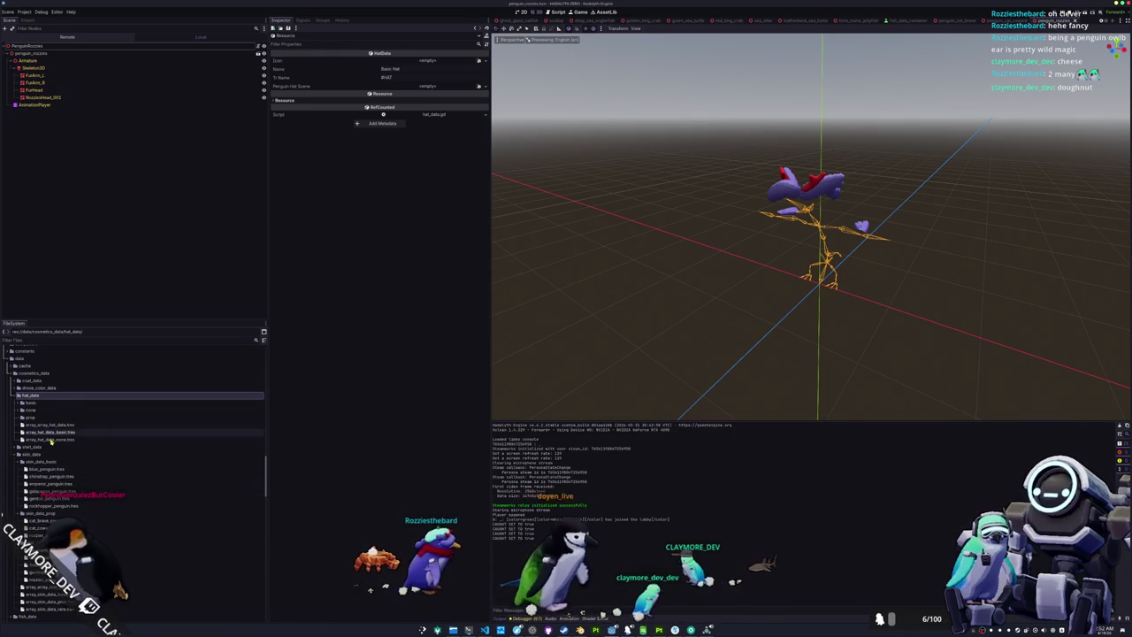
# Create a HatData resource from the prop folder and save it as penguin.tres
pyautogui.rightClick(28, 418)
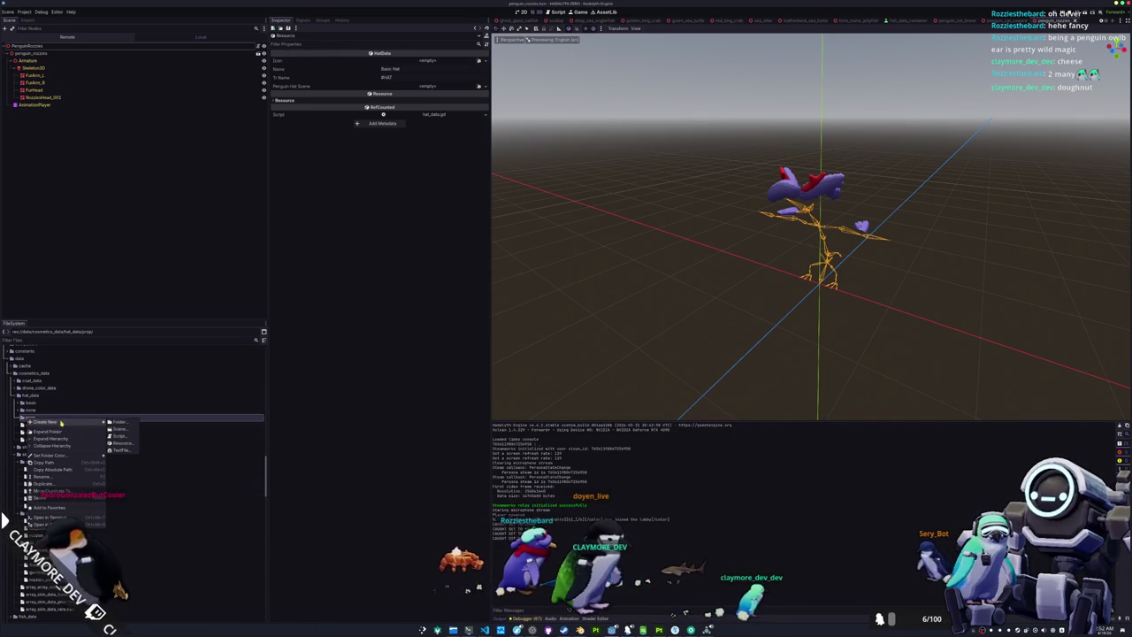
pyautogui.click(118, 442)
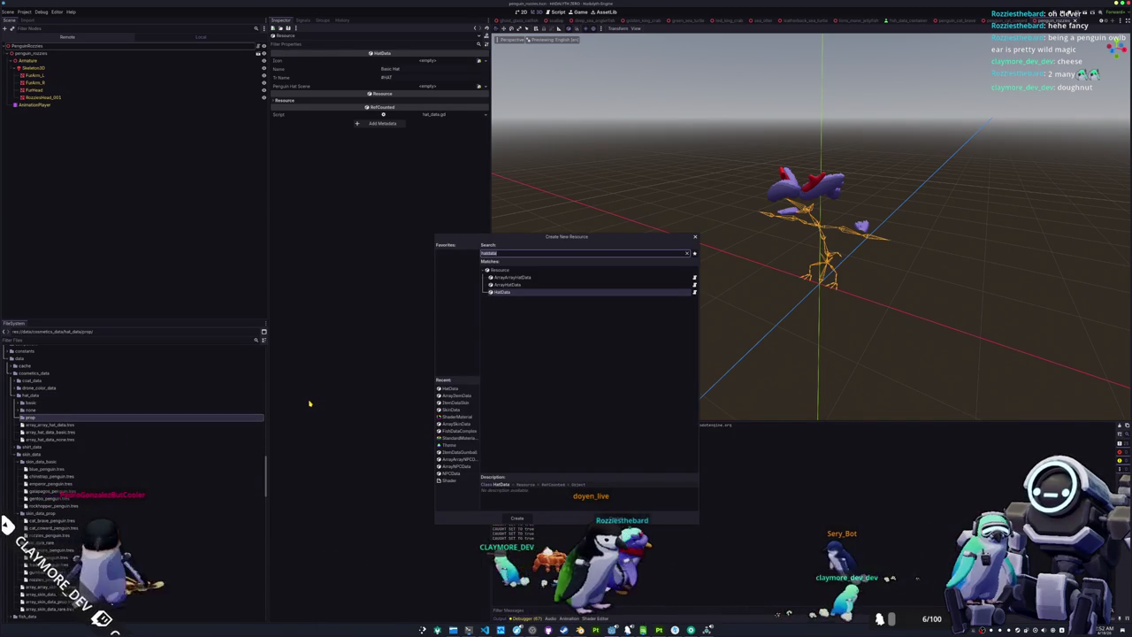
pyautogui.press('Return')
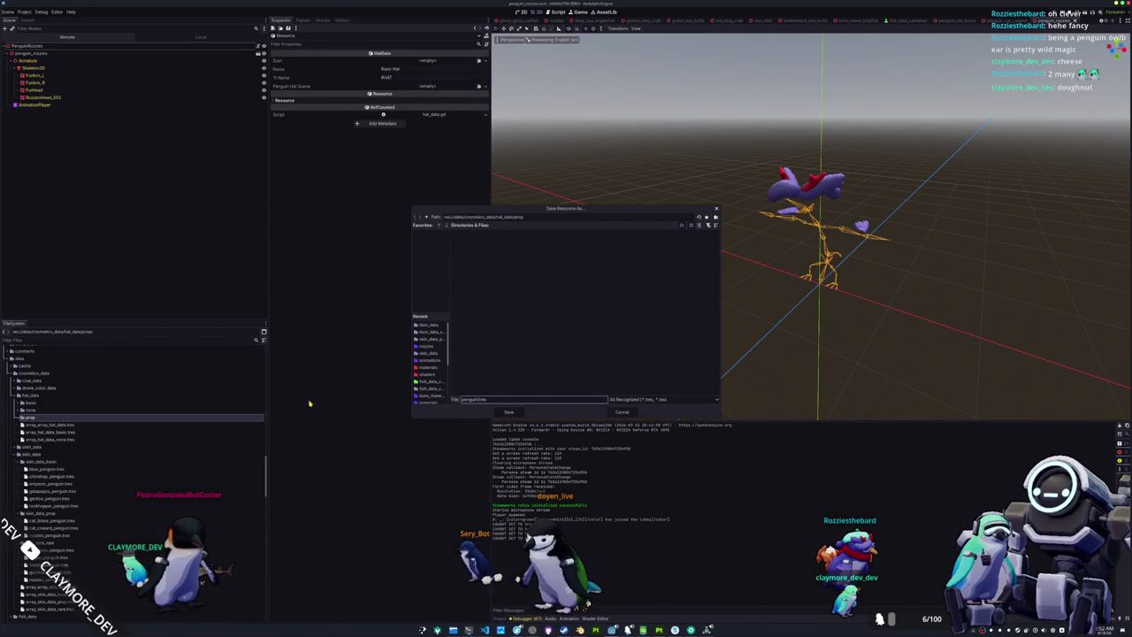
pyautogui.press('Return')
# Create another HatData resource in prop, save it as penguin_hat_rozzies.tres, and open it
pyautogui.click(74, 404)
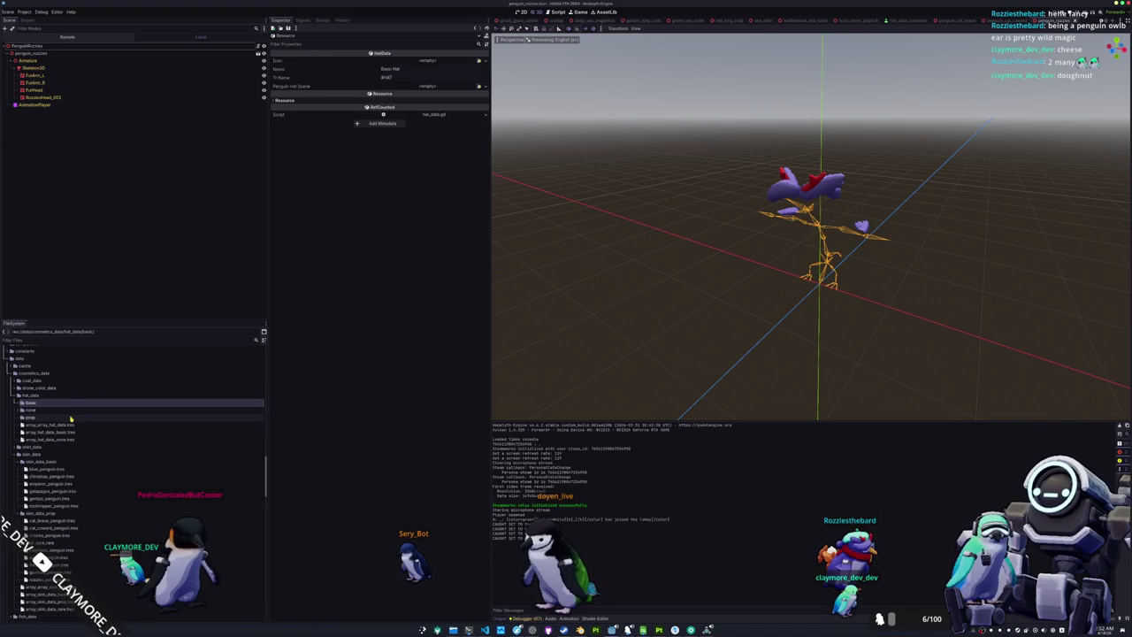
pyautogui.rightClick(72, 418)
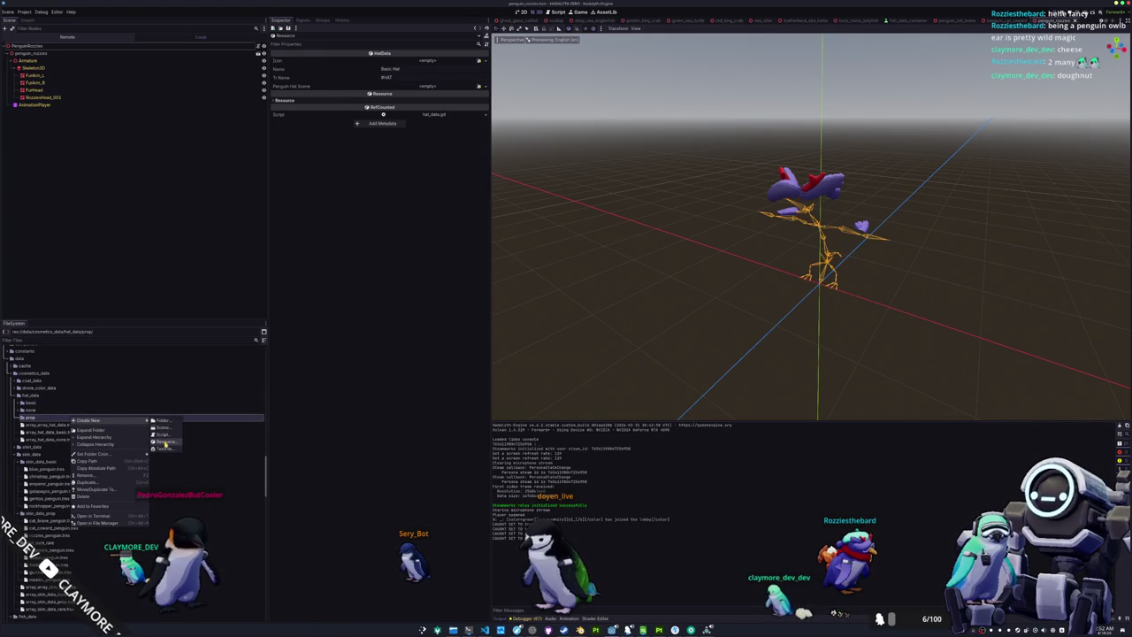
pyautogui.click(164, 442)
pyautogui.press('Return')
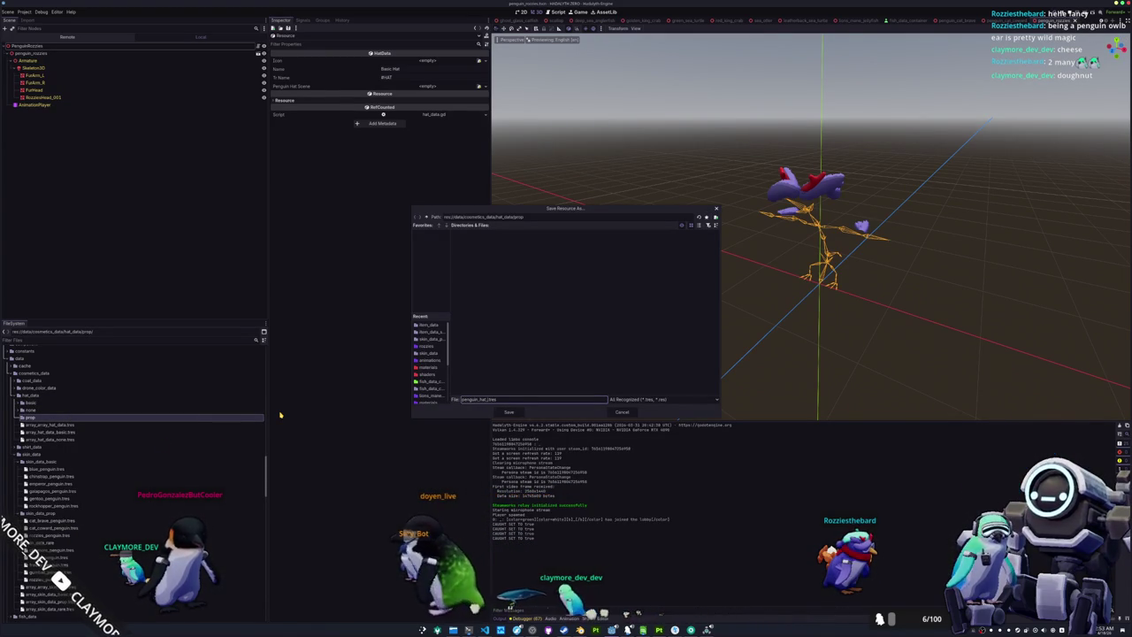
pyautogui.press('Return')
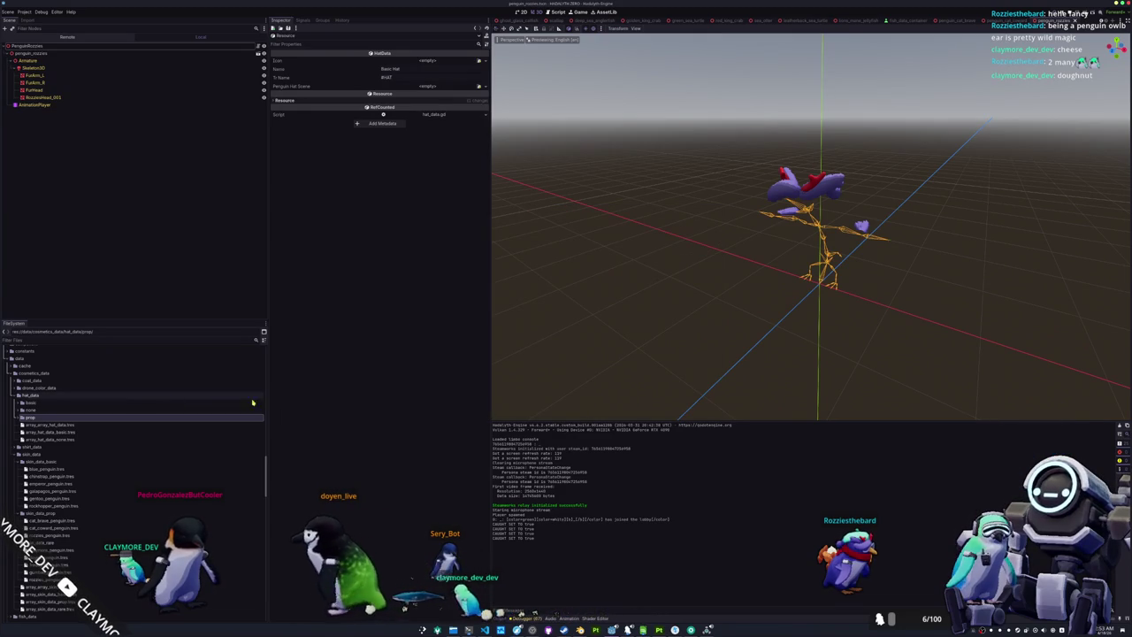
pyautogui.click(97, 426)
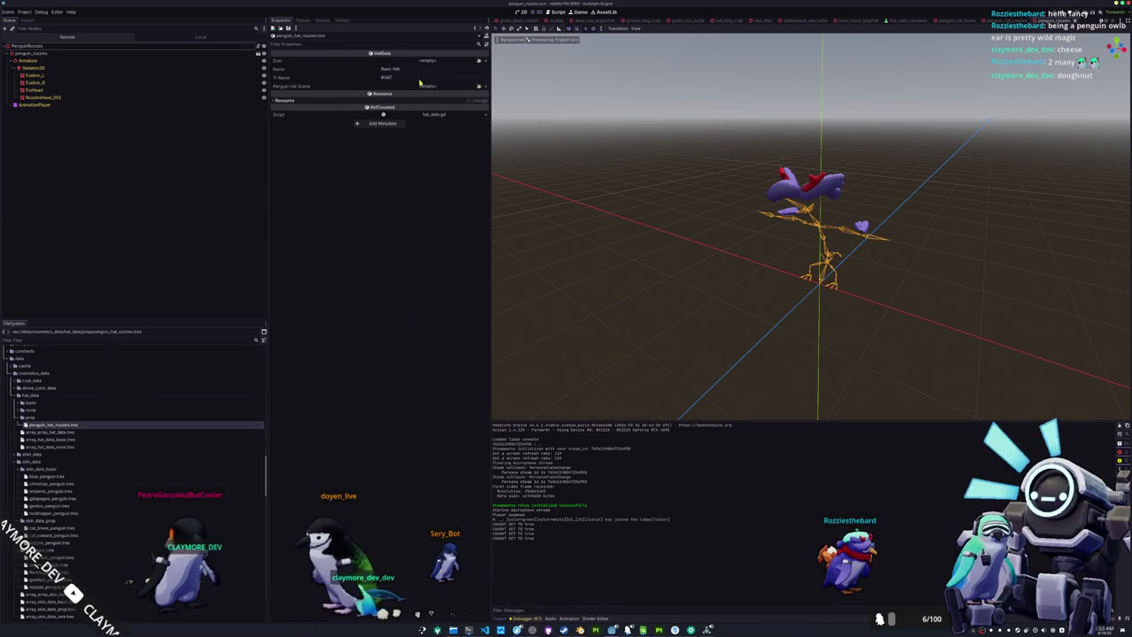
# Enter 'Rozzies Hat' as the resource's Name, leave the scene picker unset, and return to Blender
pyautogui.click(461, 68)
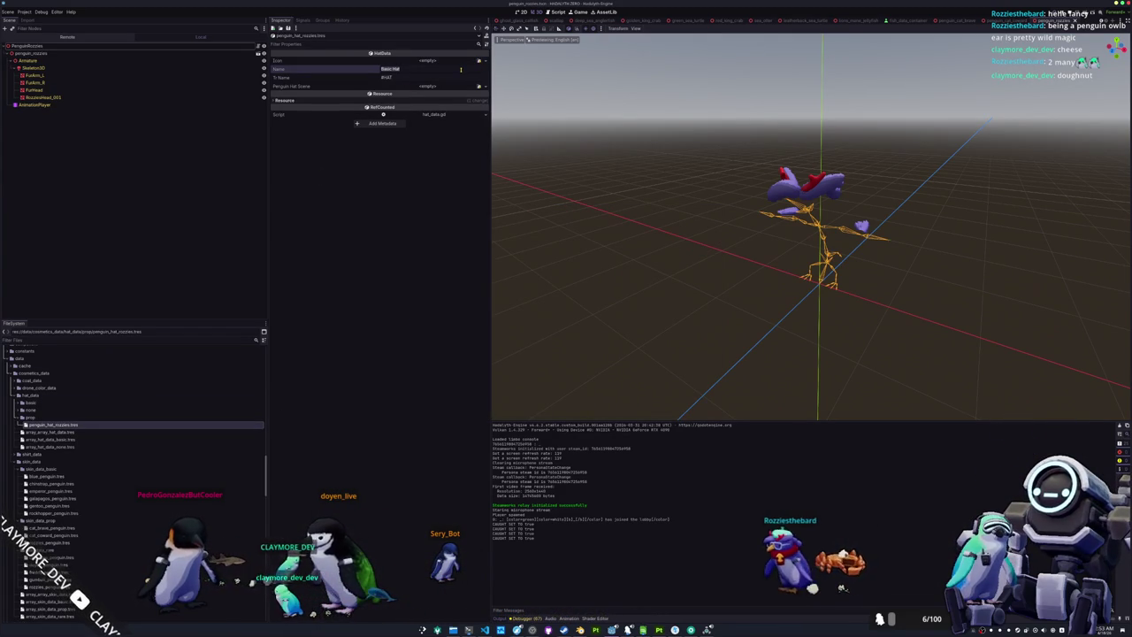
pyautogui.write('R')
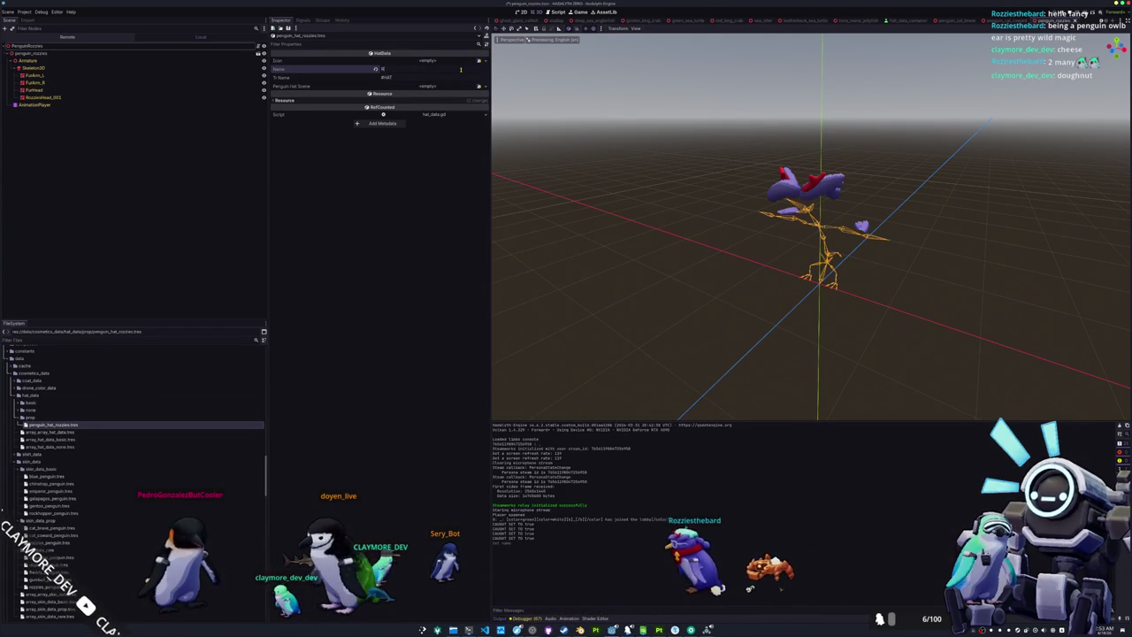
pyautogui.write('ozzies Hat')
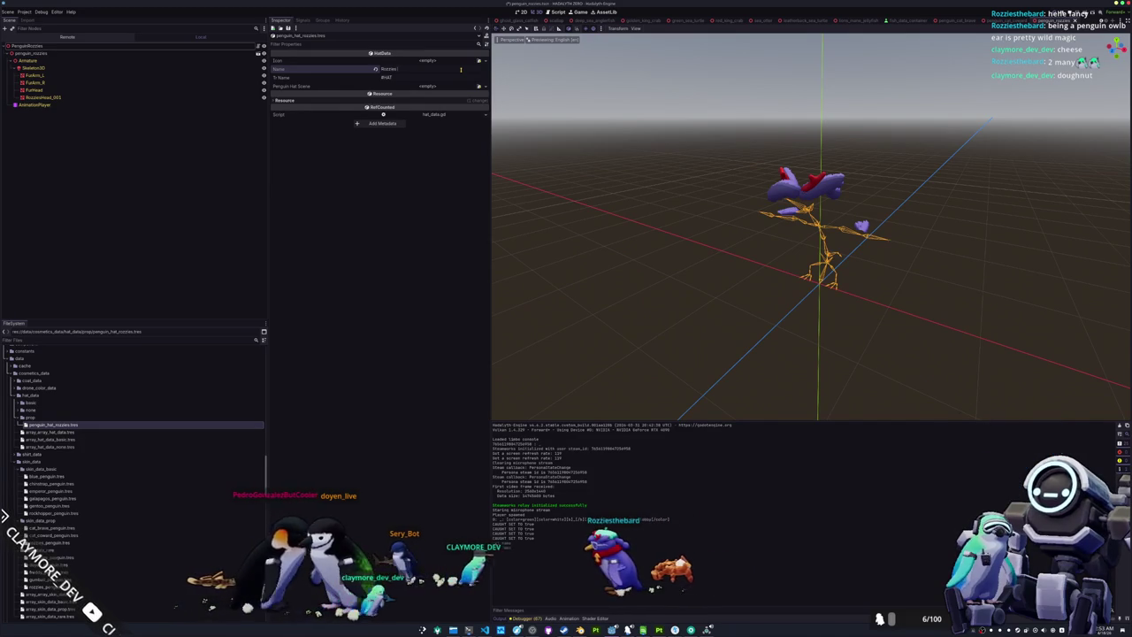
pyautogui.click(479, 87)
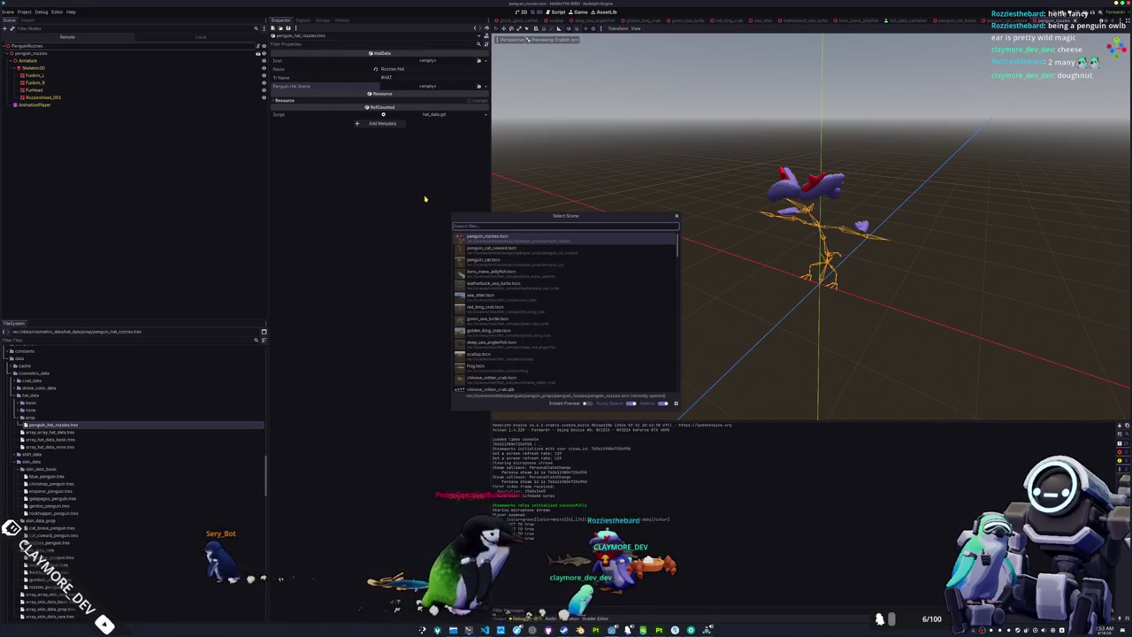
pyautogui.press('Escape')
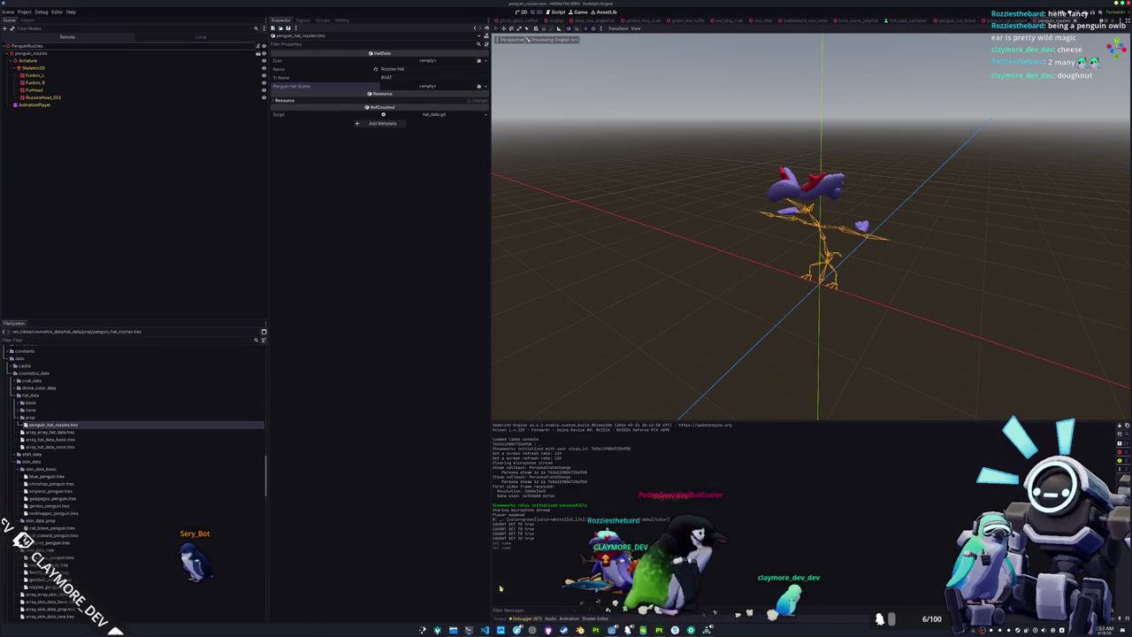
pyautogui.hotkey('alt', 'Tab')
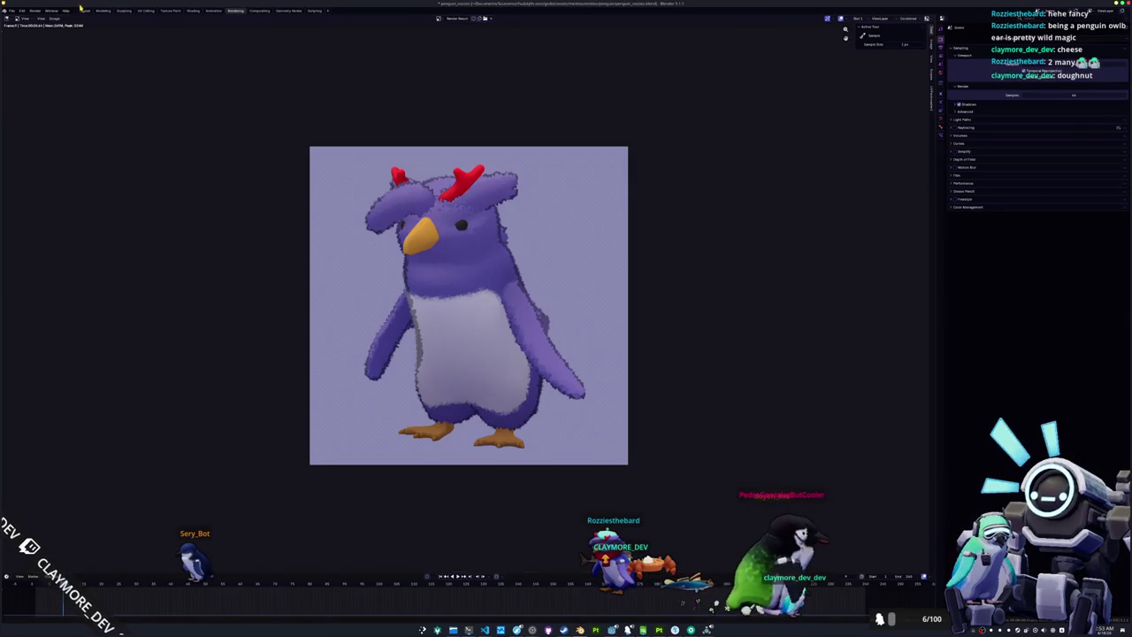
# In the Layout workspace, select the hat mesh in the Outliner, undoing an accidental unhide-all
pyautogui.click(84, 9)
pyautogui.scroll(-3, 273, 271)
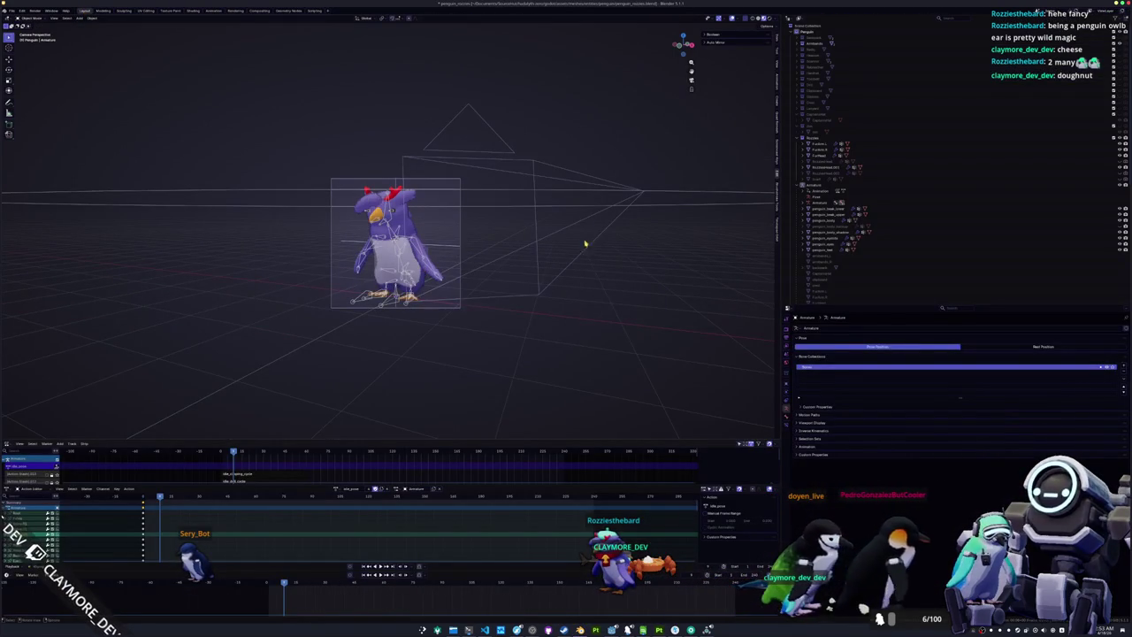
pyautogui.click(1013, 178)
pyautogui.click(1014, 170)
pyautogui.click(1014, 163)
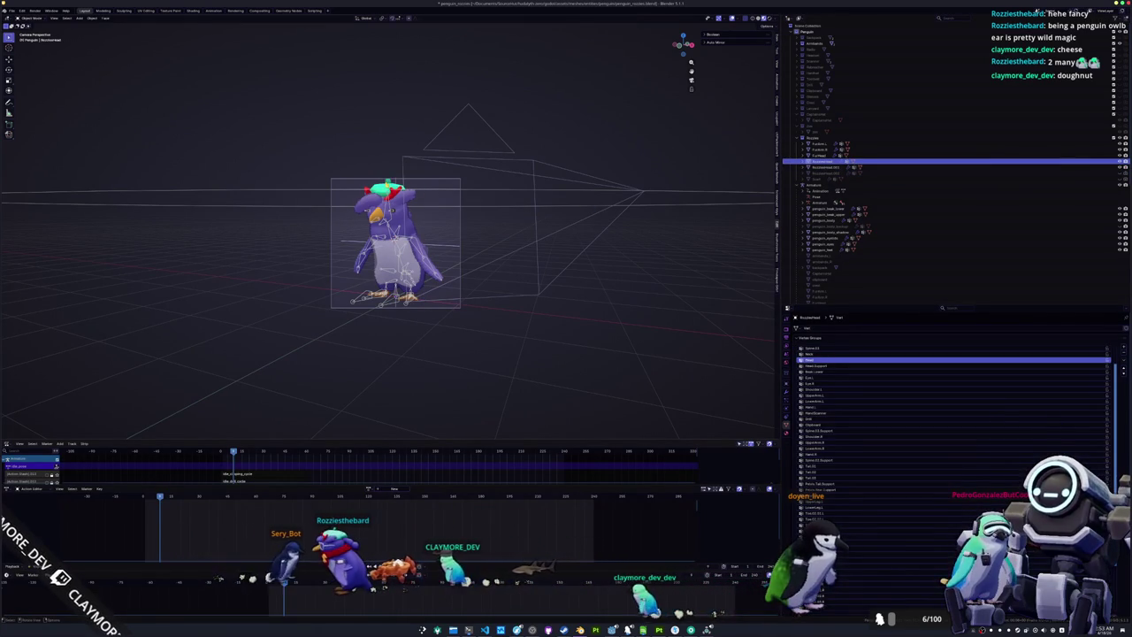
pyautogui.hotkey('alt', 'h')
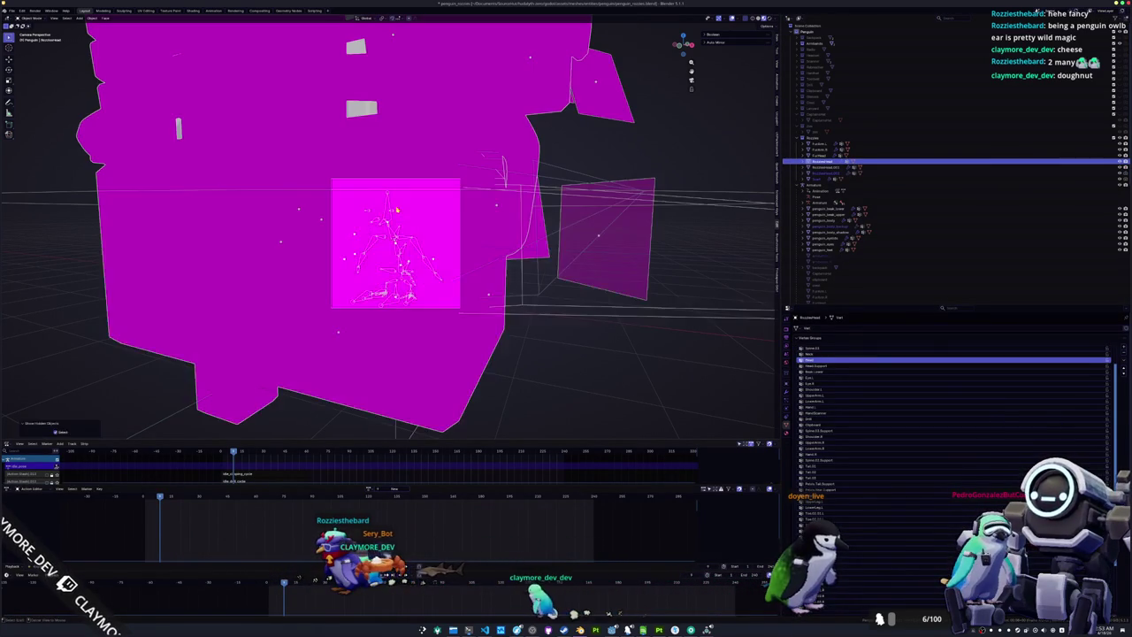
pyautogui.hotkey('ctrl', 'z')
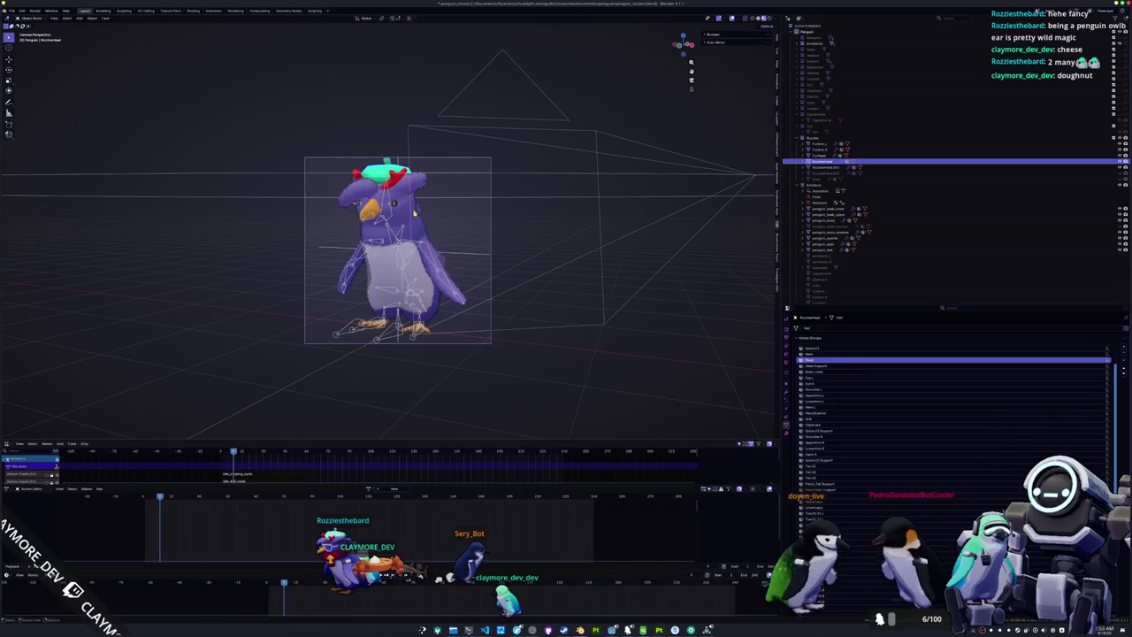
# Check wireframe then solid shading, orbit behind the penguin outside camera view, and bring up the Add menu
pyautogui.click(753, 18)
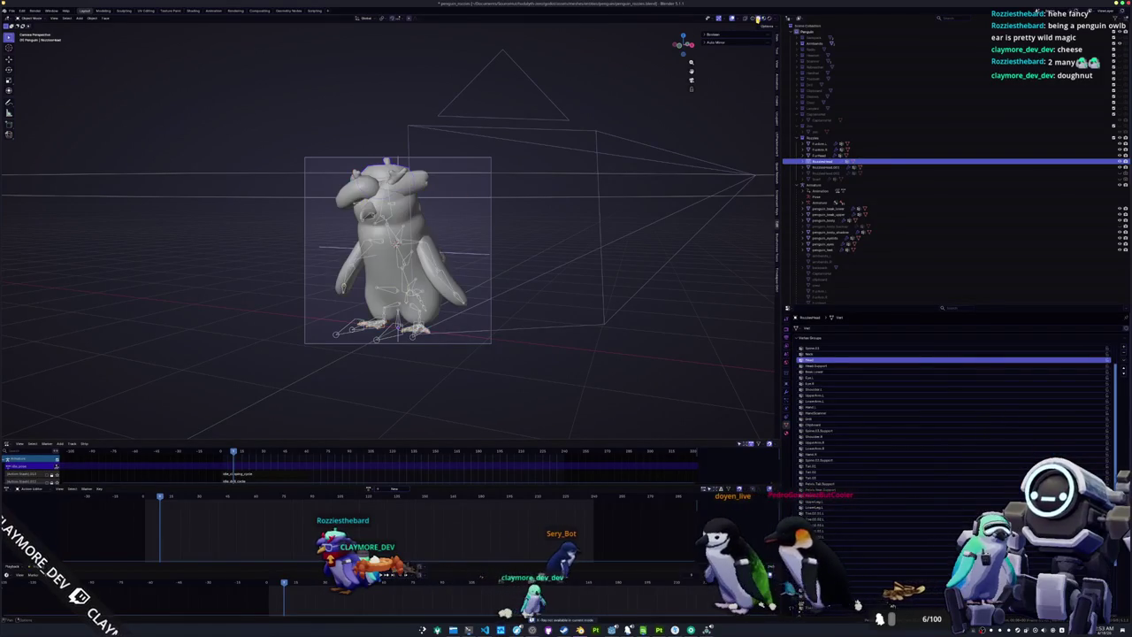
pyautogui.click(746, 18)
pyautogui.click(752, 18)
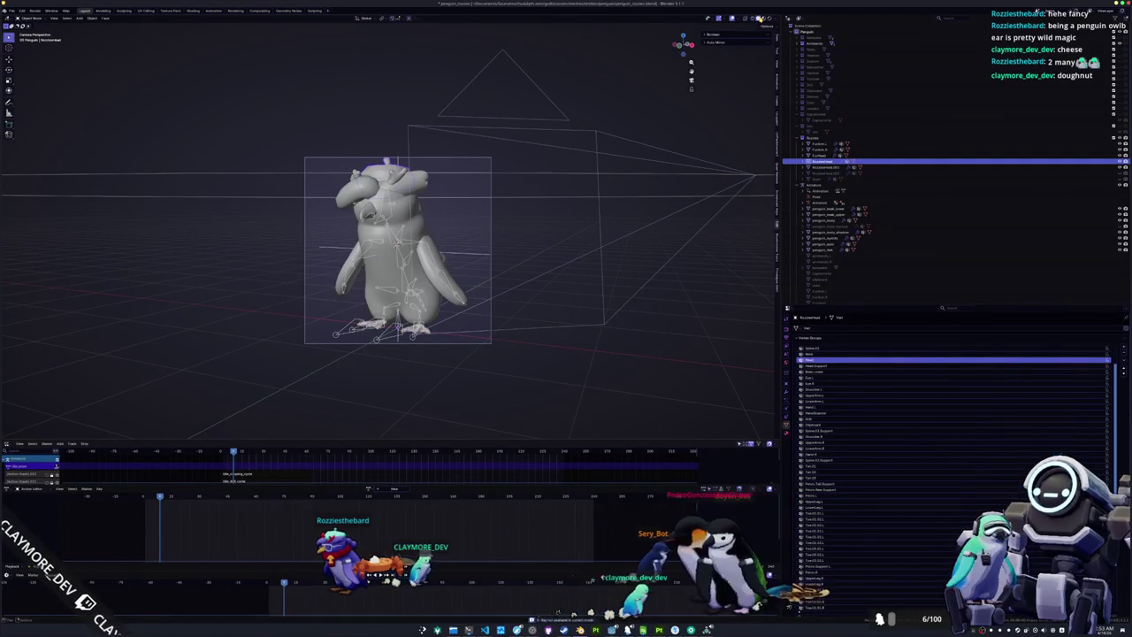
pyautogui.press('KP_0')
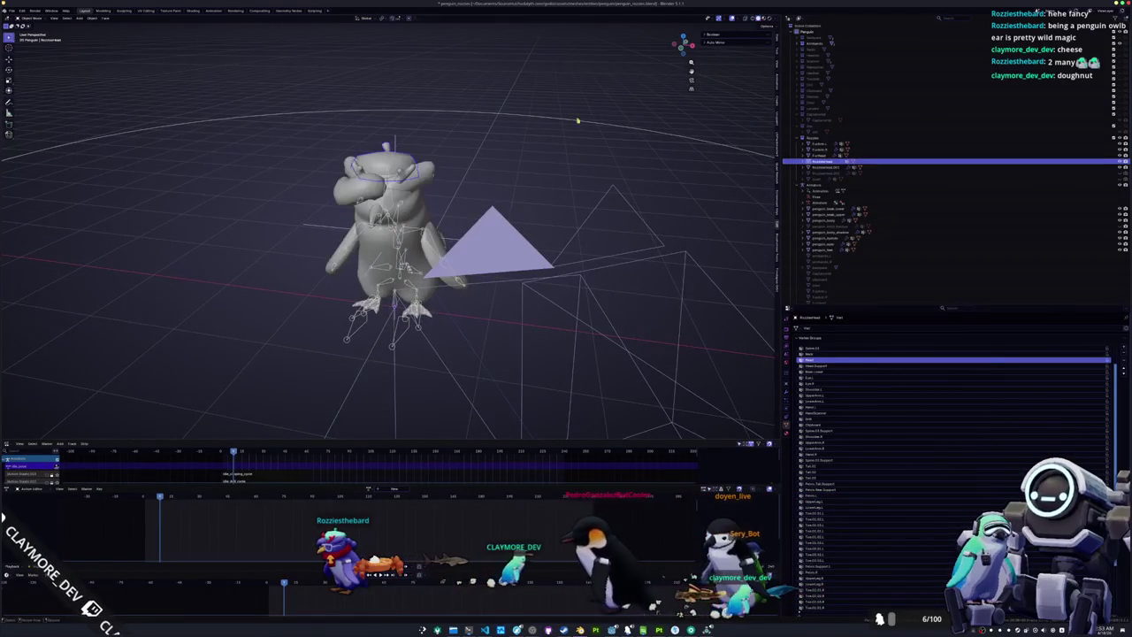
pyautogui.moveTo(581, 165)
pyautogui.mouseDown()
pyautogui.moveTo(415, 173)
pyautogui.moveTo(450, 155)
pyautogui.mouseUp()
pyautogui.hotkey('shift', 'a')
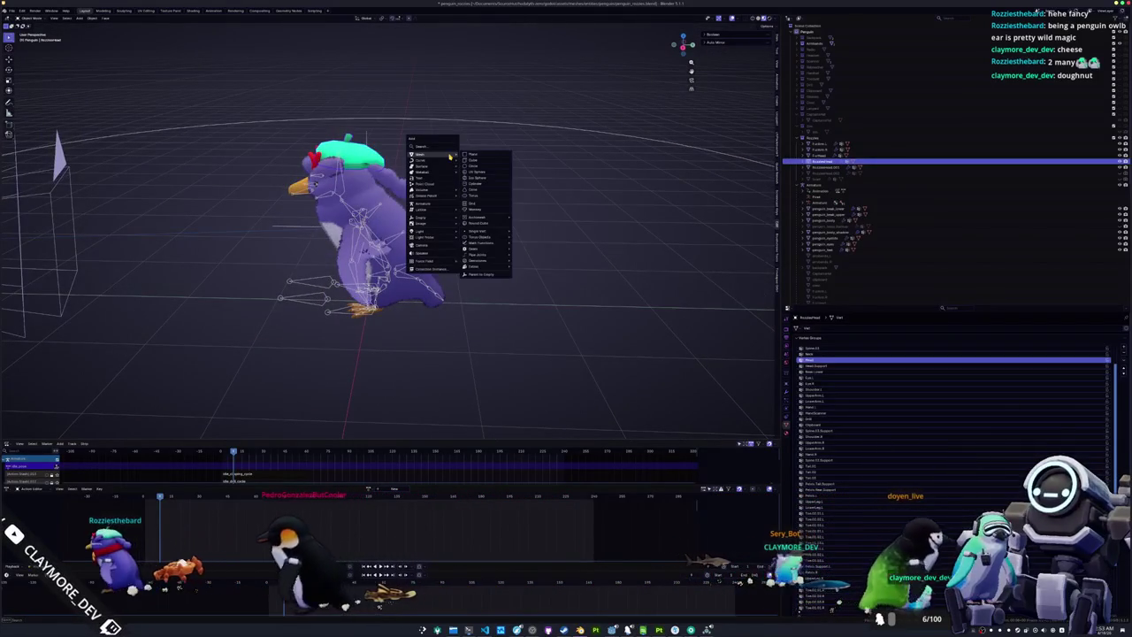
# Add a camera, rotate and place it beside the penguin, raise it, and make Camera.003 active
pyautogui.click(438, 249)
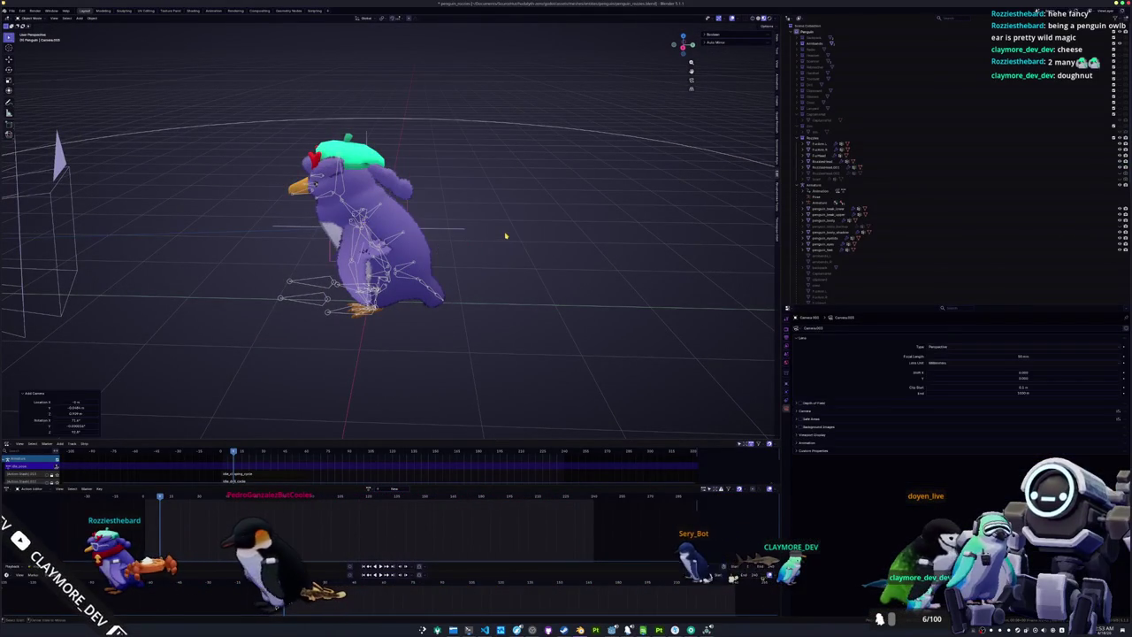
pyautogui.press('r')
pyautogui.press('Return')
pyautogui.press('g')
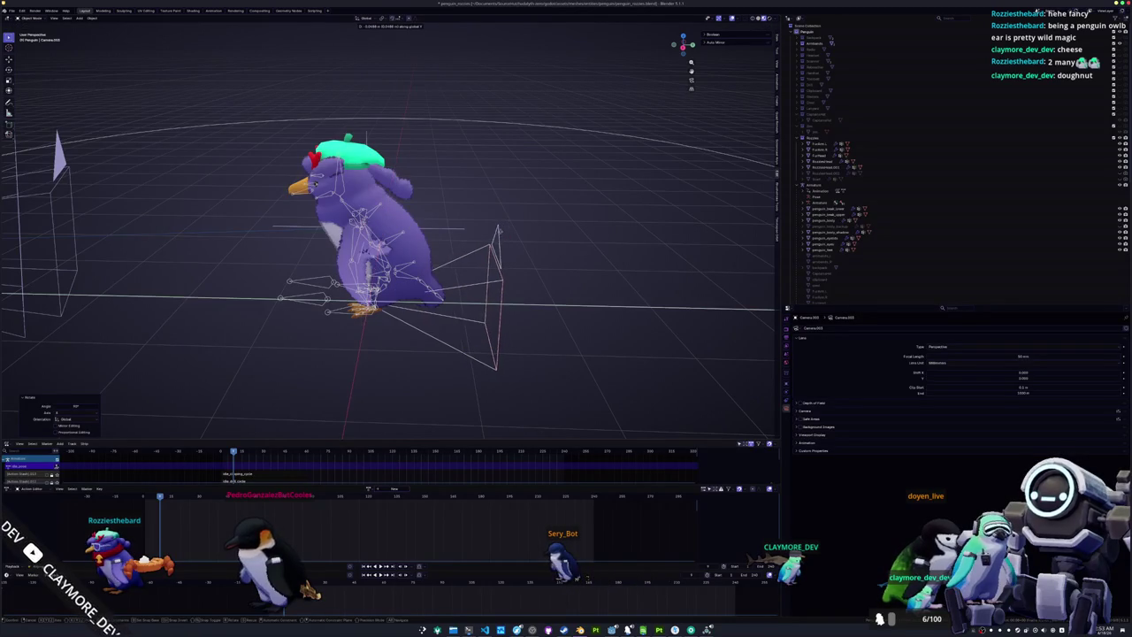
pyautogui.click(192, 234)
pyautogui.press('g')
pyautogui.press('z')
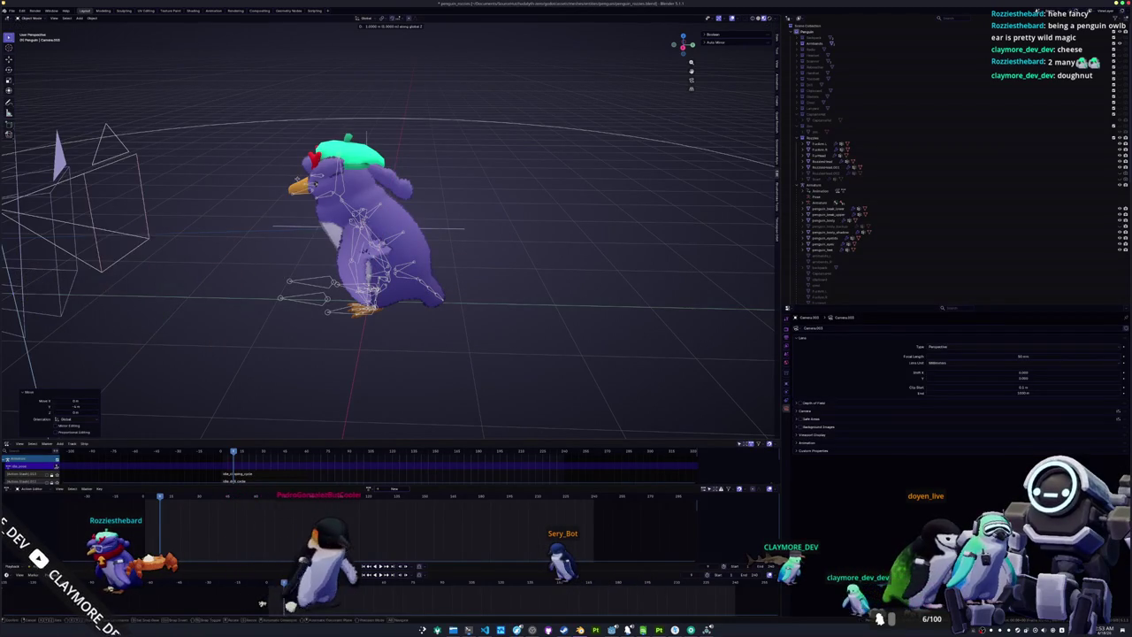
pyautogui.press('KP_0')
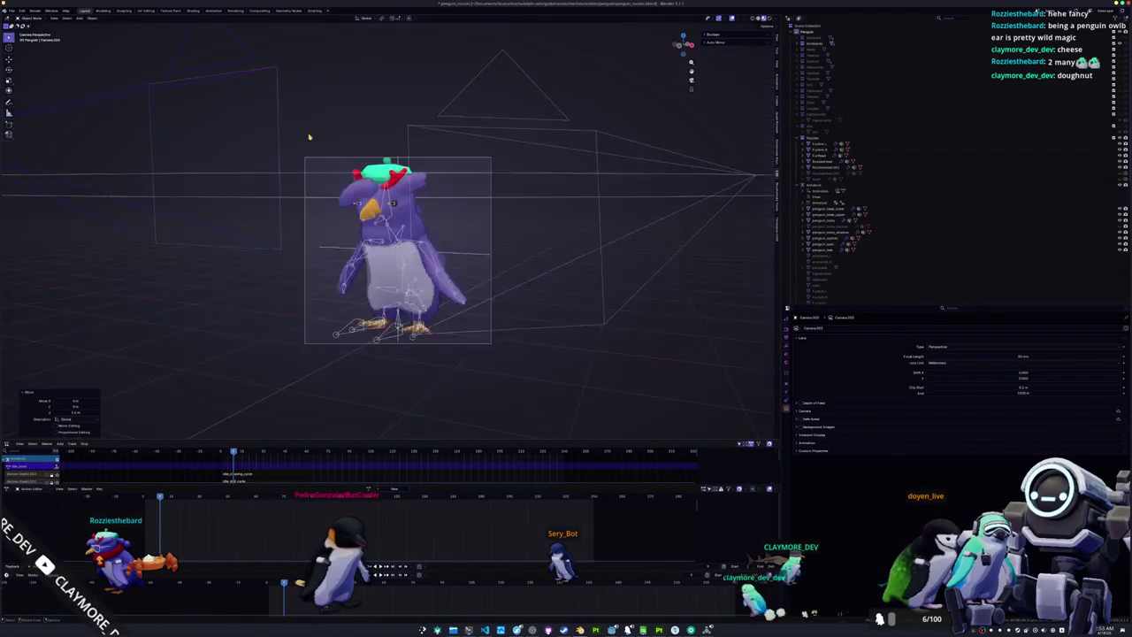
pyautogui.scroll(-5, 847, 257)
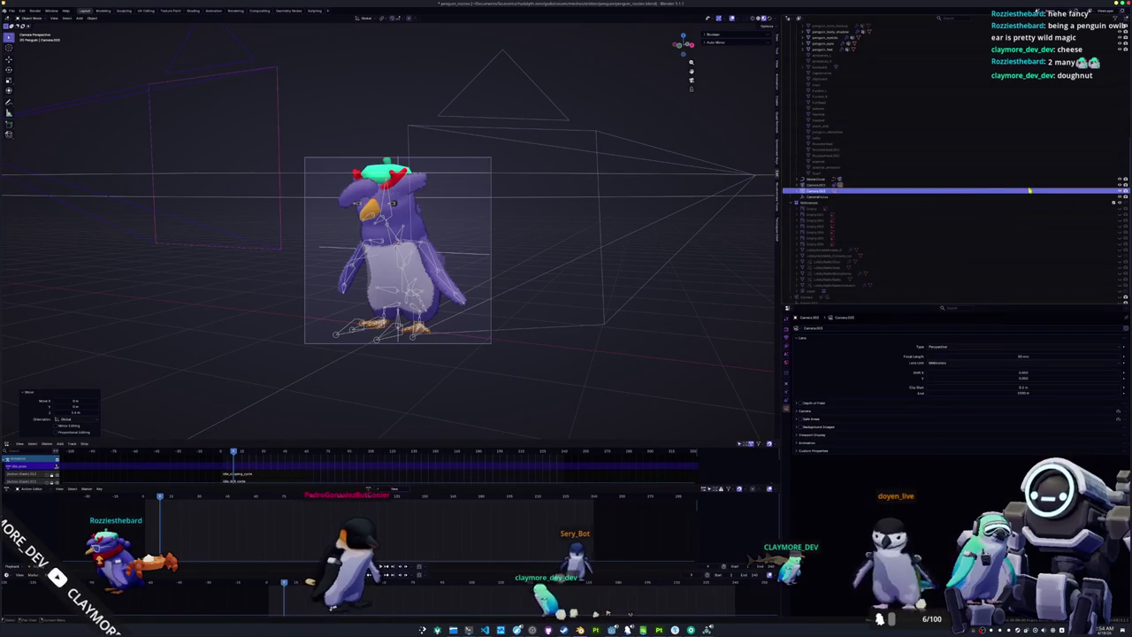
pyautogui.click(838, 184)
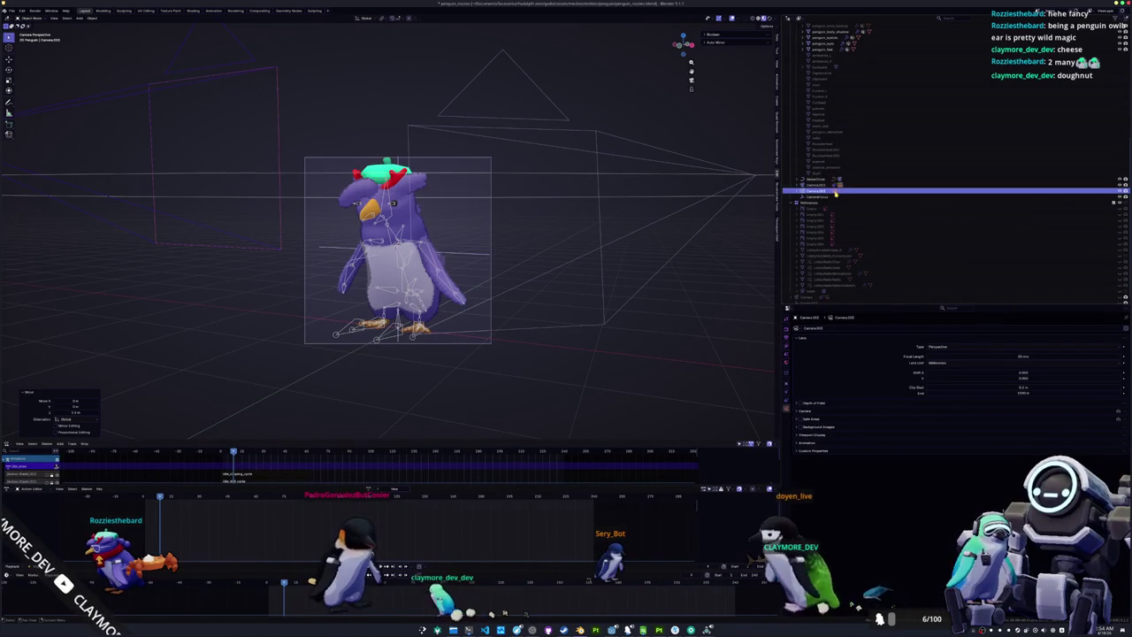
# Frame the penguin's head with an orthographic camera, adjusting its scale and raising it vertically
pyautogui.press('g')
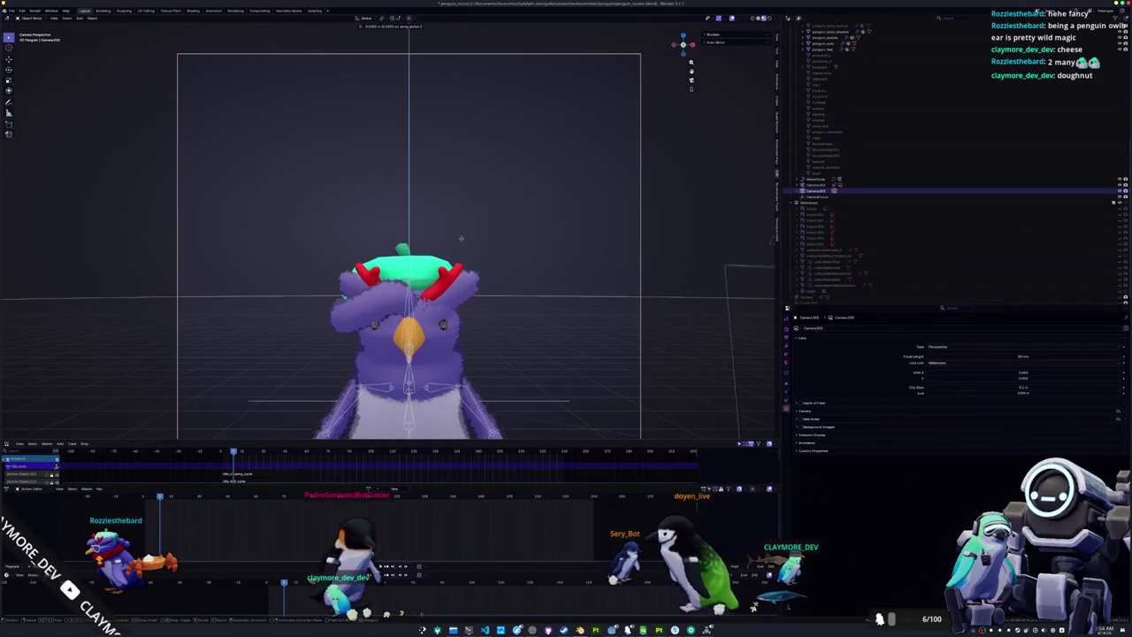
pyautogui.click(758, 406)
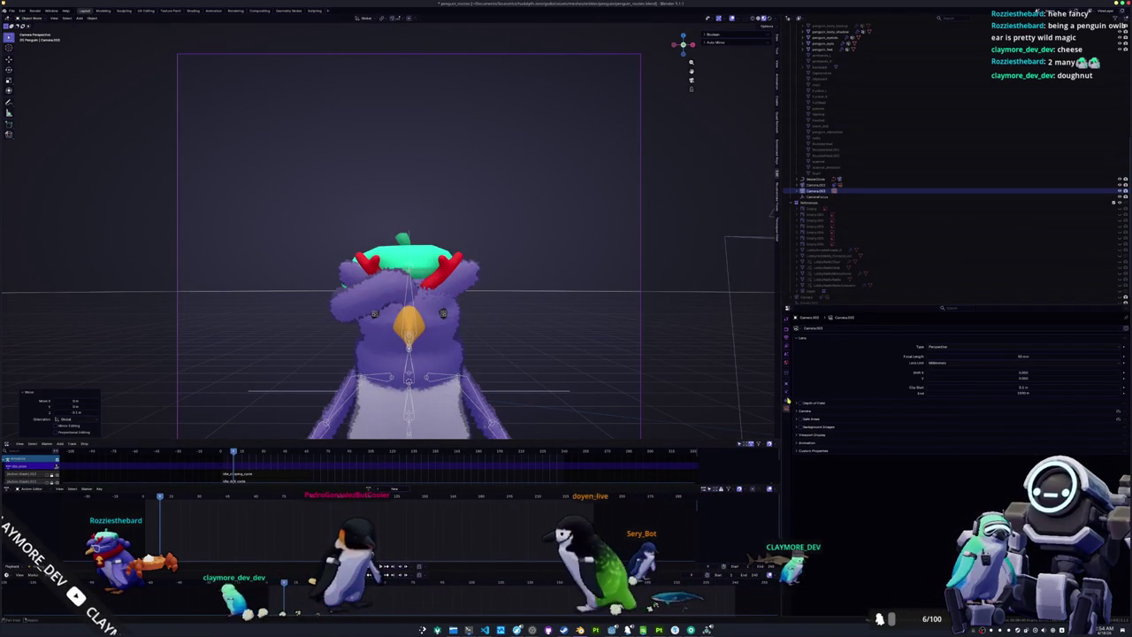
pyautogui.click(939, 347)
pyautogui.click(959, 359)
pyautogui.moveTo(958, 359)
pyautogui.mouseDown()
pyautogui.moveTo(893, 359)
pyautogui.moveTo(969, 359)
pyautogui.moveTo(888, 359)
pyautogui.mouseUp()
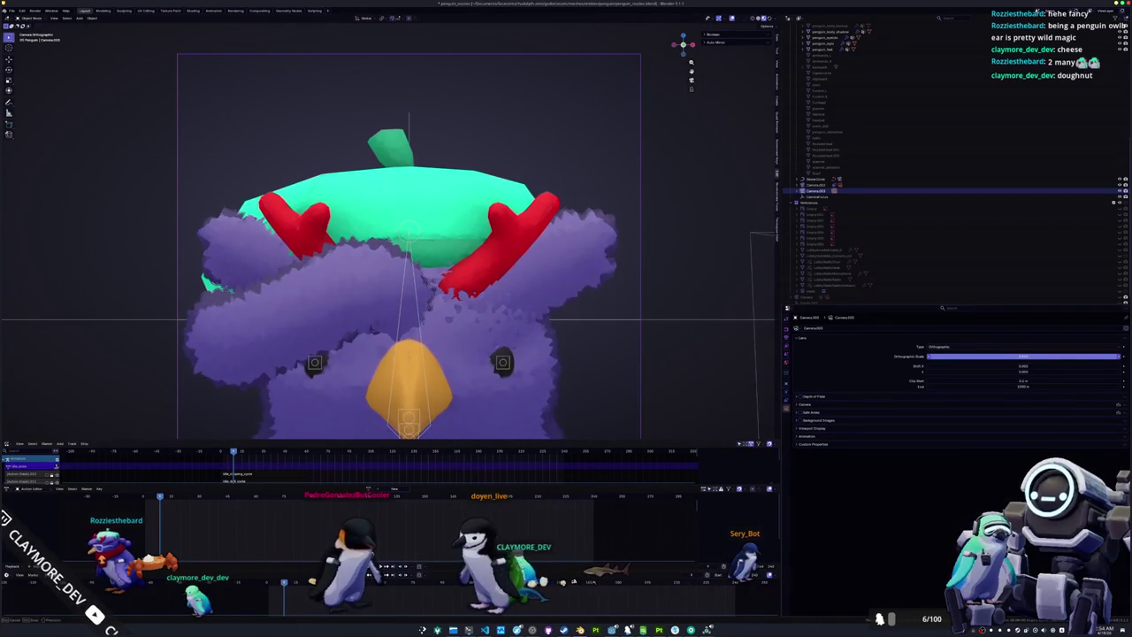
pyautogui.scroll(-3, 606, 312)
pyautogui.press('g')
pyautogui.press('z')
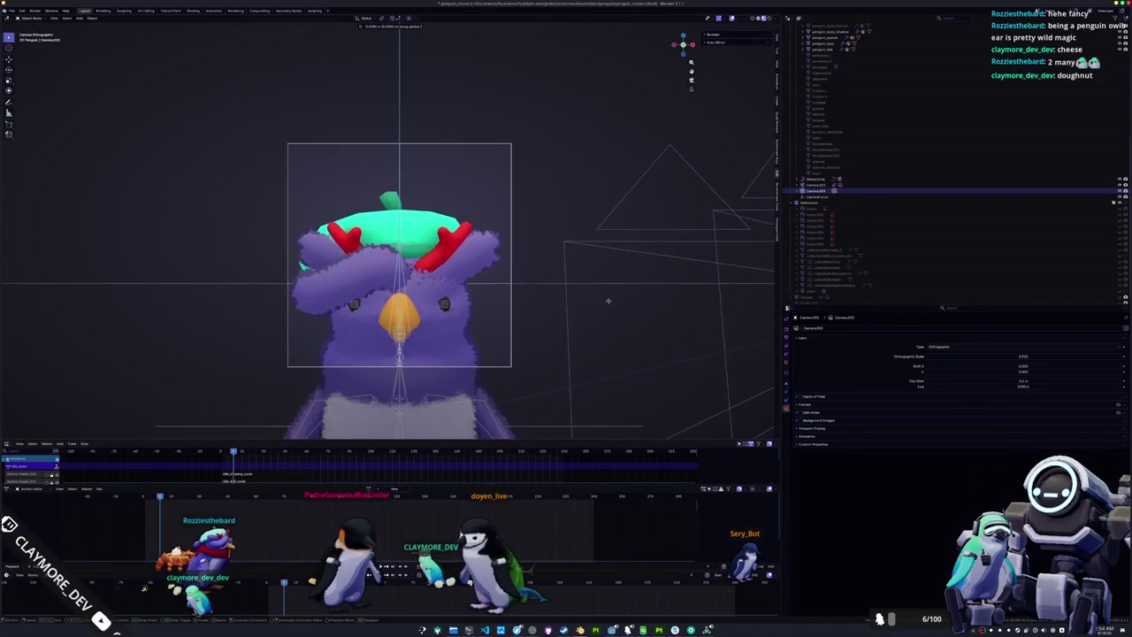
pyautogui.click(609, 290)
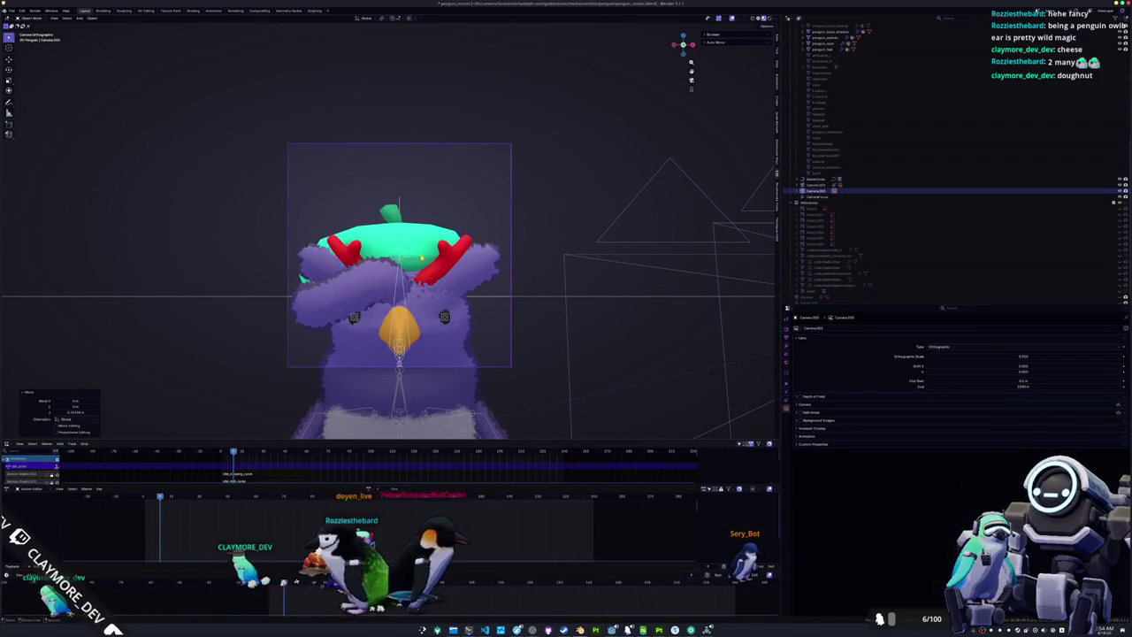
# Move the penguin body down so the camera frames only the beret, then reselect Rozziesthehead
pyautogui.click(398, 265)
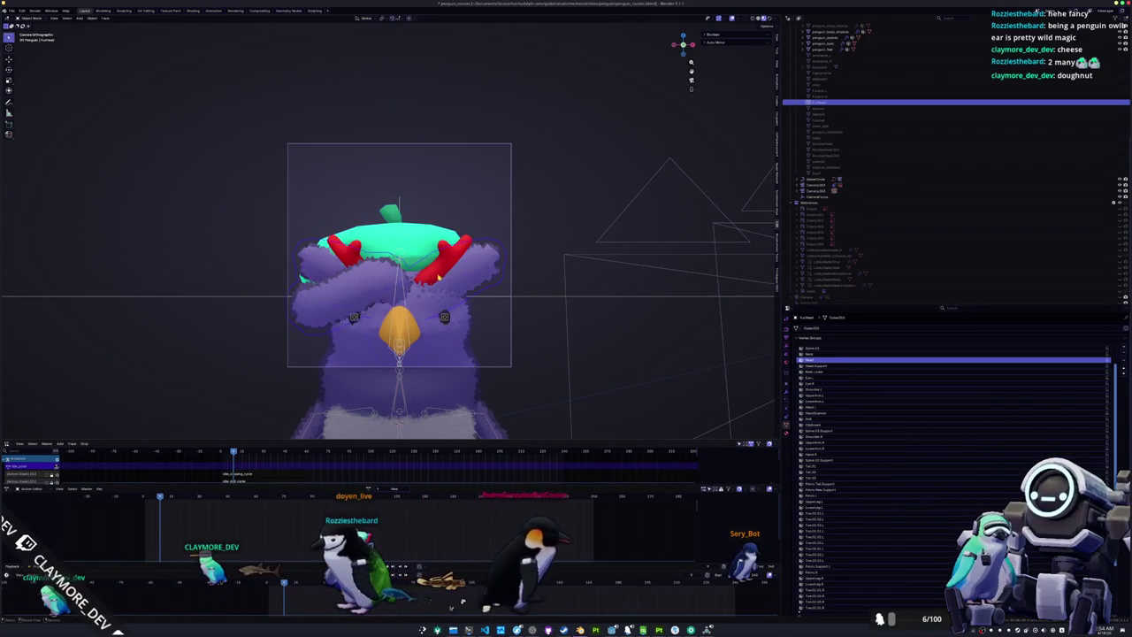
pyautogui.keyDown('shift'); pyautogui.click(460, 337); pyautogui.keyUp('shift')
pyautogui.scroll(-3, 459, 337)
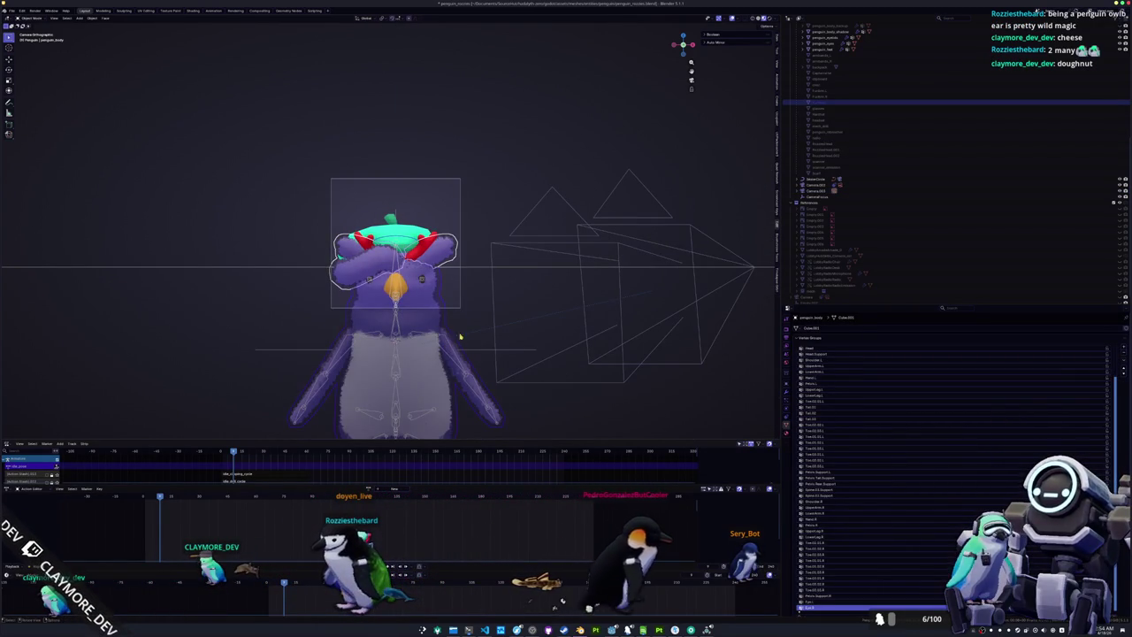
pyautogui.scroll(5, 955, 132)
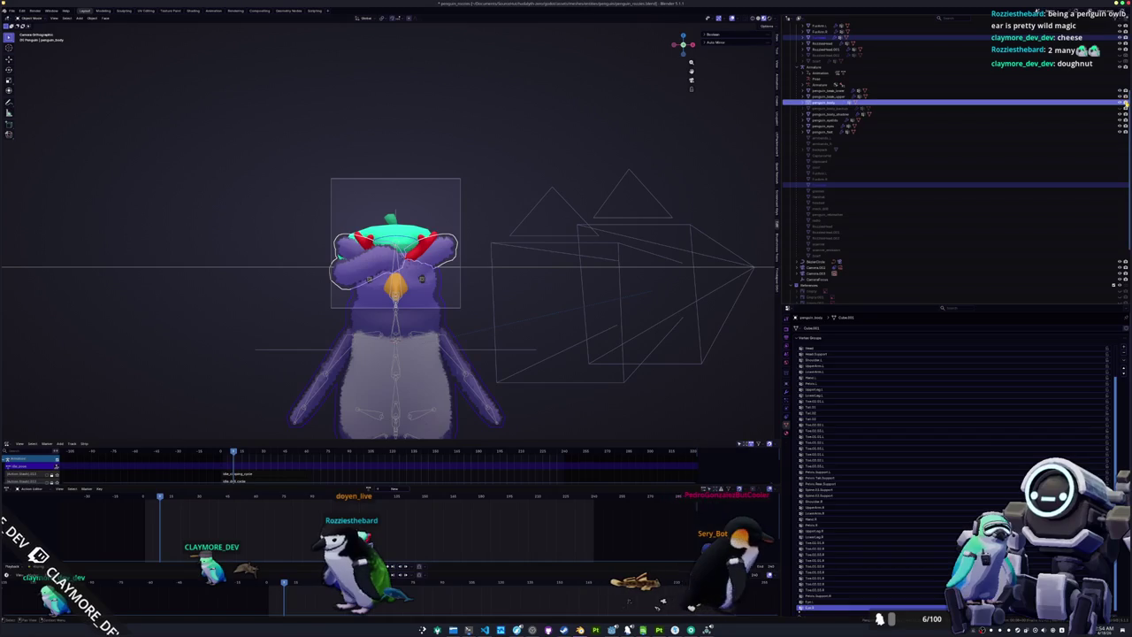
pyautogui.scroll(3, 1089, 117)
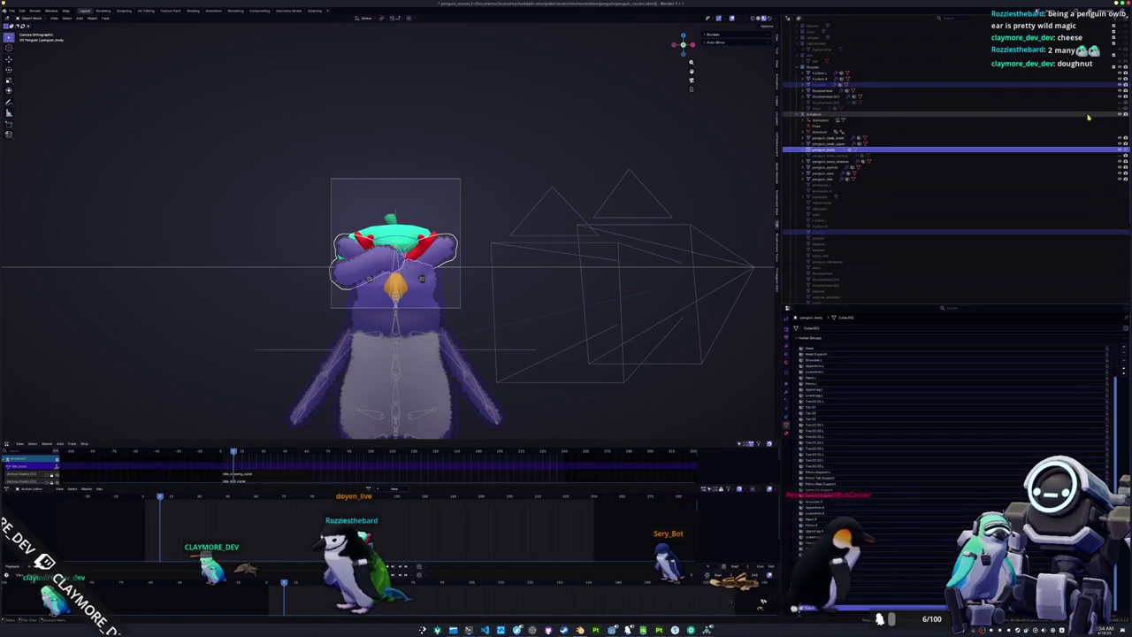
pyautogui.click(435, 186)
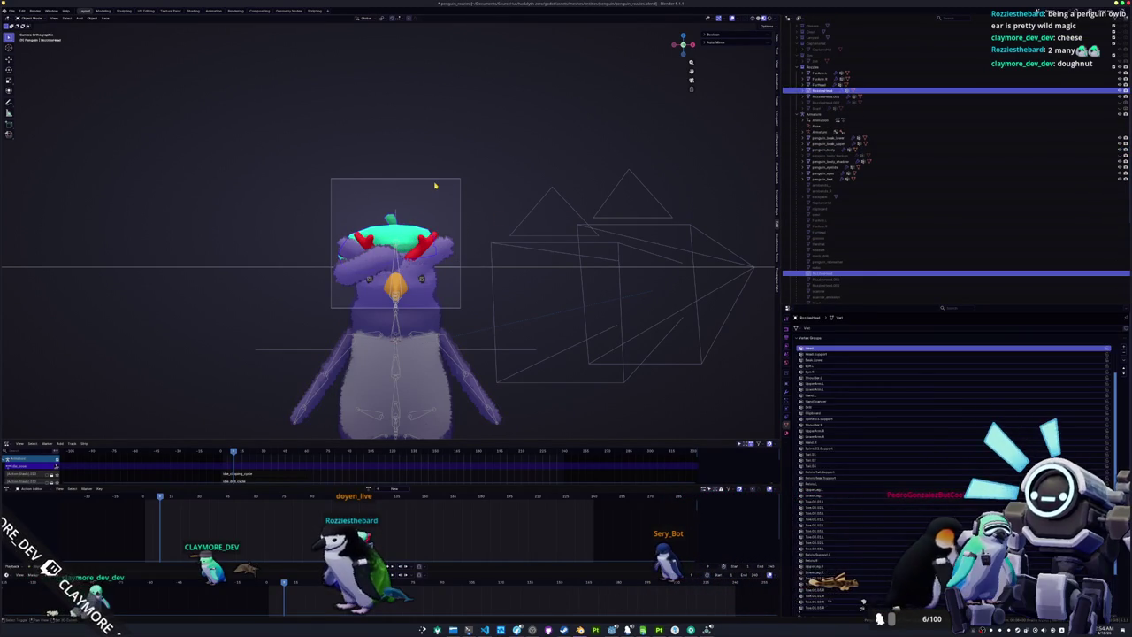
pyautogui.click(437, 183)
pyautogui.click(482, 197)
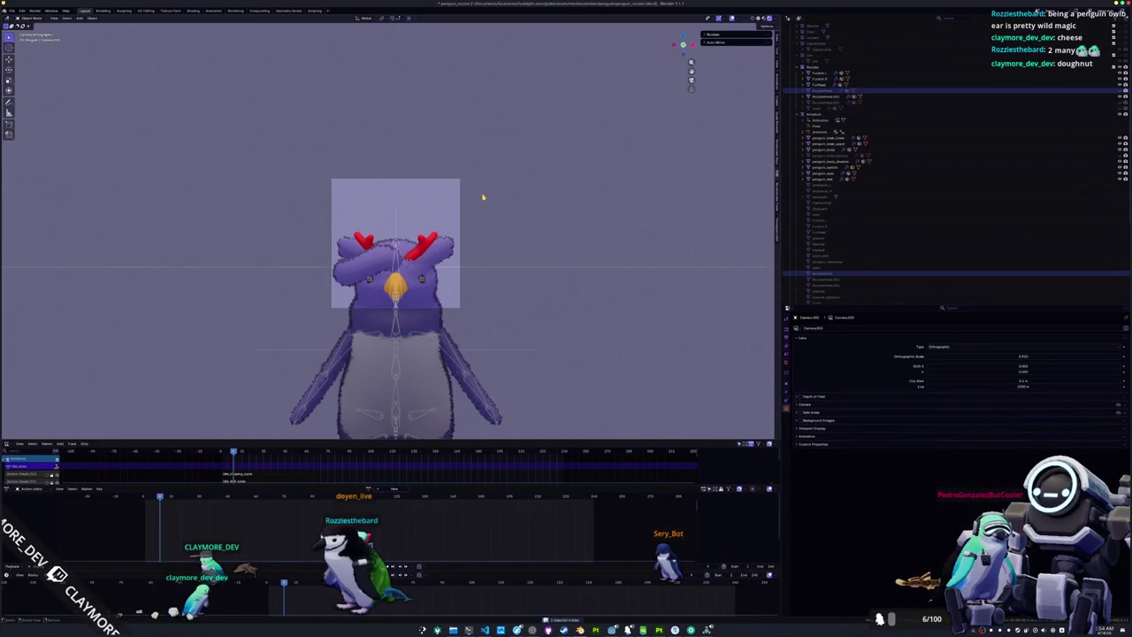
pyautogui.press('g')
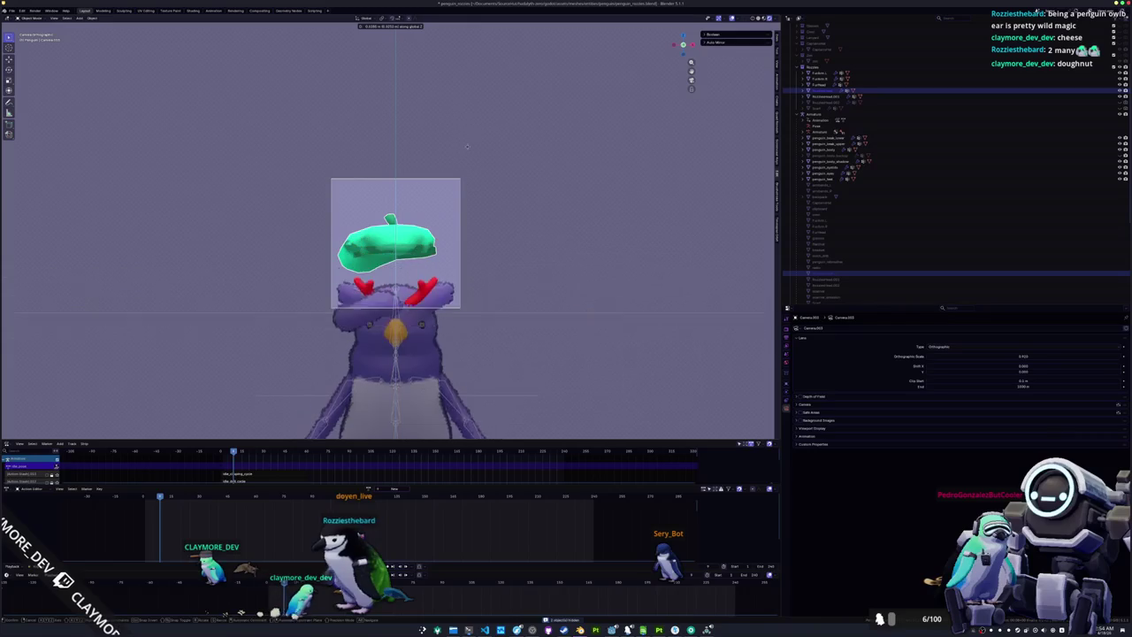
pyautogui.click(463, 89)
pyautogui.click(823, 90)
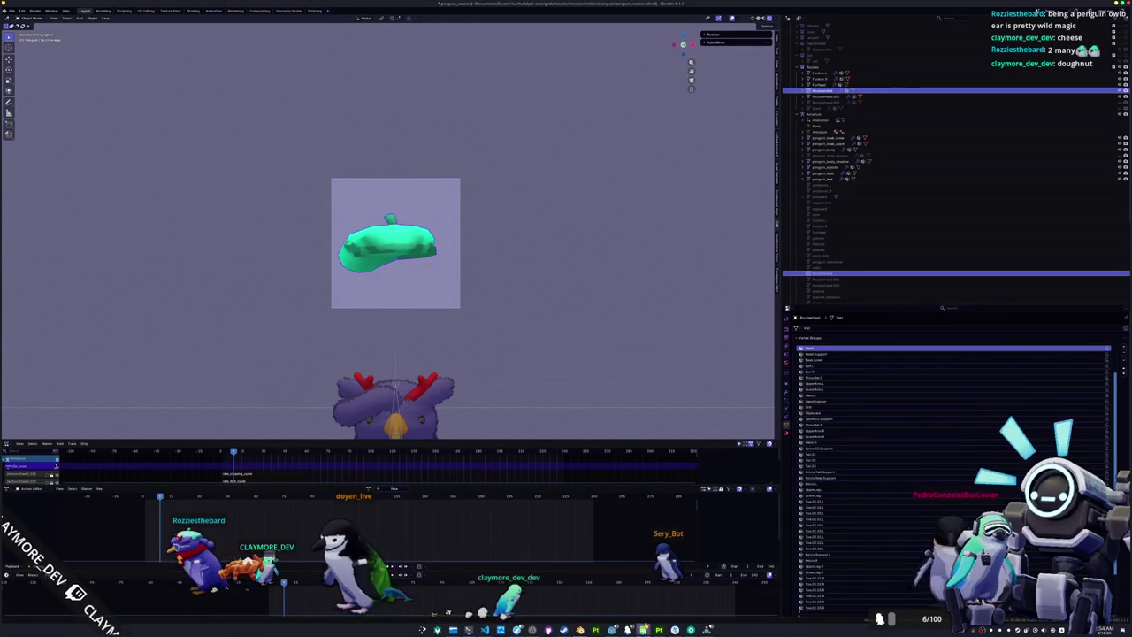
pyautogui.hotkey('alt', 'Tab')
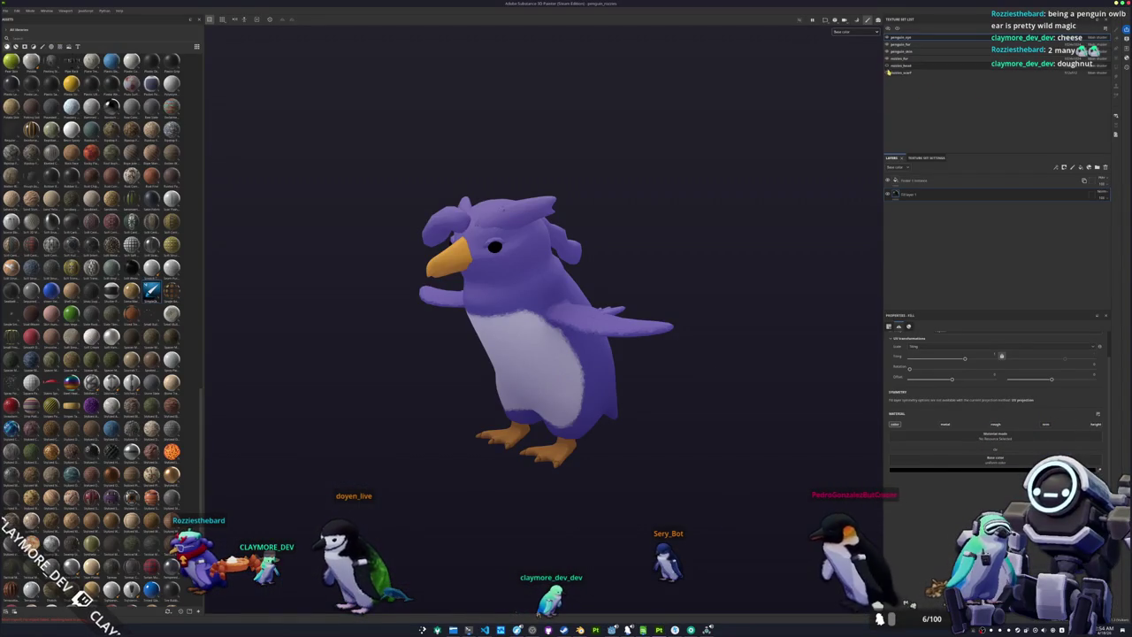
# Show the hat, antlers, glasses and scarf texture sets, hide the penguin body, and orbit them
pyautogui.click(888, 66)
pyautogui.click(887, 59)
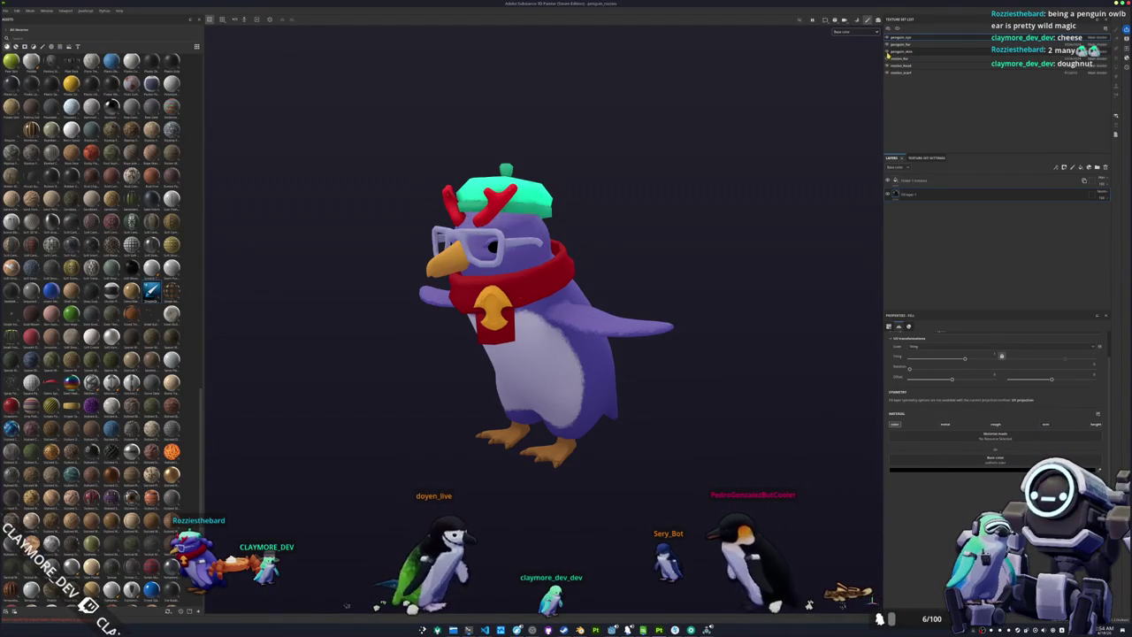
pyautogui.click(888, 39)
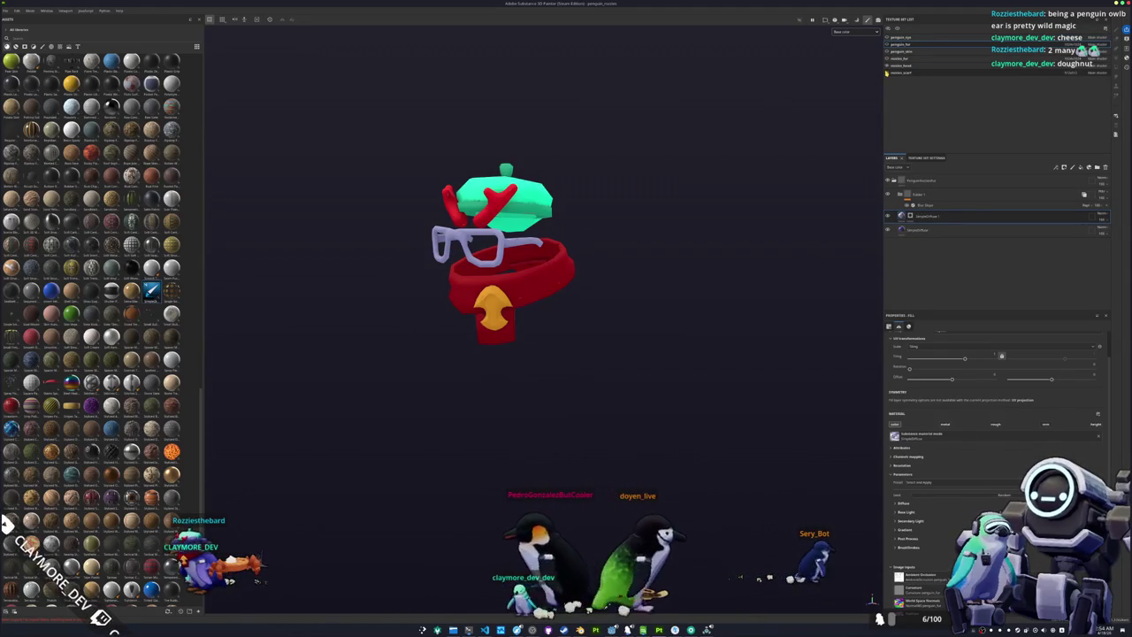
pyautogui.moveTo(495, 177)
pyautogui.mouseDown()
pyautogui.moveTo(418, 182)
pyautogui.moveTo(354, 253)
pyautogui.moveTo(336, 294)
pyautogui.mouseUp()
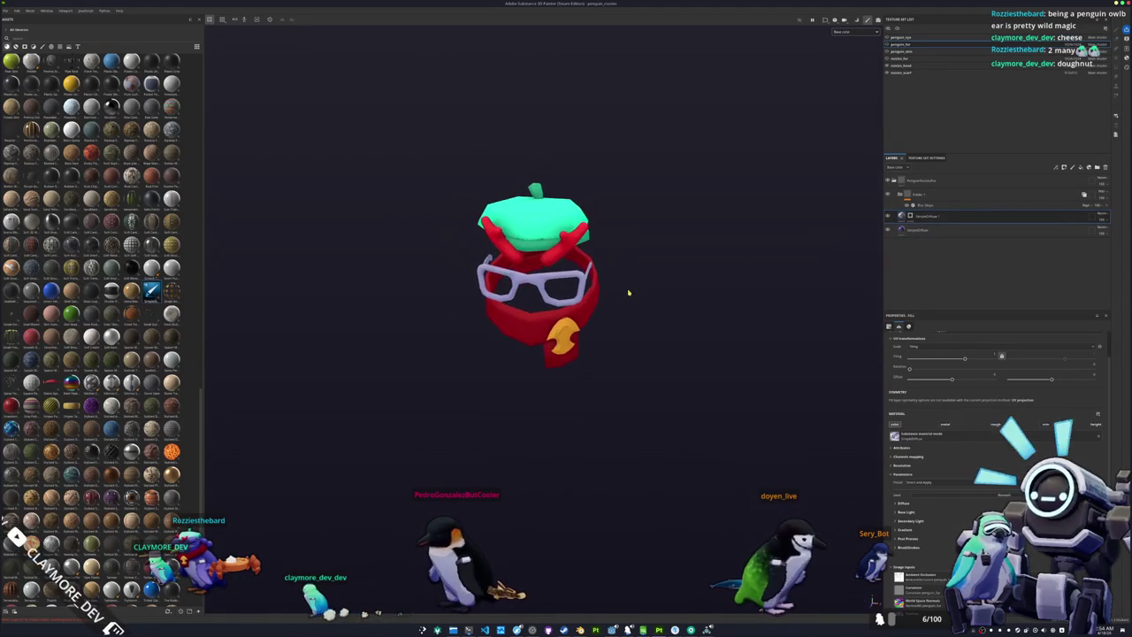
pyautogui.scroll(5, 623, 290)
pyautogui.moveTo(619, 286)
pyautogui.mouseDown()
pyautogui.moveTo(548, 279)
pyautogui.moveTo(574, 114)
pyautogui.moveTo(555, 236)
pyautogui.mouseUp()
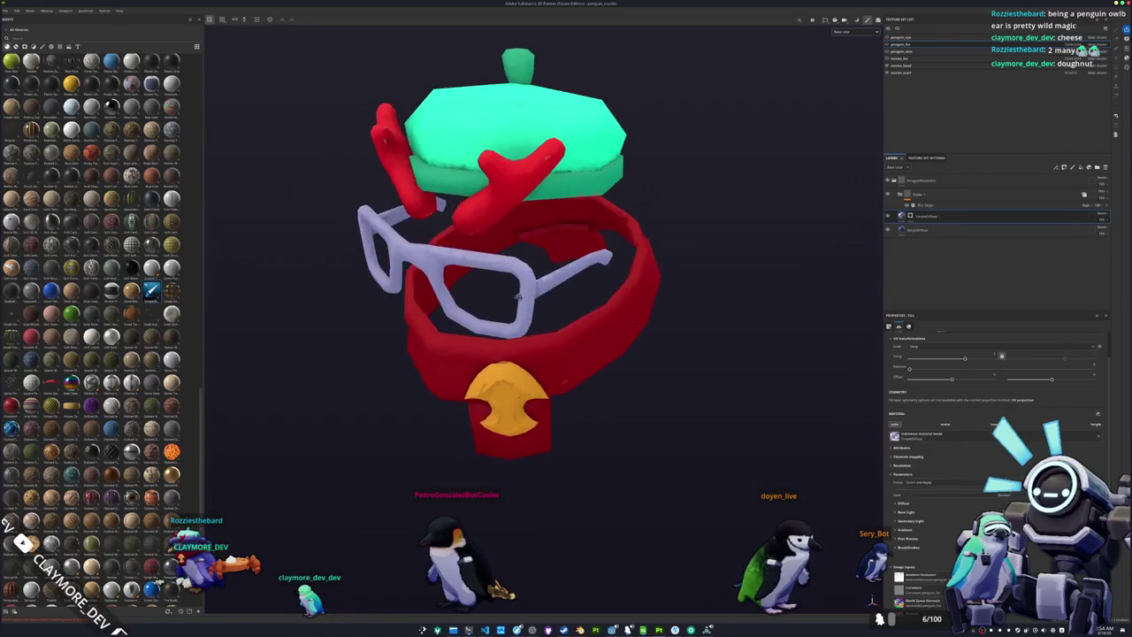
# Compare against the beret in Blender, then inspect the accessories from more side angles
pyautogui.hotkey('alt', 'Tab')
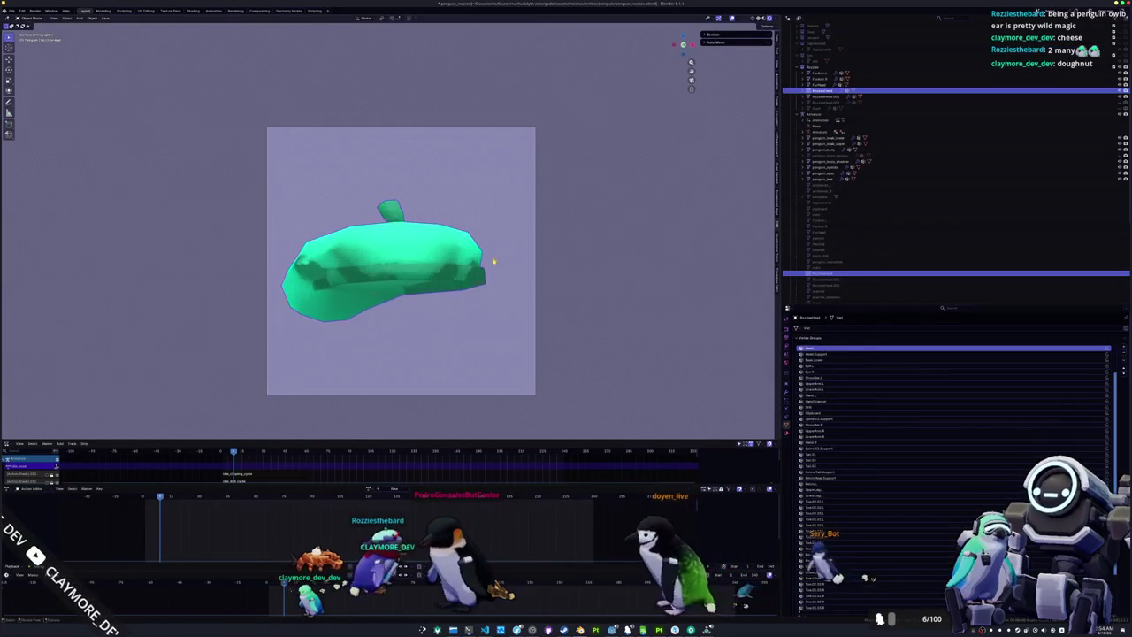
pyautogui.hotkey('alt', 'Tab')
pyautogui.moveTo(362, 256)
pyautogui.mouseDown()
pyautogui.moveTo(344, 220)
pyautogui.moveTo(328, 250)
pyautogui.moveTo(339, 260)
pyautogui.moveTo(584, 245)
pyautogui.mouseUp()
pyautogui.scroll(-3, 614, 250)
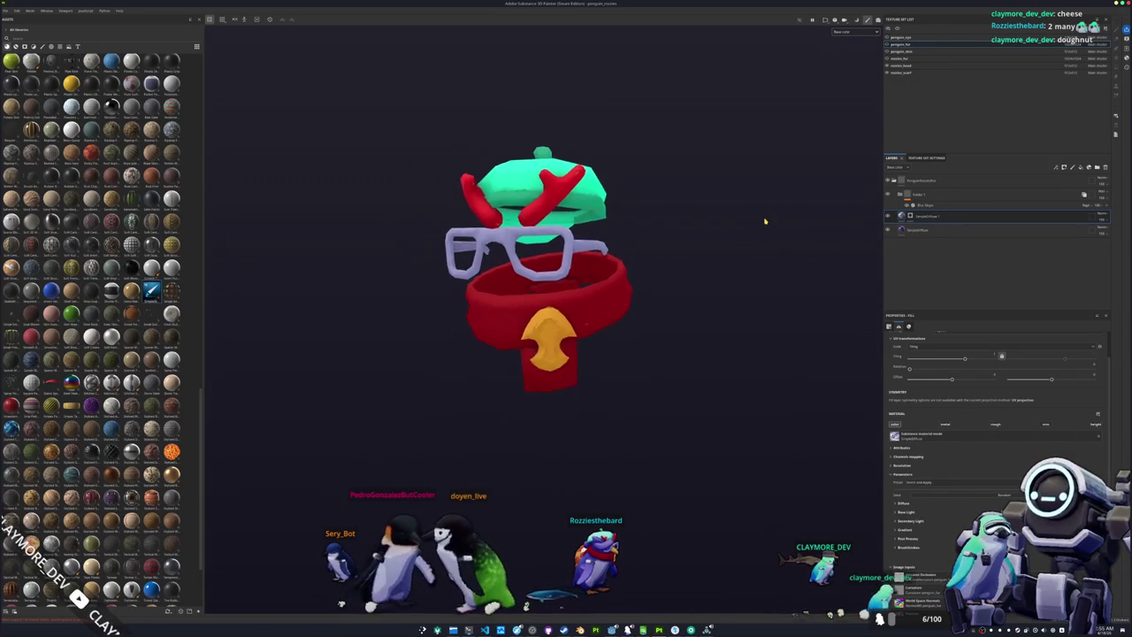
pyautogui.scroll(2, 766, 221)
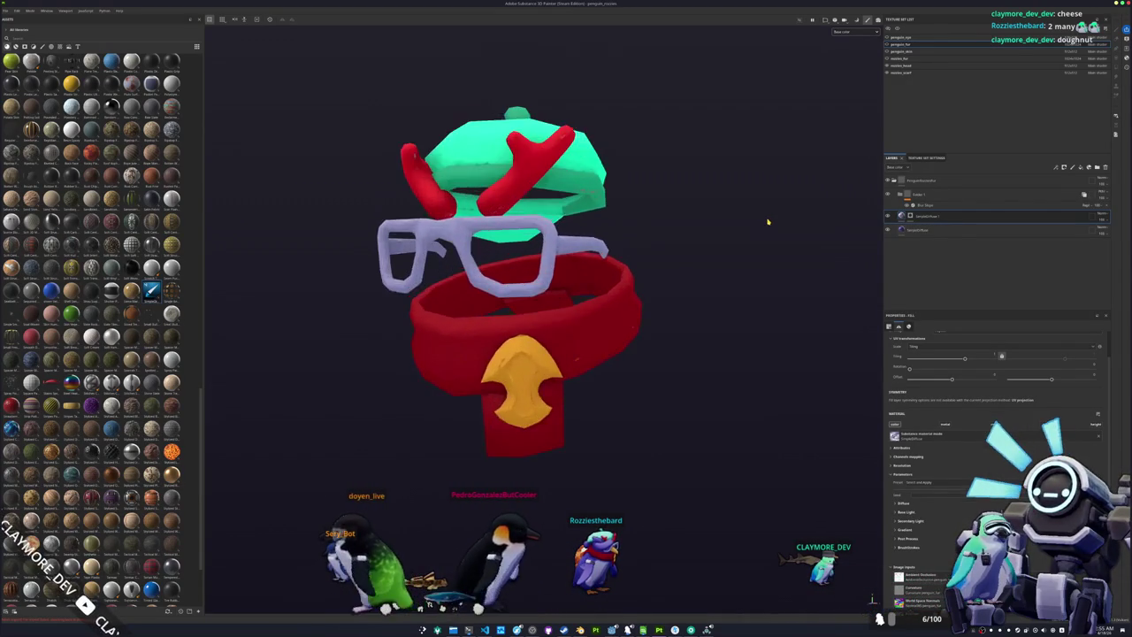
pyautogui.moveTo(767, 222)
pyautogui.mouseDown()
pyautogui.moveTo(395, 286)
pyautogui.moveTo(647, 251)
pyautogui.moveTo(649, 177)
pyautogui.moveTo(637, 184)
pyautogui.moveTo(624, 266)
pyautogui.moveTo(619, 234)
pyautogui.moveTo(610, 252)
pyautogui.mouseUp()
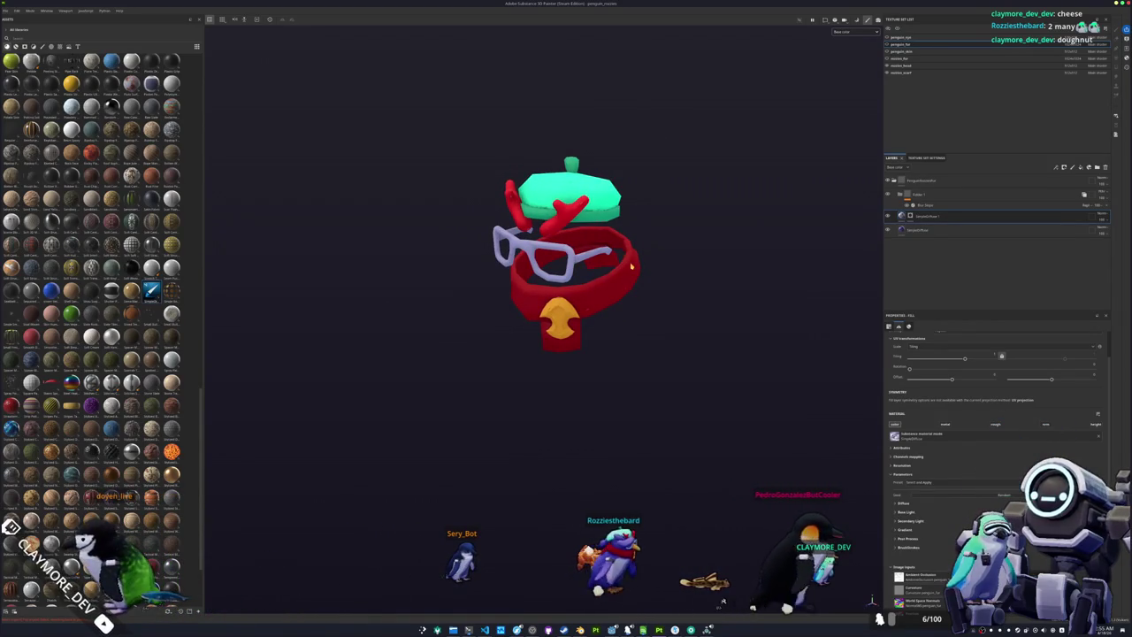
pyautogui.hotkey('alt', 'Tab')
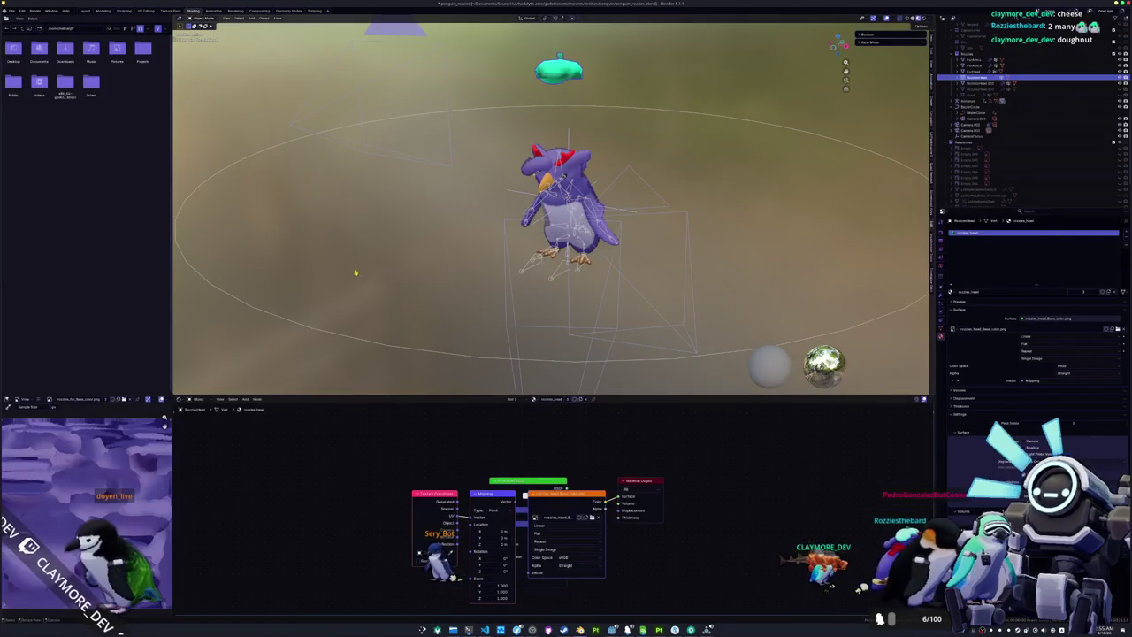
# Load a texture file onto the hat's Image Texture, view it through the camera, and reset rotation
pyautogui.click(592, 518)
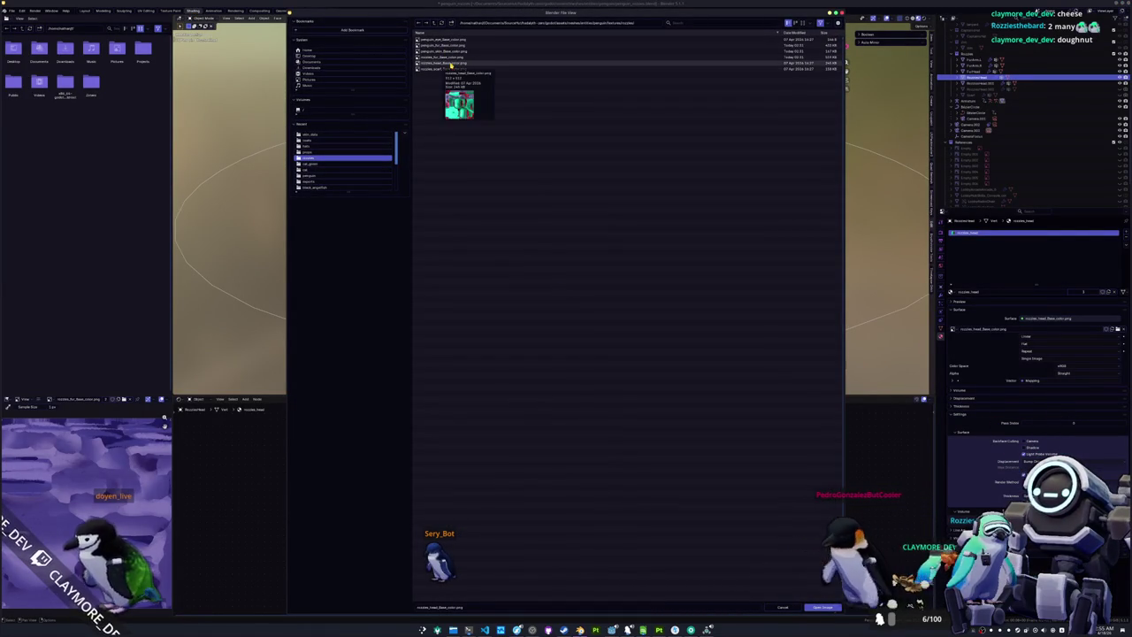
pyautogui.doubleClick(453, 69)
pyautogui.press('KP_0')
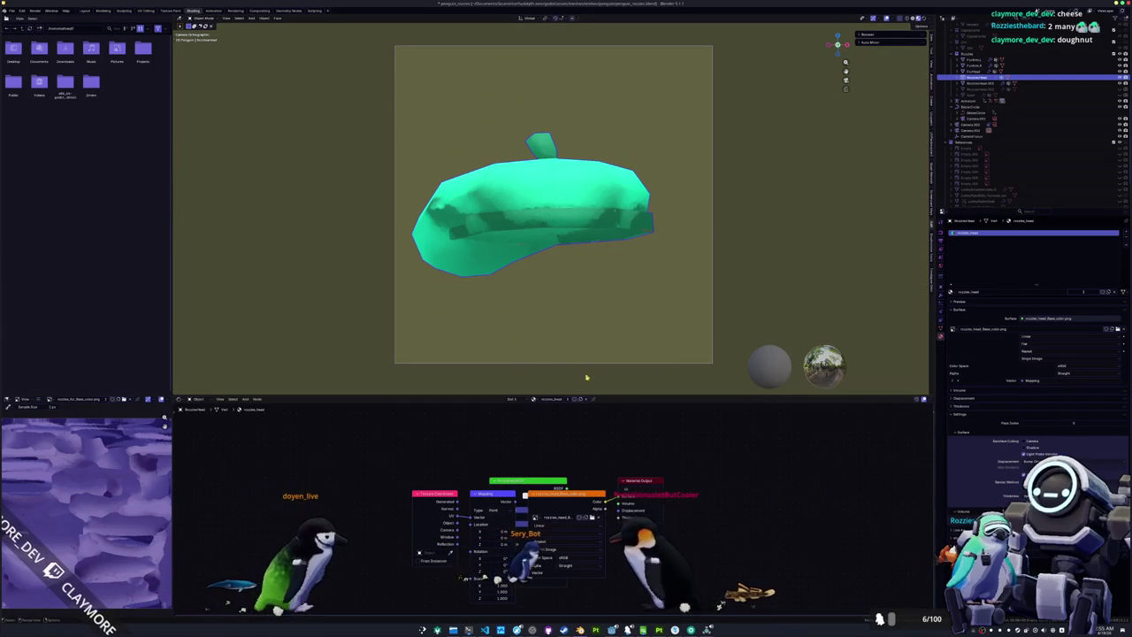
pyautogui.hotkey('alt', 'r')
pyautogui.scroll(-3, 574, 333)
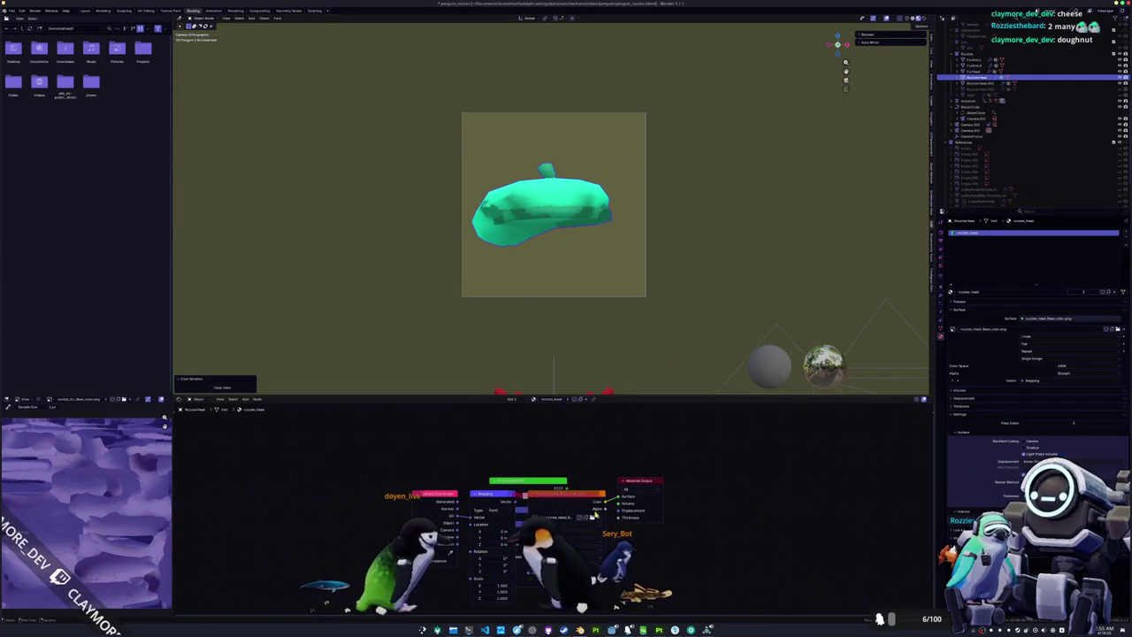
# Replace the hat image with rozzies_head_Base_color.png from the textures/rozzies folder
pyautogui.click(596, 518)
pyautogui.click(590, 518)
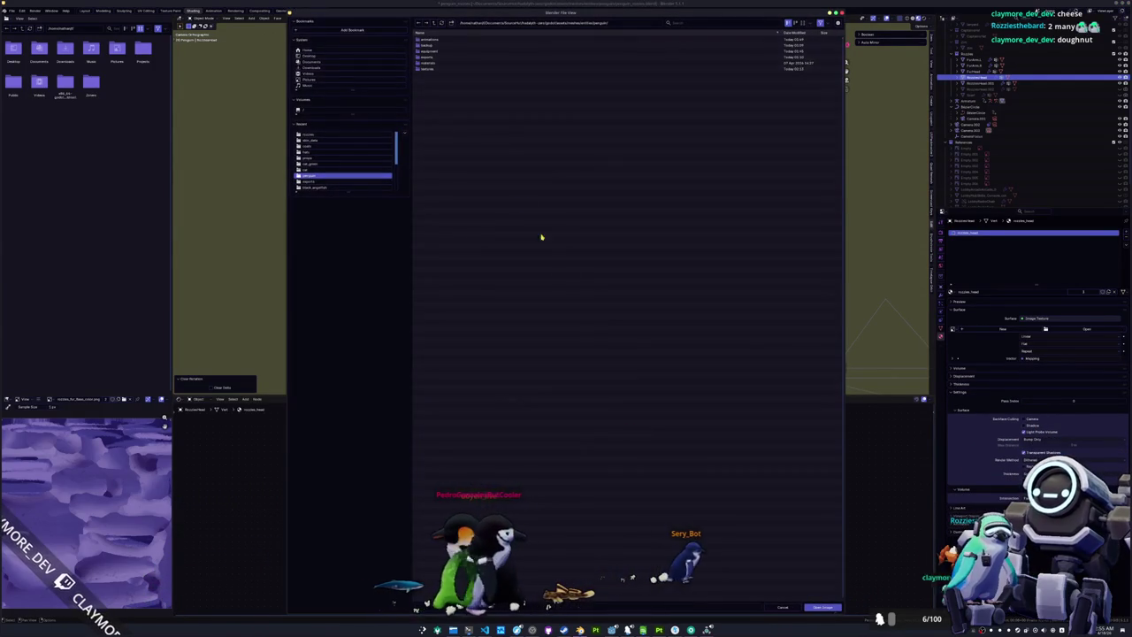
pyautogui.doubleClick(427, 68)
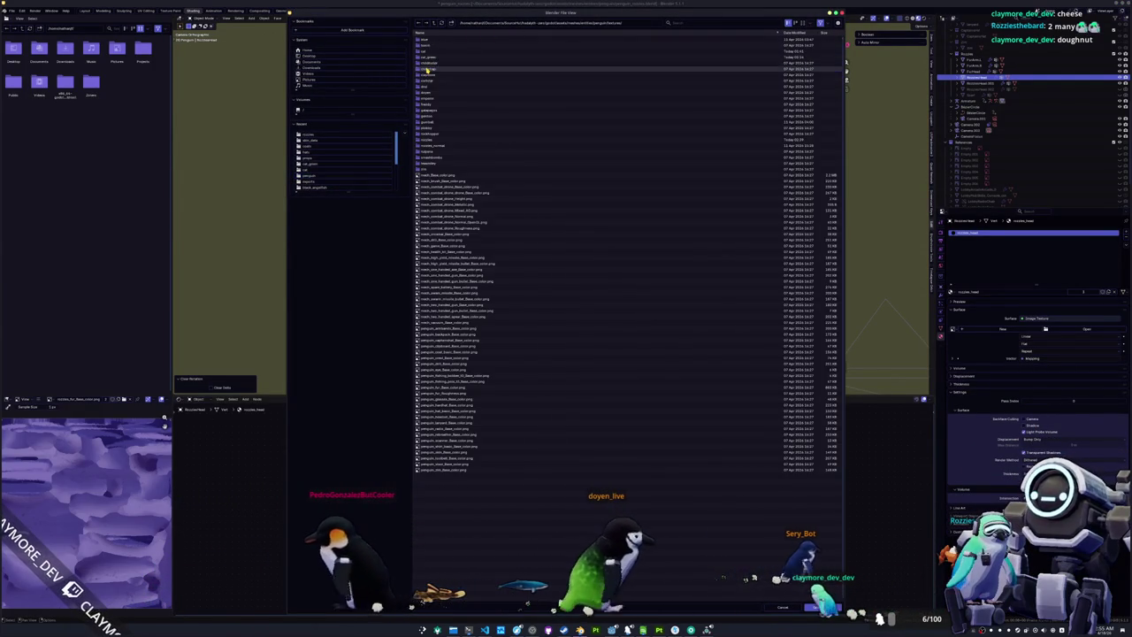
pyautogui.doubleClick(430, 140)
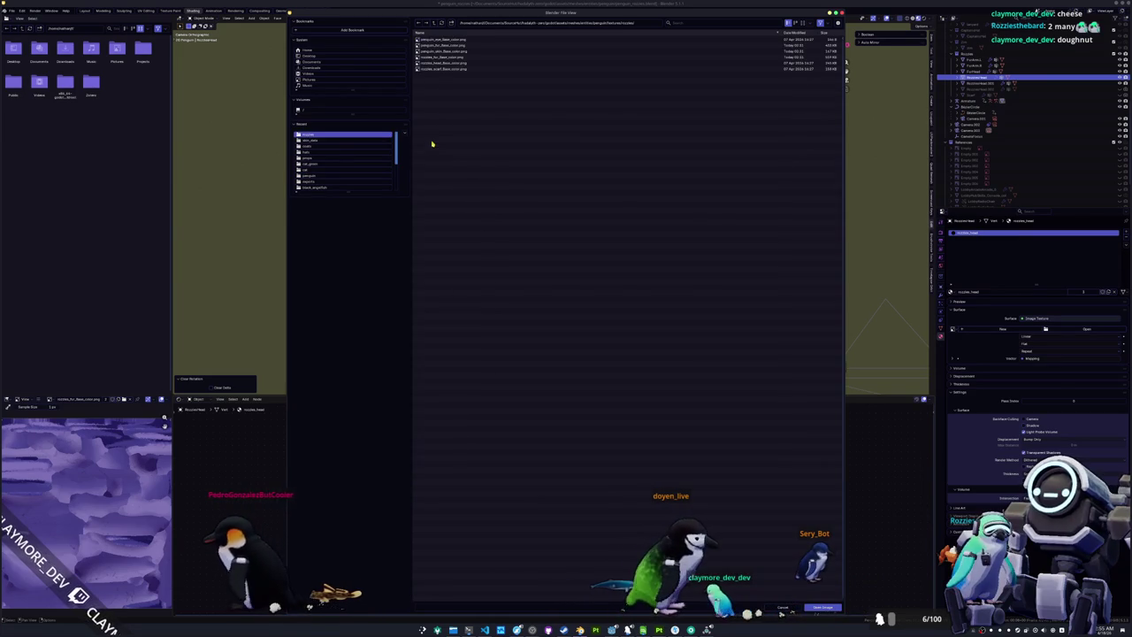
pyautogui.doubleClick(471, 64)
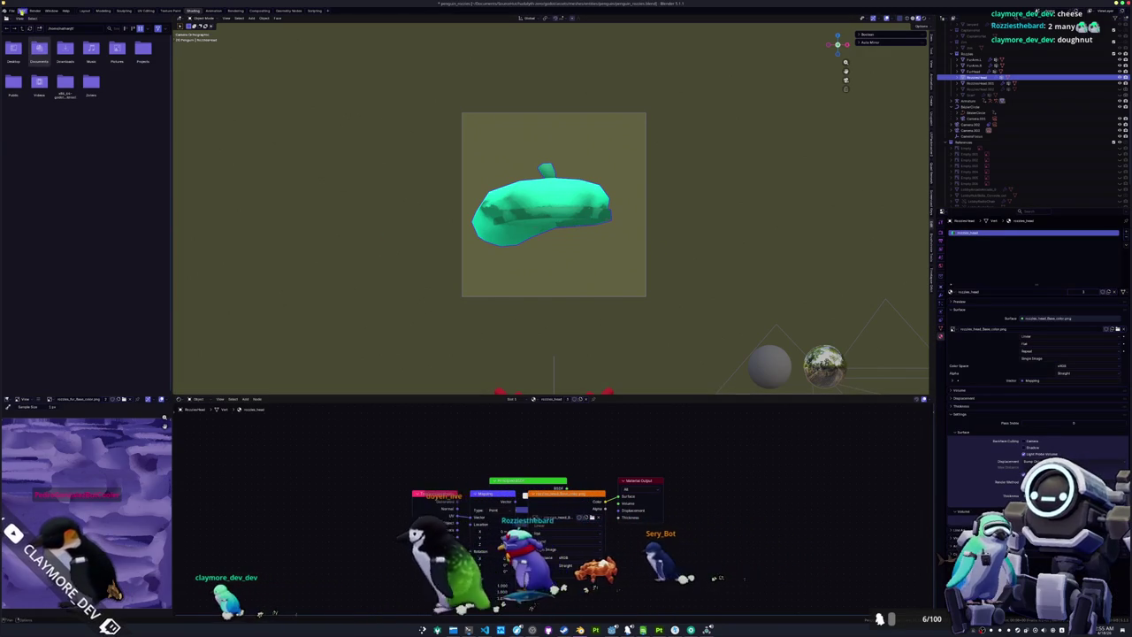
# Export the selected beret as penguin_hat_rozzies.fbx into the exports folder
pyautogui.click(11, 10)
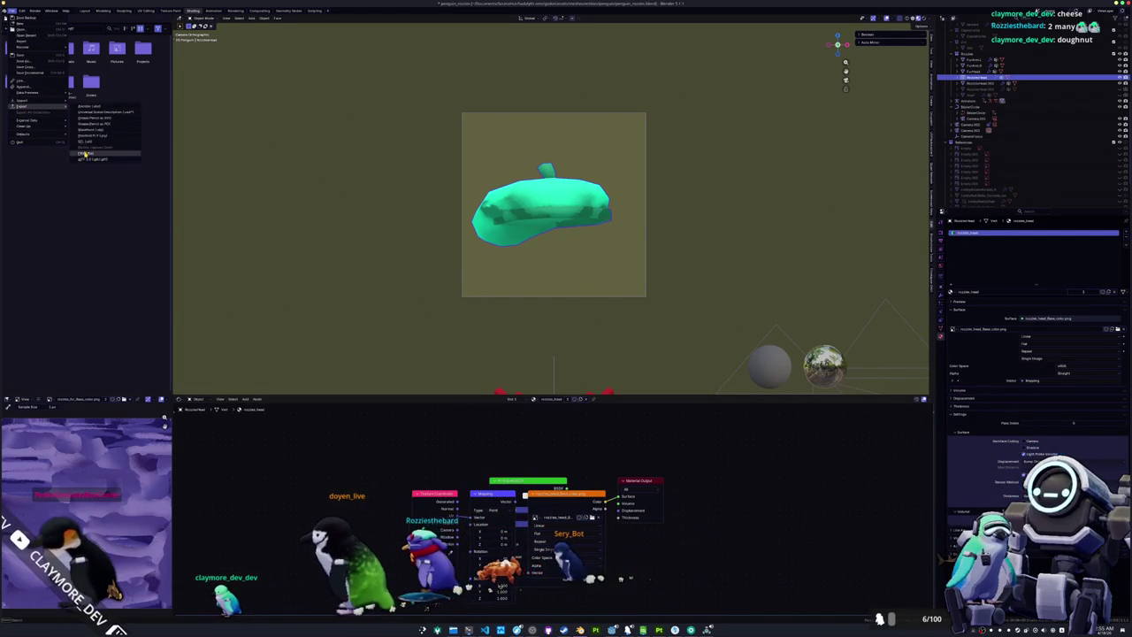
pyautogui.click(84, 154)
pyautogui.doubleClick(435, 57)
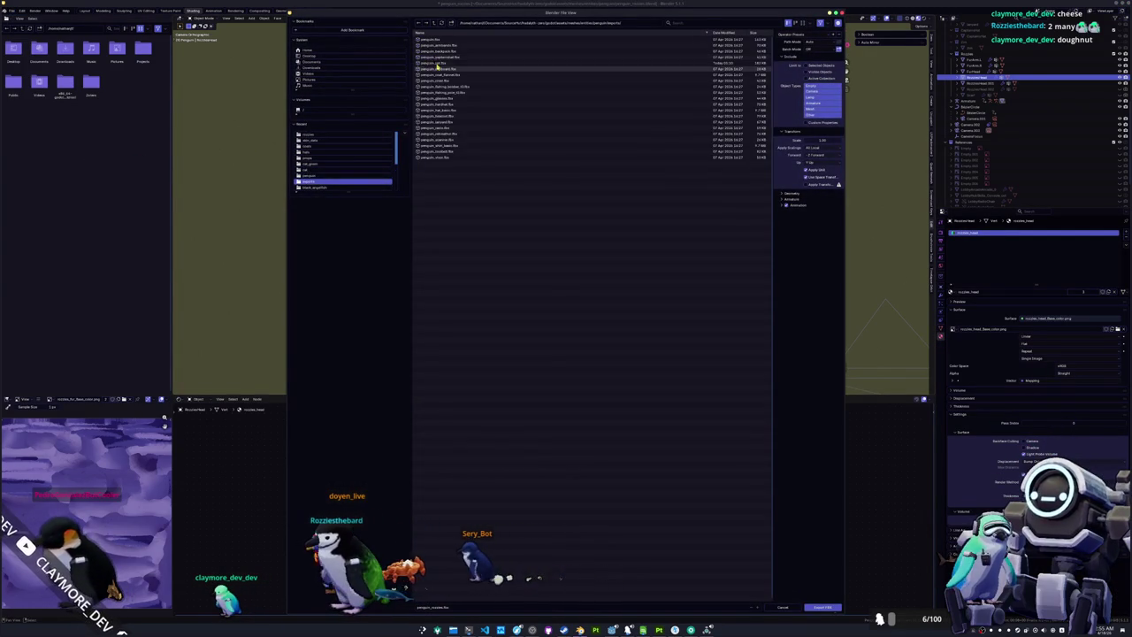
pyautogui.click(513, 607)
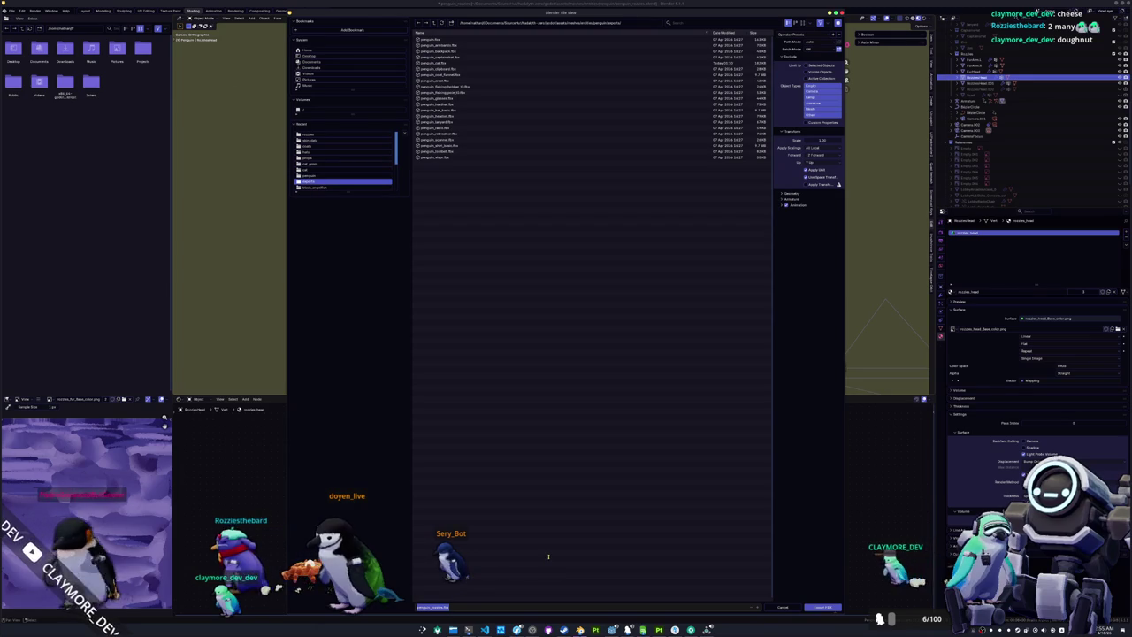
pyautogui.write('penguin_hat_rozzies')
pyautogui.press('Return')
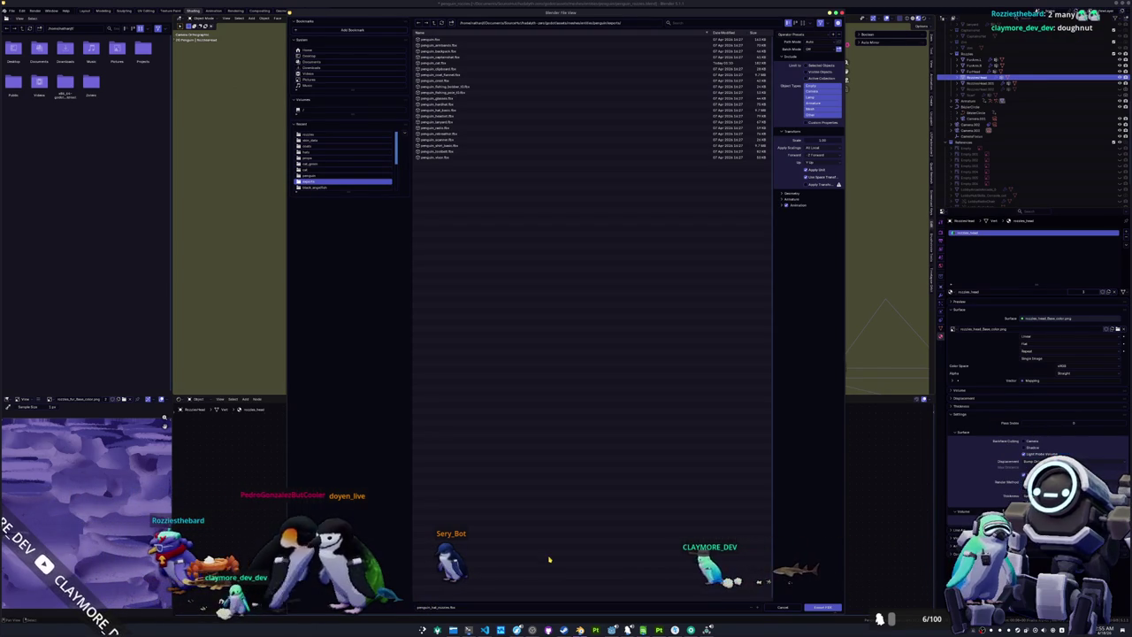
pyautogui.click(820, 608)
pyautogui.click(658, 630)
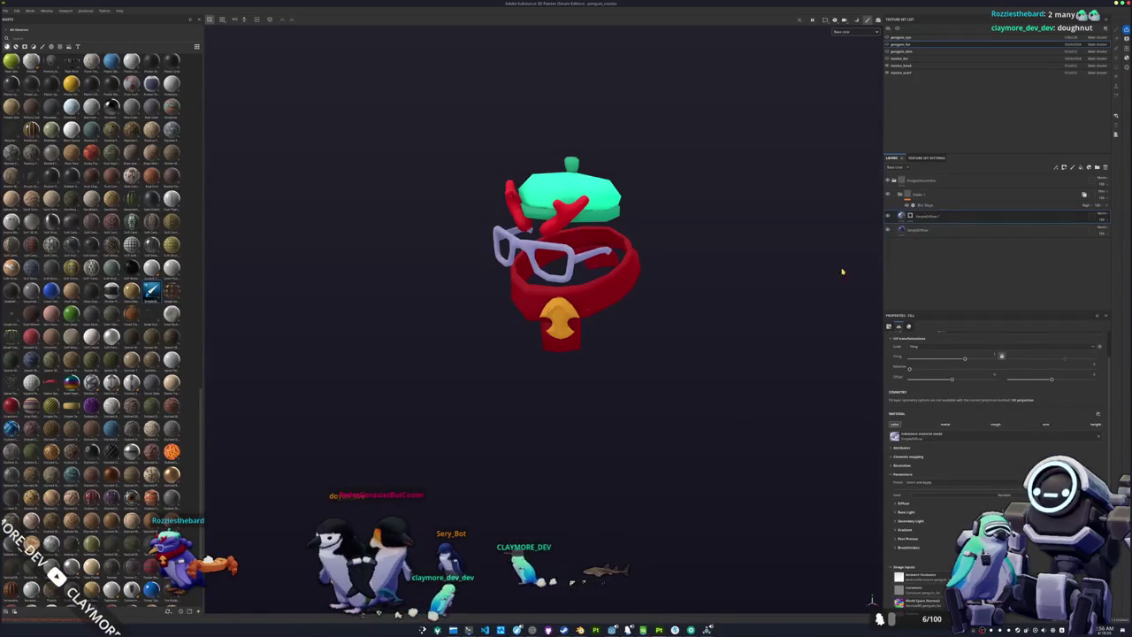
# In the rozzies_head texture set, group a layer into a new folder named 'Fringe'
pyautogui.click(899, 66)
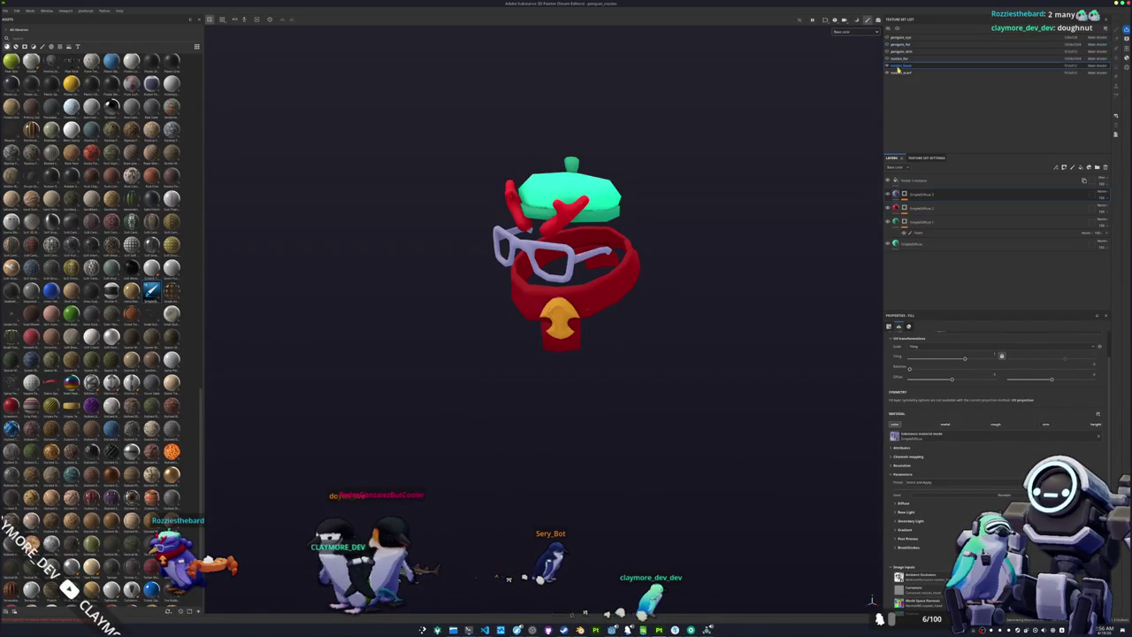
pyautogui.click(921, 223)
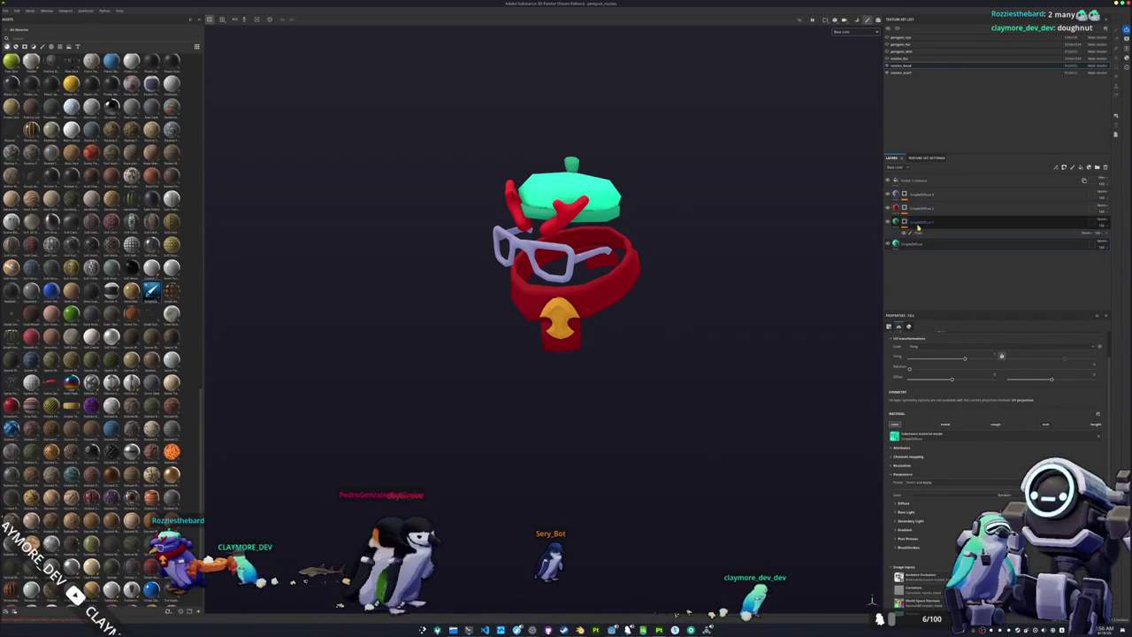
pyautogui.click(1098, 167)
pyautogui.moveTo(918, 237); pyautogui.dragTo(919, 224)
pyautogui.press('F3')
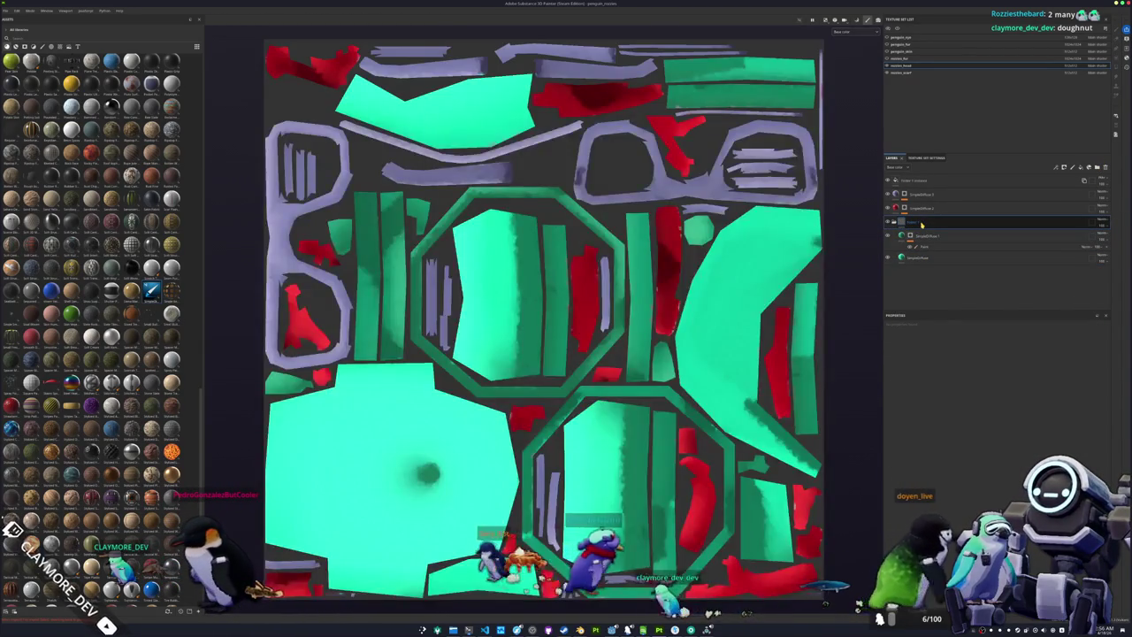
pyautogui.doubleClick(920, 223)
pyautogui.write('Fringe')
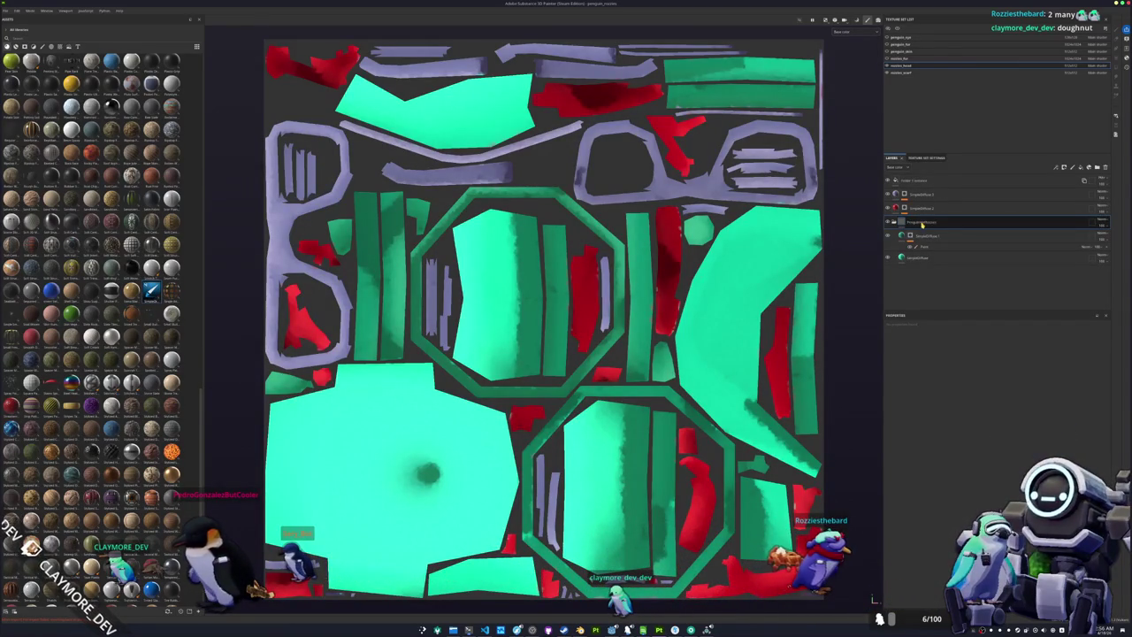
# Export the textures and check the brighter teal beret in Blender
pyautogui.hotkey('ctrl', 'shift', 'e')
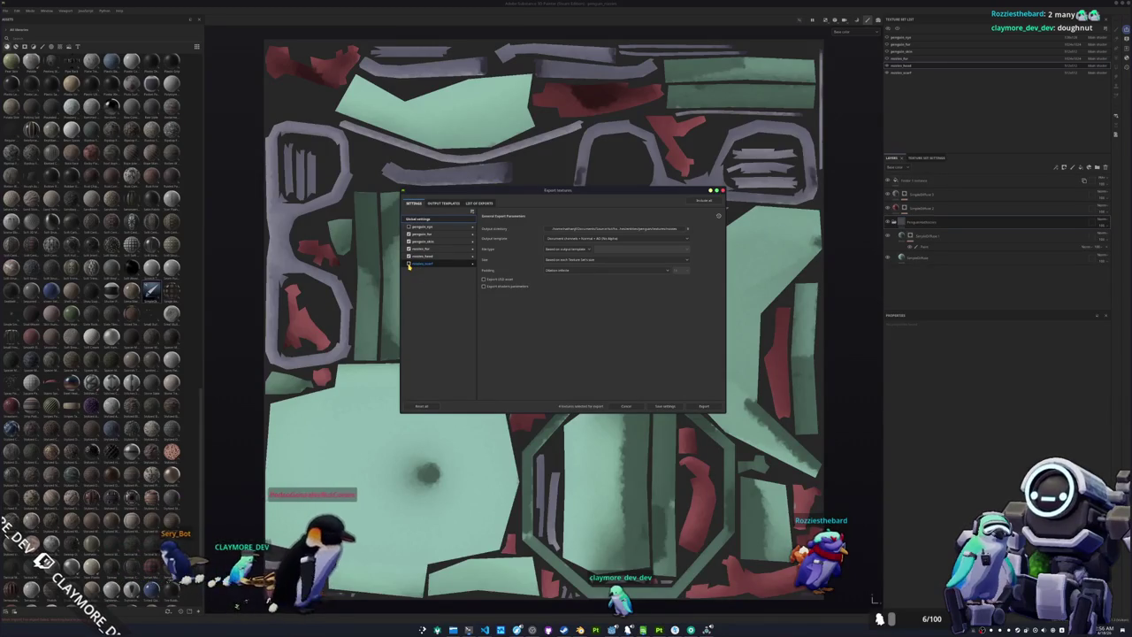
pyautogui.moveTo(456, 194)
pyautogui.mouseDown()
pyautogui.moveTo(649, 290)
pyautogui.moveTo(913, 248)
pyautogui.moveTo(666, 224)
pyautogui.mouseUp()
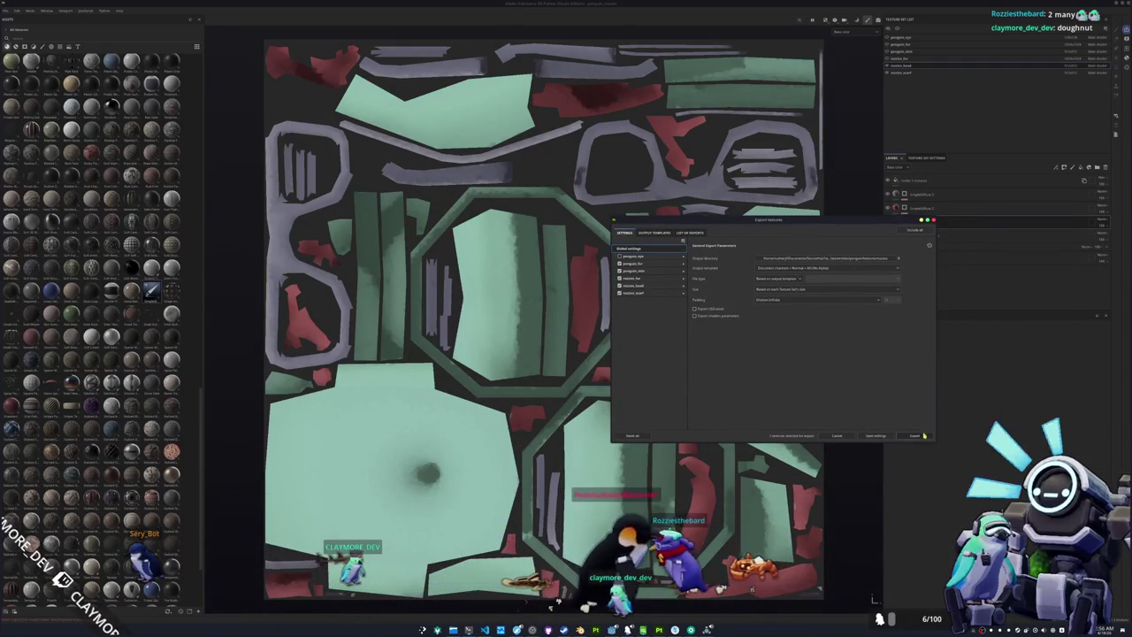
pyautogui.click(917, 436)
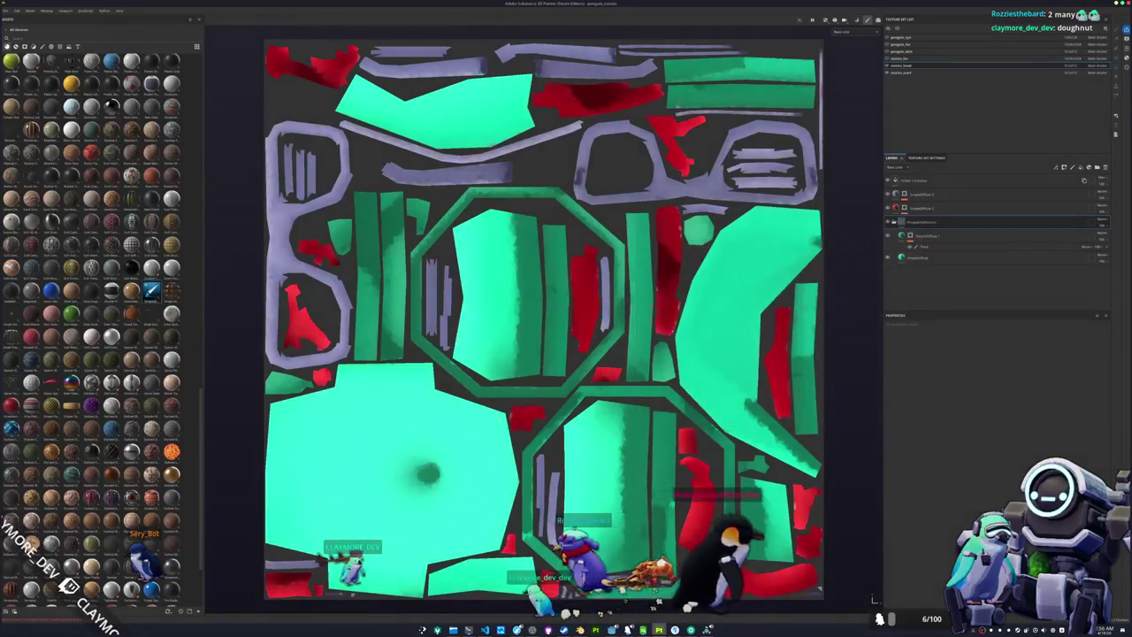
pyautogui.hotkey('alt', 'Tab')
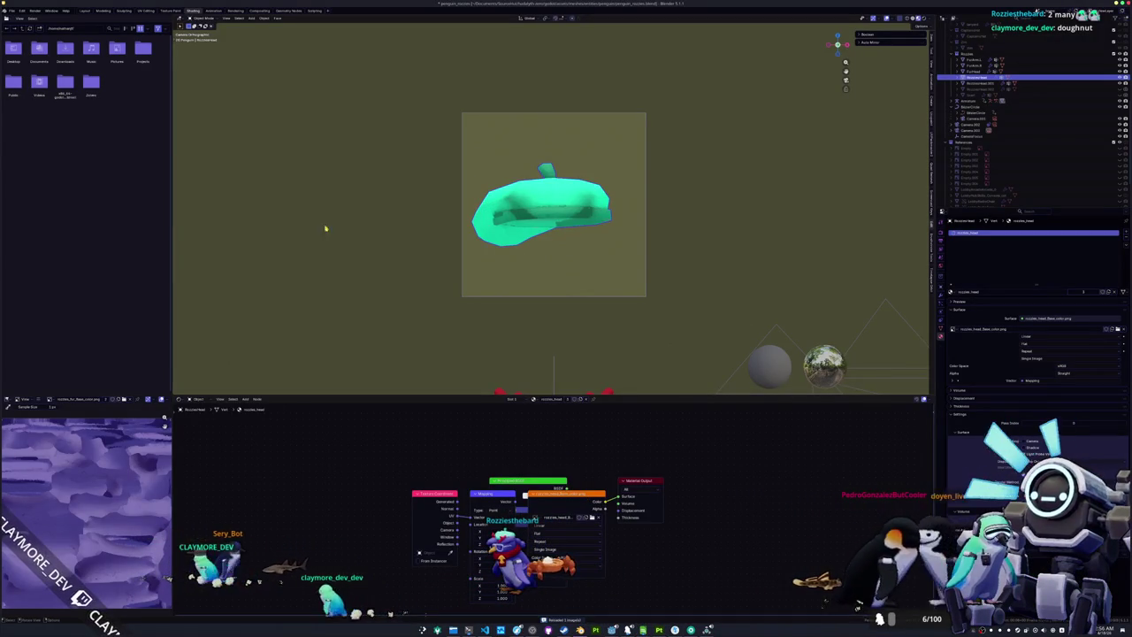
pyautogui.hotkey('alt', 'Tab')
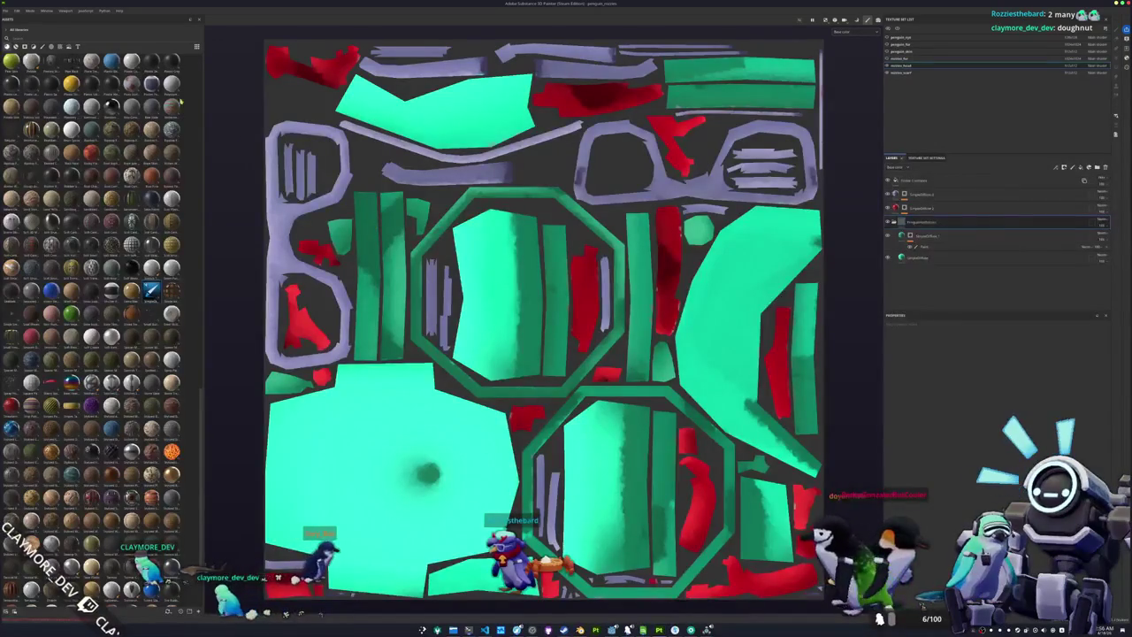
pyautogui.click(17, 11)
# Create a new project from the exported hat mesh file, answering the save-changes prompt
pyautogui.click(22, 18)
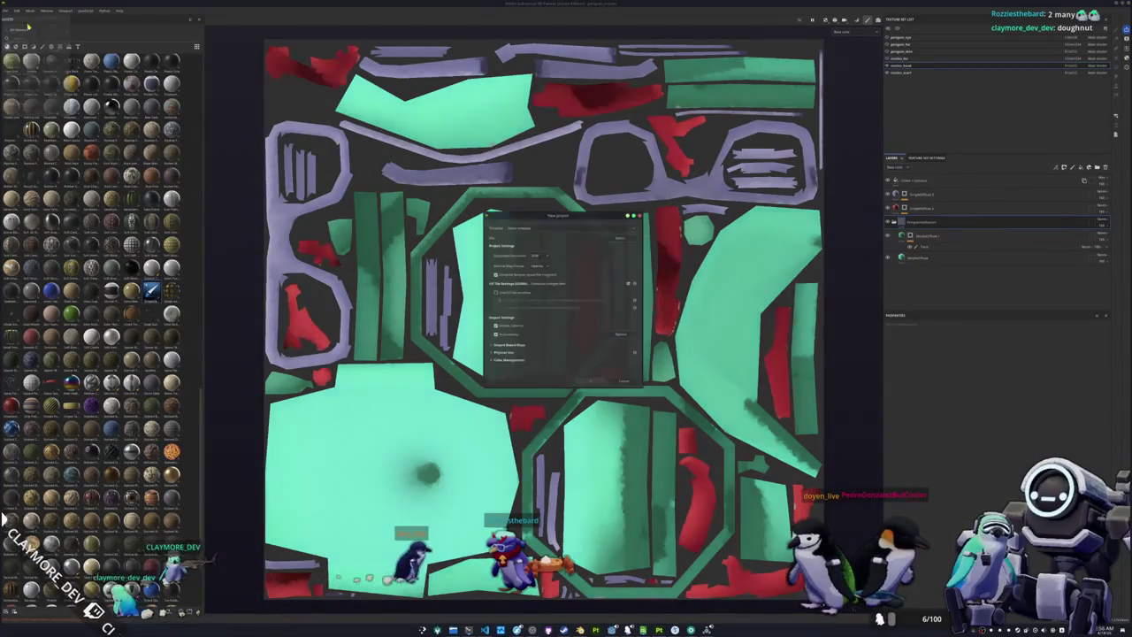
pyautogui.click(620, 238)
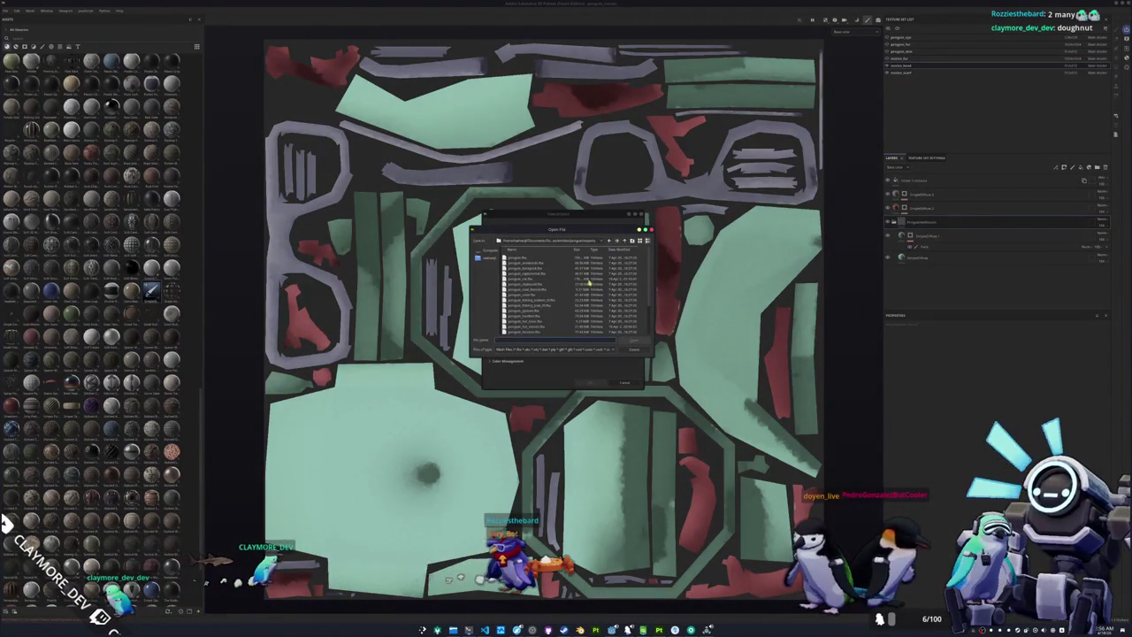
pyautogui.write('peng')
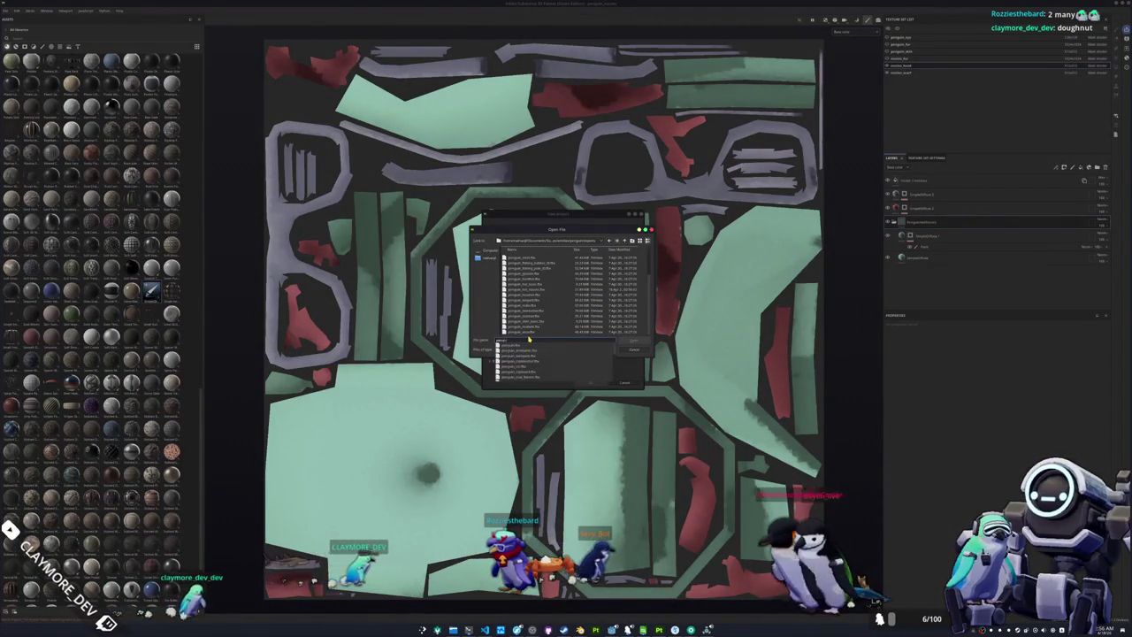
pyautogui.write('_hat')
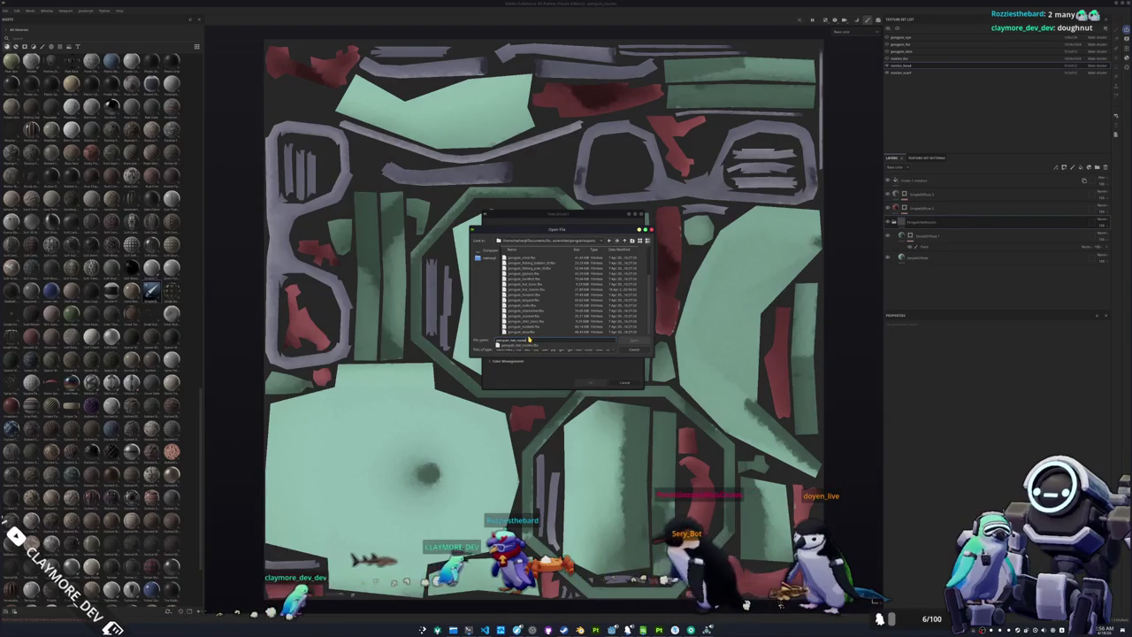
pyautogui.press('Return')
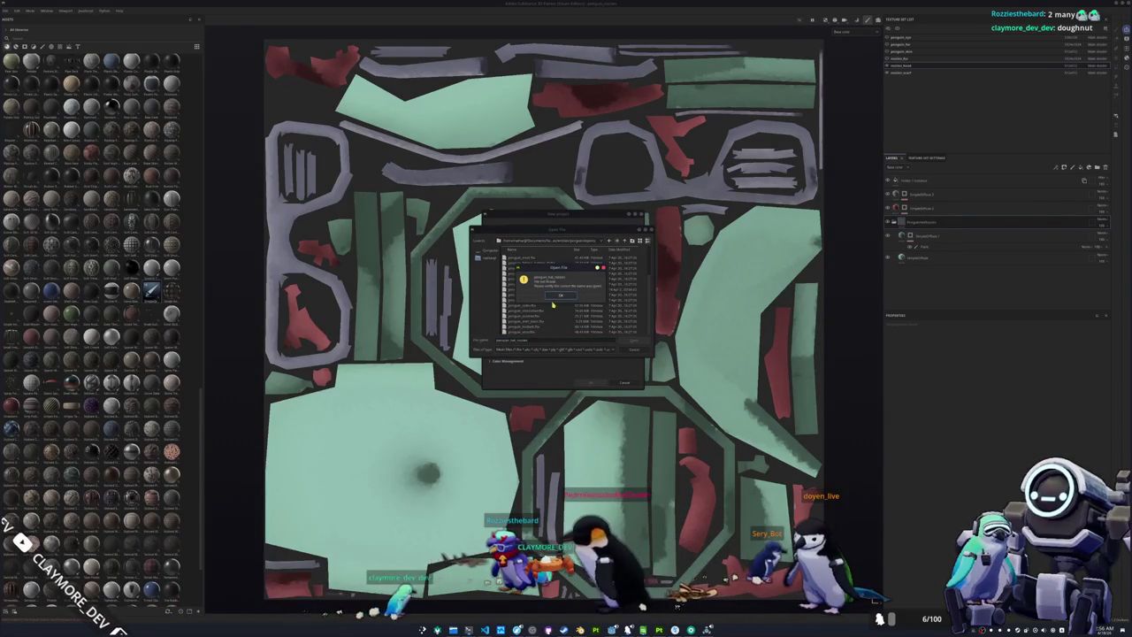
pyautogui.click(559, 295)
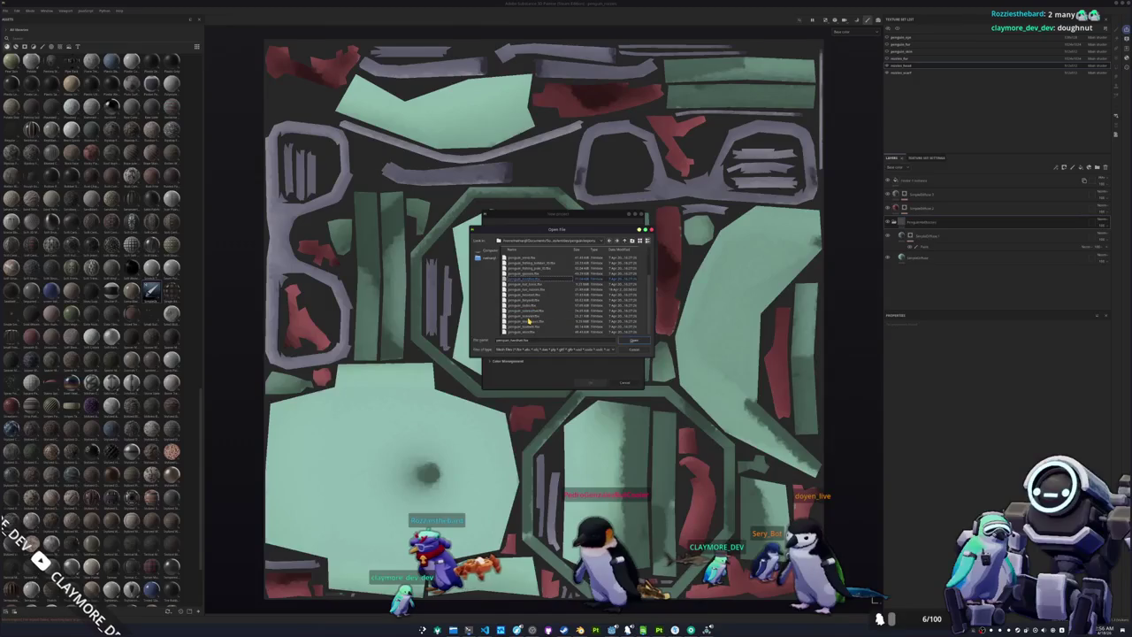
pyautogui.doubleClick(529, 291)
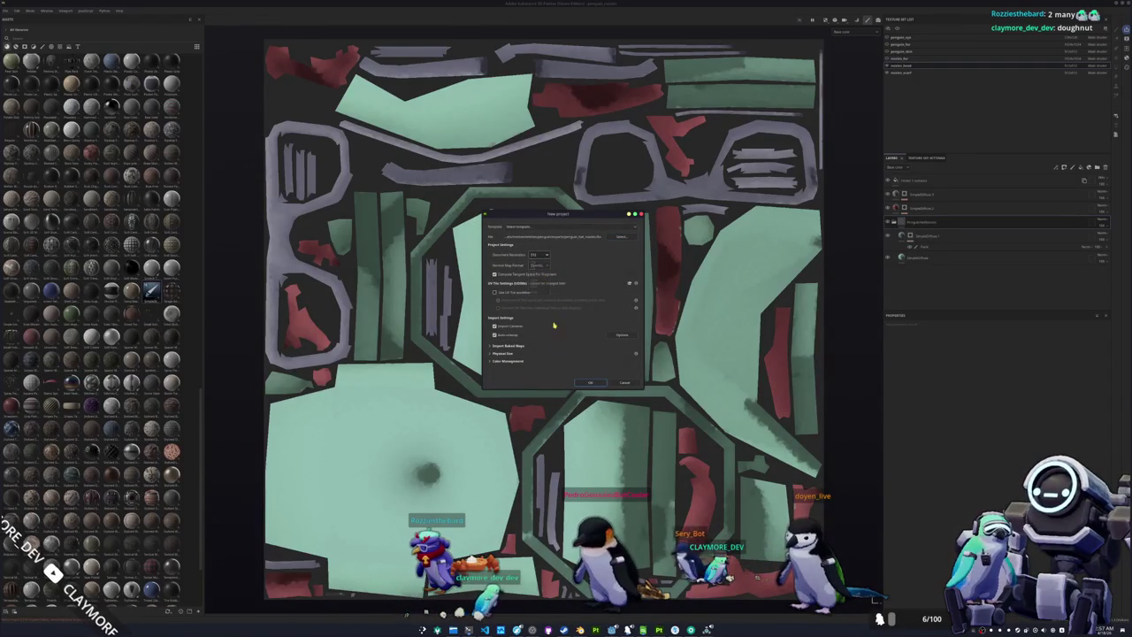
pyautogui.click(594, 383)
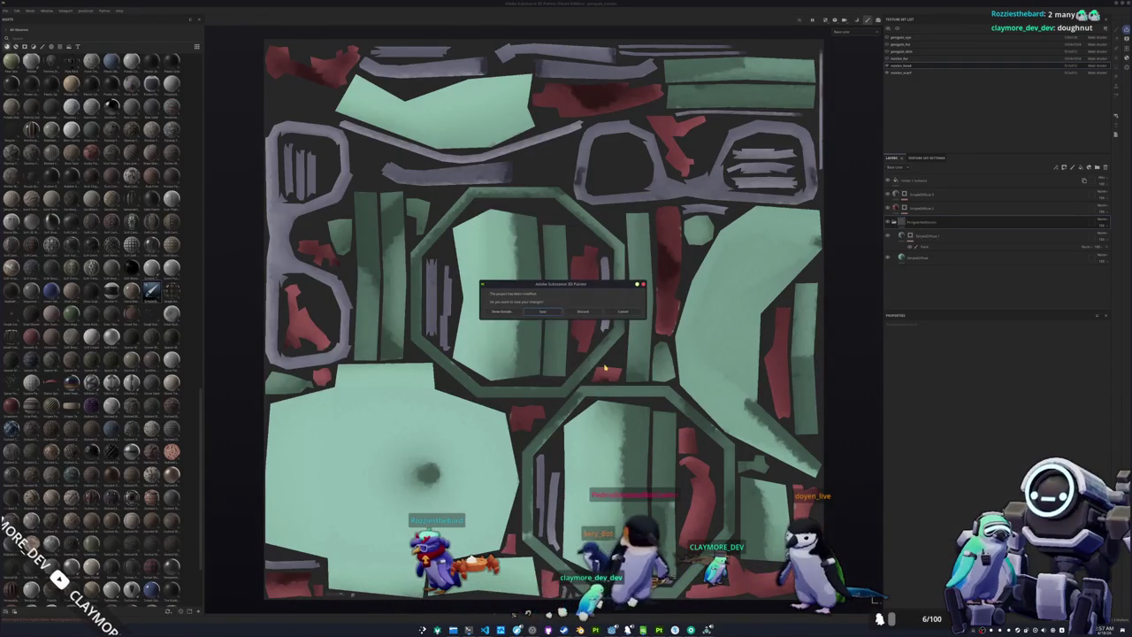
pyautogui.click(538, 312)
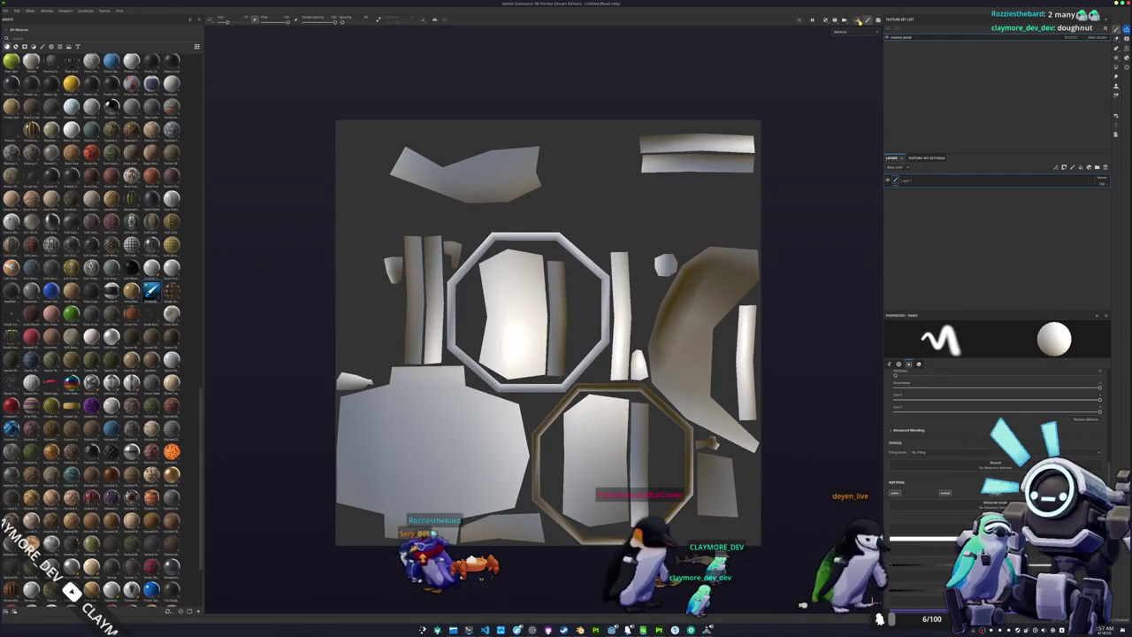
# Show the hat in the 3D viewport, bake its mesh maps, and filter shelf materials by 'pla'
pyautogui.click(825, 19)
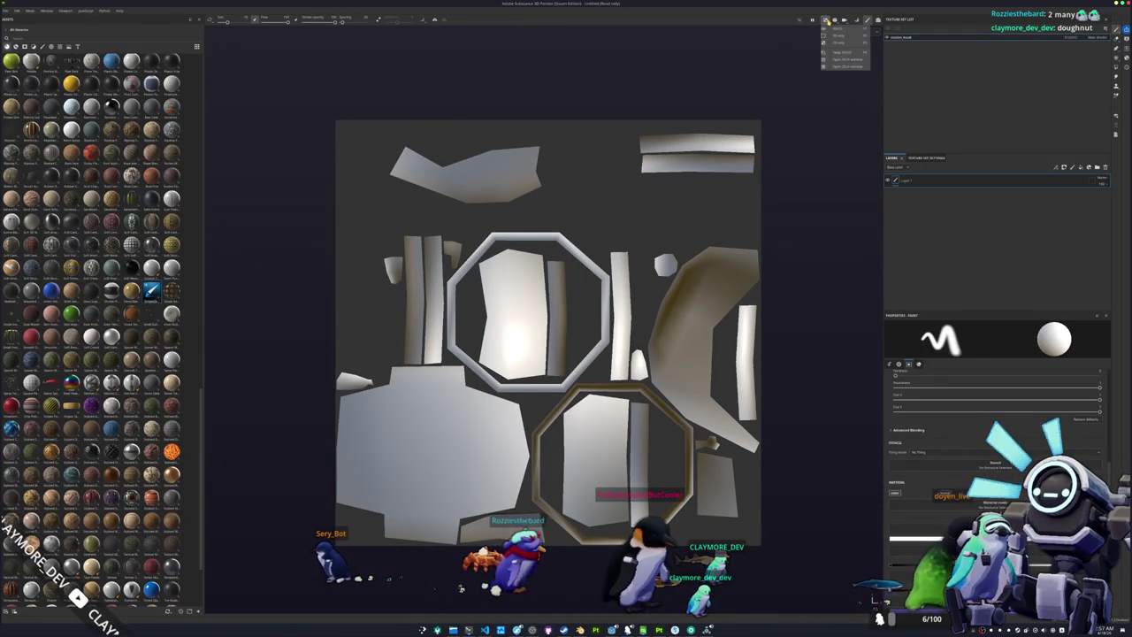
pyautogui.click(841, 39)
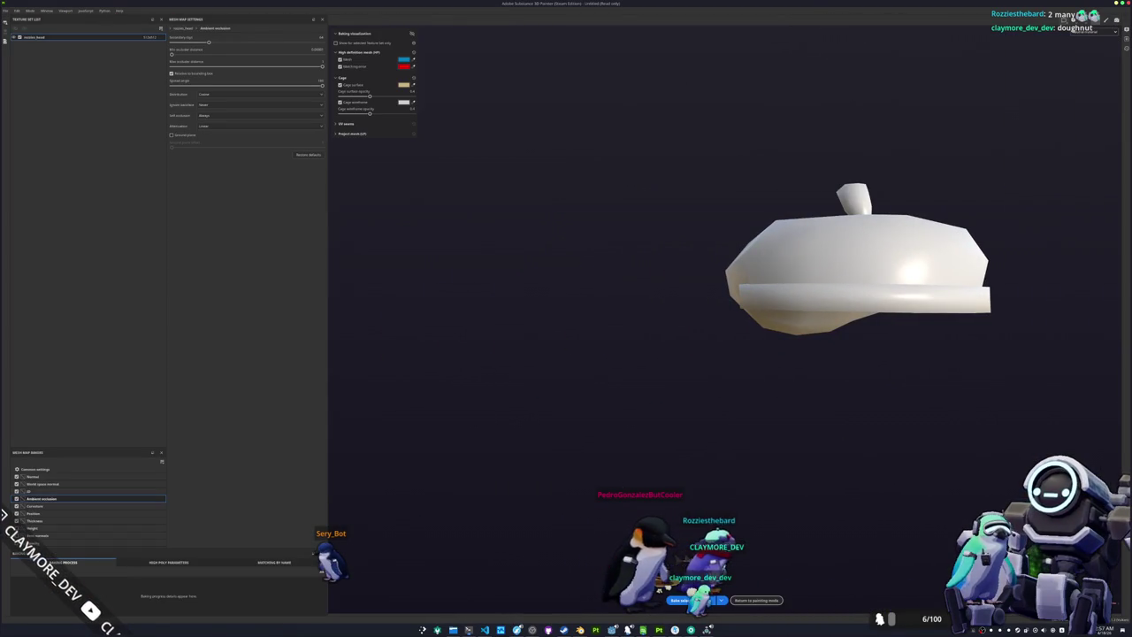
pyautogui.click(680, 599)
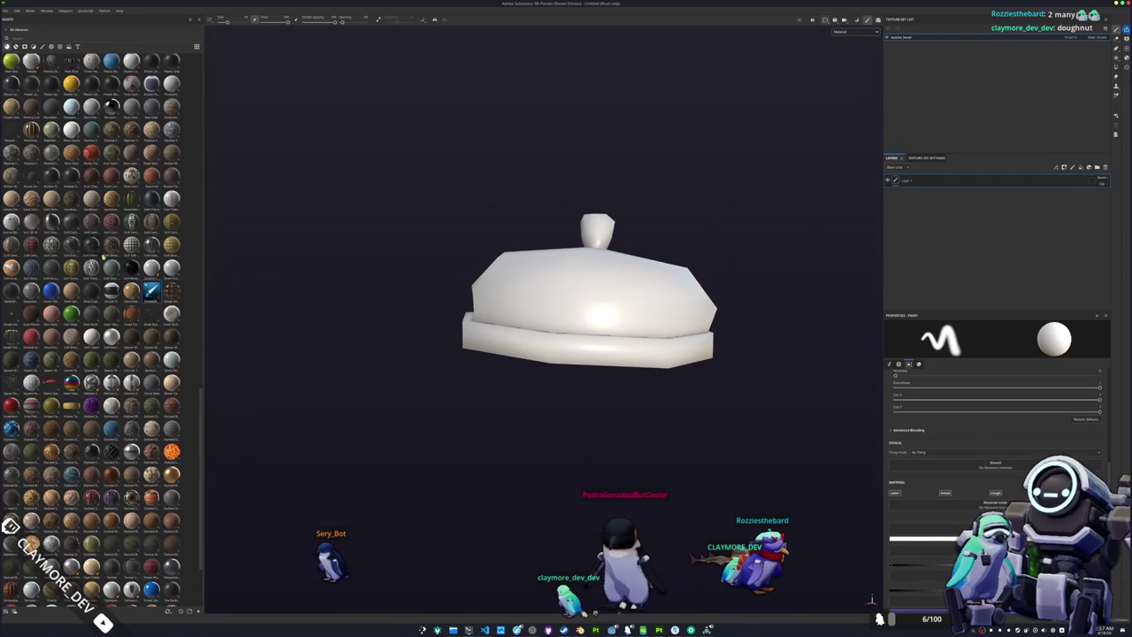
pyautogui.write('pla')
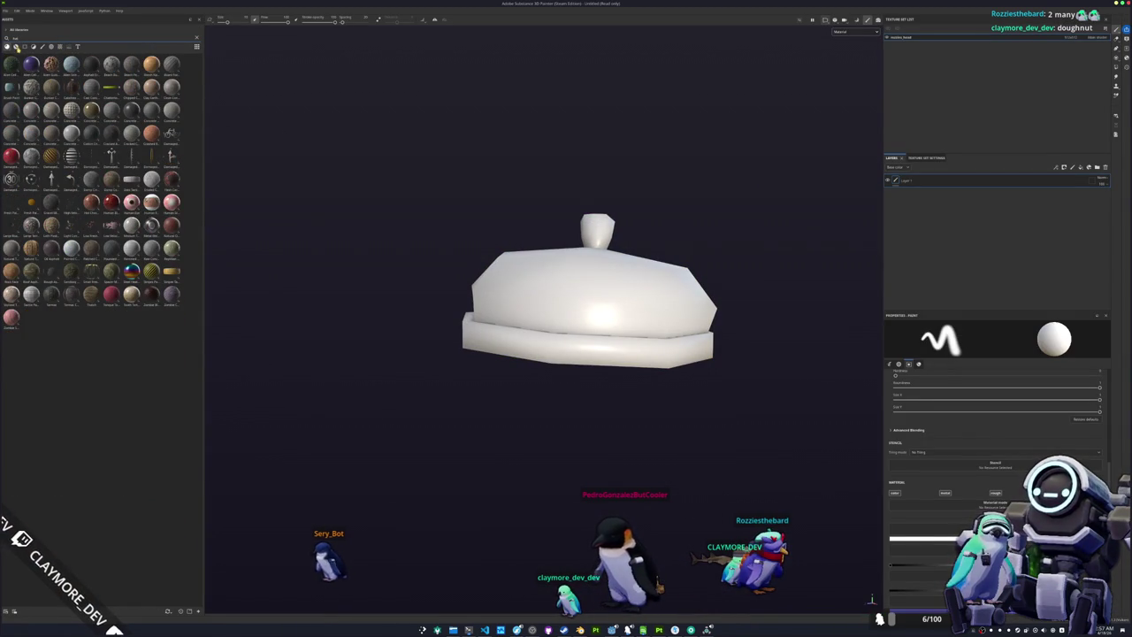
pyautogui.click(16, 46)
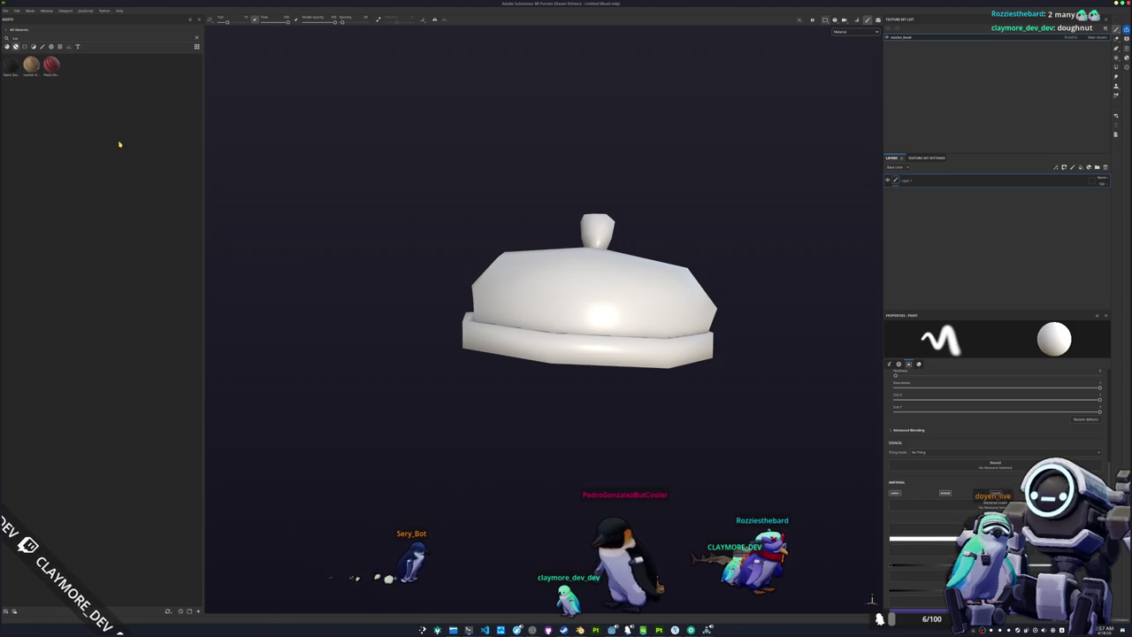
# Save the new hat project through the save dialog
pyautogui.click(6, 9)
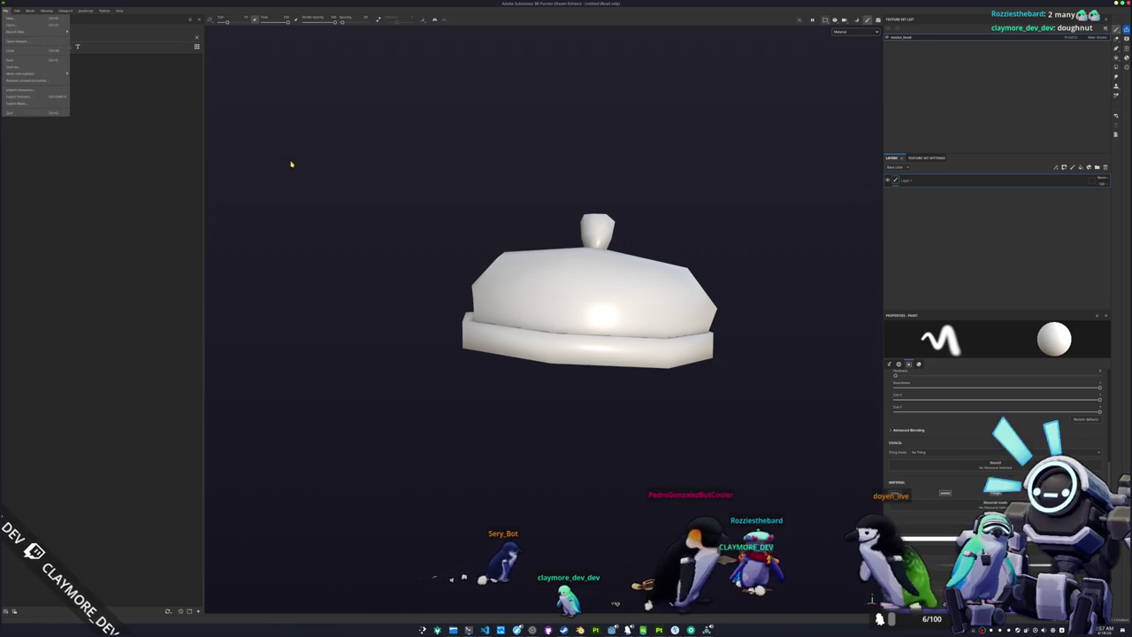
pyautogui.hotkey('ctrl', 's')
pyautogui.write('penguin_hat_reco')
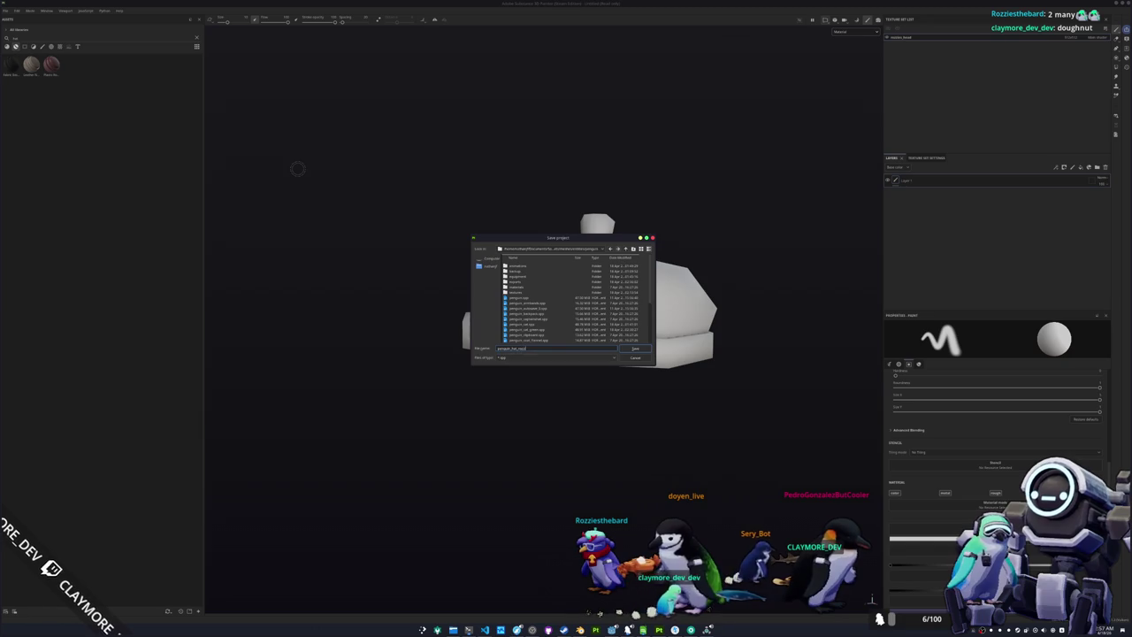
pyautogui.press('Return')
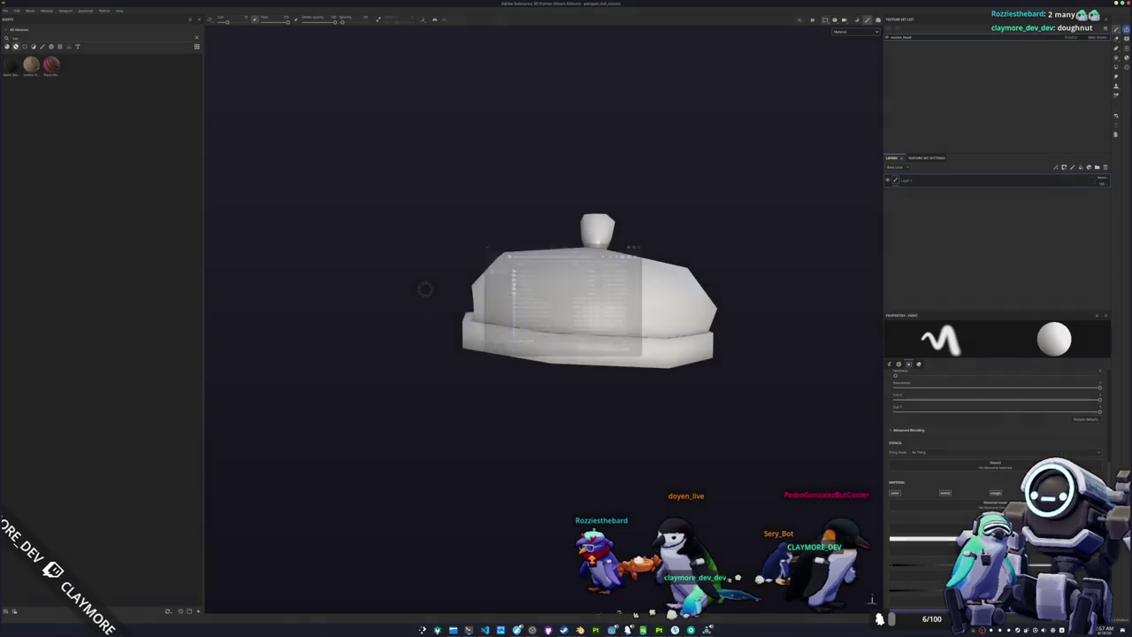
# Reopen the penguin project from the recent files list
pyautogui.click(6, 10)
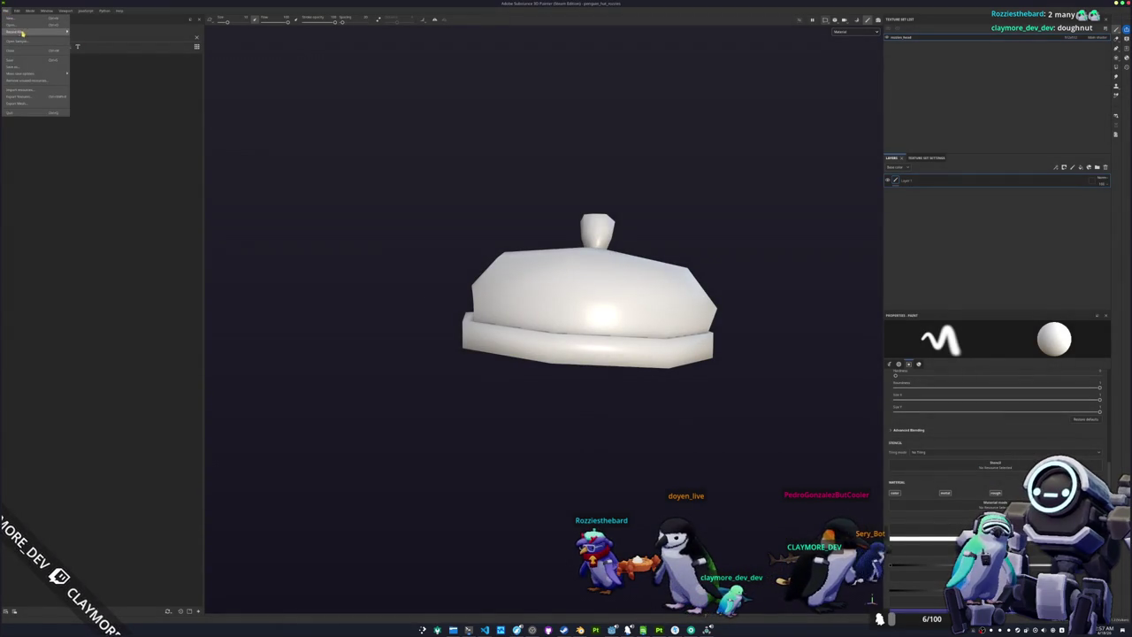
pyautogui.moveTo(53, 32)
pyautogui.click(131, 39)
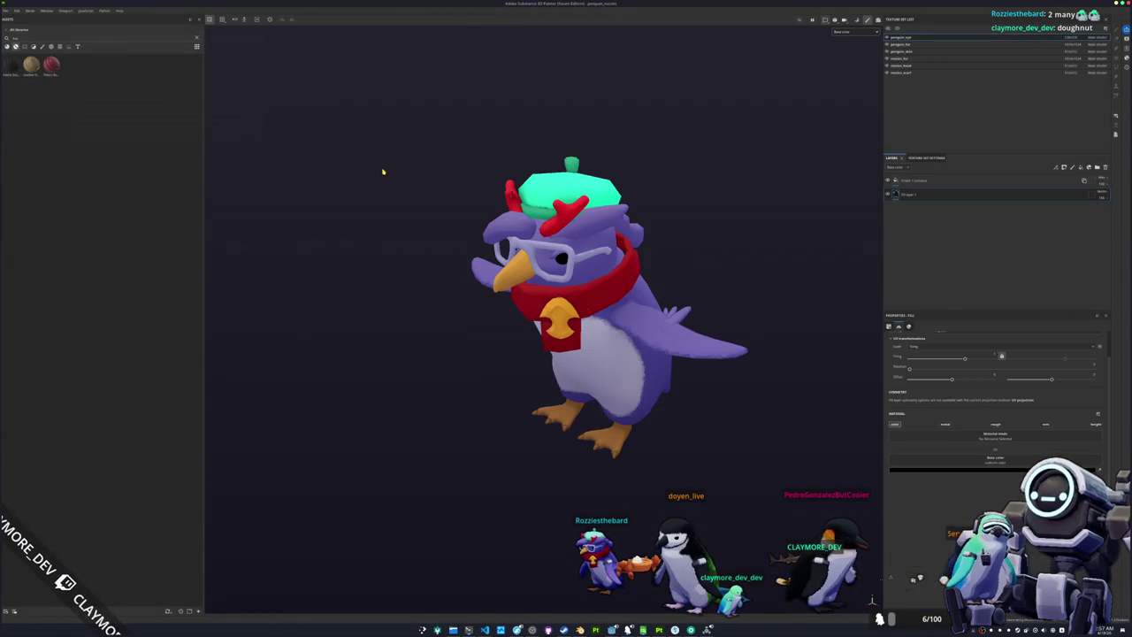
# In the penguin project, show the beret texture set's layers and use the beret layer folder's options
pyautogui.click(900, 65)
pyautogui.rightClick(920, 222)
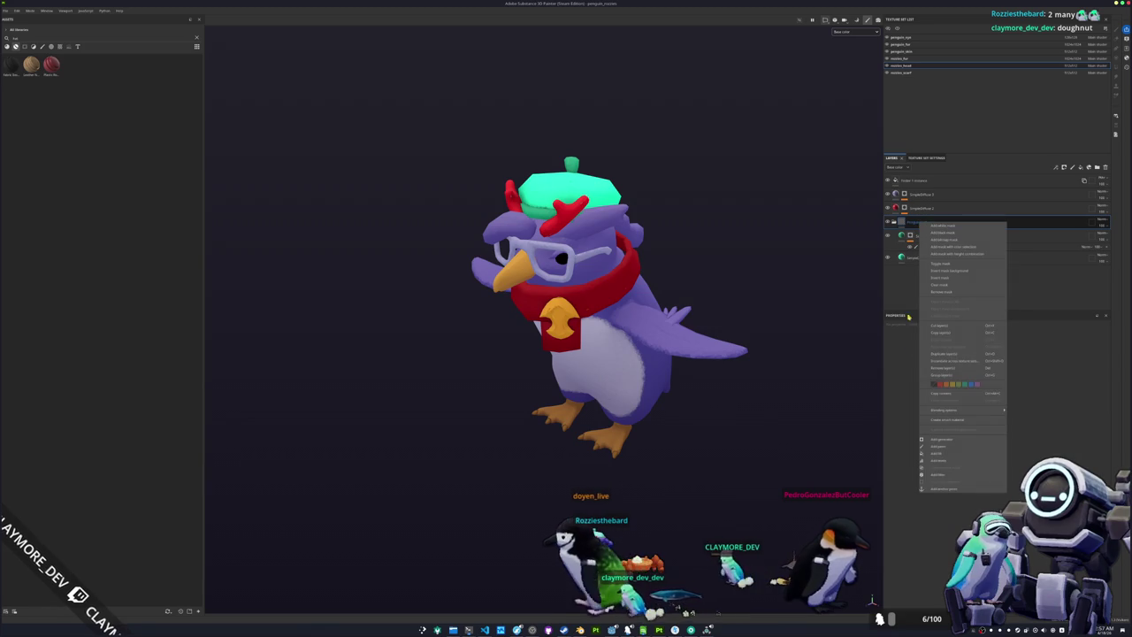
pyautogui.click(944, 419)
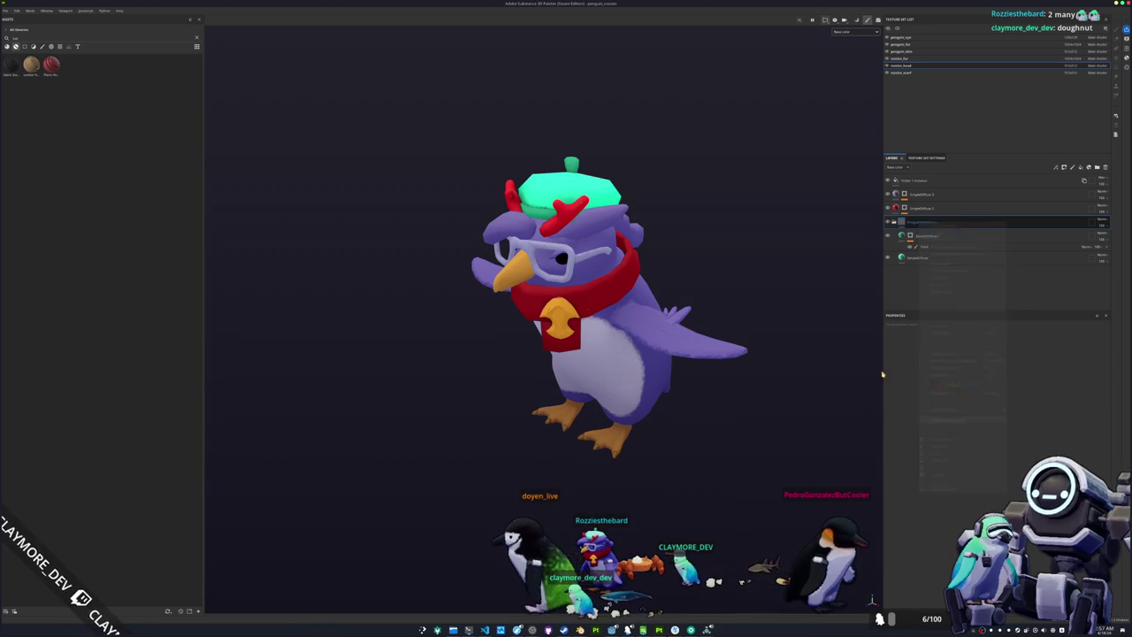
# Reopen the hat project, orbit to view it from above, and bake its mesh maps
pyautogui.click(6, 12)
pyautogui.moveTo(26, 31)
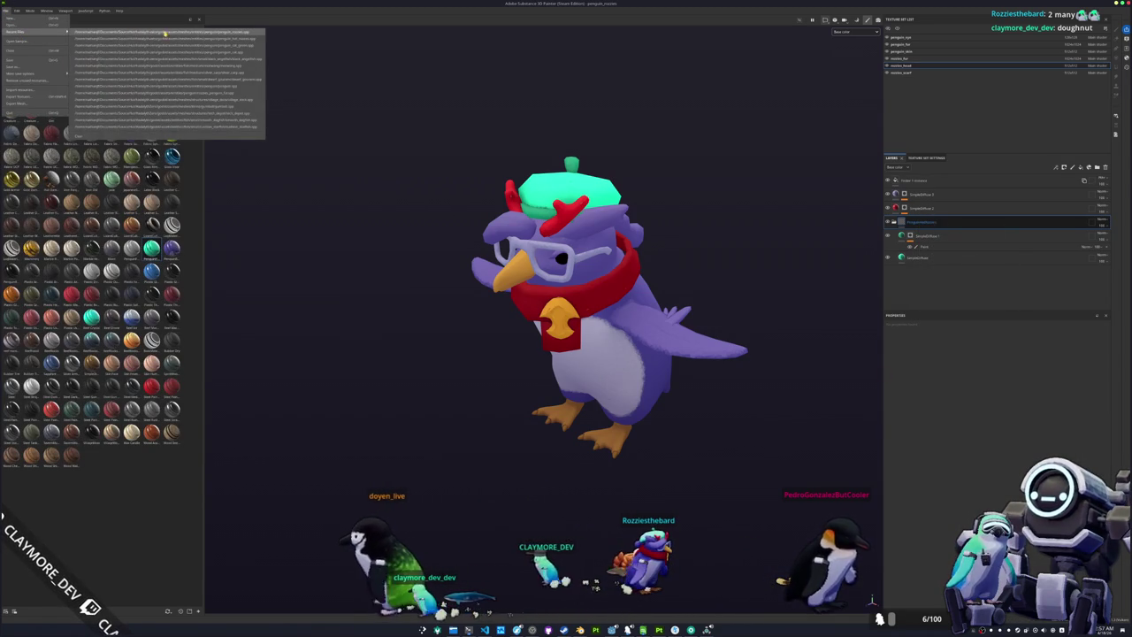
pyautogui.click(179, 39)
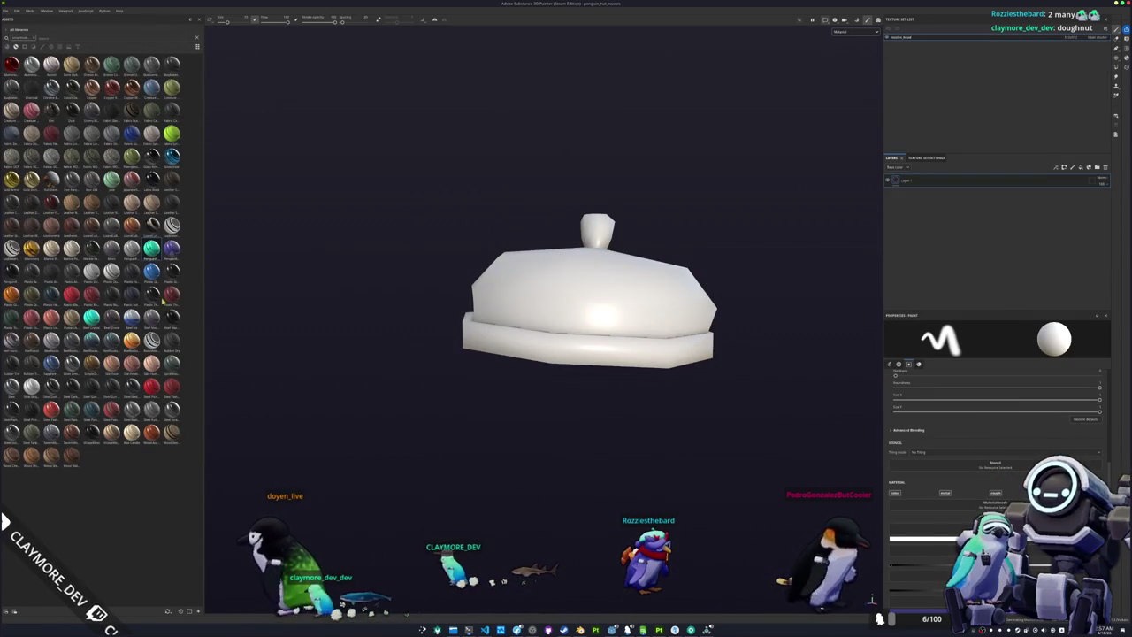
pyautogui.moveTo(730, 222)
pyautogui.mouseDown()
pyautogui.moveTo(540, 271)
pyautogui.moveTo(619, 363)
pyautogui.mouseUp()
pyautogui.hotkey('ctrl', 'b')
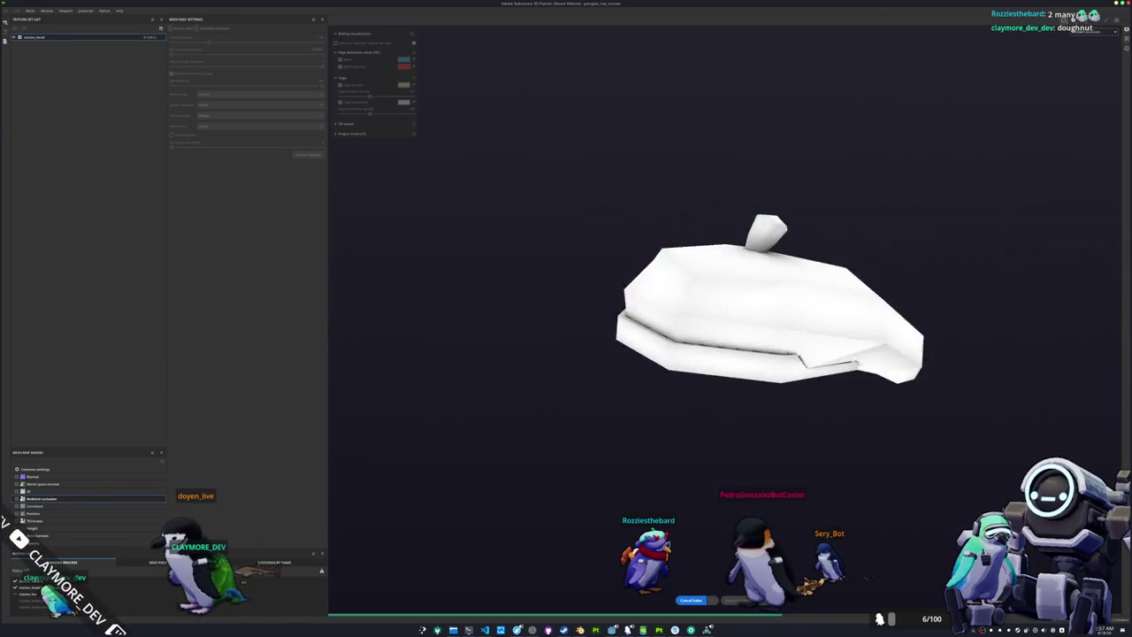
pyautogui.click(741, 600)
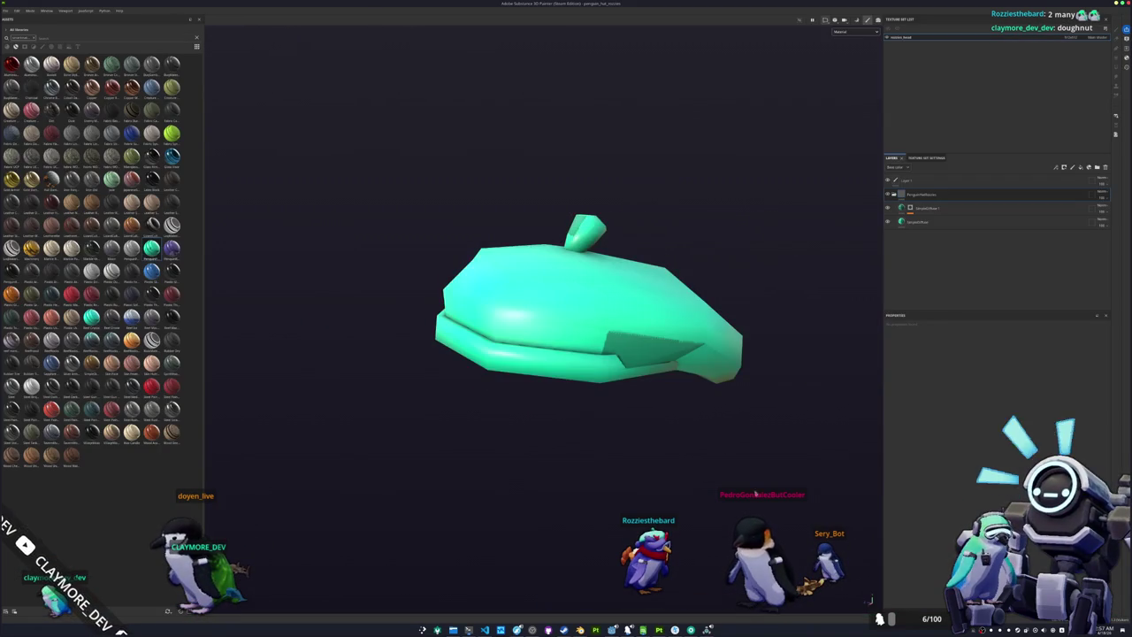
# Add a black mask to the SimpleFill layer and switch to the Polygon Fill tool (key 4)
pyautogui.press('p')
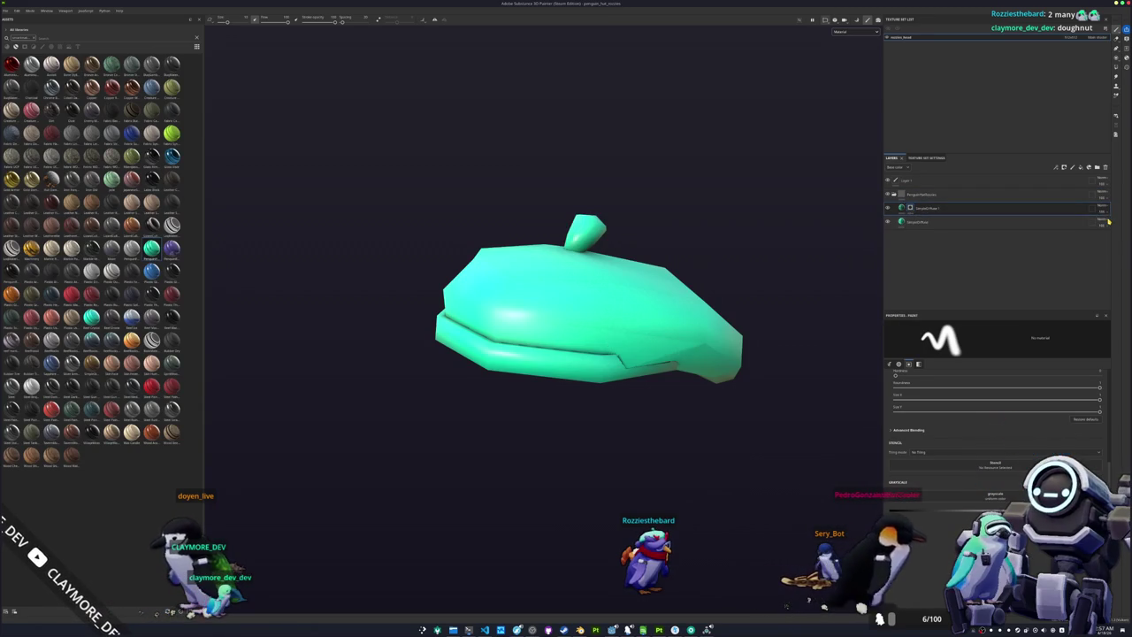
pyautogui.rightClick(911, 208)
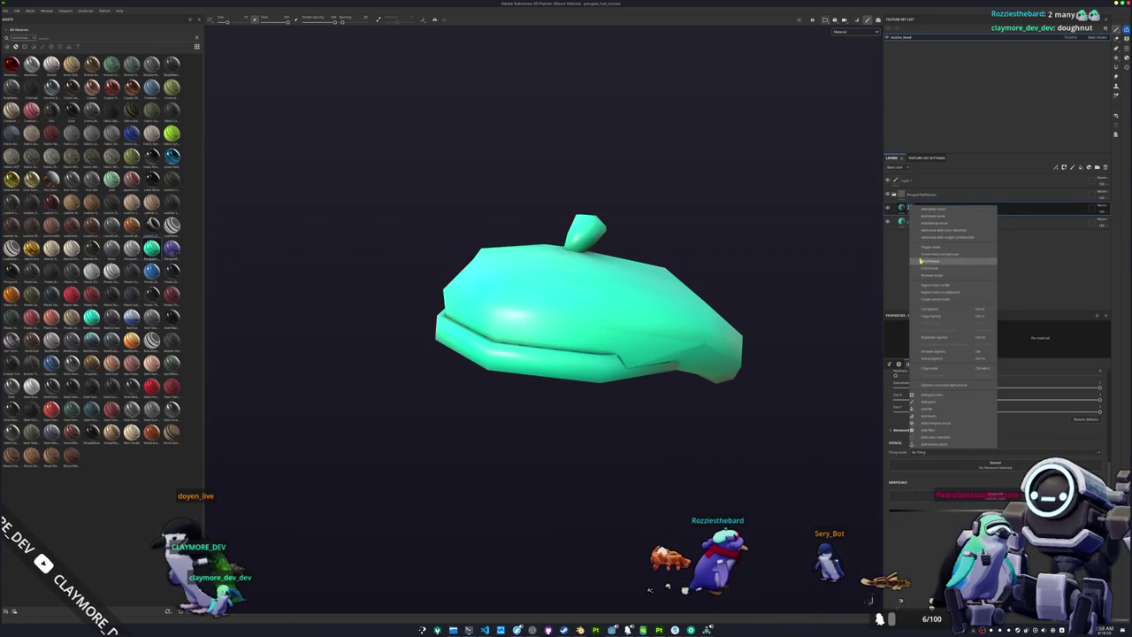
pyautogui.click(934, 216)
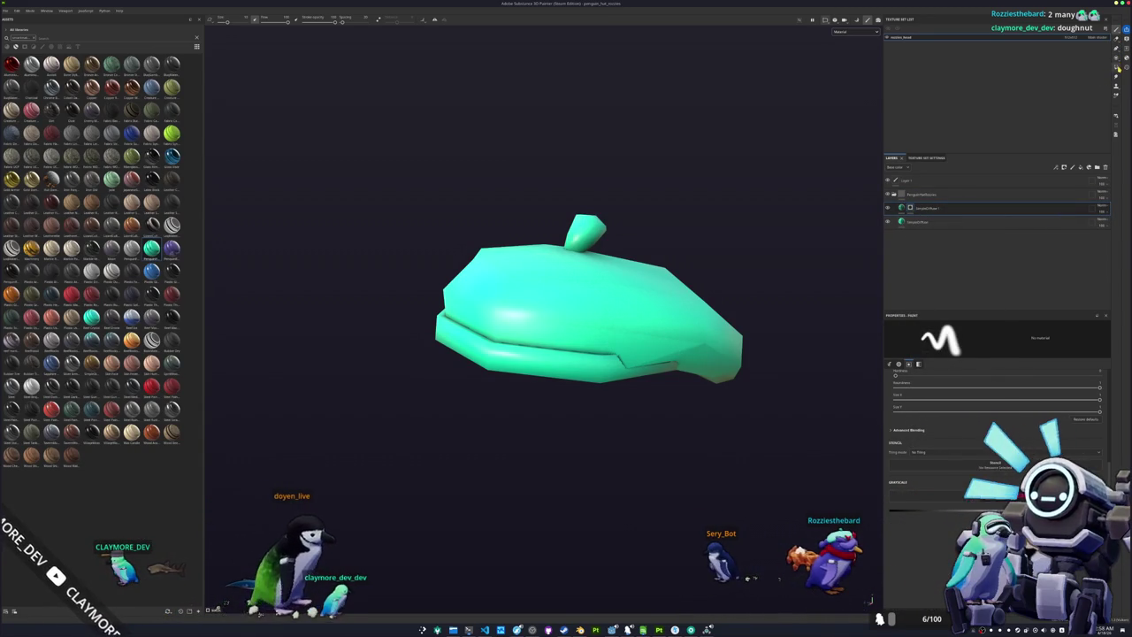
pyautogui.press('4')
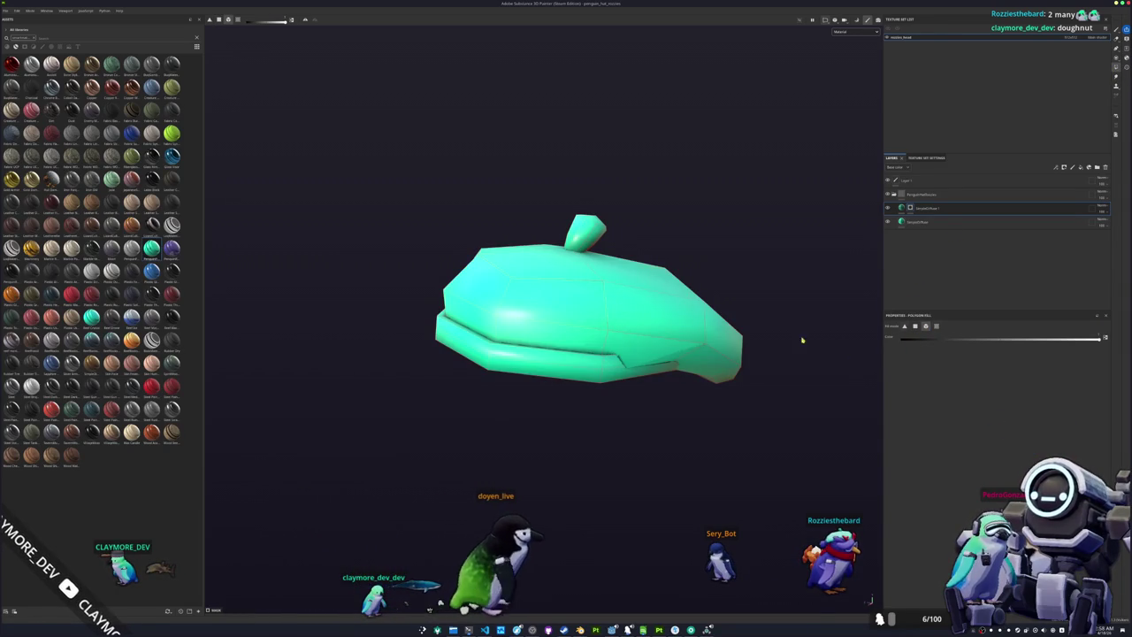
# Orbit and zoom around the hat to check its sides and open rim
pyautogui.moveTo(802, 340); pyautogui.dragTo(526, 337)
pyautogui.moveTo(445, 327); pyautogui.dragTo(484, 382)
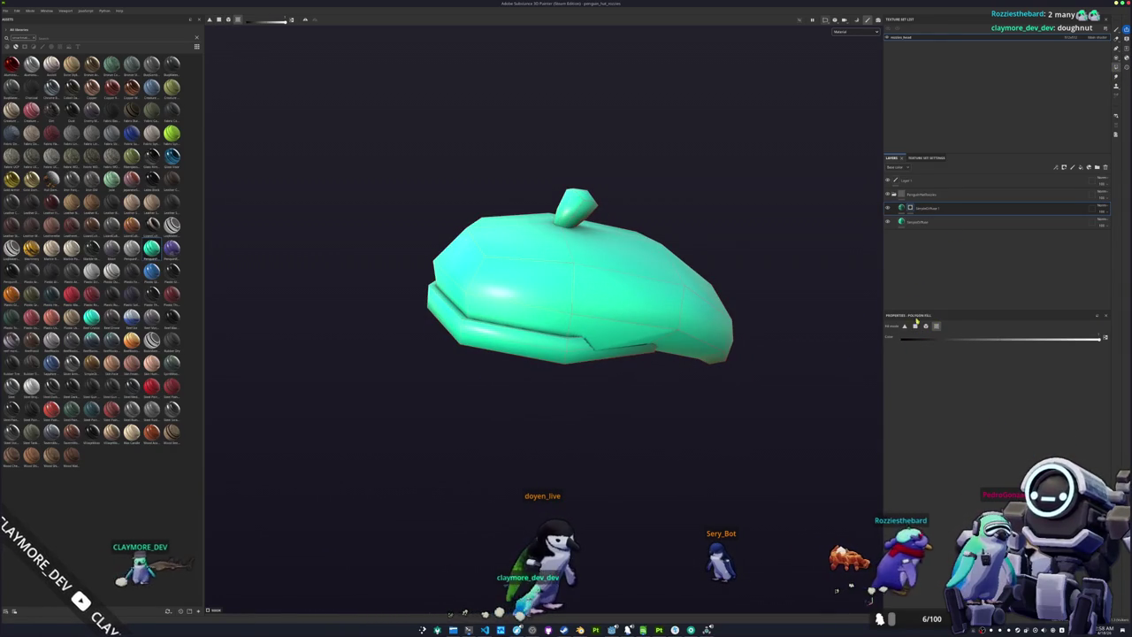
pyautogui.moveTo(590, 206)
pyautogui.mouseDown()
pyautogui.moveTo(601, 185)
pyautogui.moveTo(591, 205)
pyautogui.mouseUp()
pyautogui.moveTo(507, 296)
pyautogui.mouseDown()
pyautogui.moveTo(821, 334)
pyautogui.moveTo(489, 363)
pyautogui.mouseUp()
pyautogui.scroll(5, 559, 345)
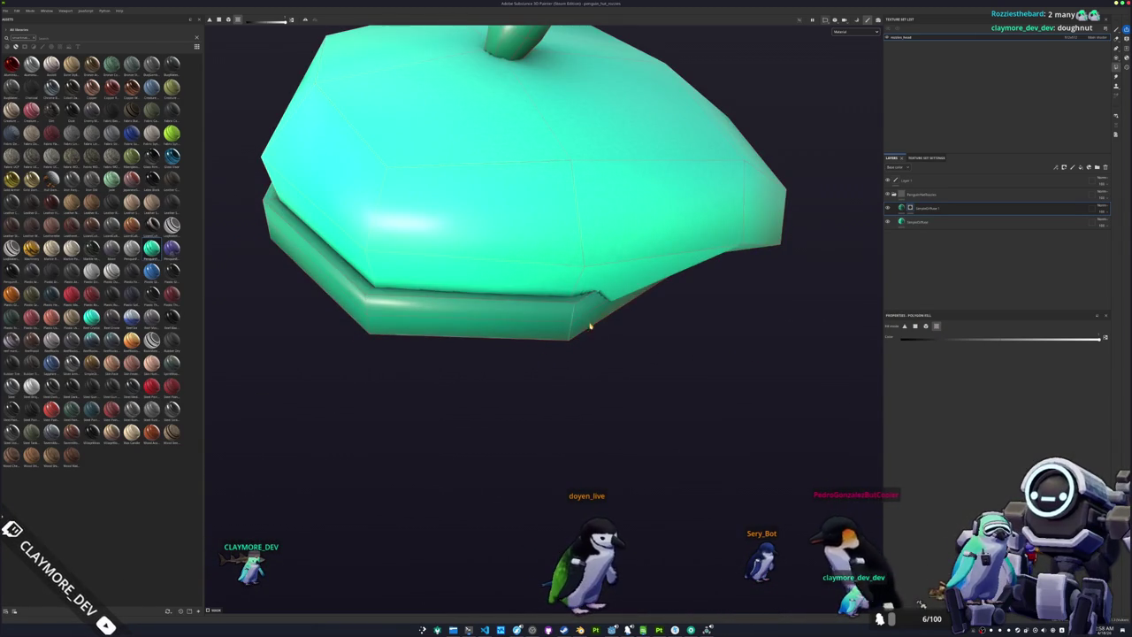
pyautogui.moveTo(589, 327)
pyautogui.mouseDown()
pyautogui.moveTo(430, 260)
pyautogui.moveTo(639, 389)
pyautogui.moveTo(481, 293)
pyautogui.moveTo(597, 314)
pyautogui.moveTo(380, 411)
pyautogui.moveTo(397, 404)
pyautogui.mouseUp()
pyautogui.moveTo(341, 346)
pyautogui.mouseDown()
pyautogui.moveTo(501, 336)
pyautogui.moveTo(417, 195)
pyautogui.mouseUp()
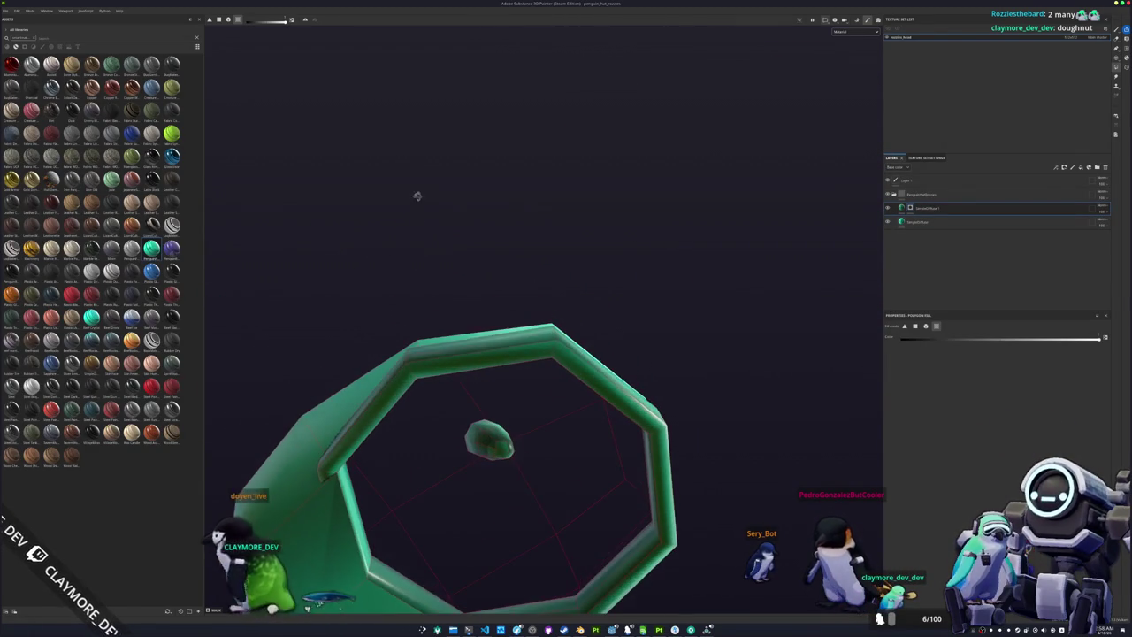
pyautogui.moveTo(546, 351); pyautogui.dragTo(516, 489)
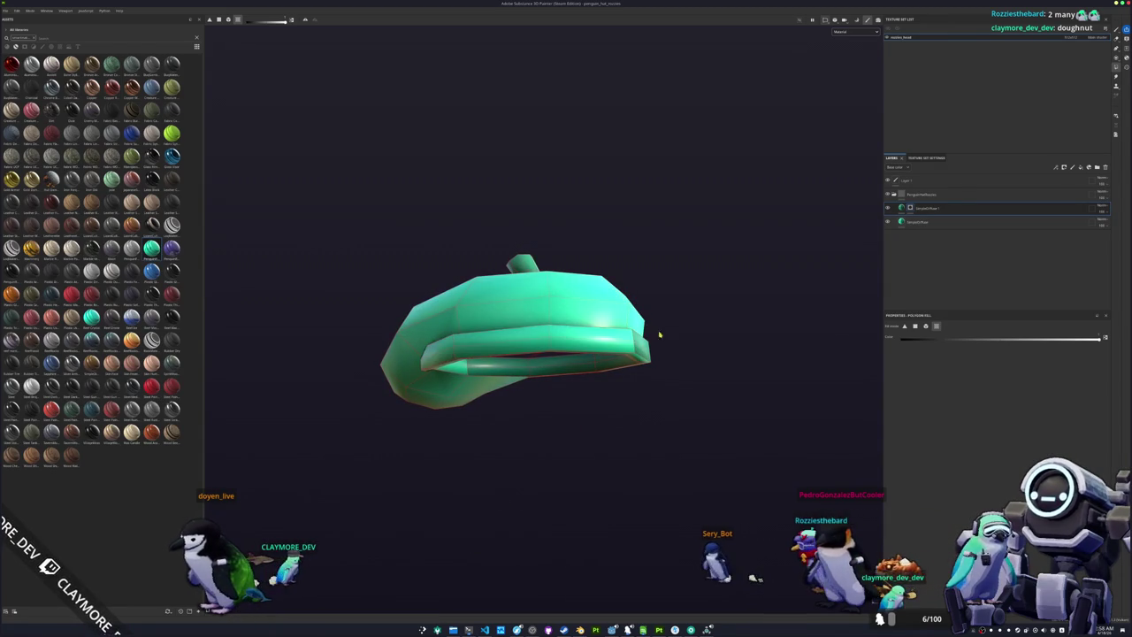
# Look over the top knob and underside ring, switching the viewport to Base color
pyautogui.moveTo(562, 355)
pyautogui.mouseDown()
pyautogui.moveTo(624, 334)
pyautogui.moveTo(645, 397)
pyautogui.mouseUp()
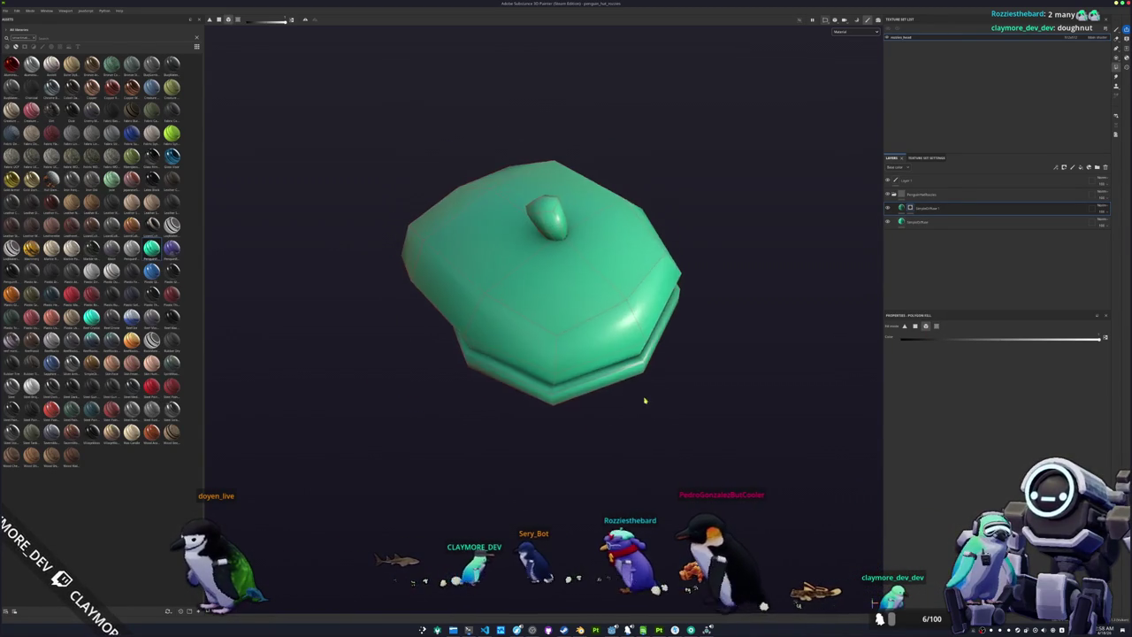
pyautogui.scroll(4, 645, 397)
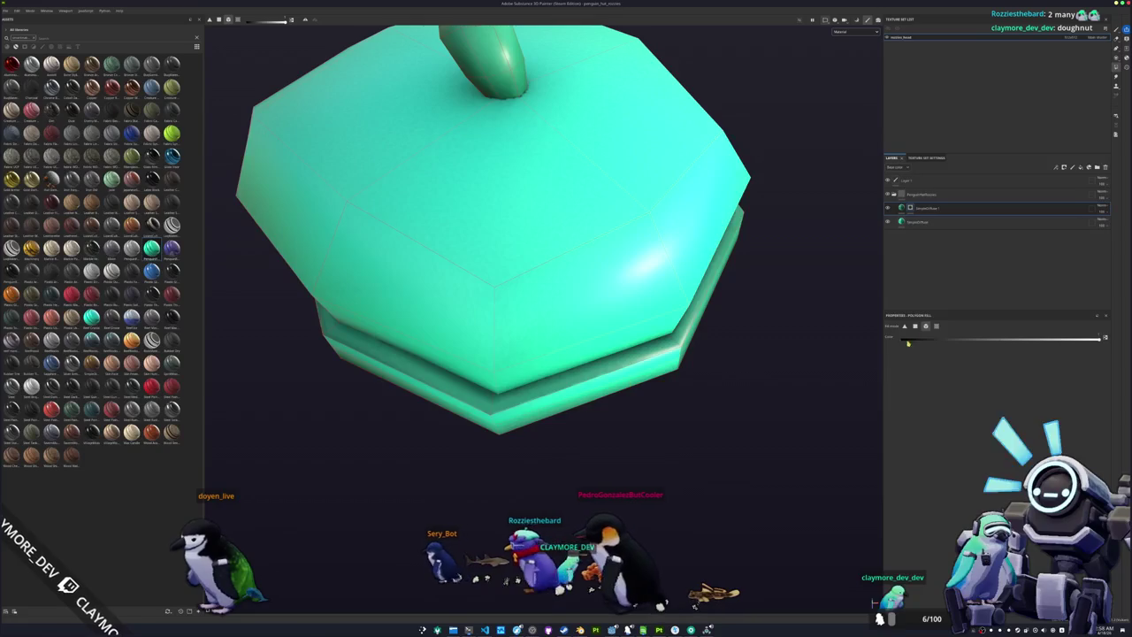
pyautogui.scroll(-3, 591, 404)
pyautogui.moveTo(592, 404)
pyautogui.mouseDown()
pyautogui.moveTo(536, 253)
pyautogui.moveTo(620, 346)
pyautogui.moveTo(724, 405)
pyautogui.mouseUp()
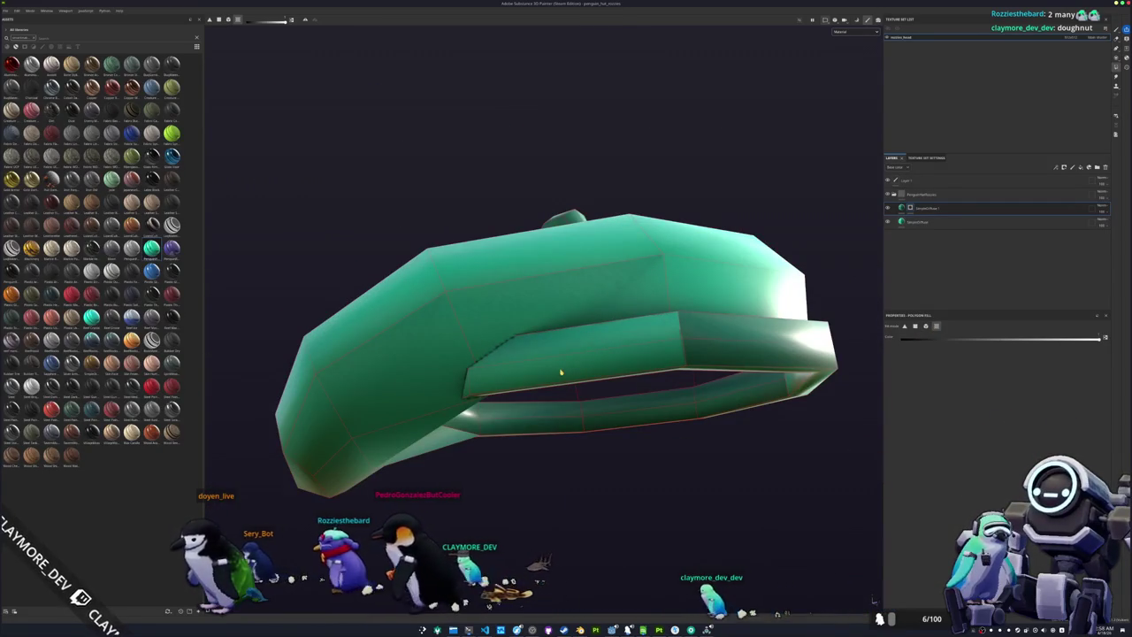
pyautogui.moveTo(482, 380)
pyautogui.mouseDown()
pyautogui.moveTo(526, 309)
pyautogui.moveTo(733, 324)
pyautogui.moveTo(512, 388)
pyautogui.moveTo(601, 412)
pyautogui.moveTo(742, 213)
pyautogui.mouseUp()
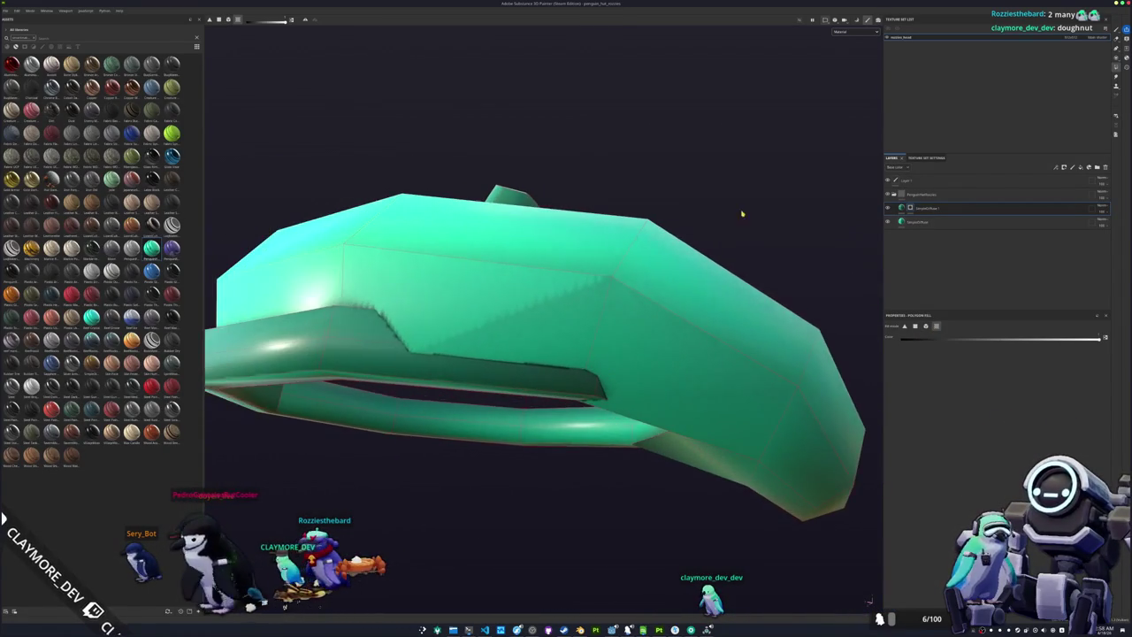
pyautogui.click(847, 57)
pyautogui.moveTo(357, 342)
pyautogui.mouseDown()
pyautogui.moveTo(363, 356)
pyautogui.moveTo(369, 327)
pyautogui.moveTo(521, 400)
pyautogui.moveTo(757, 426)
pyautogui.moveTo(569, 401)
pyautogui.moveTo(267, 451)
pyautogui.moveTo(419, 404)
pyautogui.moveTo(566, 445)
pyautogui.mouseUp()
# Open Export textures and set the output directory to a recent folder
pyautogui.hotkey('ctrl', 'shift', 'e')
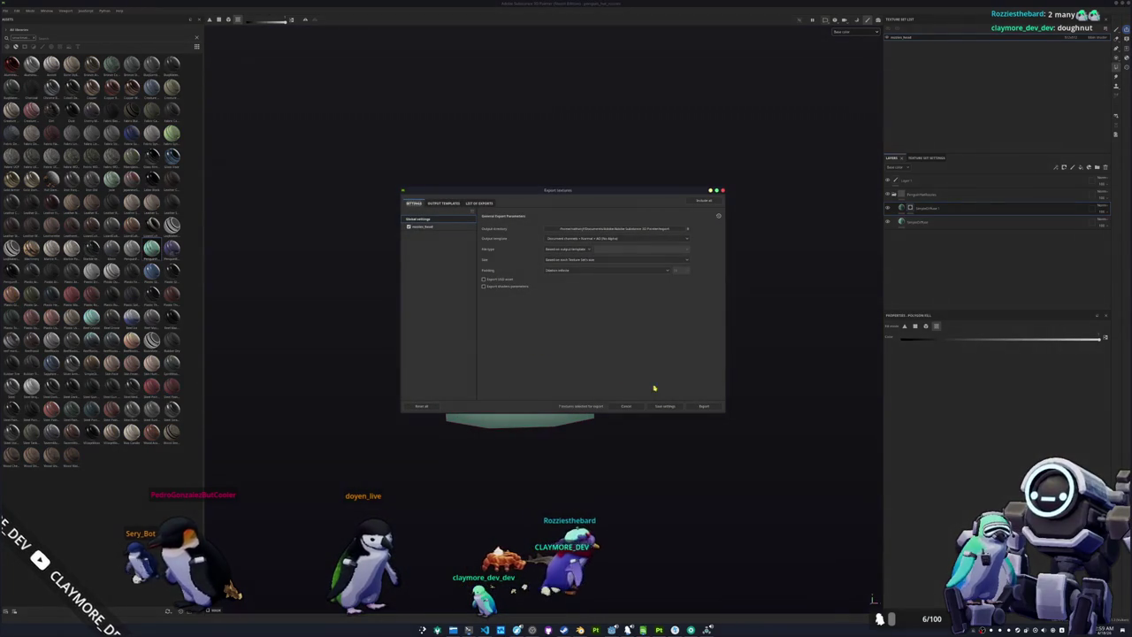
pyautogui.click(653, 229)
pyautogui.click(570, 256)
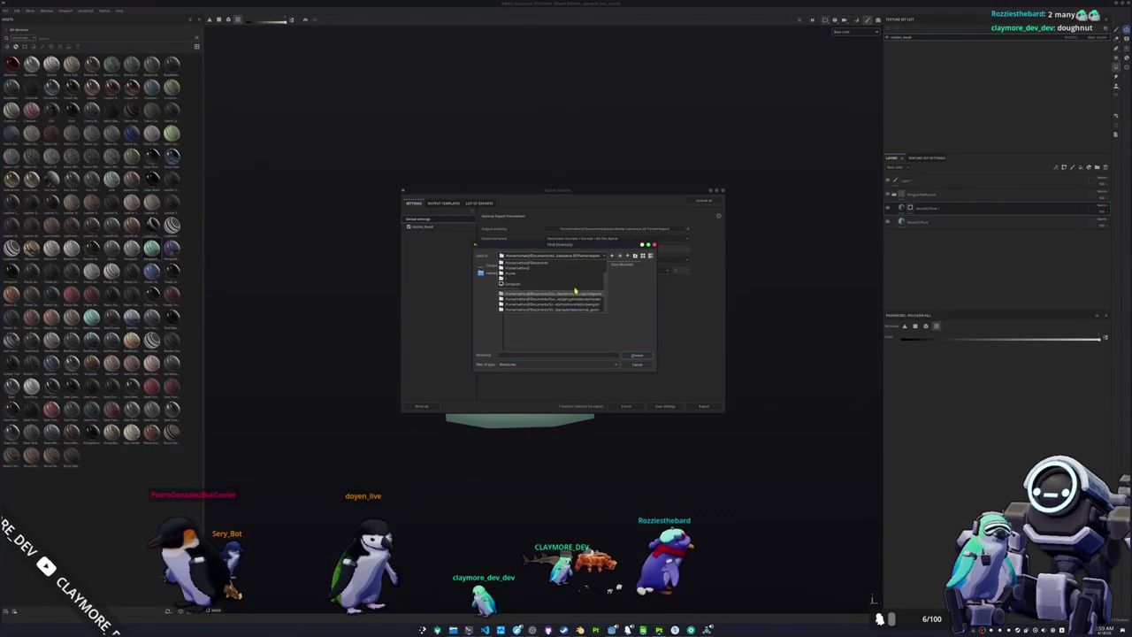
pyautogui.click(568, 301)
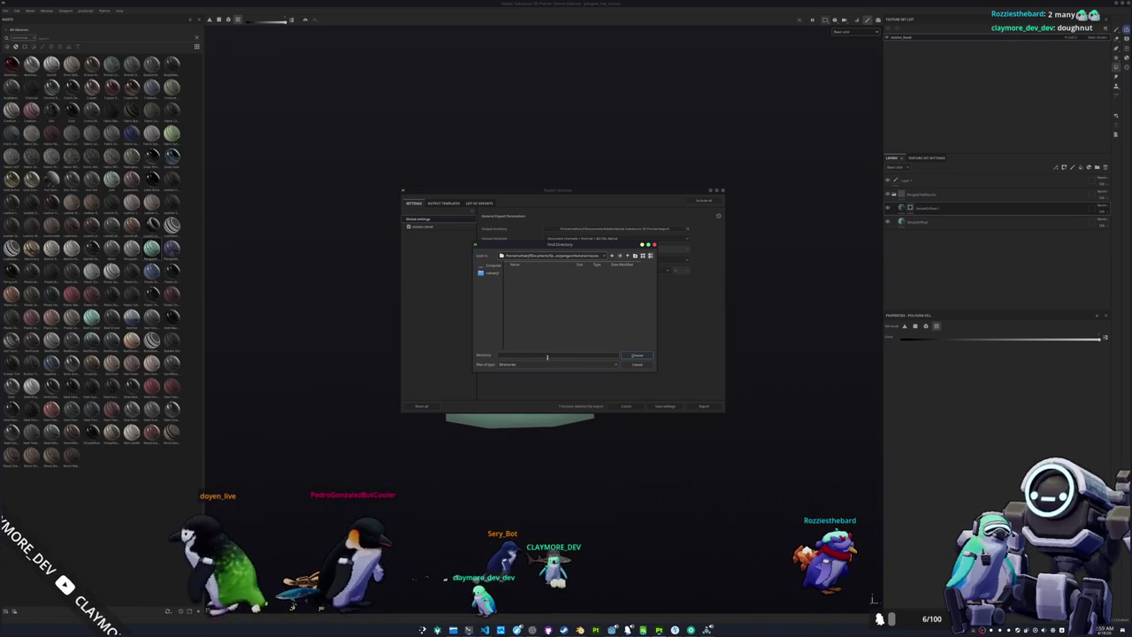
pyautogui.click(636, 357)
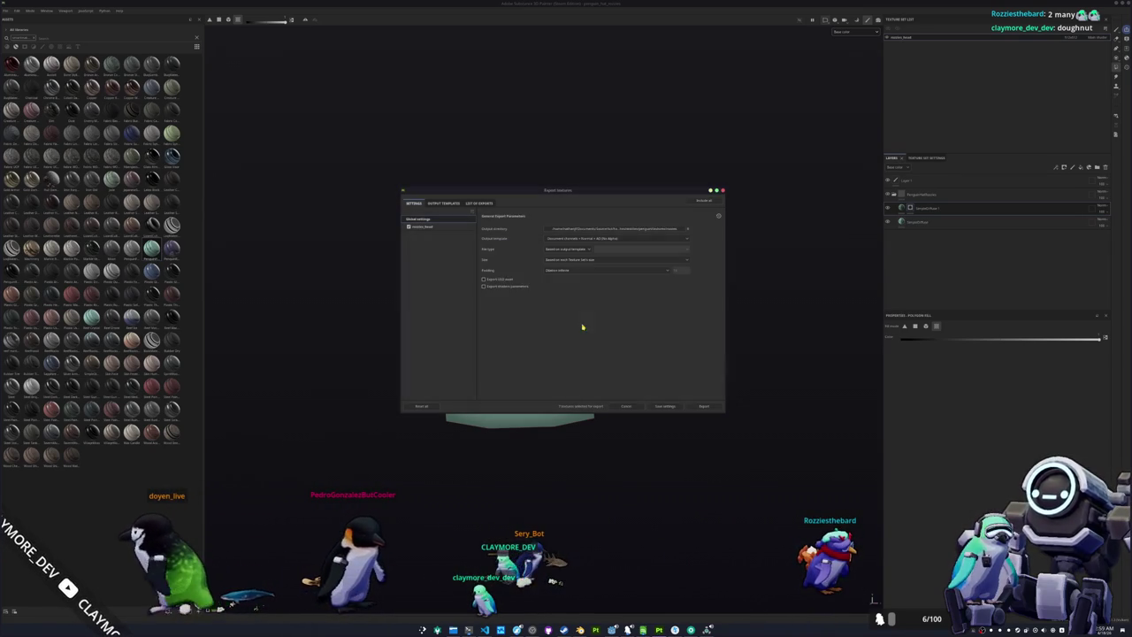
# Review the output template and base color's png format, then export the textures
pyautogui.click(451, 228)
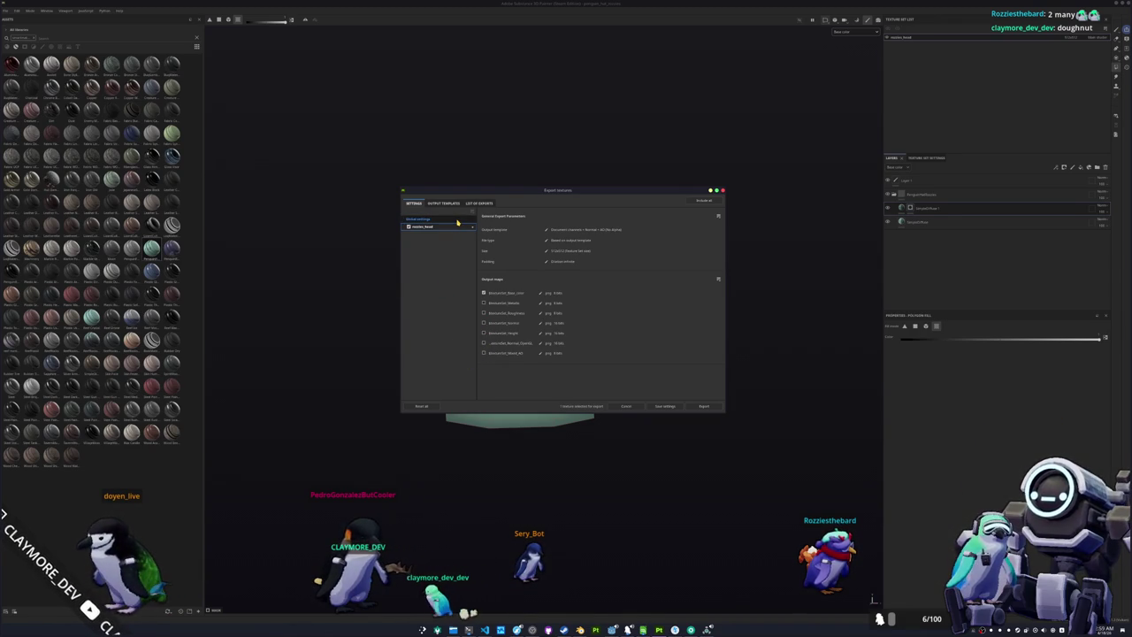
pyautogui.click(455, 219)
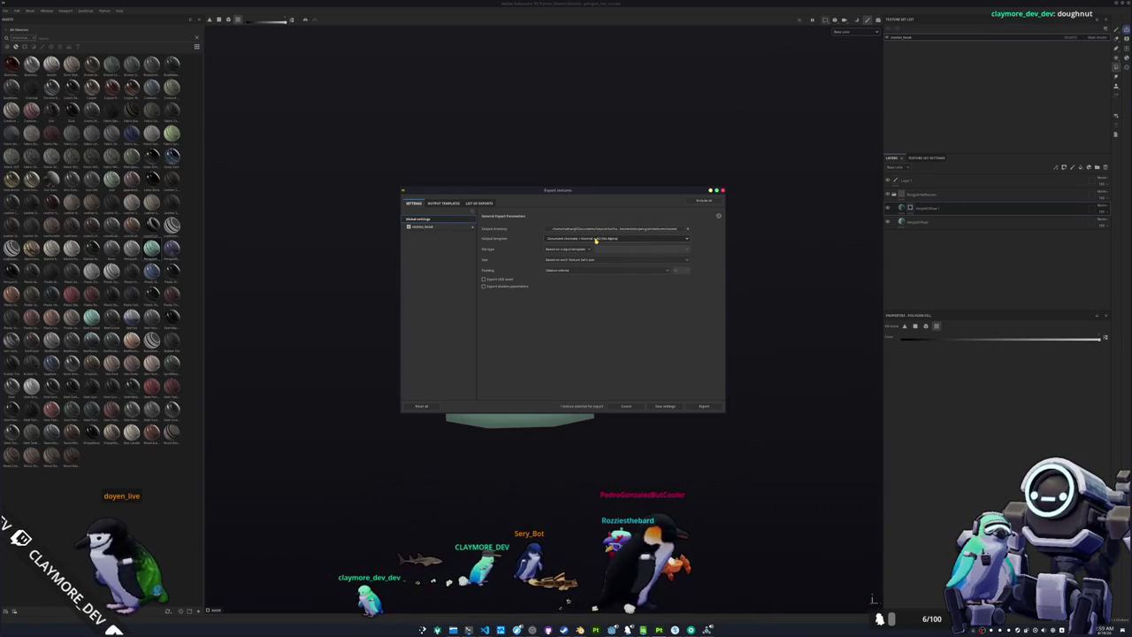
pyautogui.click(592, 239)
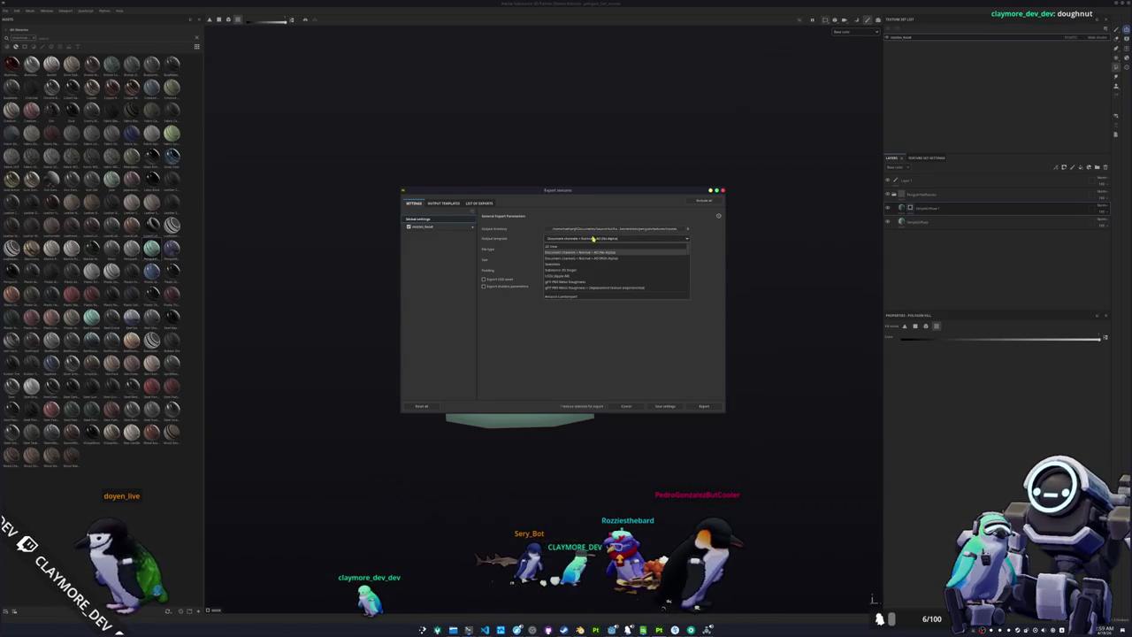
pyautogui.click(592, 239)
pyautogui.click(428, 226)
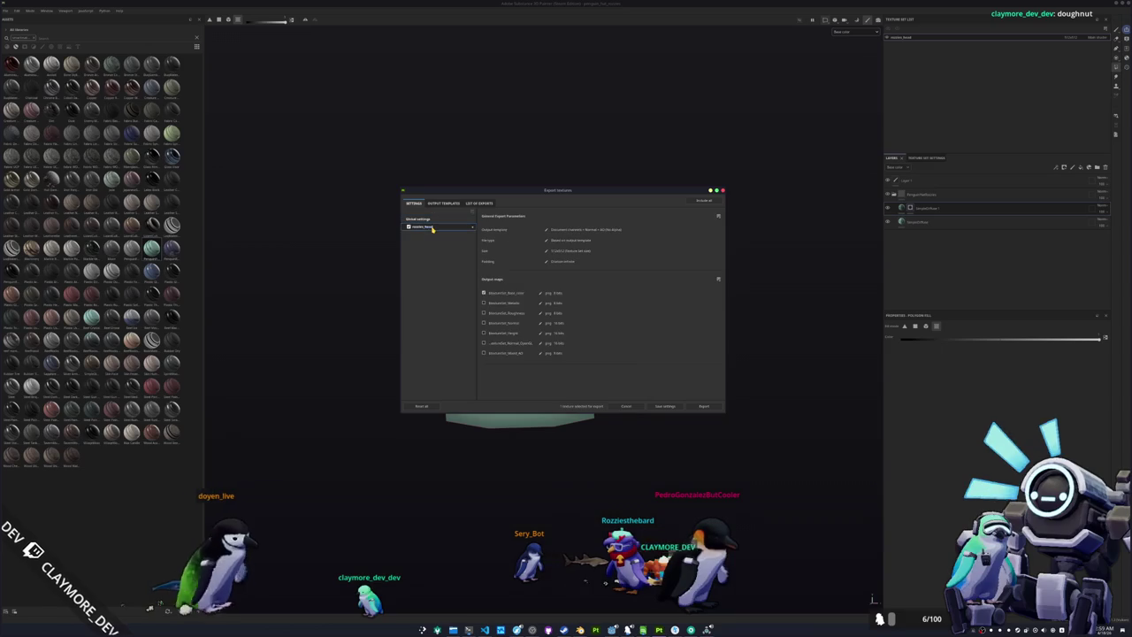
pyautogui.click(542, 293)
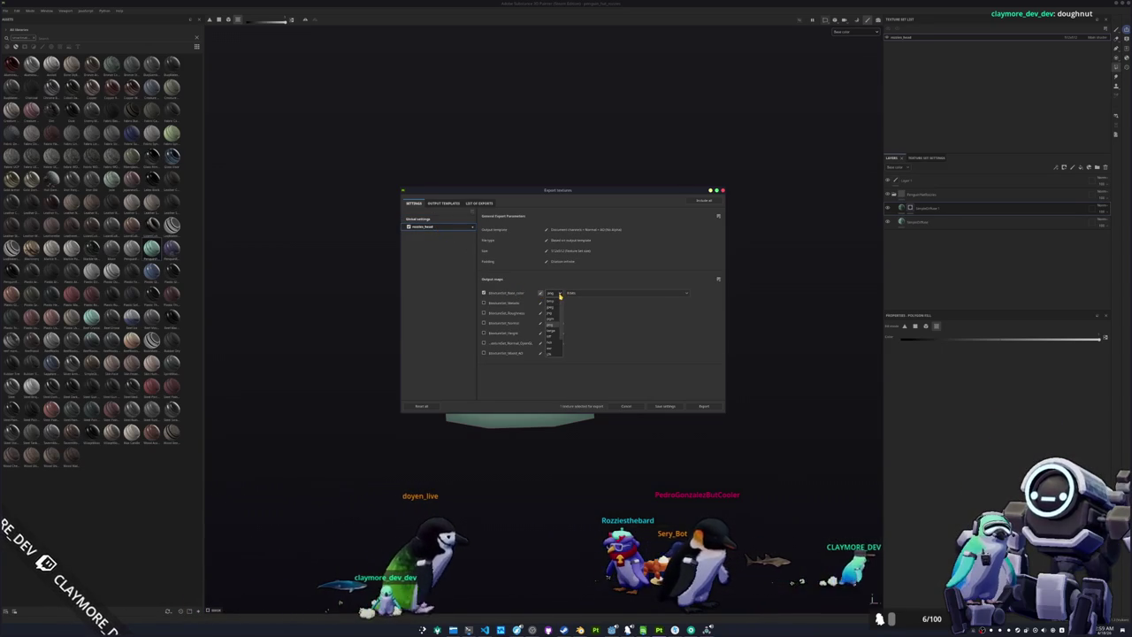
pyautogui.click(560, 293)
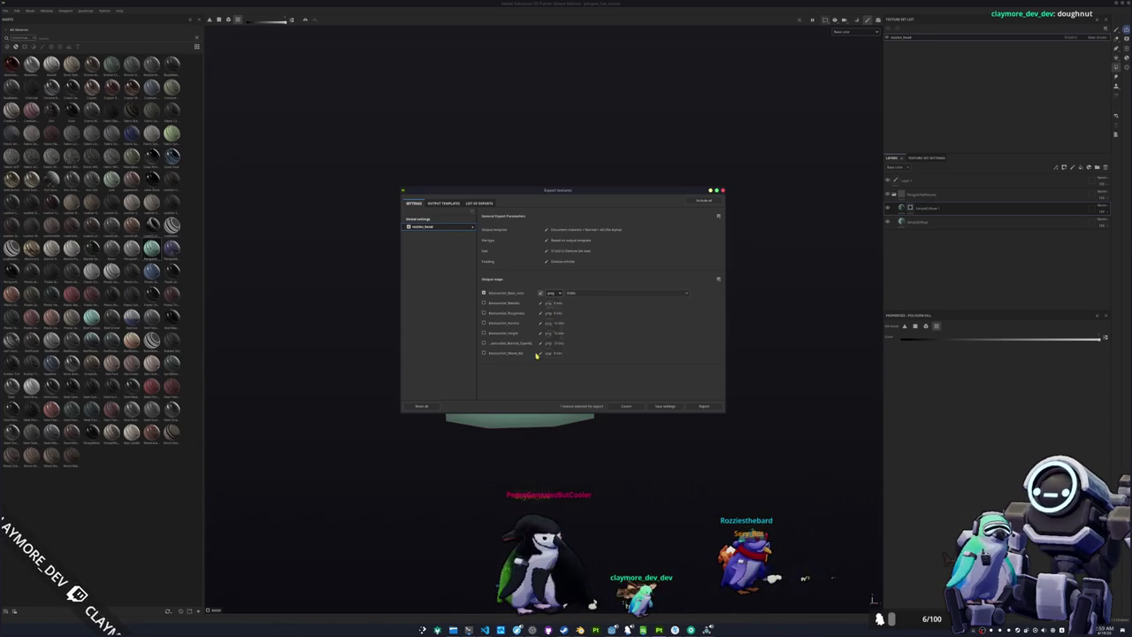
pyautogui.click(703, 407)
pyautogui.click(681, 407)
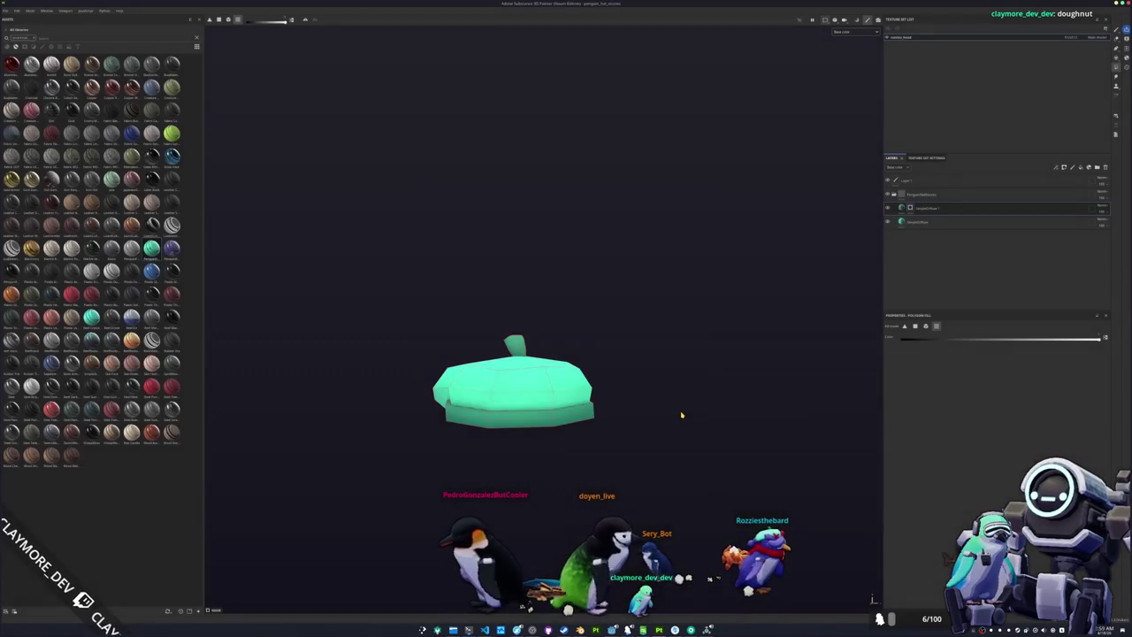
# In Blender, load the exported base color PNG into the hat's Image Texture node
pyautogui.hotkey('alt', 'Tab')
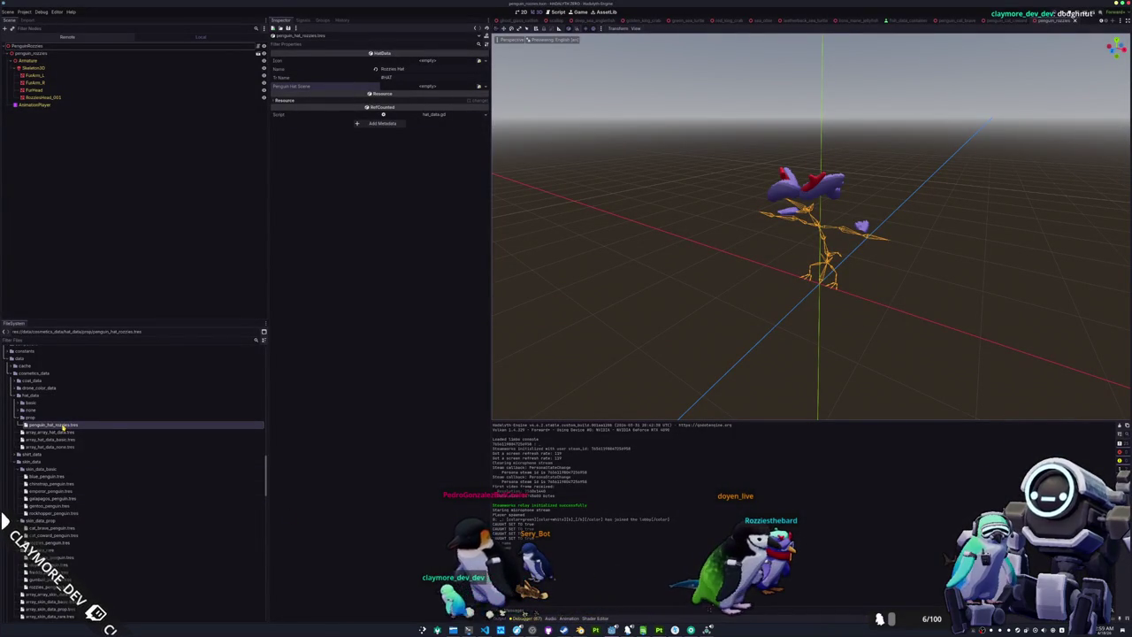
pyautogui.hotkey('alt', 'Tab')
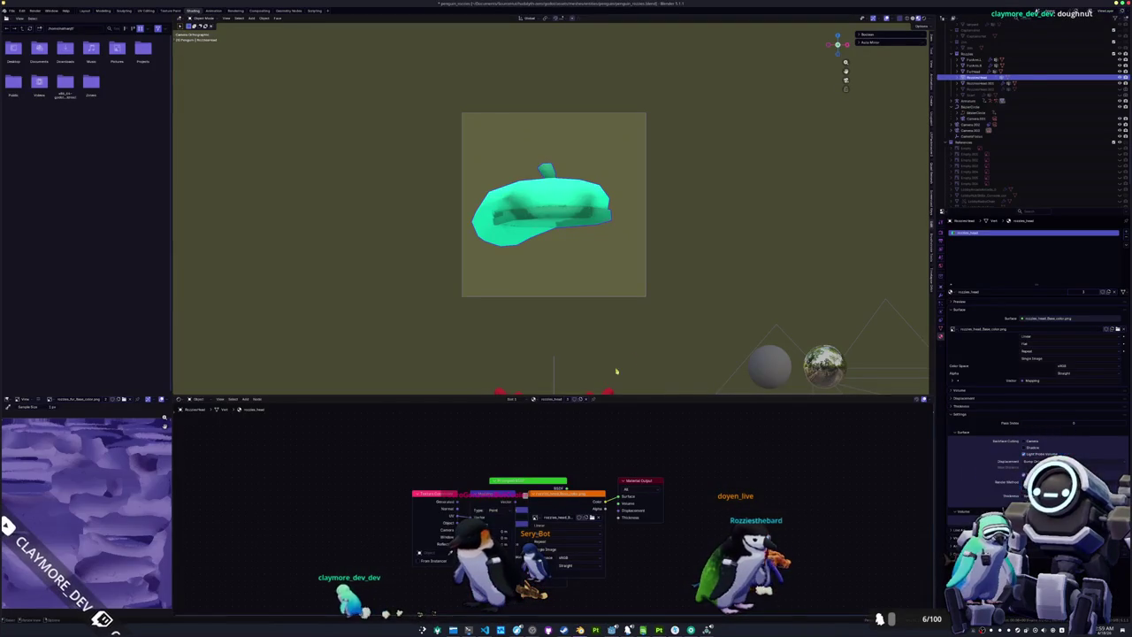
pyautogui.click(592, 516)
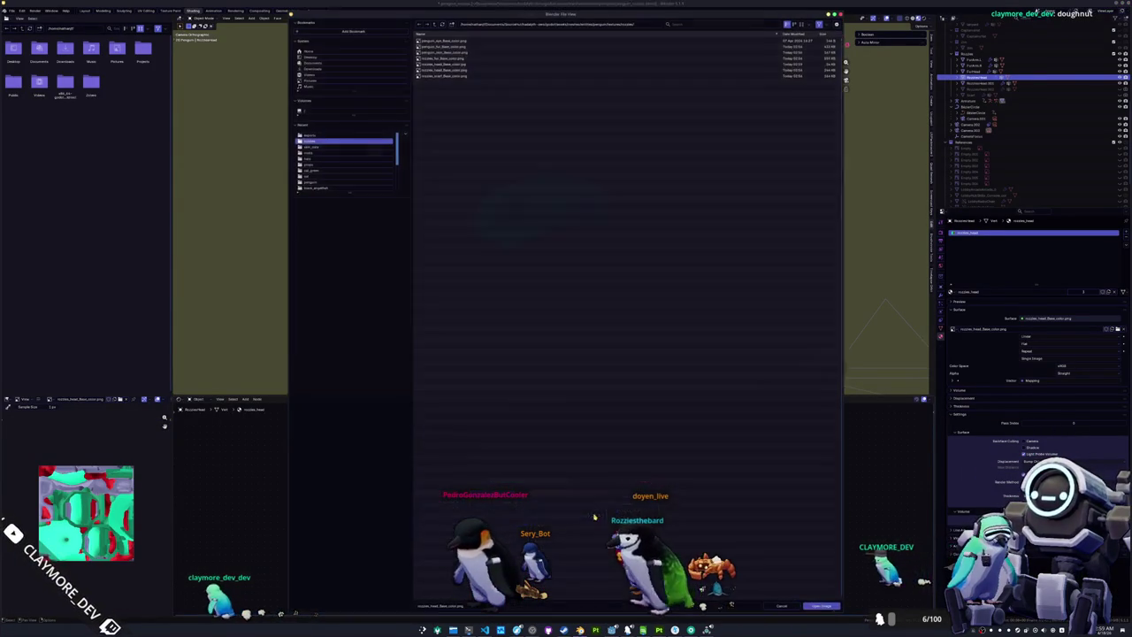
pyautogui.doubleClick(469, 65)
# Inspect the teal hat outside camera view, then orbit it back in Substance Painter
pyautogui.press('KP_0')
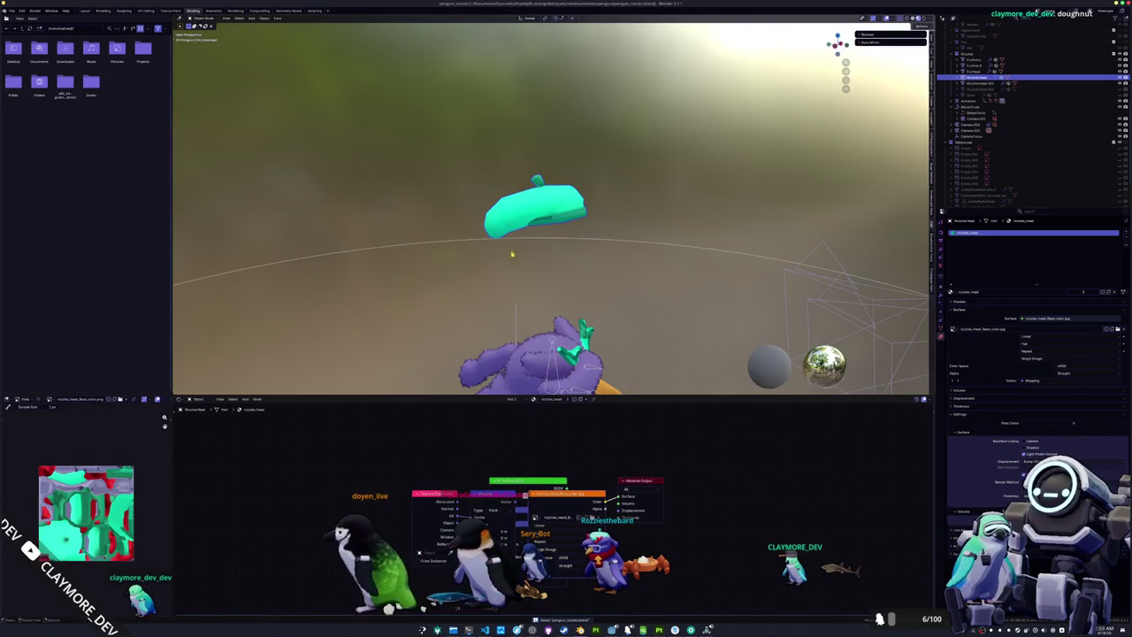
pyautogui.scroll(10, 511, 254)
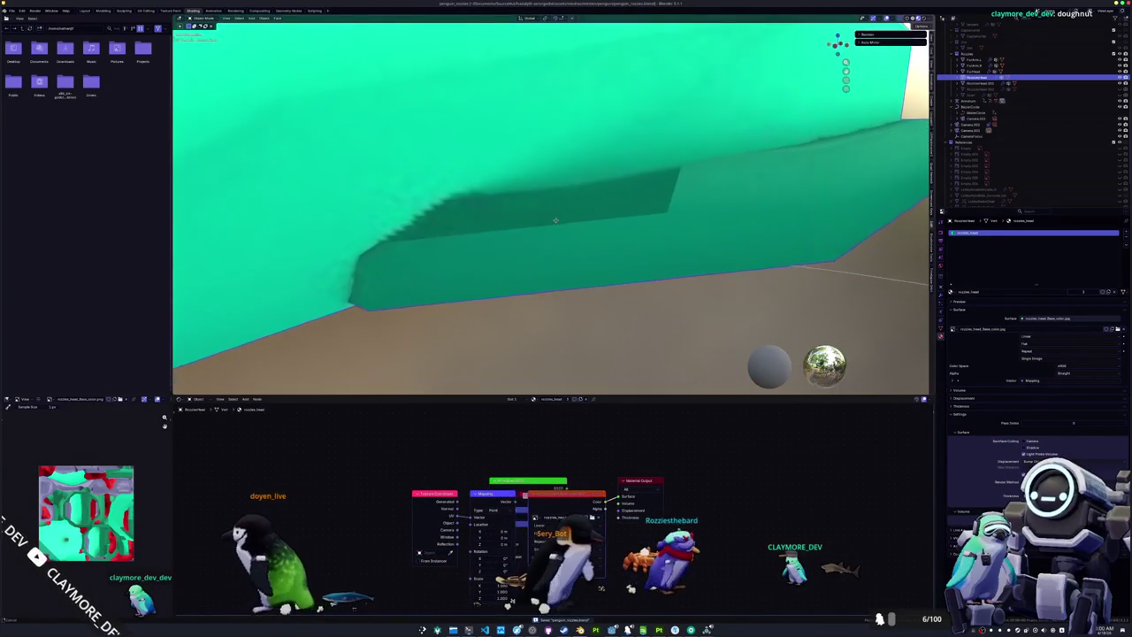
pyautogui.press('KP_8')
pyautogui.press('KP_8')
pyautogui.hotkey('alt', 'r')
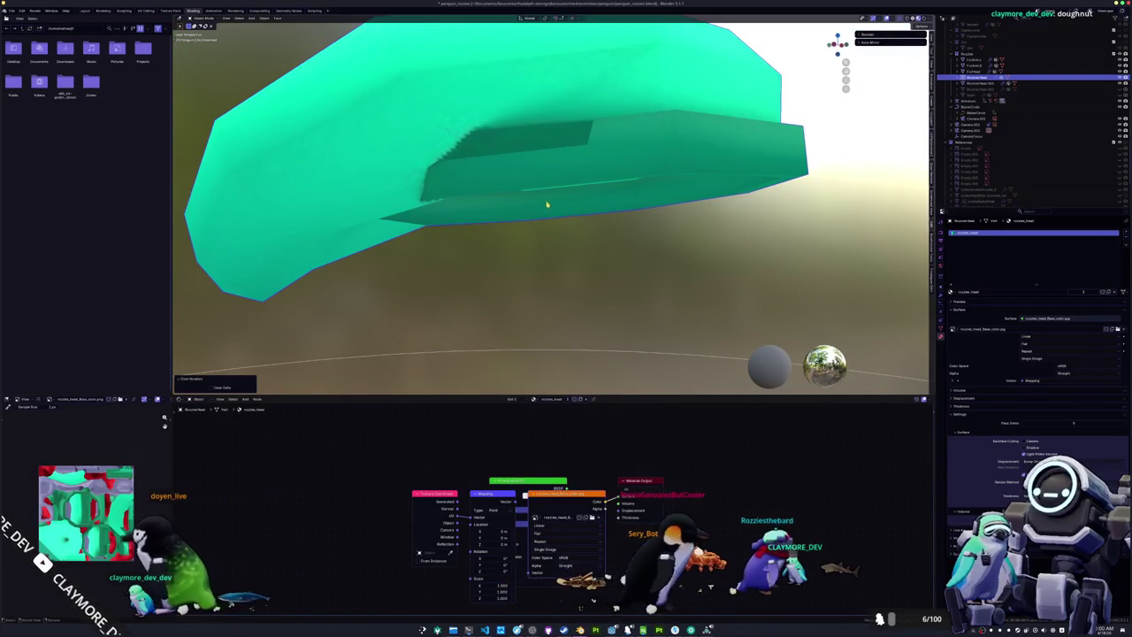
pyautogui.hotkey('ctrl', 'z')
pyautogui.hotkey('alt', 'Tab')
pyautogui.moveTo(556, 466)
pyautogui.mouseDown()
pyautogui.moveTo(481, 470)
pyautogui.moveTo(613, 434)
pyautogui.moveTo(697, 337)
pyautogui.moveTo(675, 303)
pyautogui.moveTo(444, 319)
pyautogui.moveTo(747, 374)
pyautogui.moveTo(545, 460)
pyautogui.moveTo(578, 460)
pyautogui.moveTo(531, 469)
pyautogui.moveTo(324, 609)
pyautogui.mouseUp()
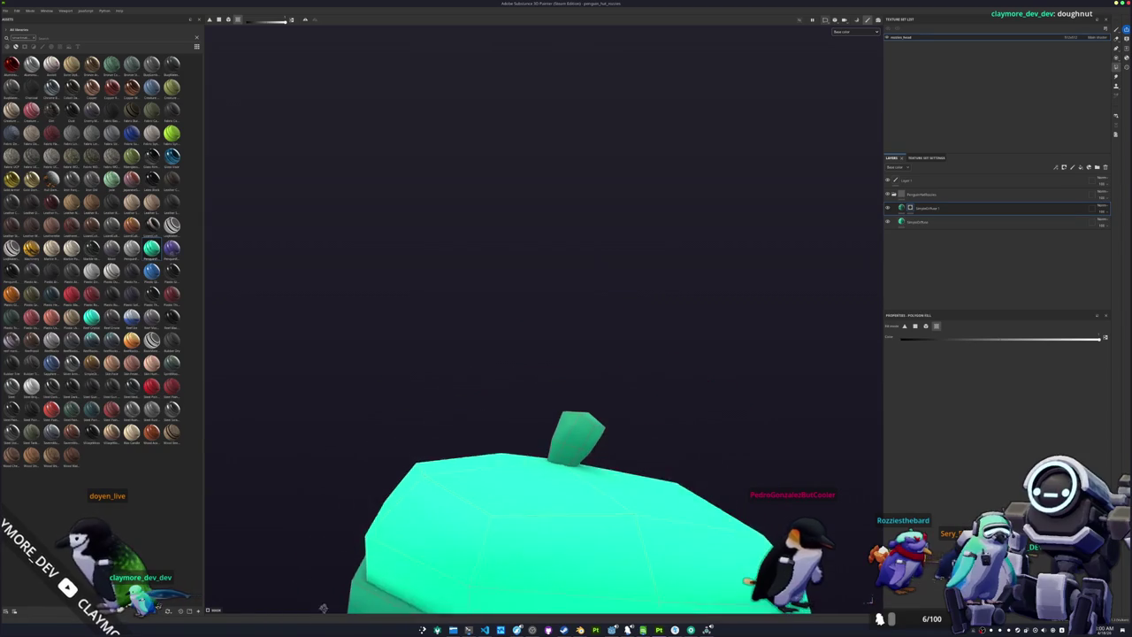
# Compare the beret from below in Painter and Blender, then bring up Painter's File menu
pyautogui.moveTo(515, 516)
pyautogui.mouseDown()
pyautogui.moveTo(468, 291)
pyautogui.moveTo(512, 336)
pyautogui.moveTo(399, 308)
pyautogui.moveTo(586, 396)
pyautogui.moveTo(382, 413)
pyautogui.moveTo(500, 404)
pyautogui.moveTo(348, 440)
pyautogui.moveTo(489, 413)
pyautogui.moveTo(394, 430)
pyautogui.moveTo(368, 457)
pyautogui.moveTo(387, 451)
pyautogui.mouseUp()
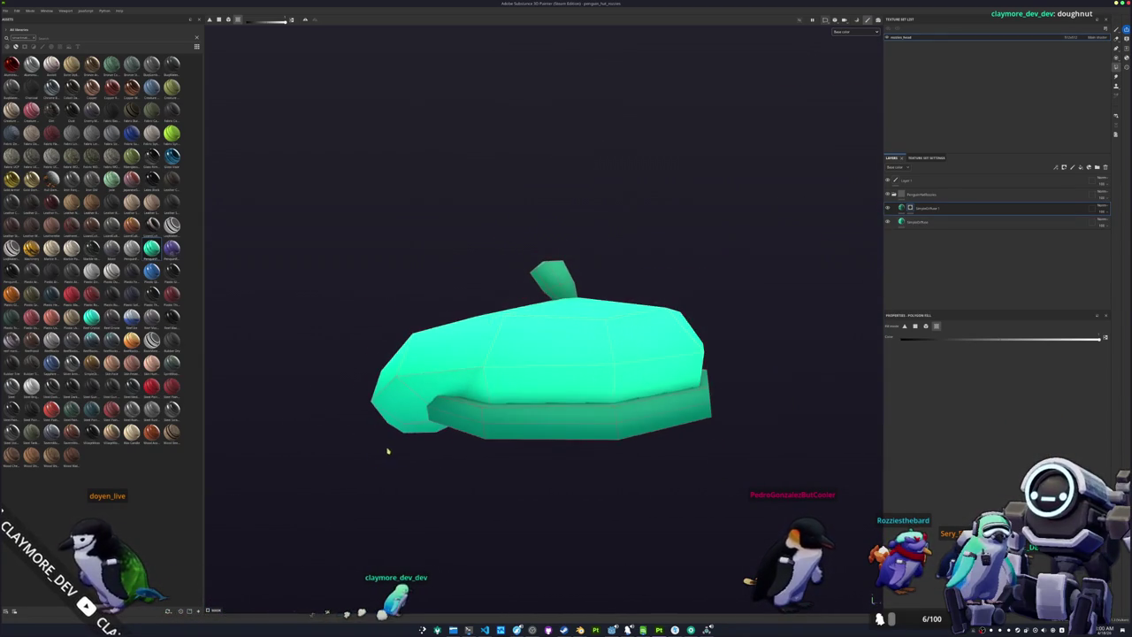
pyautogui.hotkey('alt', 'Tab')
pyautogui.moveTo(472, 366)
pyautogui.mouseDown()
pyautogui.moveTo(495, 280)
pyautogui.moveTo(478, 291)
pyautogui.moveTo(462, 284)
pyautogui.moveTo(482, 300)
pyautogui.mouseUp()
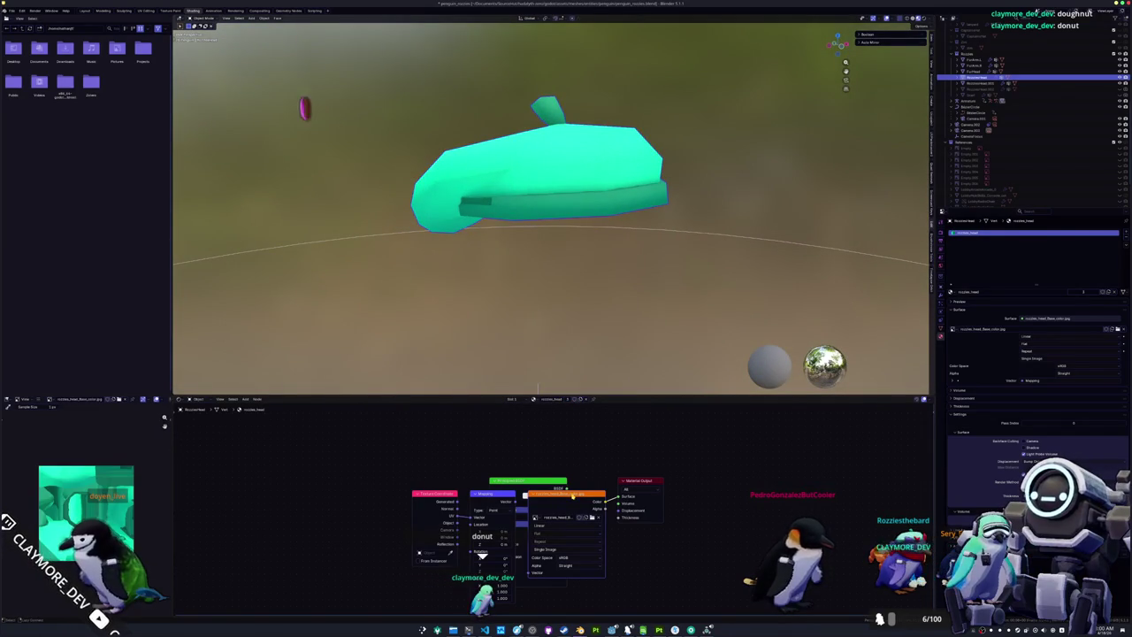
pyautogui.hotkey('alt', 'Tab')
pyautogui.moveTo(572, 496); pyautogui.dragTo(576, 324)
pyautogui.click(5, 9)
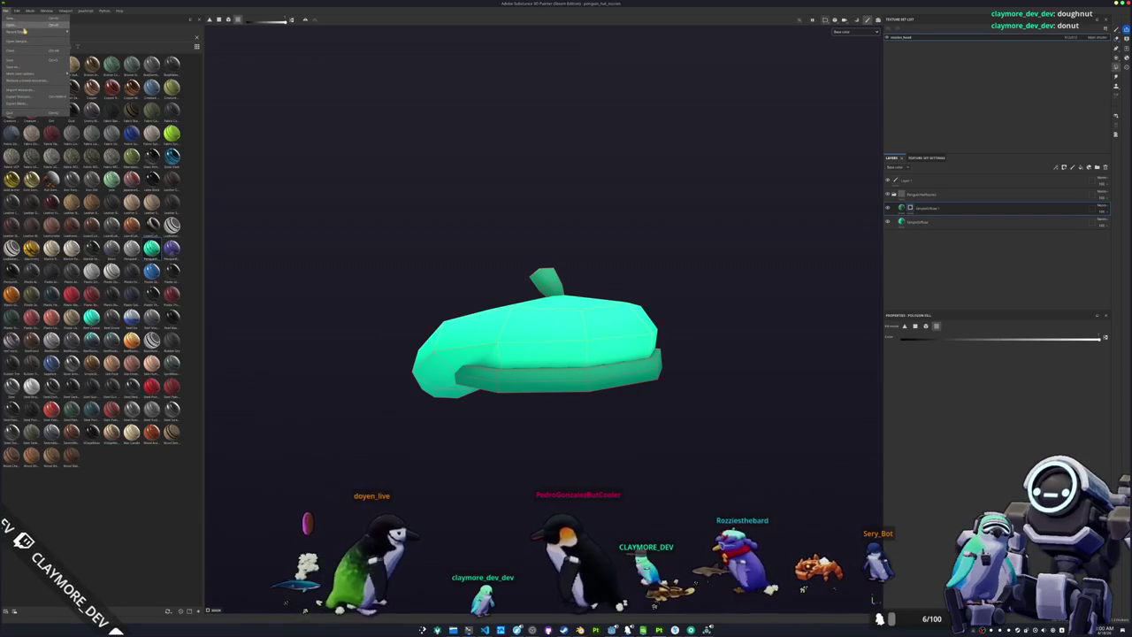
# Export the beret's textures to a newly browsed output folder, then switch windows
pyautogui.click(433, 168)
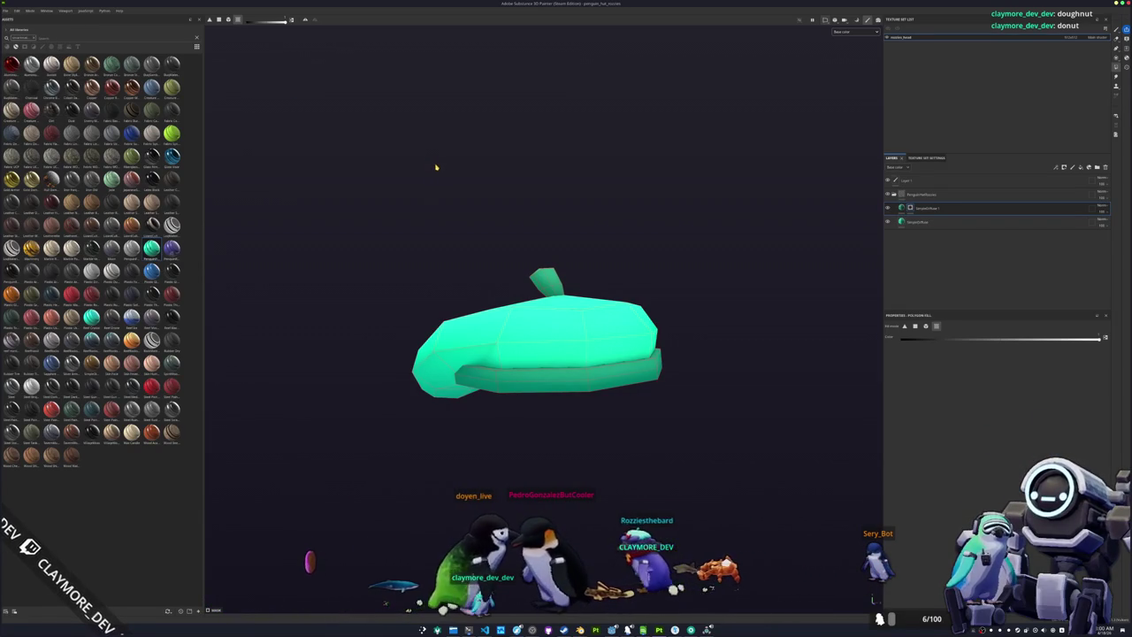
pyautogui.hotkey('ctrl', 'shift', 'e')
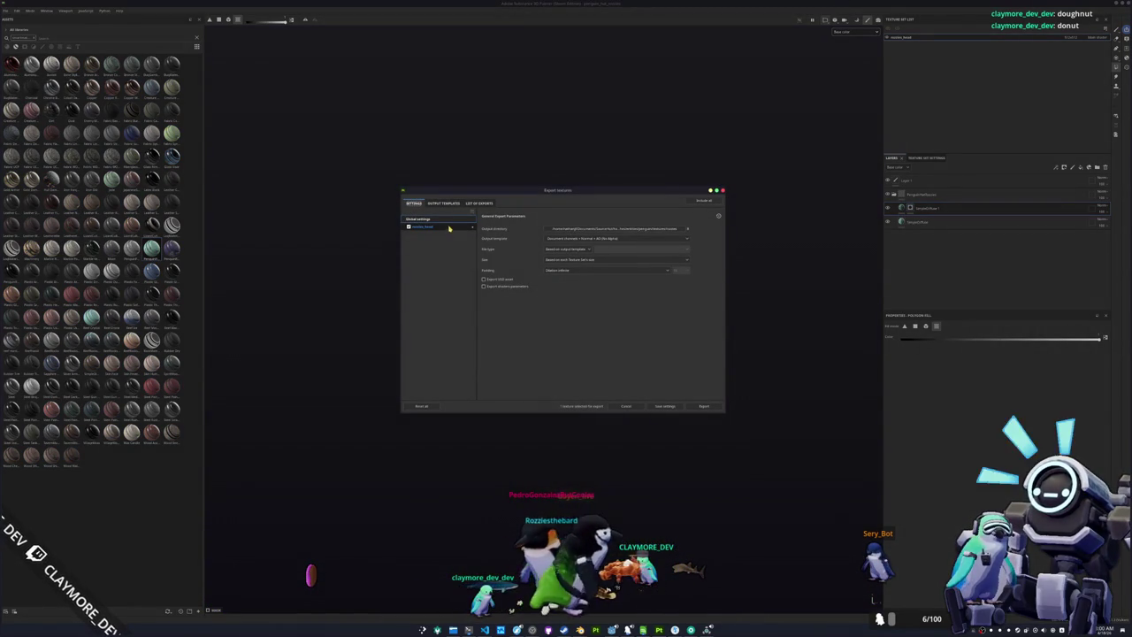
pyautogui.click(451, 228)
pyautogui.click(551, 292)
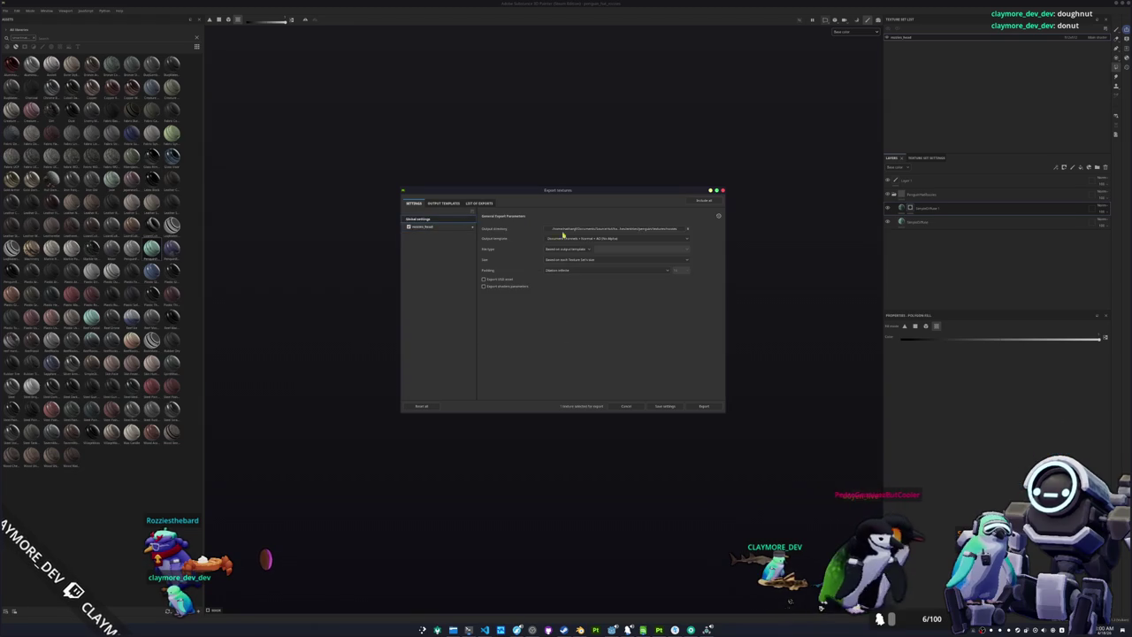
pyautogui.click(672, 231)
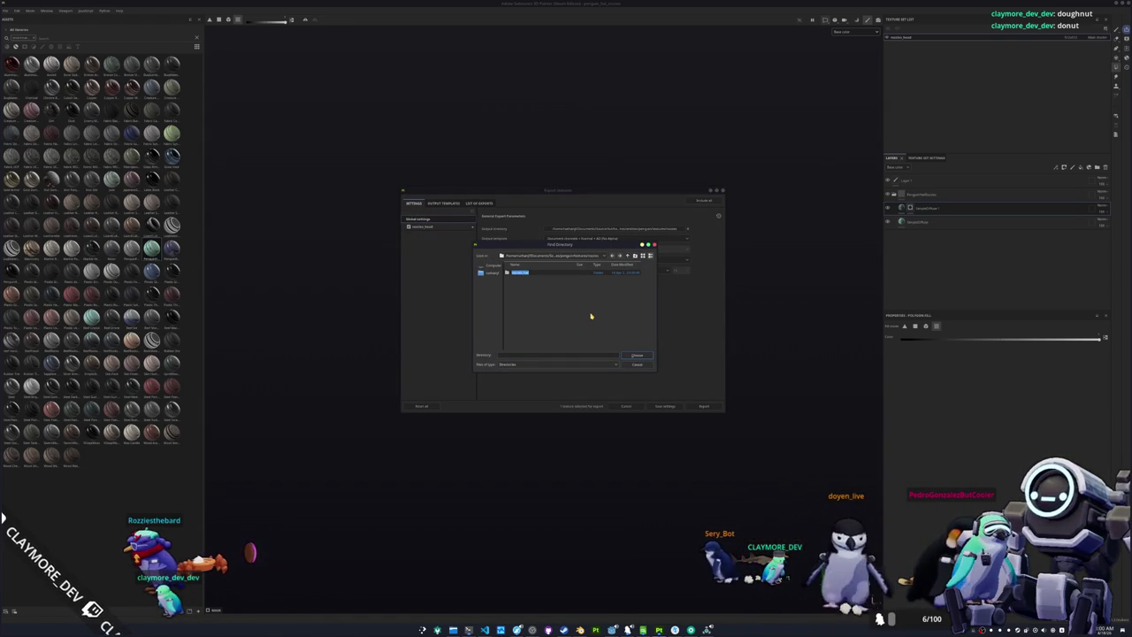
pyautogui.click(636, 356)
pyautogui.click(703, 406)
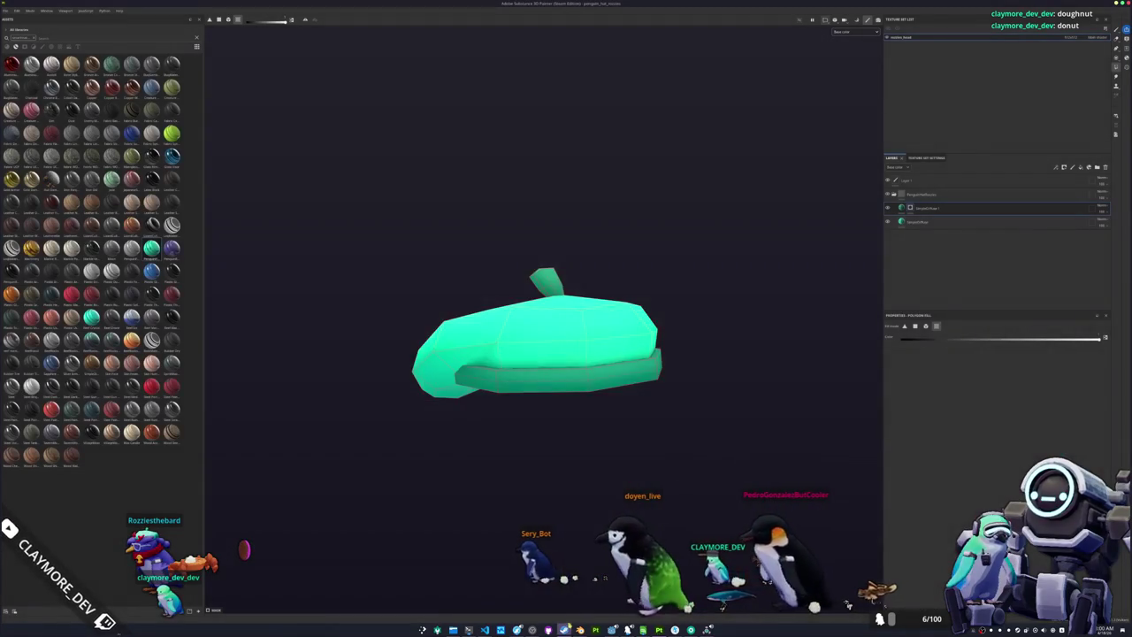
pyautogui.hotkey('alt', 'Tab')
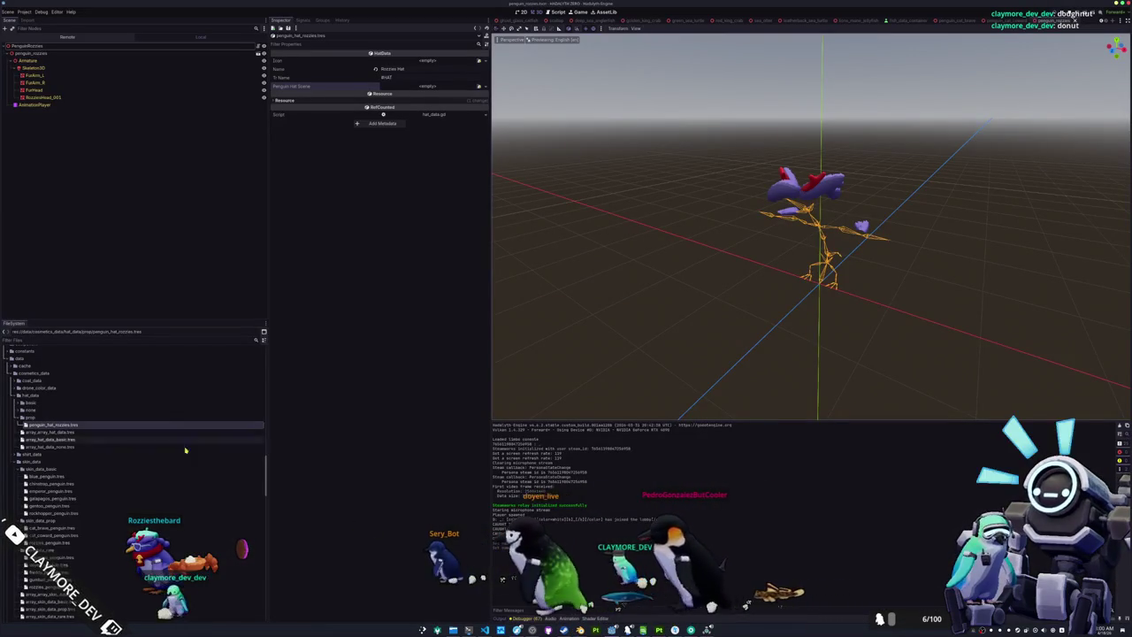
# In Blender, view through the scene camera and frame the hat
pyautogui.hotkey('alt', 'Tab')
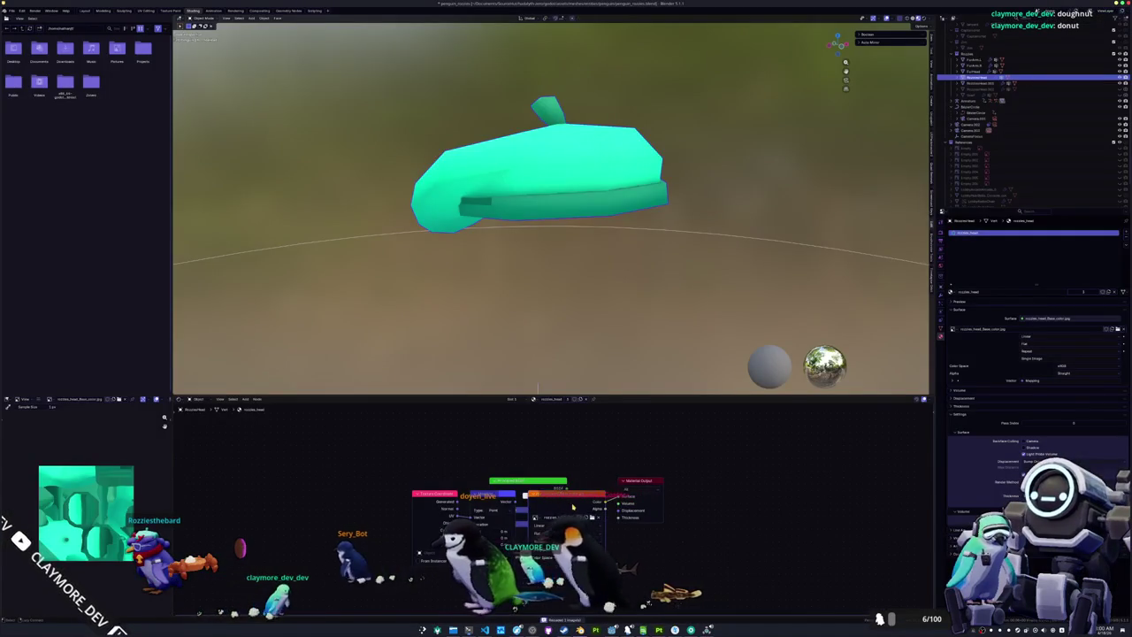
pyautogui.press('KP_0')
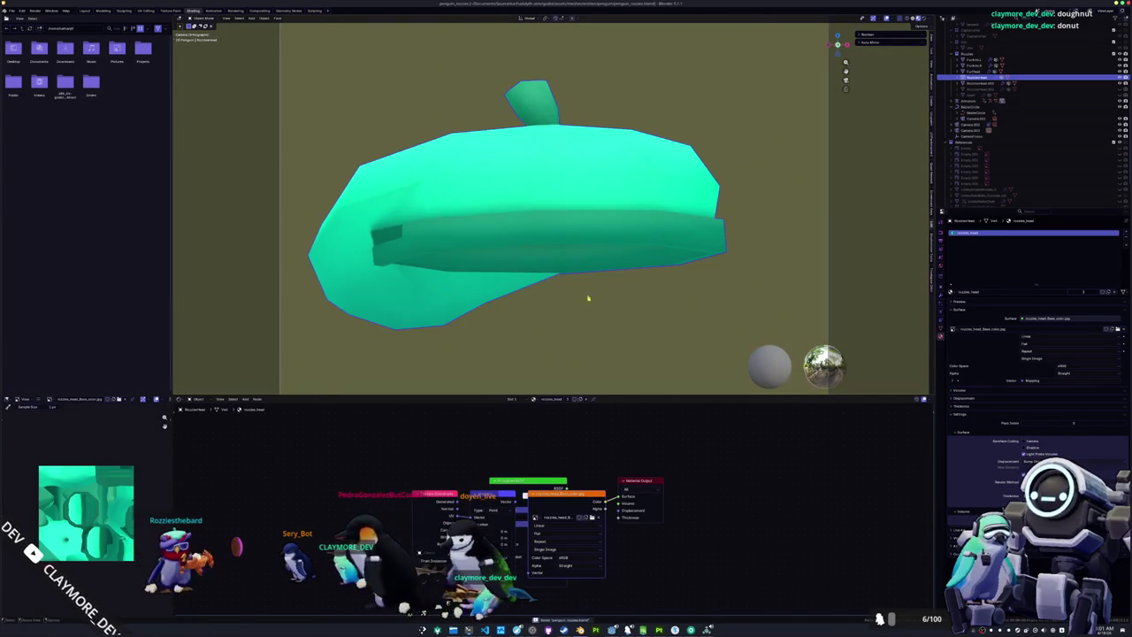
pyautogui.scroll(-2, 587, 298)
pyautogui.press('Tab')
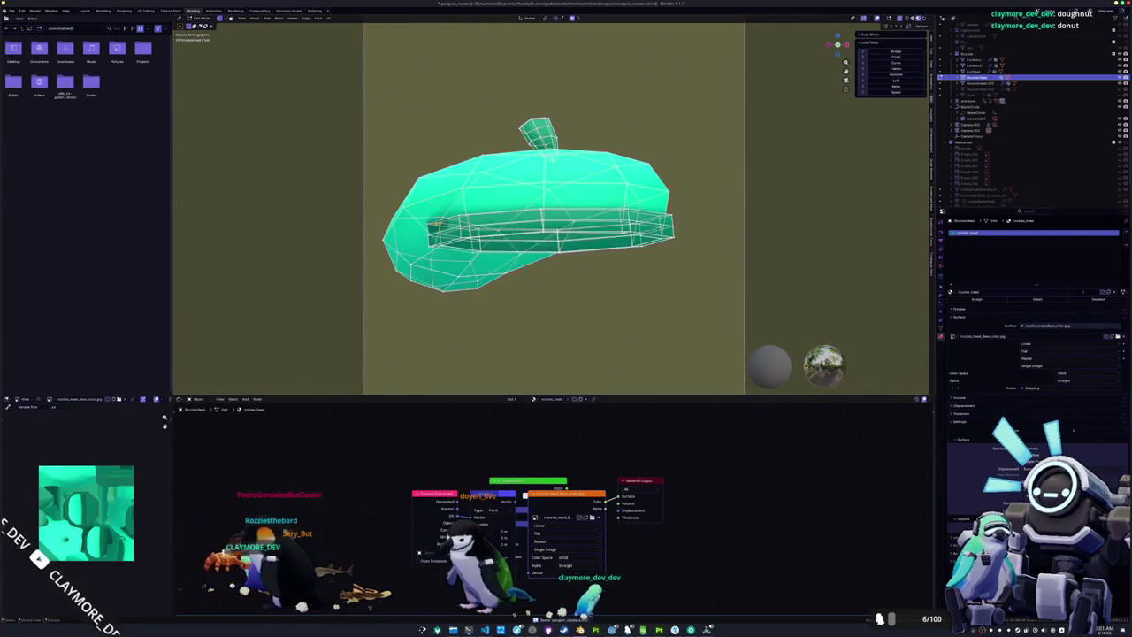
pyautogui.press('Tab')
pyautogui.press('KP_Decimal')
pyautogui.scroll(5, 557, 257)
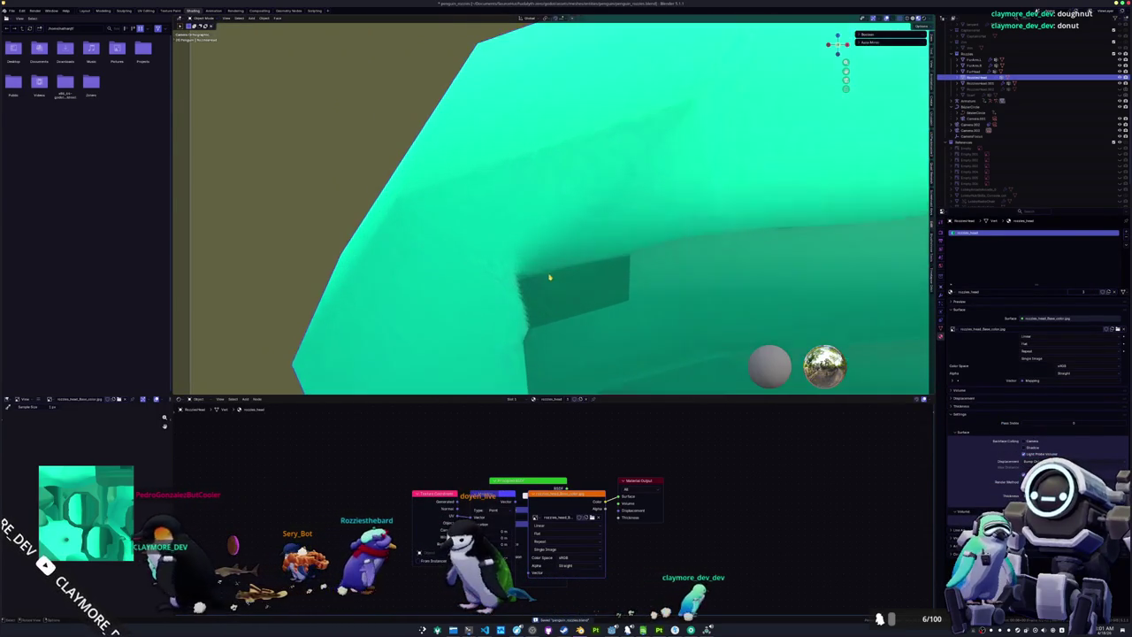
pyautogui.scroll(-1, 549, 278)
# Inspect the faces inside the hat's slot in edit mode with see-through shading off
pyautogui.press('Tab')
pyautogui.scroll(-6, 574, 283)
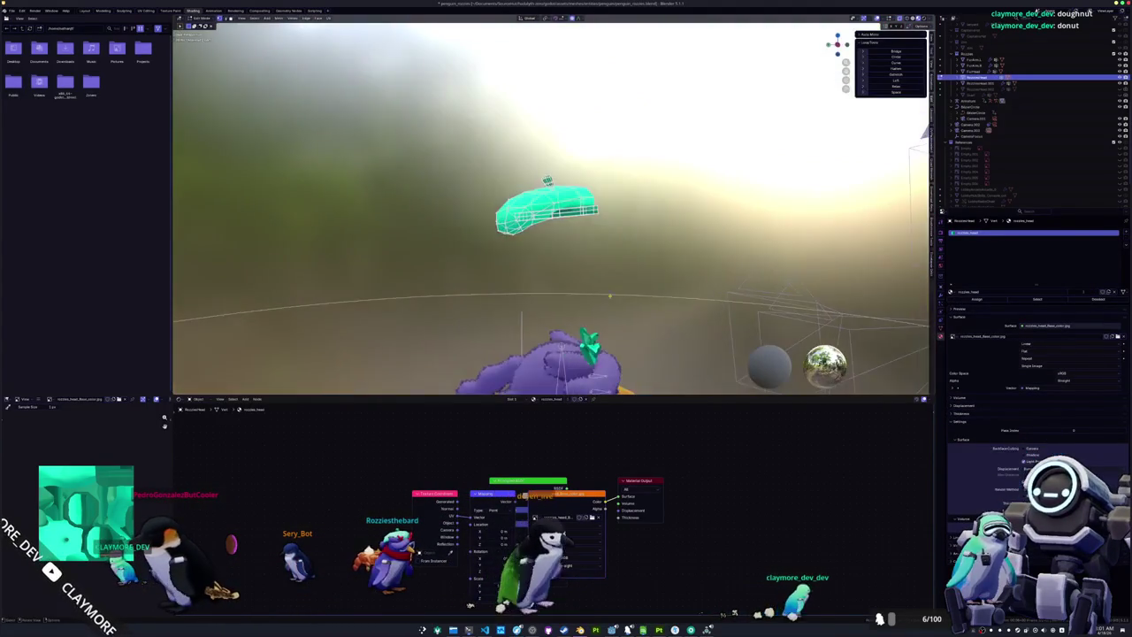
pyautogui.scroll(6, 549, 208)
pyautogui.hotkey('alt', 'z')
pyautogui.click(508, 262)
pyautogui.click(544, 259)
pyautogui.moveTo(544, 259)
pyautogui.mouseDown()
pyautogui.moveTo(452, 267)
pyautogui.moveTo(462, 272)
pyautogui.mouseUp()
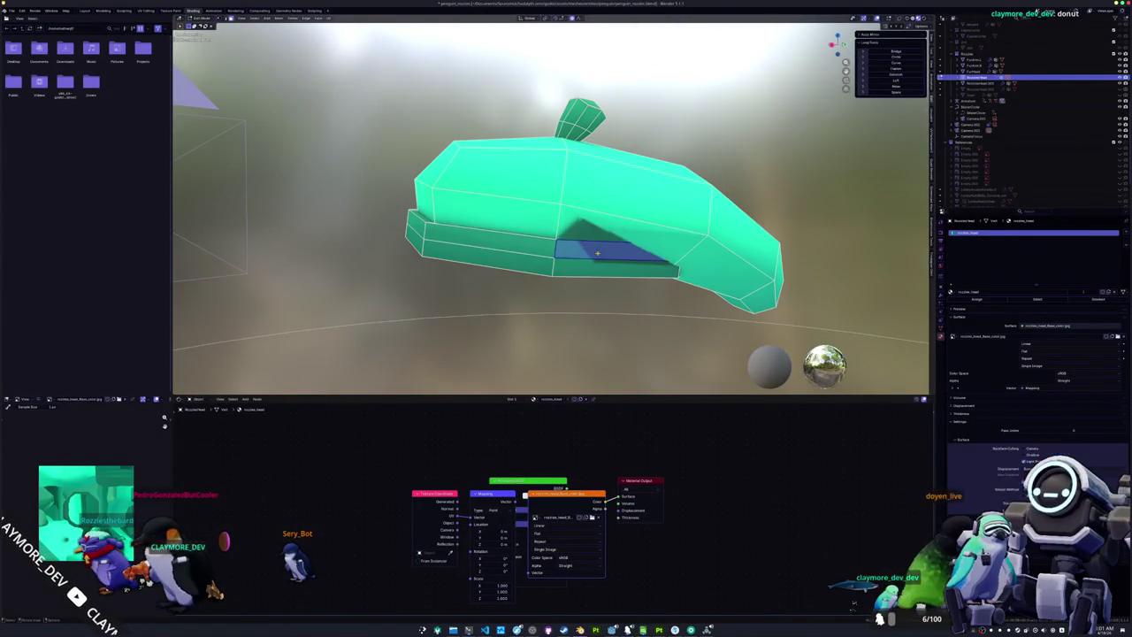
pyautogui.press('Tab')
pyautogui.scroll(-2, 579, 265)
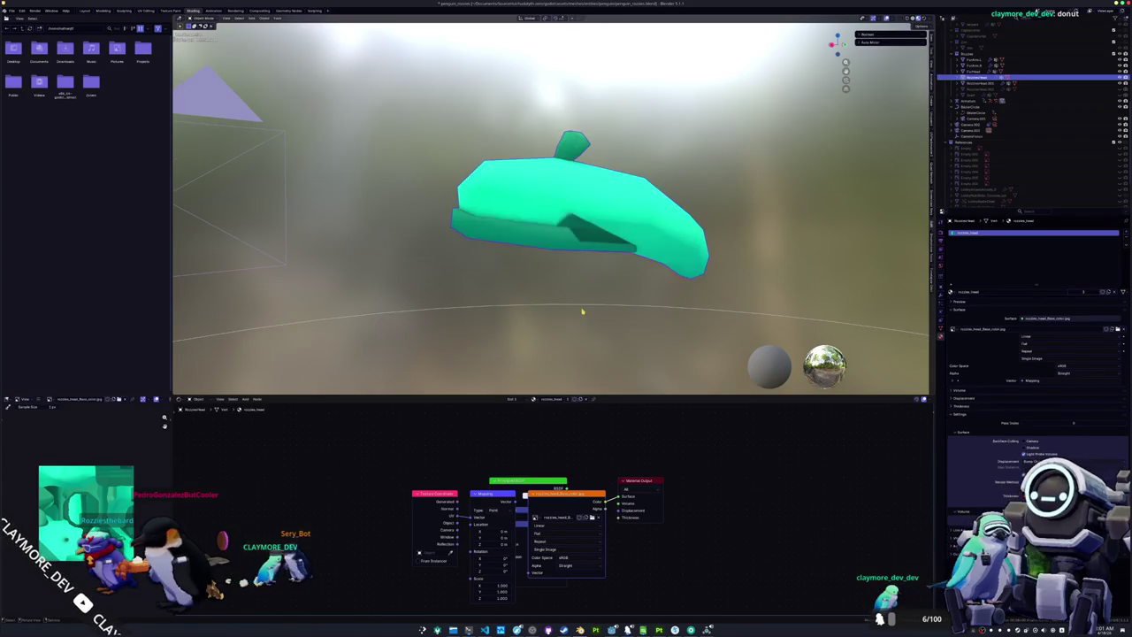
# Remove the extra node and load the newly exported texture into the Image Texture node
pyautogui.hotkey('ctrl', 'z')
pyautogui.moveTo(552, 495); pyautogui.dragTo(548, 466)
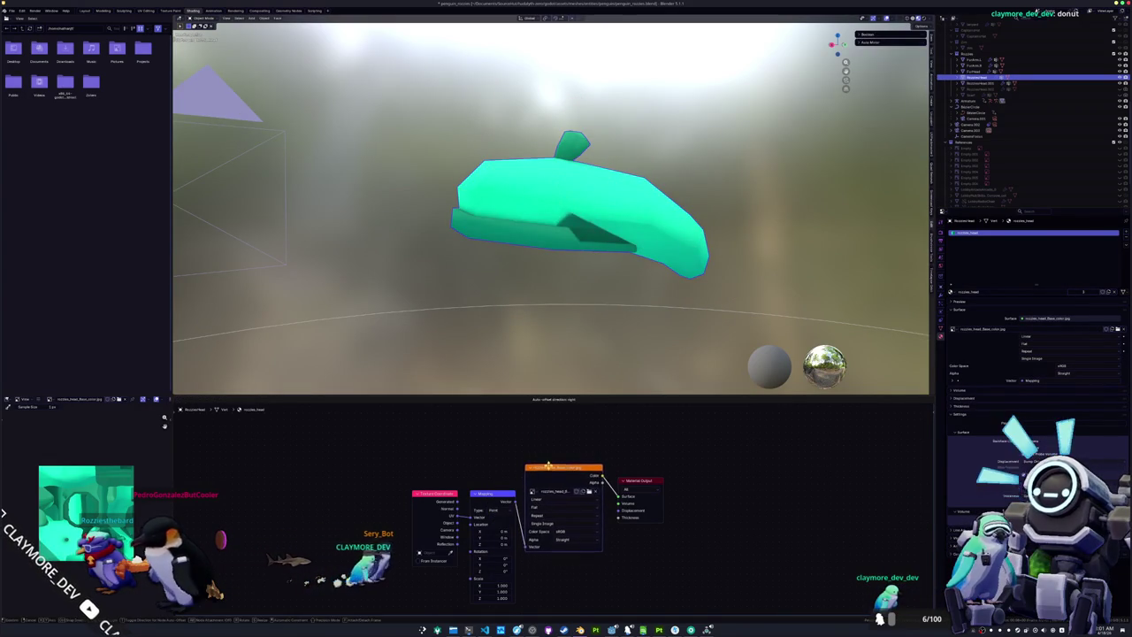
pyautogui.click(589, 494)
pyautogui.doubleClick(442, 39)
# Check the textured hat from below, front and above, then orbit the beret in Painter
pyautogui.press('ctrl+KP_7')
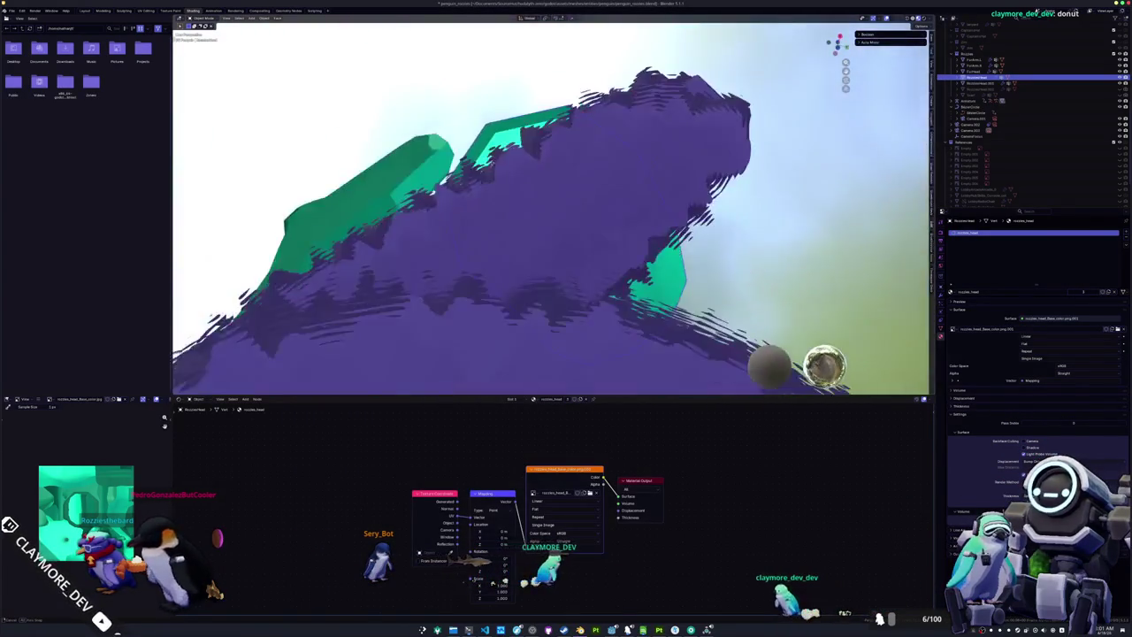
pyautogui.press('KP_1')
pyautogui.press('KP_8')
pyautogui.press('KP_4')
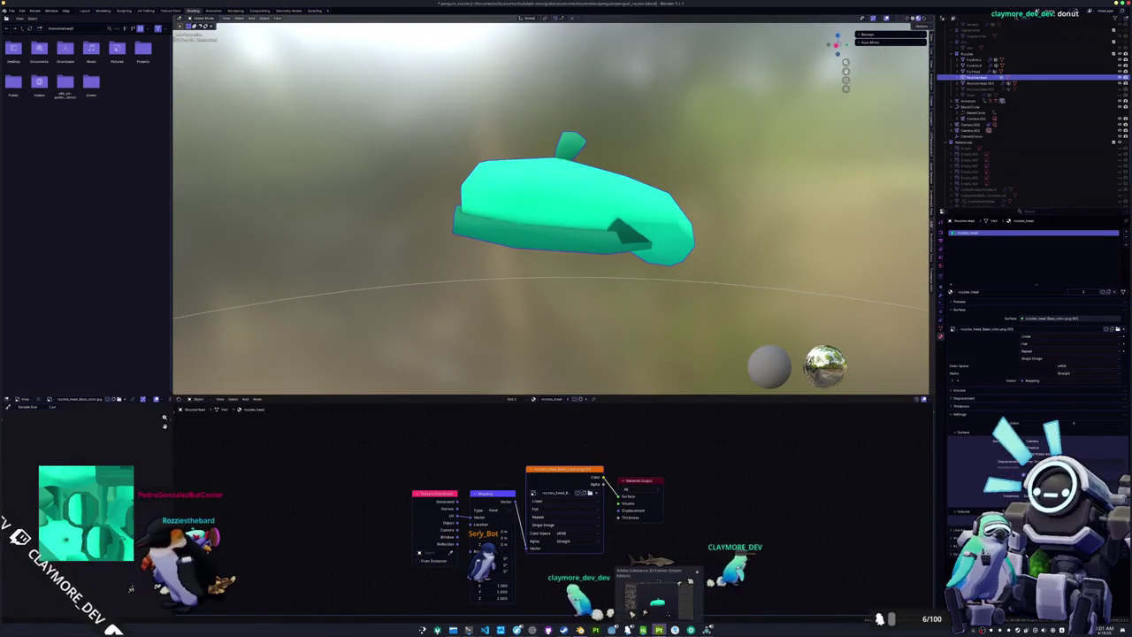
pyautogui.hotkey('alt', 'Tab')
pyautogui.moveTo(602, 459)
pyautogui.mouseDown()
pyautogui.moveTo(634, 436)
pyautogui.moveTo(303, 447)
pyautogui.moveTo(548, 459)
pyautogui.moveTo(431, 458)
pyautogui.mouseUp()
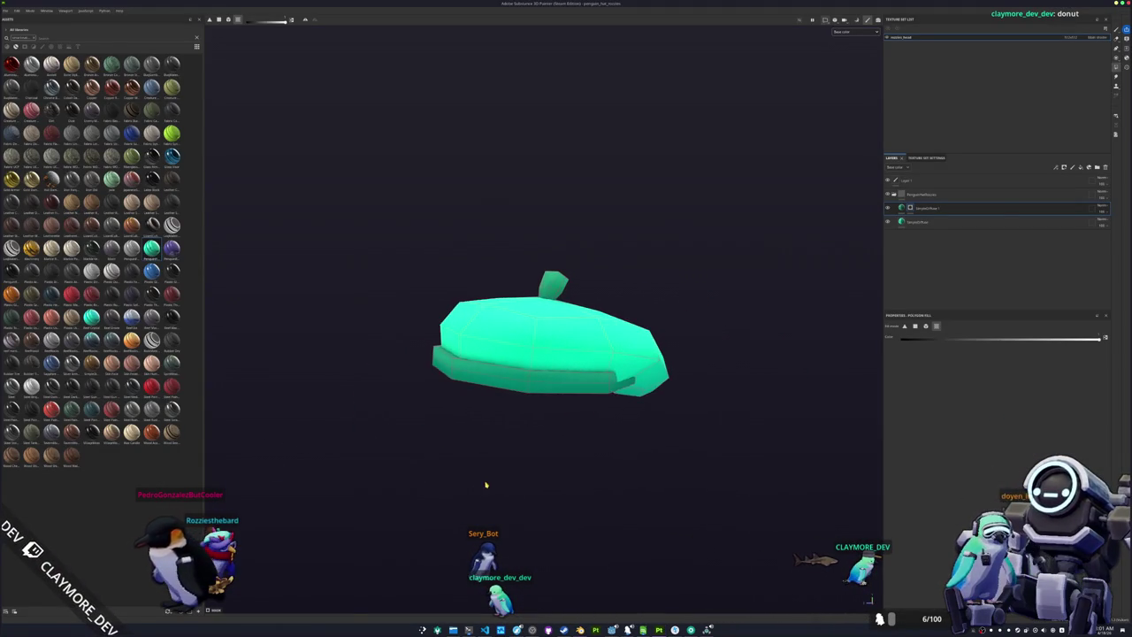
# Rebake the beret's mesh maps at a new output size from Common settings
pyautogui.hotkey('ctrl', 'shift', 'b')
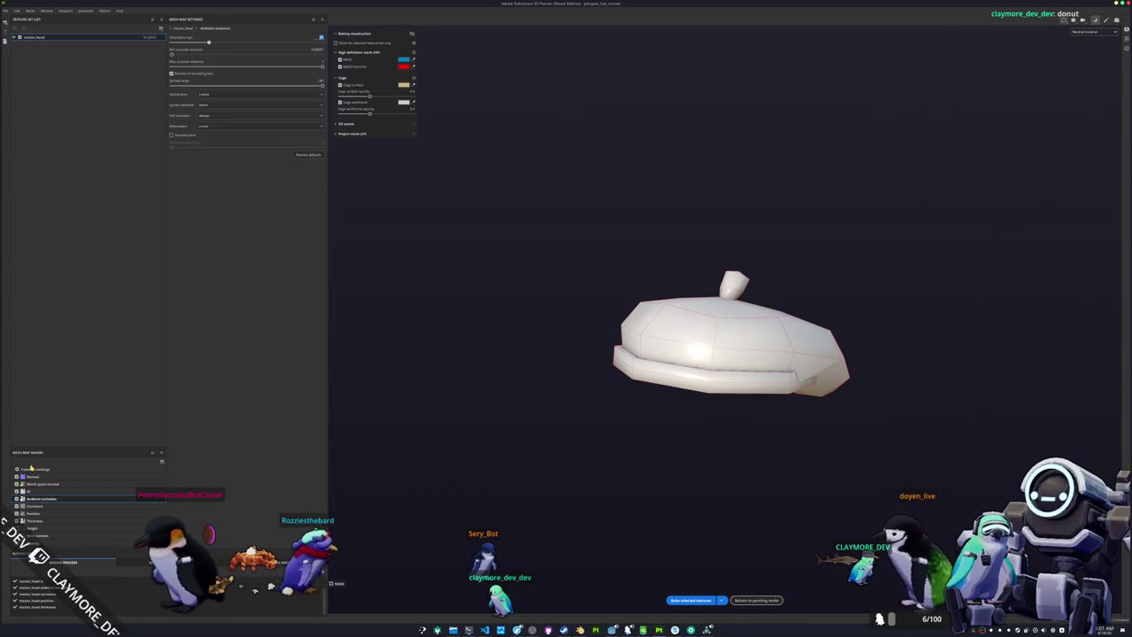
pyautogui.click(31, 469)
pyautogui.click(217, 50)
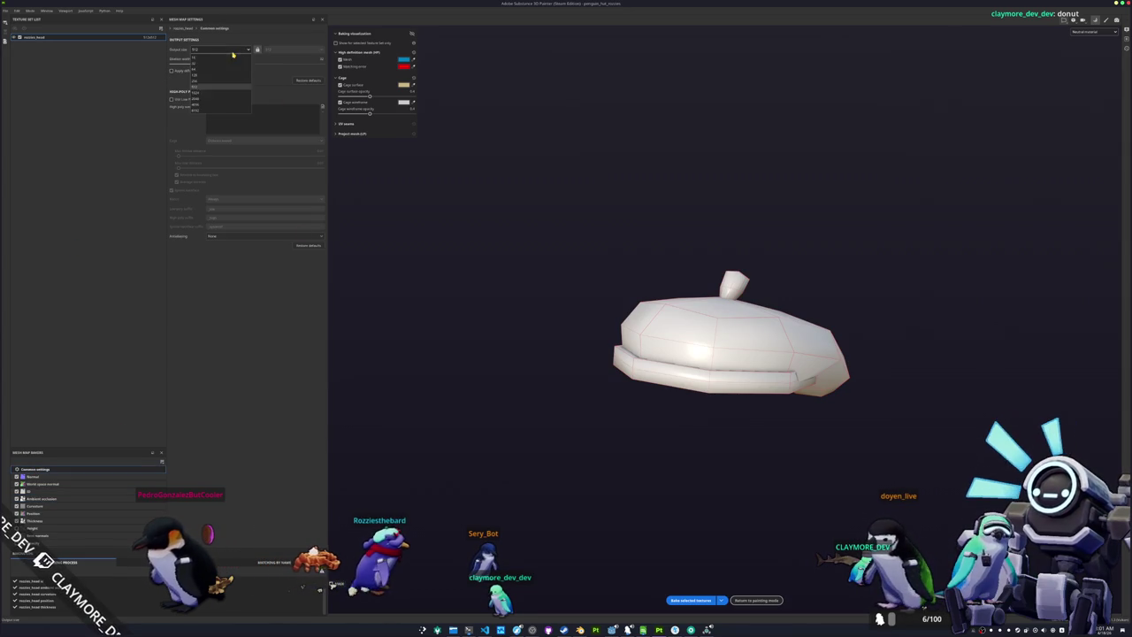
pyautogui.click(203, 98)
pyautogui.click(690, 599)
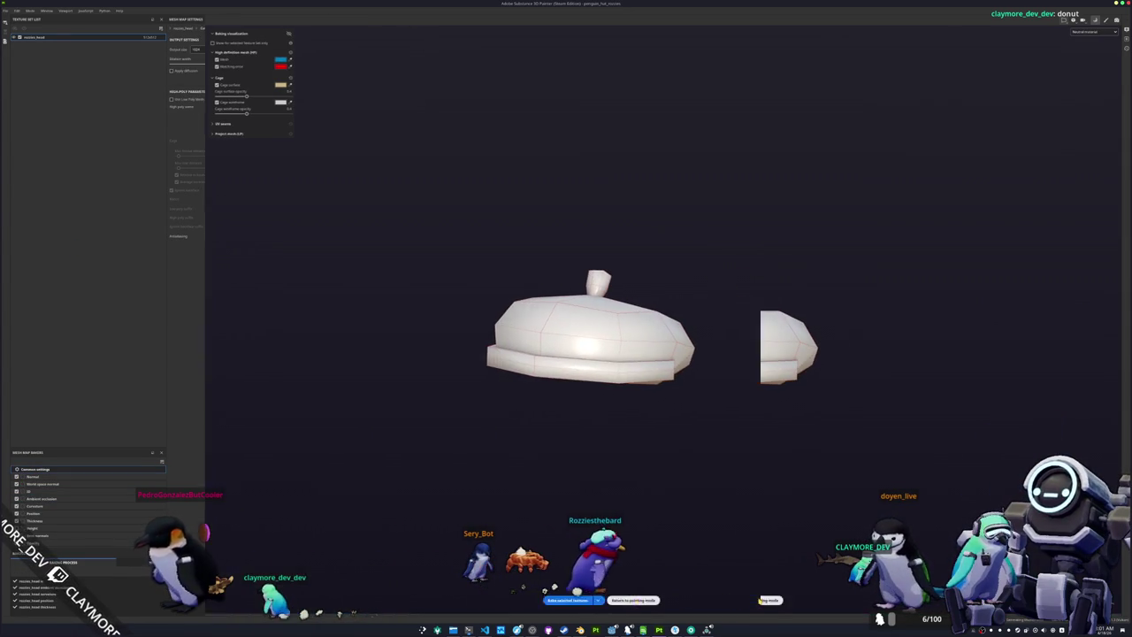
pyautogui.click(633, 600)
# Re-export the beret's textures and return to Blender
pyautogui.hotkey('ctrl', 'shift', 'e')
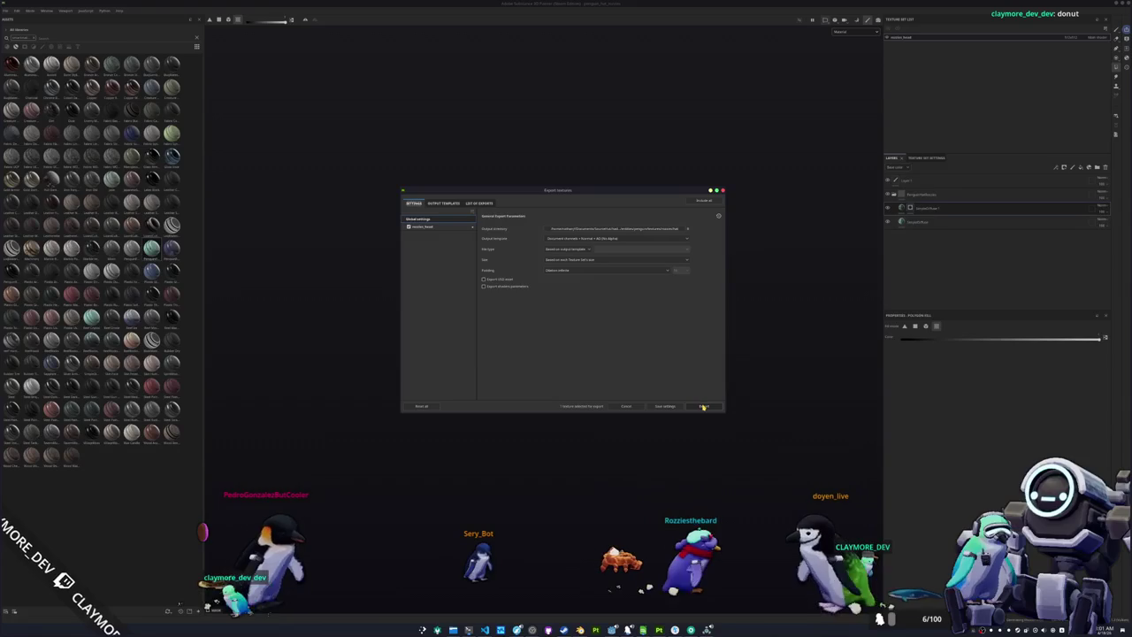
pyautogui.click(703, 406)
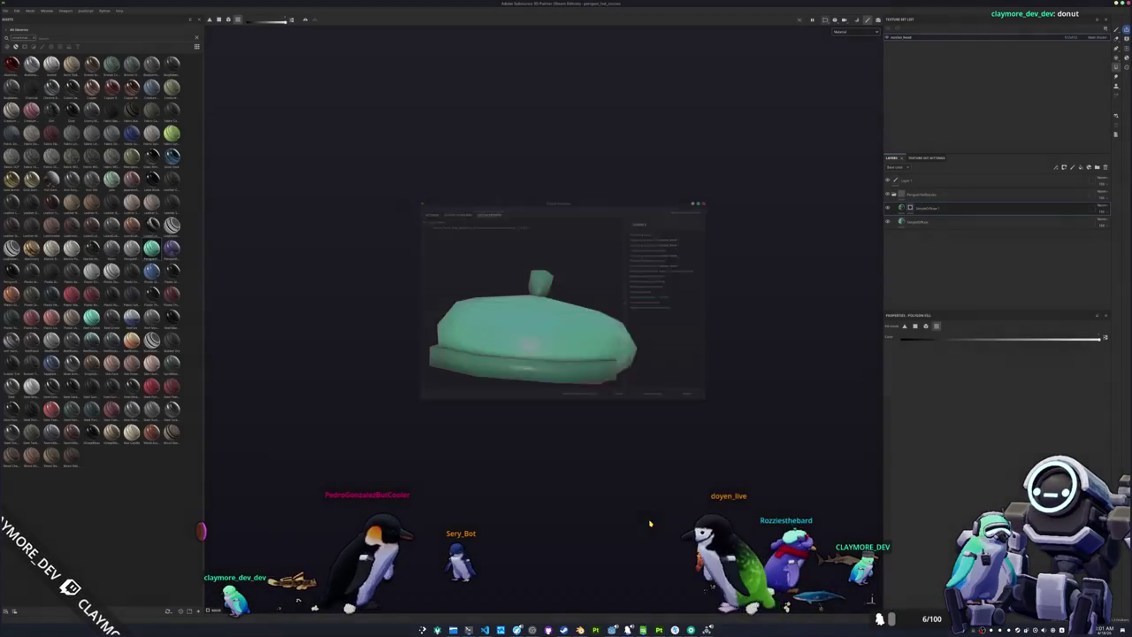
pyautogui.hotkey('alt', 'Tab')
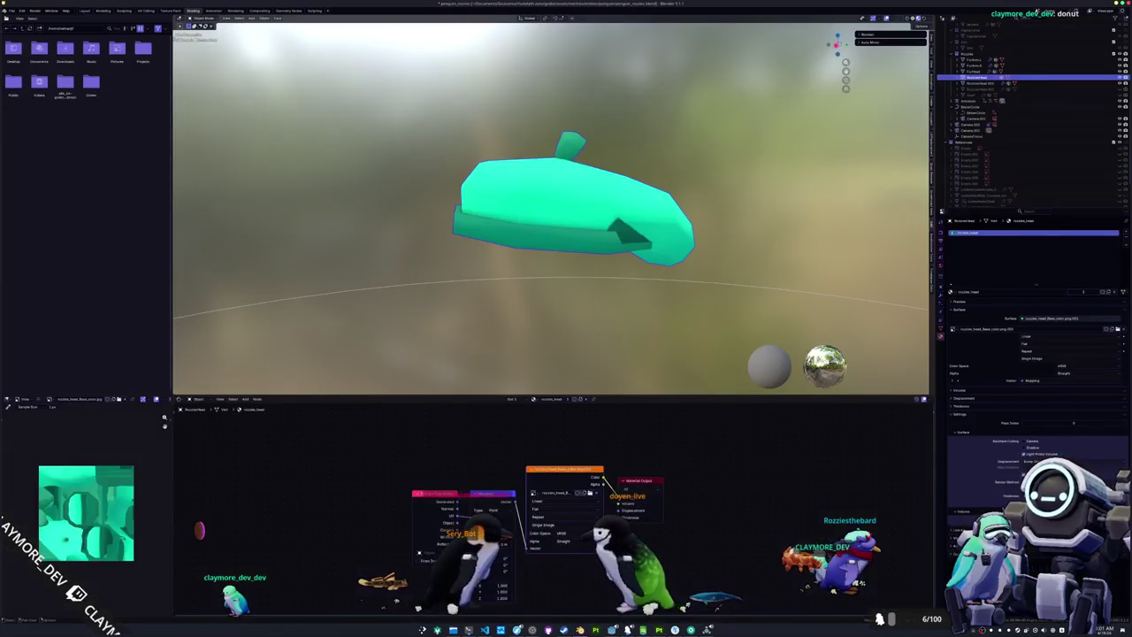
# Reload the hat's texture and load rozzies_head_base_color.png as its base colour image
pyautogui.hotkey('alt', 'r')
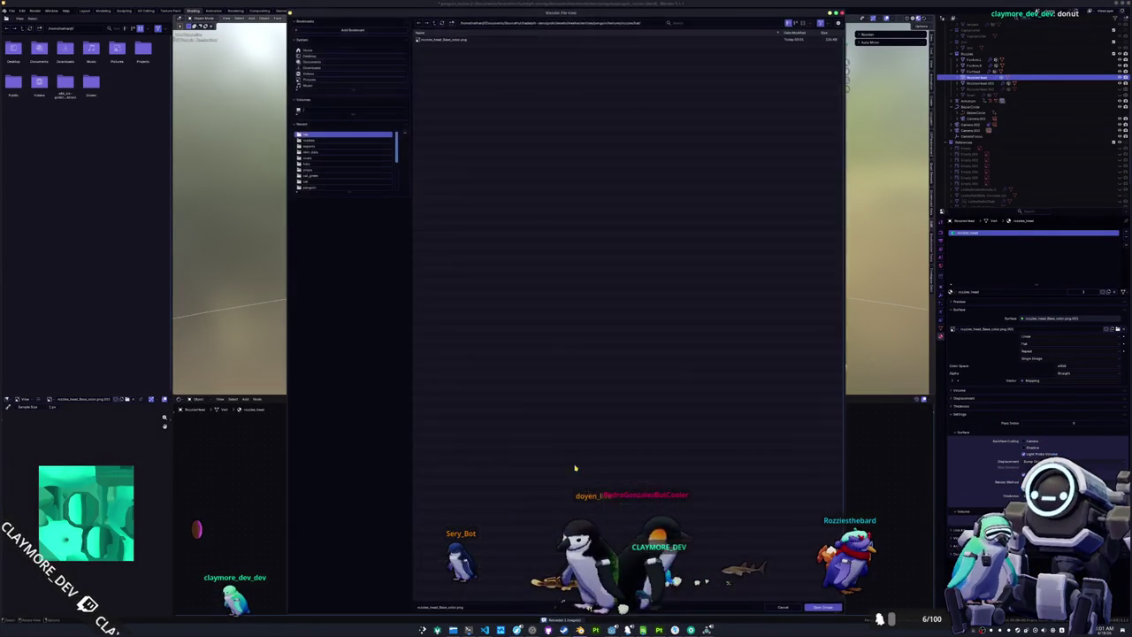
pyautogui.click(572, 485)
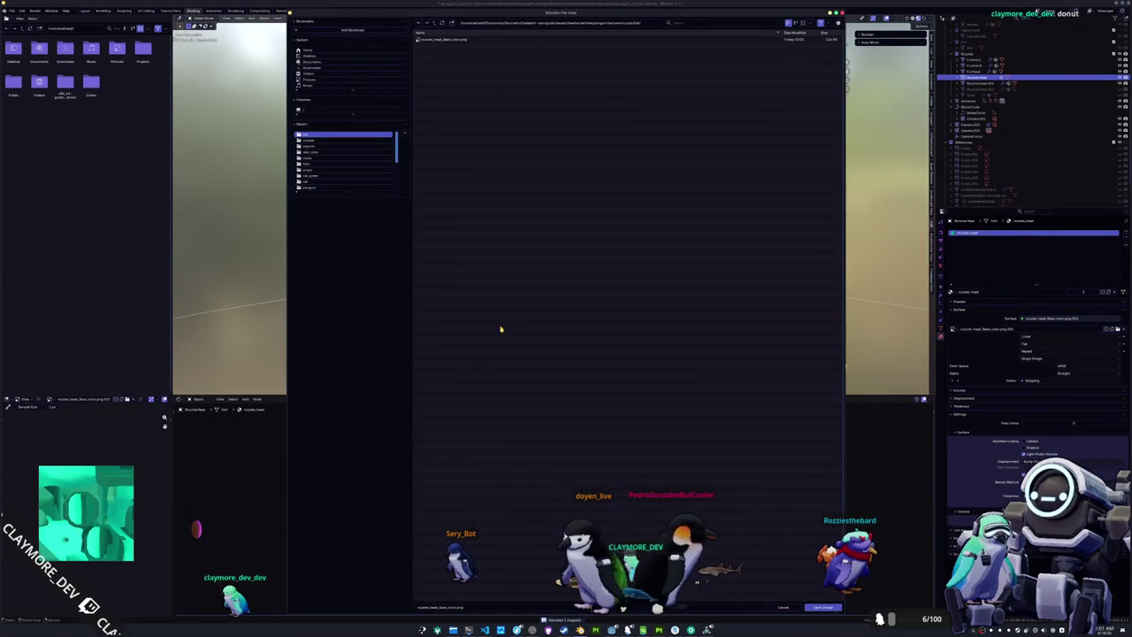
pyautogui.doubleClick(437, 42)
# Frame the teal beret in the camera view, zoom in close, and enter Edit Mode on the hat
pyautogui.moveTo(549, 266); pyautogui.dragTo(584, 367)
pyautogui.press('KP_0')
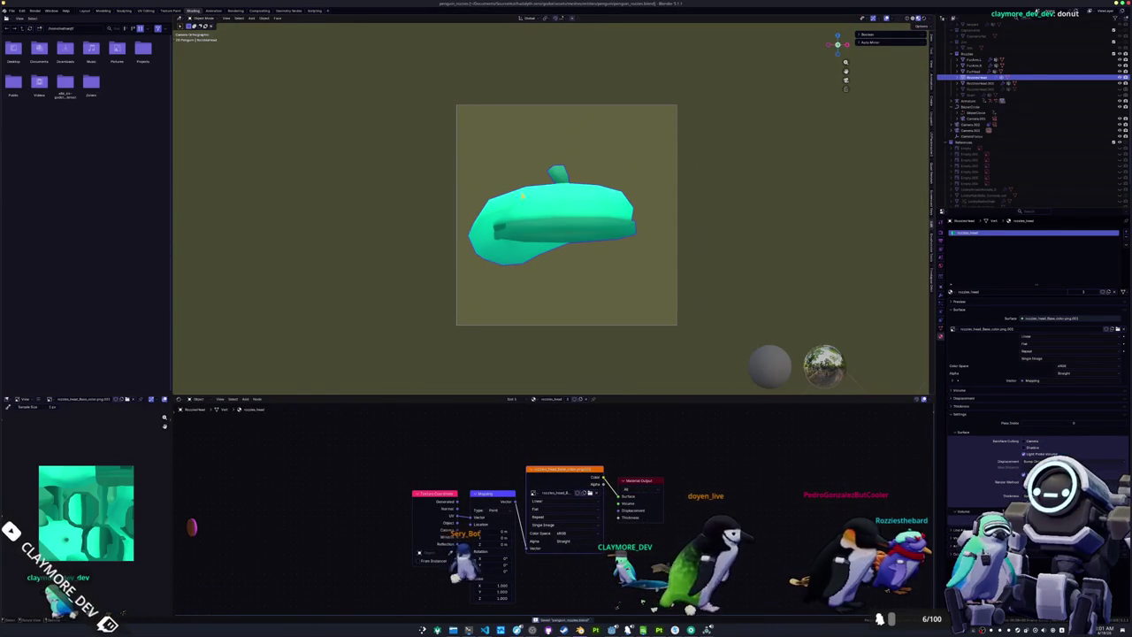
pyautogui.scroll(2, 526, 194)
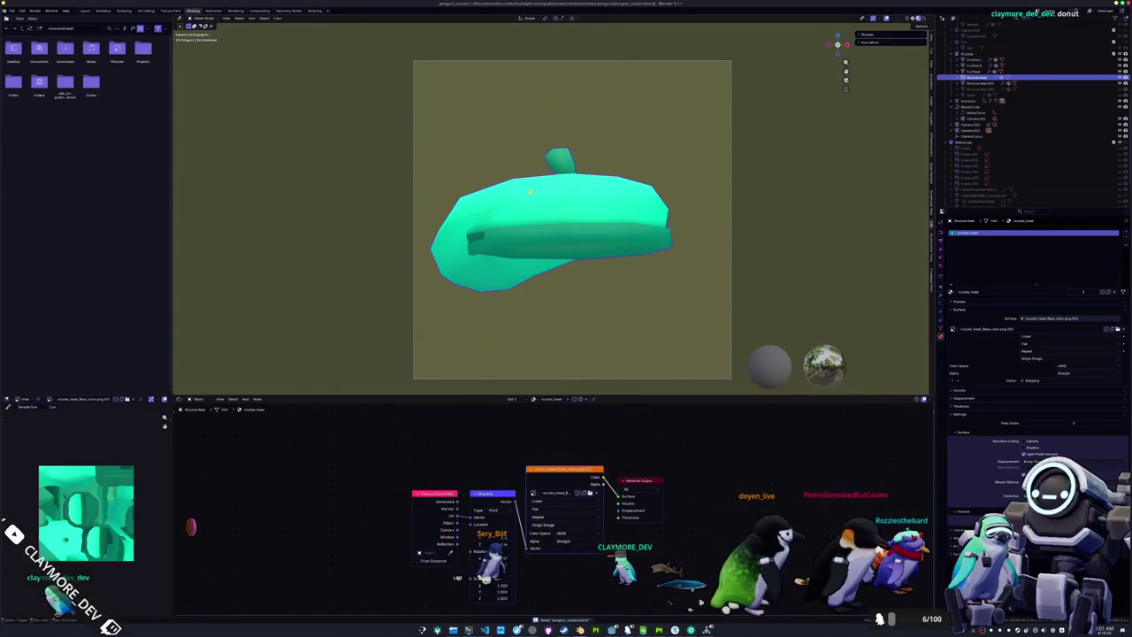
pyautogui.moveTo(529, 191); pyautogui.dragTo(492, 193)
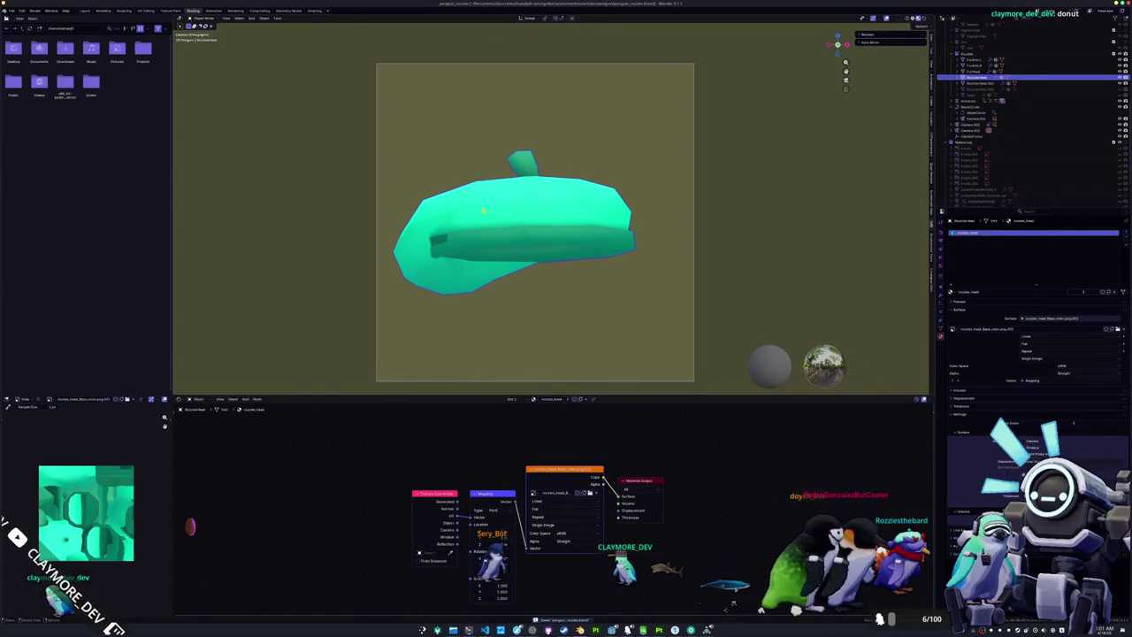
pyautogui.scroll(3, 81, 500)
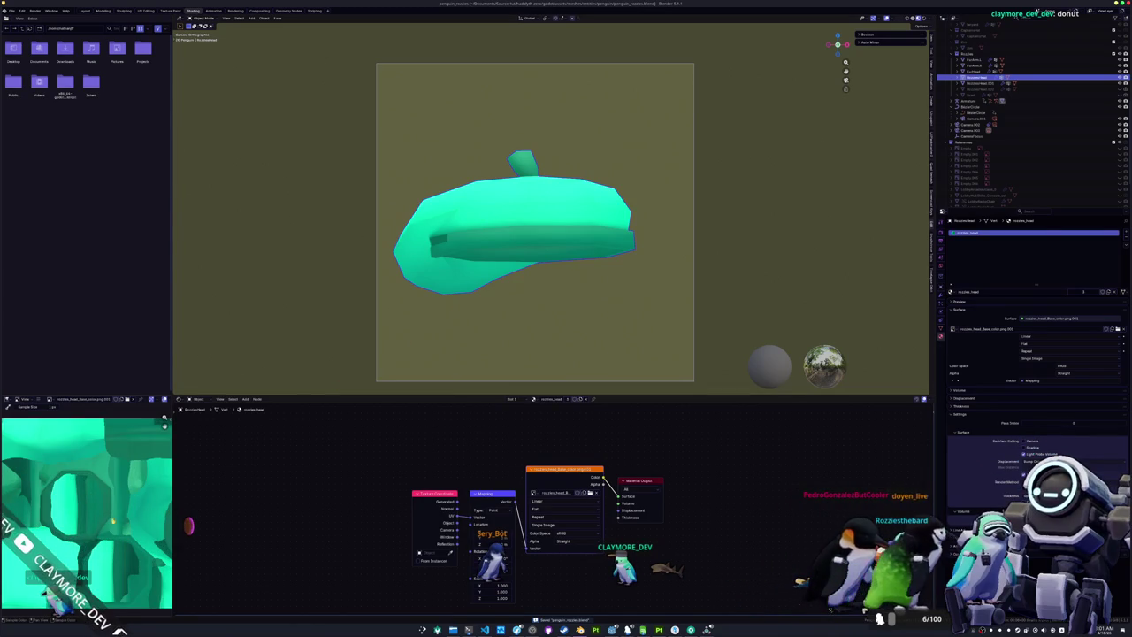
pyautogui.scroll(3, 113, 521)
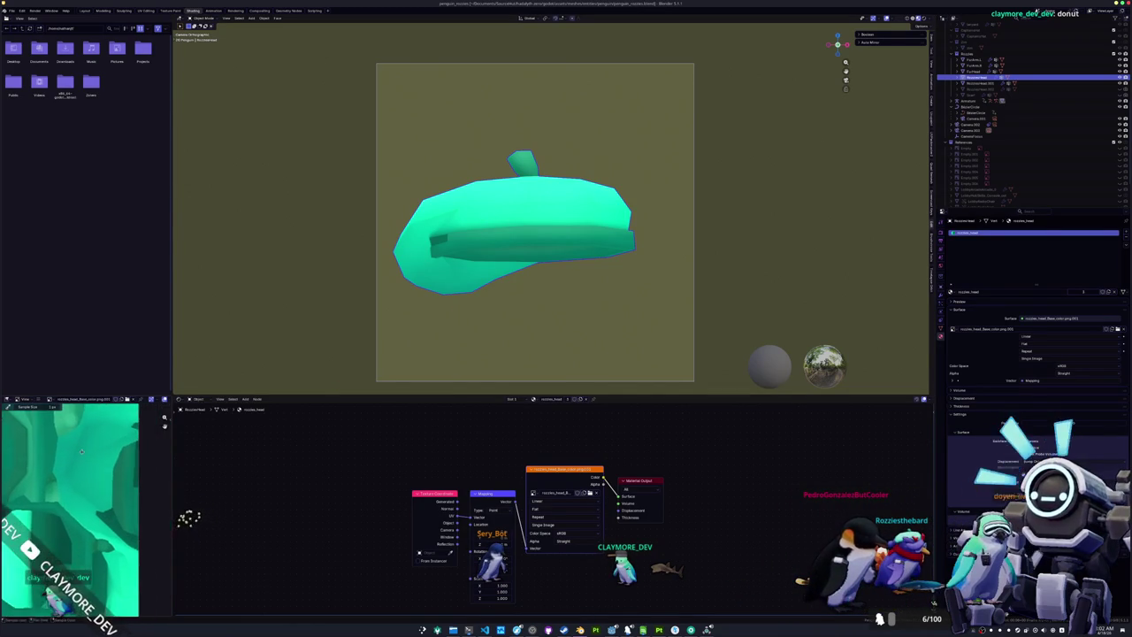
pyautogui.scroll(5, 82, 450)
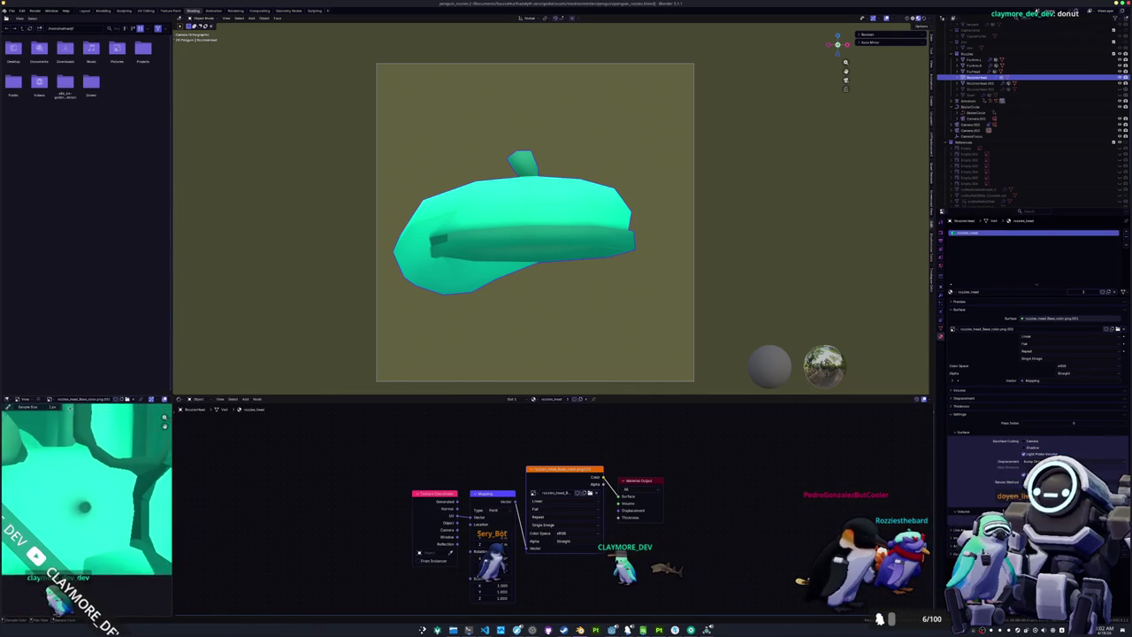
pyautogui.scroll(2, 86, 491)
pyautogui.press('Tab')
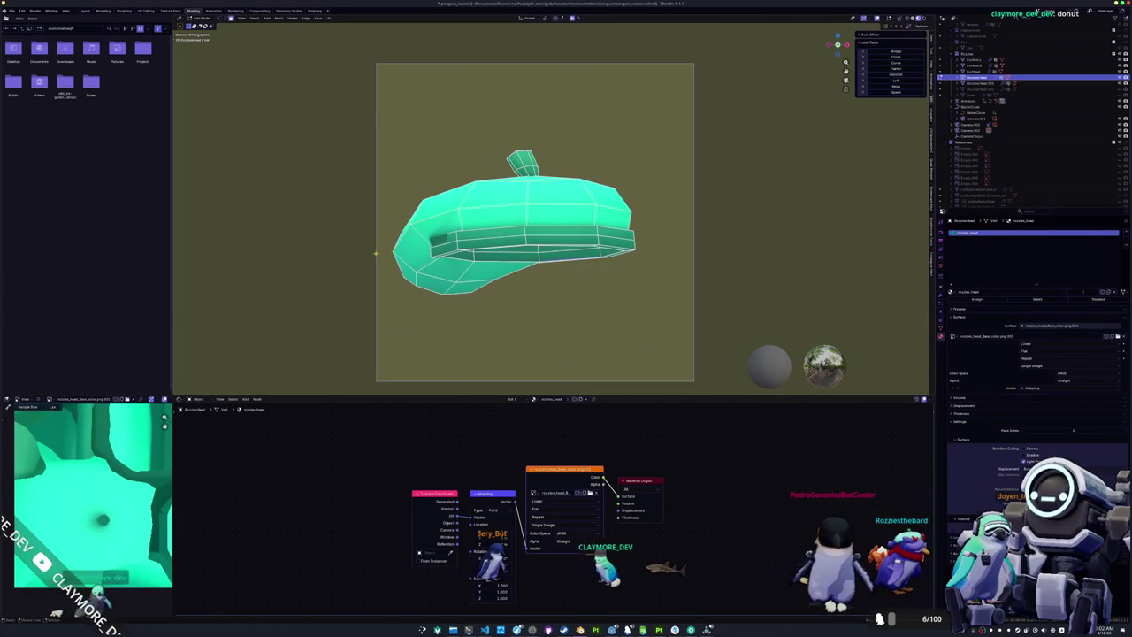
# Move the face beside the brim gap with proportional editing, then shift it along the X axis
pyautogui.press('g')
pyautogui.scroll(8, 459, 220)
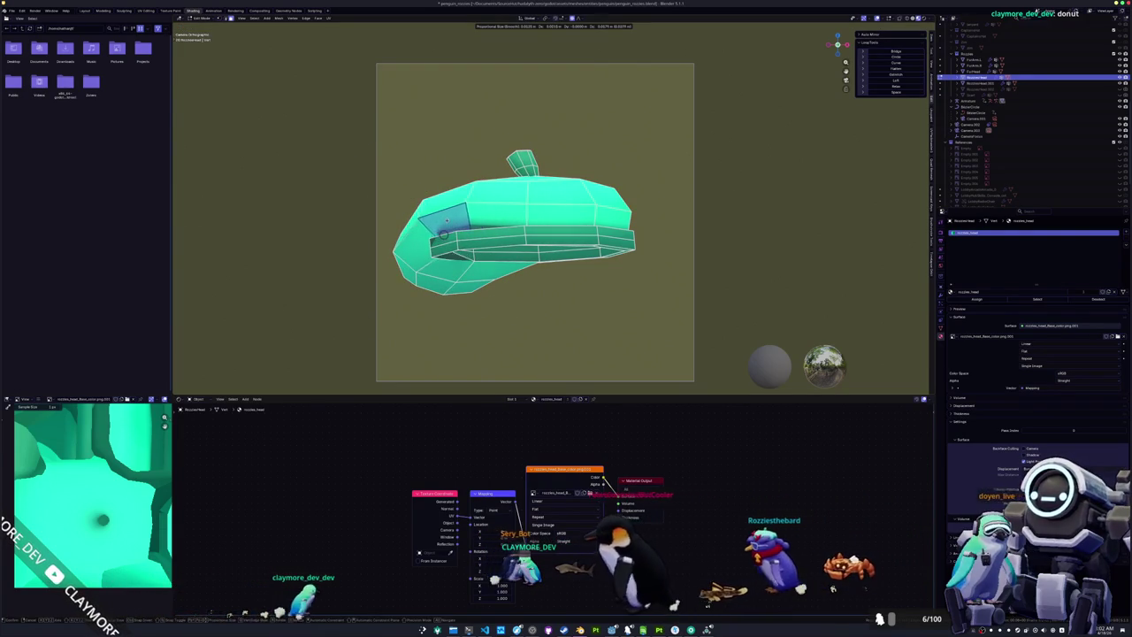
pyautogui.click(443, 233)
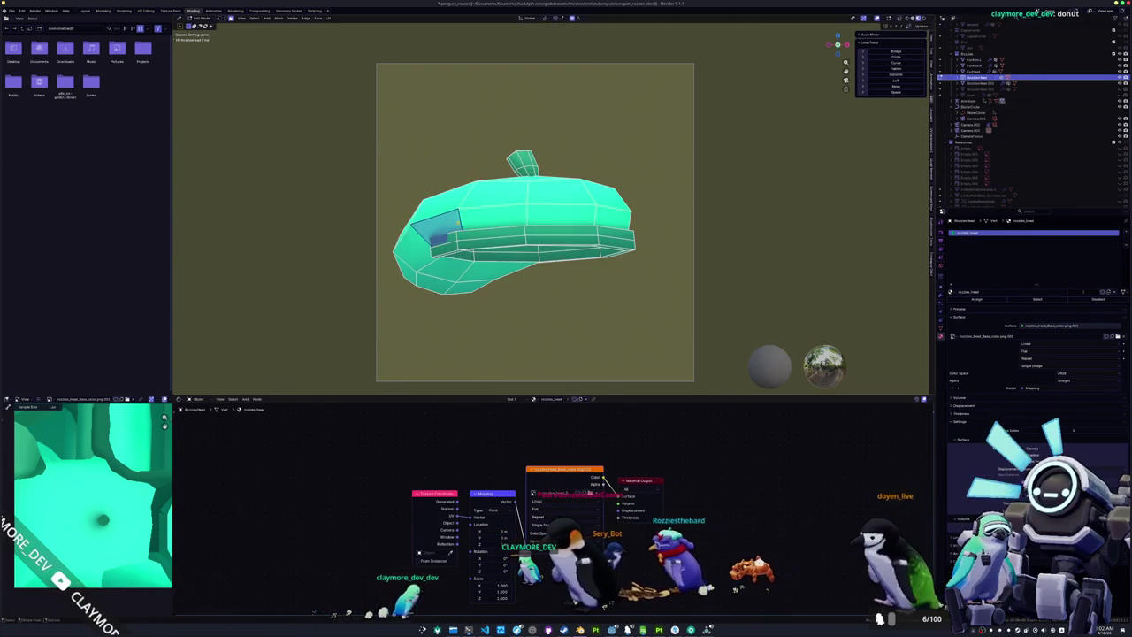
pyautogui.scroll(6, 510, 219)
pyautogui.scroll(3, 510, 219)
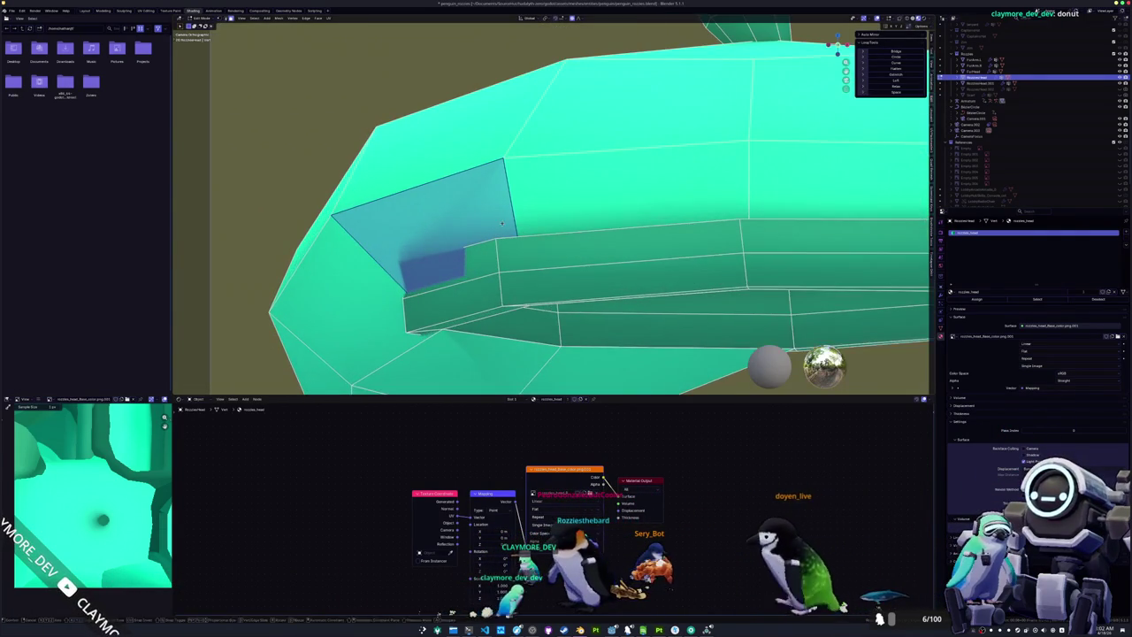
pyautogui.press('g')
pyautogui.press('x')
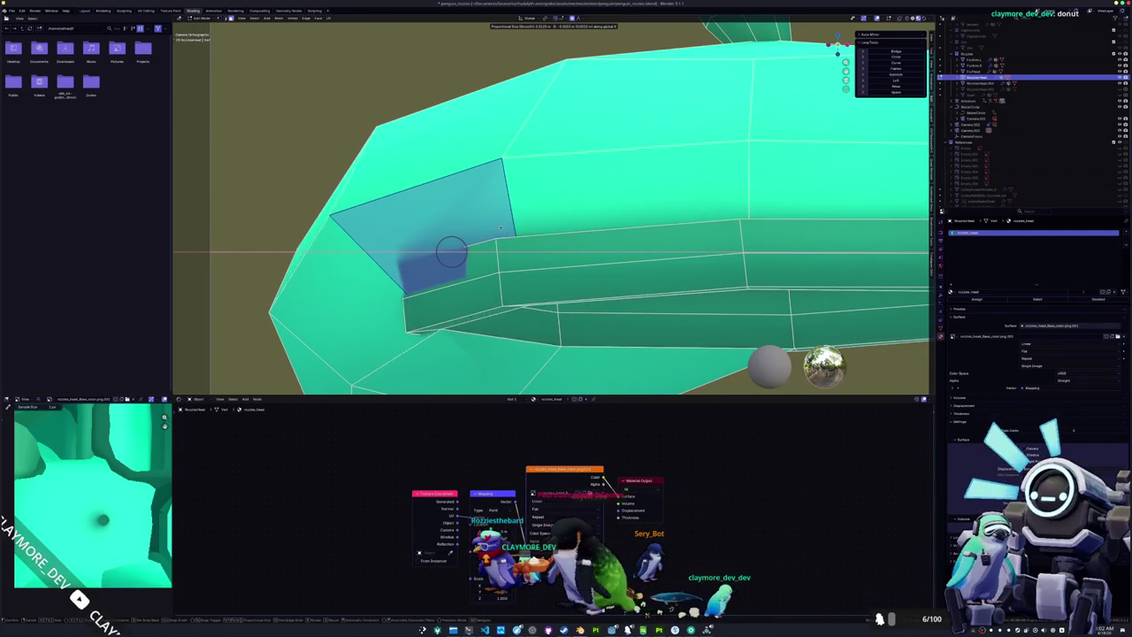
pyautogui.click(475, 231)
# Return the hat to Object Mode and clear its location back onto the penguin's head
pyautogui.click(332, 215)
pyautogui.press('g')
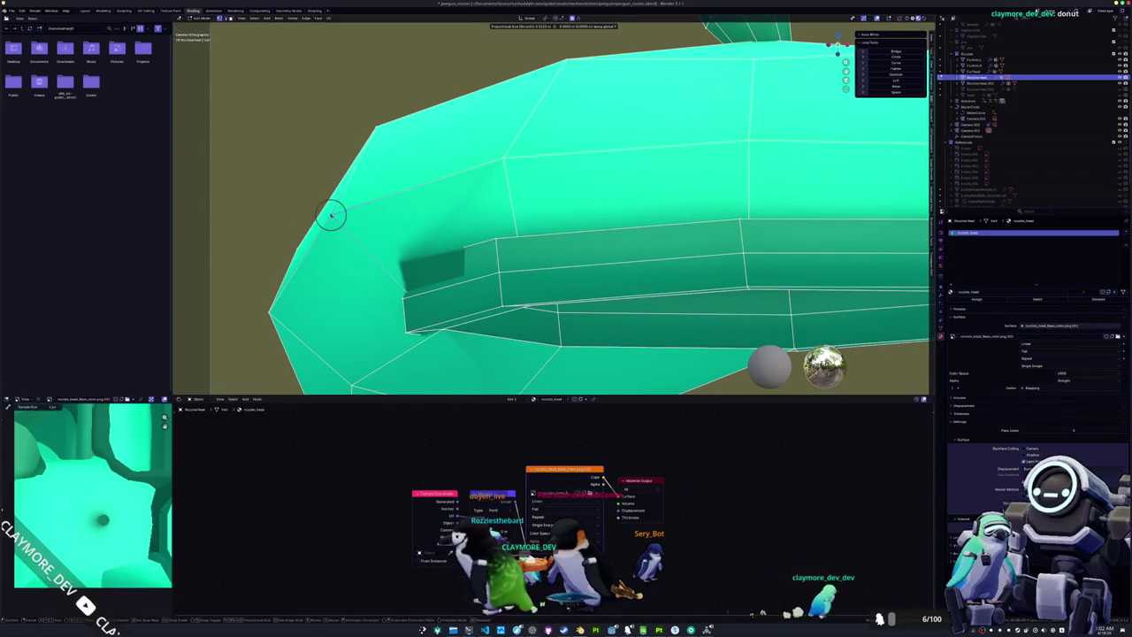
pyautogui.press('Escape')
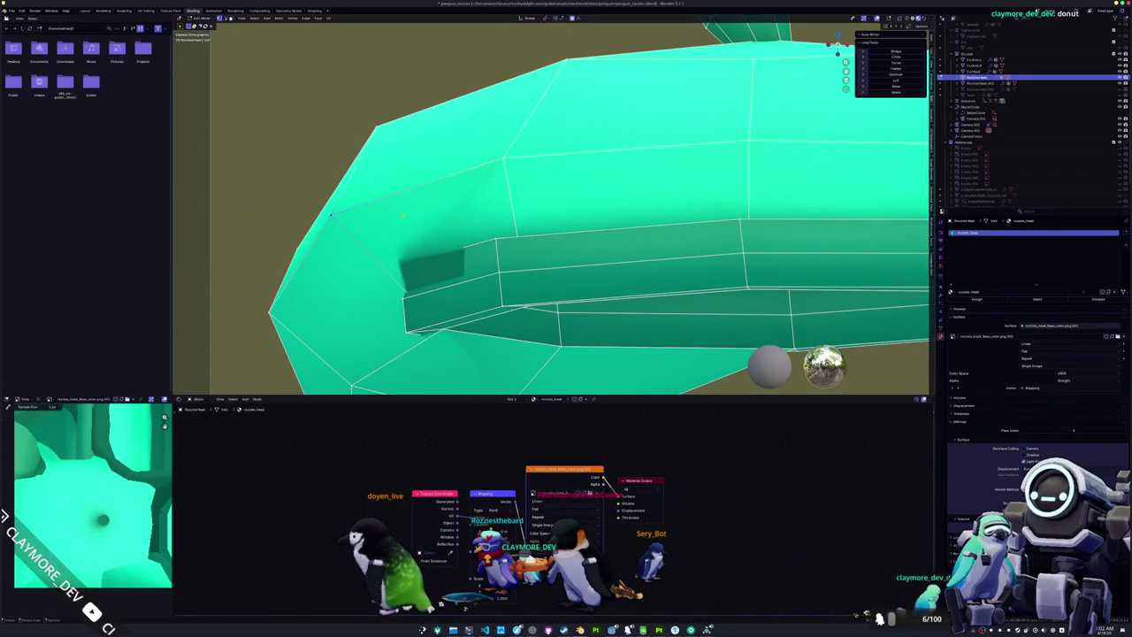
pyautogui.scroll(-6, 402, 215)
pyautogui.press('Tab')
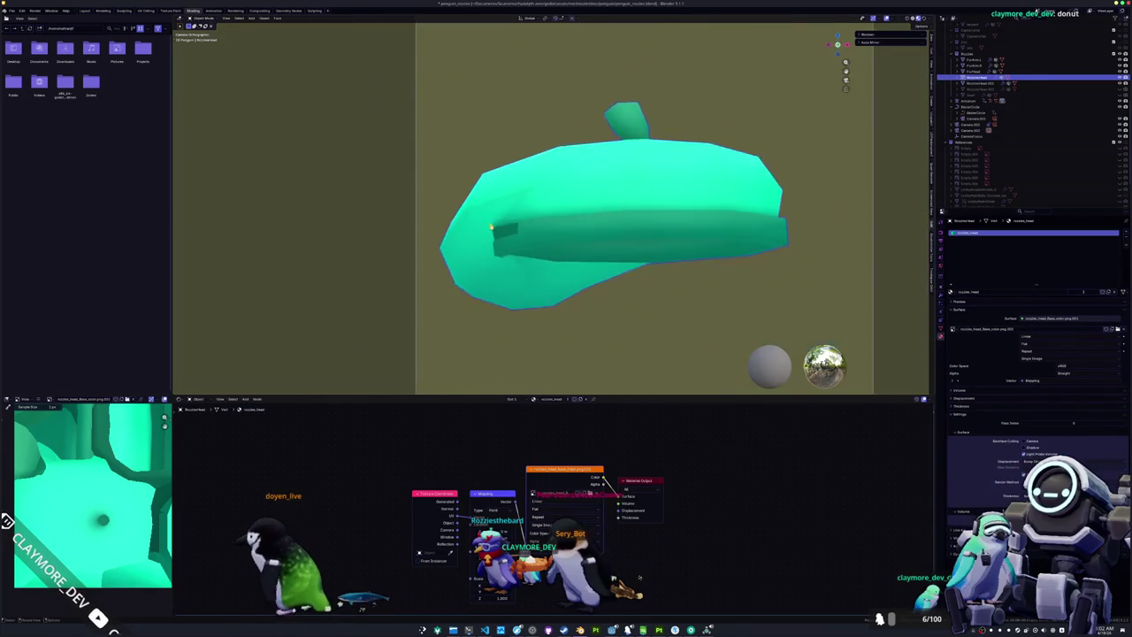
pyautogui.hotkey('alt', 'g')
pyautogui.press('KP_0')
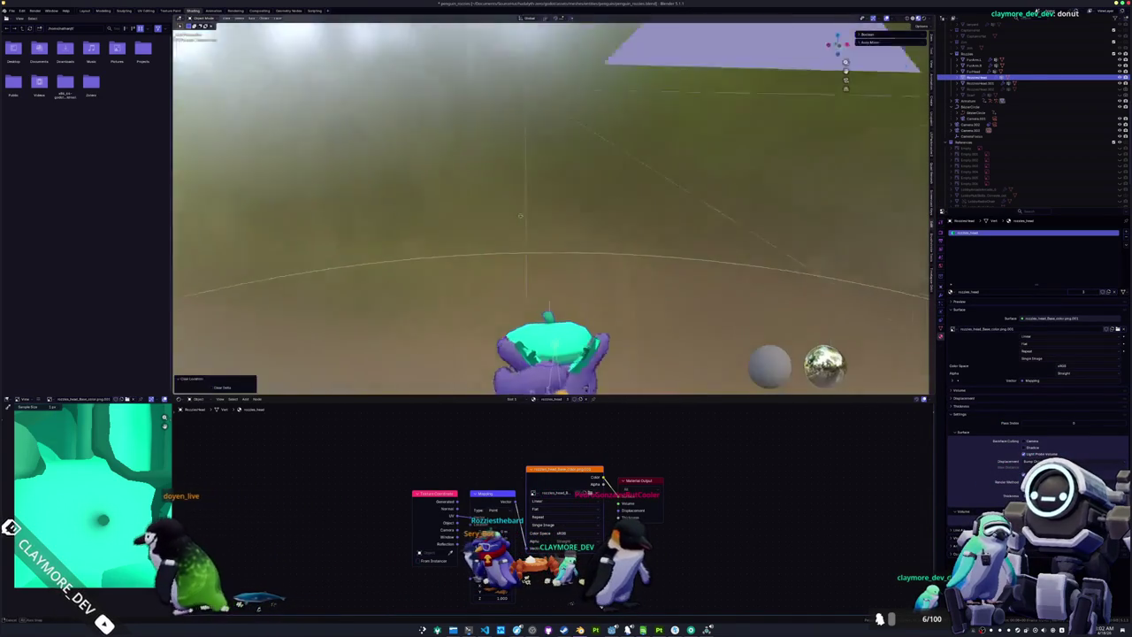
# Select the hat and raise it along Z above the penguin's head
pyautogui.hotkey('ctrl', 'z')
pyautogui.hotkey('ctrl', 'shift', 'z')
pyautogui.click(977, 83)
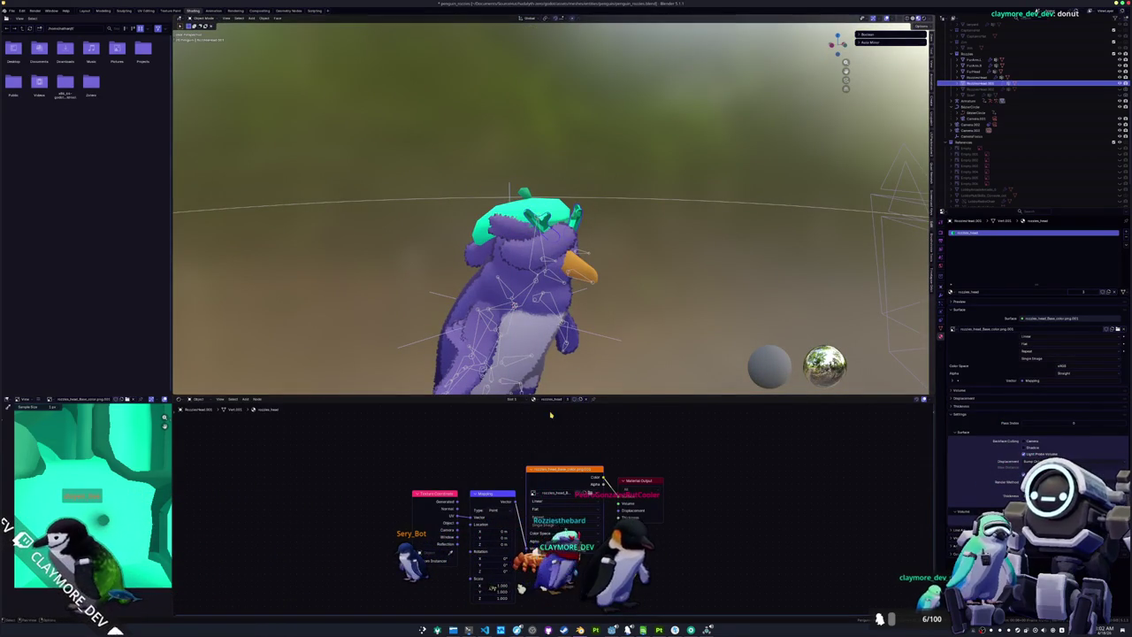
pyautogui.press('KP_Decimal')
pyautogui.press('g')
pyautogui.press('z')
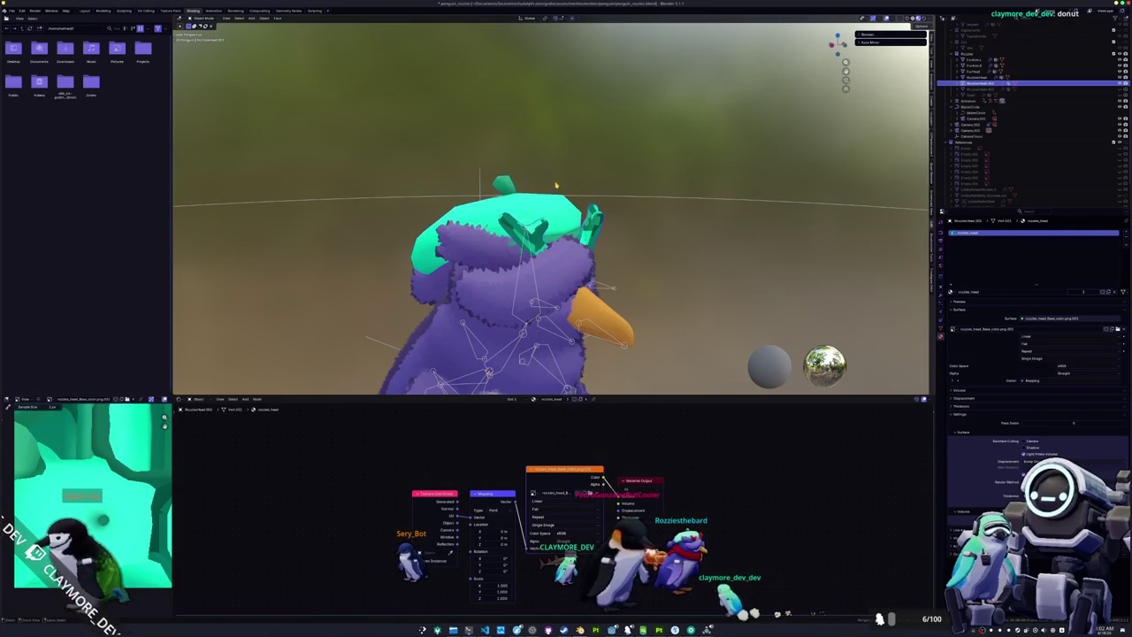
pyautogui.click(552, 189)
pyautogui.scroll(-5, 552, 189)
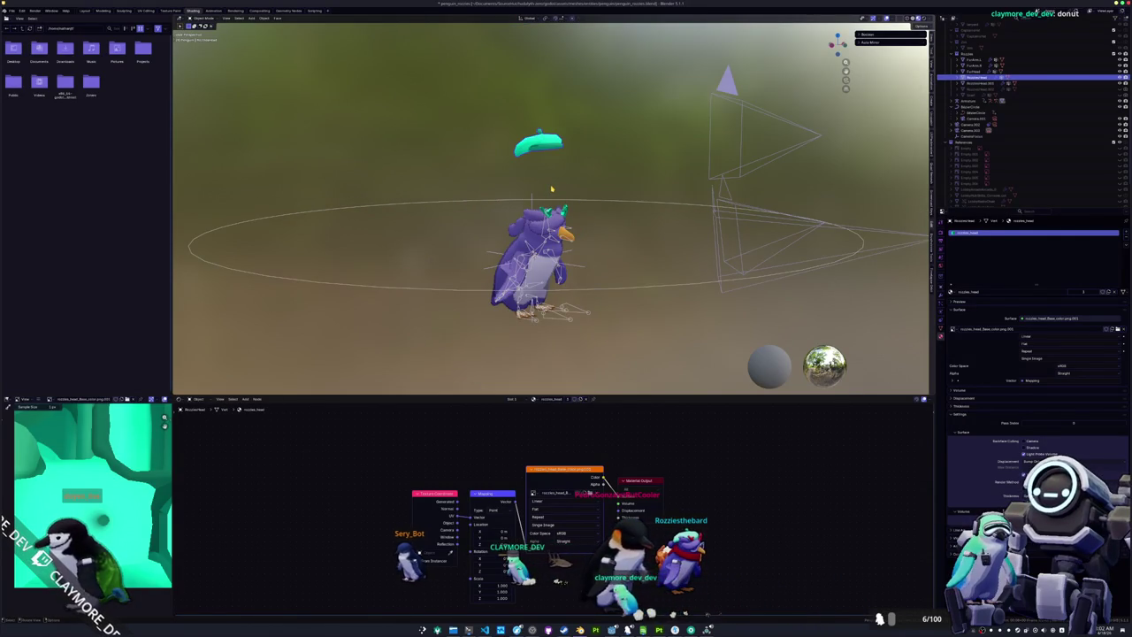
# Load rozzies_head_base_color.png into the hat's Image Texture node and isolate the hat in local view
pyautogui.press('KP_0')
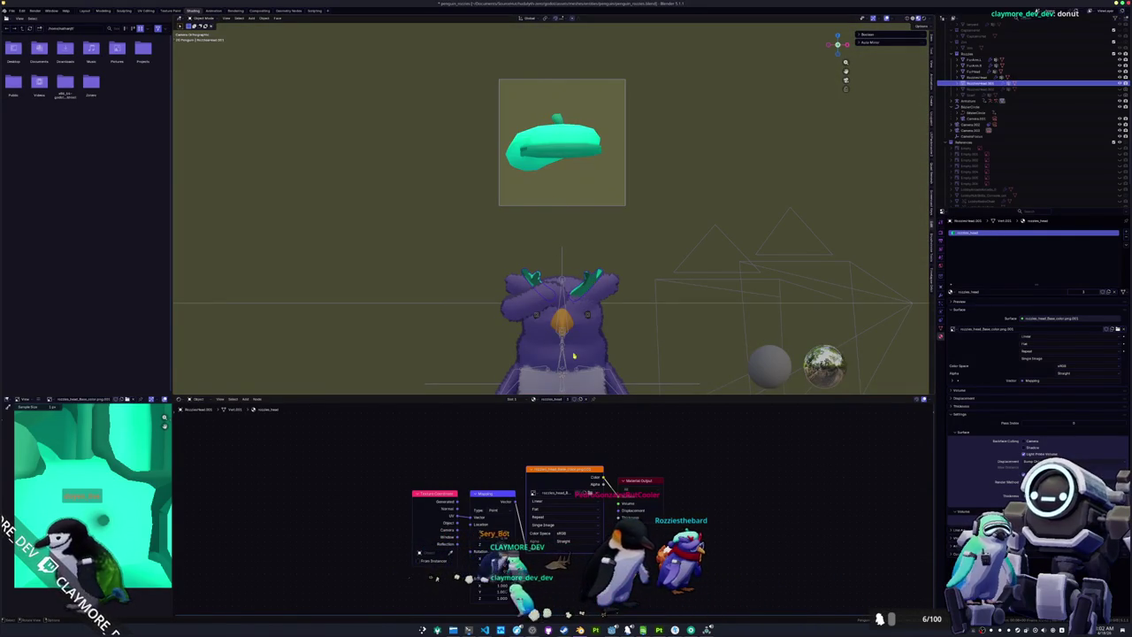
pyautogui.click(600, 493)
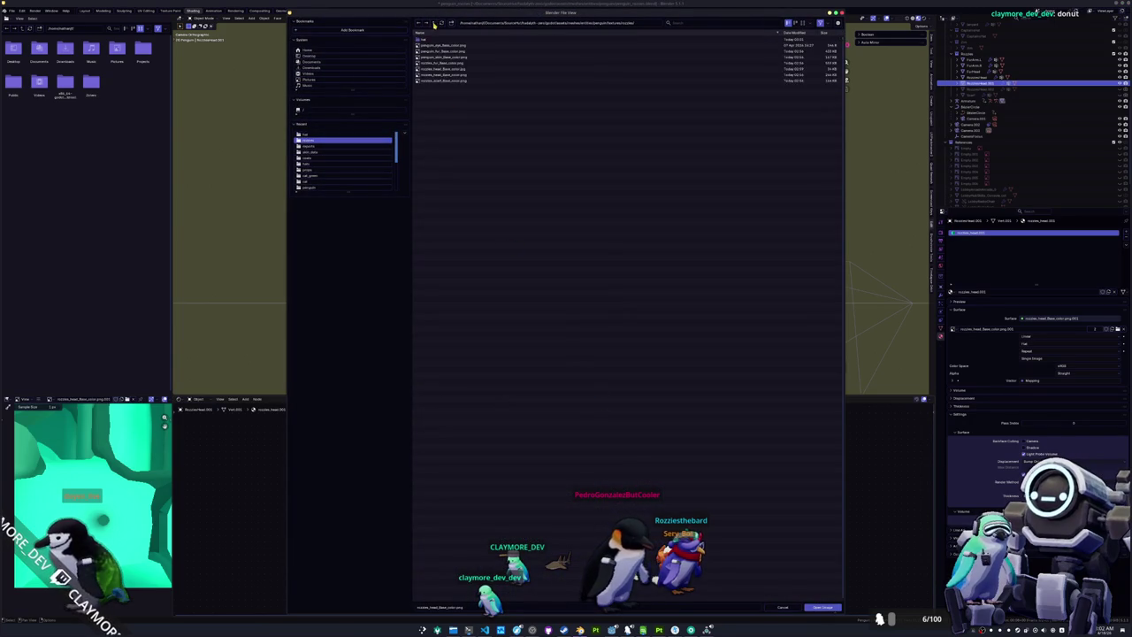
pyautogui.doubleClick(435, 78)
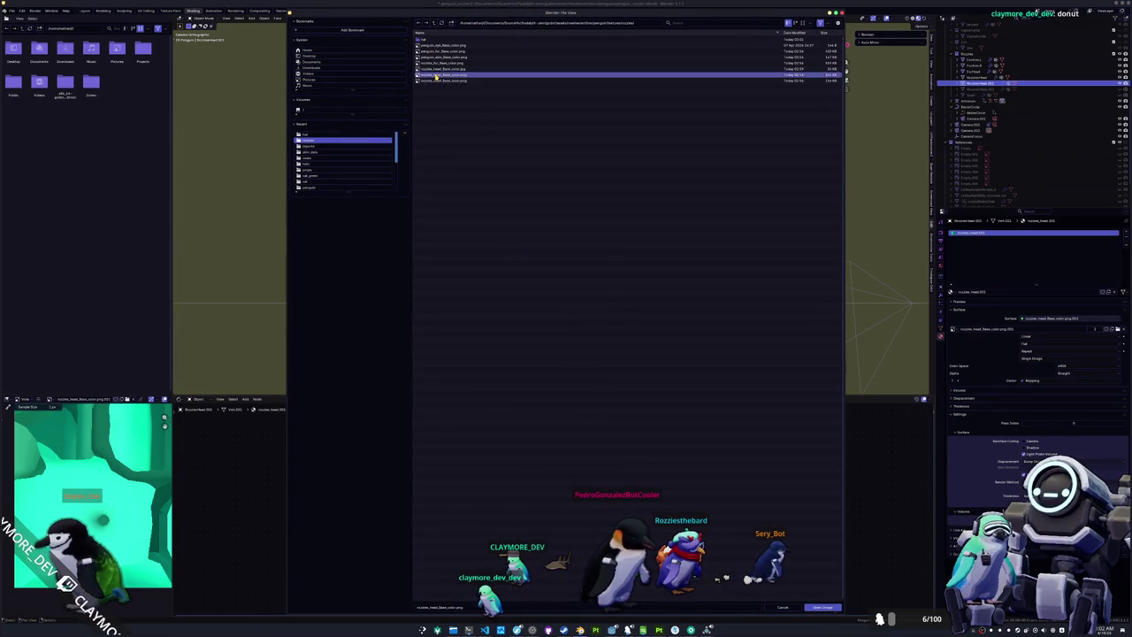
pyautogui.click(530, 150)
pyautogui.scroll(3, 538, 176)
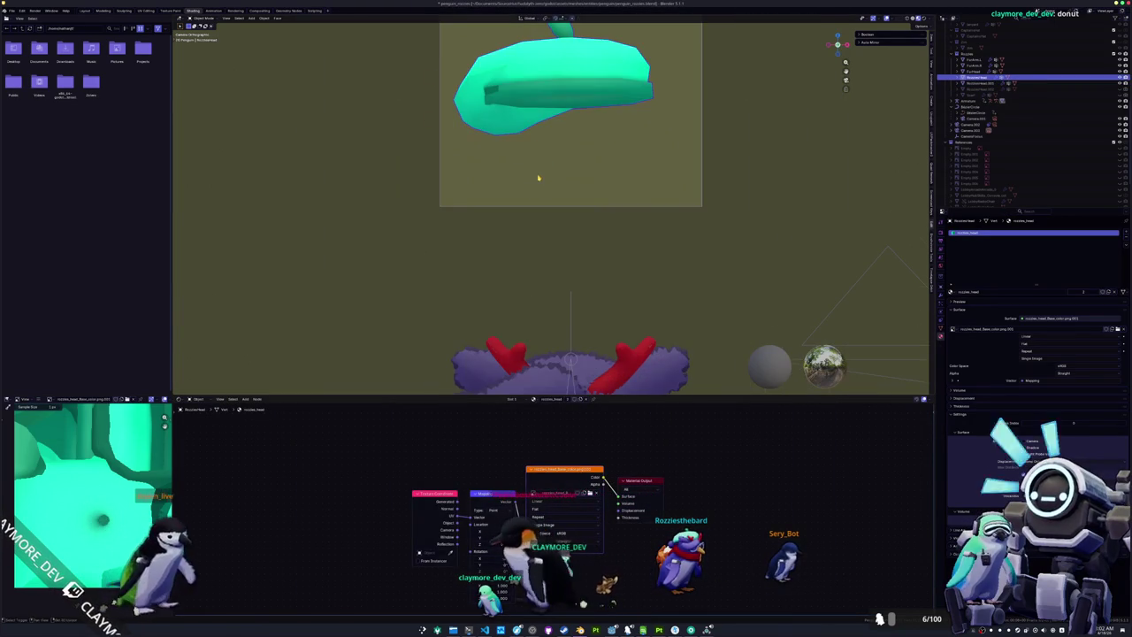
pyautogui.press('KP_Divide')
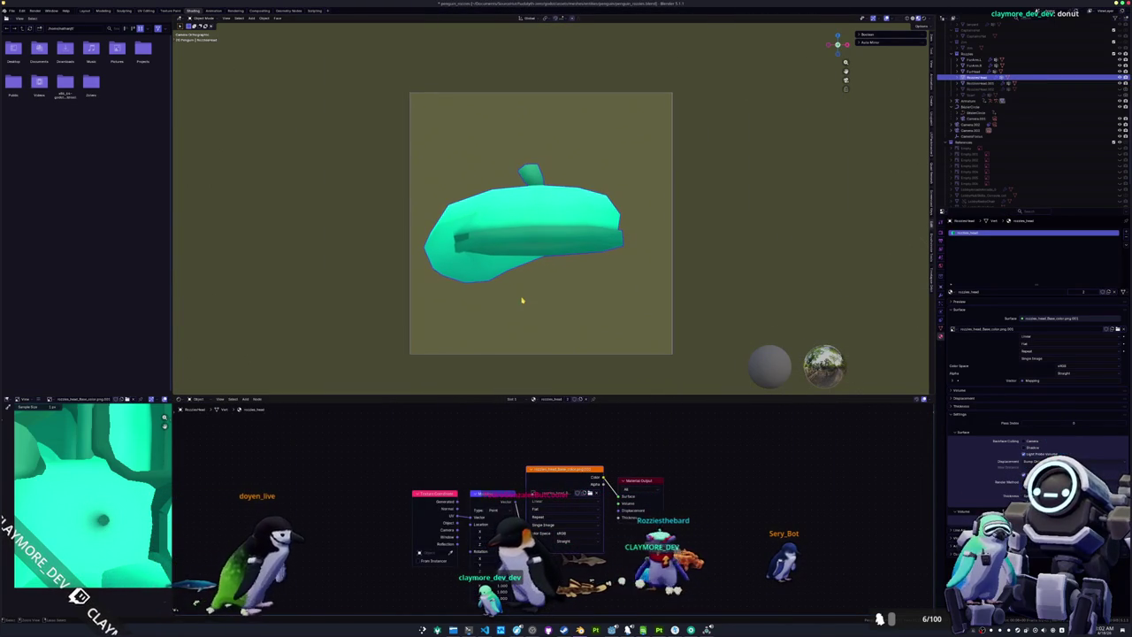
pyautogui.scroll(1, 521, 300)
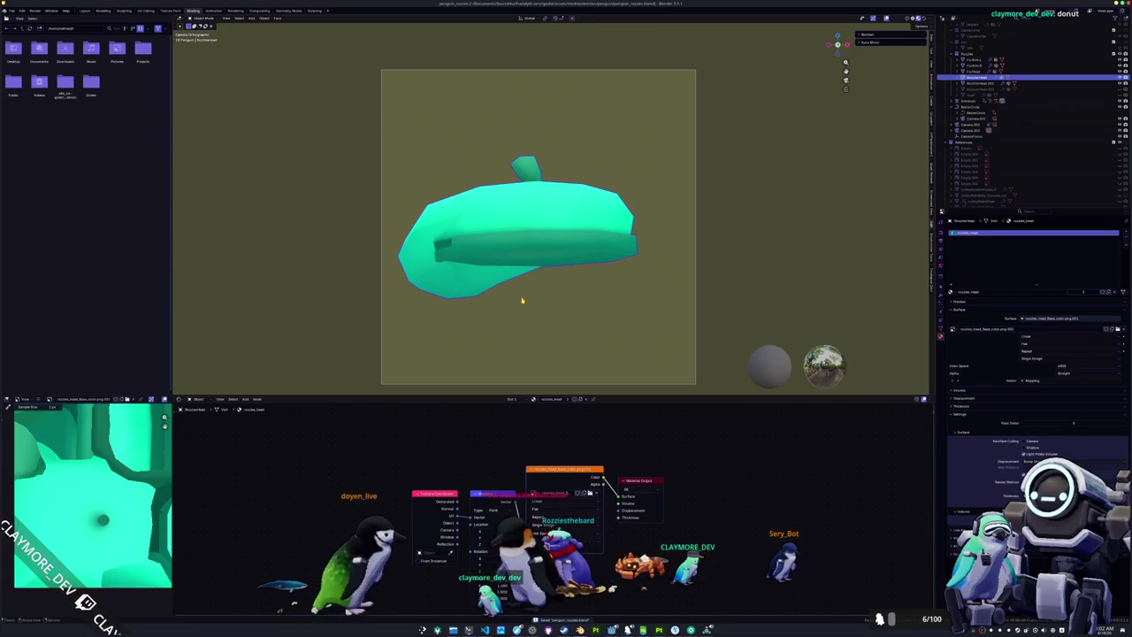
pyautogui.click(236, 10)
# Use Image > Save As, create a new folder in the parent directory, and enter it
pyautogui.click(55, 18)
pyautogui.click(60, 77)
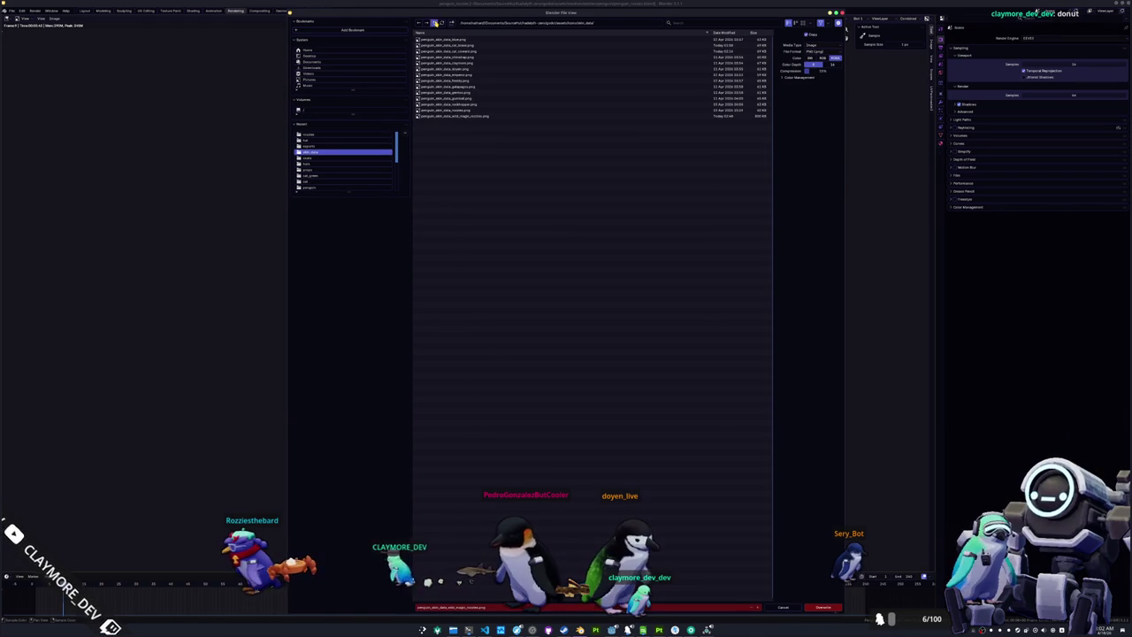
pyautogui.click(434, 23)
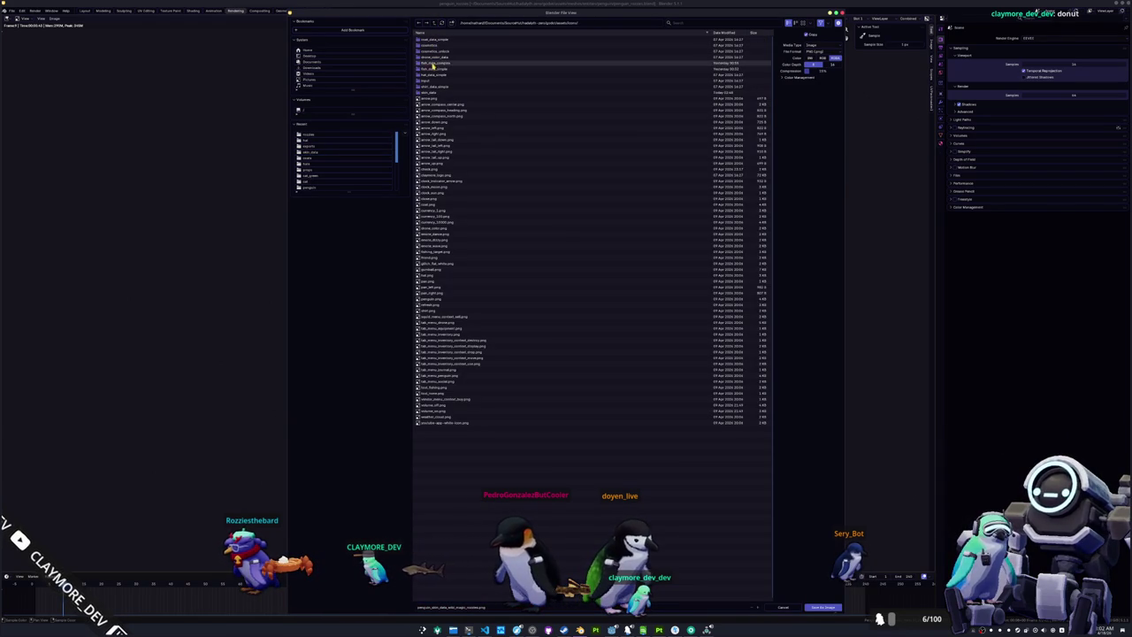
pyautogui.click(450, 24)
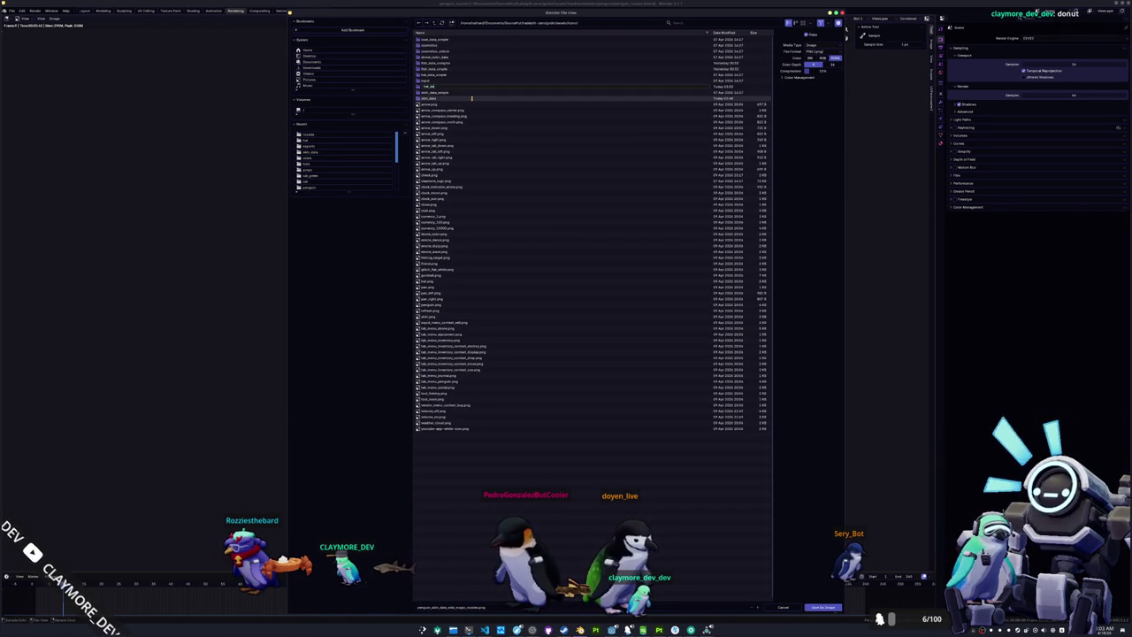
pyautogui.press('Return')
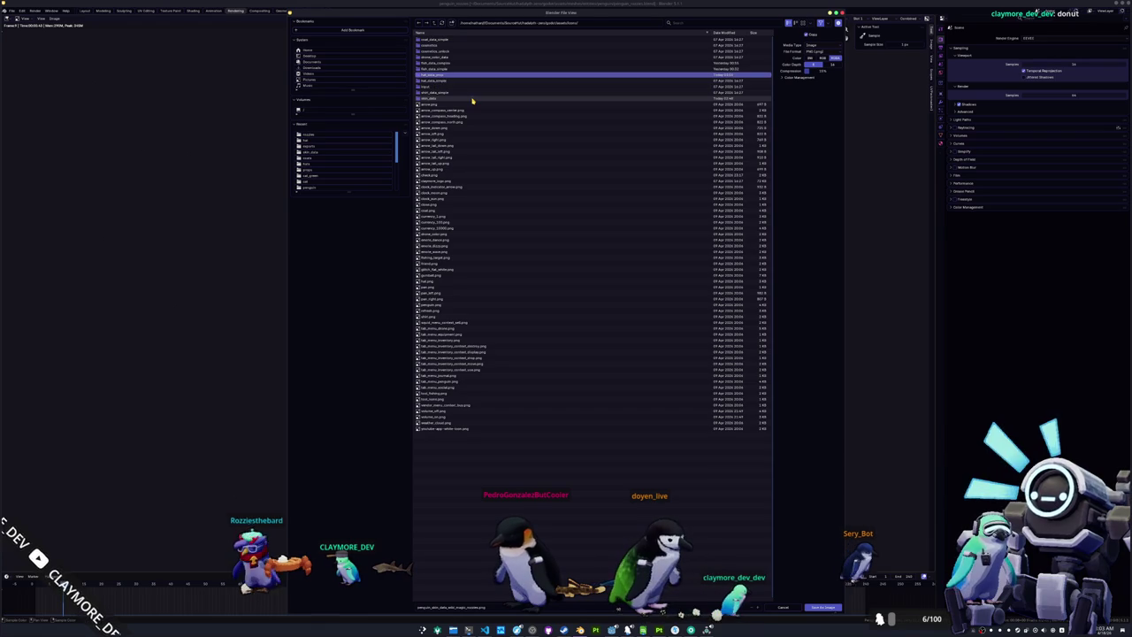
pyautogui.doubleClick(447, 76)
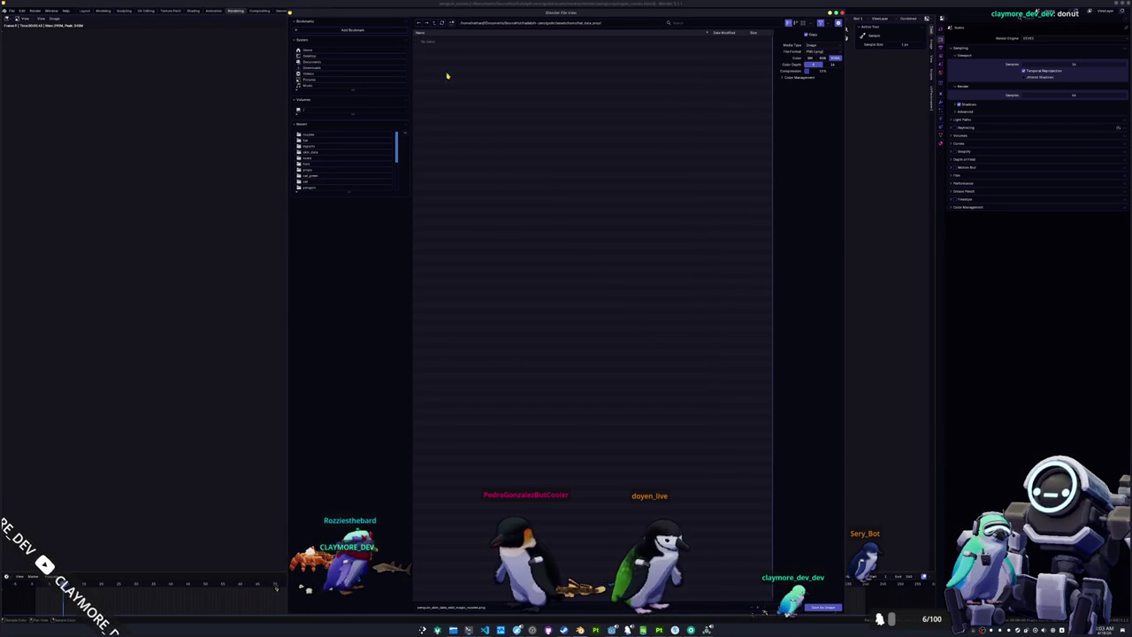
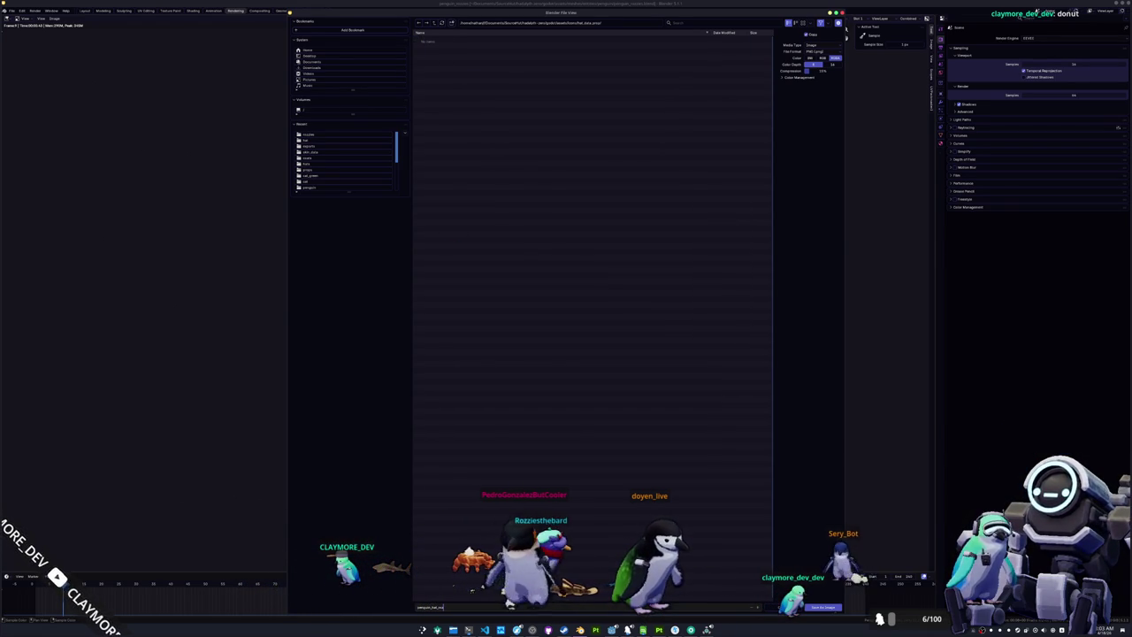
# Save the green beret render as an image, reset the beret's location, and select the penguin armature
pyautogui.click(819, 608)
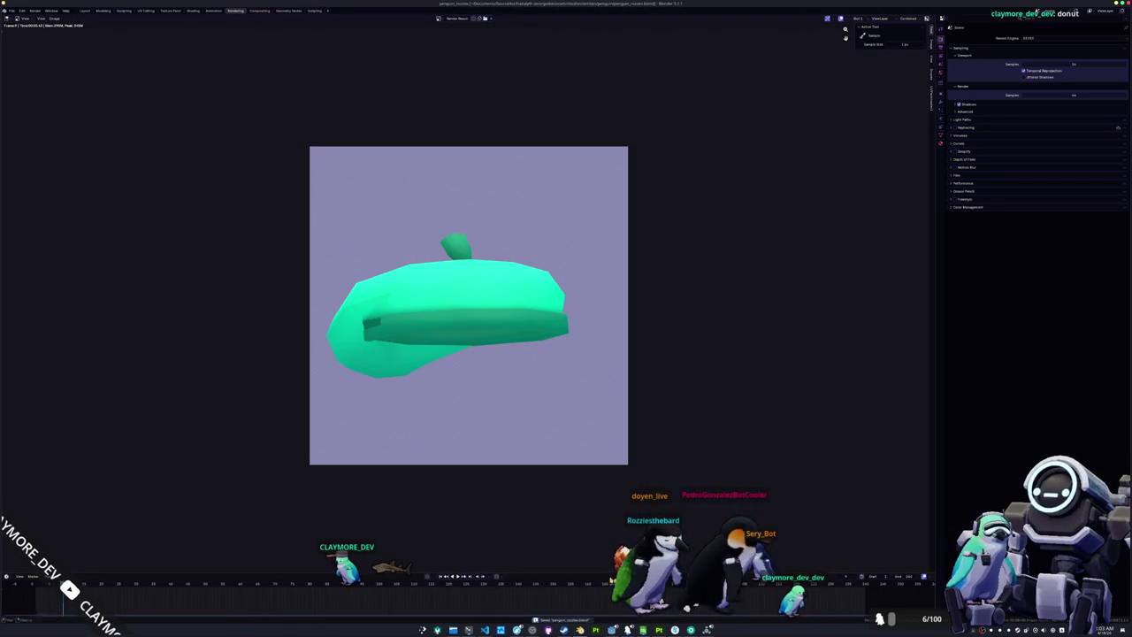
pyautogui.scroll(-2, 305, 242)
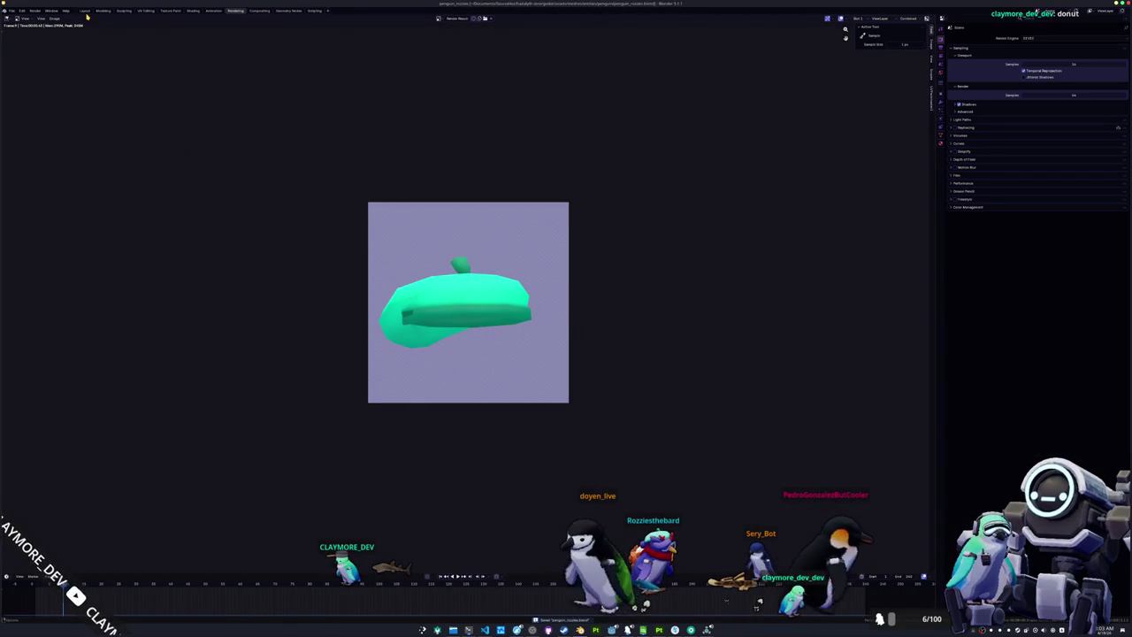
pyautogui.click(86, 11)
pyautogui.hotkey('alt', 'g')
pyautogui.moveTo(518, 253)
pyautogui.mouseDown()
pyautogui.moveTo(419, 319)
pyautogui.moveTo(428, 213)
pyautogui.mouseUp()
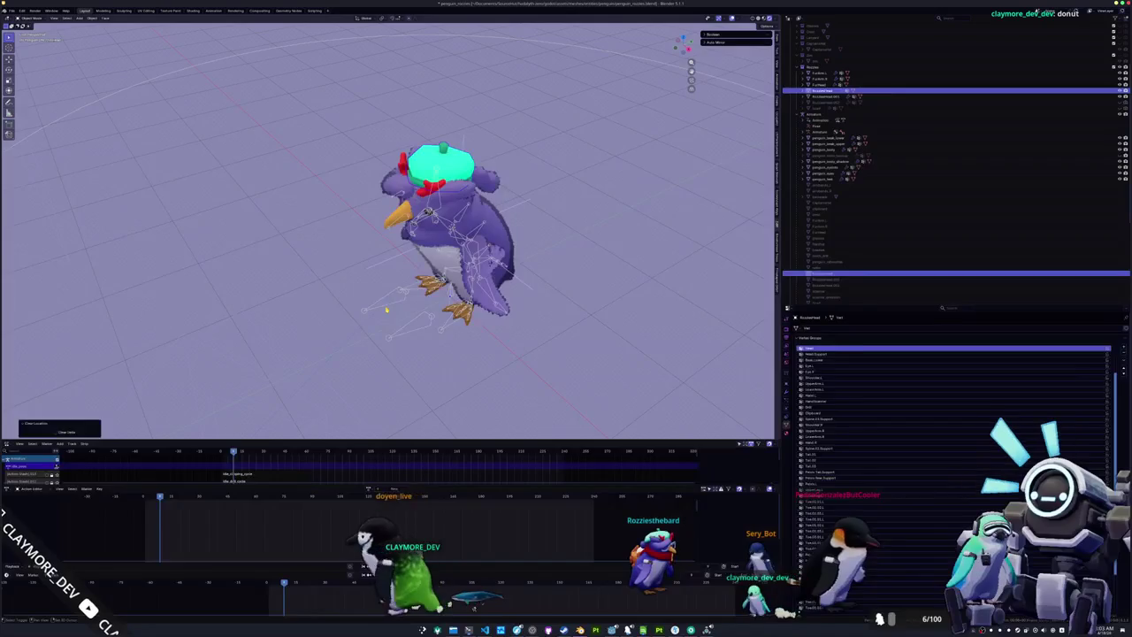
pyautogui.click(452, 226)
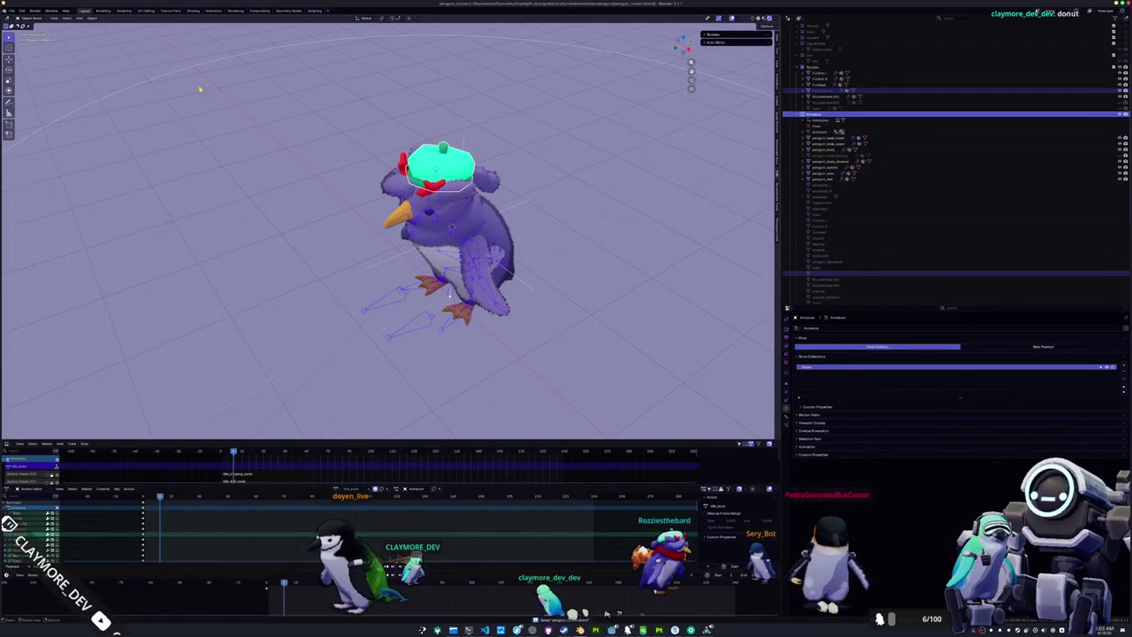
# Export the penguin with its beret as a glTF .glb into the penguin models folder
pyautogui.click(14, 11)
pyautogui.moveTo(24, 107)
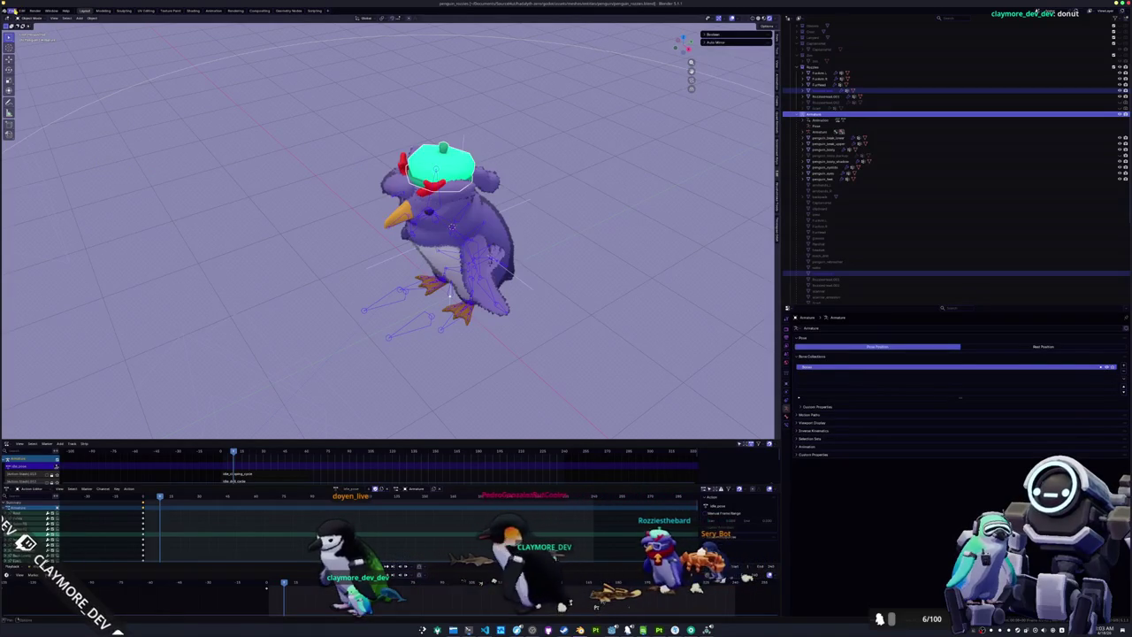
pyautogui.click(14, 10)
pyautogui.moveTo(24, 107)
pyautogui.click(95, 157)
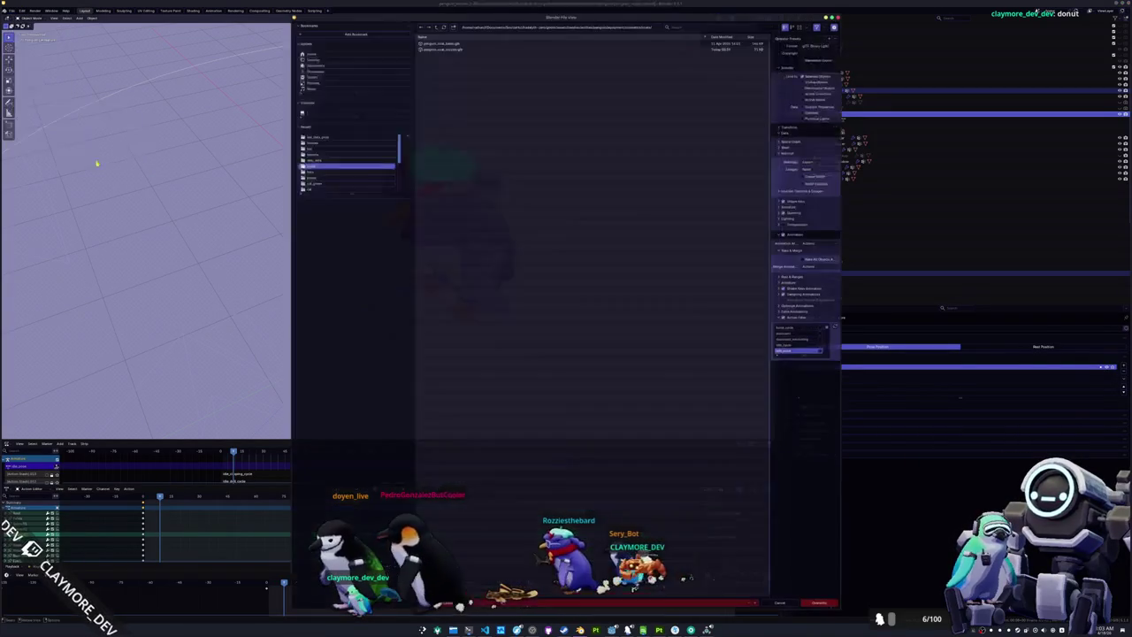
pyautogui.click(433, 24)
pyautogui.doubleClick(432, 46)
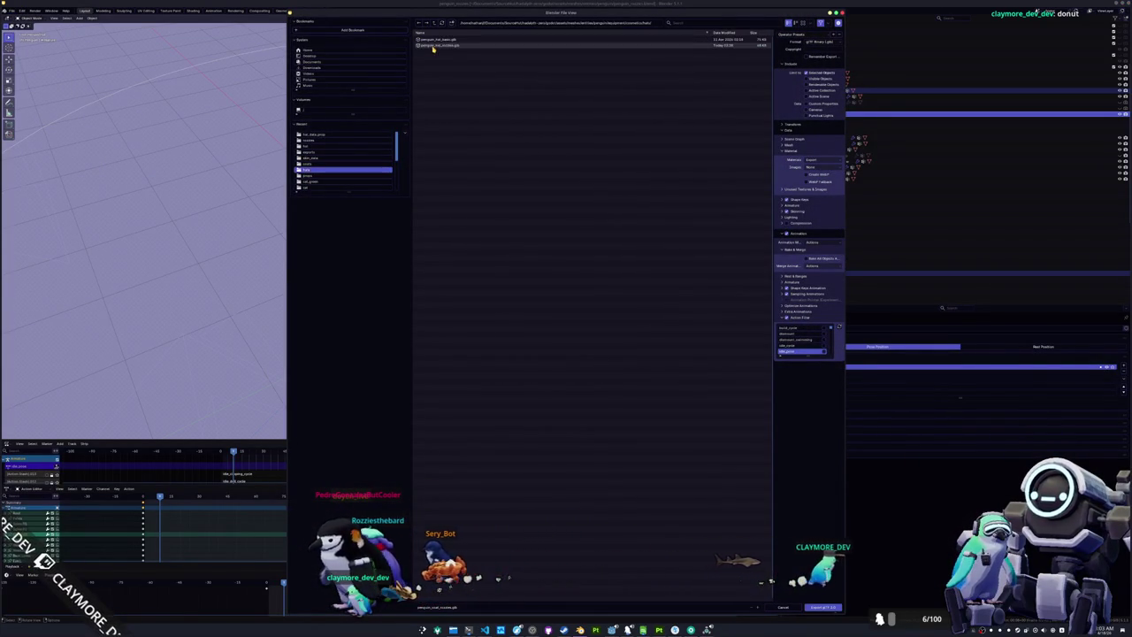
pyautogui.press('Return')
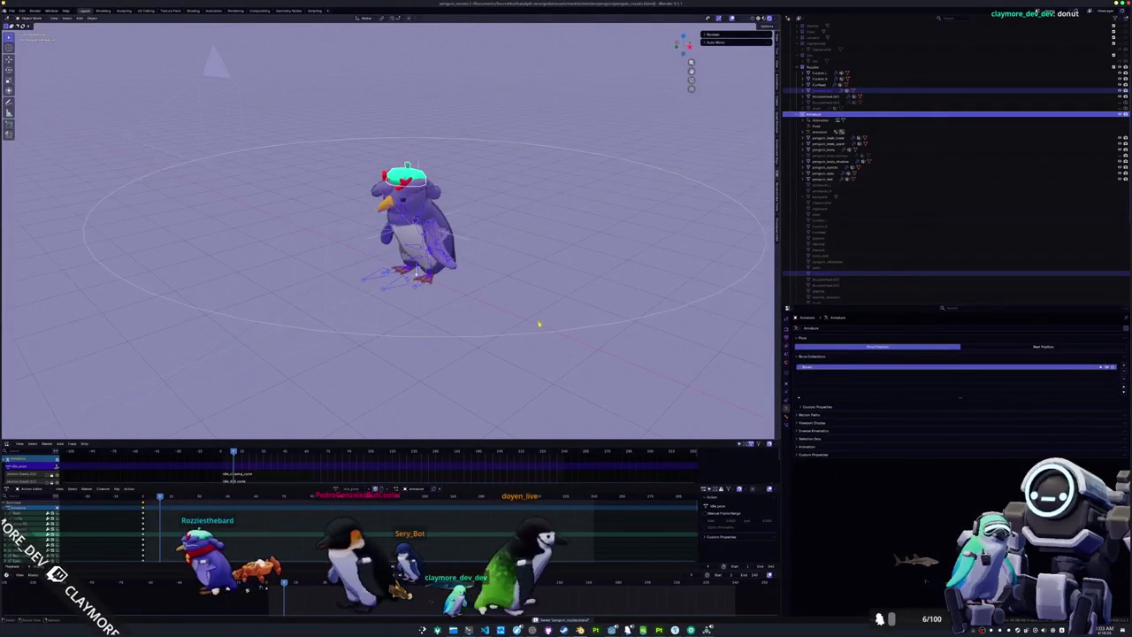
# In Godot, create a penguin_hat_rozzies folder inside the hat cosmetics folder
pyautogui.hotkey('alt', 'Tab')
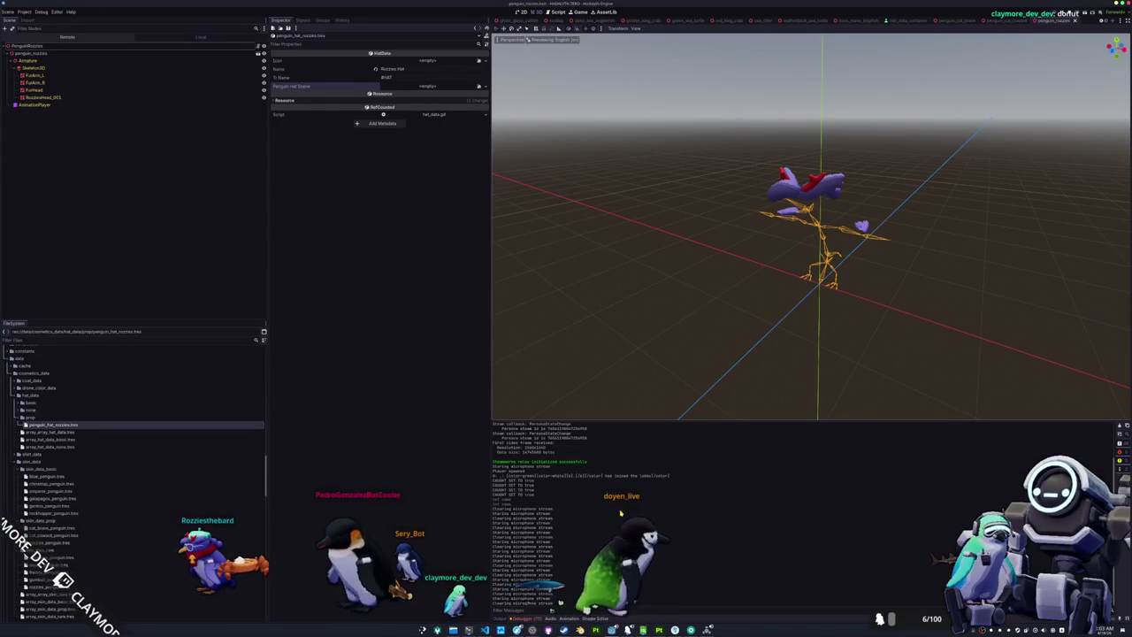
pyautogui.scroll(-10, 146, 545)
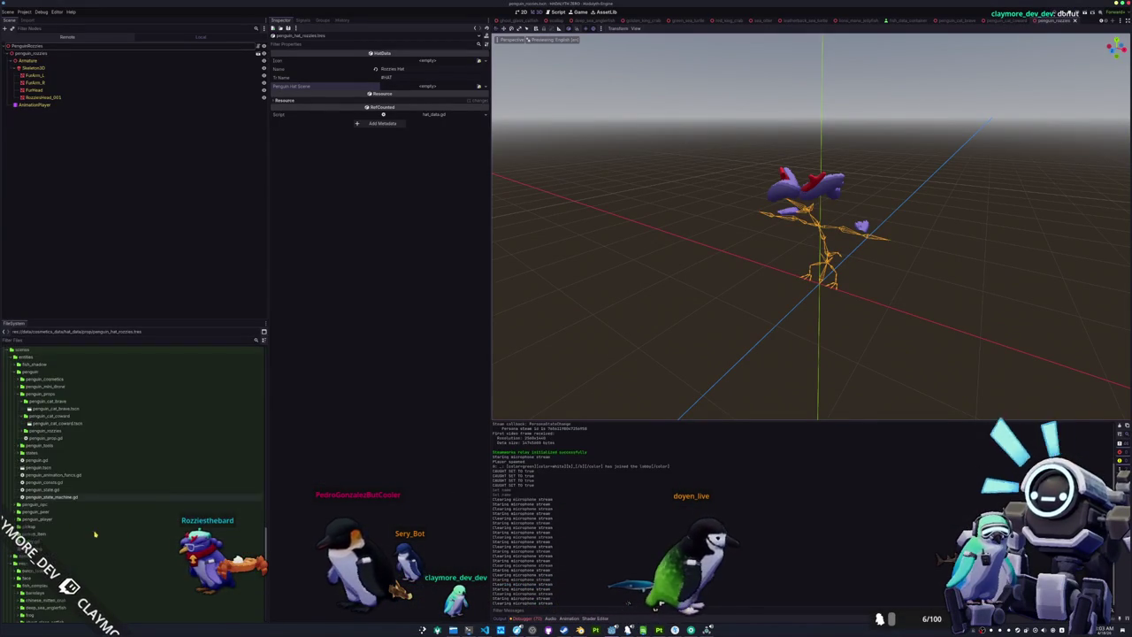
pyautogui.click(46, 396)
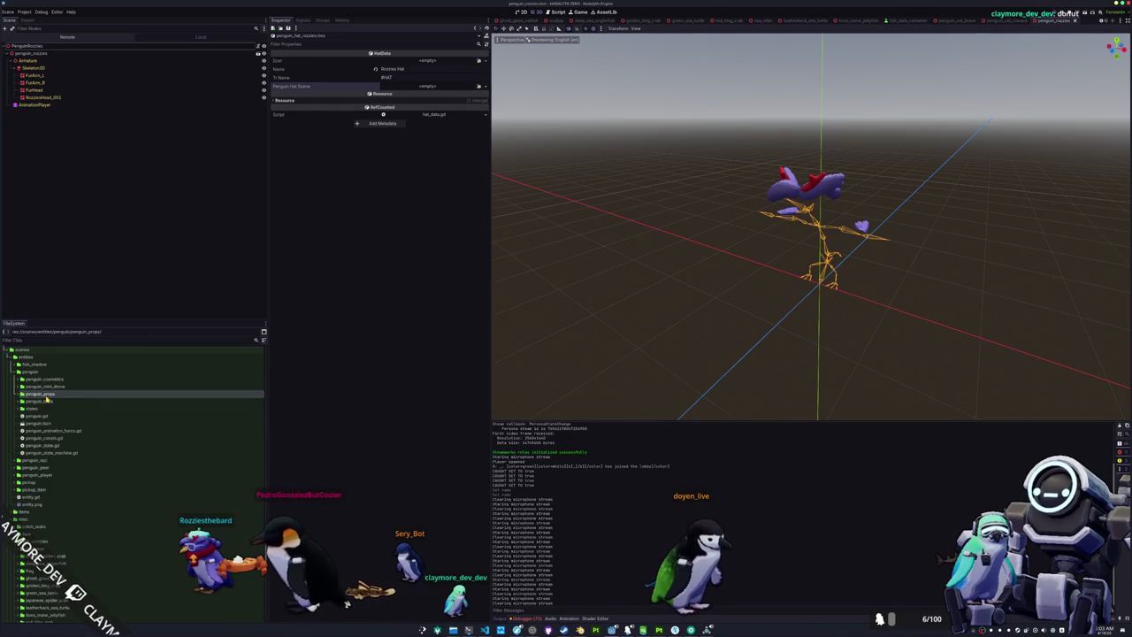
pyautogui.doubleClick(45, 379)
pyautogui.doubleClick(32, 393)
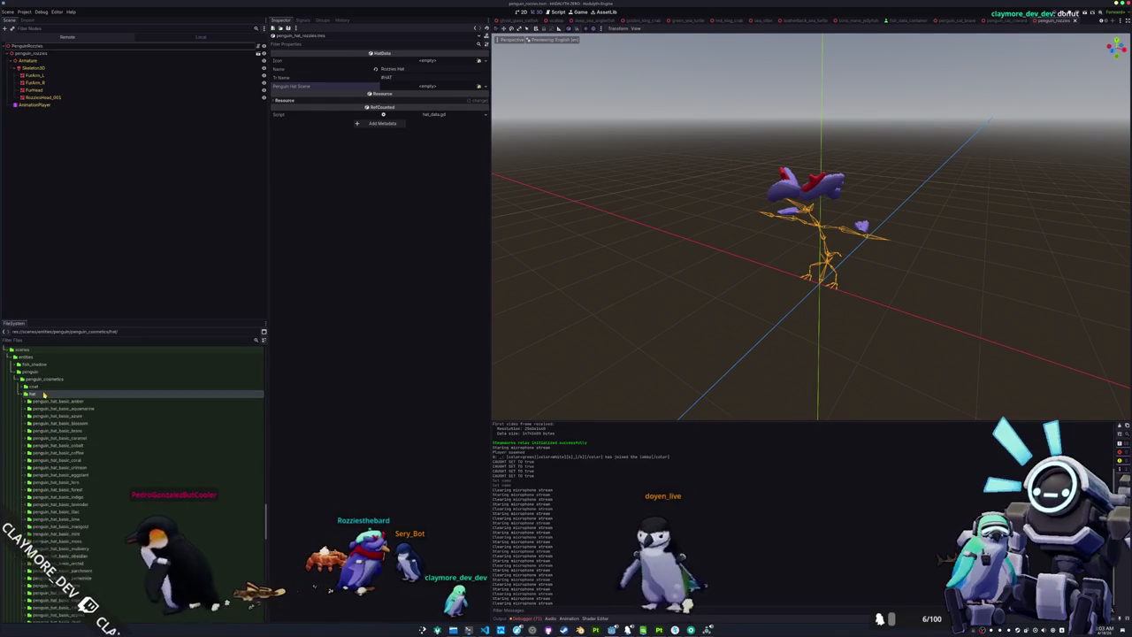
pyautogui.rightClick(45, 395)
pyautogui.moveTo(79, 397)
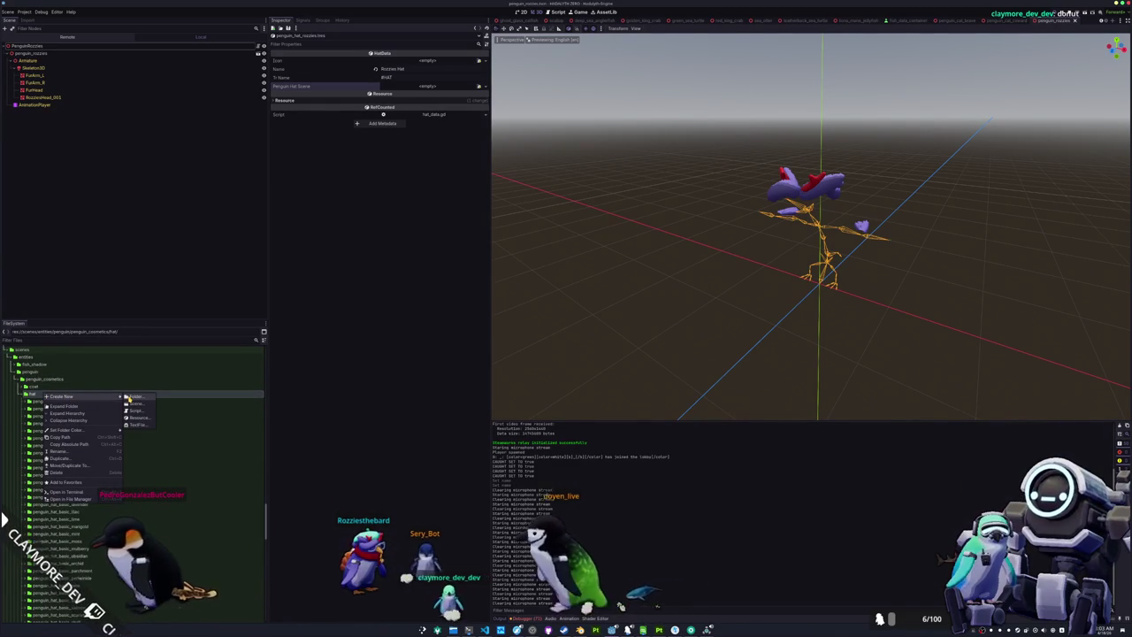
pyautogui.click(129, 397)
pyautogui.write('penguin_hat_rozzies')
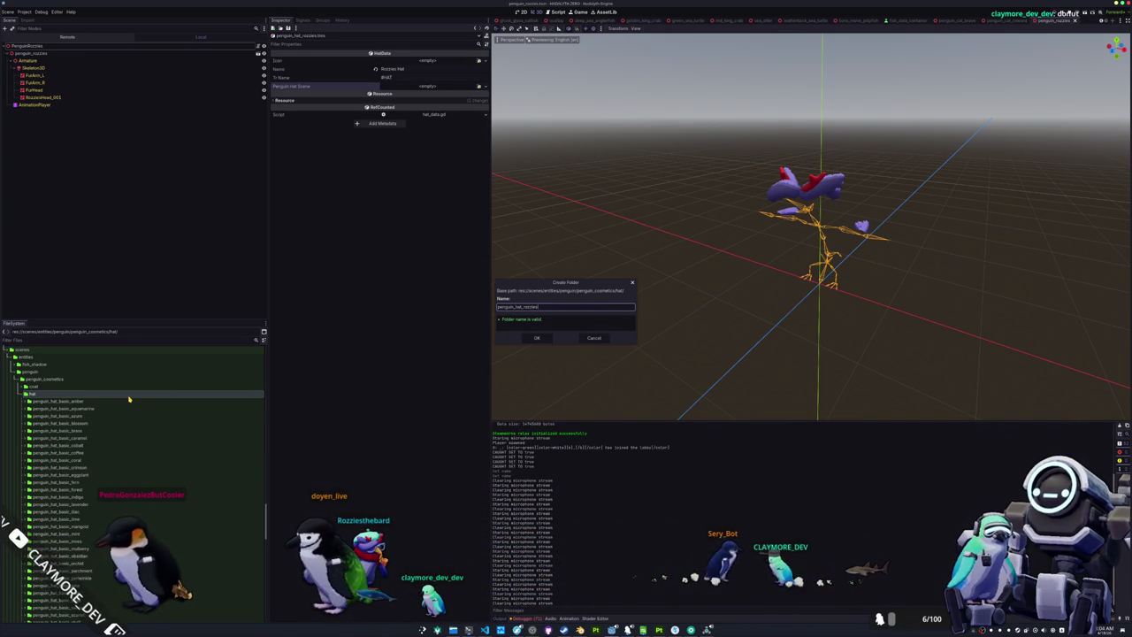
pyautogui.press('Return')
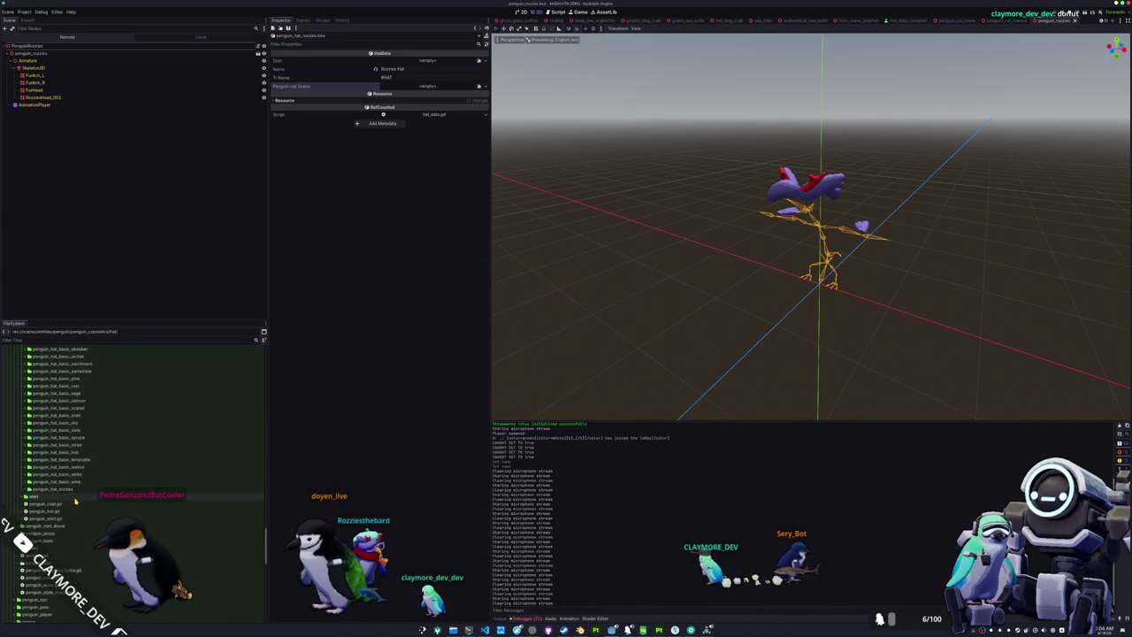
# Create a new scene in penguin_hat_rozzies with a PenguinHat root node
pyautogui.click(76, 491)
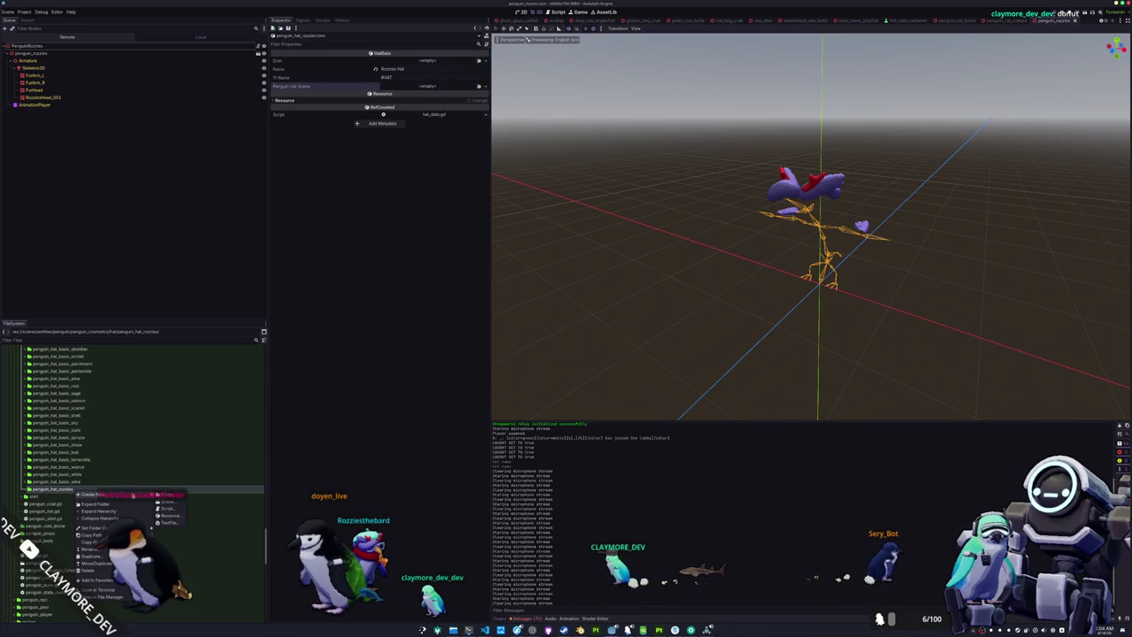
pyautogui.click(168, 502)
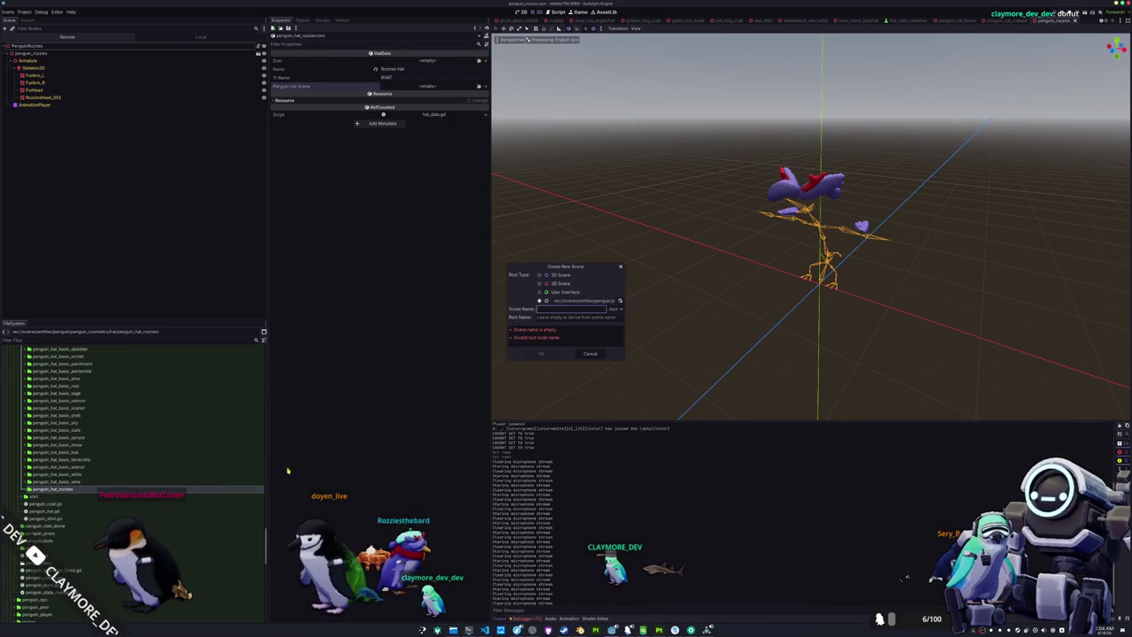
pyautogui.click(621, 302)
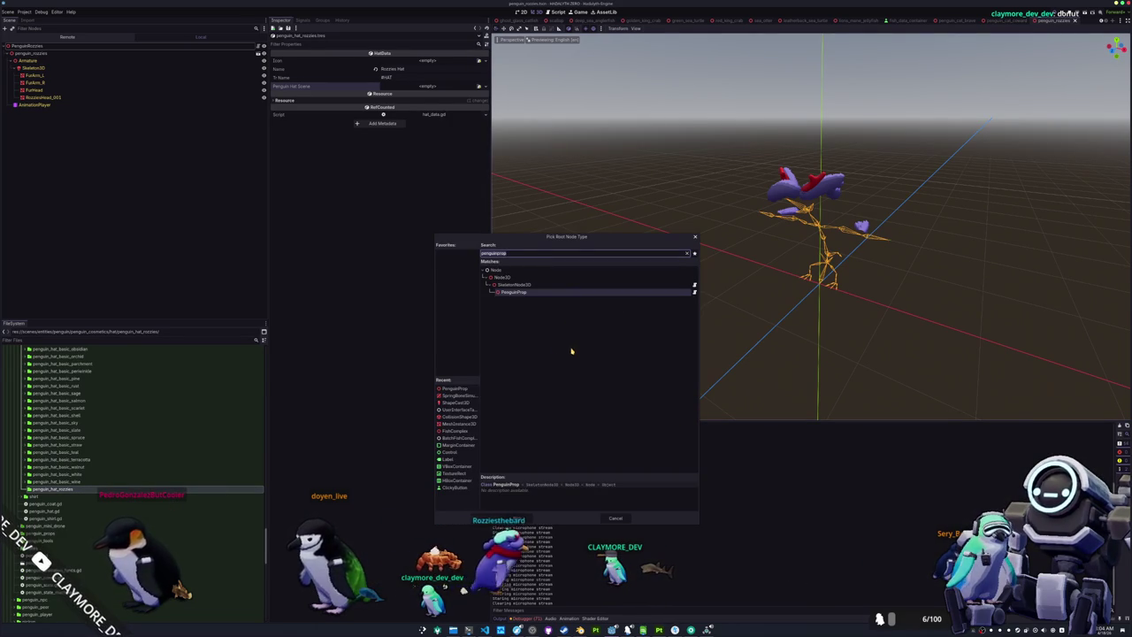
pyautogui.write('hat')
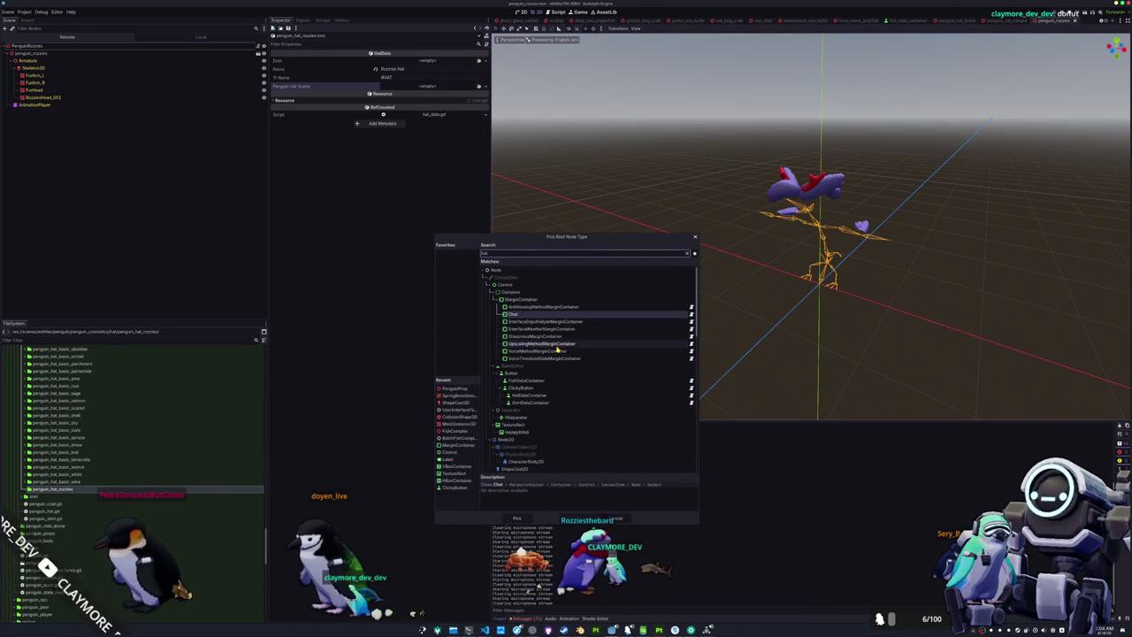
pyautogui.press('Home')
pyautogui.write('penguin')
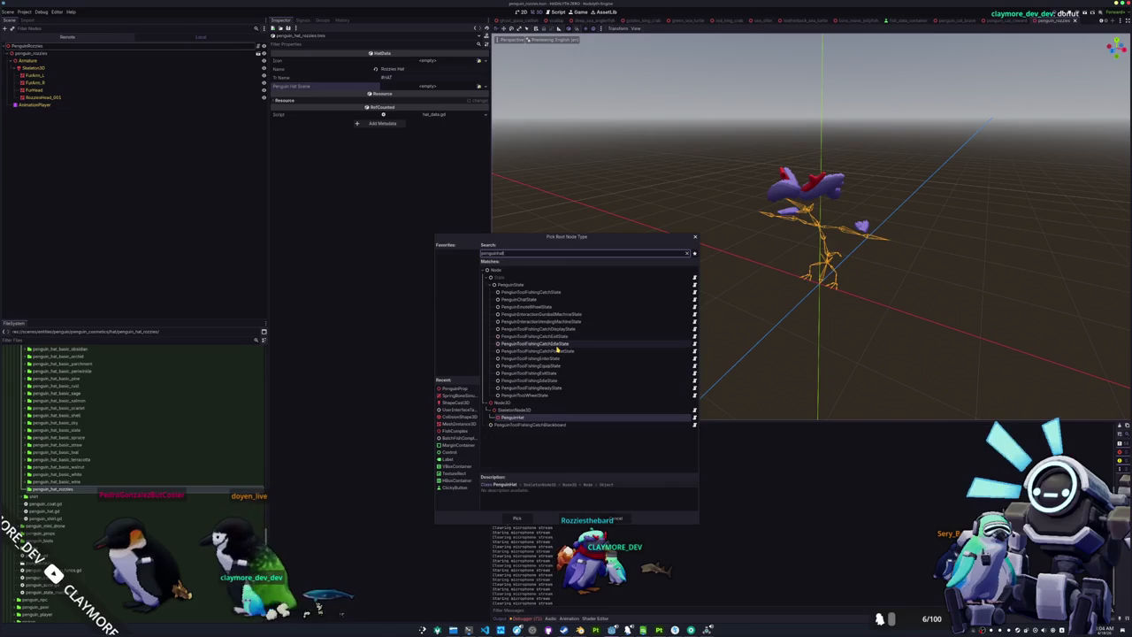
pyautogui.press('Return')
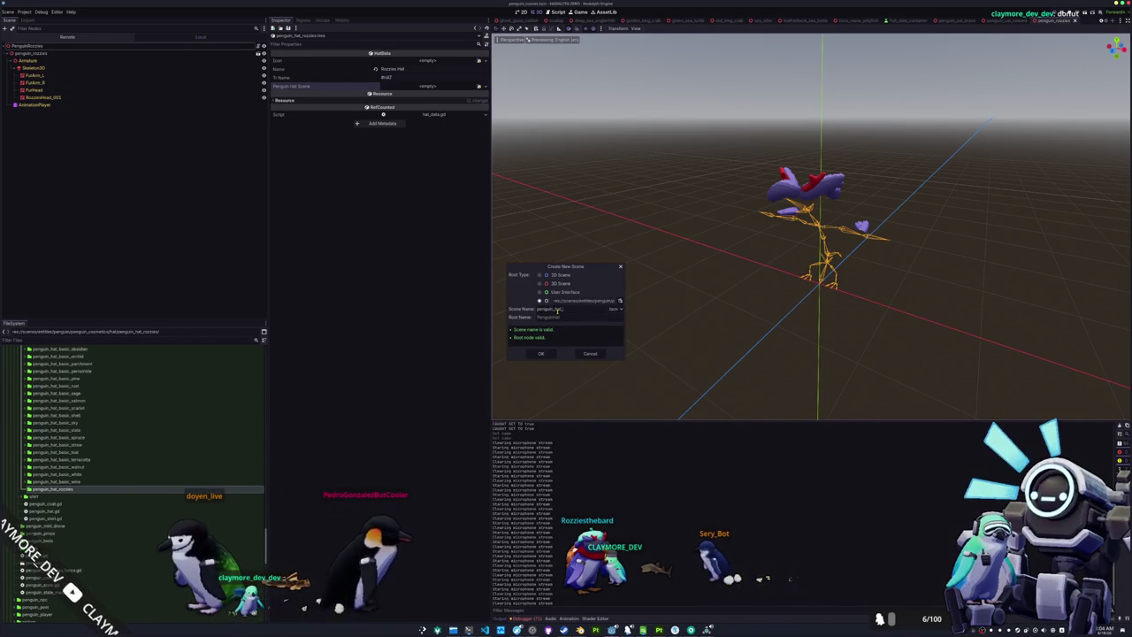
pyautogui.press('Return')
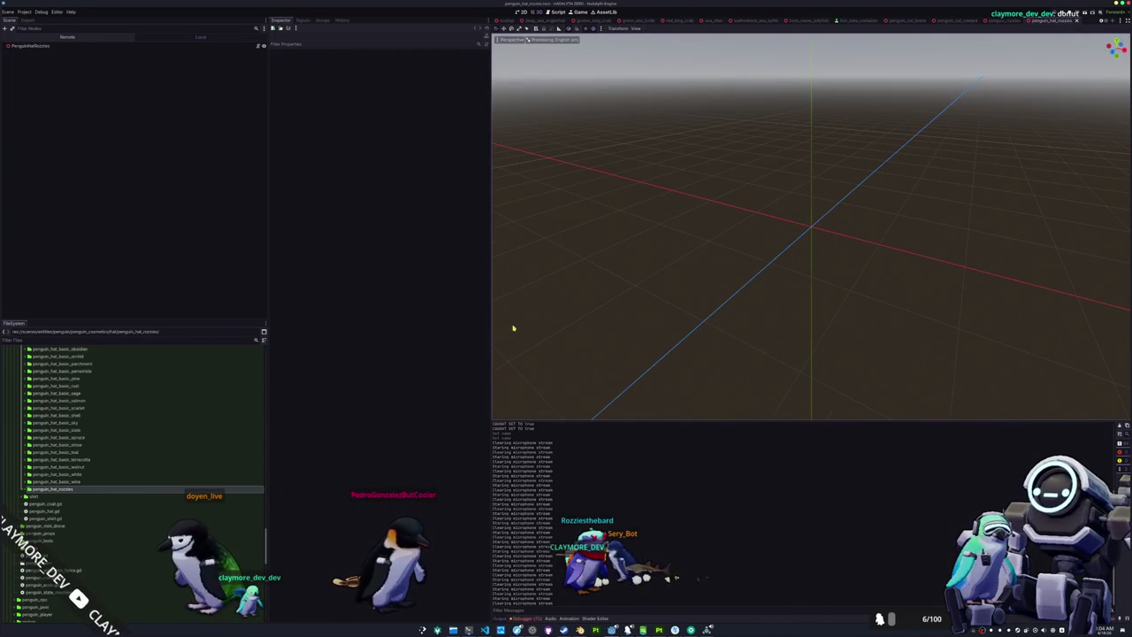
# Add the penguin_hat_rozzies.glb model from the hats folder into the hat scene
pyautogui.click(55, 46)
pyautogui.scroll(10, 61, 474)
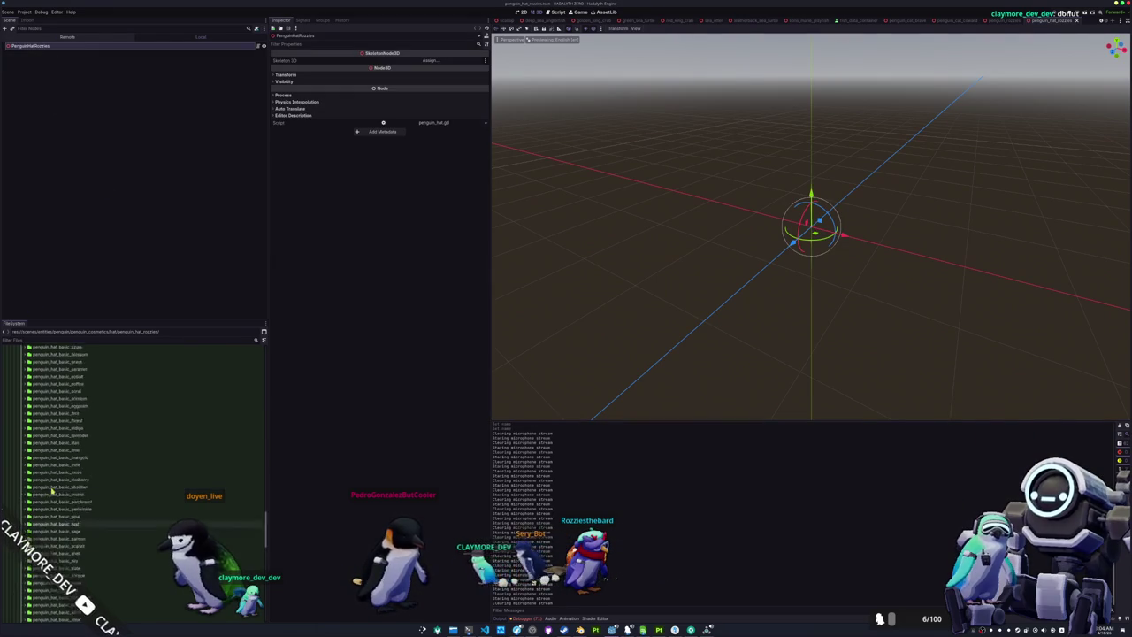
pyautogui.scroll(15, 58, 474)
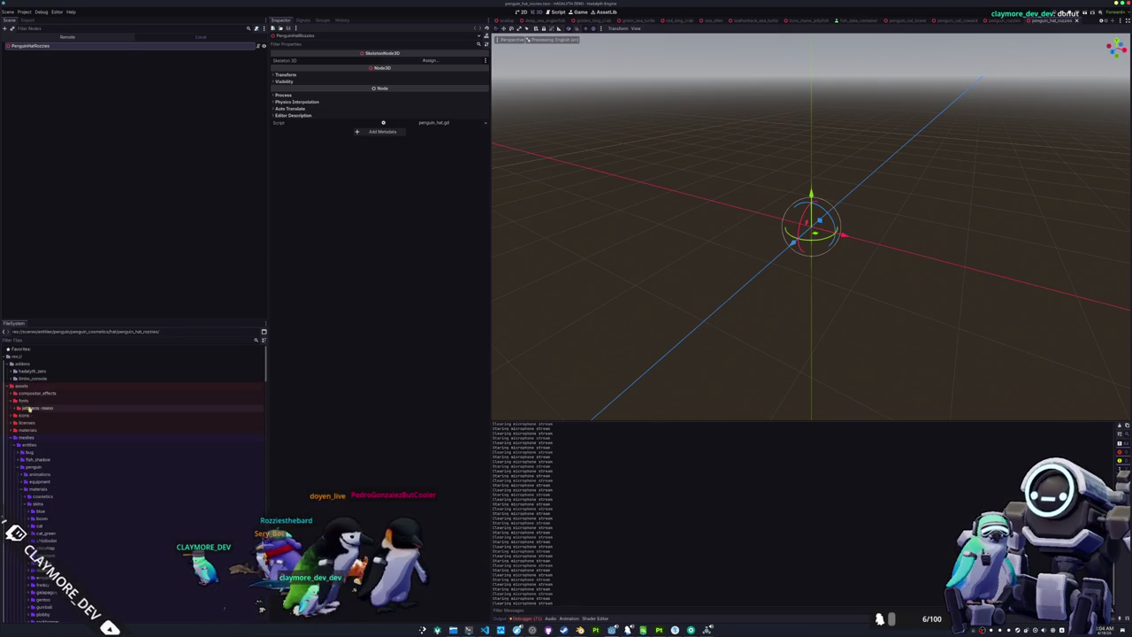
pyautogui.scroll(-8, 35, 442)
pyautogui.scroll(8, 46, 477)
pyautogui.click(38, 447)
pyautogui.doubleClick(38, 447)
pyautogui.doubleClick(42, 453)
pyautogui.doubleClick(40, 469)
pyautogui.moveTo(58, 484)
pyautogui.mouseDown()
pyautogui.moveTo(144, 255)
pyautogui.moveTo(80, 106)
pyautogui.moveTo(35, 46)
pyautogui.mouseUp()
# Enable Editable Children on the model and set the root's skeleton to Skeleton3D
pyautogui.rightClick(71, 53)
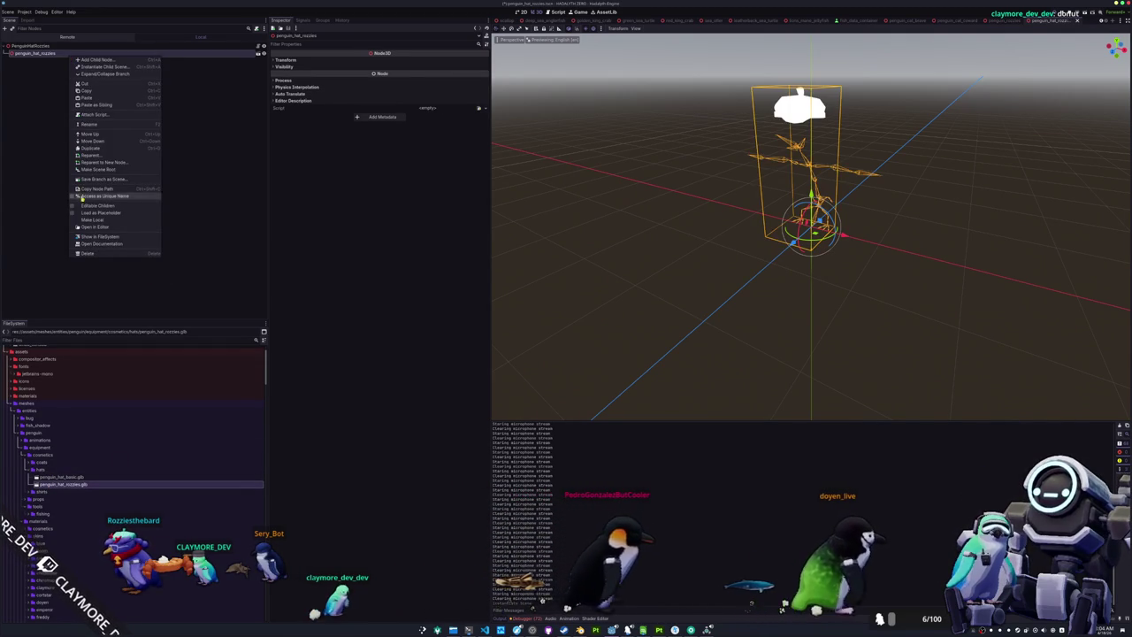
pyautogui.click(84, 205)
pyautogui.click(31, 45)
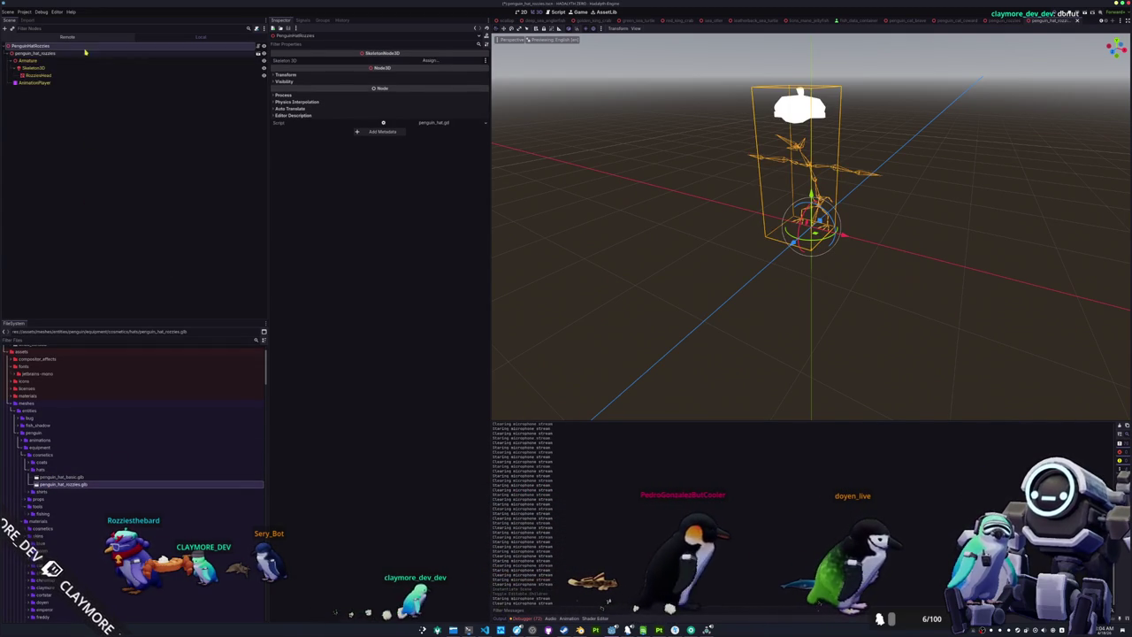
pyautogui.click(414, 58)
pyautogui.click(543, 253)
pyautogui.click(536, 407)
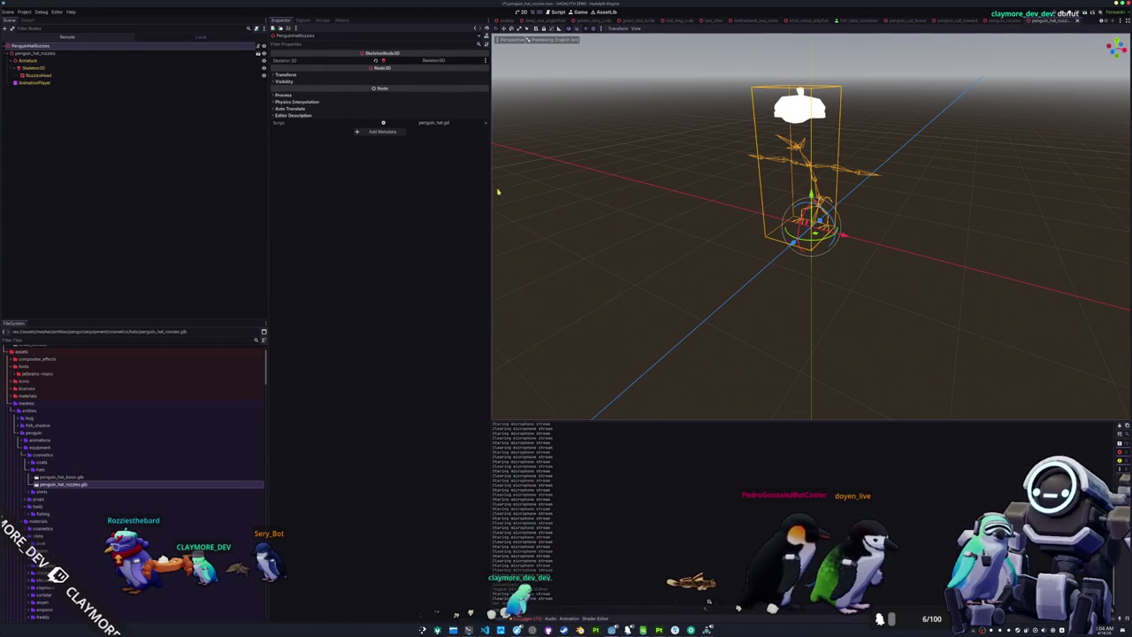
pyautogui.click(53, 76)
pyautogui.scroll(-5, 142, 478)
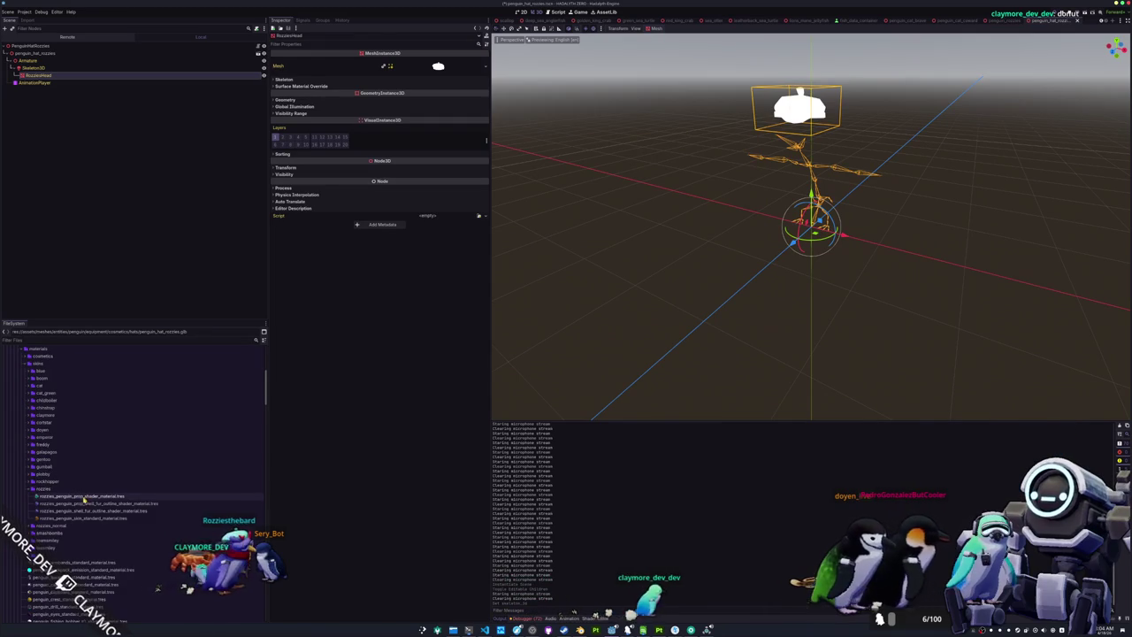
# Try dragging the rozzies prop shader material onto RozziesHead, undoing an accidental node duplicate
pyautogui.click(74, 497)
pyautogui.moveTo(110, 495)
pyautogui.mouseDown()
pyautogui.moveTo(594, 271)
pyautogui.moveTo(790, 110)
pyautogui.mouseUp()
pyautogui.moveTo(795, 108); pyautogui.dragTo(51, 75)
pyautogui.moveTo(88, 173); pyautogui.dragTo(86, 502)
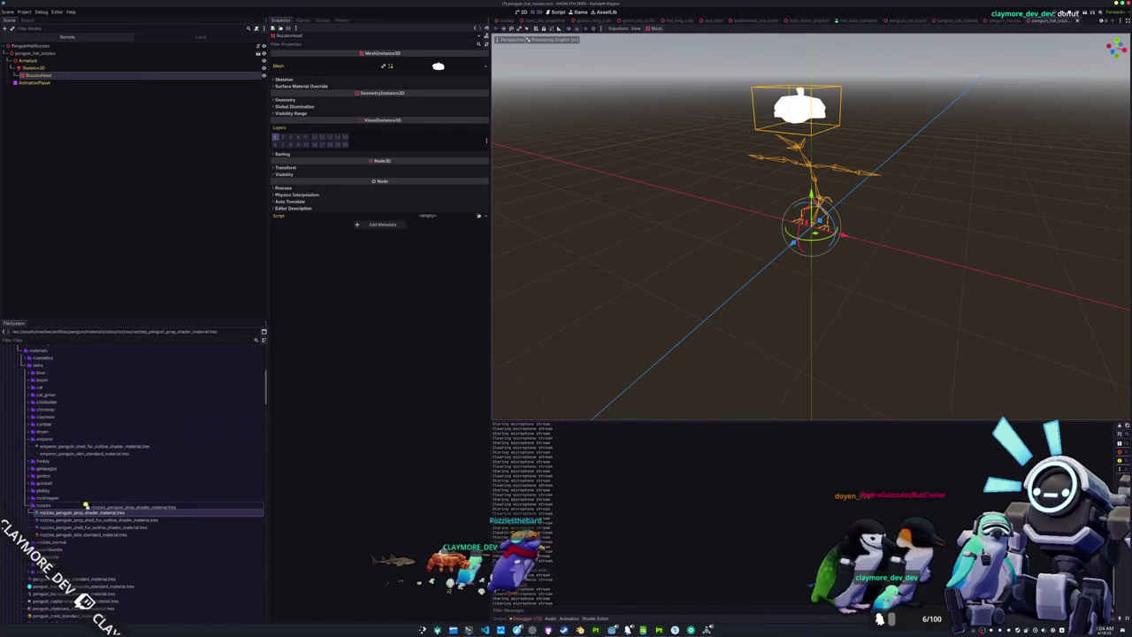
pyautogui.hotkey('ctrl', 'd')
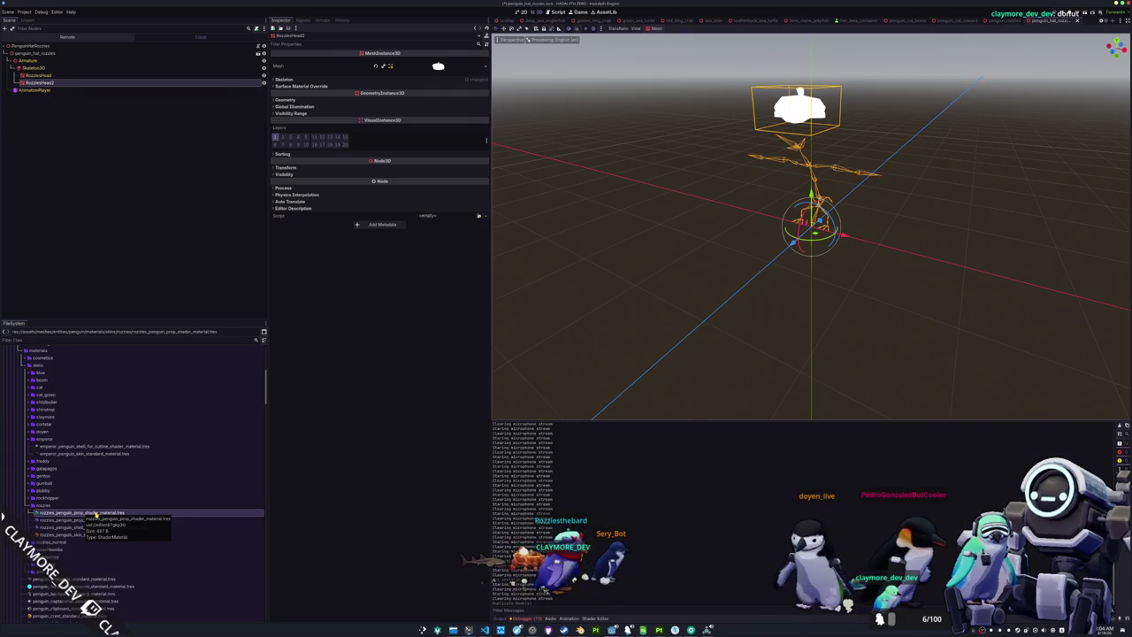
pyautogui.hotkey('ctrl', 'z')
# Duplicate the prop shader material as rozzies_penguin_hat_shader_material.tres
pyautogui.click(89, 514)
pyautogui.hotkey('ctrl', 'd')
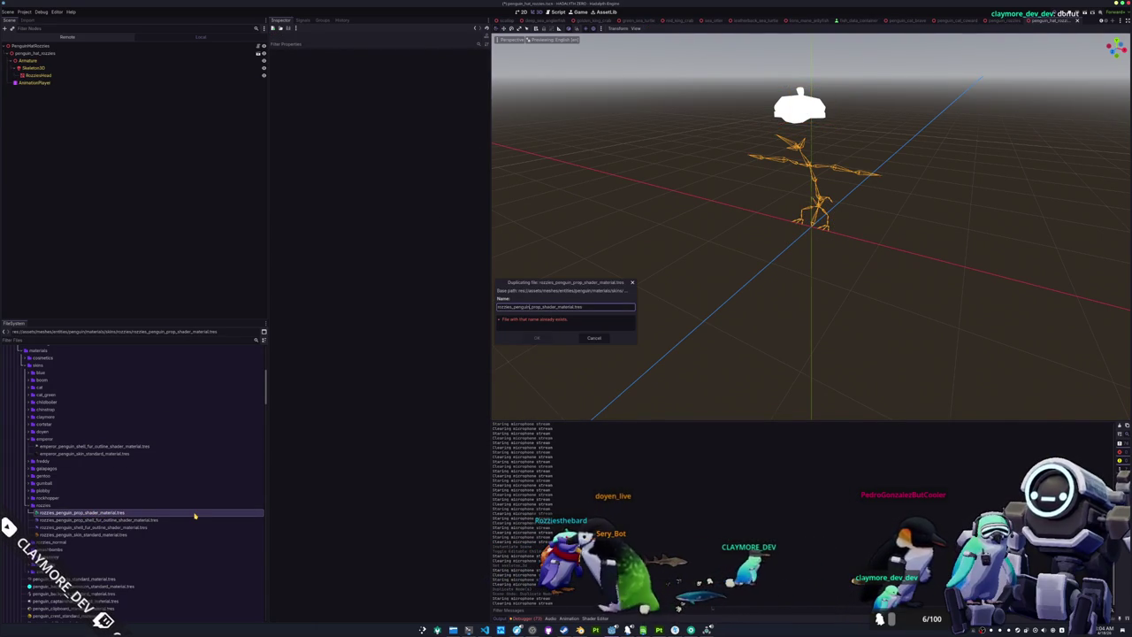
pyautogui.press('Delete')
pyautogui.press('Delete')
pyautogui.press('Delete')
pyautogui.write('hat')
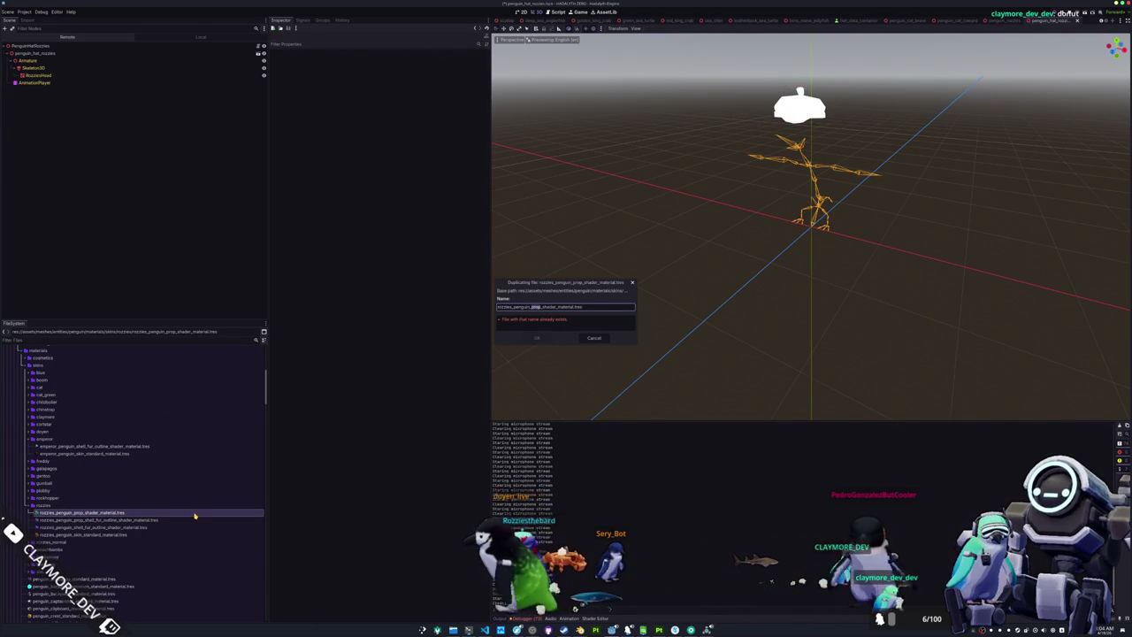
pyautogui.press('Return')
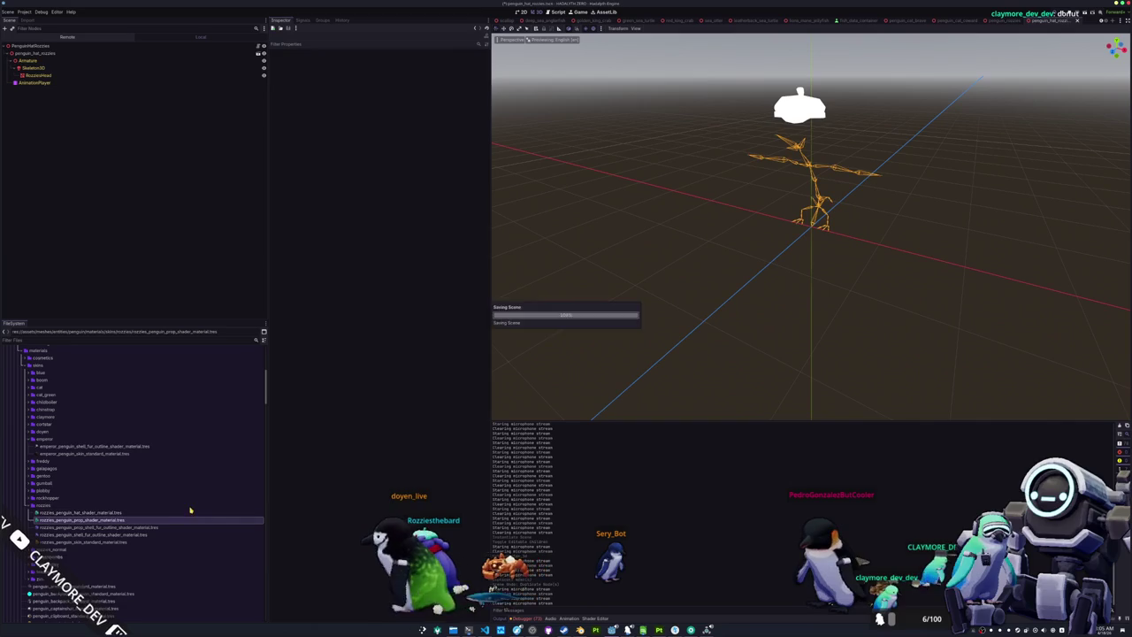
# Quick Load the Rozzies texture as the hat shader material's albedo
pyautogui.click(79, 512)
pyautogui.click(482, 124)
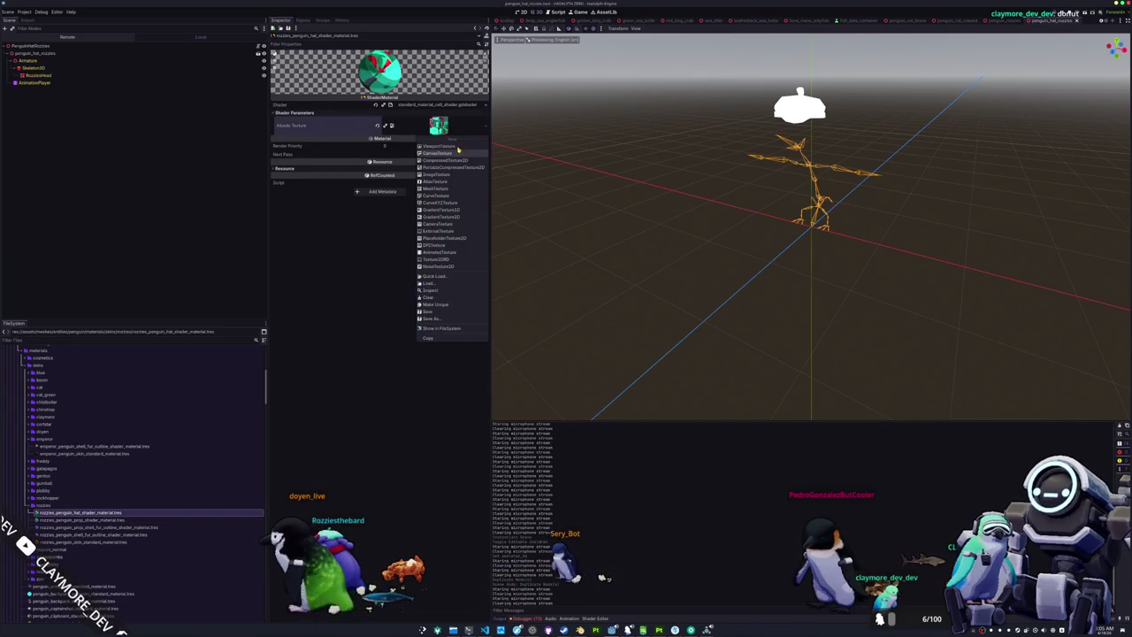
pyautogui.click(428, 279)
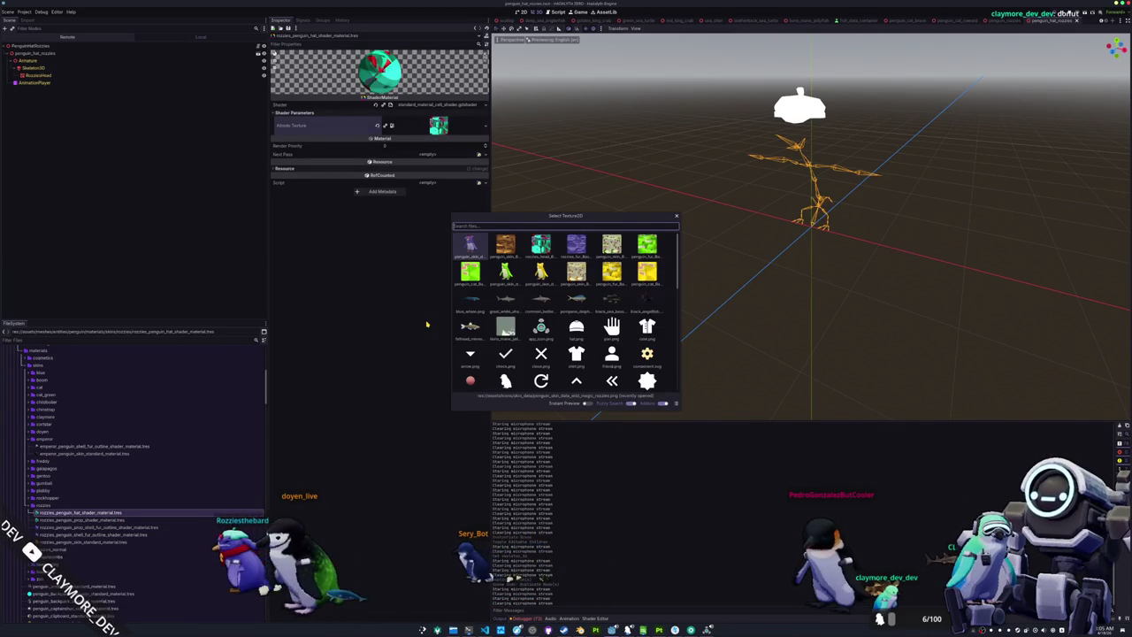
pyautogui.write('hat')
pyautogui.press('BackSpace')
pyautogui.press('BackSpace')
pyautogui.press('BackSpace')
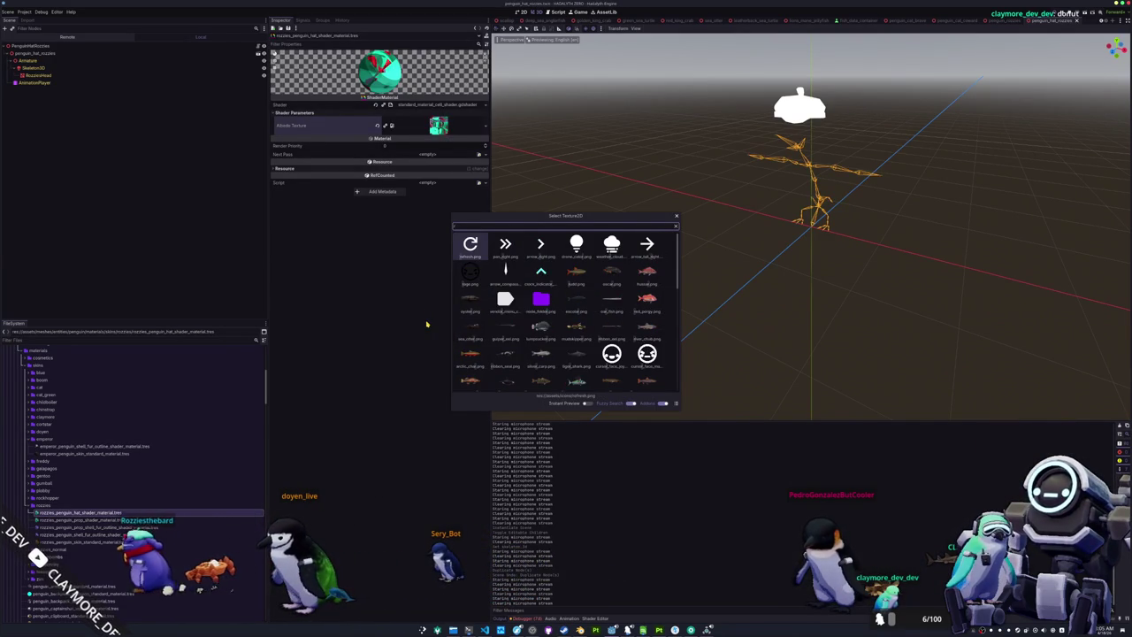
pyautogui.write('roz')
pyautogui.press('Return')
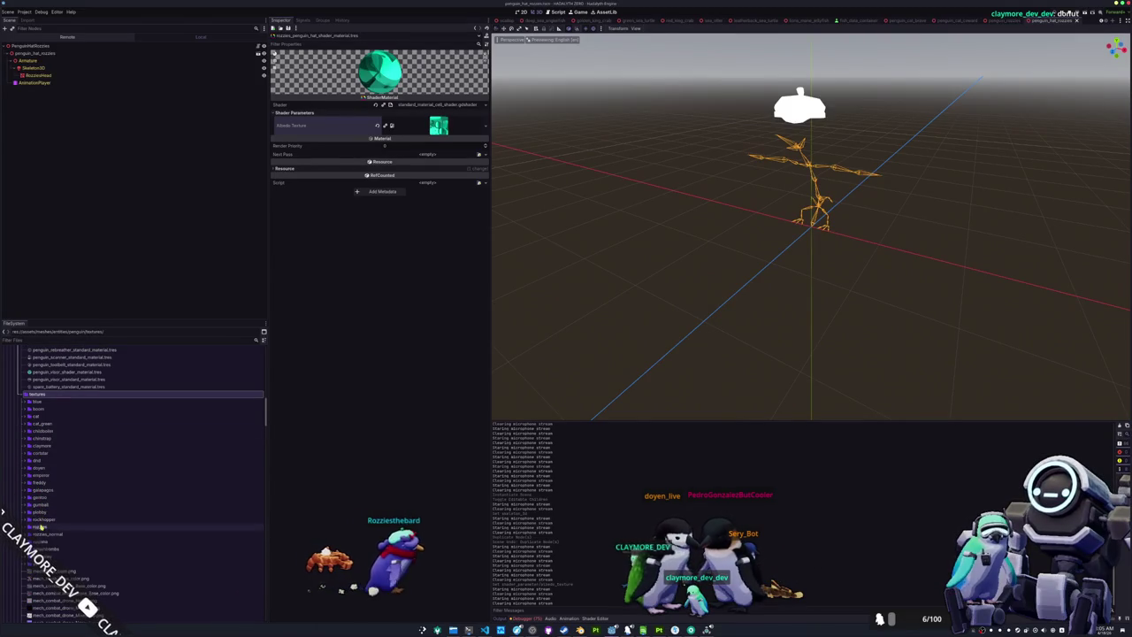
# Delete the extra rozzies_head_Base_color.png from the rozzies textures folder
pyautogui.scroll(-3, 40, 522)
pyautogui.doubleClick(40, 528)
pyautogui.scroll(-2, 46, 522)
pyautogui.click(74, 501)
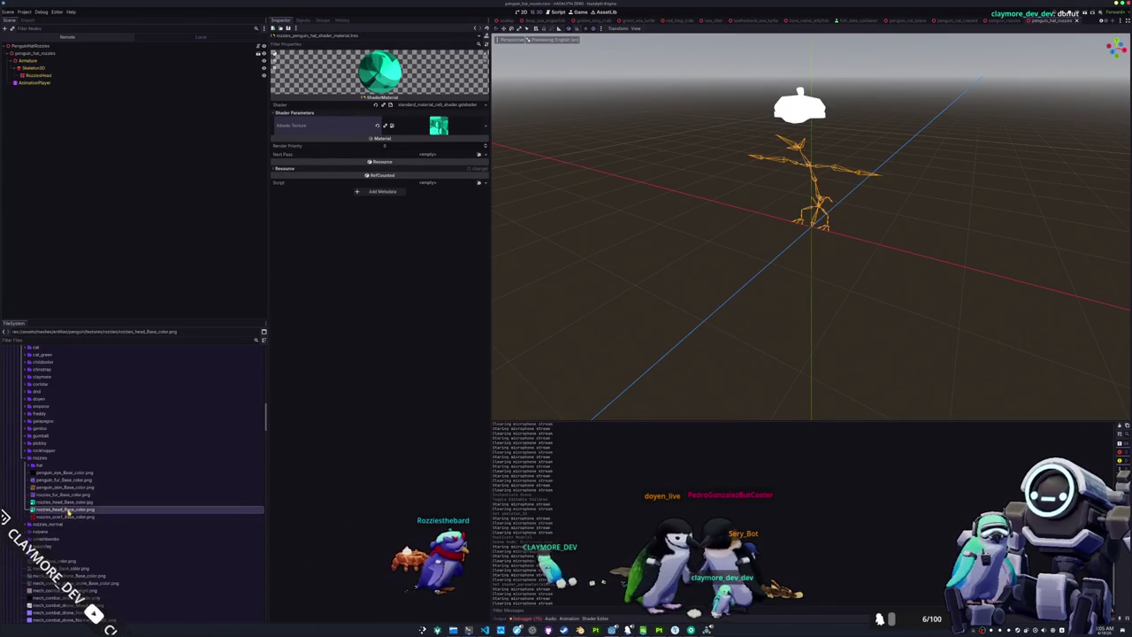
pyautogui.press('Delete')
pyautogui.press('Return')
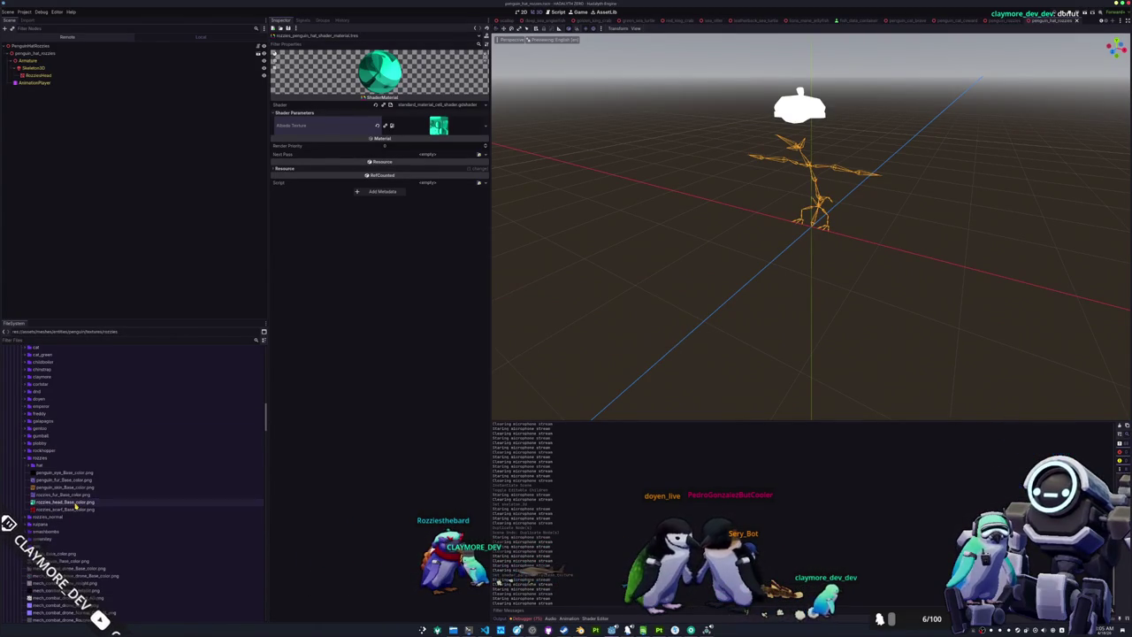
# Apply the rozzies hat shader material as RozziesHead's Material Override
pyautogui.click(37, 75)
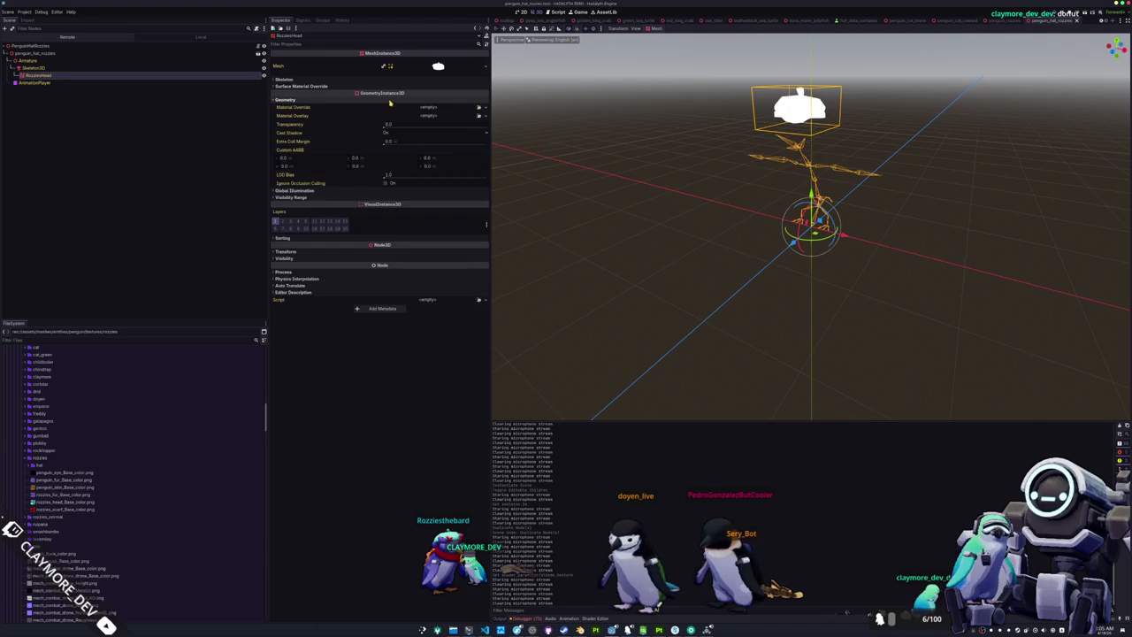
pyautogui.click(479, 107)
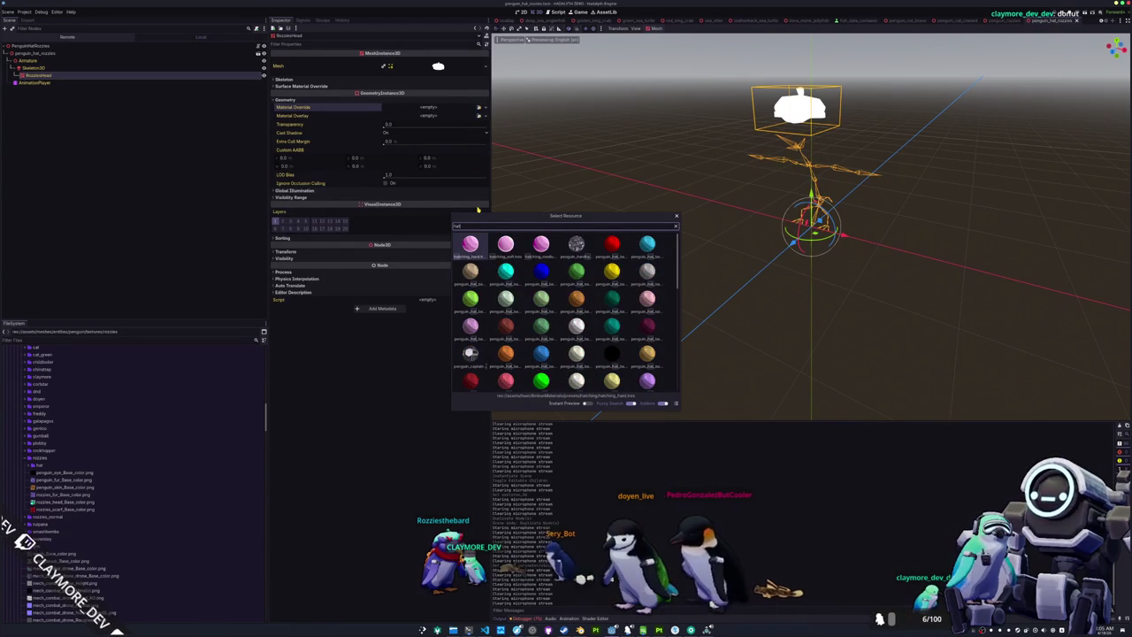
pyautogui.write('rozzies')
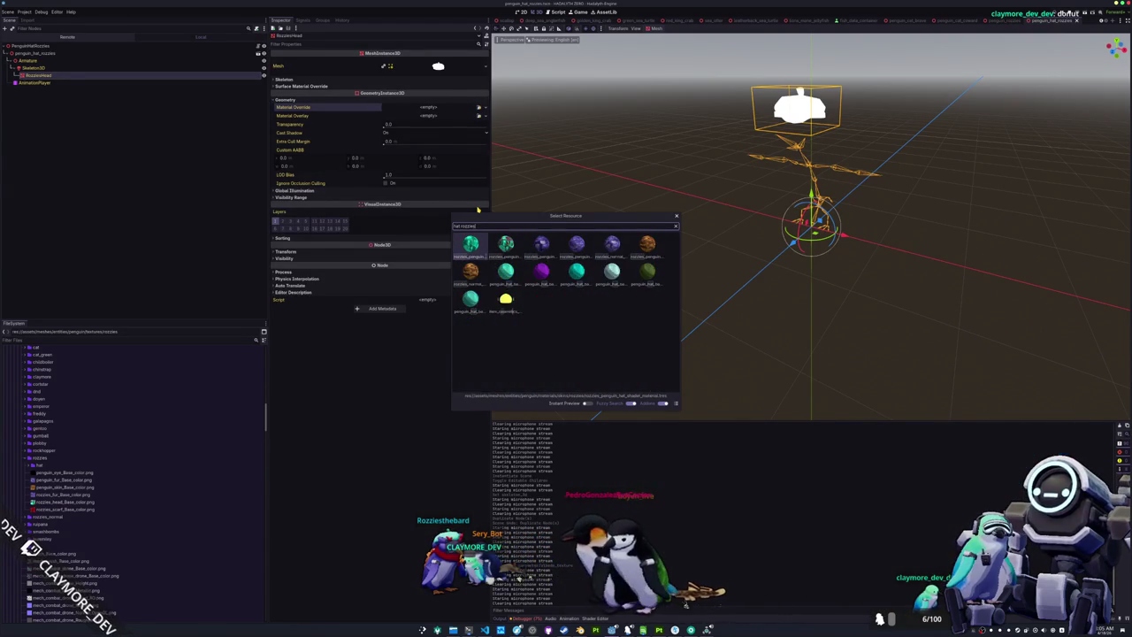
pyautogui.press('Return')
pyautogui.scroll(2, 623, 159)
pyautogui.moveTo(624, 159)
pyautogui.mouseDown()
pyautogui.moveTo(660, 181)
pyautogui.moveTo(660, 245)
pyautogui.moveTo(688, 229)
pyautogui.moveTo(676, 234)
pyautogui.moveTo(669, 214)
pyautogui.moveTo(599, 225)
pyautogui.moveTo(589, 213)
pyautogui.moveTo(640, 190)
pyautogui.moveTo(639, 222)
pyautogui.moveTo(580, 206)
pyautogui.moveTo(715, 222)
pyautogui.moveTo(798, 213)
pyautogui.moveTo(643, 381)
pyautogui.mouseUp()
pyautogui.scroll(3, 662, 244)
pyautogui.hotkey('alt', 'Tab')
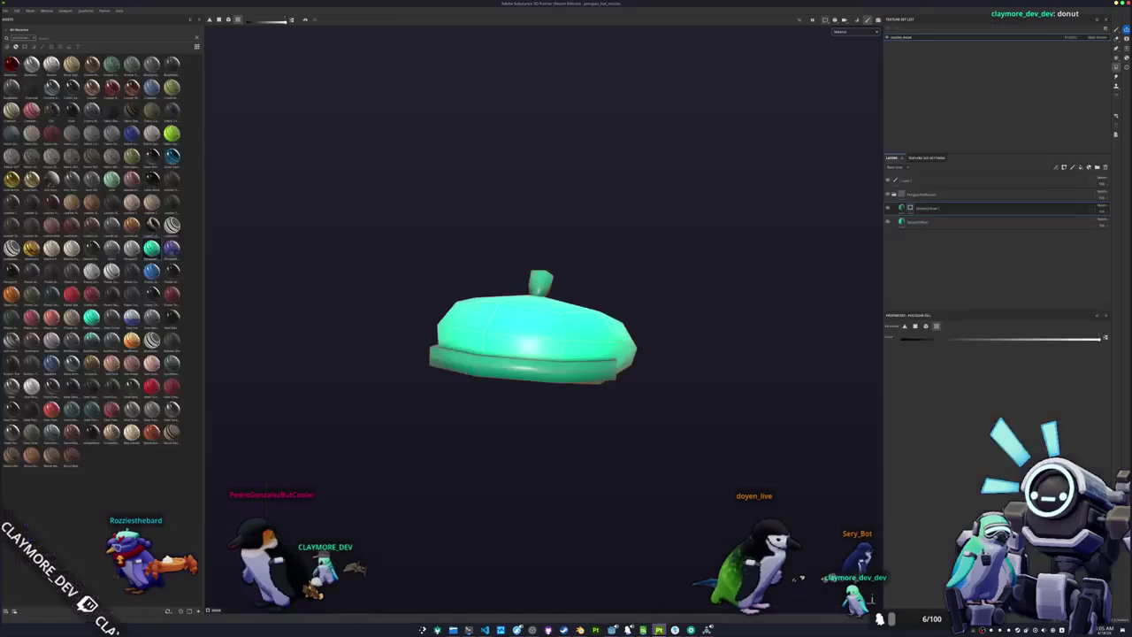
# View the hat's Base color channel, check the texture set resolution, and export its textures
pyautogui.moveTo(863, 179)
pyautogui.mouseDown()
pyautogui.moveTo(743, 239)
pyautogui.moveTo(442, 238)
pyautogui.moveTo(558, 242)
pyautogui.moveTo(589, 265)
pyautogui.moveTo(727, 263)
pyautogui.mouseUp()
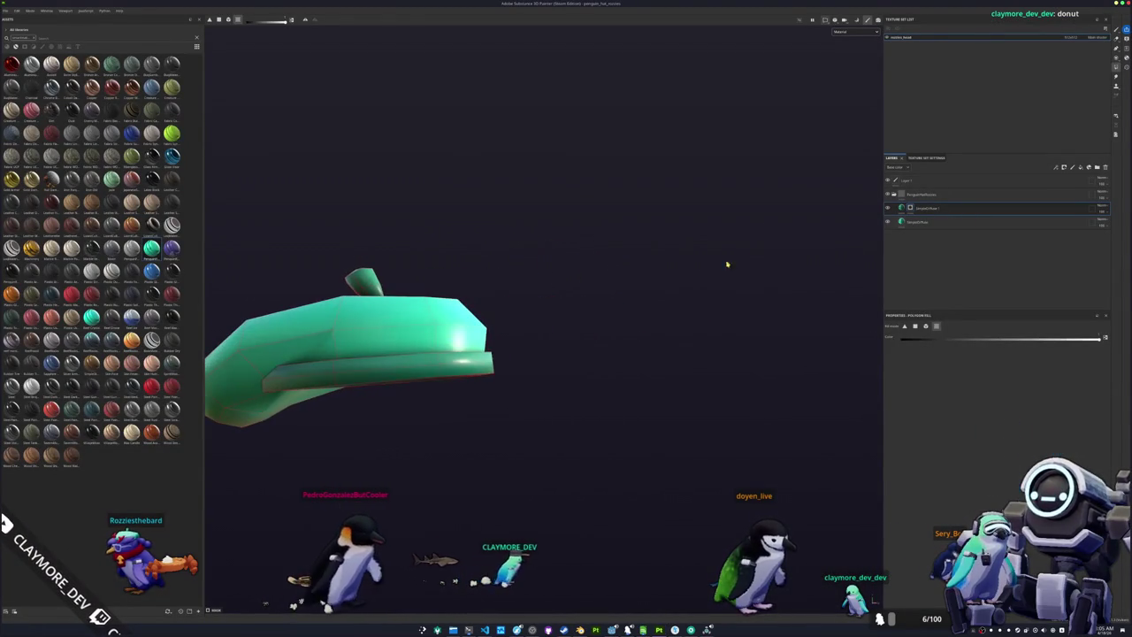
pyautogui.click(844, 57)
pyautogui.moveTo(778, 133)
pyautogui.mouseDown()
pyautogui.moveTo(589, 167)
pyautogui.moveTo(644, 147)
pyautogui.moveTo(543, 182)
pyautogui.moveTo(698, 134)
pyautogui.moveTo(487, 273)
pyautogui.moveTo(497, 162)
pyautogui.moveTo(682, 167)
pyautogui.moveTo(619, 218)
pyautogui.moveTo(392, 225)
pyautogui.moveTo(720, 182)
pyautogui.moveTo(778, 159)
pyautogui.mouseUp()
pyautogui.scroll(2, 650, 142)
pyautogui.click(1070, 37)
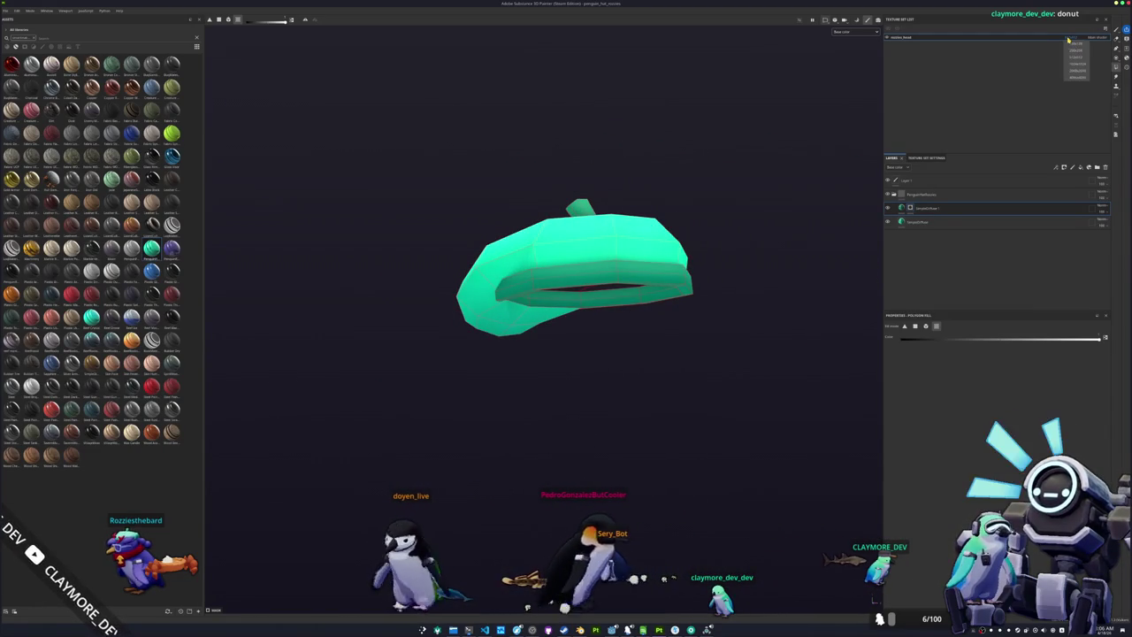
pyautogui.moveTo(813, 133); pyautogui.dragTo(651, 182)
pyautogui.hotkey('ctrl', 'shift', 'e')
pyautogui.click(703, 406)
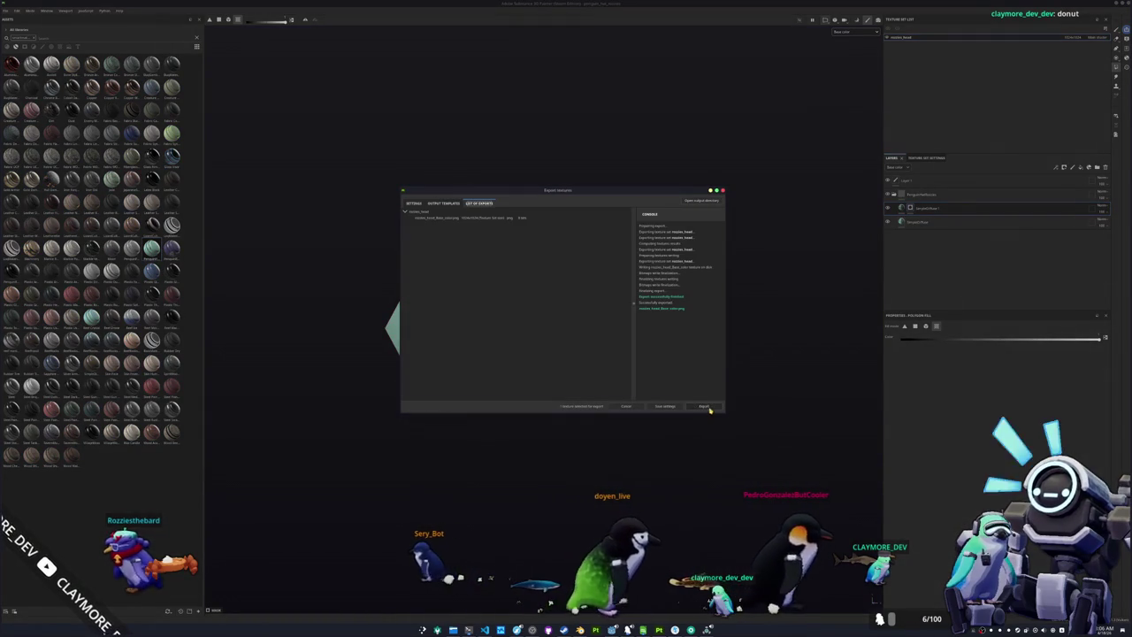
pyautogui.hotkey('alt', 'Tab')
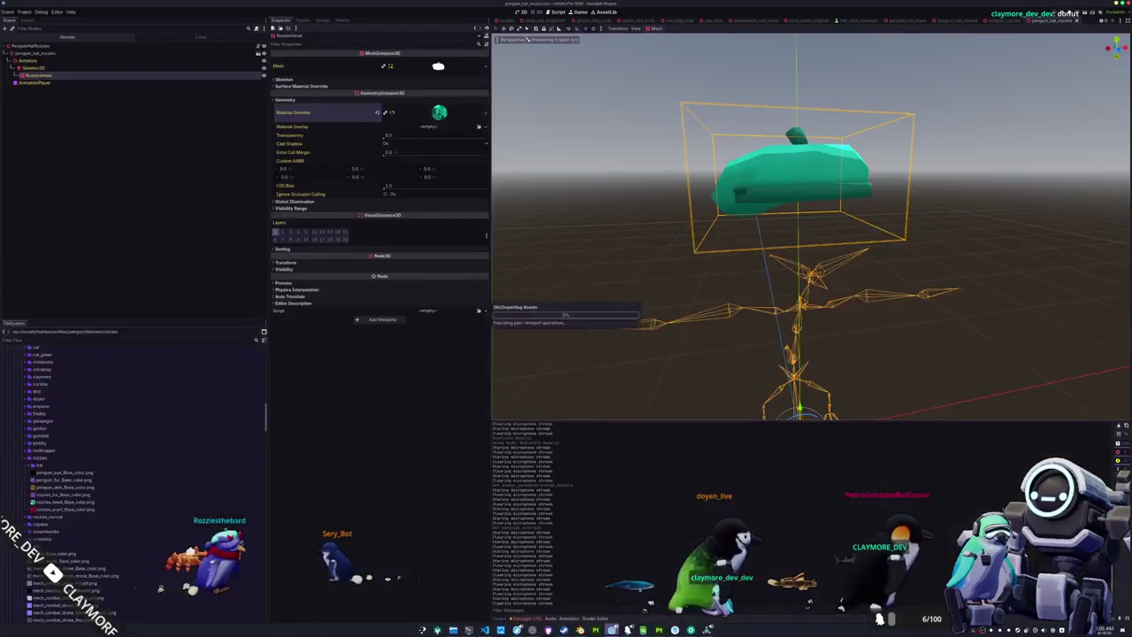
# Bake the hat's mesh maps in Substance Painter
pyautogui.click(661, 628)
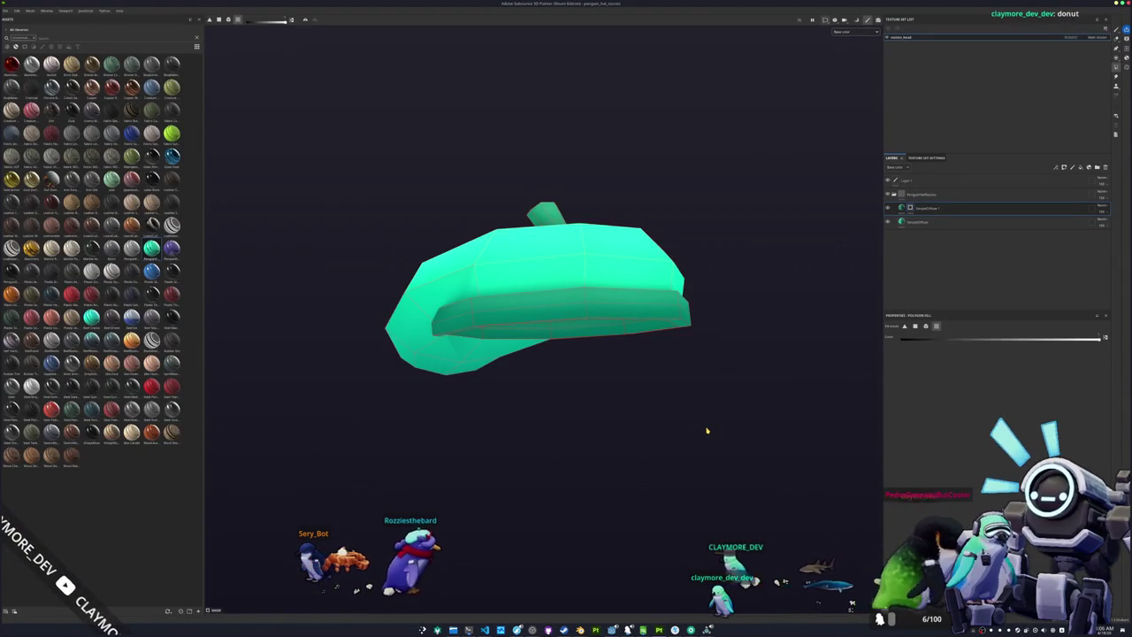
pyautogui.hotkey('ctrl', 'b')
pyautogui.click(691, 601)
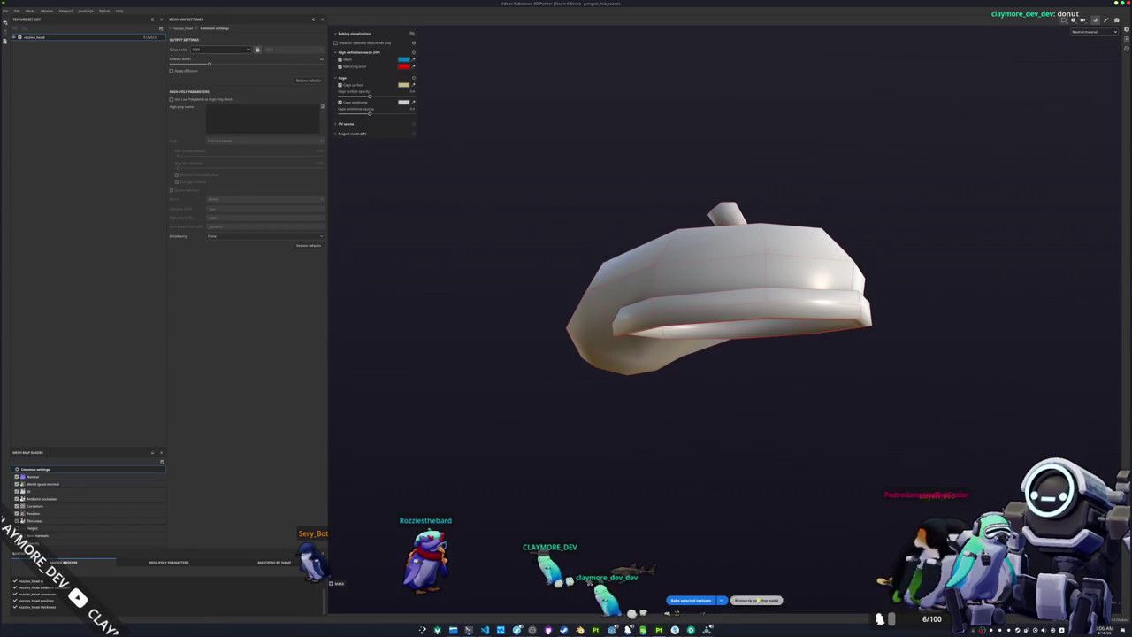
pyautogui.click(757, 602)
# Check the Material Override's albedo texture in Godot and save the hat scene
pyautogui.hotkey('alt', 'Tab')
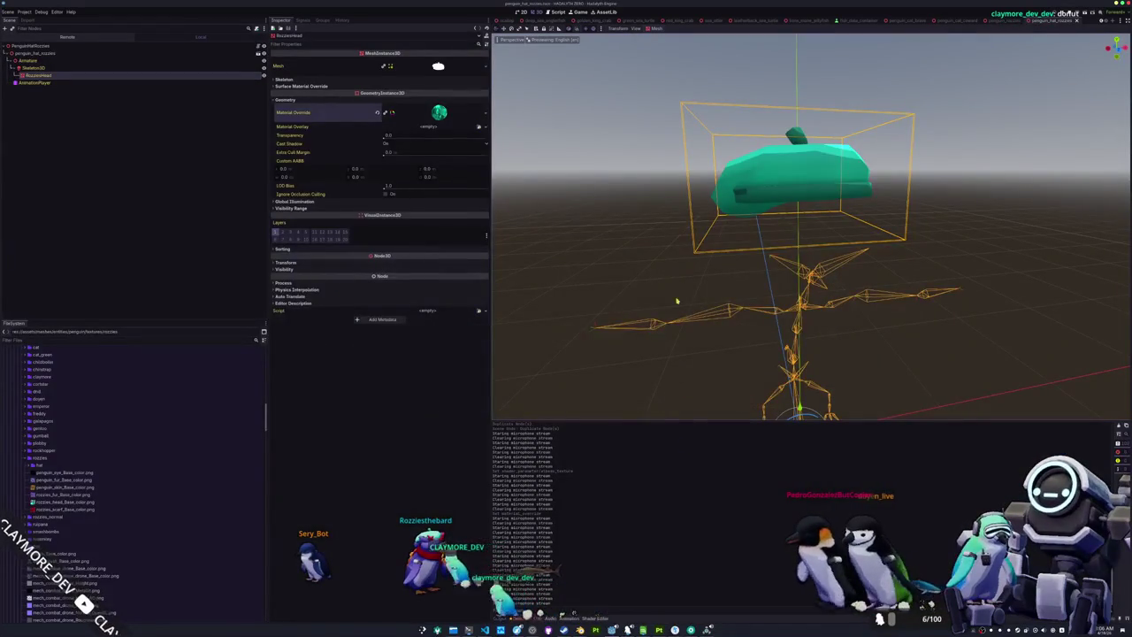
pyautogui.click(439, 112)
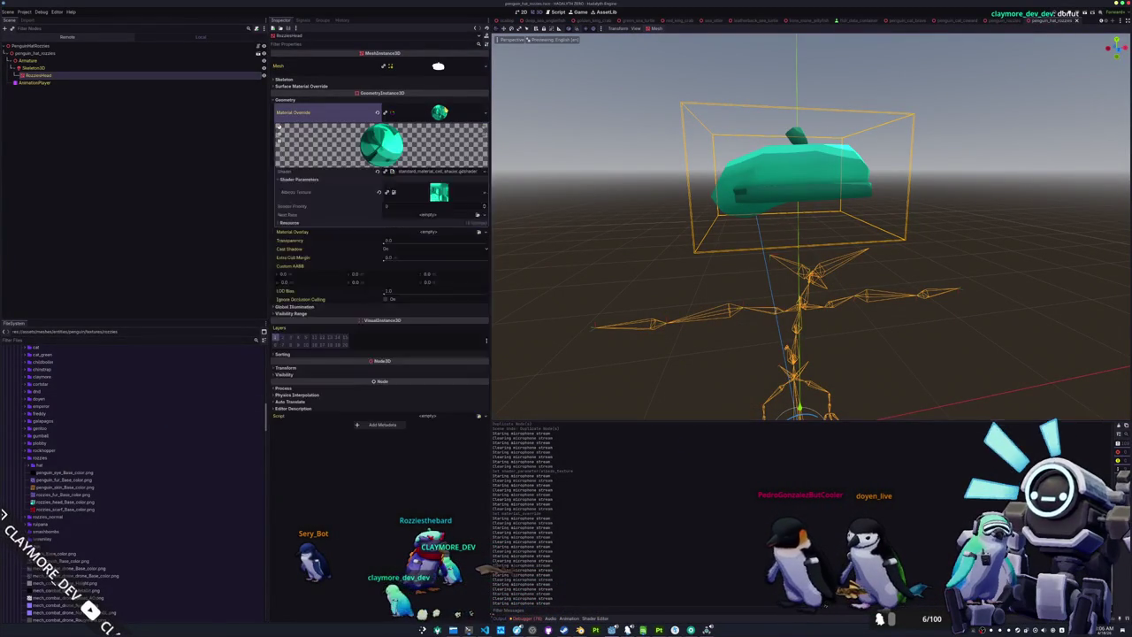
pyautogui.click(439, 194)
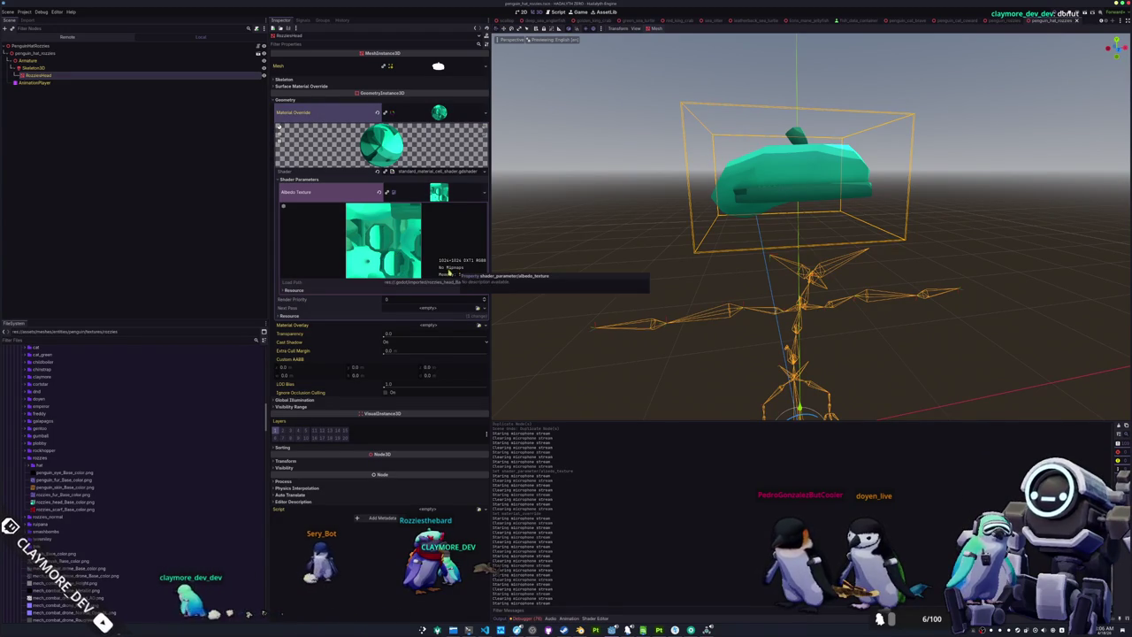
pyautogui.hotkey('ctrl', 's')
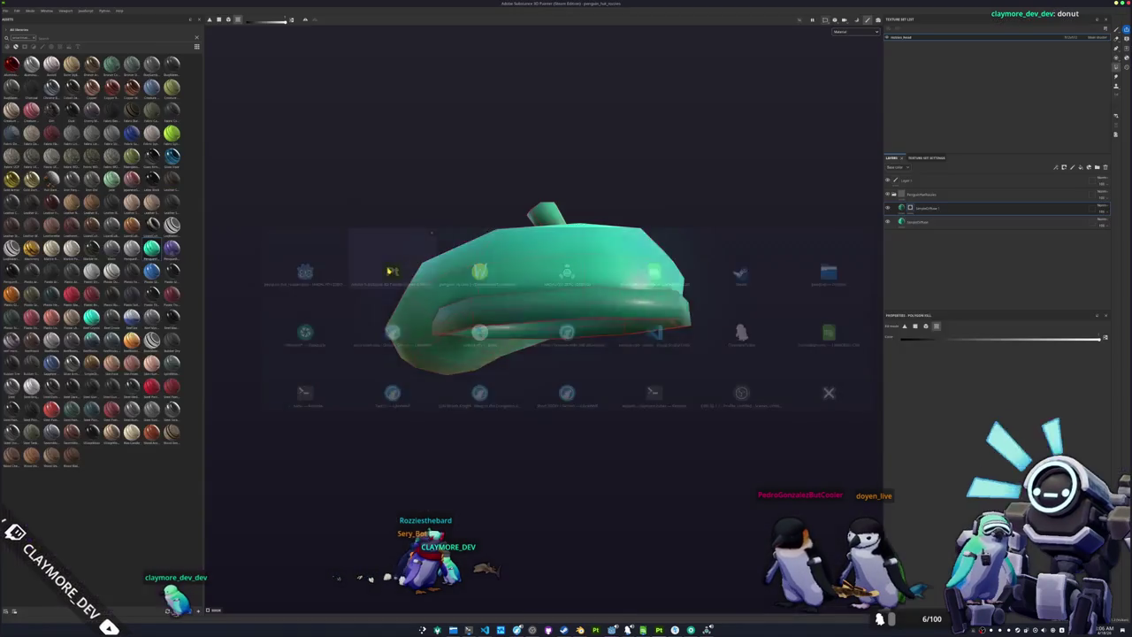
# Re-export the hat textures from Substance Painter after reviewing the output maps
pyautogui.hotkey('alt', 'Tab')
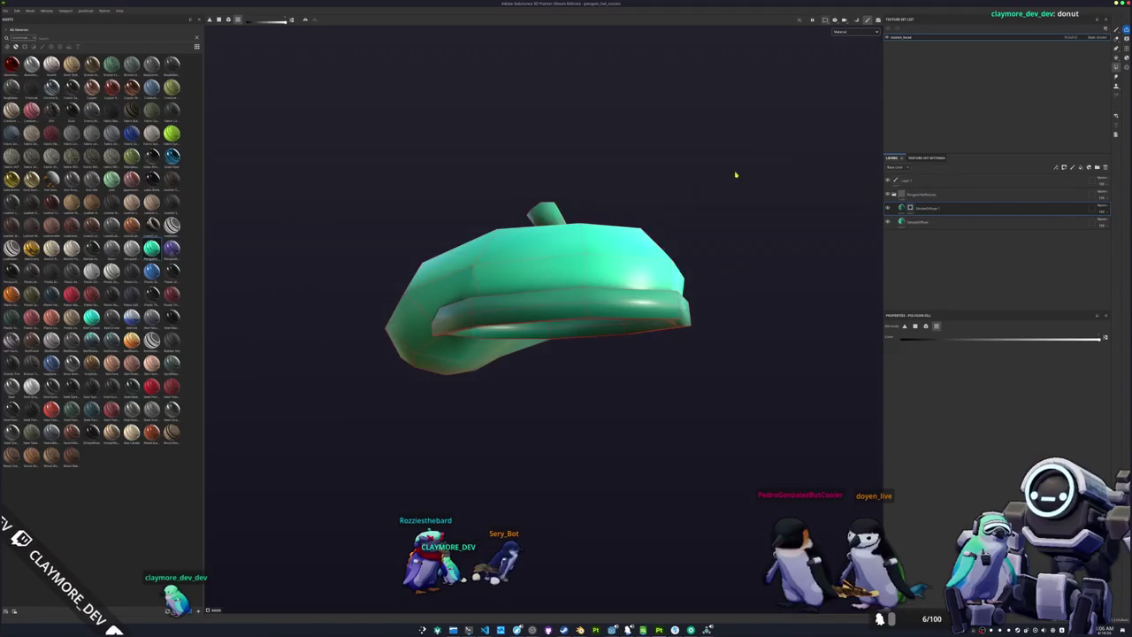
pyautogui.hotkey('ctrl', 'shift', 'e')
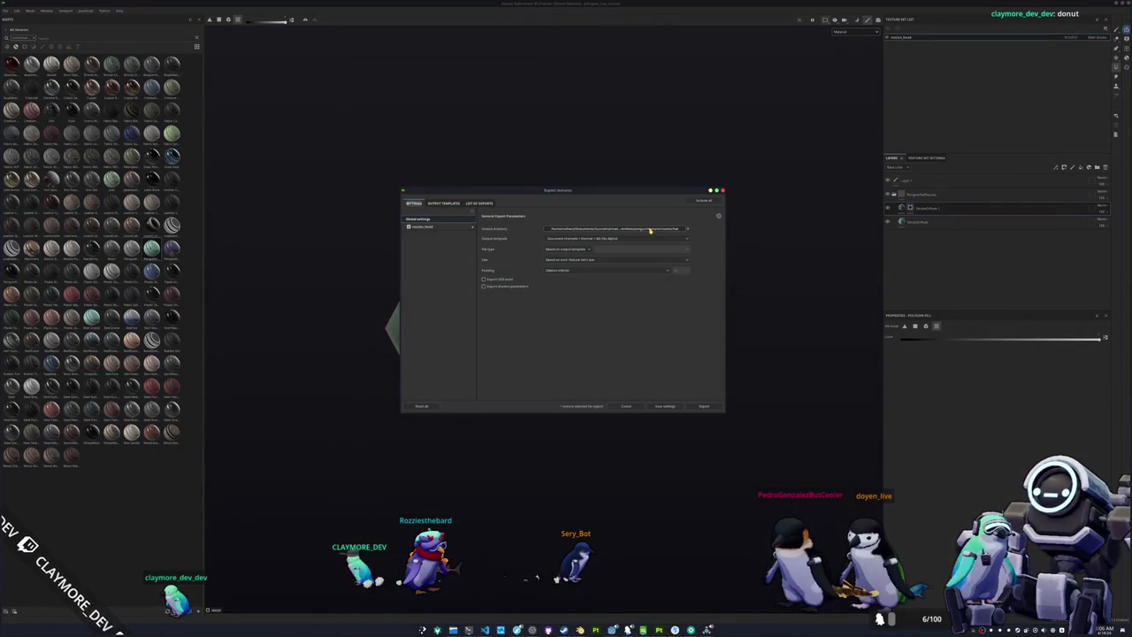
pyautogui.click(439, 228)
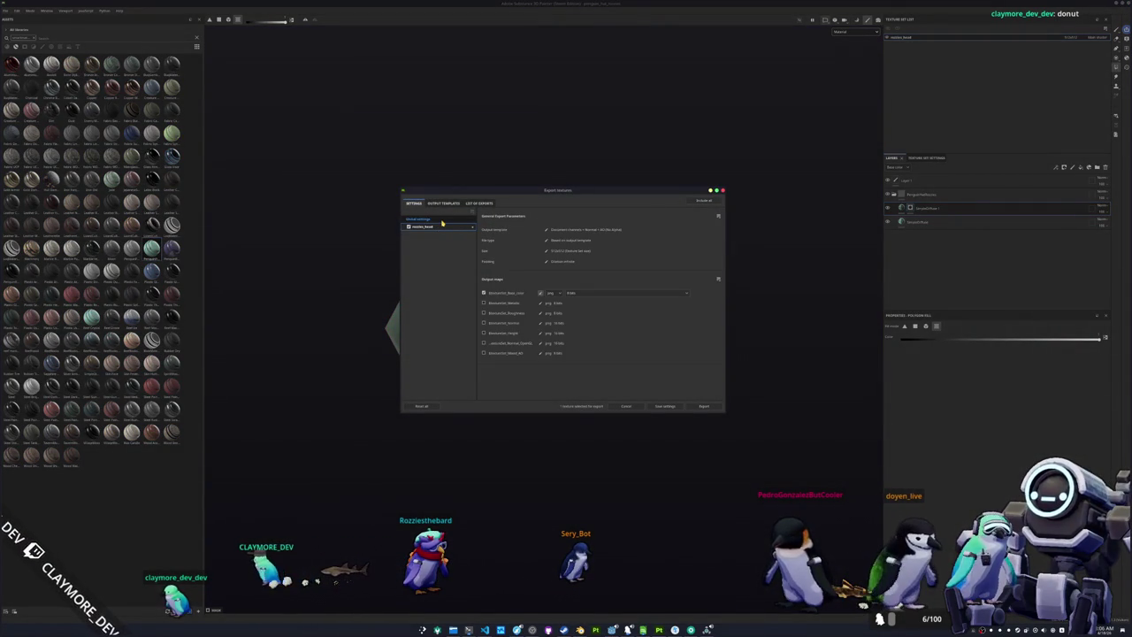
pyautogui.click(441, 219)
pyautogui.click(702, 405)
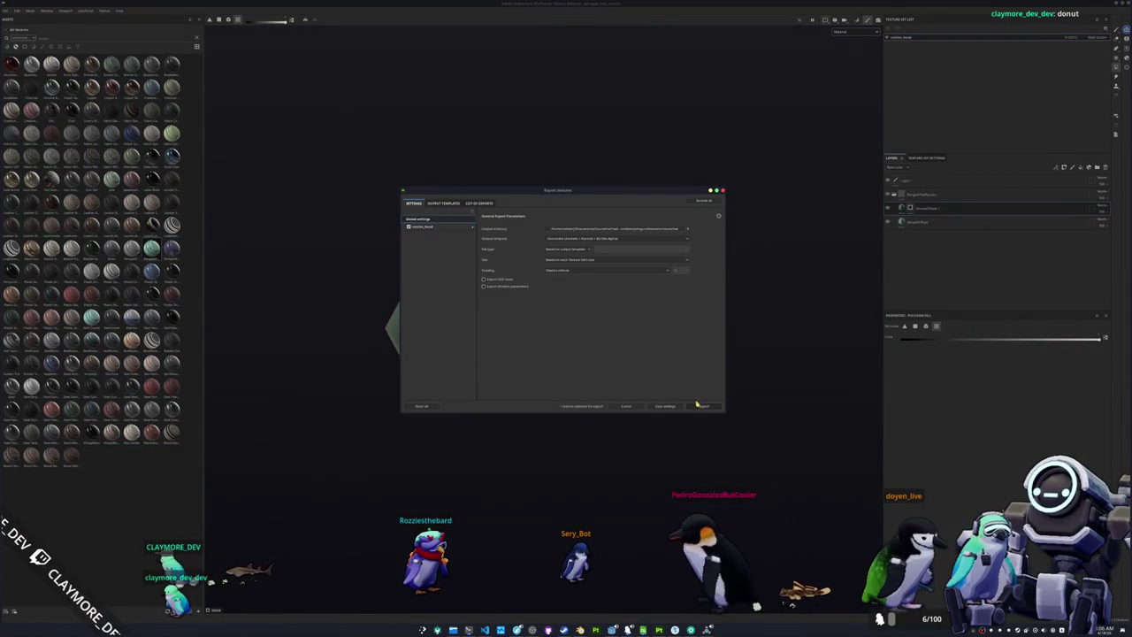
pyautogui.hotkey('alt', 'Tab')
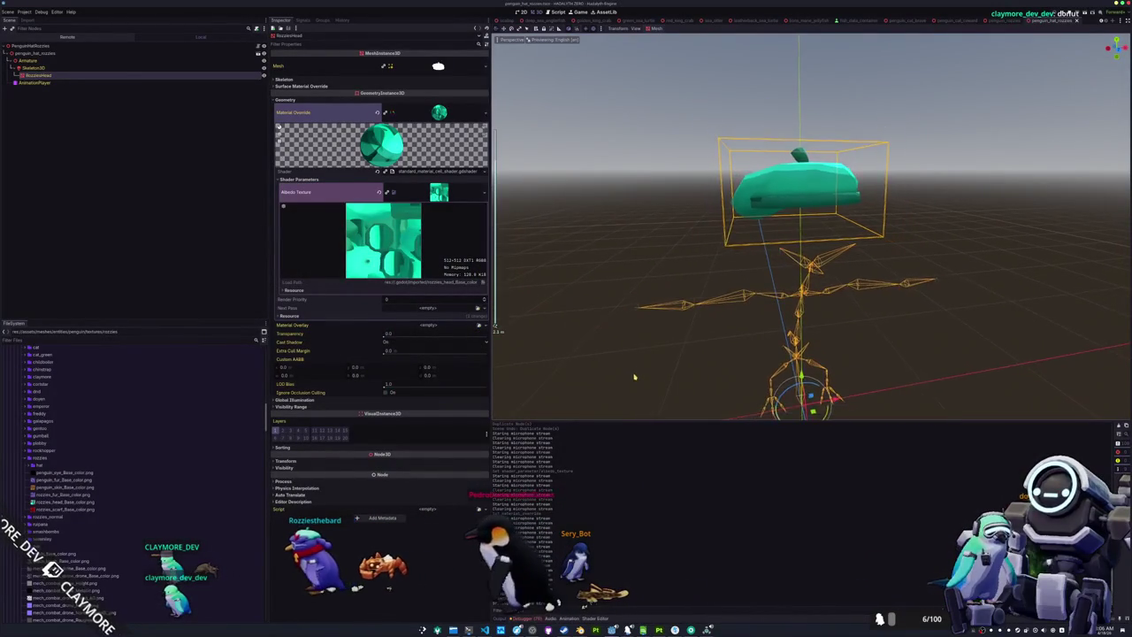
# Open penguin_hat_rozzies.tres and set its Icon to the rozzies hat texture
pyautogui.moveTo(646, 368)
pyautogui.mouseDown()
pyautogui.moveTo(610, 371)
pyautogui.moveTo(576, 354)
pyautogui.moveTo(602, 401)
pyautogui.moveTo(525, 363)
pyautogui.mouseUp()
pyautogui.click(55, 55)
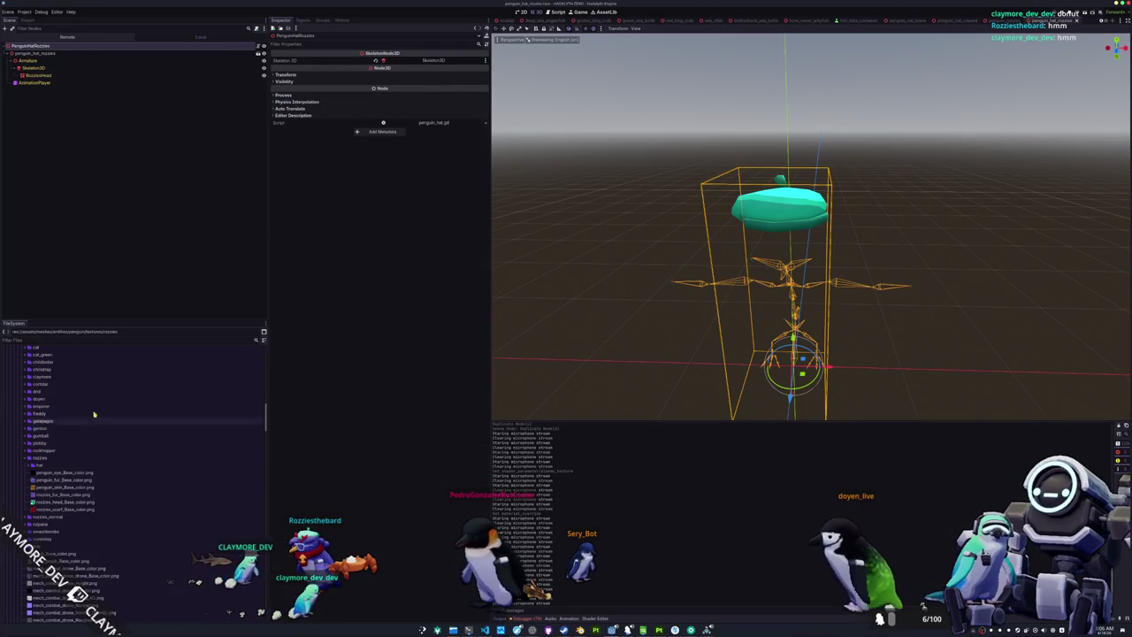
pyautogui.scroll(10, 89, 416)
pyautogui.scroll(-15, 80, 478)
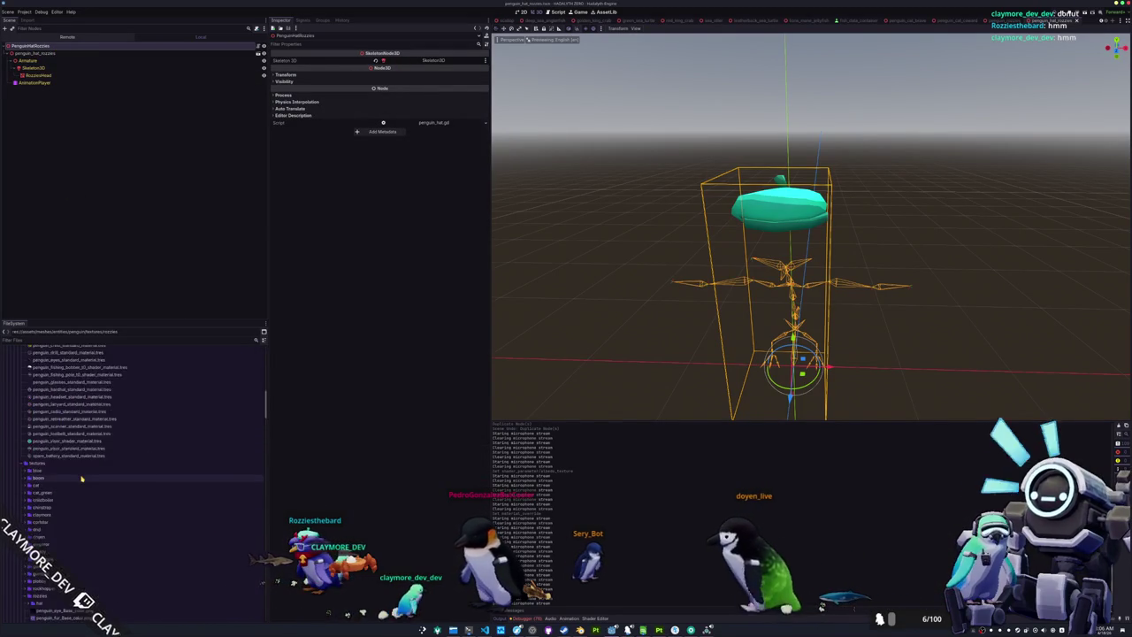
pyautogui.scroll(-10, 80, 479)
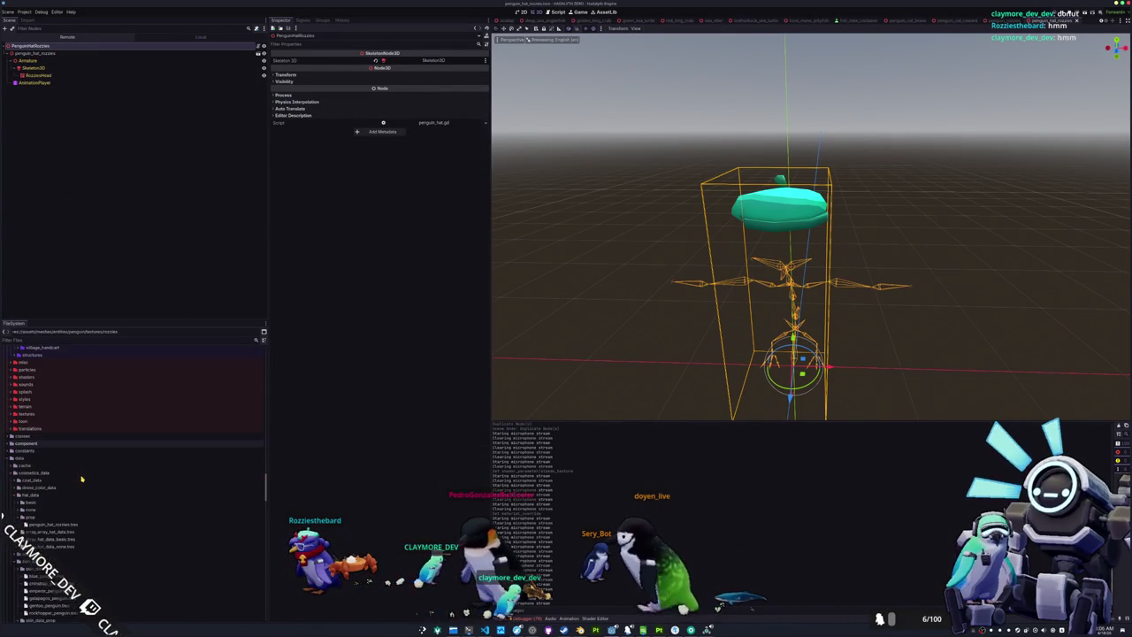
pyautogui.doubleClick(41, 454)
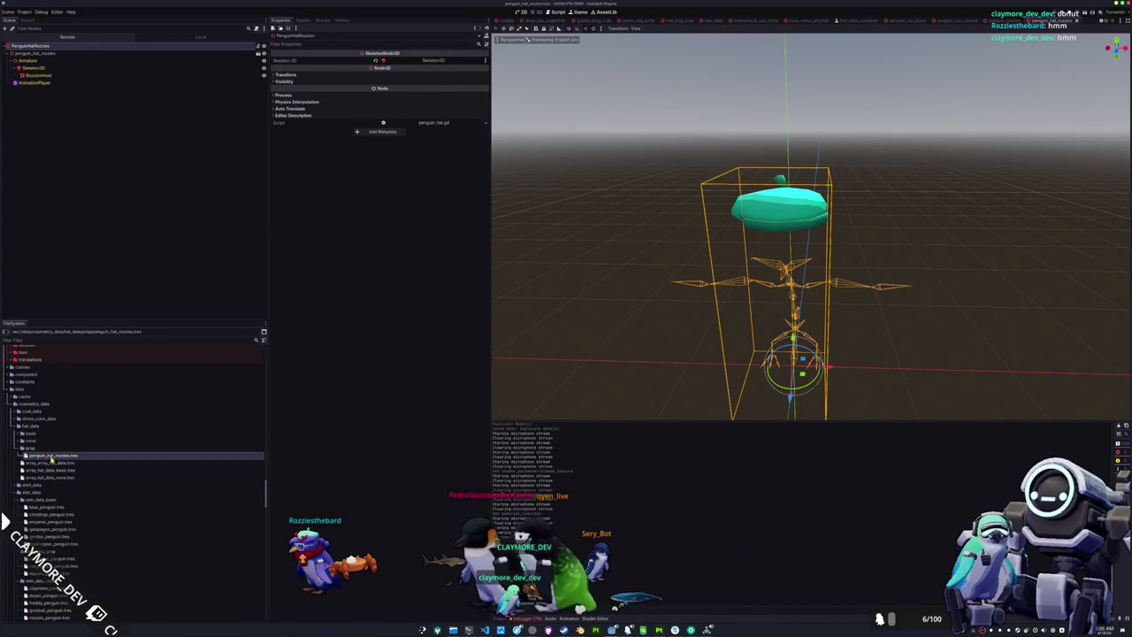
pyautogui.click(478, 62)
pyautogui.write('rozzies')
pyautogui.press('Return')
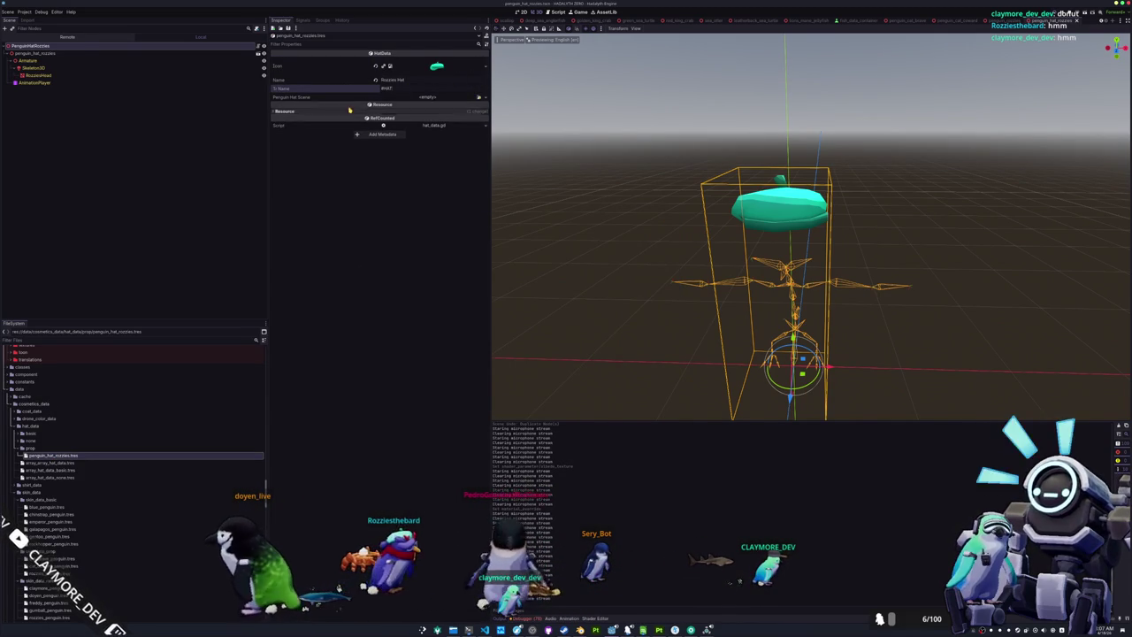
pyautogui.hotkey('alt', 'Tab')
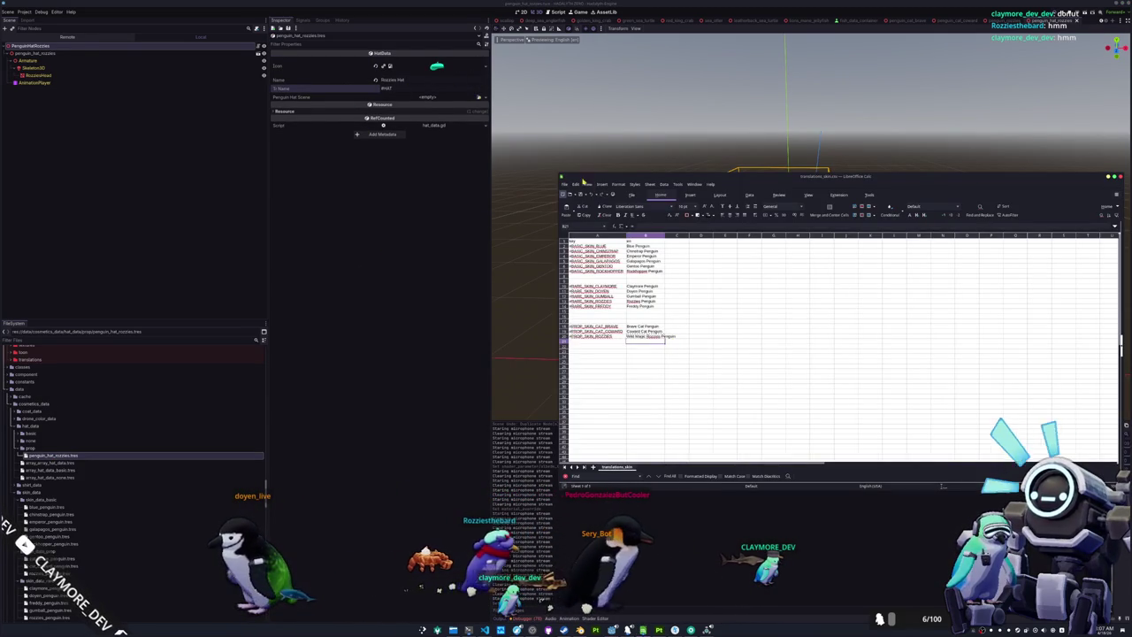
# Open translations_skin.csv in Calc for reference
pyautogui.click(565, 184)
pyautogui.click(584, 203)
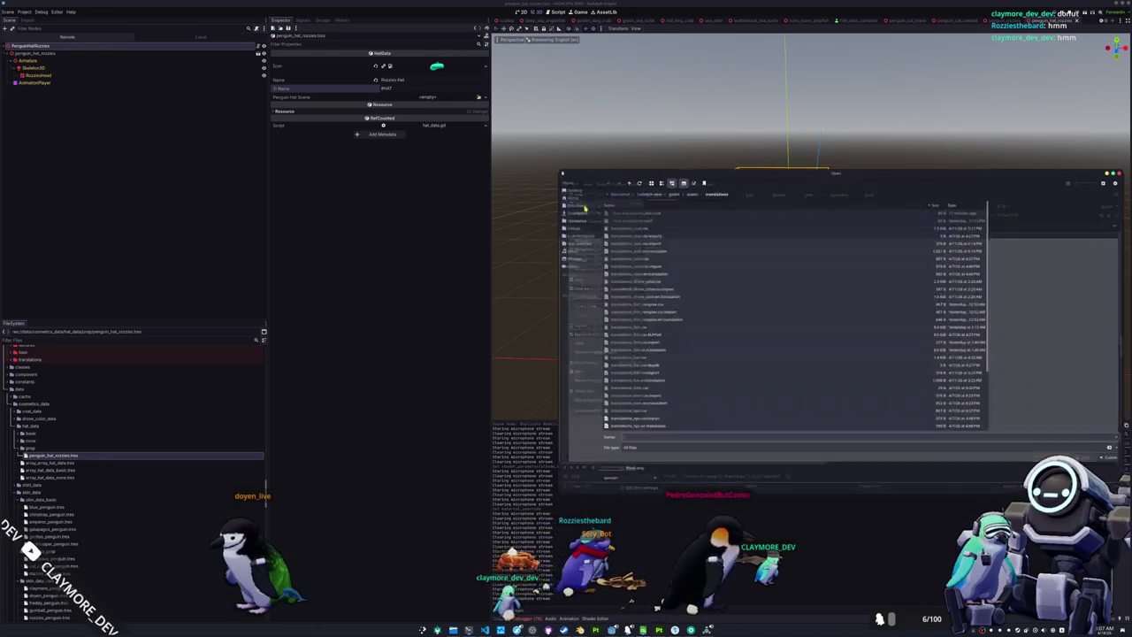
pyautogui.doubleClick(632, 388)
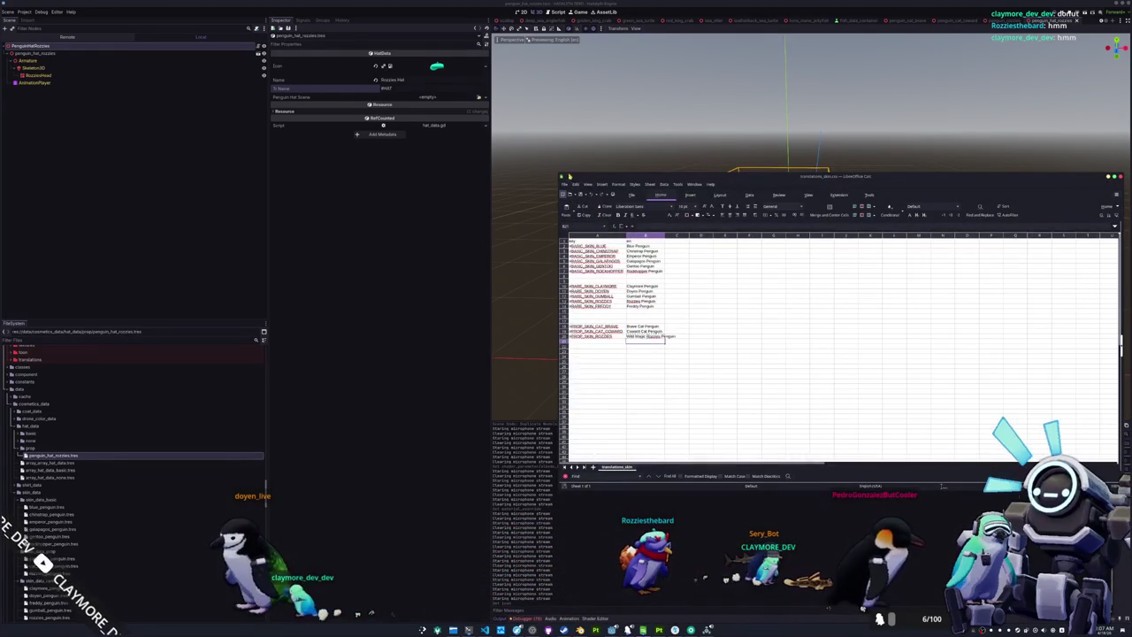
# Create a new spreadsheet and save it as translations_hat_prop.csv in Text CSV format
pyautogui.click(564, 184)
pyautogui.moveTo(619, 194)
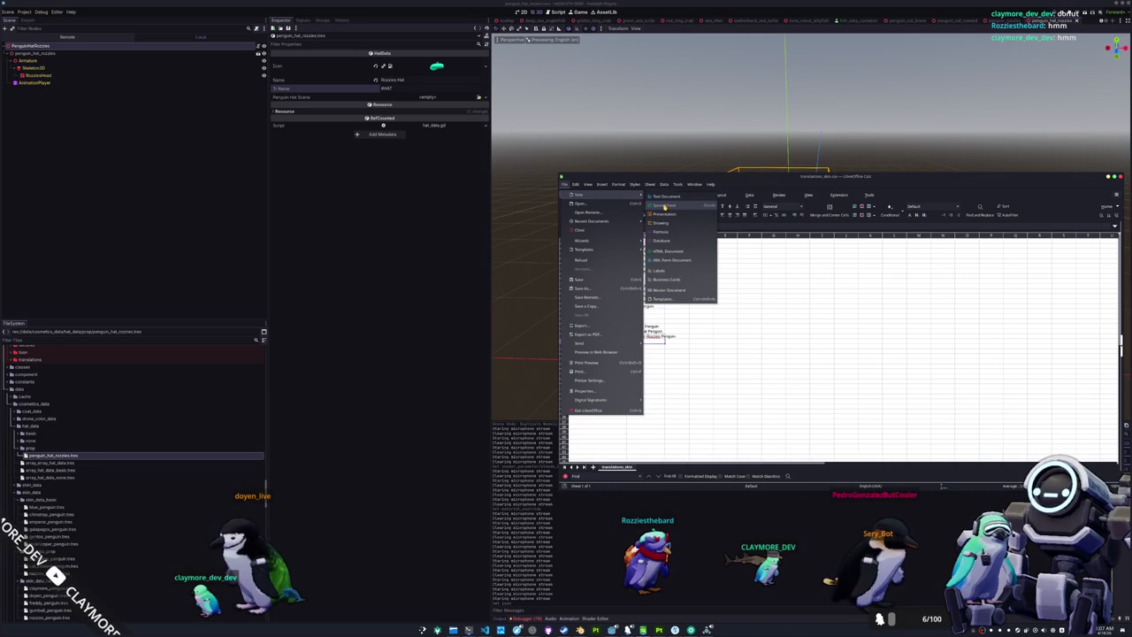
pyautogui.click(664, 206)
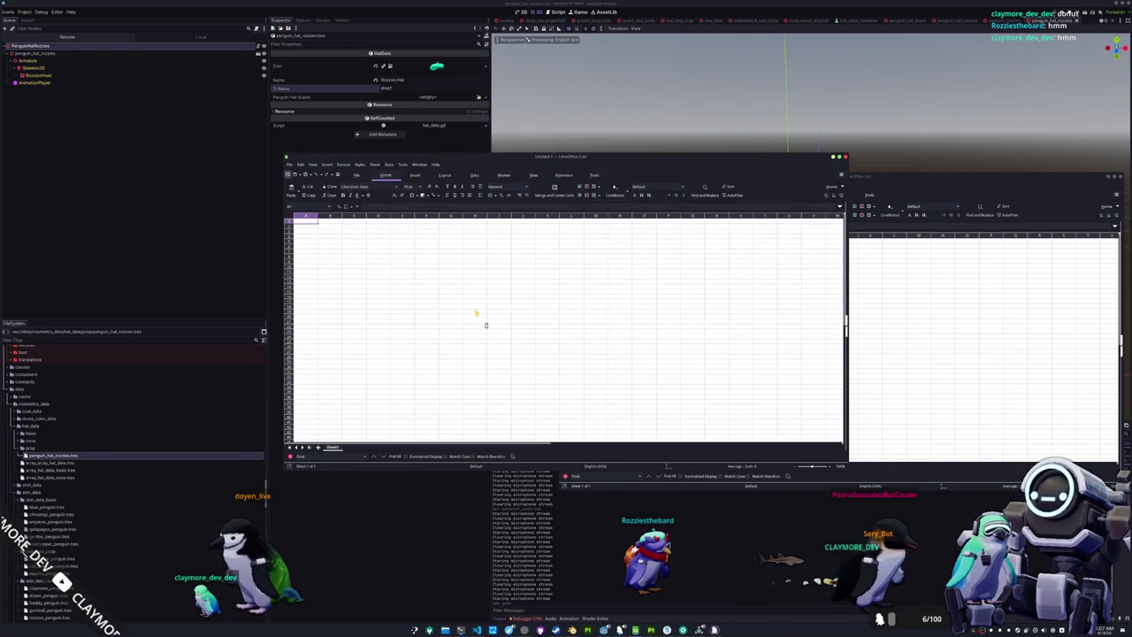
pyautogui.hotkey('ctrl', 's')
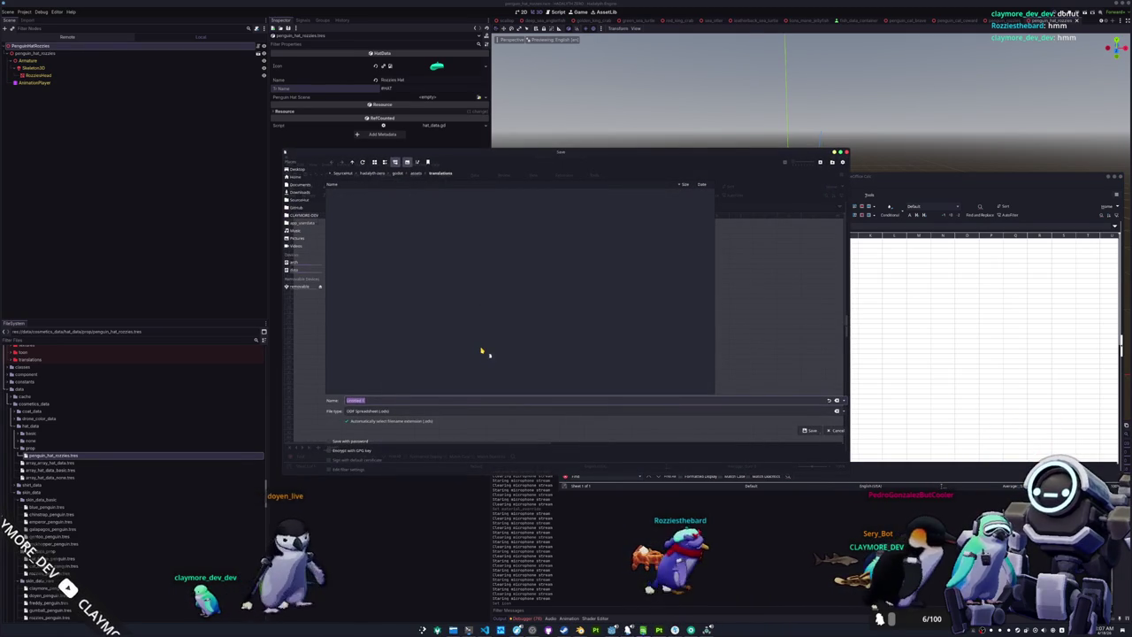
pyautogui.write('.csv')
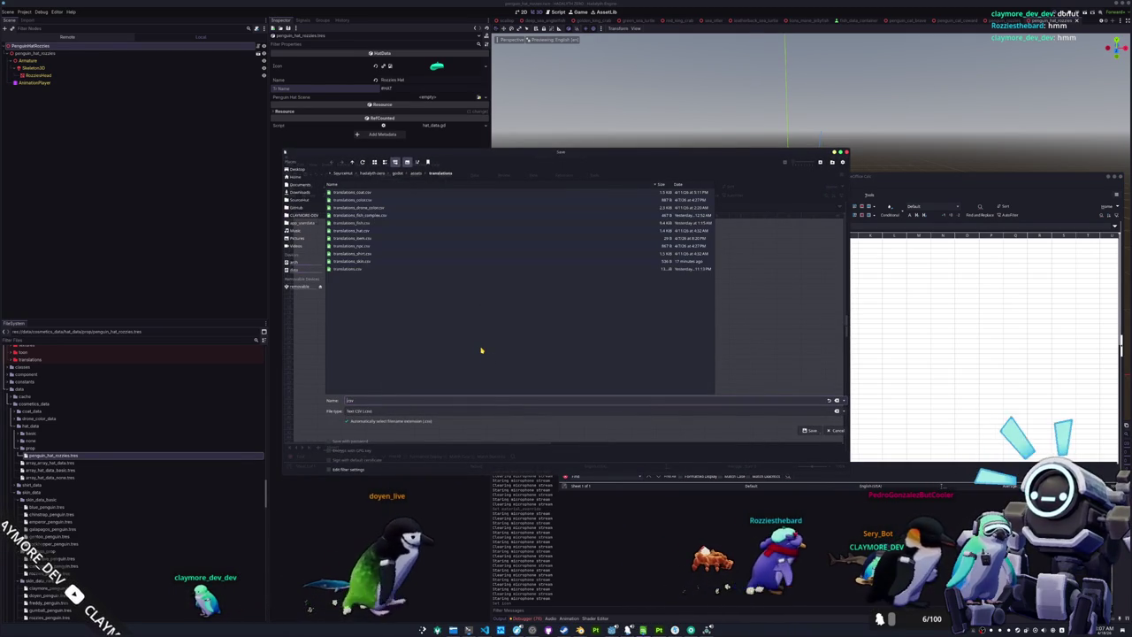
pyautogui.write('translations_hat')
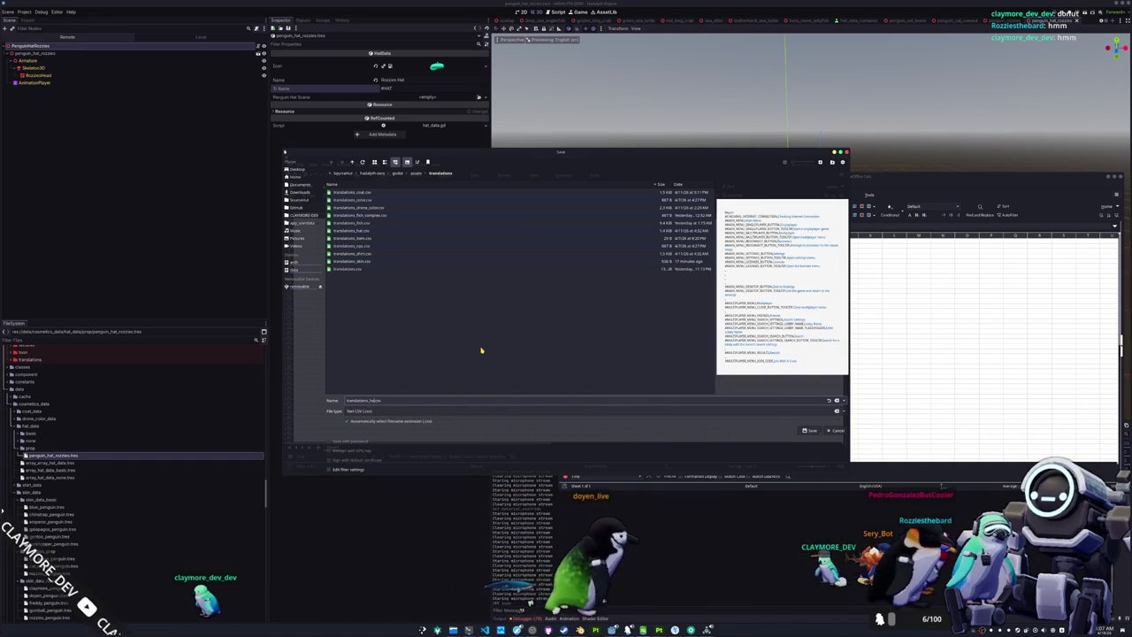
pyautogui.write('_pi')
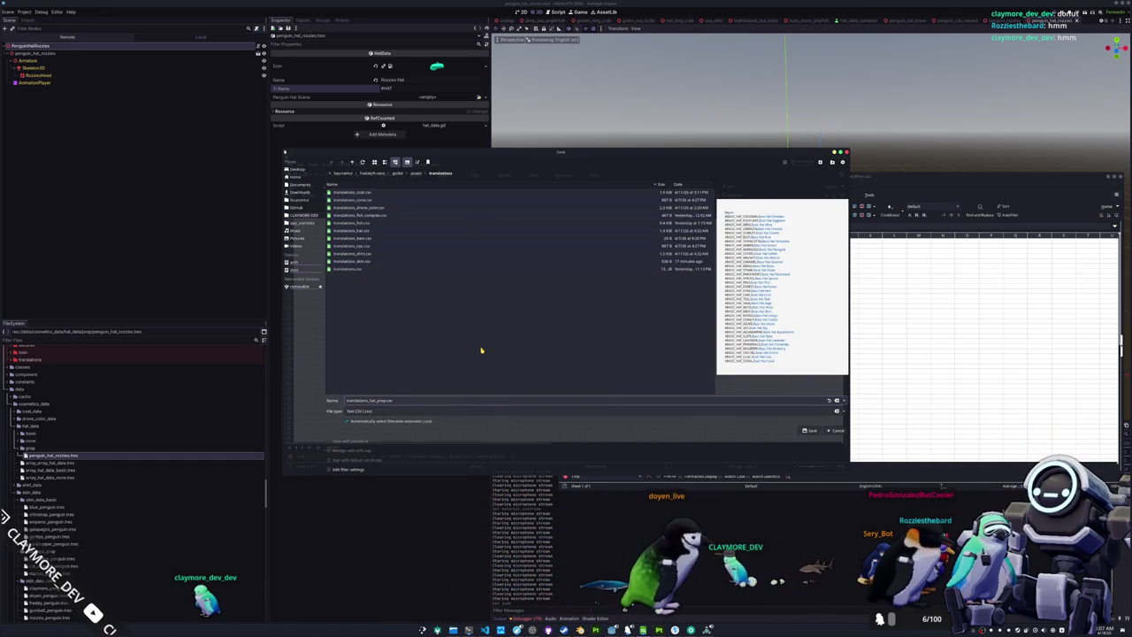
pyautogui.press('Return')
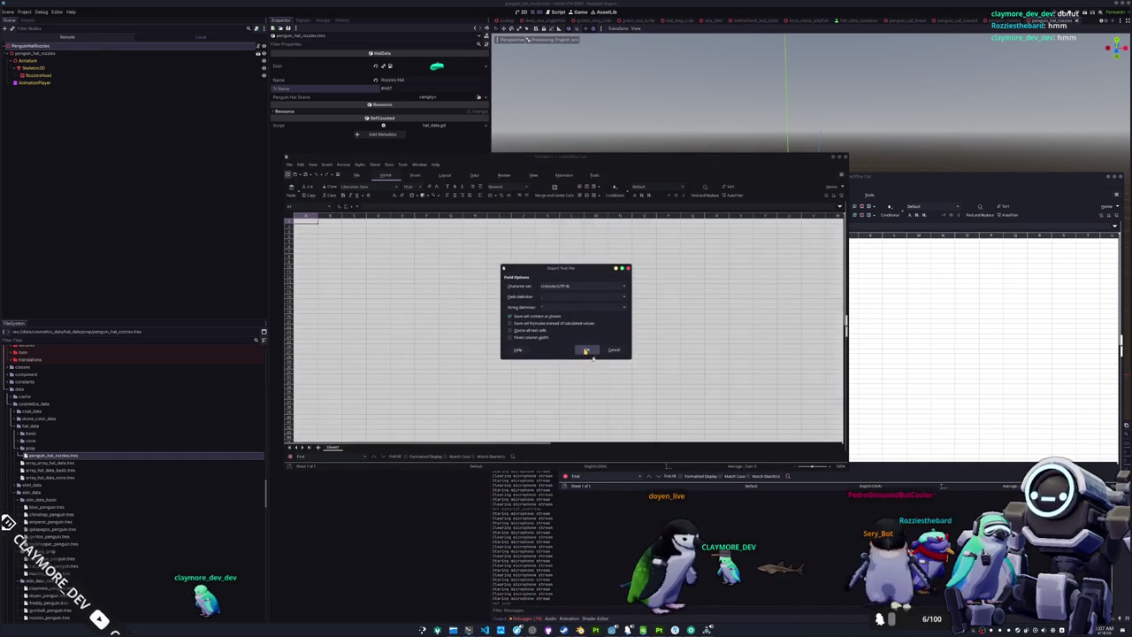
pyautogui.click(587, 351)
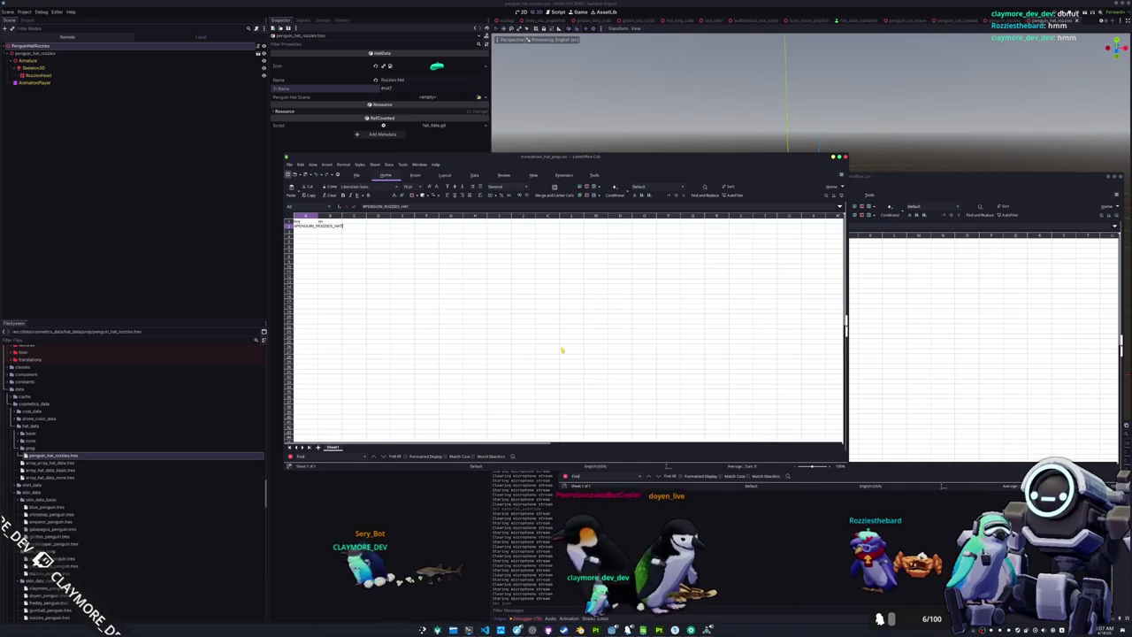
# With both sheets side by side, enter the #PROP_HAT_ROZZIES key in cell A2
pyautogui.press('super+Left')
pyautogui.click(609, 358)
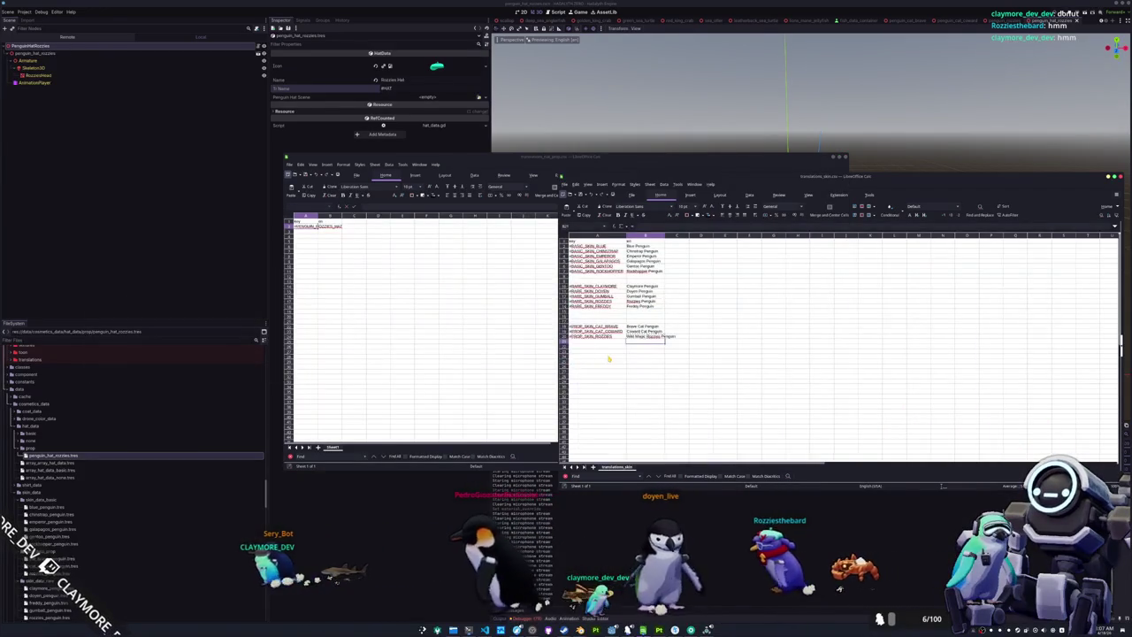
pyautogui.click(473, 324)
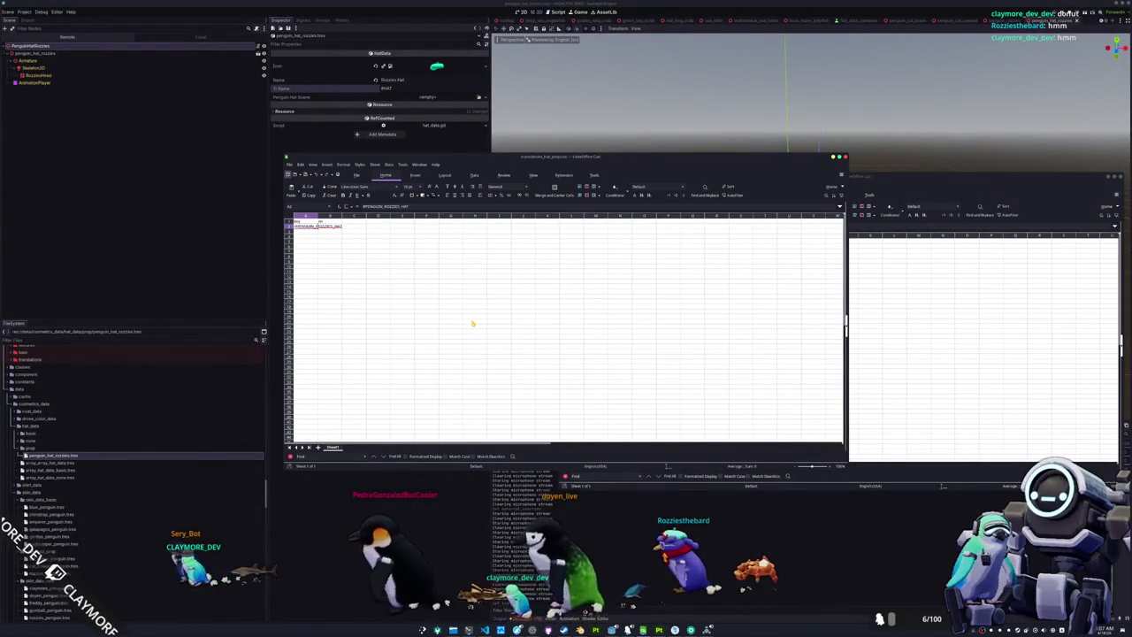
pyautogui.press('Escape')
pyautogui.write('PROP_HAT_RO')
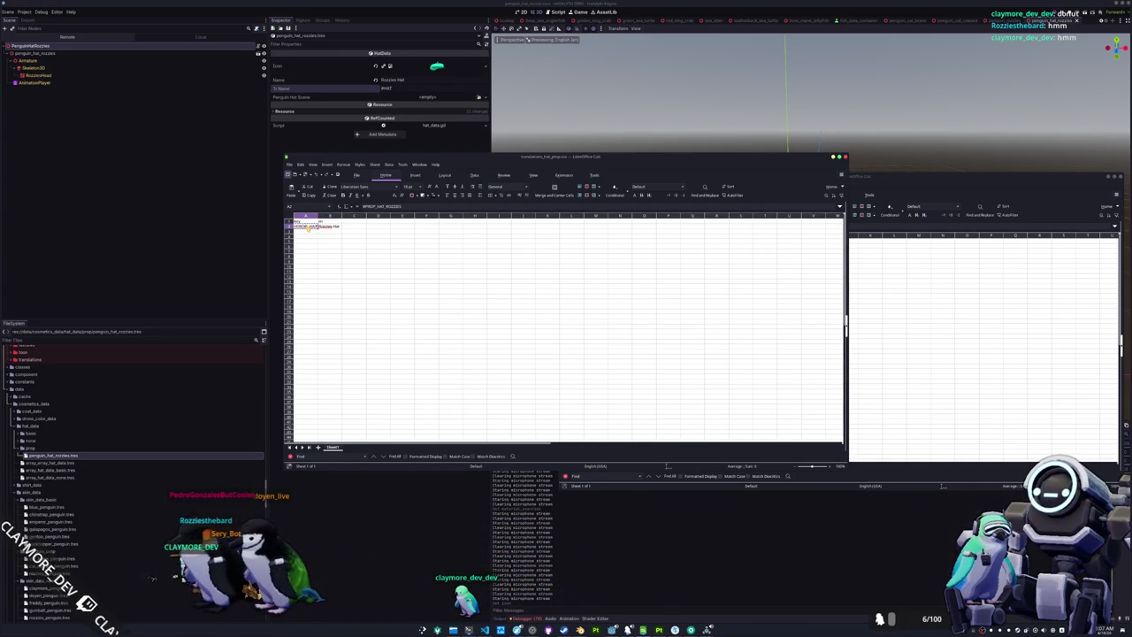
pyautogui.hotkey('alt', 'Tab')
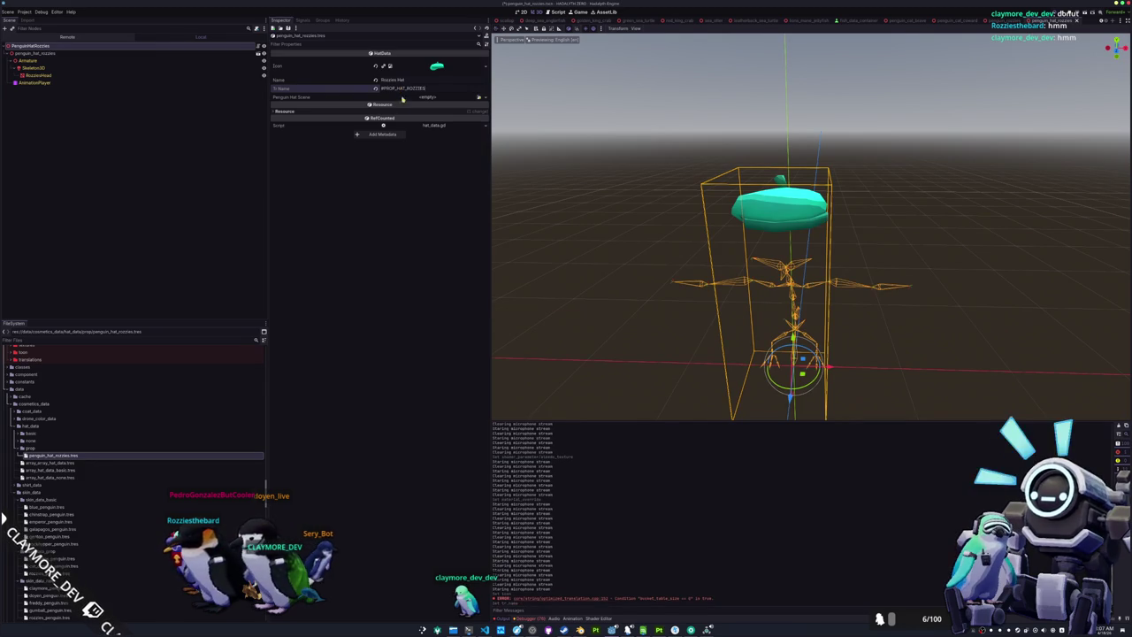
# Set the hat's Penguin Hat Scene to penguin_hat_rozzies.tscn
pyautogui.click(478, 97)
pyautogui.write('rozzies_hat')
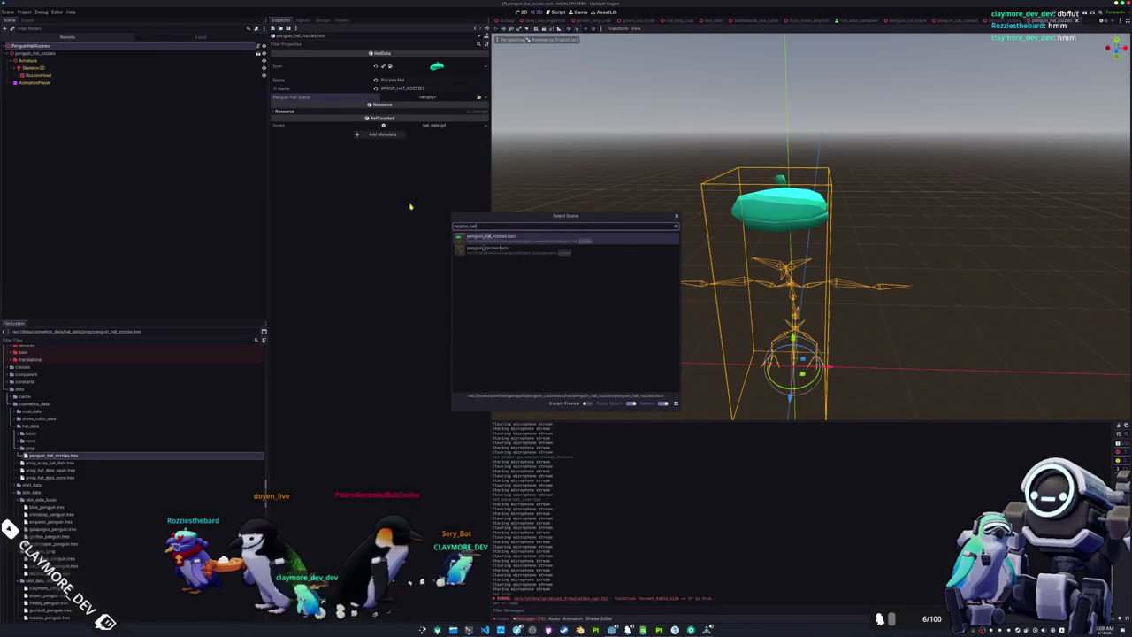
pyautogui.press('Return')
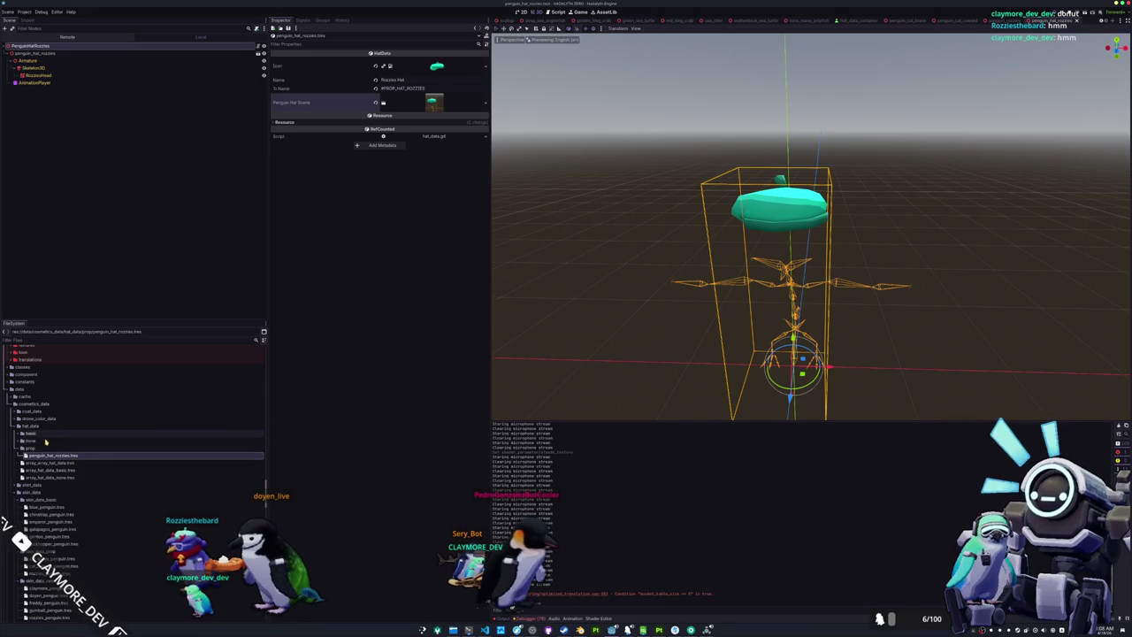
# Duplicate array_hat_data_none.tres as array_hat_data_prop.tres with element 0 set to penguin_hat_rozzies.tres
pyautogui.click(60, 478)
pyautogui.hotkey('ctrl', 'd')
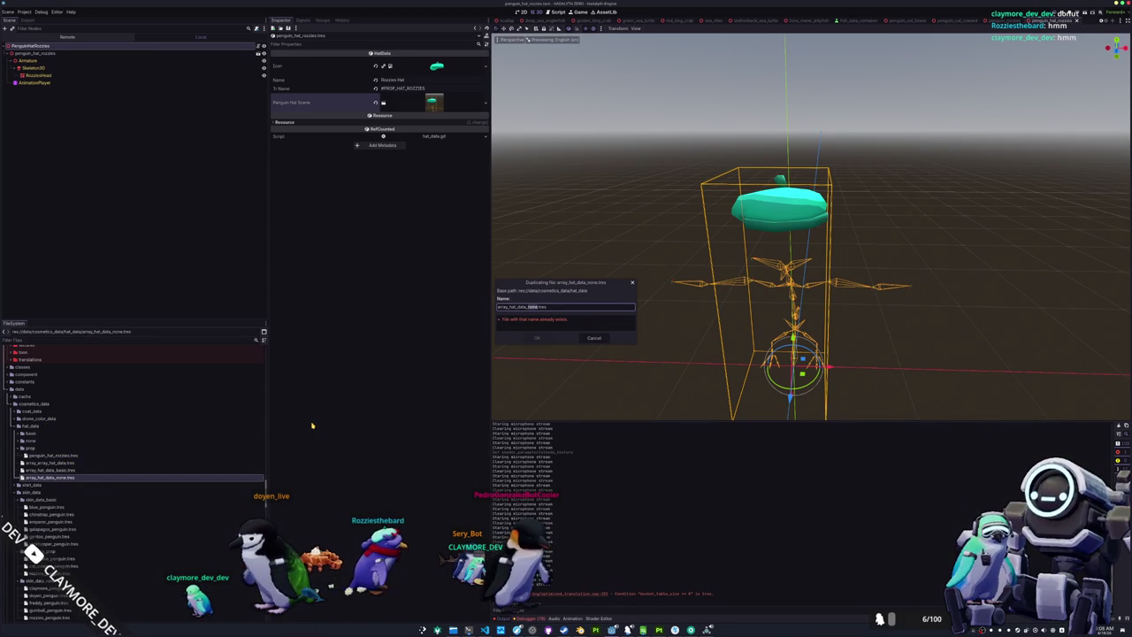
pyautogui.press('Return')
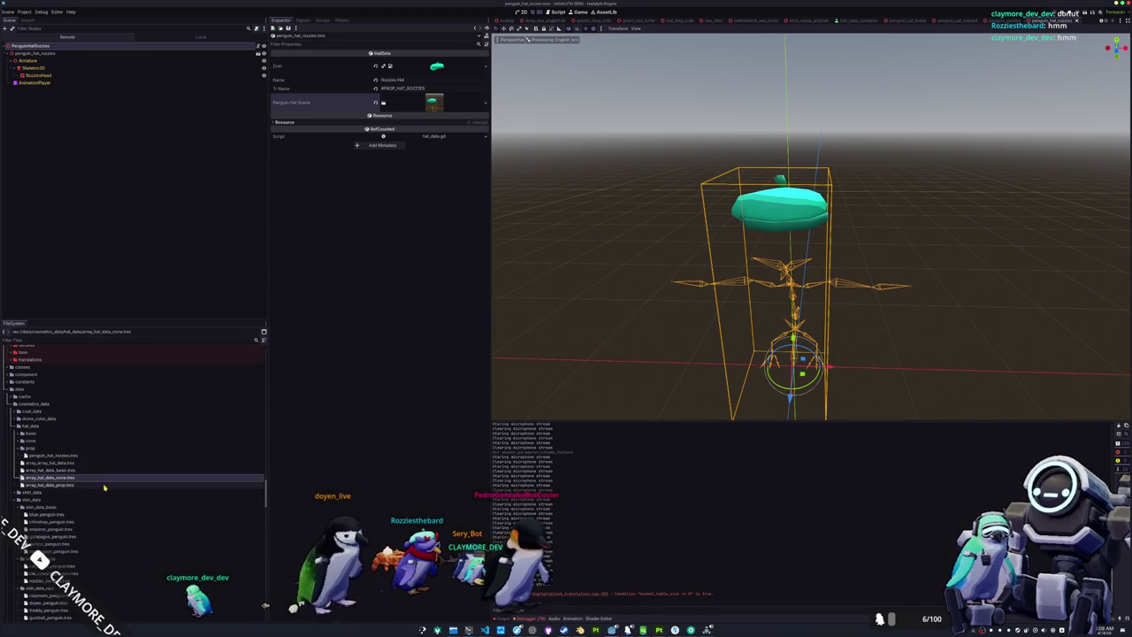
pyautogui.click(102, 488)
pyautogui.click(435, 61)
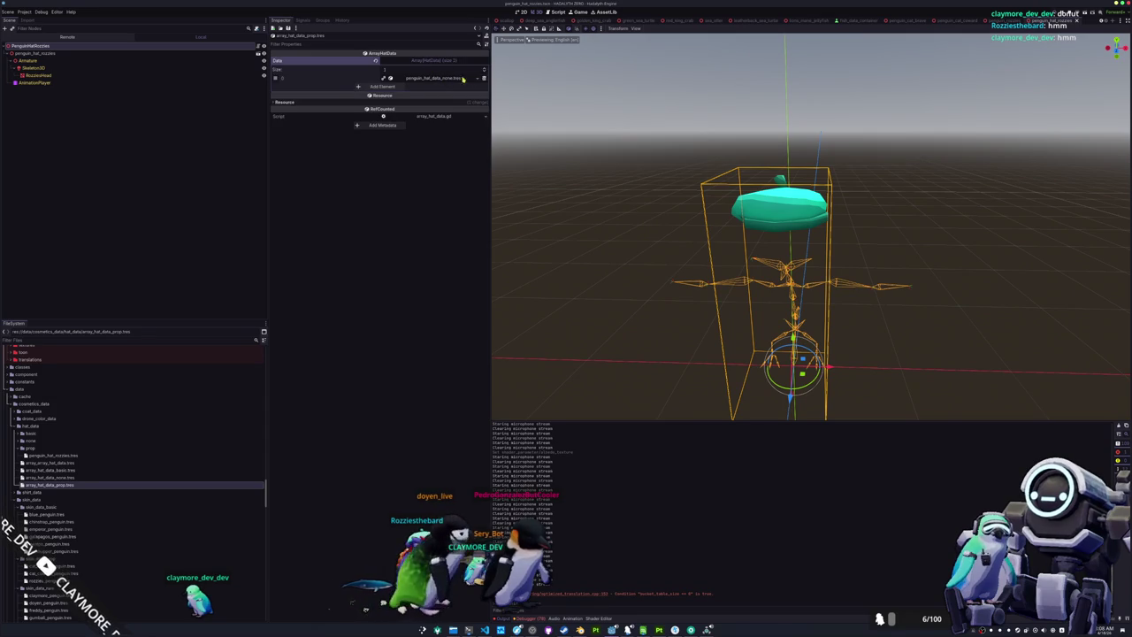
pyautogui.click(459, 103)
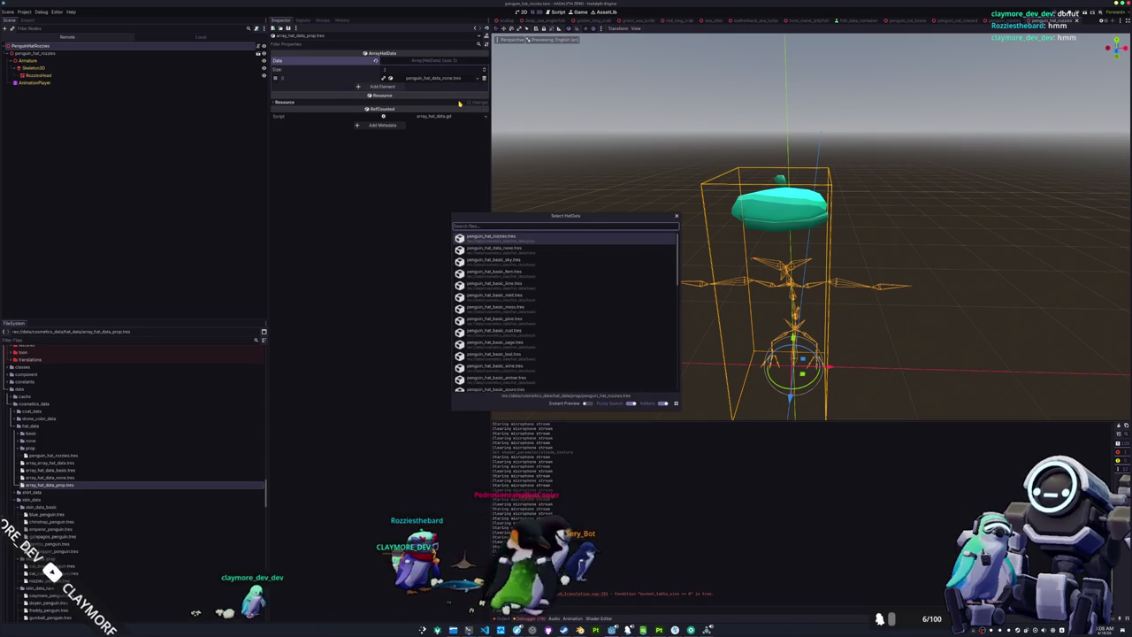
pyautogui.write('hat_roz')
pyautogui.press('Return')
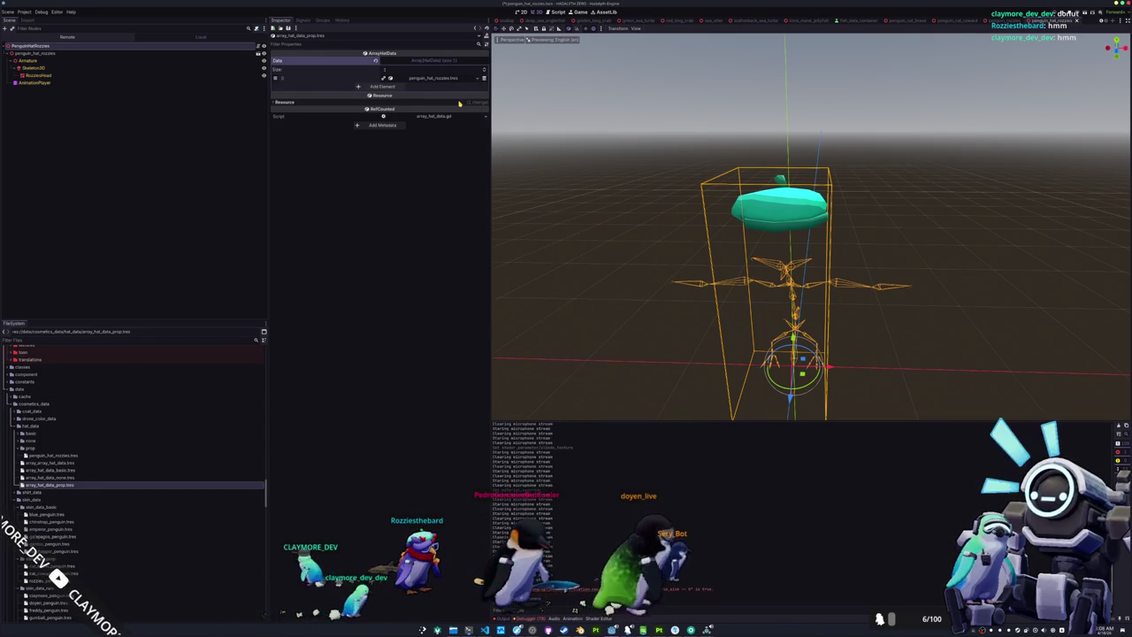
# Add array_hat_data_prop.tres as the third entry of array_array_hat_data.tres
pyautogui.press('Up')
pyautogui.press('Up')
pyautogui.press('Up')
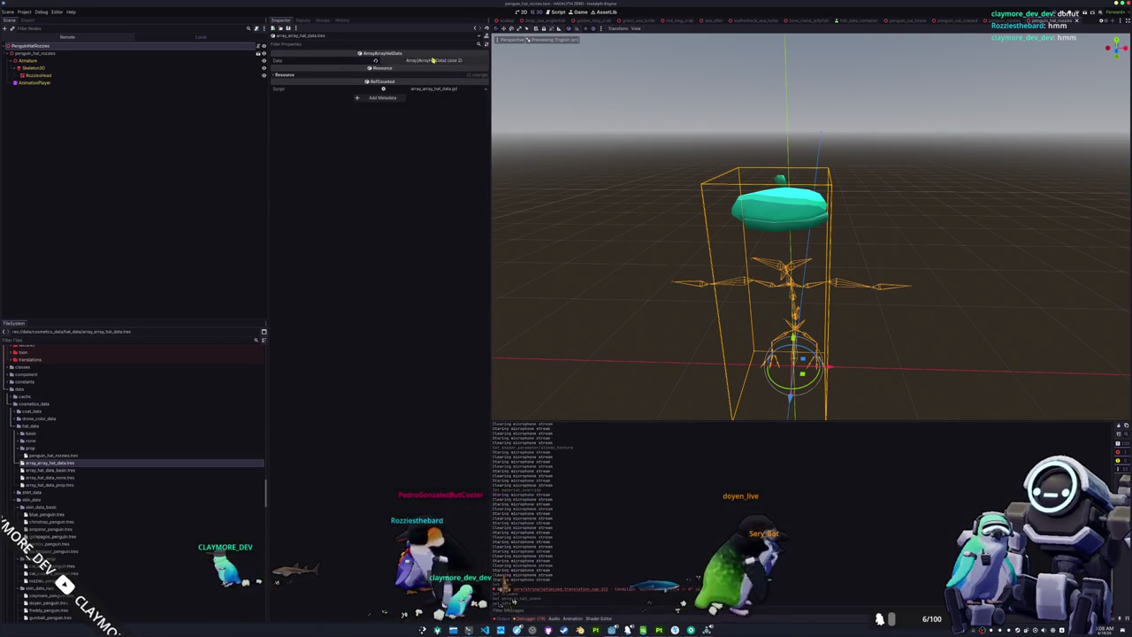
pyautogui.click(469, 96)
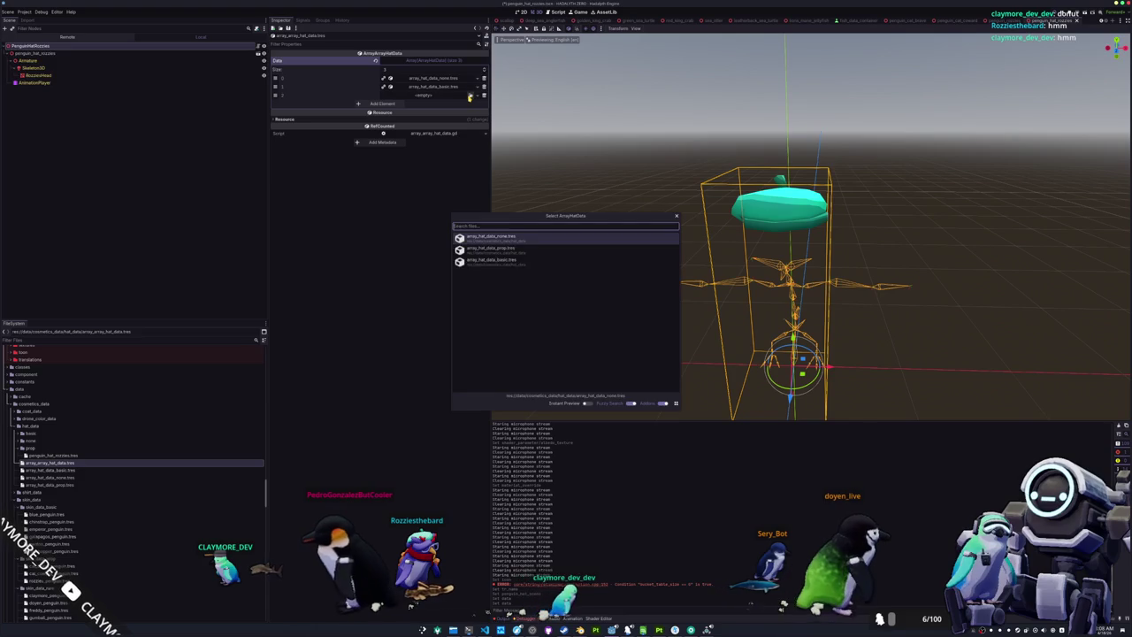
pyautogui.write('prop')
pyautogui.press('Return')
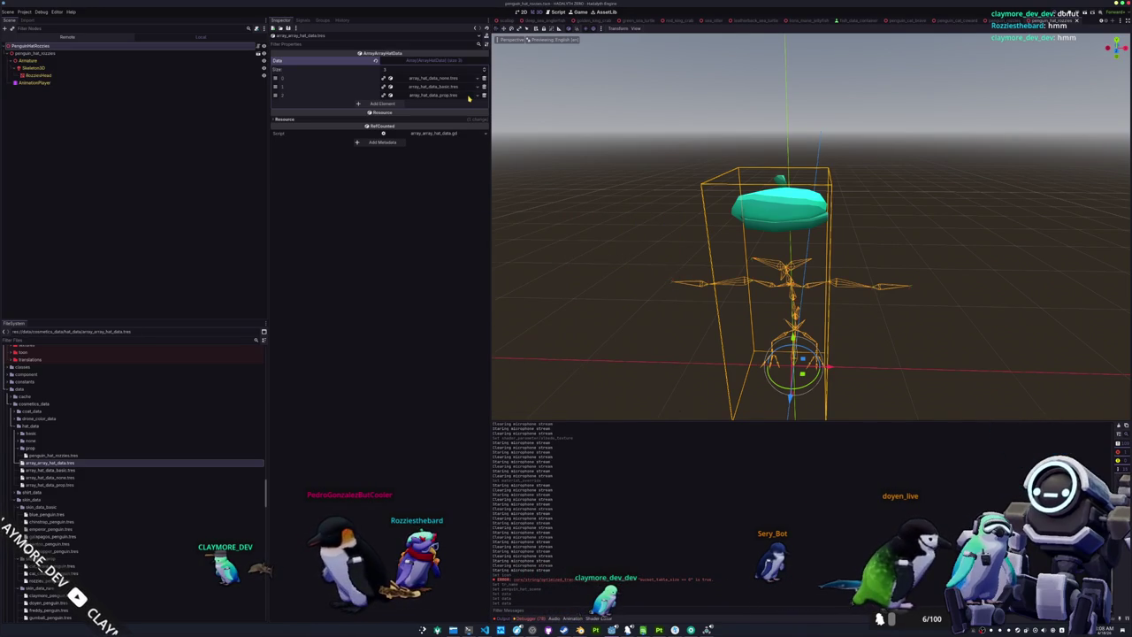
pyautogui.scroll(-10, 123, 441)
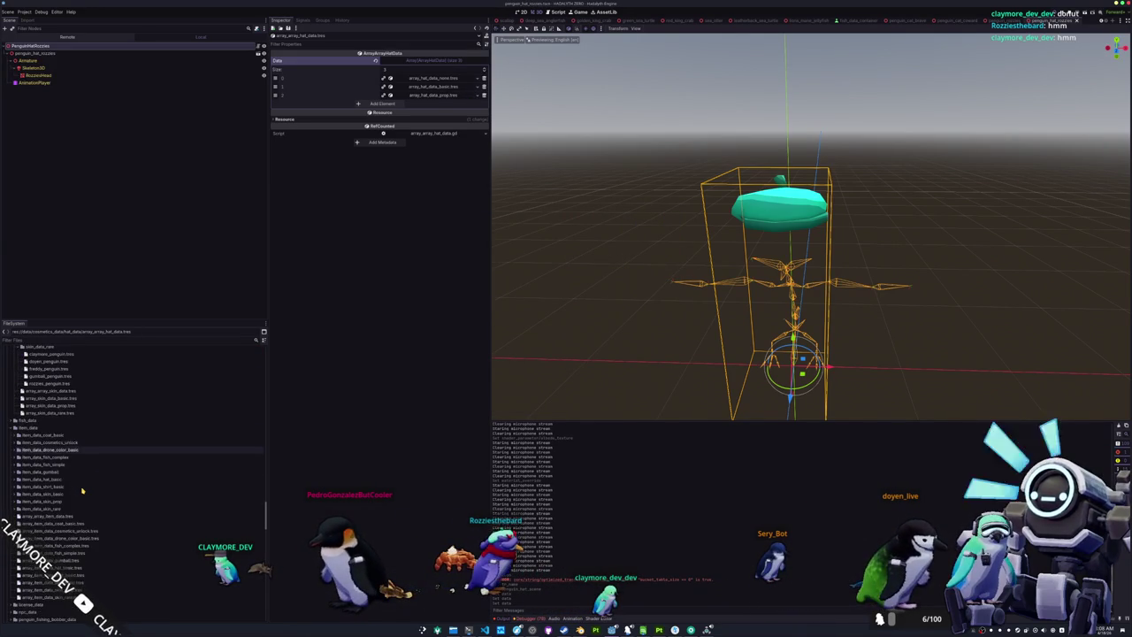
# Create an item_data_hat_prop folder inside item_data
pyautogui.rightClick(48, 429)
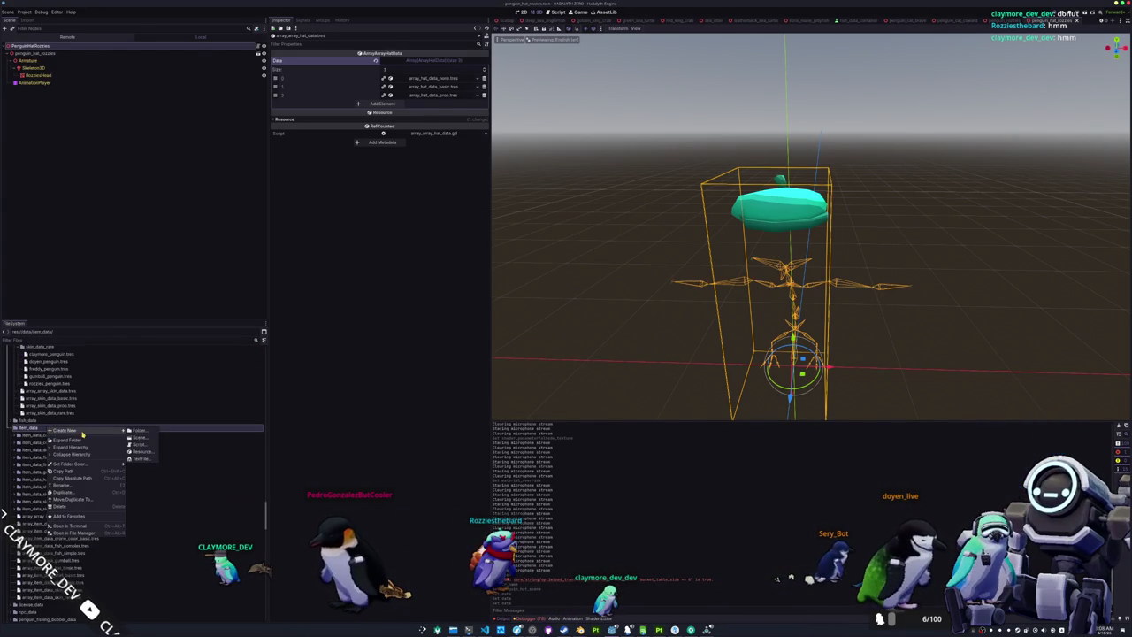
pyautogui.click(139, 430)
pyautogui.write('item_data_hat_prop')
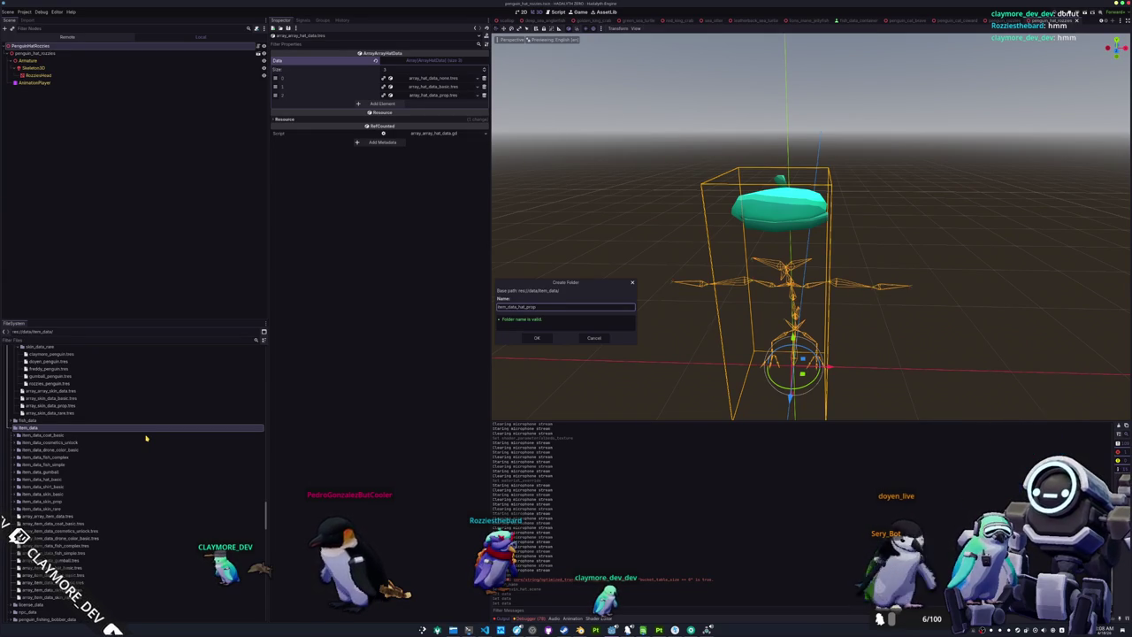
pyautogui.press('Return')
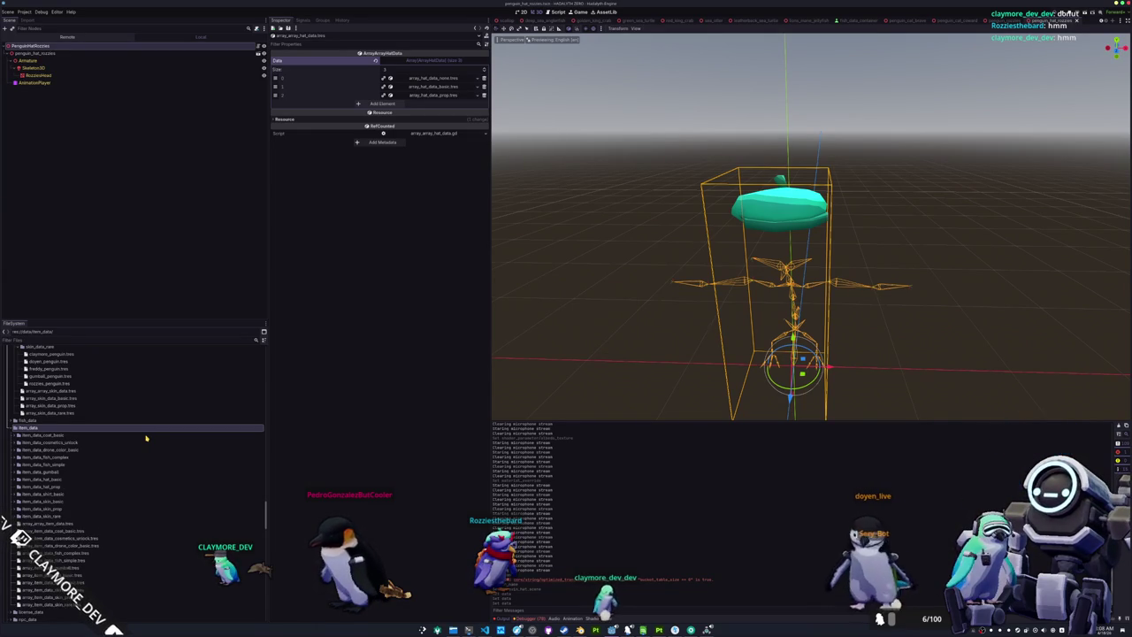
# Create an ItemDataHat resource in that folder, saved as penguin_hat_rozzies.tres
pyautogui.rightClick(56, 485)
pyautogui.moveTo(106, 490)
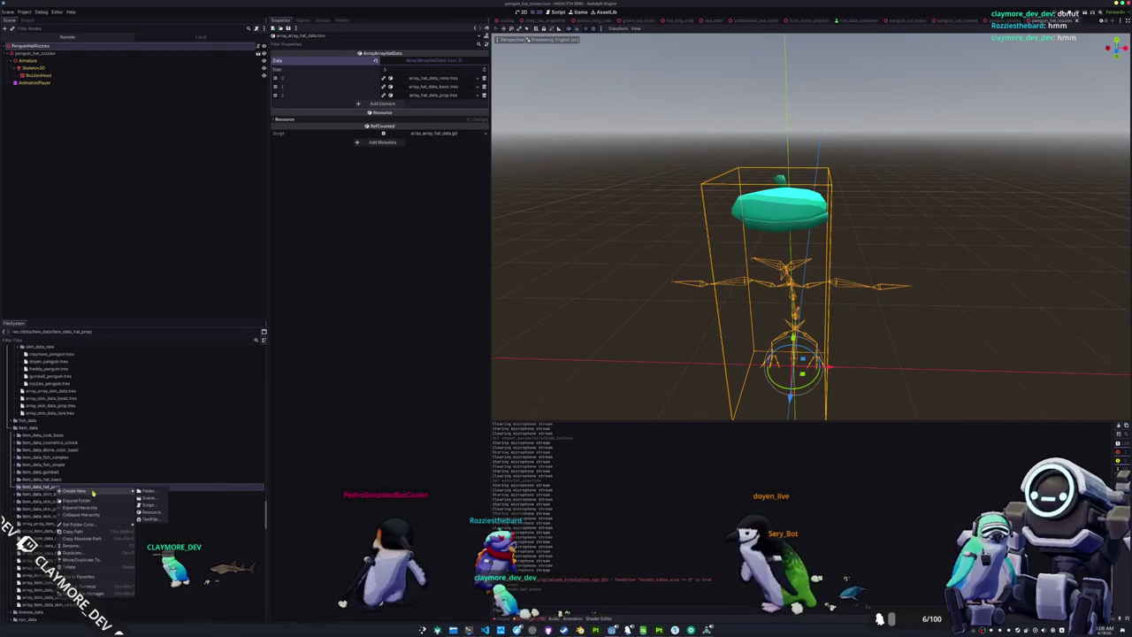
pyautogui.click(155, 514)
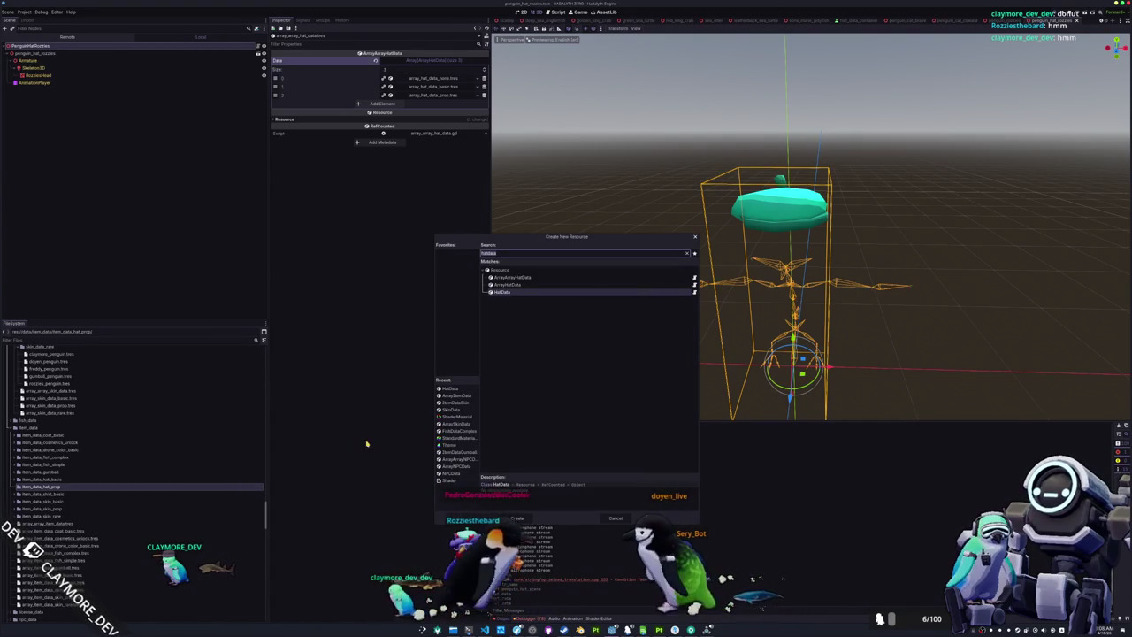
pyautogui.click(456, 402)
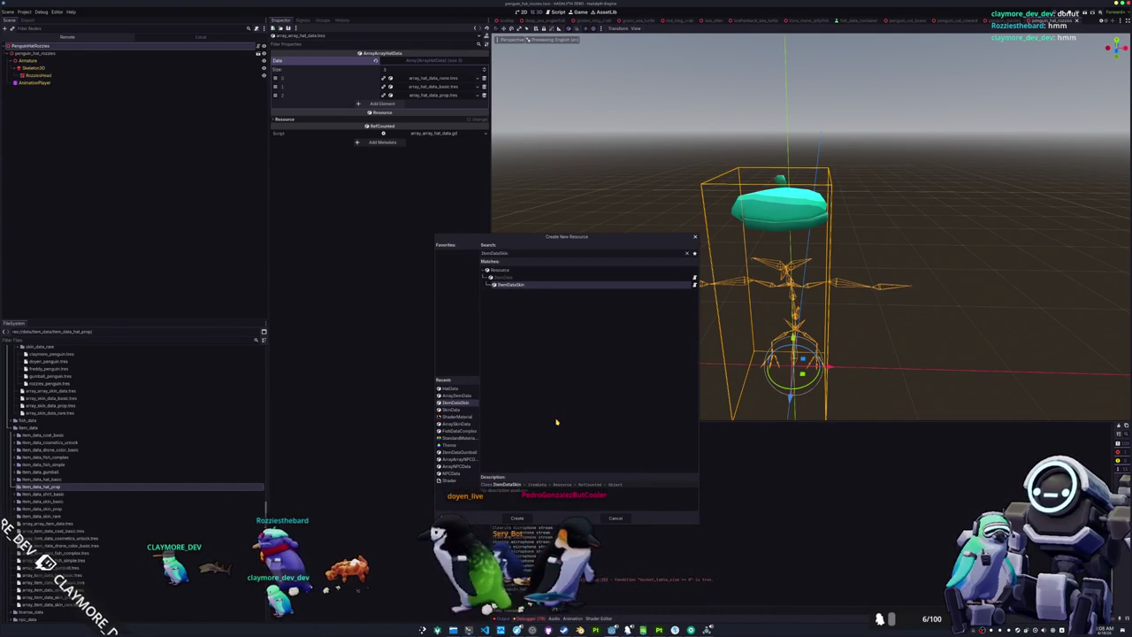
pyautogui.press('Down')
pyautogui.press('Down')
pyautogui.press('Down')
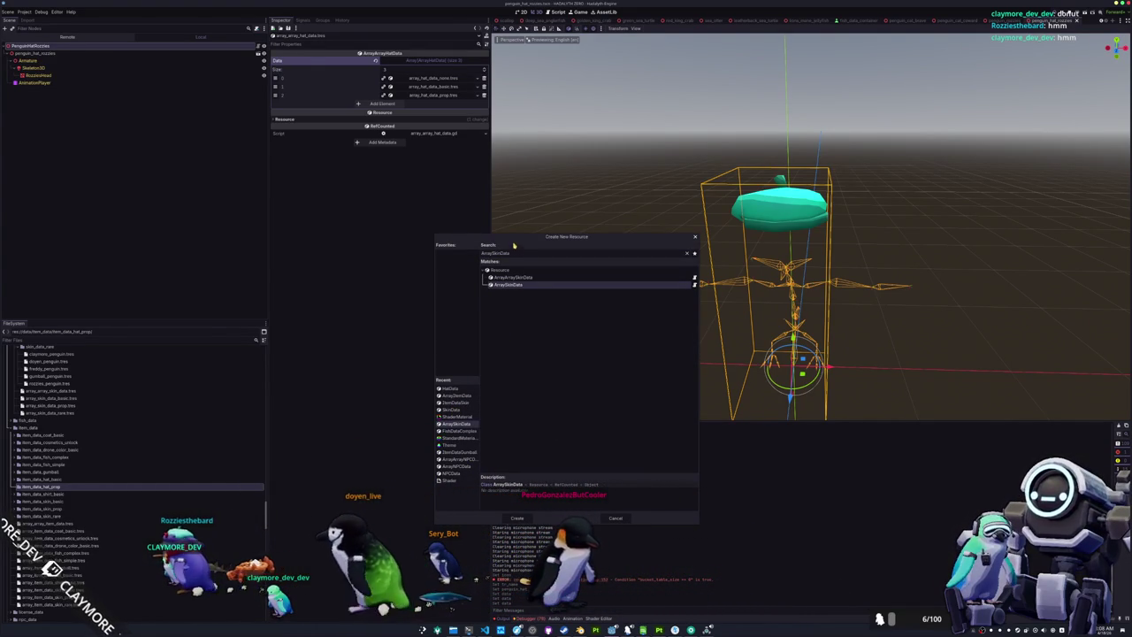
pyautogui.write('ItemData')
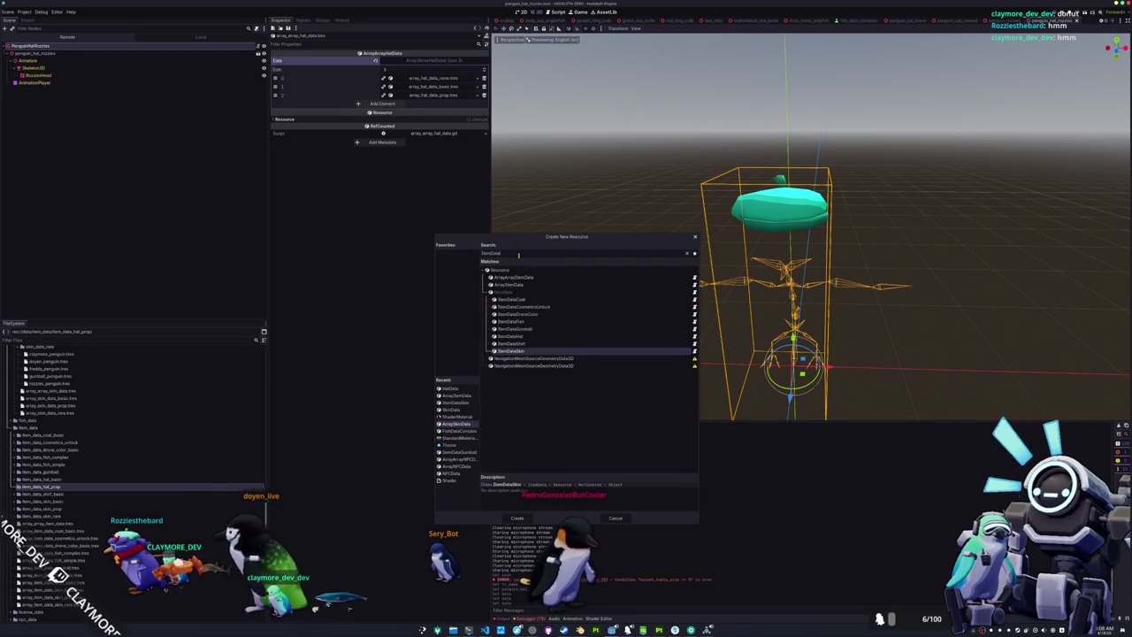
pyautogui.write('H')
pyautogui.press('Return')
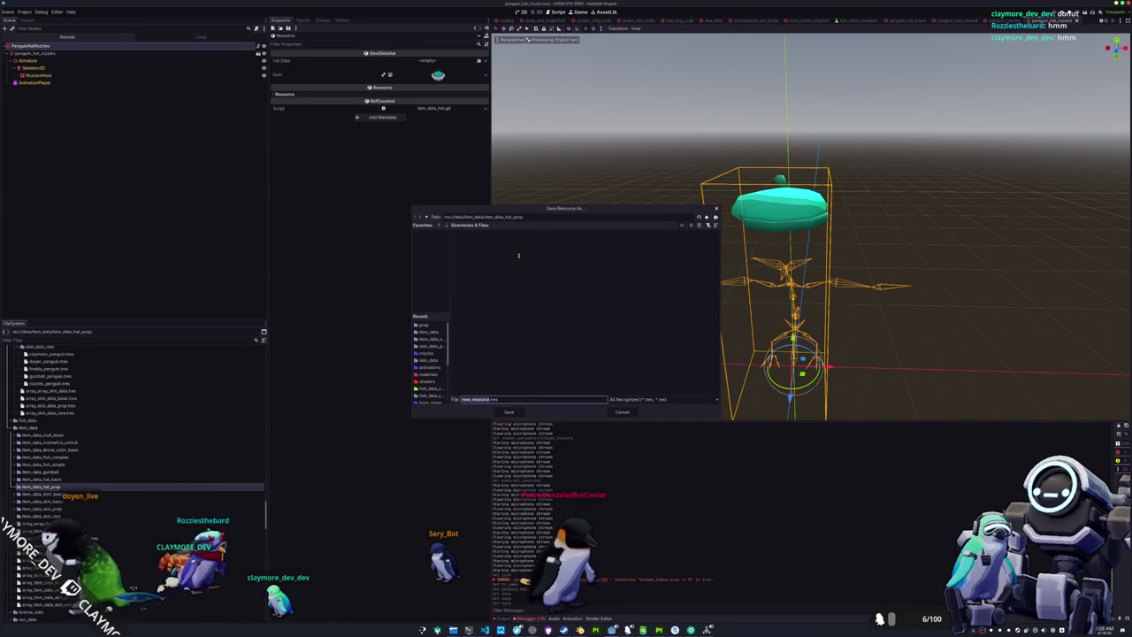
pyautogui.write('penguin')
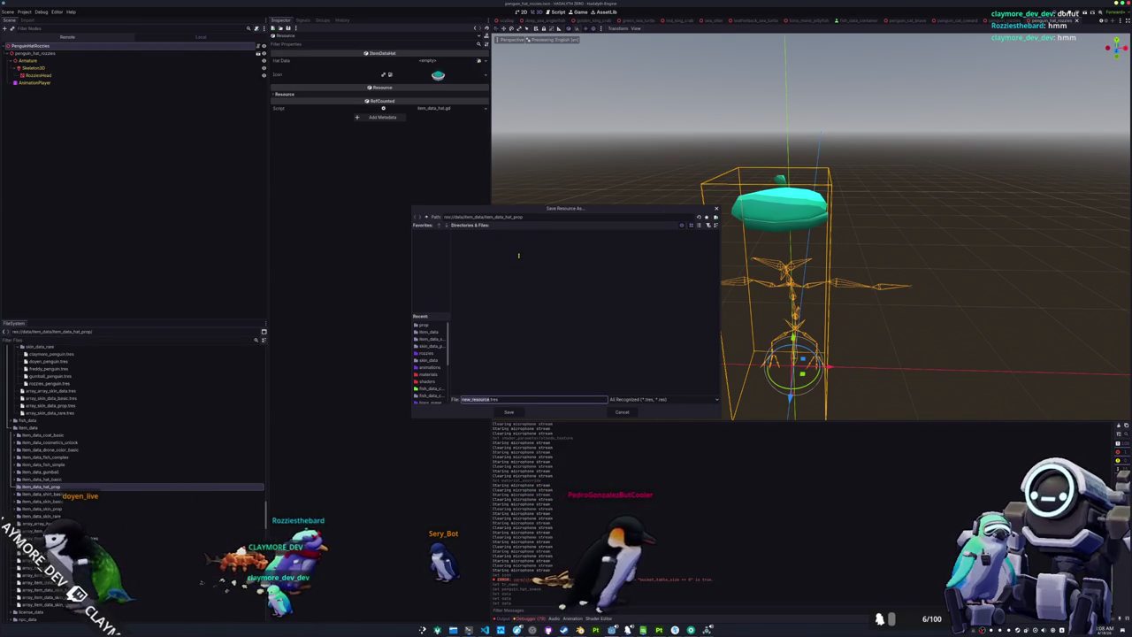
pyautogui.write('_hat_rozzies')
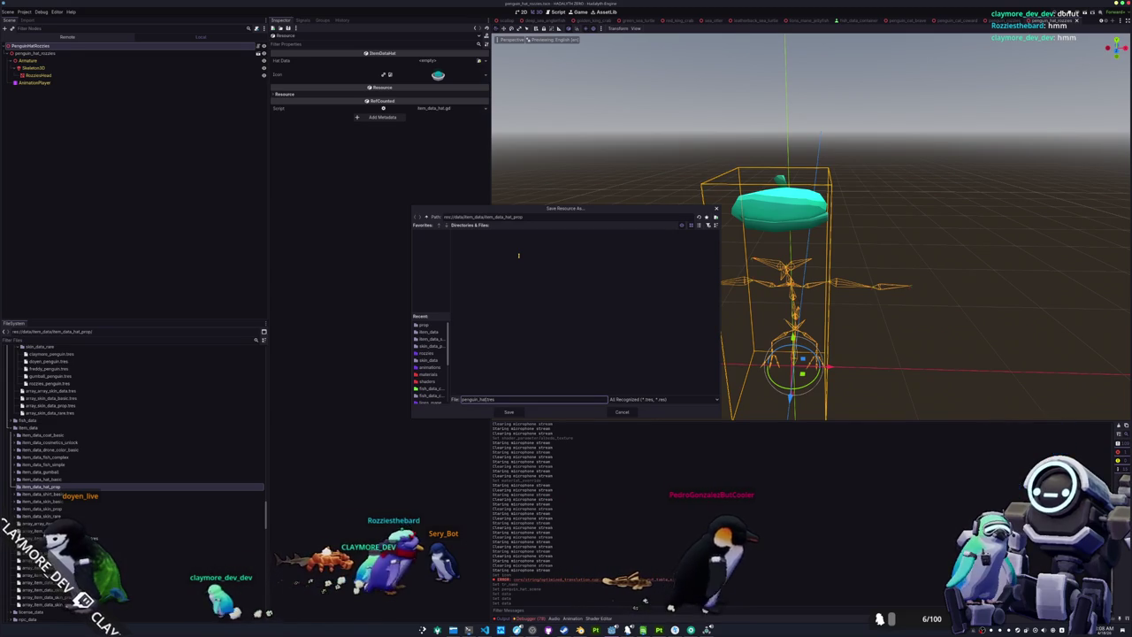
pyautogui.press('Return')
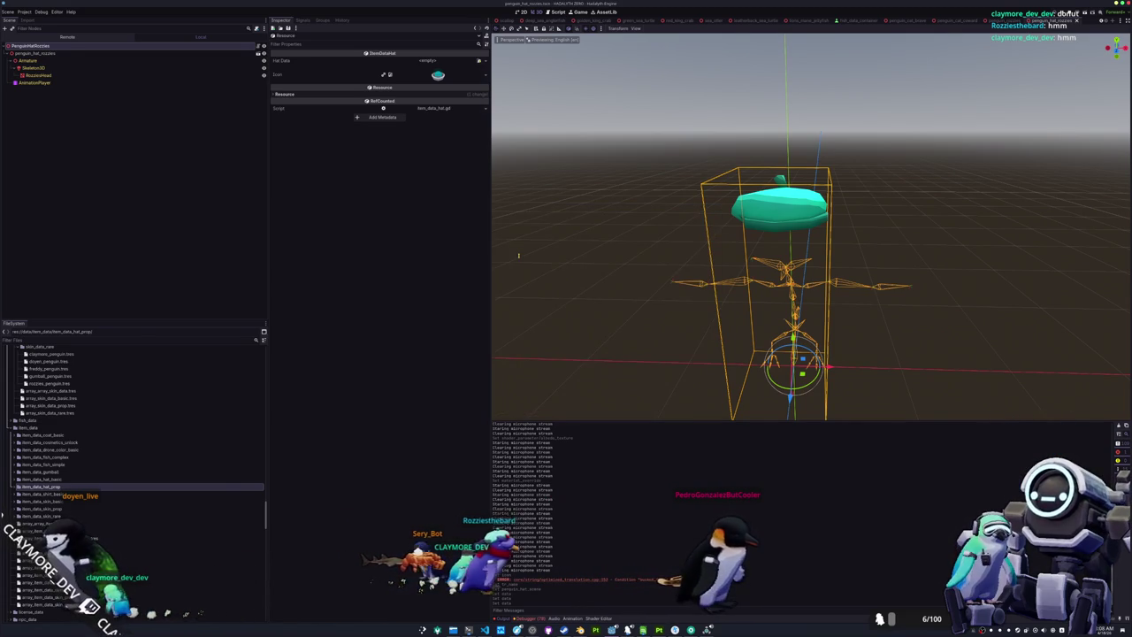
pyautogui.click(478, 61)
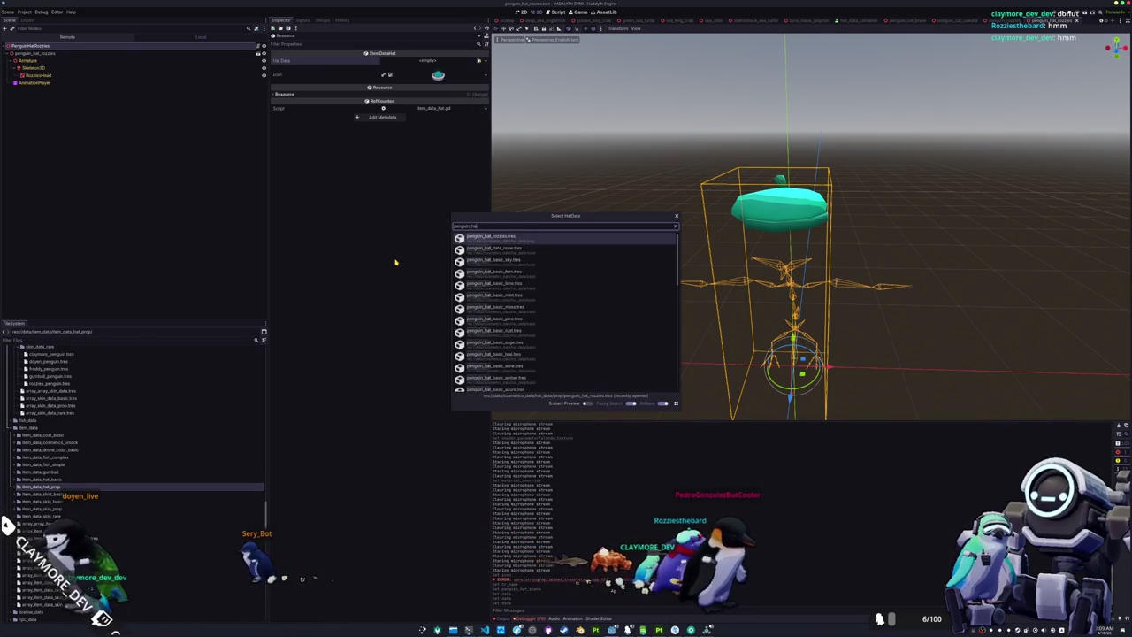
# Link the item to penguin_hat_rozzies.tres and duplicate array_item_data_hat_basic as array_item_data_hat_prop
pyautogui.press('Return')
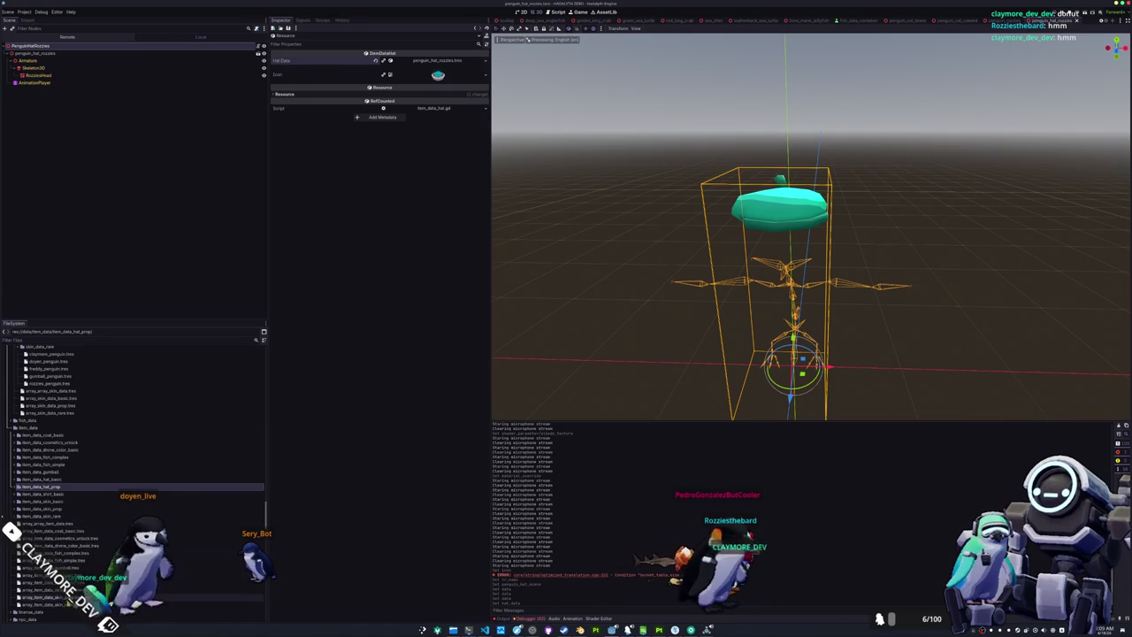
pyautogui.click(44, 575)
pyautogui.hotkey('ctrl', 'd')
pyautogui.press('Right')
pyautogui.hotkey('ctrl', 'shift', 'Left')
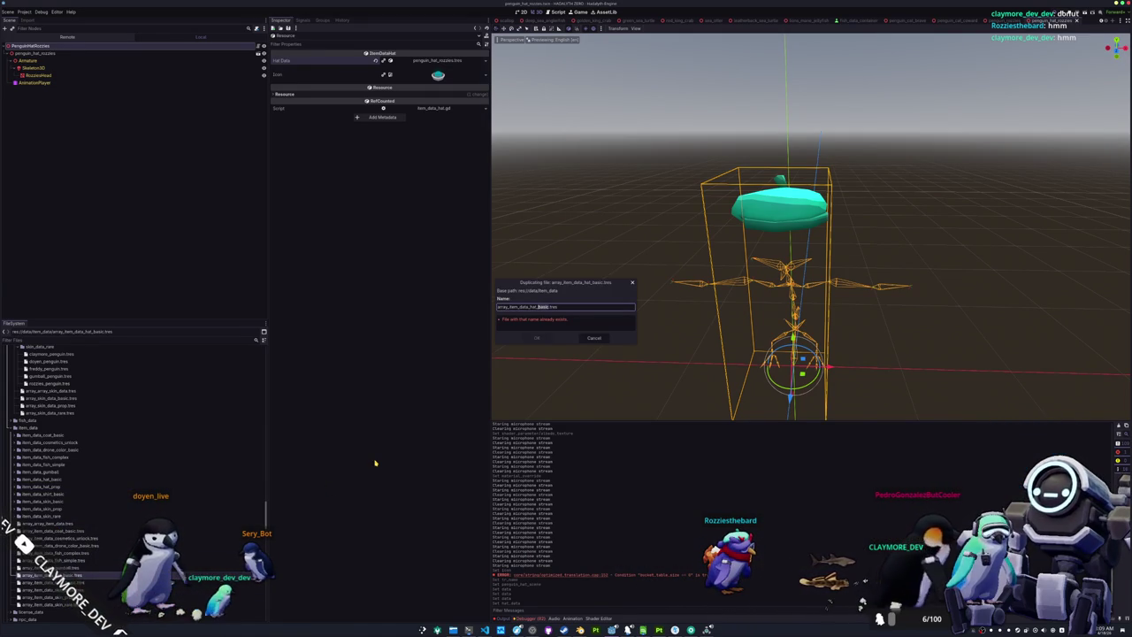
pyautogui.press('Return')
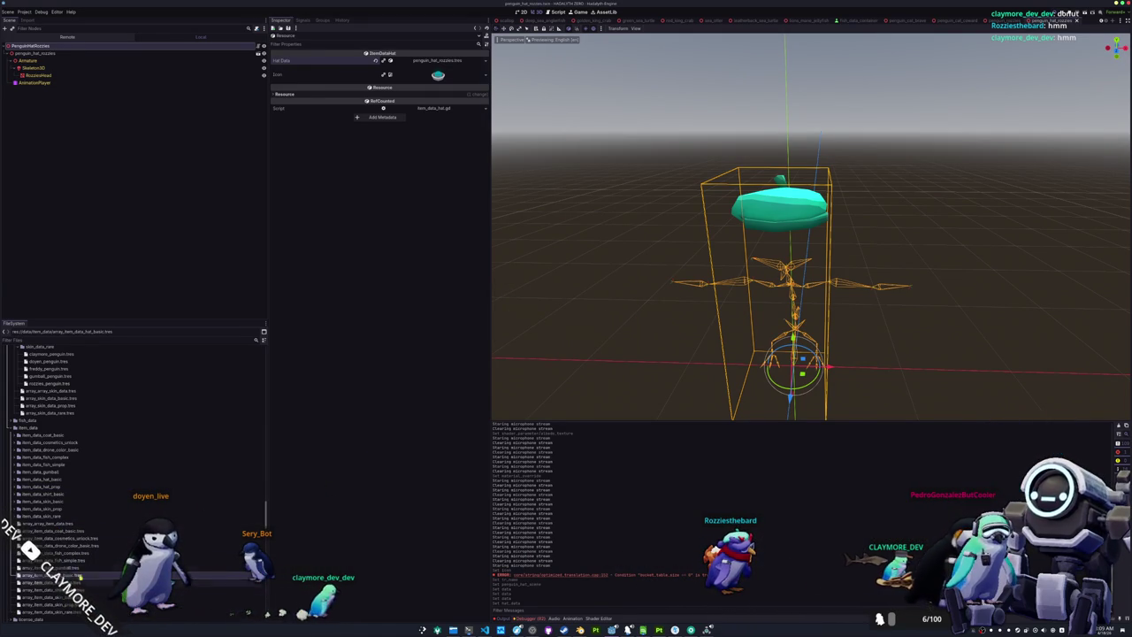
# Add one Data element holding penguin_hat_rozzies.tres to array_item_data_hat_prop.tres
pyautogui.doubleClick(53, 582)
pyautogui.click(403, 60)
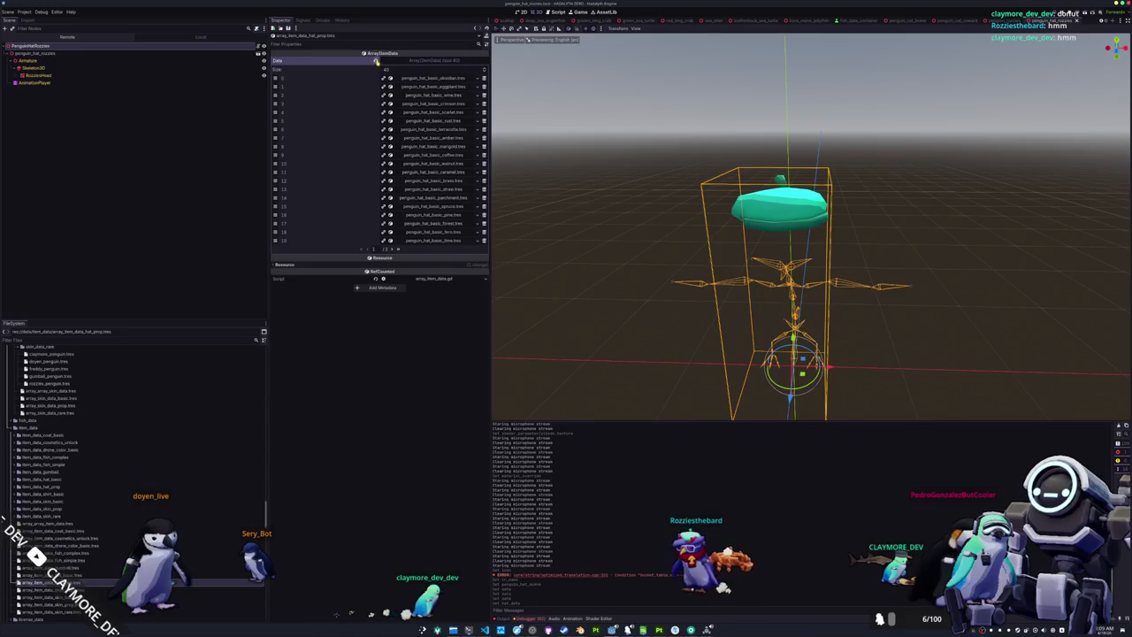
pyautogui.click(396, 77)
pyautogui.click(470, 80)
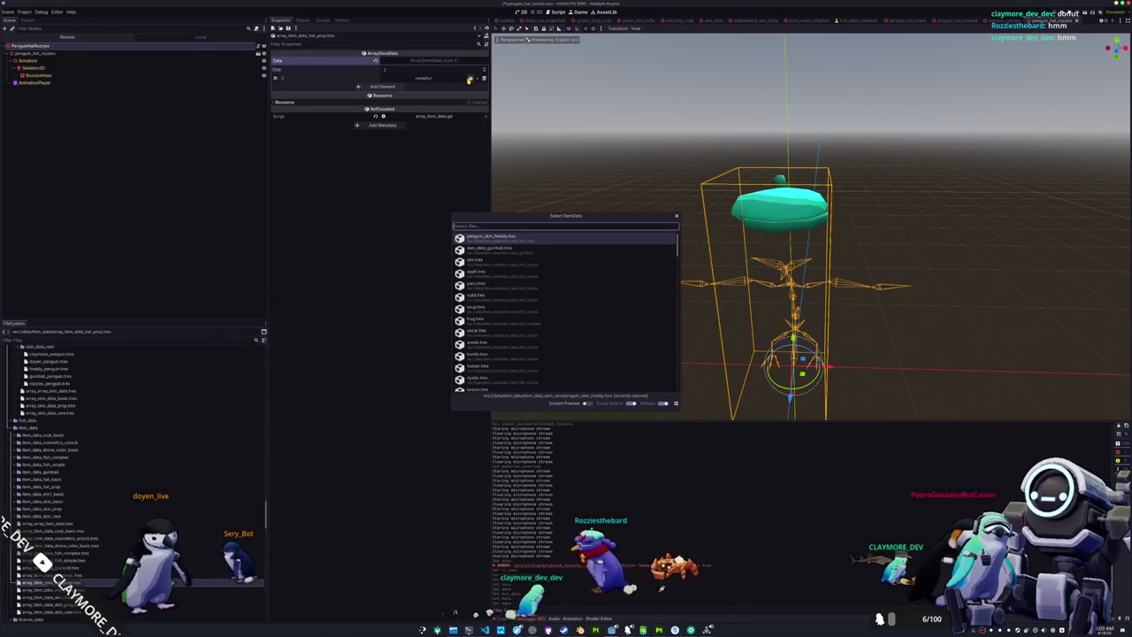
pyautogui.write('rozzies')
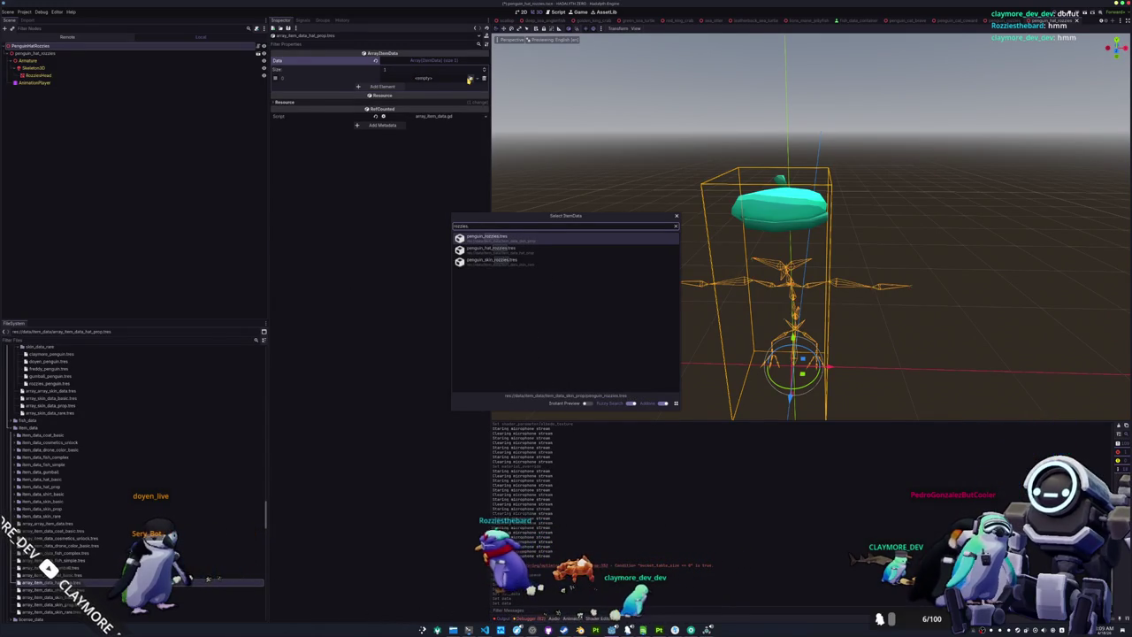
pyautogui.press('Down')
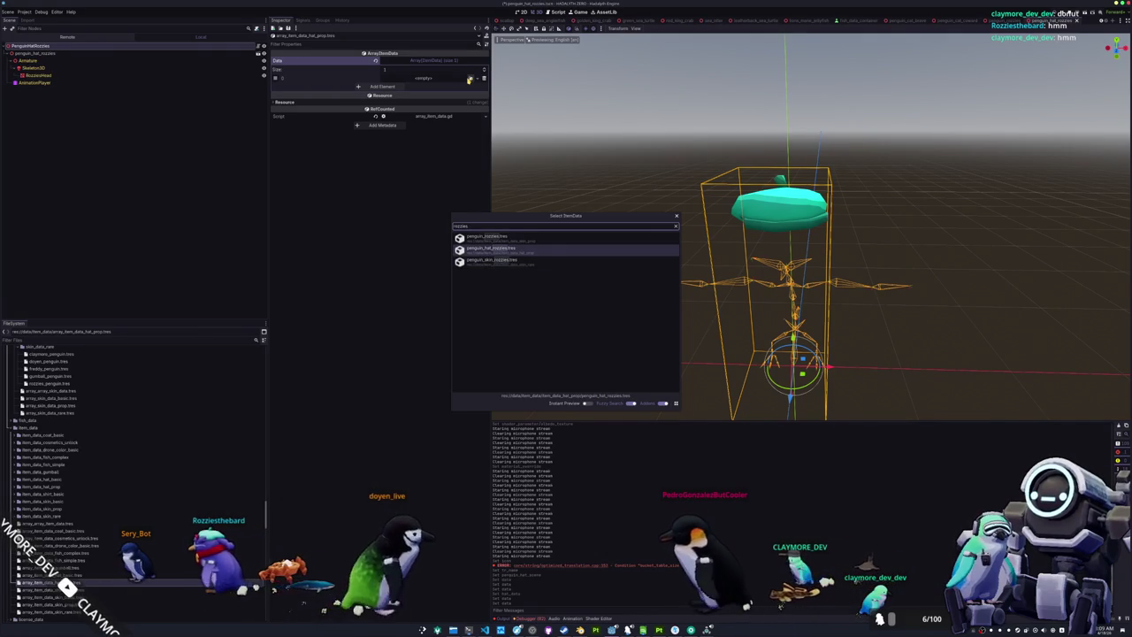
pyautogui.press('Return')
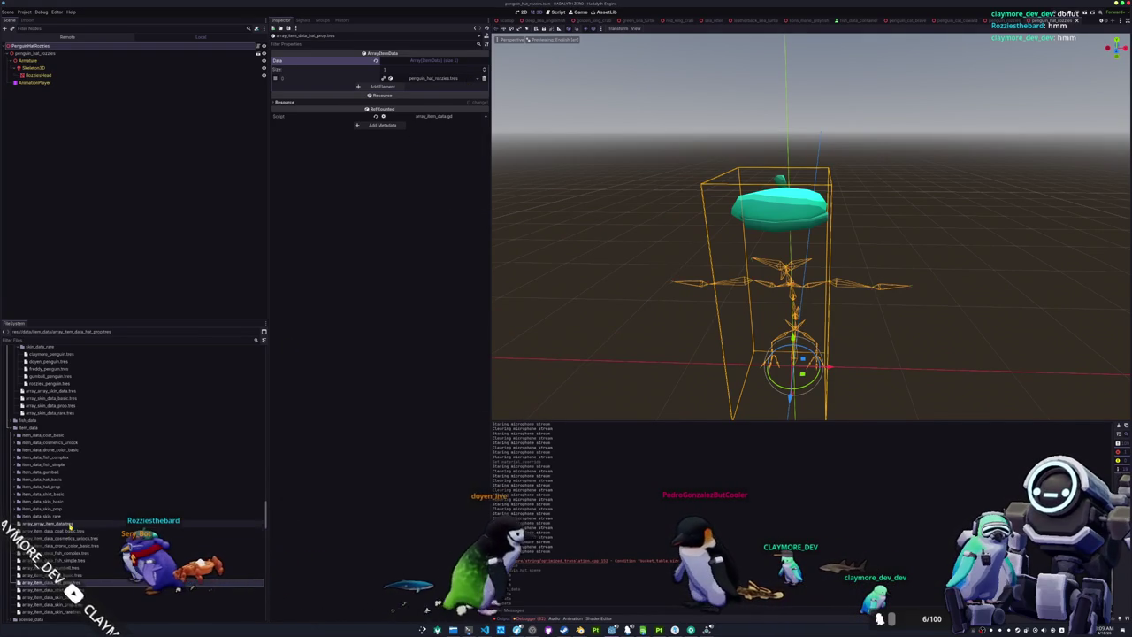
# Put array_item_data_hat_prop.tres into slot 11 of array_array_item_data.tres and run the game
pyautogui.click(106, 522)
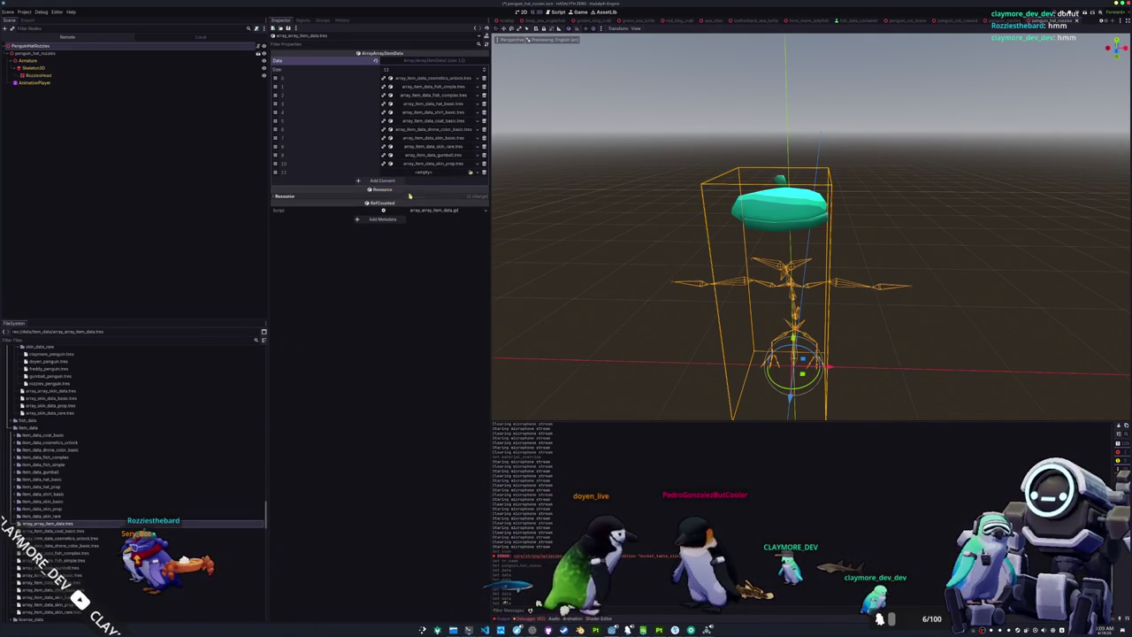
pyautogui.click(470, 174)
pyautogui.write('array_')
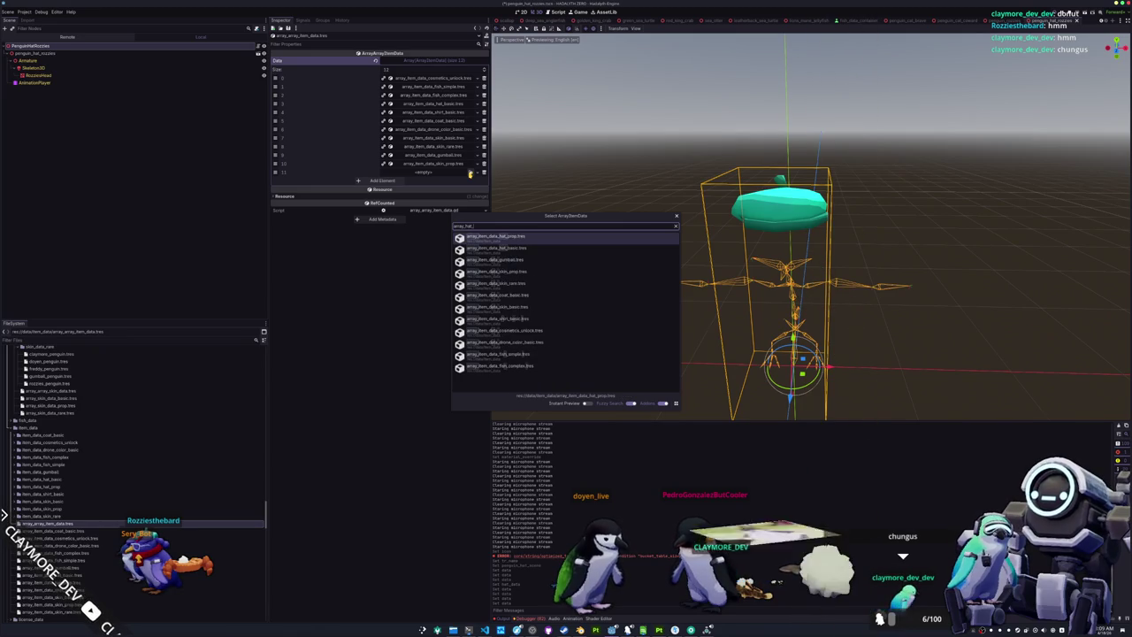
pyautogui.write('hat_data_')
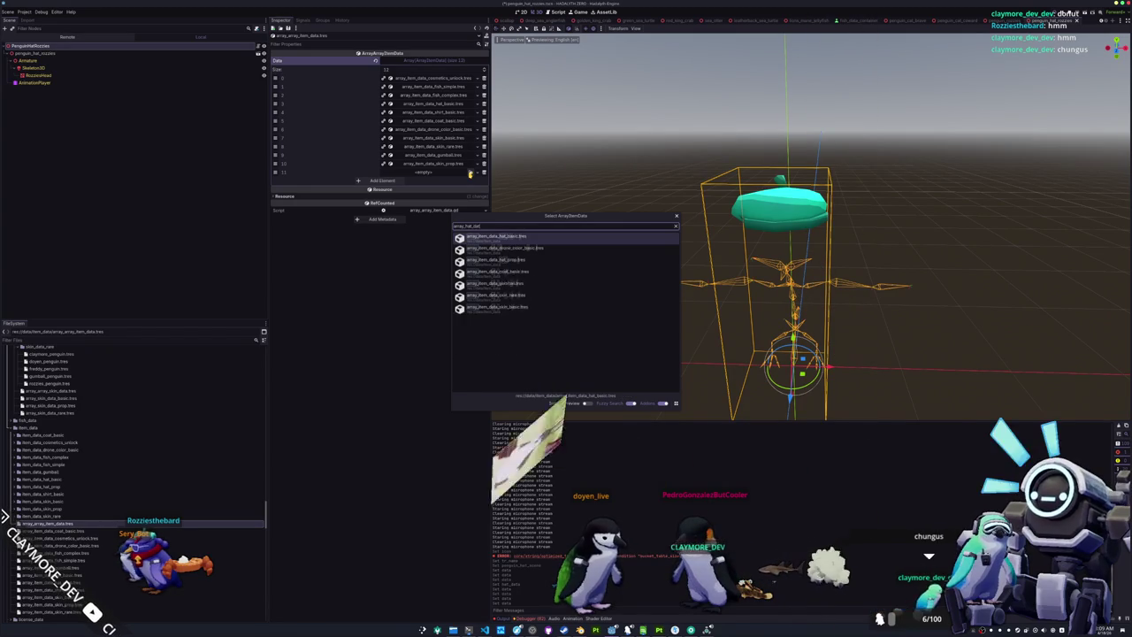
pyautogui.hotkey('ctrl', 'a')
pyautogui.press('BackSpace')
pyautogui.write('hat_da')
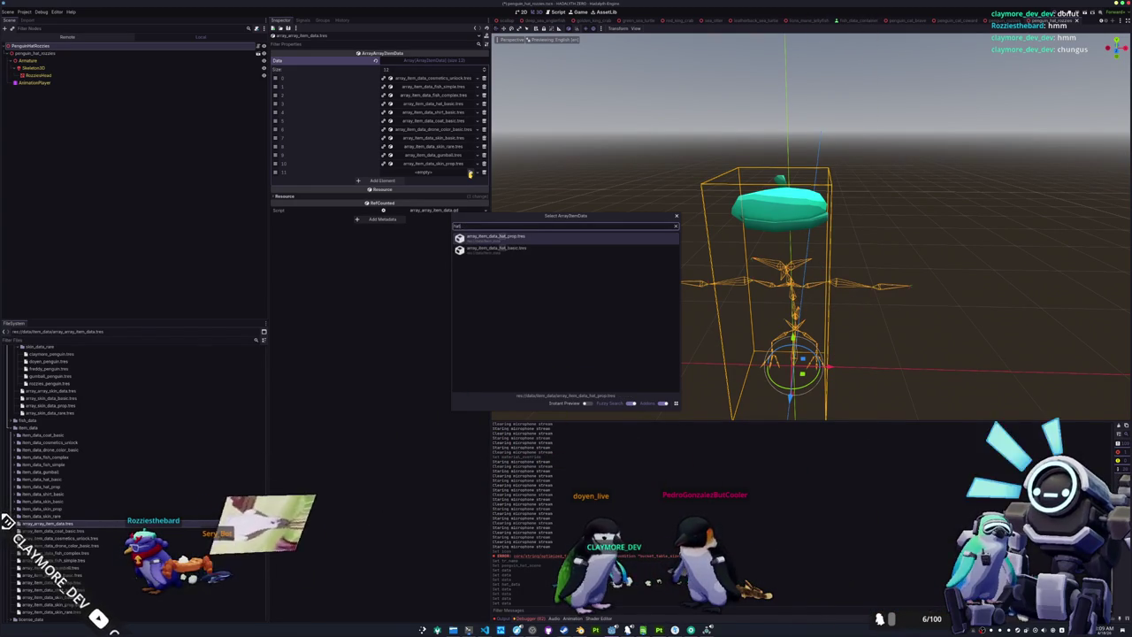
pyautogui.press('BackSpace')
pyautogui.press('BackSpace')
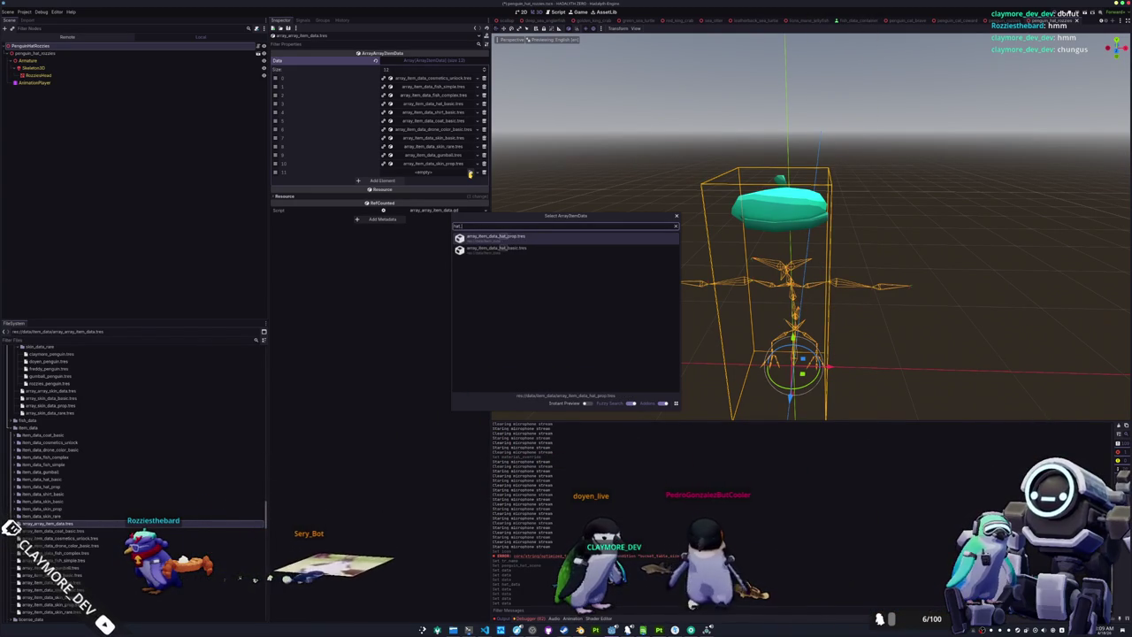
pyautogui.press('Return')
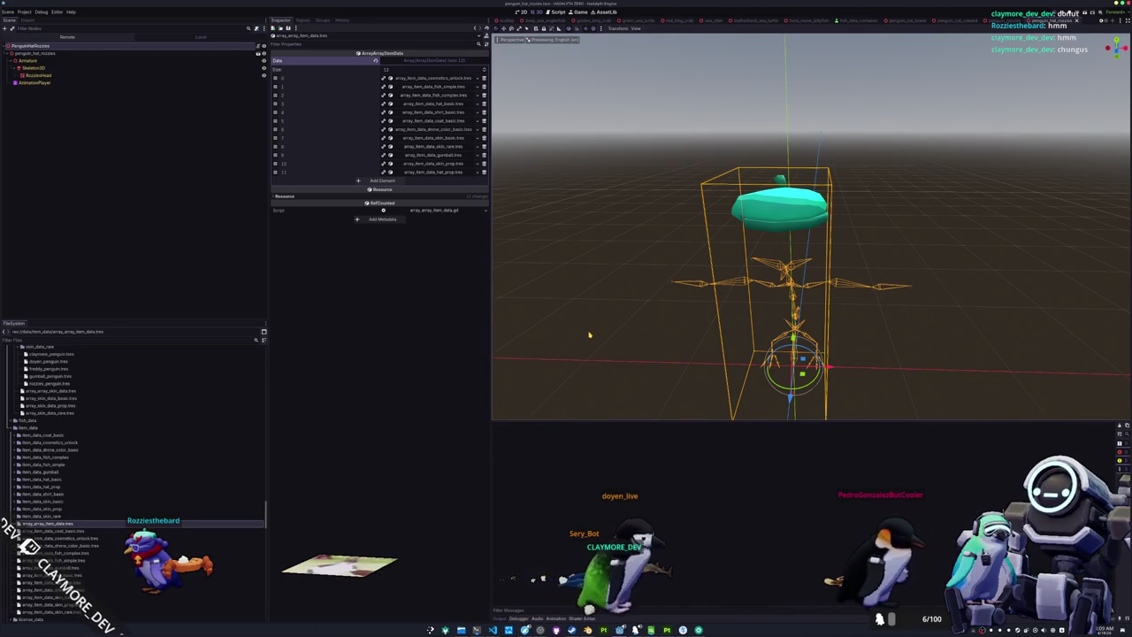
pyautogui.press('F5')
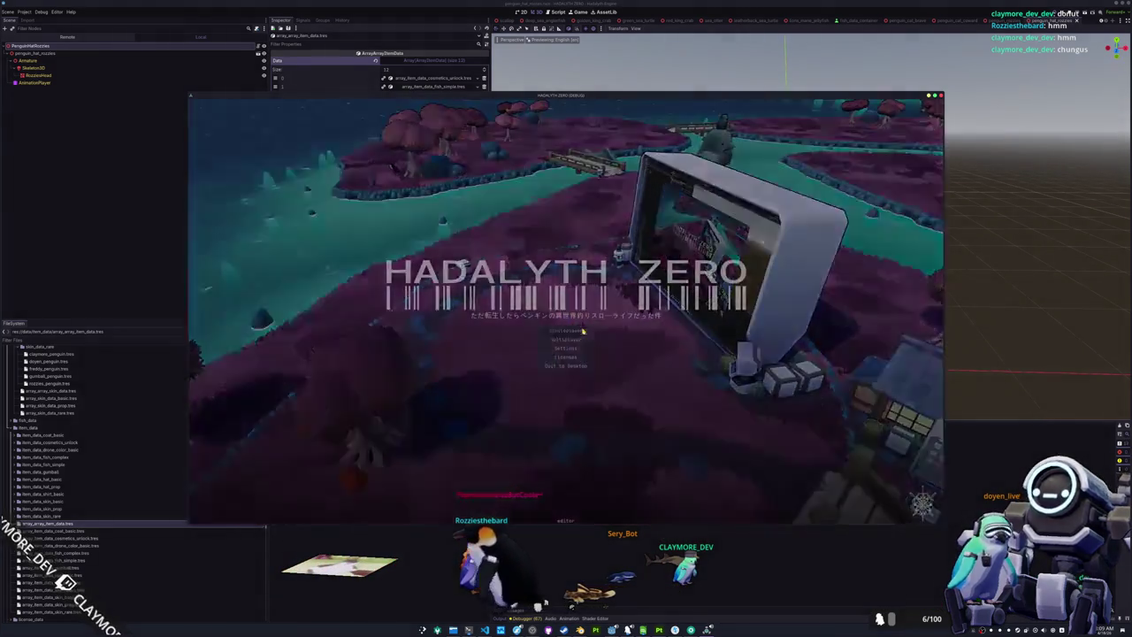
# Enter the game world and drop the Pompano Dolphinfish and red fish from the inventory
pyautogui.click(582, 332)
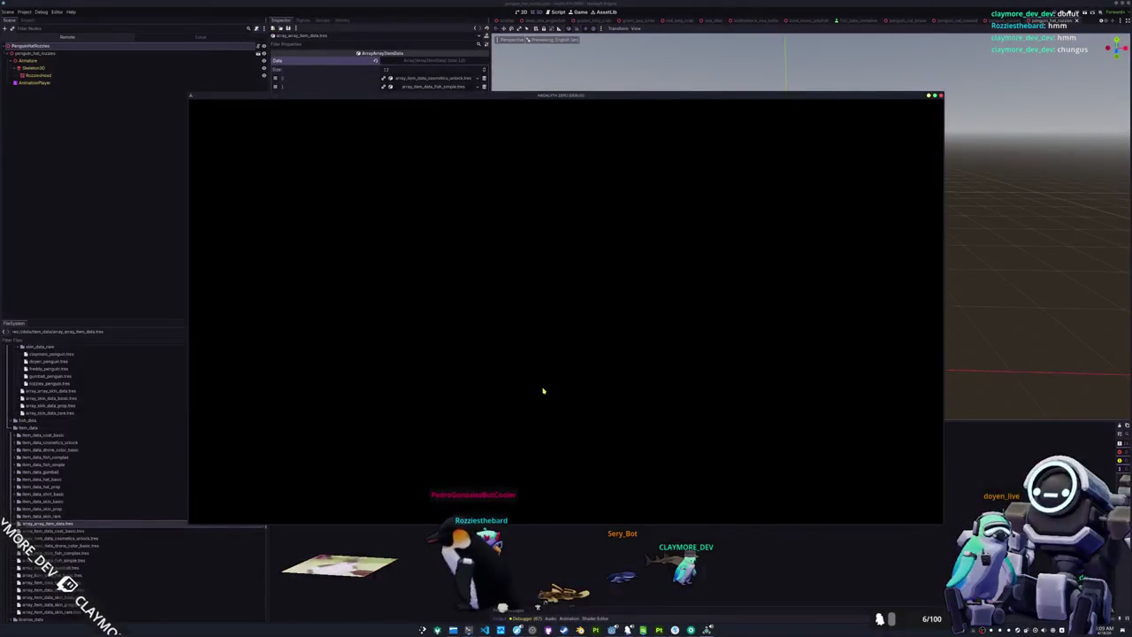
pyautogui.press('i')
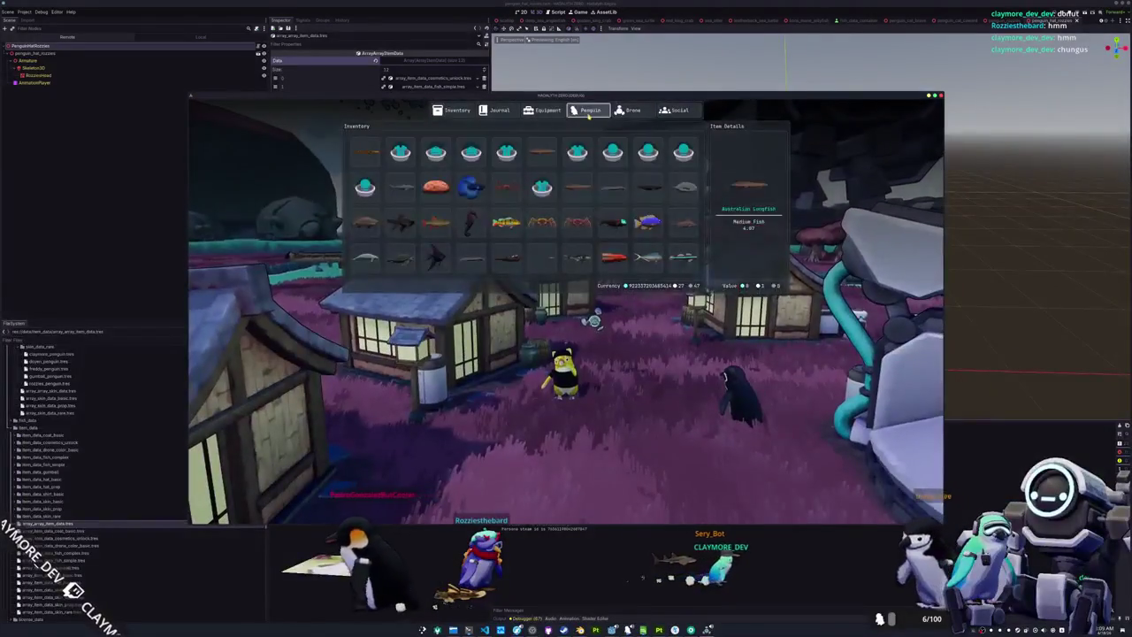
pyautogui.click(590, 109)
pyautogui.click(455, 110)
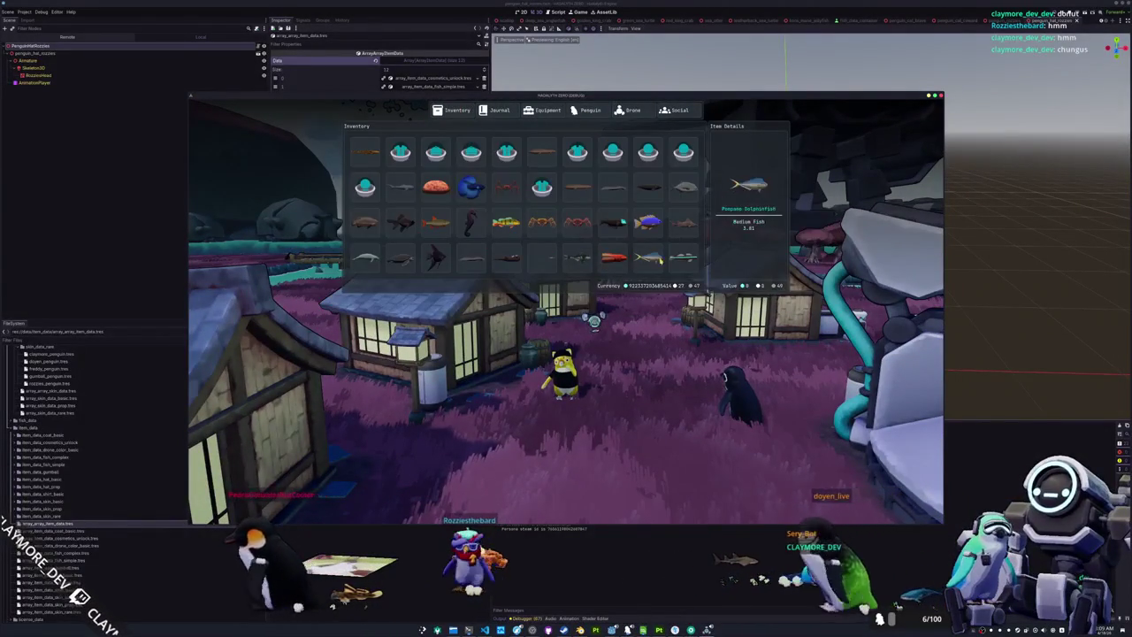
pyautogui.click(654, 259)
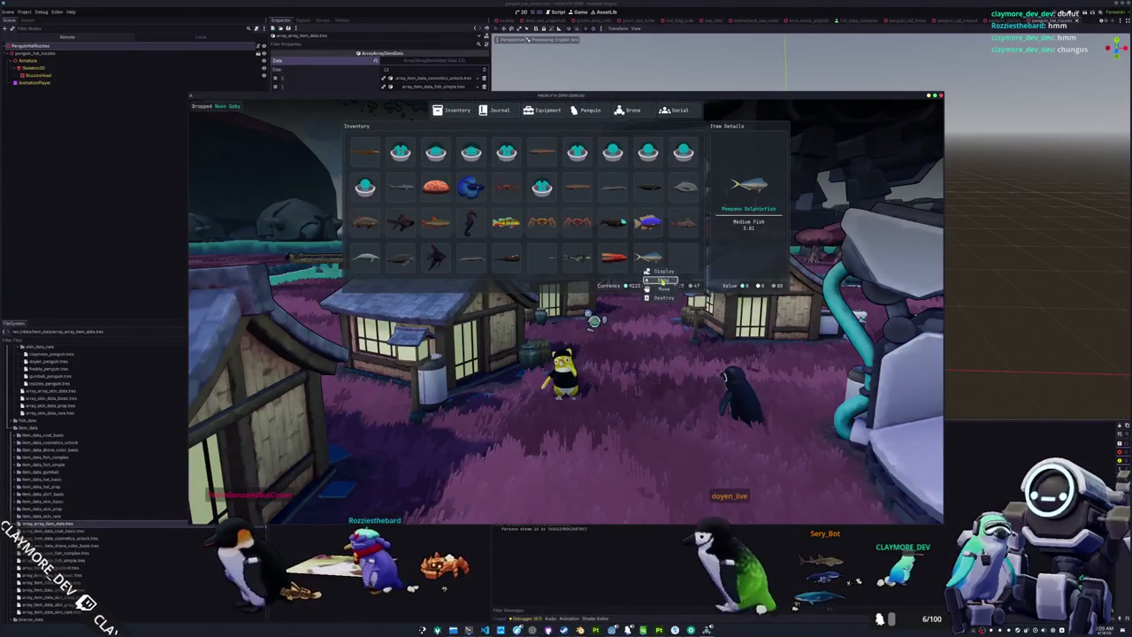
pyautogui.moveTo(654, 266); pyautogui.dragTo(632, 299)
pyautogui.moveTo(612, 257); pyautogui.dragTo(549, 427)
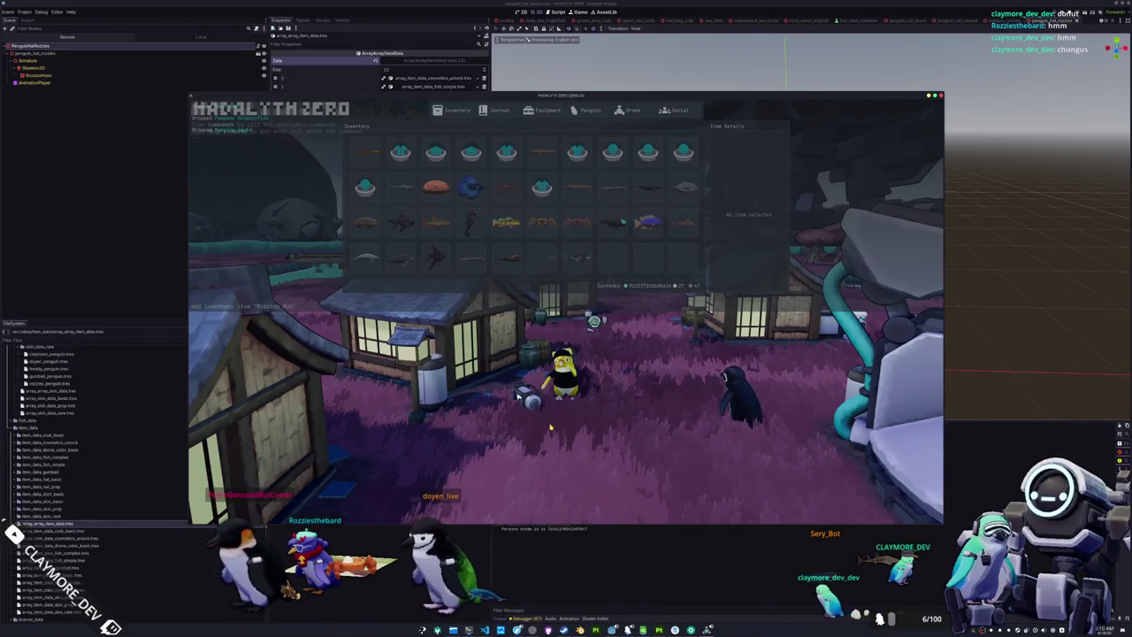
# Add the hat via a console command and check it in the Penguin cosmetics tab
pyautogui.press('Return')
pyautogui.press('i')
pyautogui.press('i')
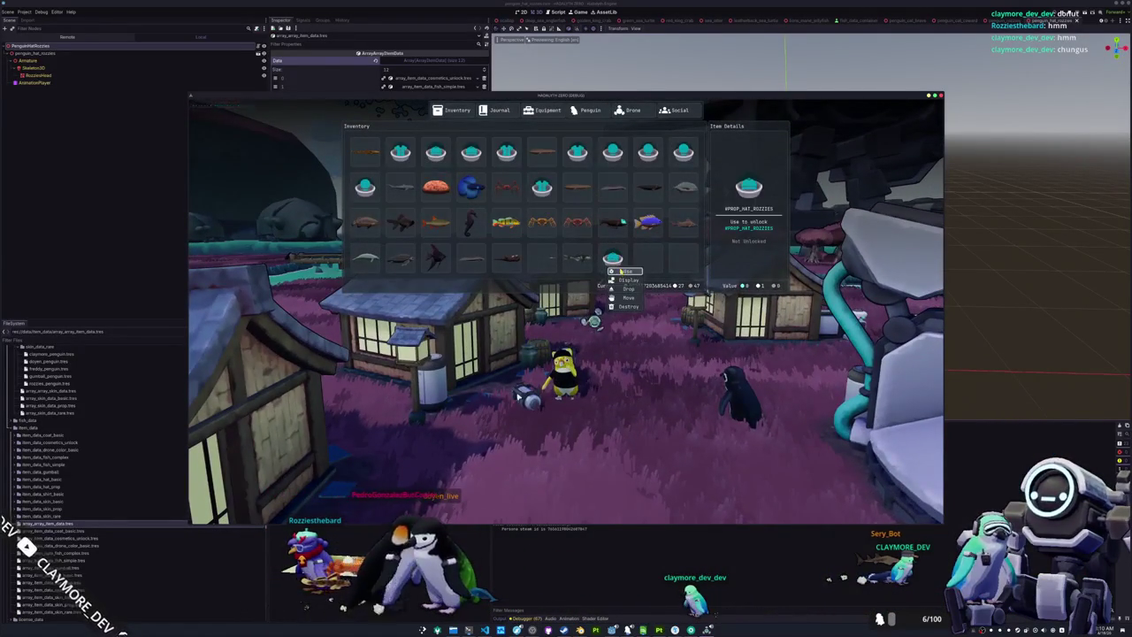
pyautogui.click(590, 110)
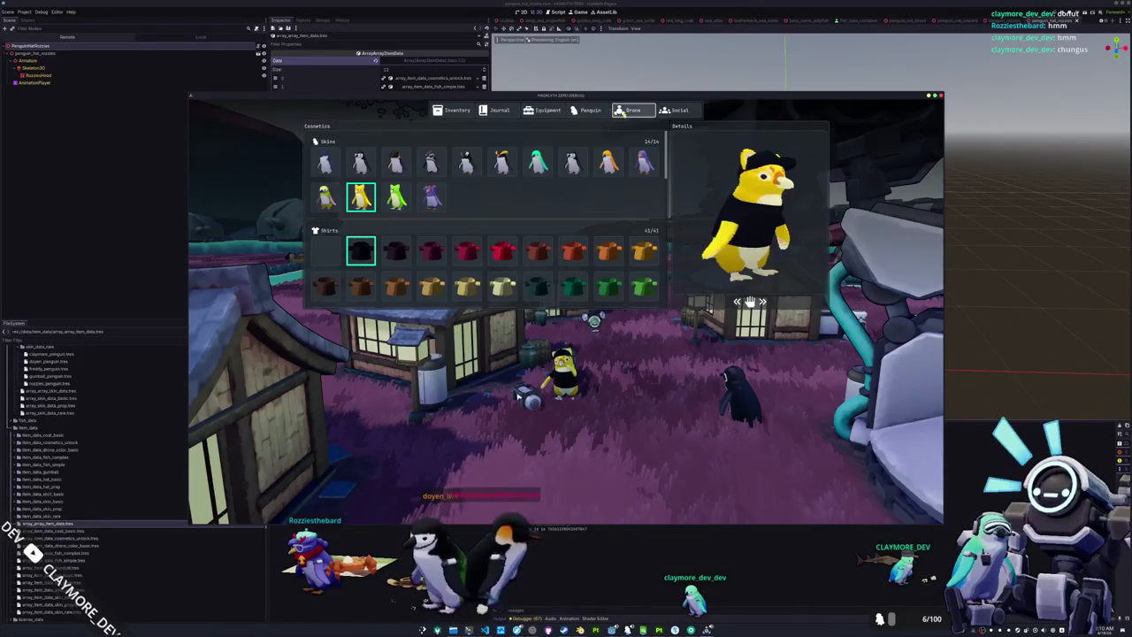
pyautogui.scroll(-3, 496, 222)
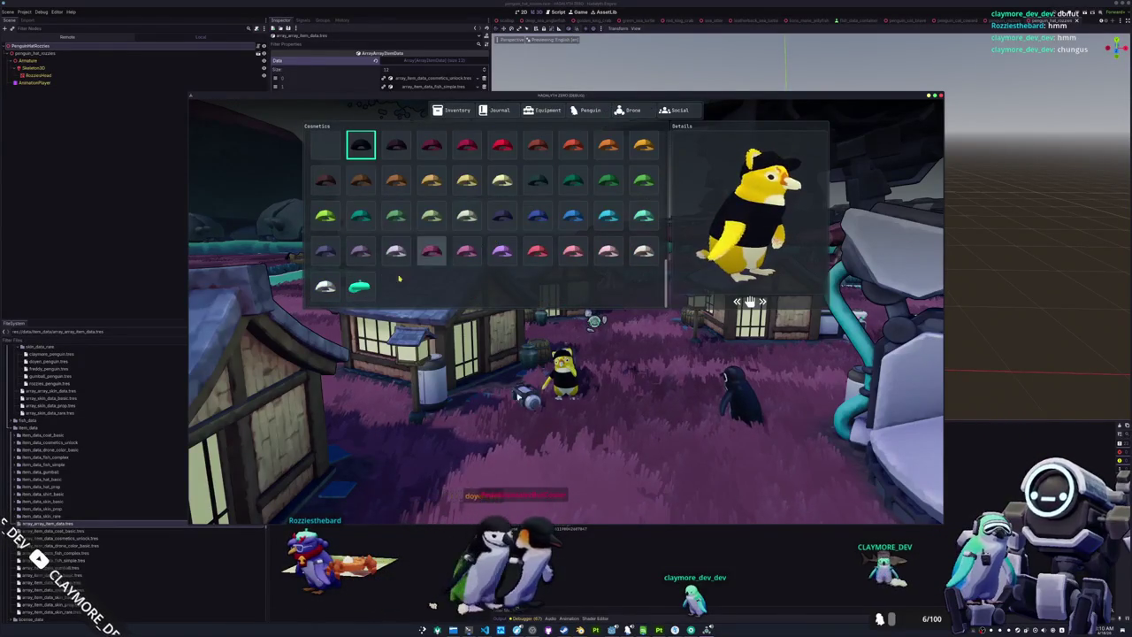
pyautogui.press('i')
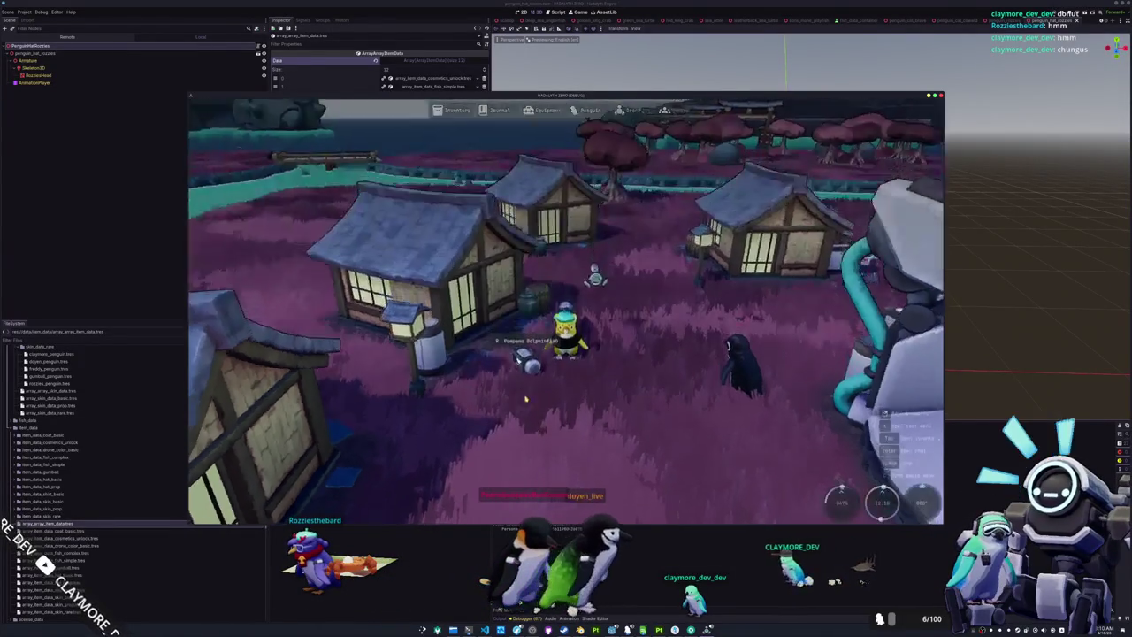
pyautogui.press('a')
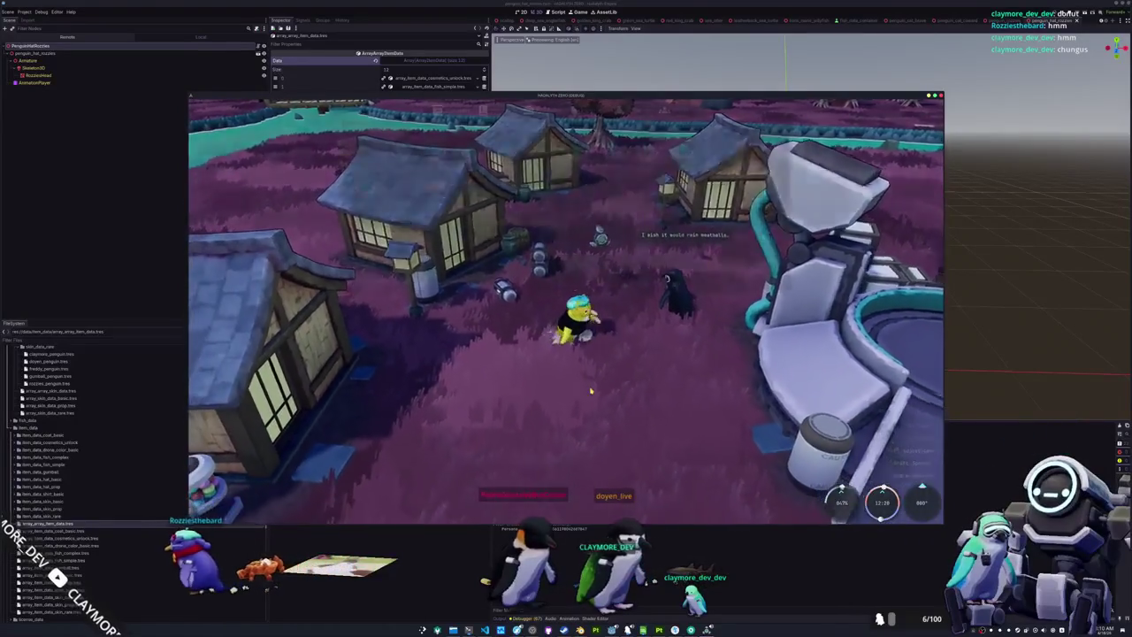
pyautogui.press('i')
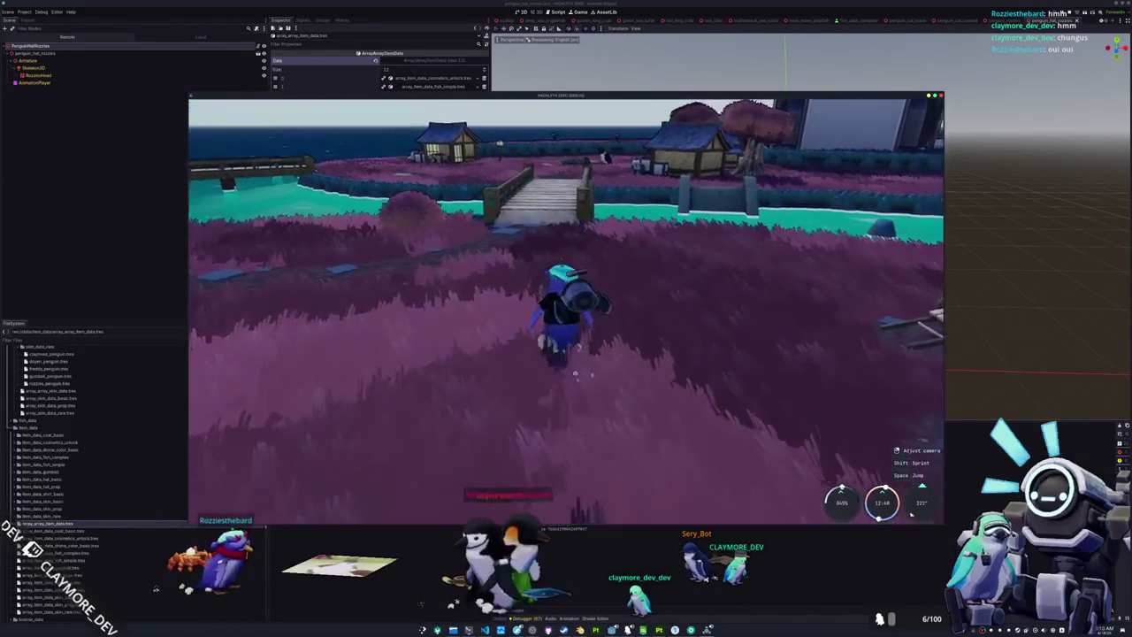
# Walk the penguin onto the bridge, then stop the game and switch to Blender
pyautogui.press('w')
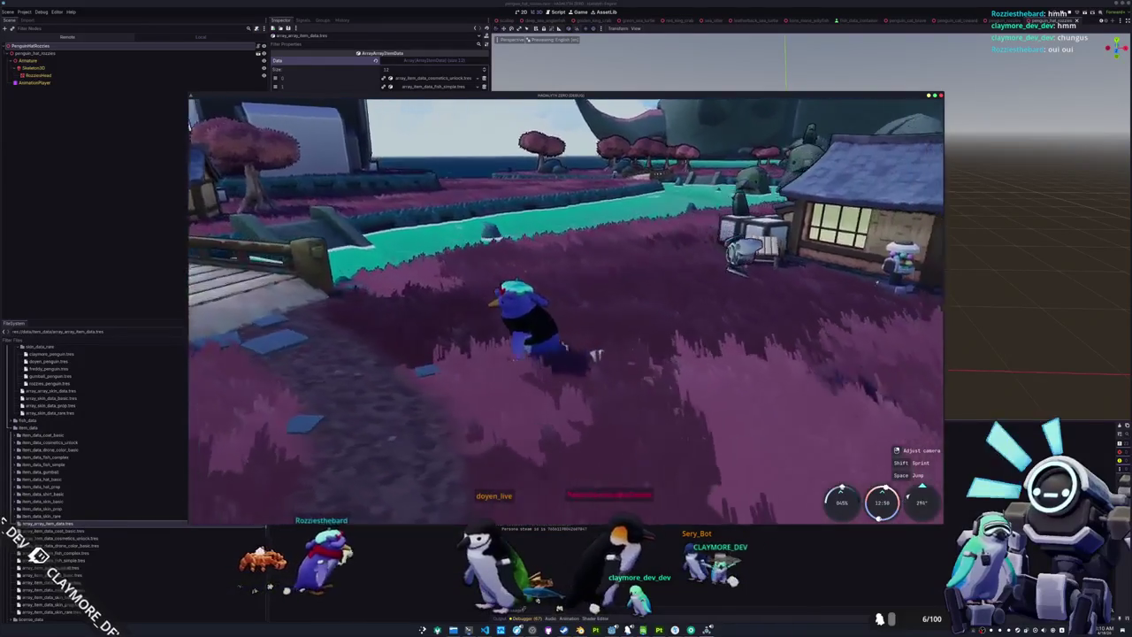
pyautogui.press('w')
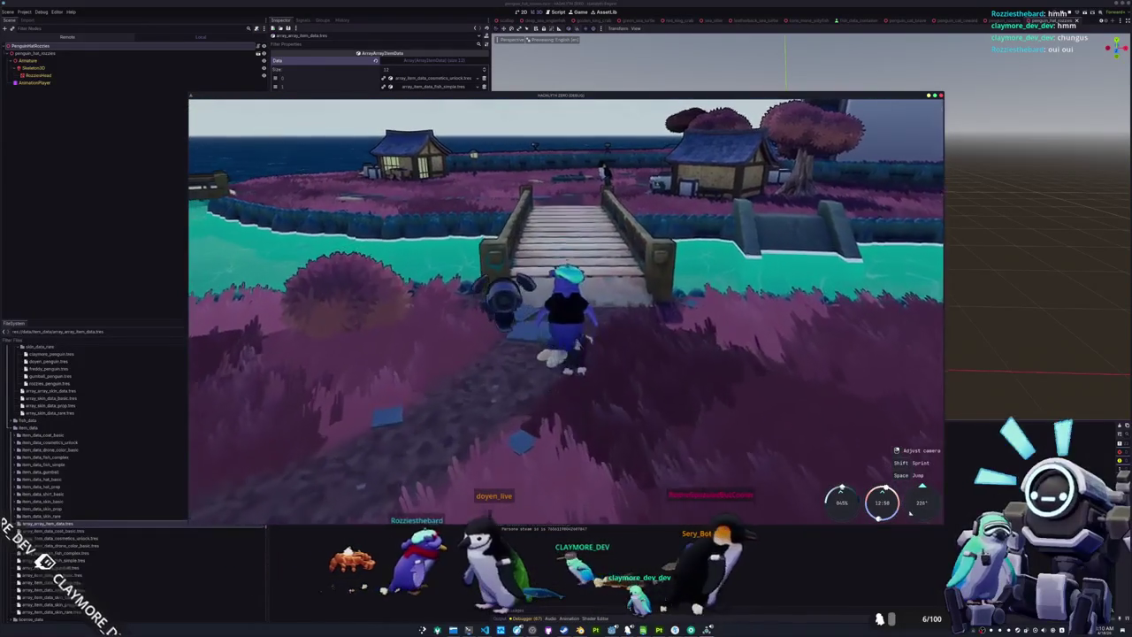
pyautogui.press('w')
pyautogui.press('w')
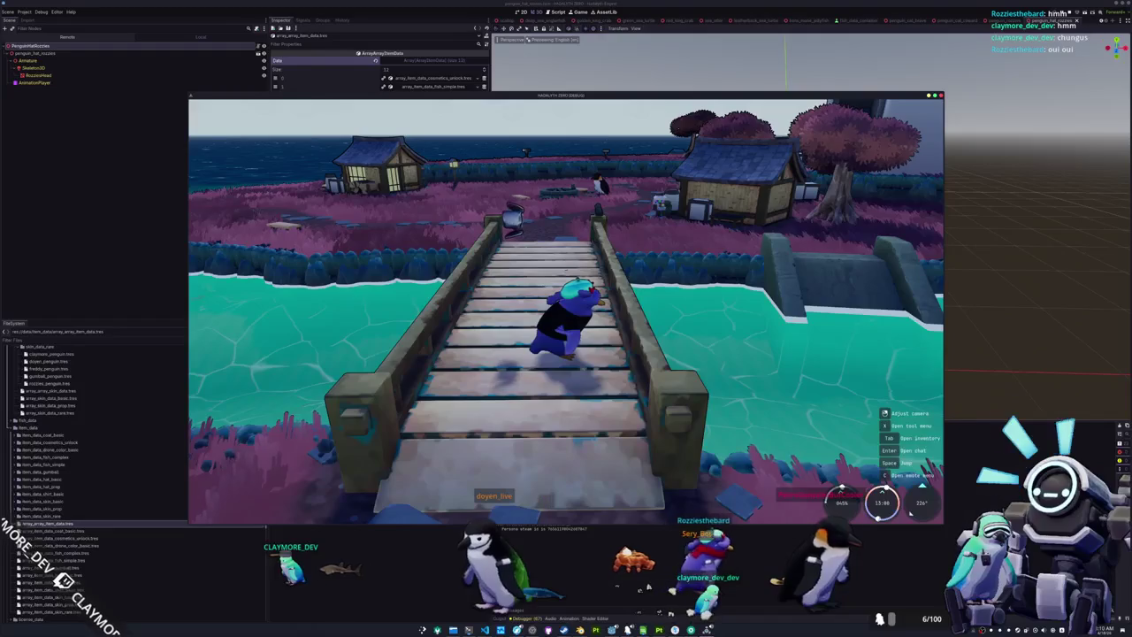
pyautogui.press('F5')
pyautogui.hotkey('alt', 'Tab')
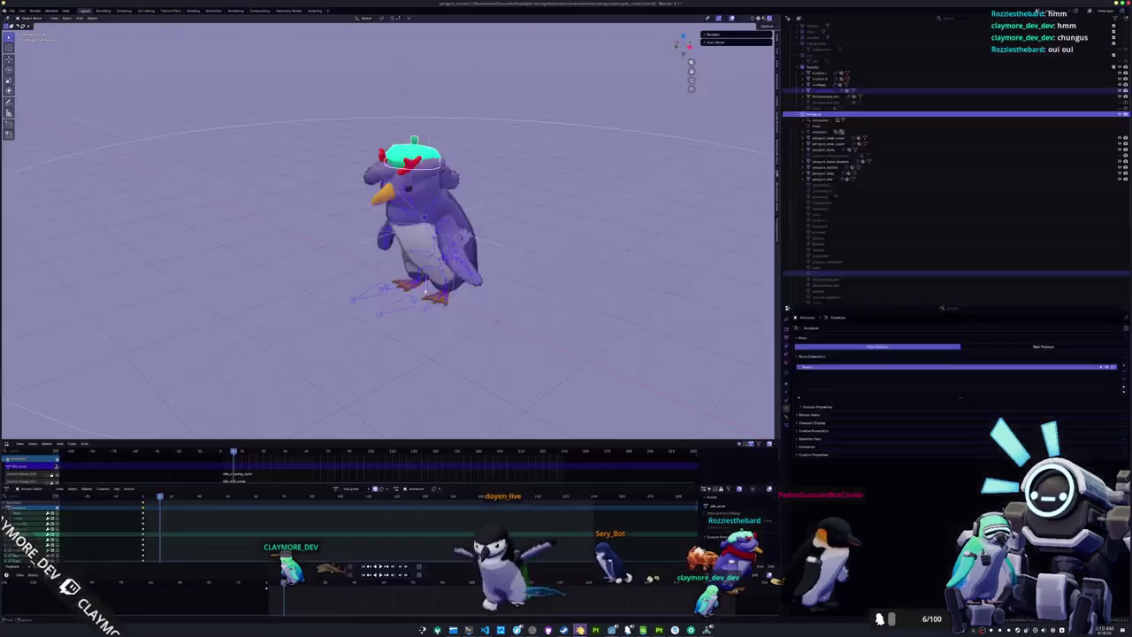
# Raise the scarf along Z into the front-view icon camera frame and view its render
pyautogui.click(945, 107)
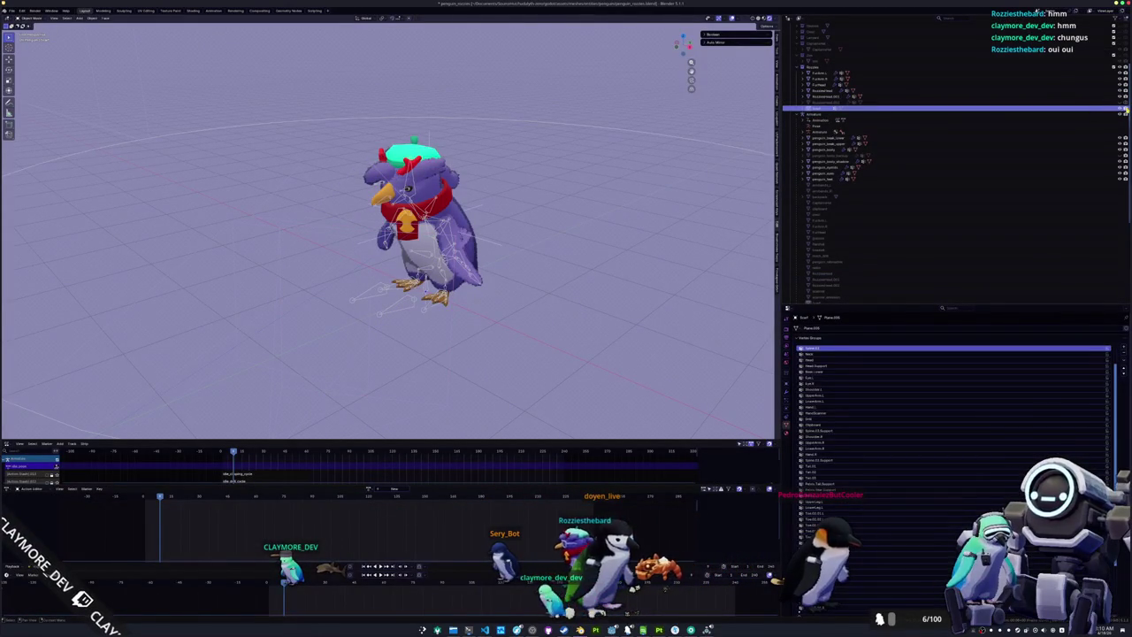
pyautogui.scroll(-3, 551, 248)
pyautogui.scroll(6, 576, 240)
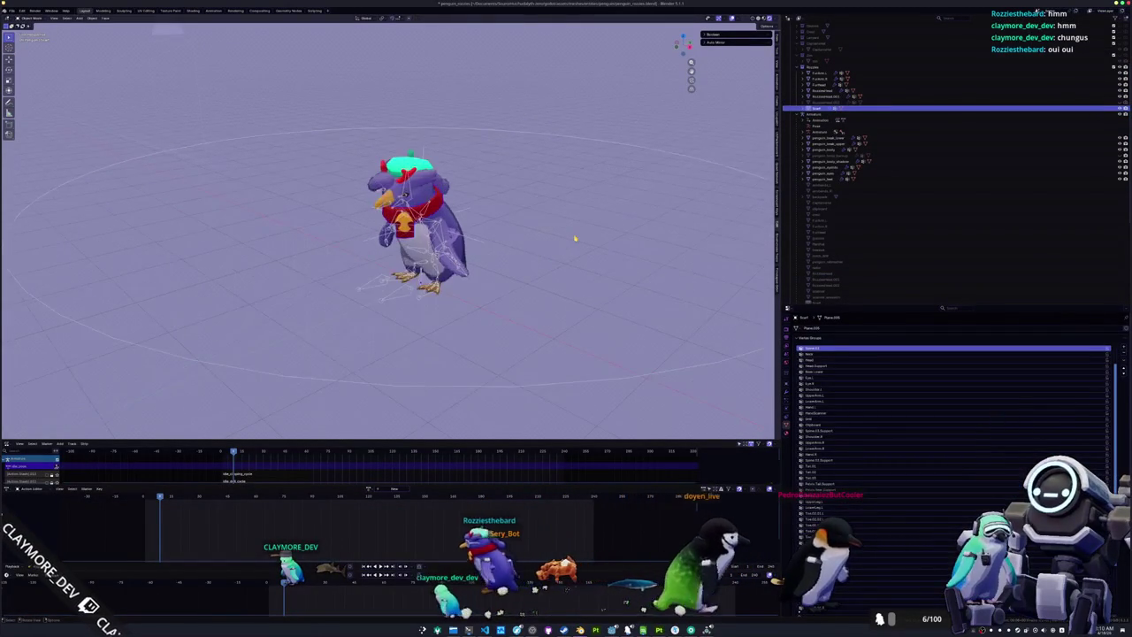
pyautogui.press('KP_1')
pyautogui.press('g')
pyautogui.press('z')
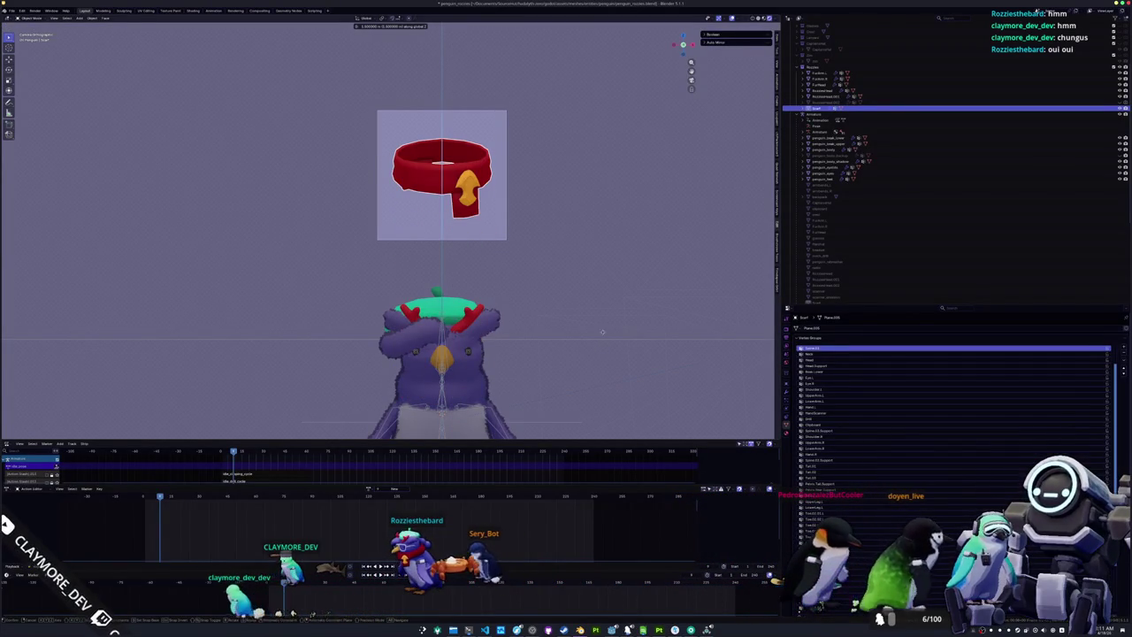
pyautogui.click(586, 209)
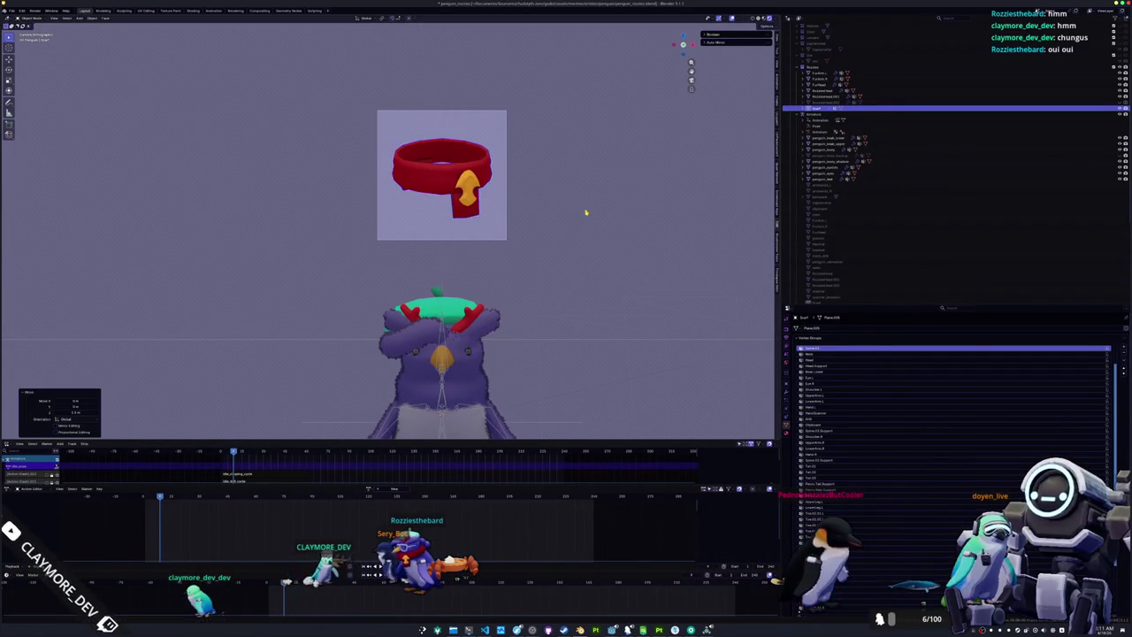
pyautogui.click(584, 228)
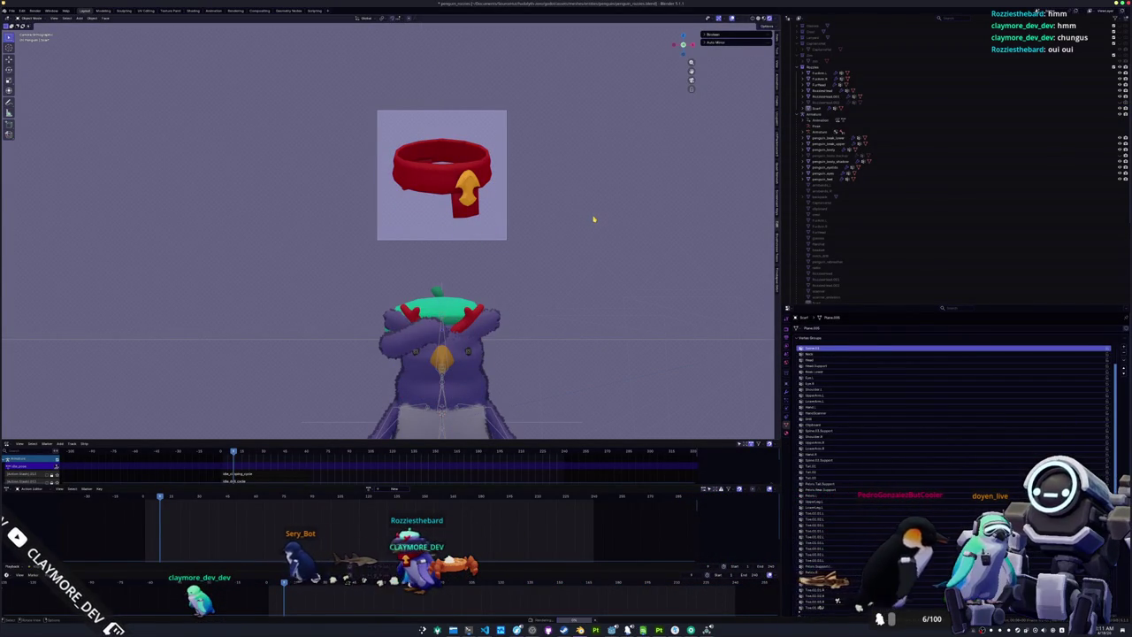
pyautogui.click(237, 10)
pyautogui.click(55, 18)
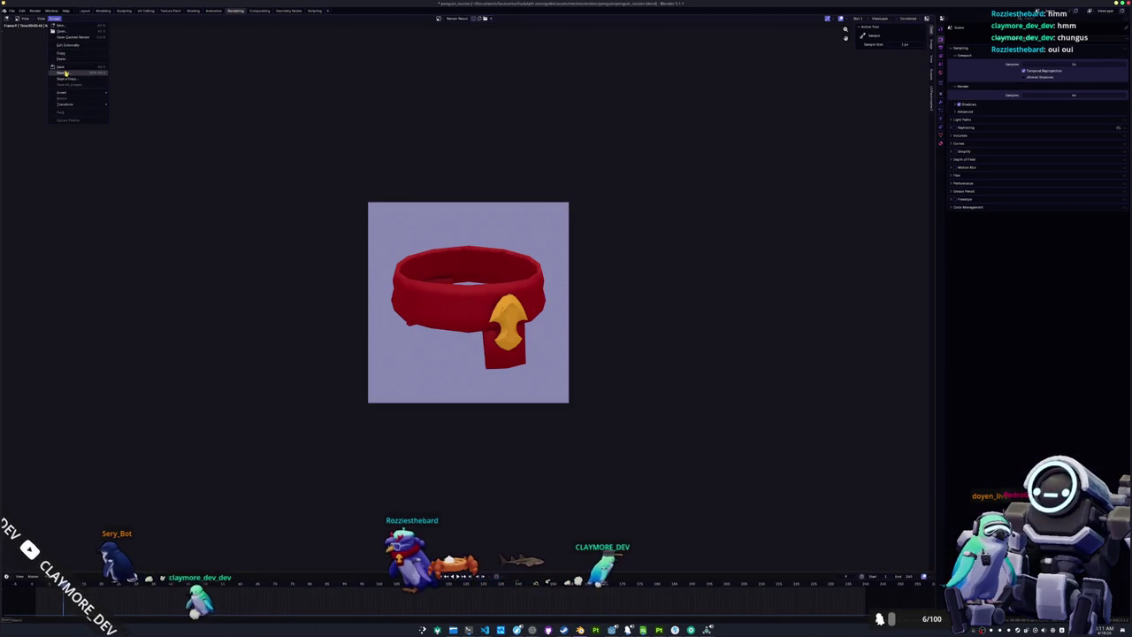
# Save the scarf render as penguin_coat_tex inside a new folder one level up
pyautogui.click(70, 63)
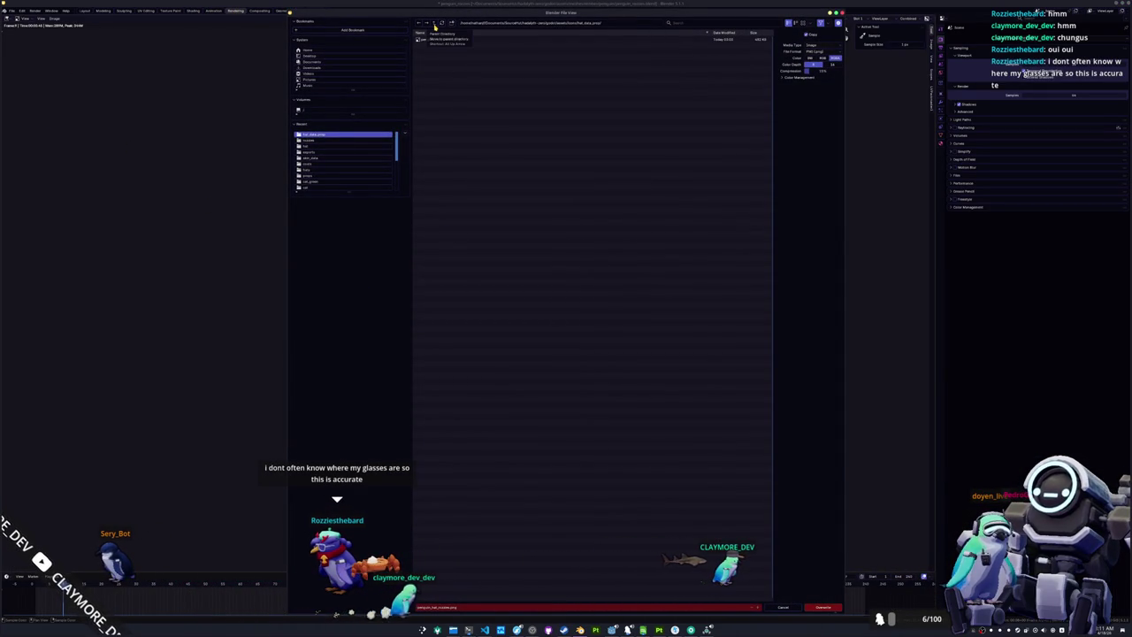
pyautogui.click(434, 24)
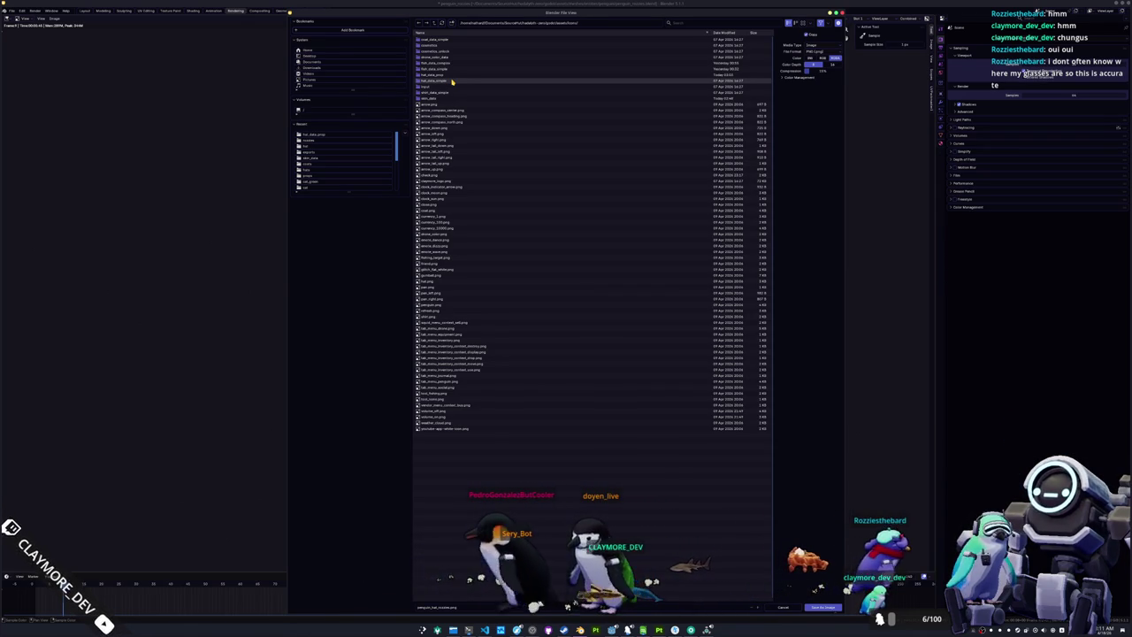
pyautogui.click(452, 23)
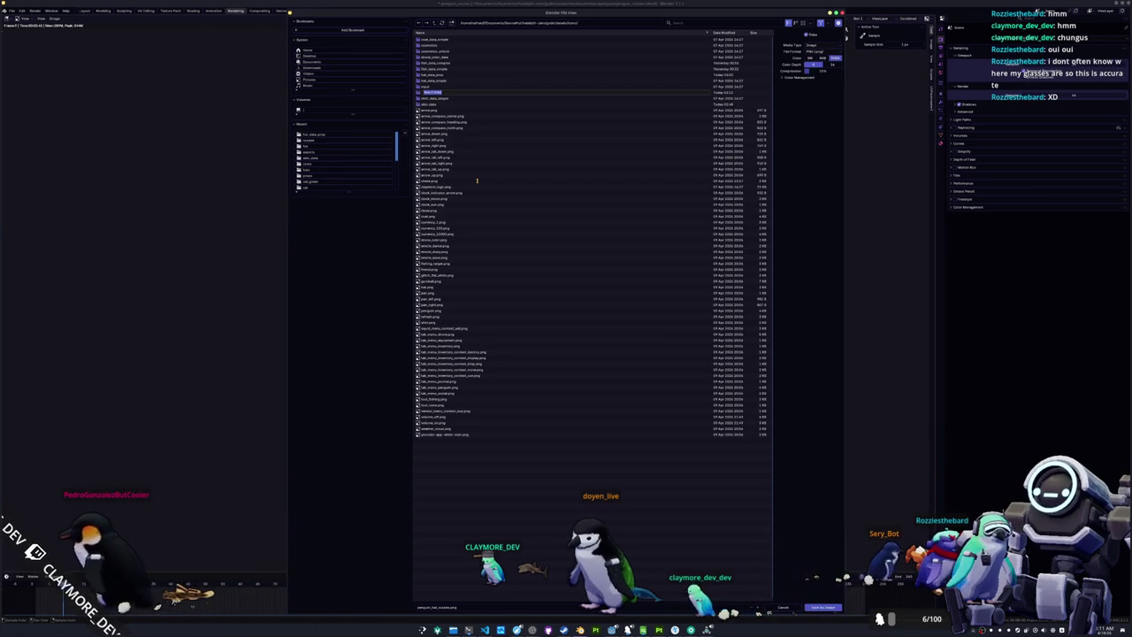
pyautogui.press('Return')
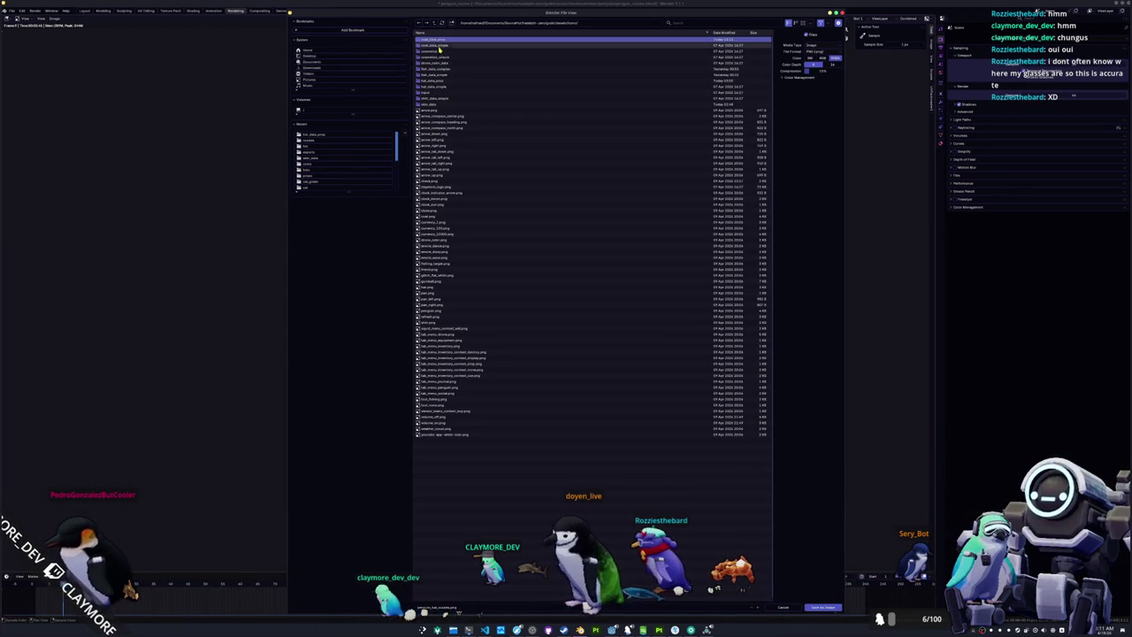
pyautogui.doubleClick(447, 41)
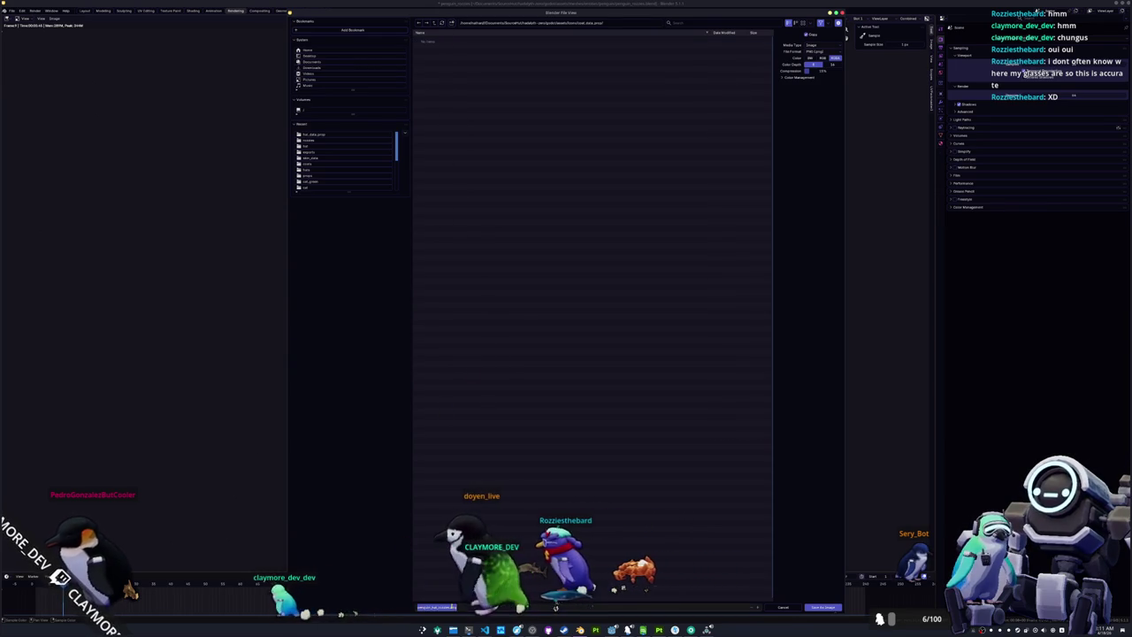
pyautogui.write('penguin_coat_tex')
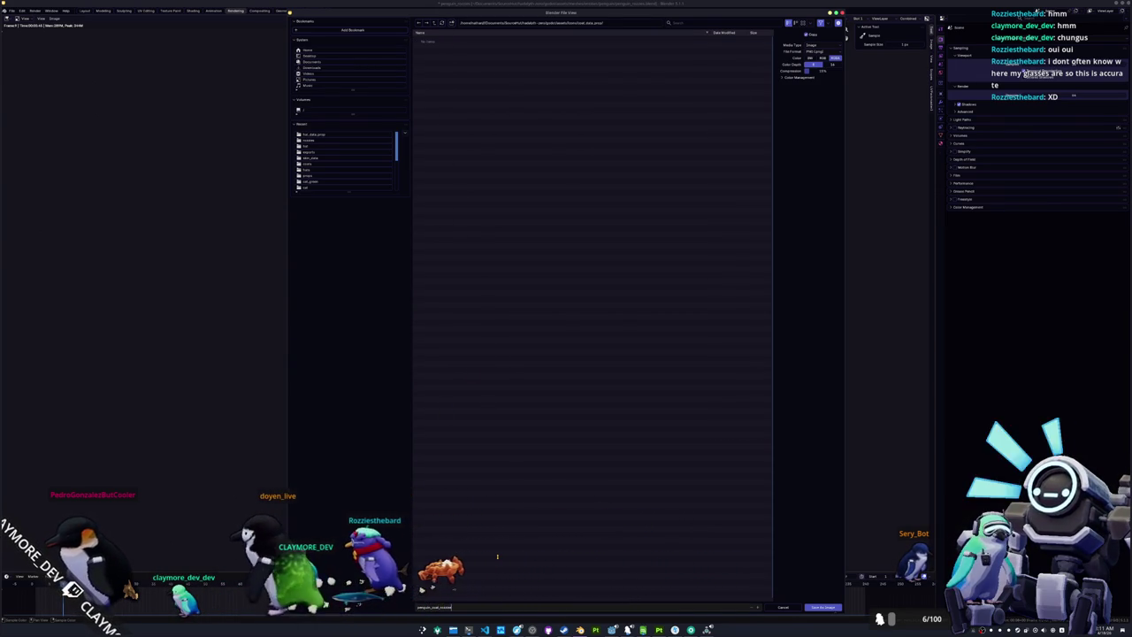
pyautogui.press('Return')
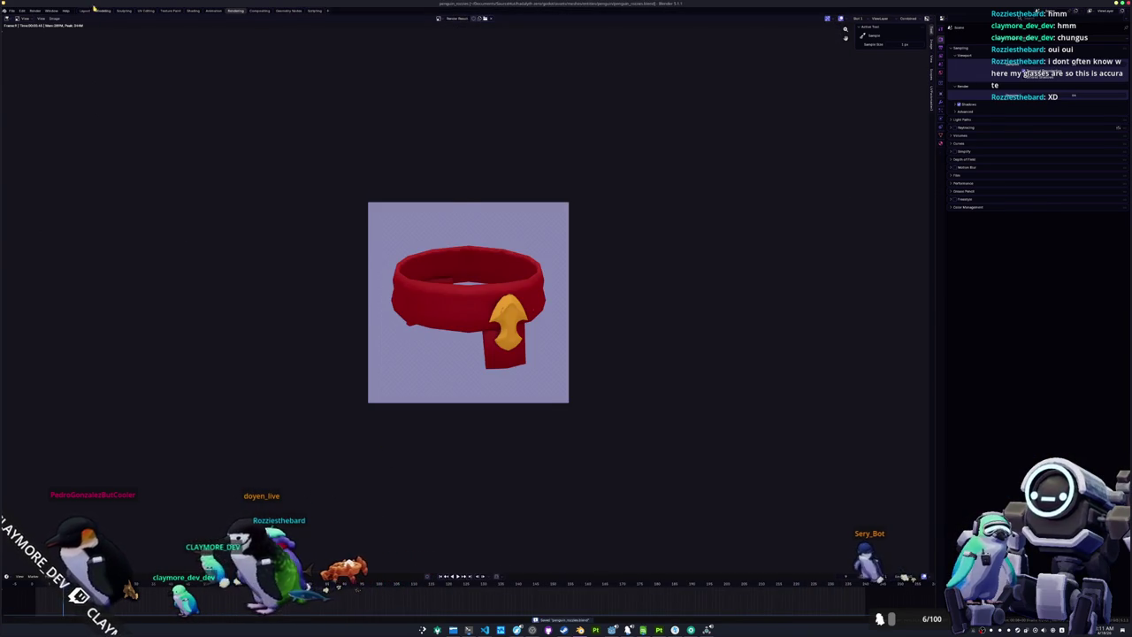
# Back in Layout, reset the Scarf onto the penguin with Alt+G and return to Godot
pyautogui.click(86, 11)
pyautogui.click(815, 107)
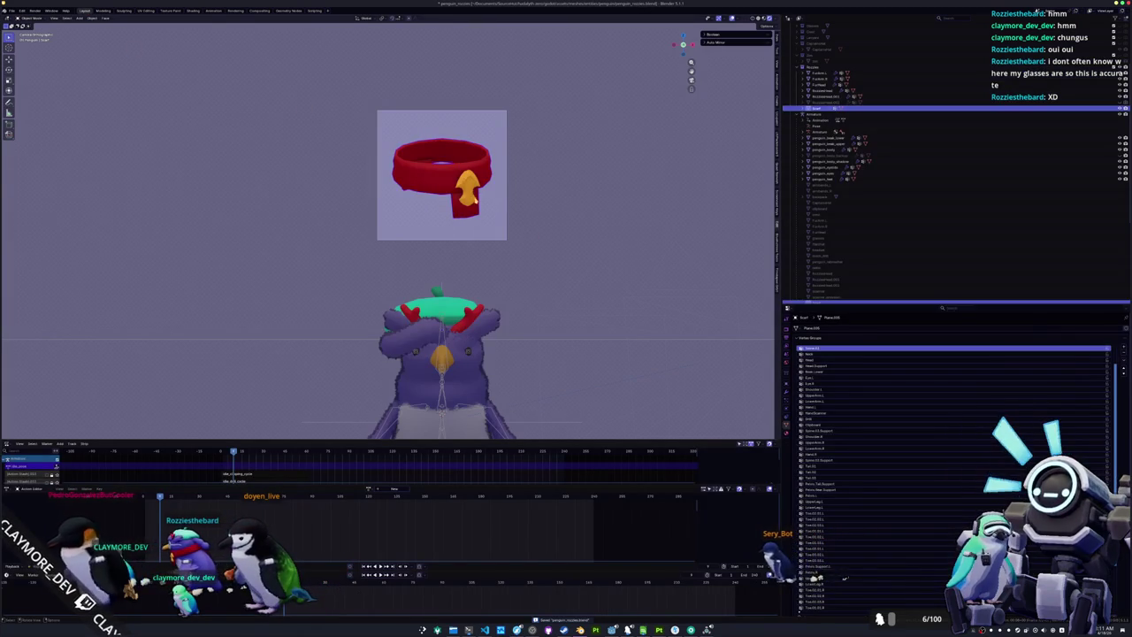
pyautogui.hotkey('alt', 'g')
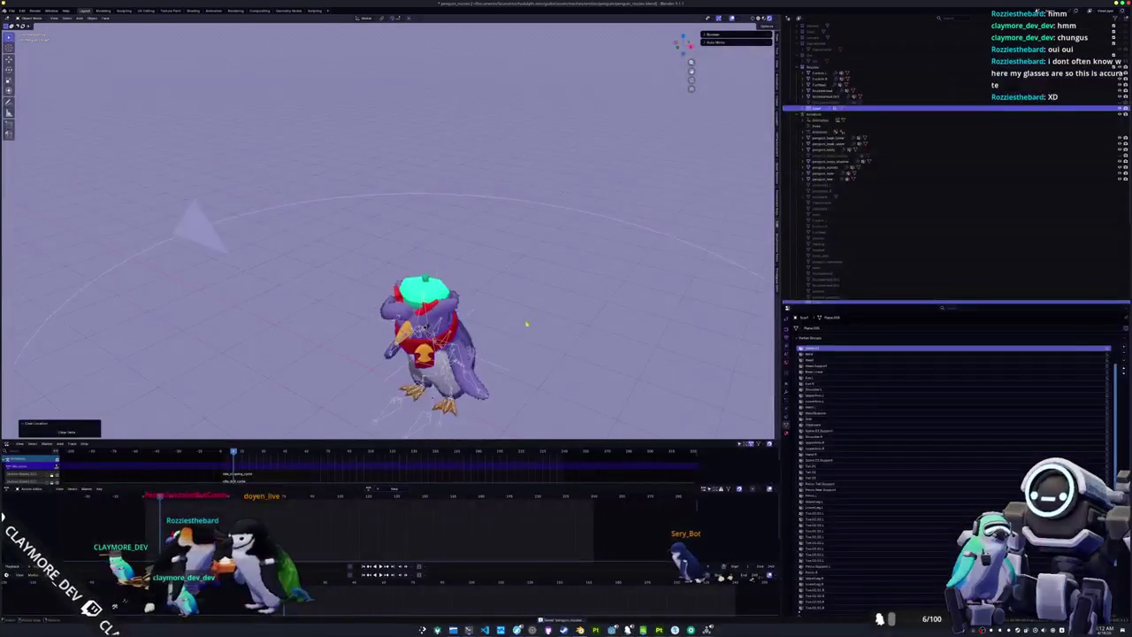
pyautogui.click(814, 114)
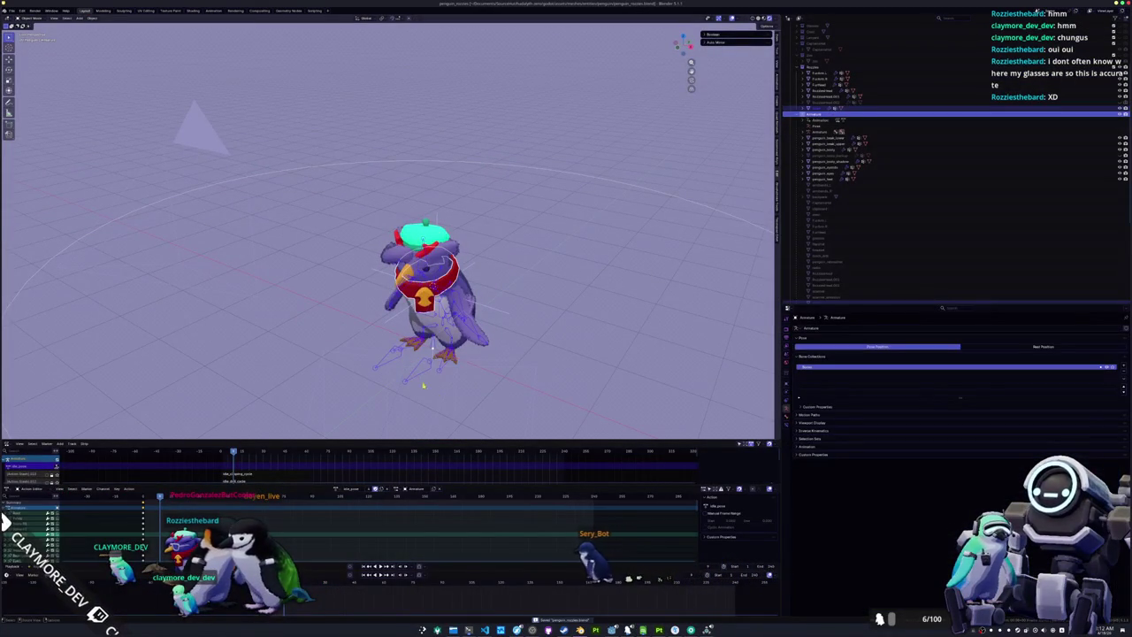
pyautogui.hotkey('alt', 'Tab')
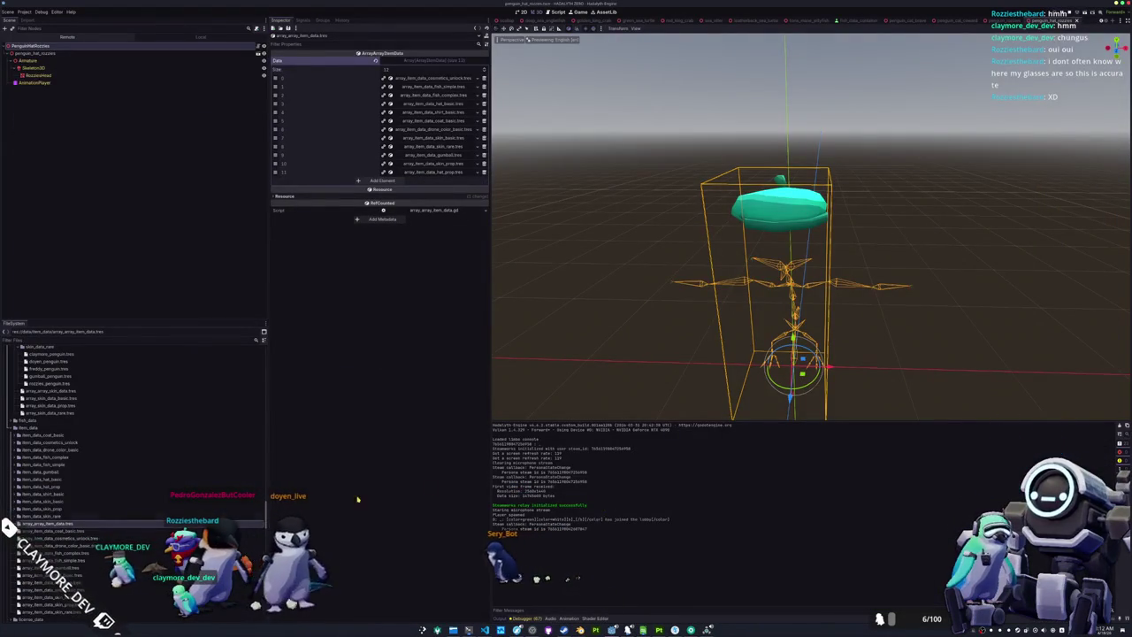
# Collapse the fish_complex and hat folders and expand penguin_cosmetics to reveal the coat folder
pyautogui.scroll(-10, 112, 520)
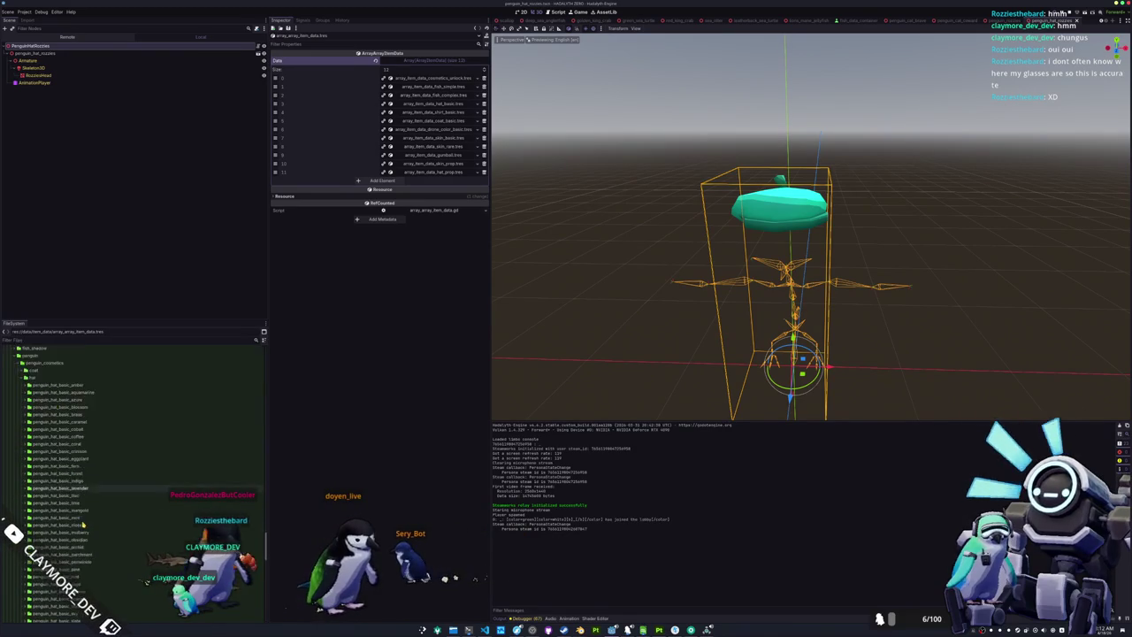
pyautogui.scroll(-15, 82, 527)
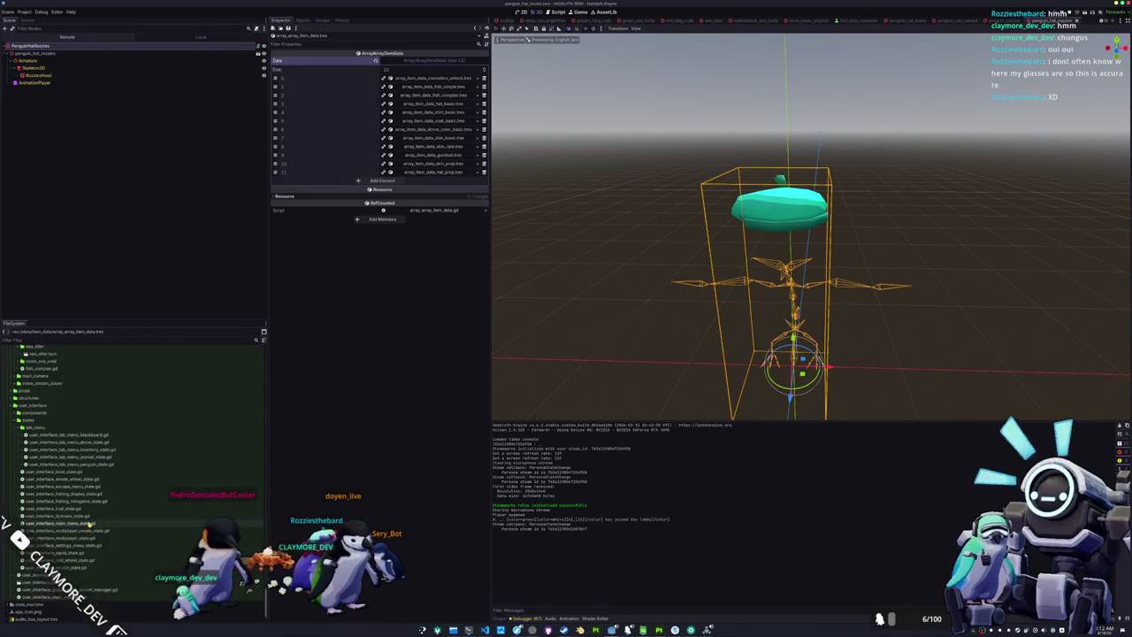
pyautogui.scroll(3, 62, 469)
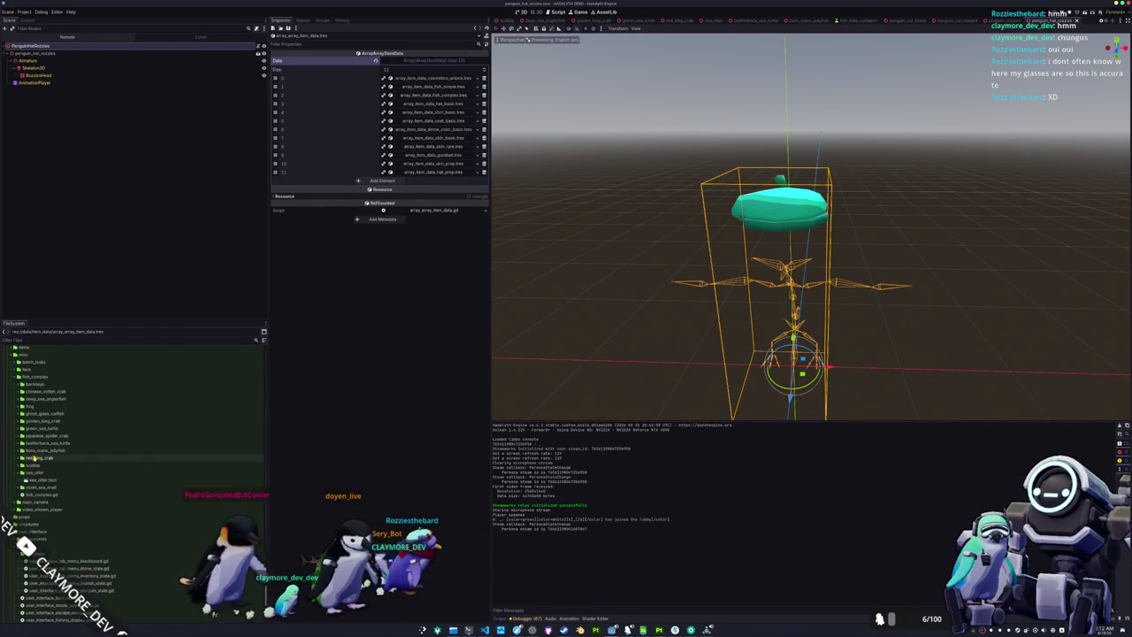
pyautogui.scroll(9, 28, 474)
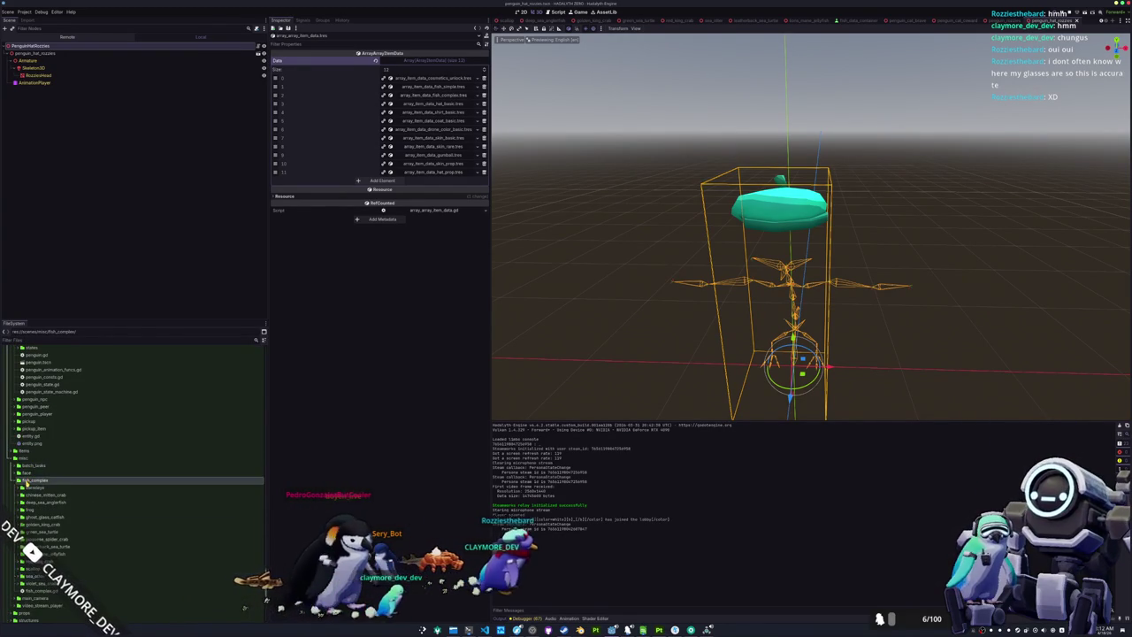
pyautogui.doubleClick(27, 479)
pyautogui.scroll(5, 31, 457)
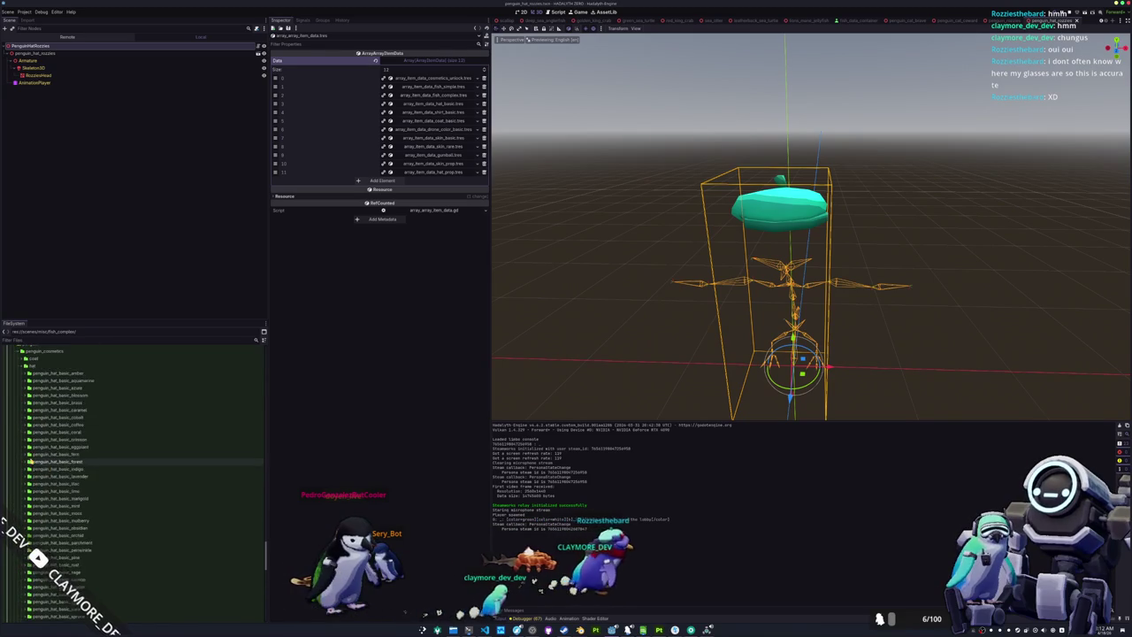
pyautogui.doubleClick(32, 503)
pyautogui.rightClick(37, 490)
pyautogui.click(54, 502)
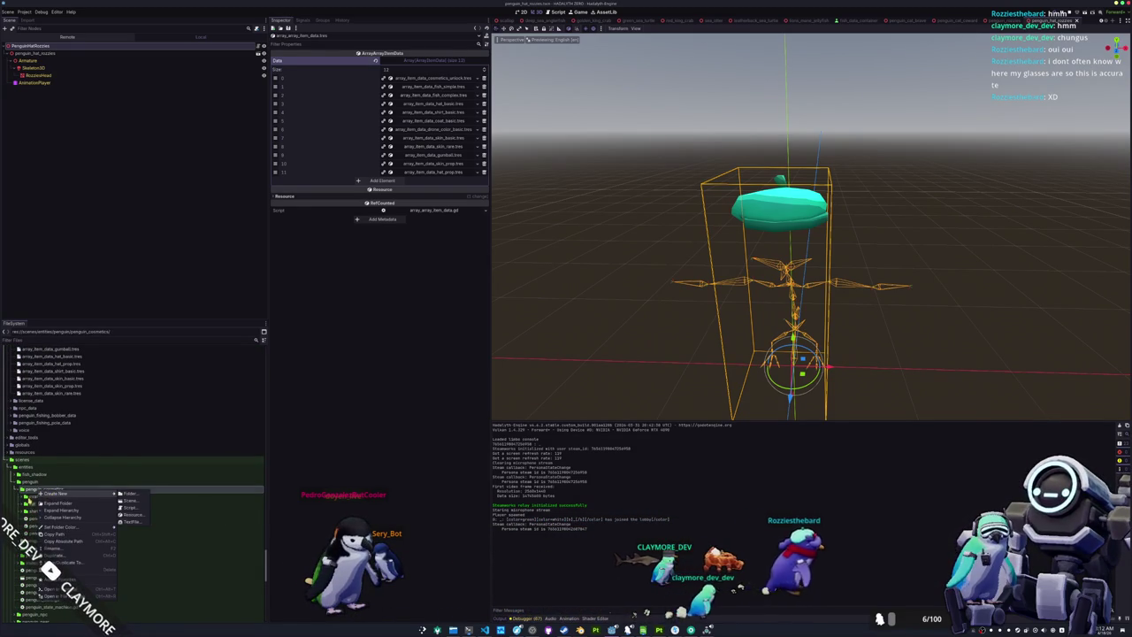
pyautogui.click(34, 511)
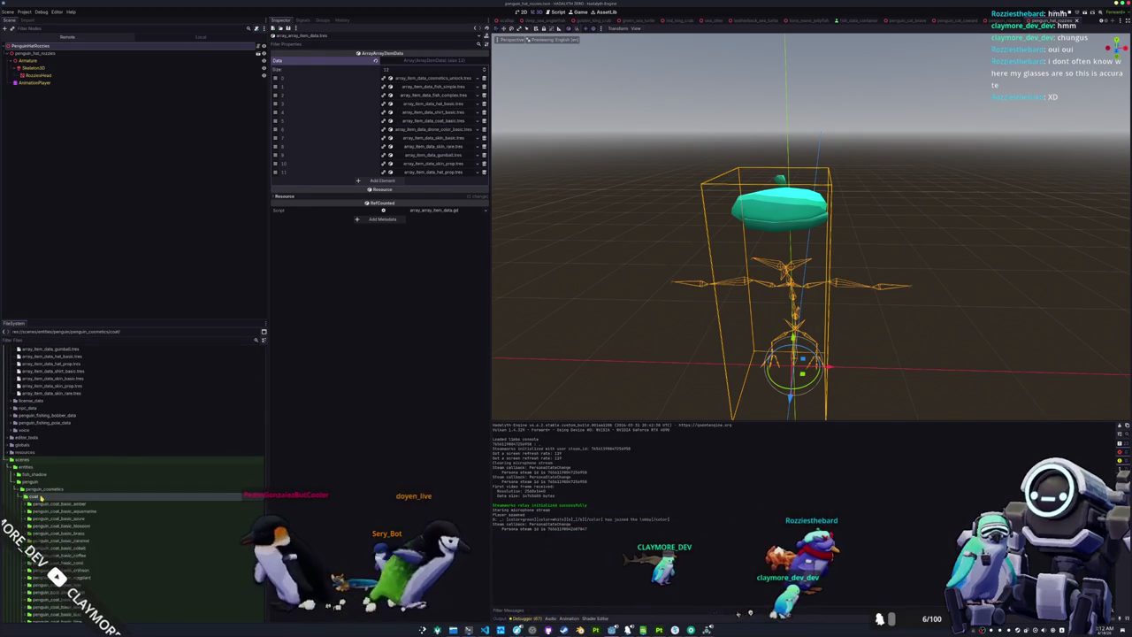
# Create a penguin_coat_rozzies folder inside coat and start a new scene in it
pyautogui.rightClick(34, 496)
pyautogui.moveTo(58, 499)
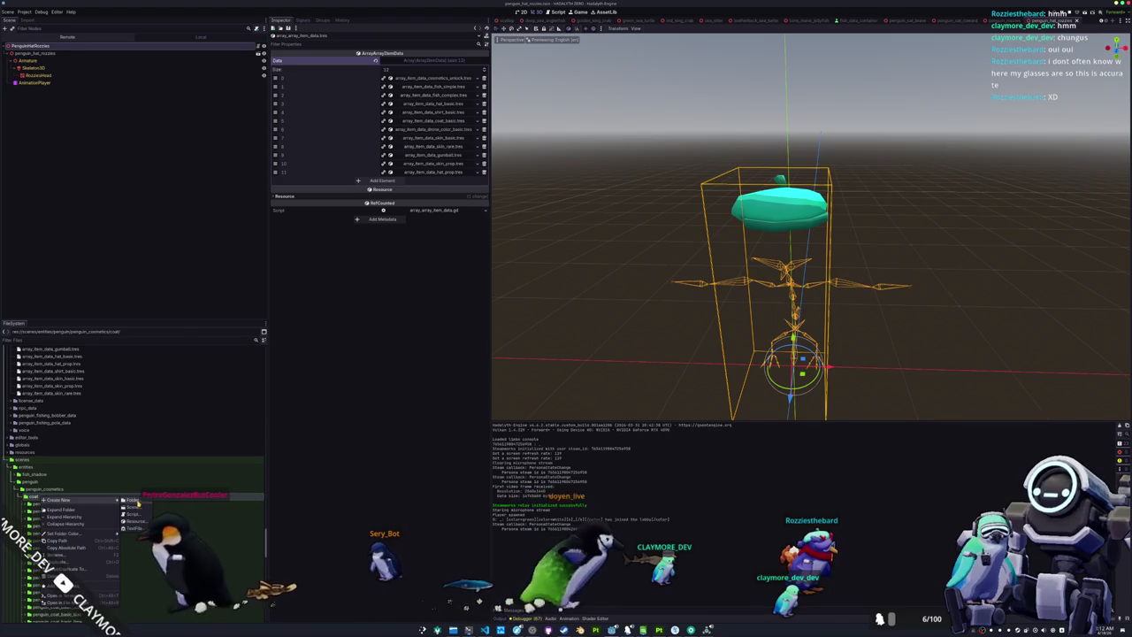
pyautogui.click(133, 500)
pyautogui.write('penguin_coat_mizzle')
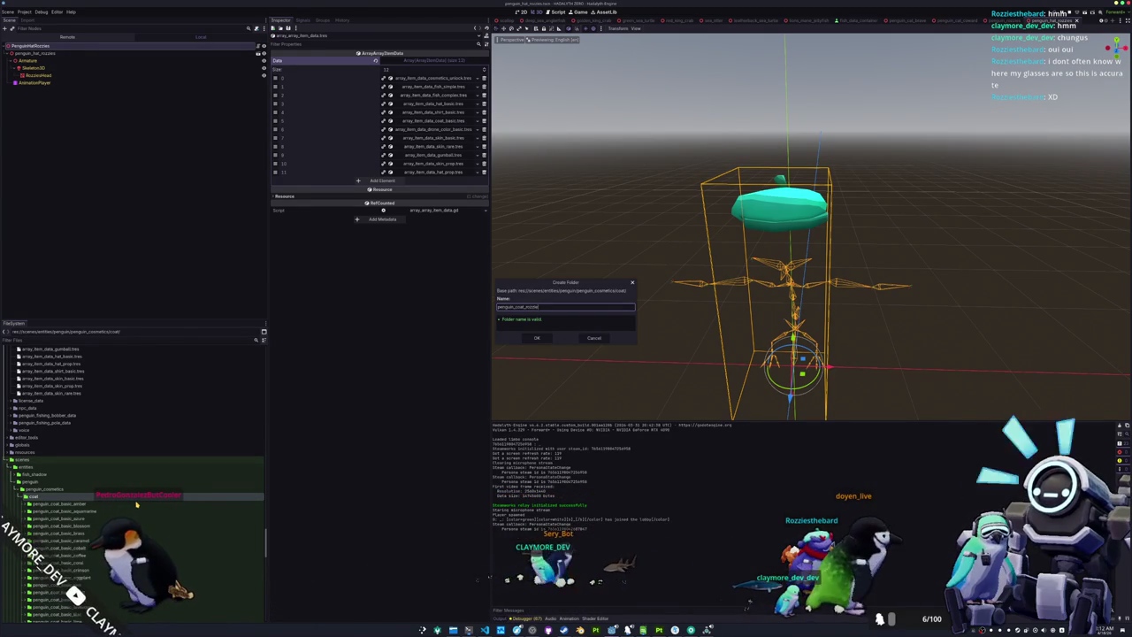
pyautogui.press('Return')
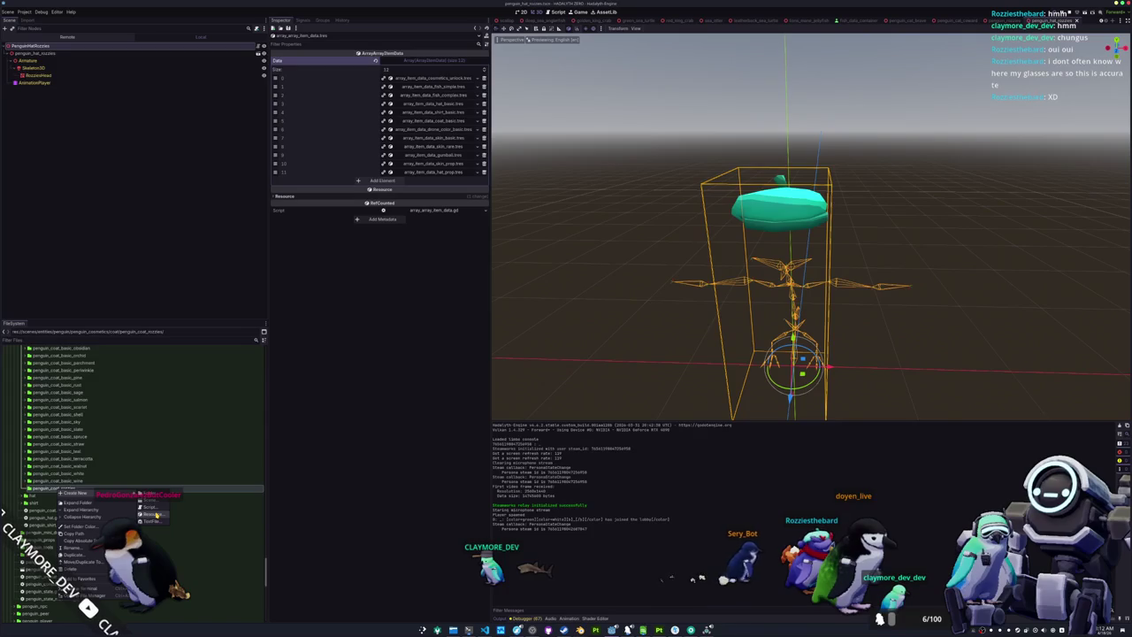
pyautogui.click(150, 503)
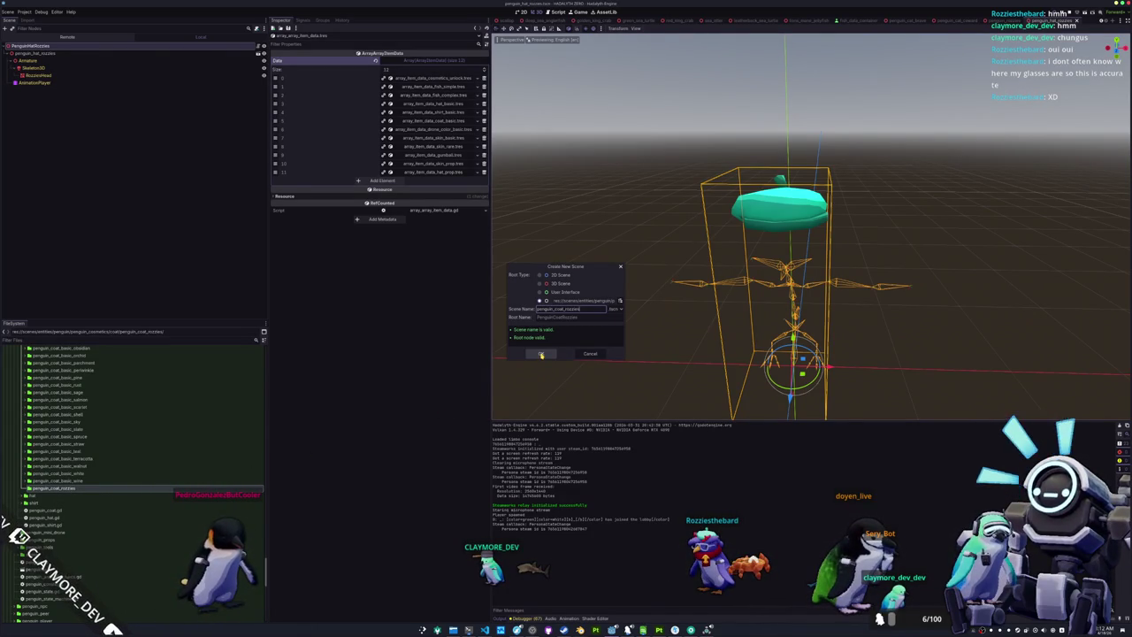
# Create the penguin_coat_rozzies scene and select its PenguinCoatRozzies root node
pyautogui.click(541, 354)
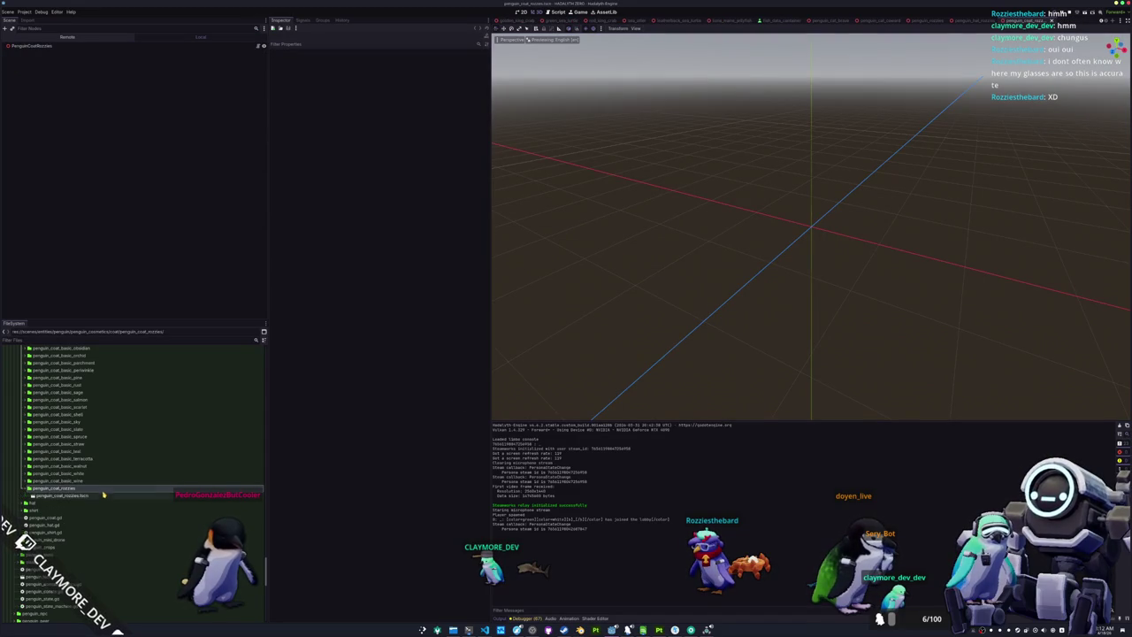
pyautogui.click(67, 50)
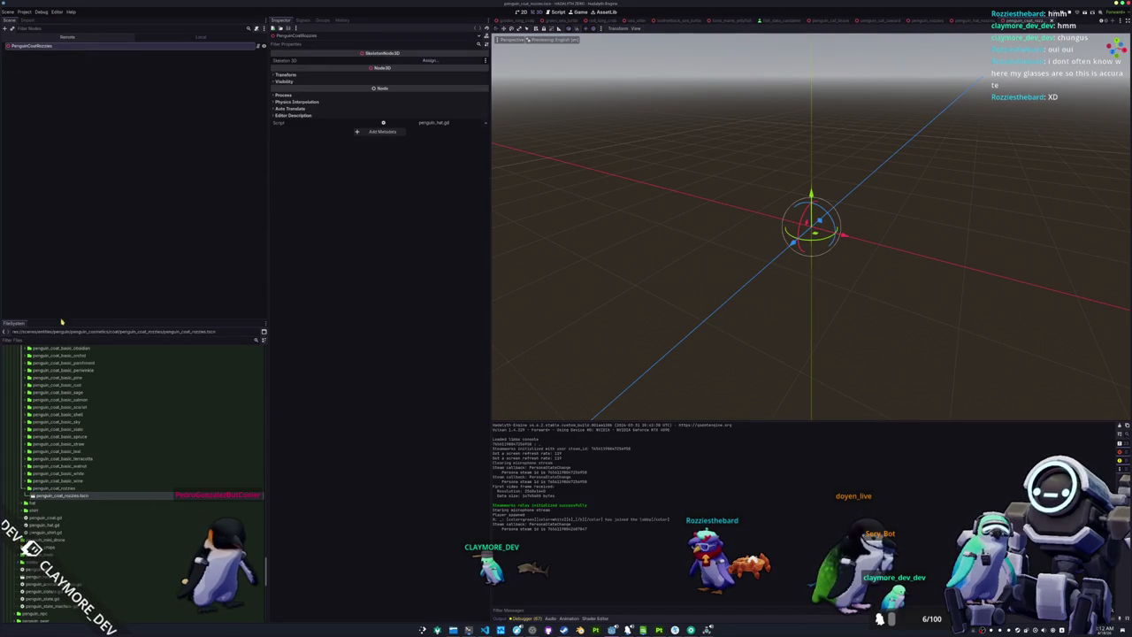
pyautogui.scroll(-15, 110, 472)
pyautogui.scroll(5, 112, 472)
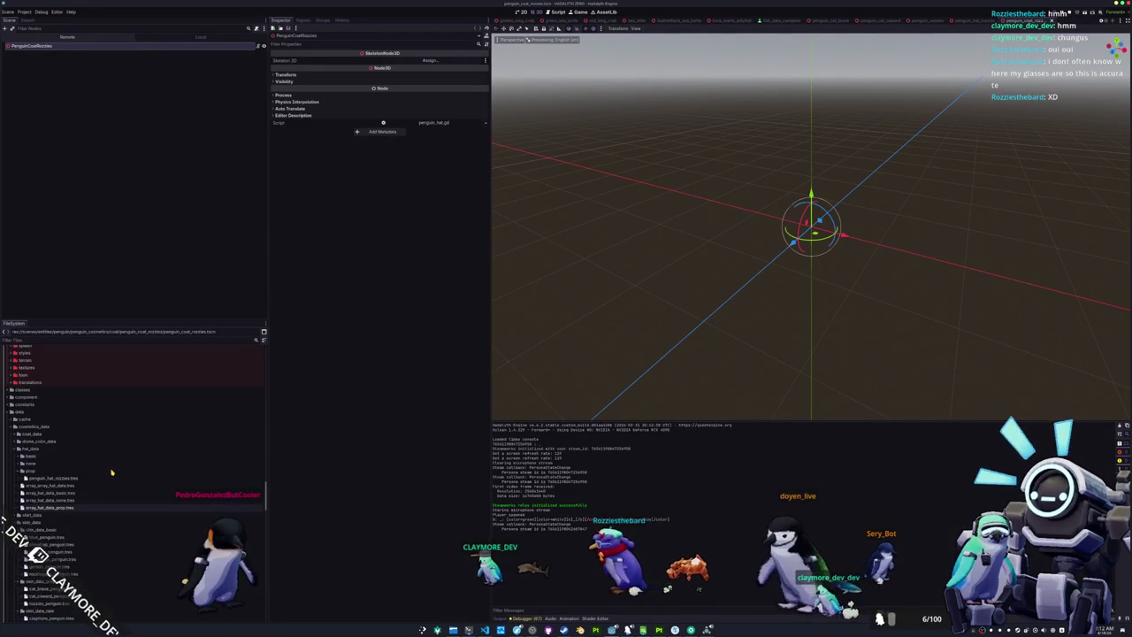
pyautogui.scroll(-2, 111, 473)
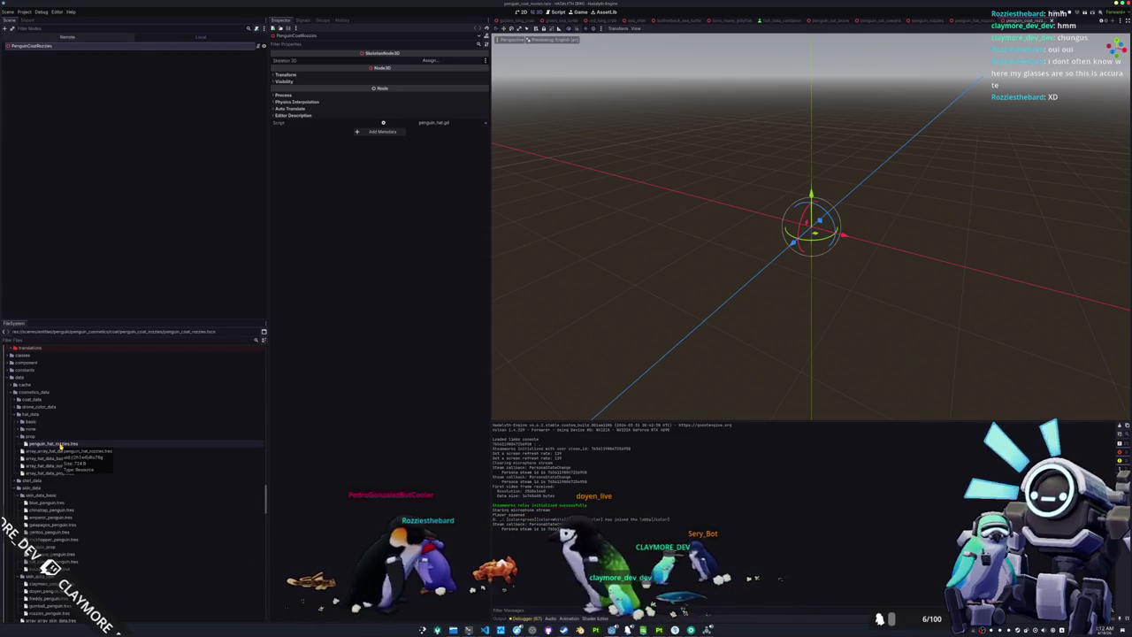
# Browse the FileSystem dock, toggling the hat_data prop and terrain materials folders
pyautogui.doubleClick(50, 437)
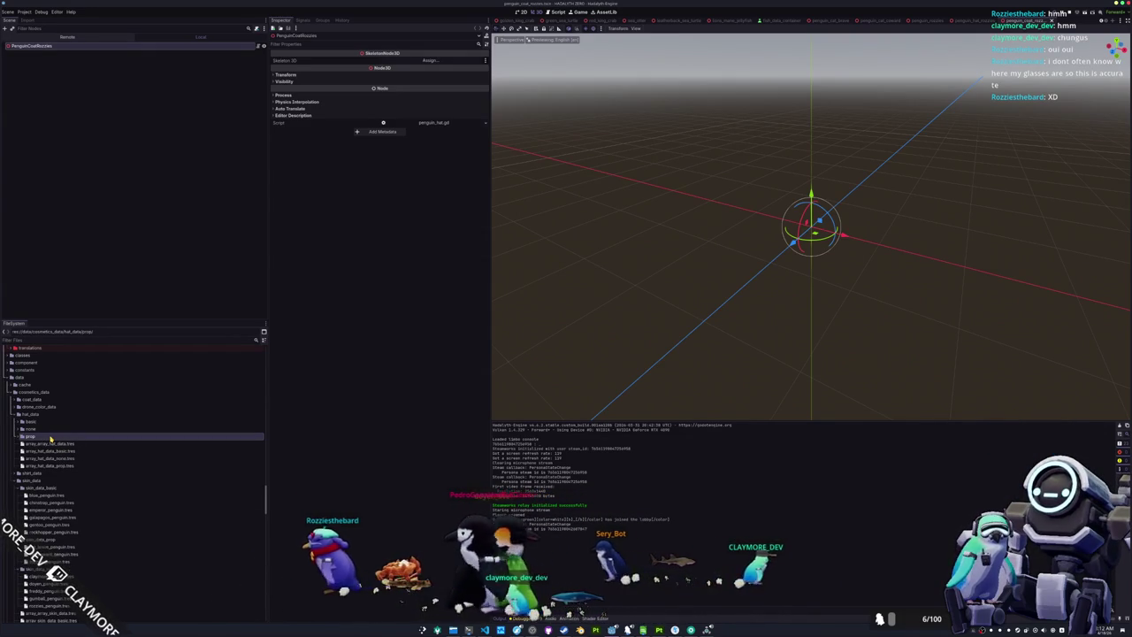
pyautogui.click(54, 430)
pyautogui.doubleClick(50, 437)
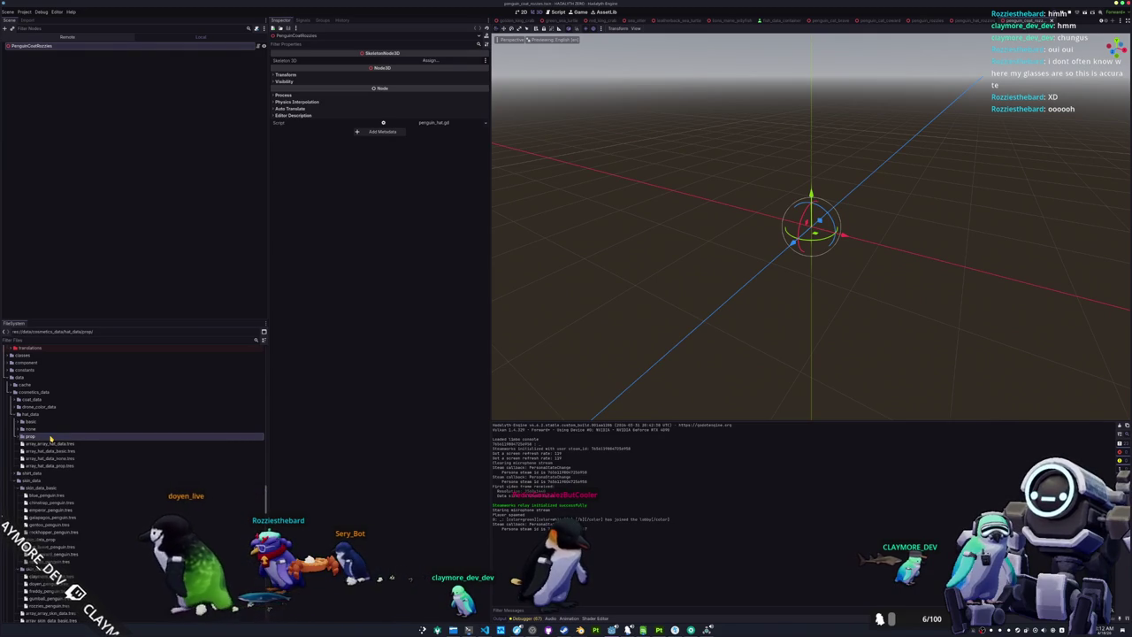
pyautogui.scroll(10, 50, 437)
pyautogui.doubleClick(50, 420)
pyautogui.click(49, 413)
pyautogui.scroll(-12, 50, 420)
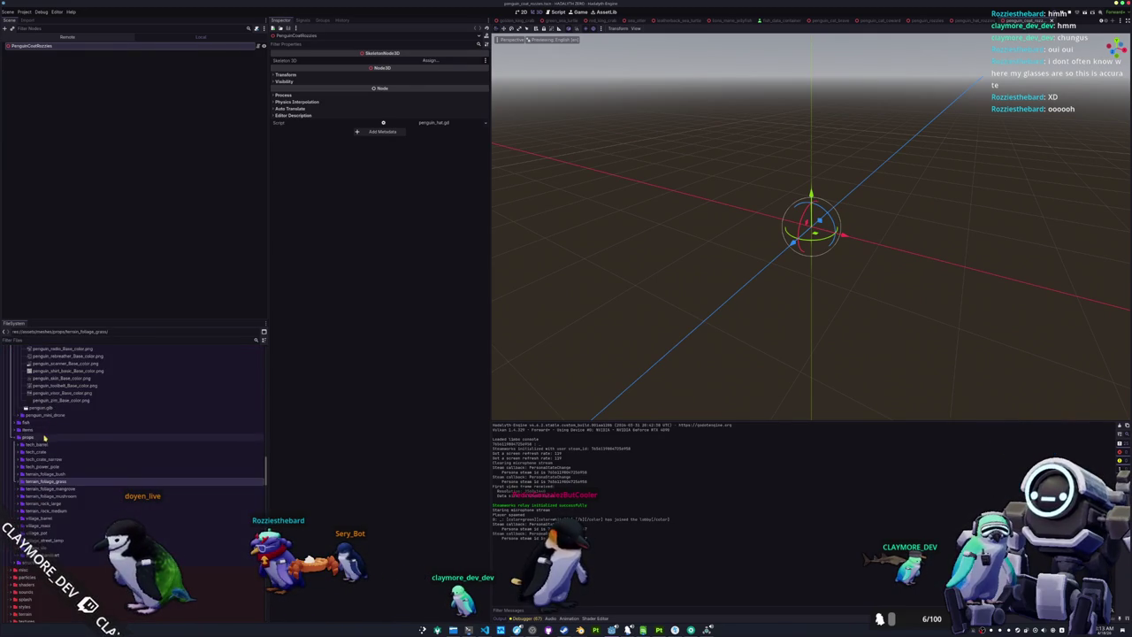
pyautogui.scroll(3, 47, 433)
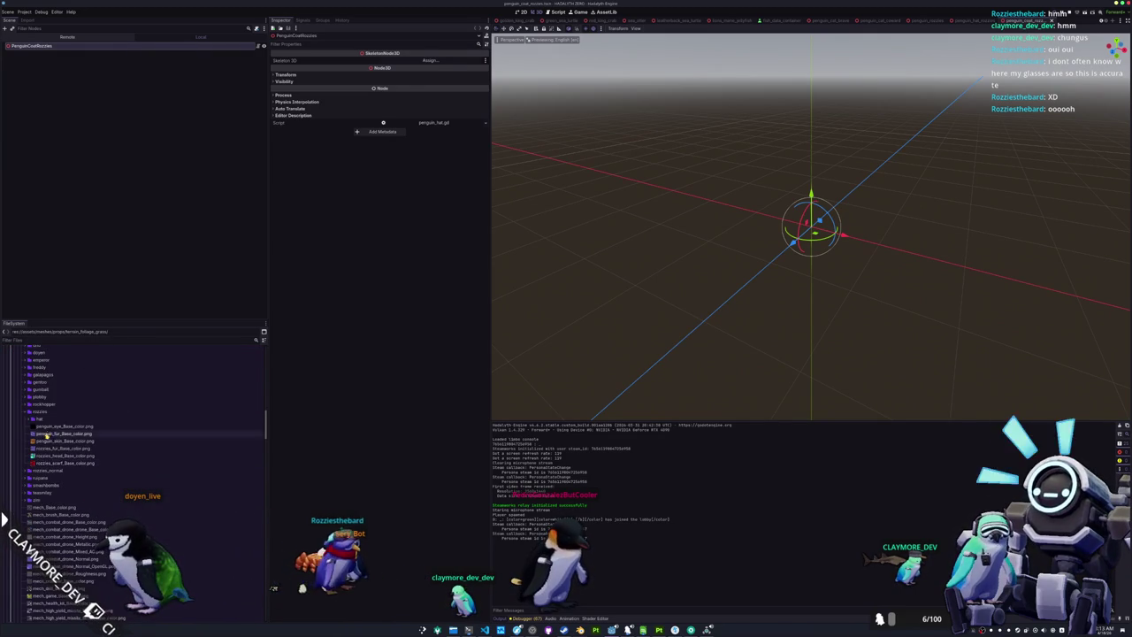
# Add penguin_coat_rozzies.glb from the coats meshes folder under the scene root
pyautogui.scroll(3, 38, 504)
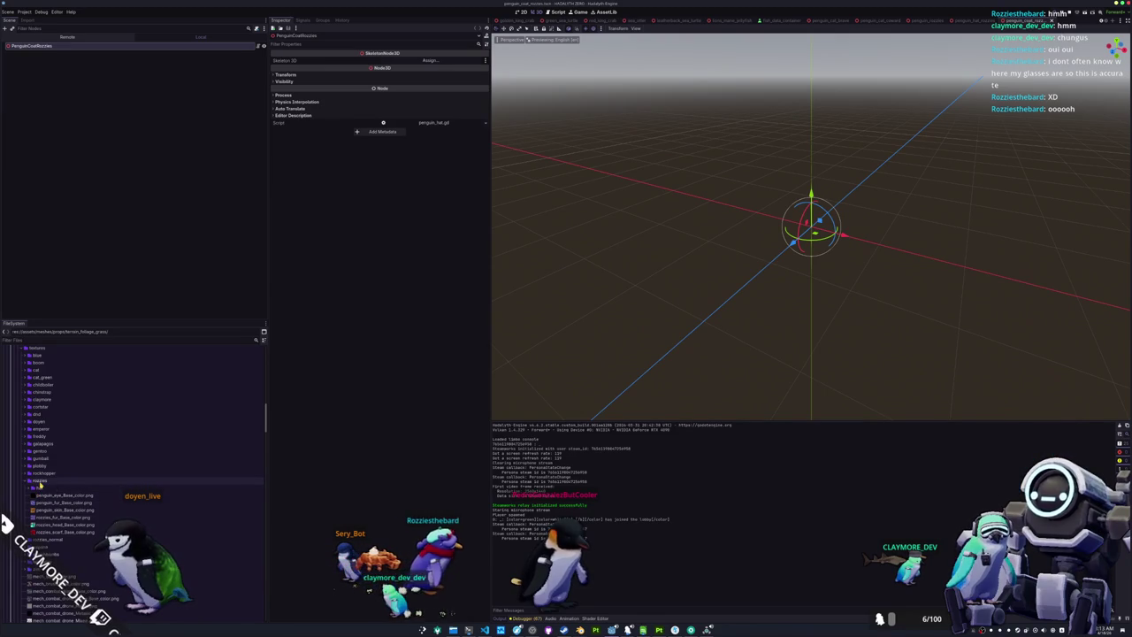
pyautogui.scroll(10, 44, 479)
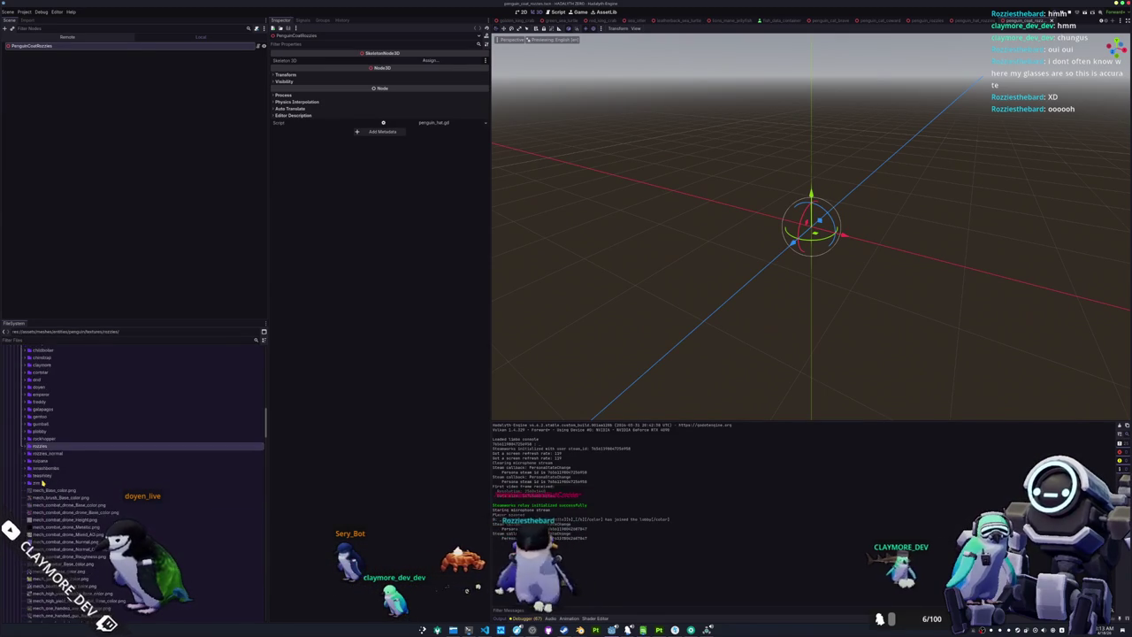
pyautogui.scroll(3, 48, 477)
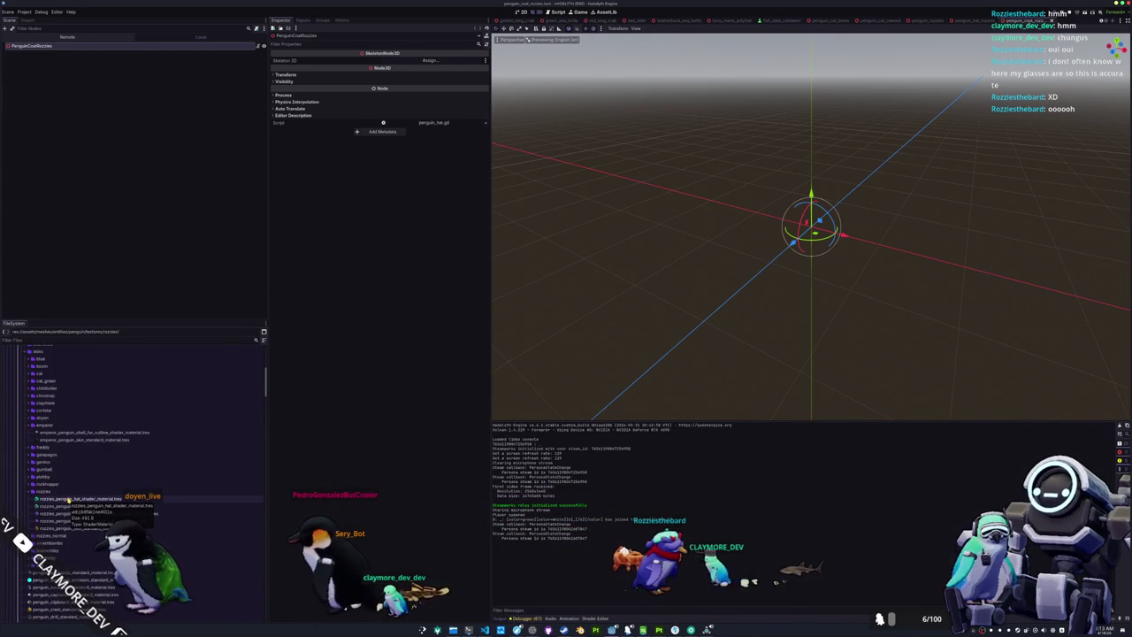
pyautogui.scroll(10, 66, 497)
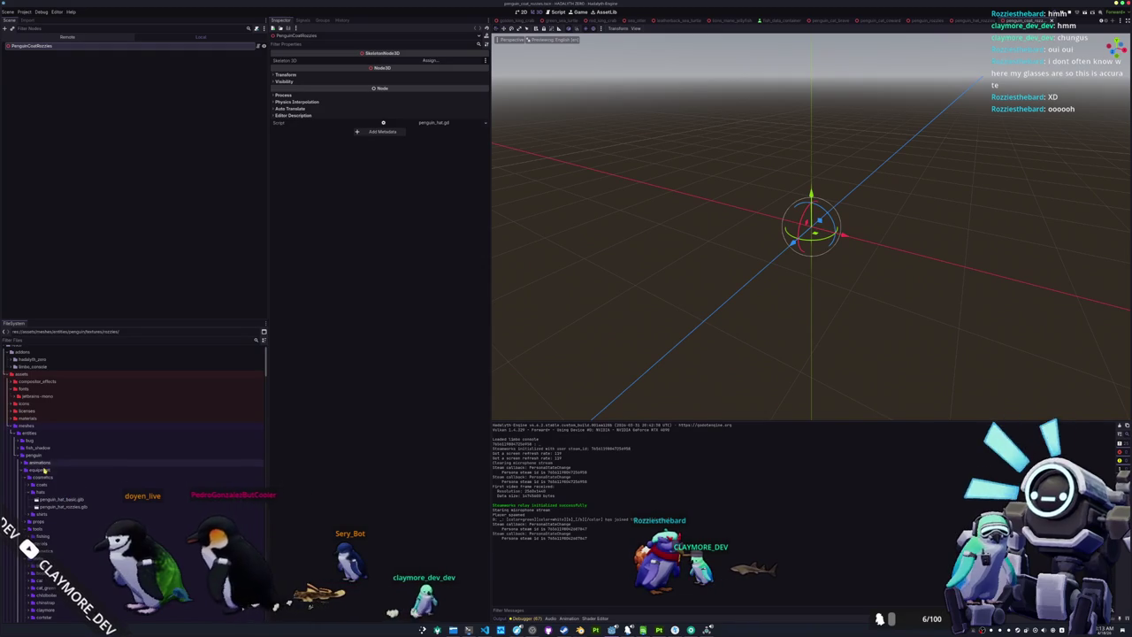
pyautogui.scroll(-3, 46, 478)
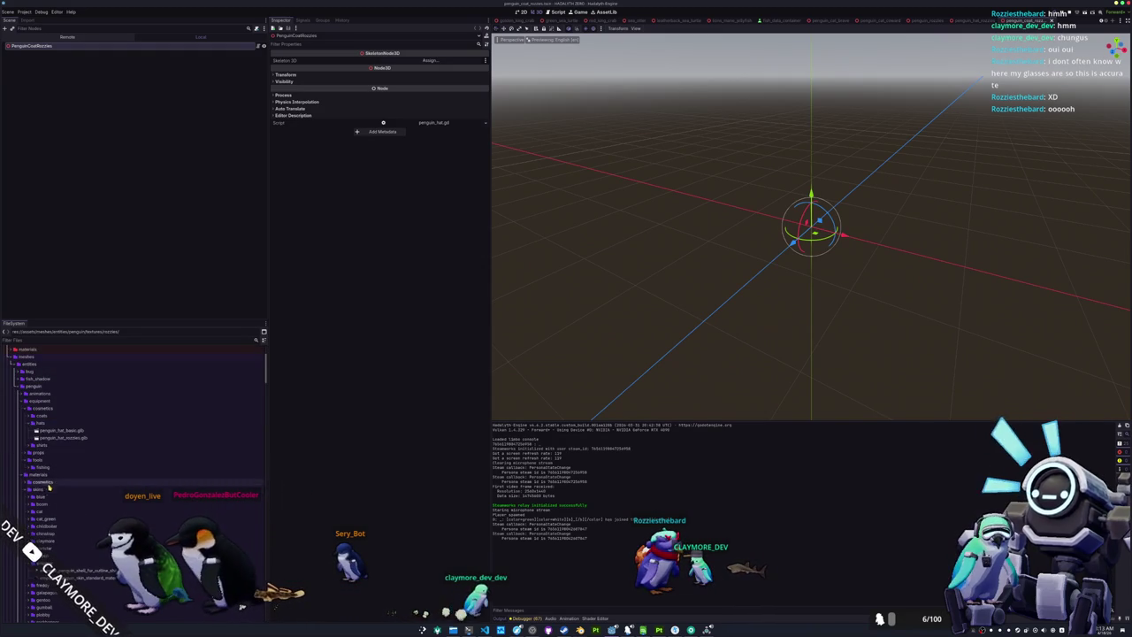
pyautogui.click(26, 415)
pyautogui.click(54, 431)
pyautogui.moveTo(54, 431)
pyautogui.mouseDown()
pyautogui.moveTo(76, 111)
pyautogui.moveTo(44, 46)
pyautogui.moveTo(55, 49)
pyautogui.mouseUp()
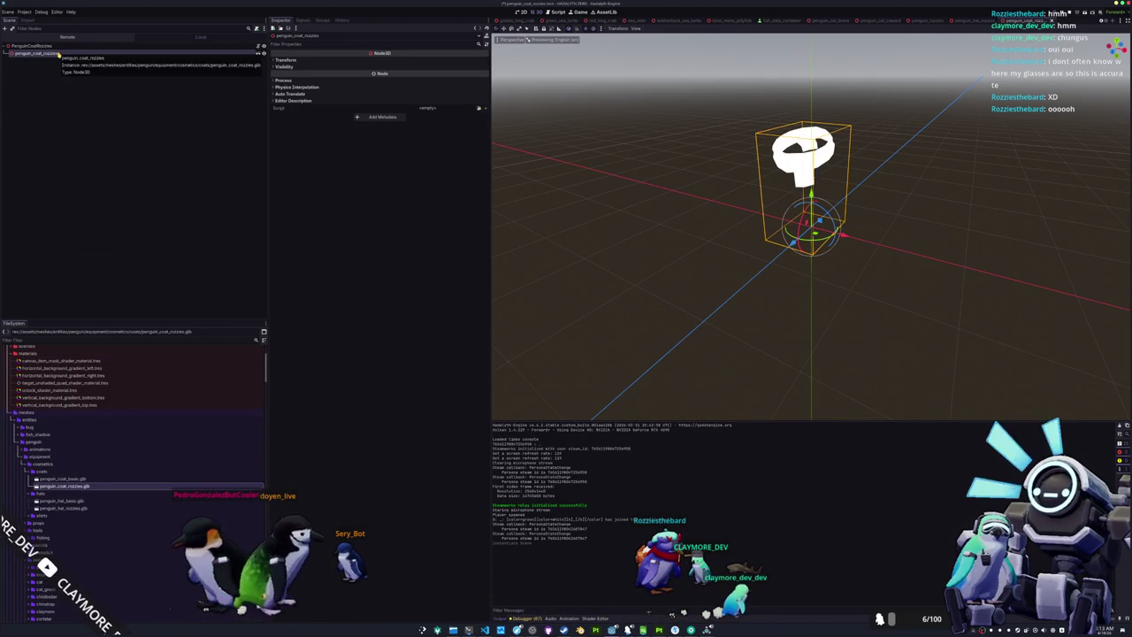
# Enable Editable Children on the coat node to expose Scarf, then switch to Blender
pyautogui.rightClick(59, 53)
pyautogui.click(42, 196)
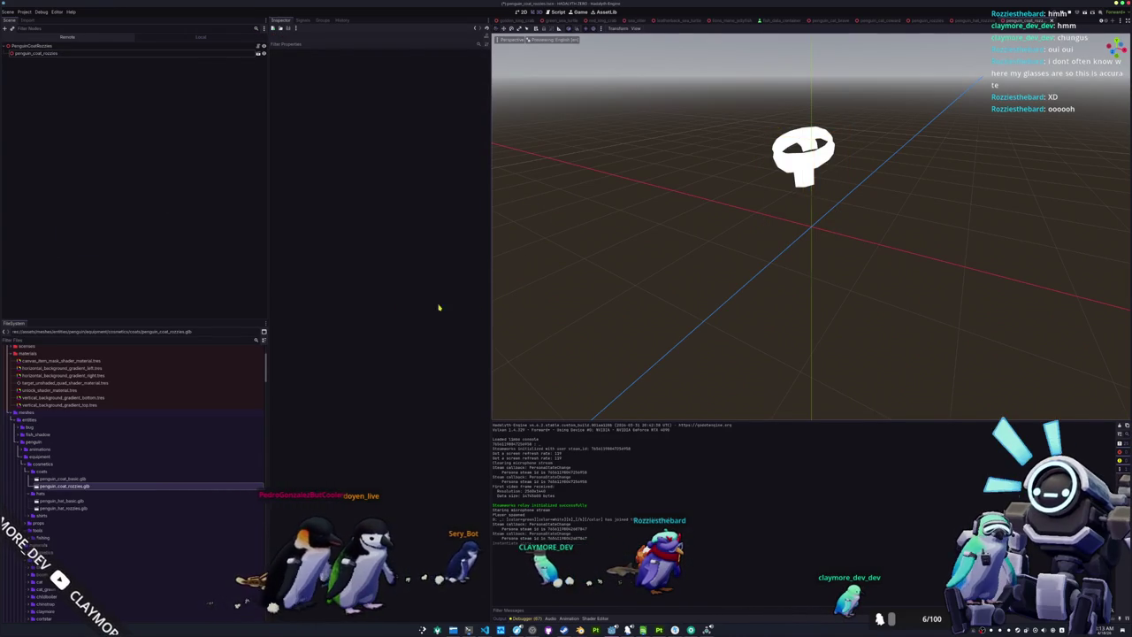
pyautogui.rightClick(168, 57)
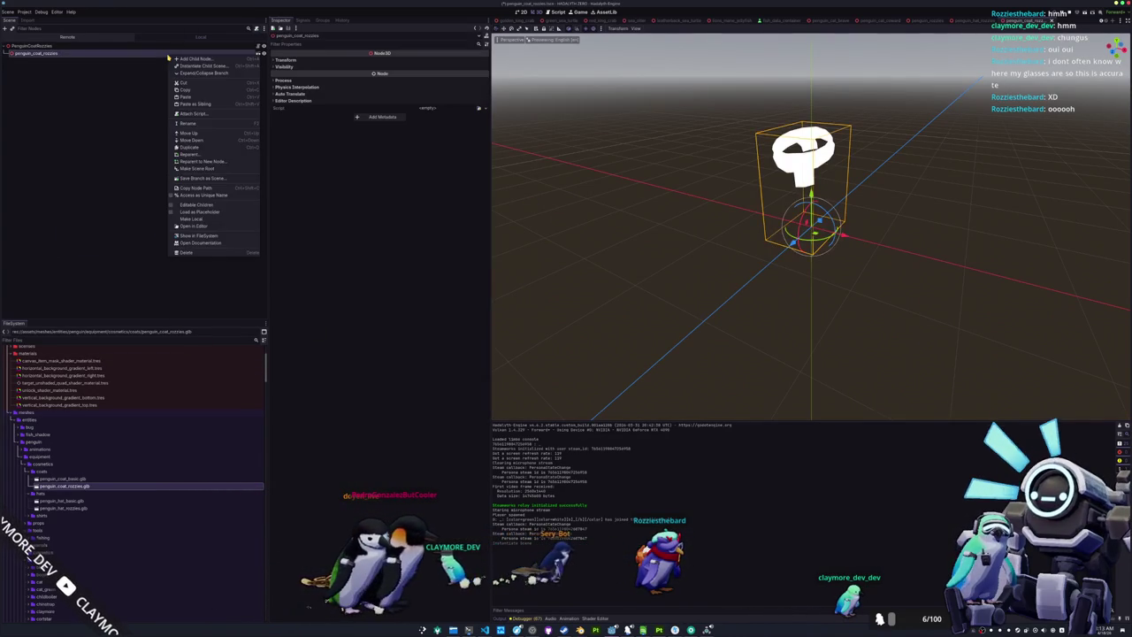
pyautogui.click(190, 207)
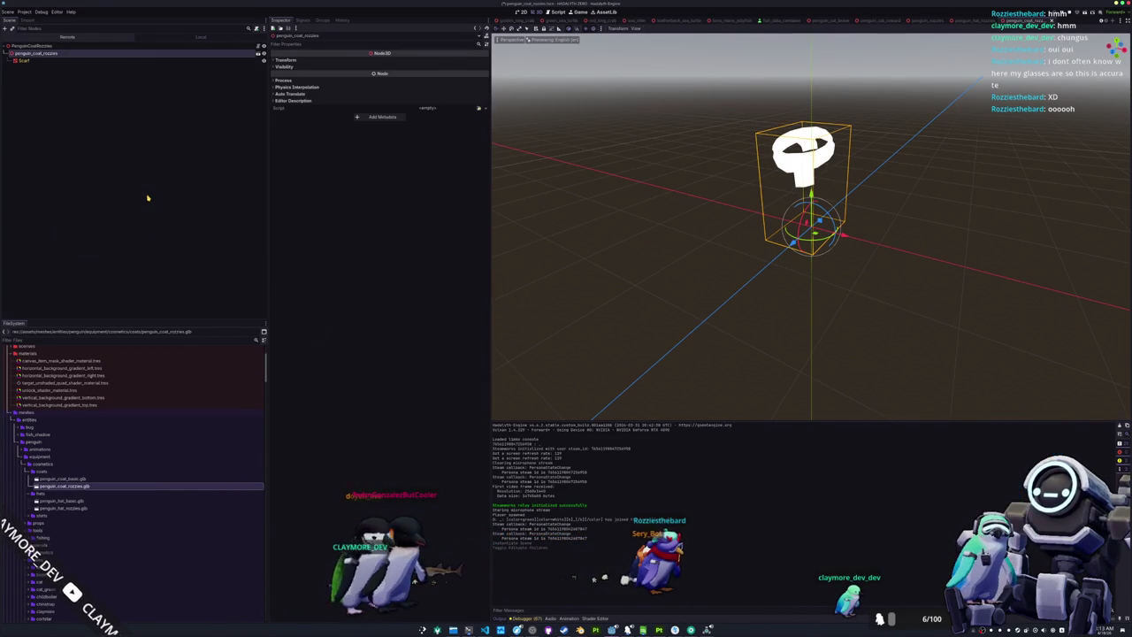
pyautogui.hotkey('alt', 'Tab')
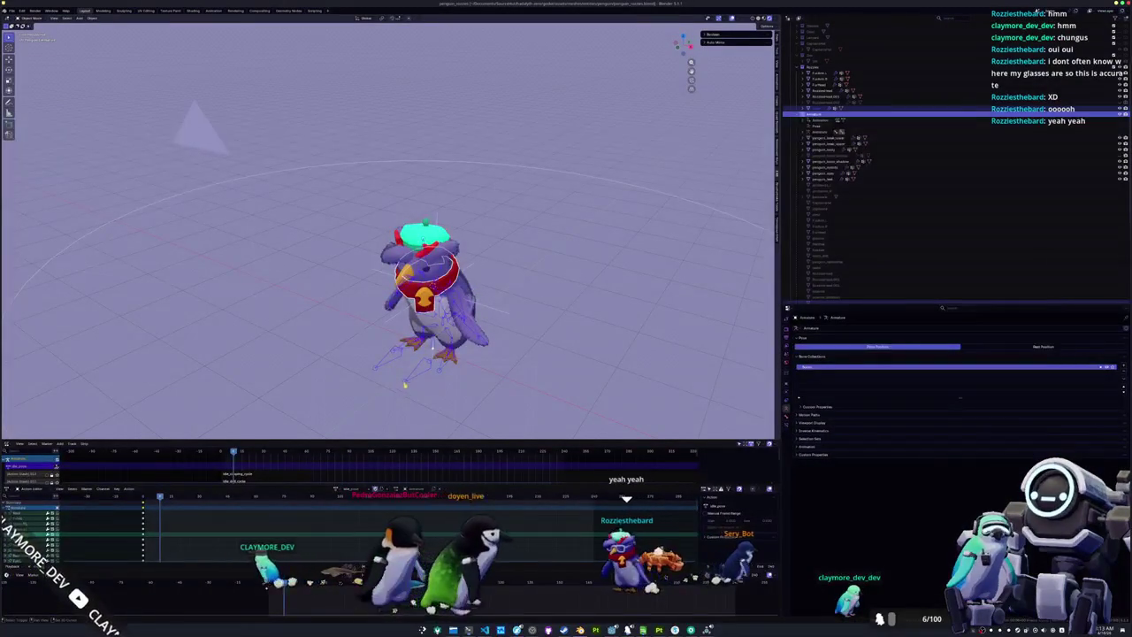
# Export the penguin as glTF 2.0 over penguin_coat_rozzies.glb and return to Godot
pyautogui.click(13, 10)
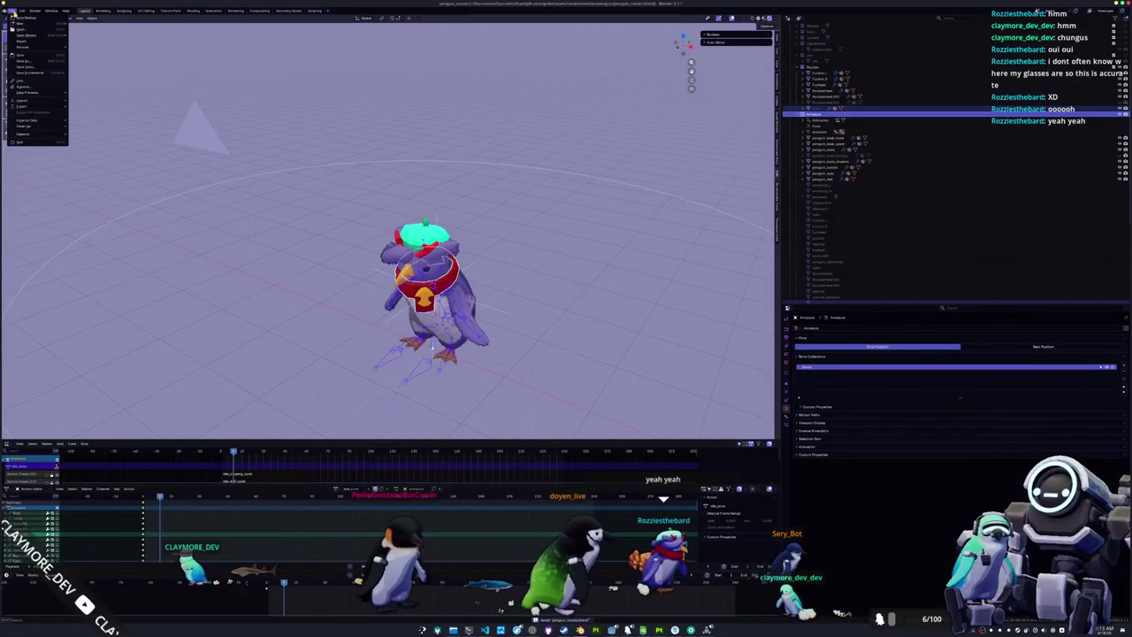
pyautogui.moveTo(25, 106)
pyautogui.click(97, 160)
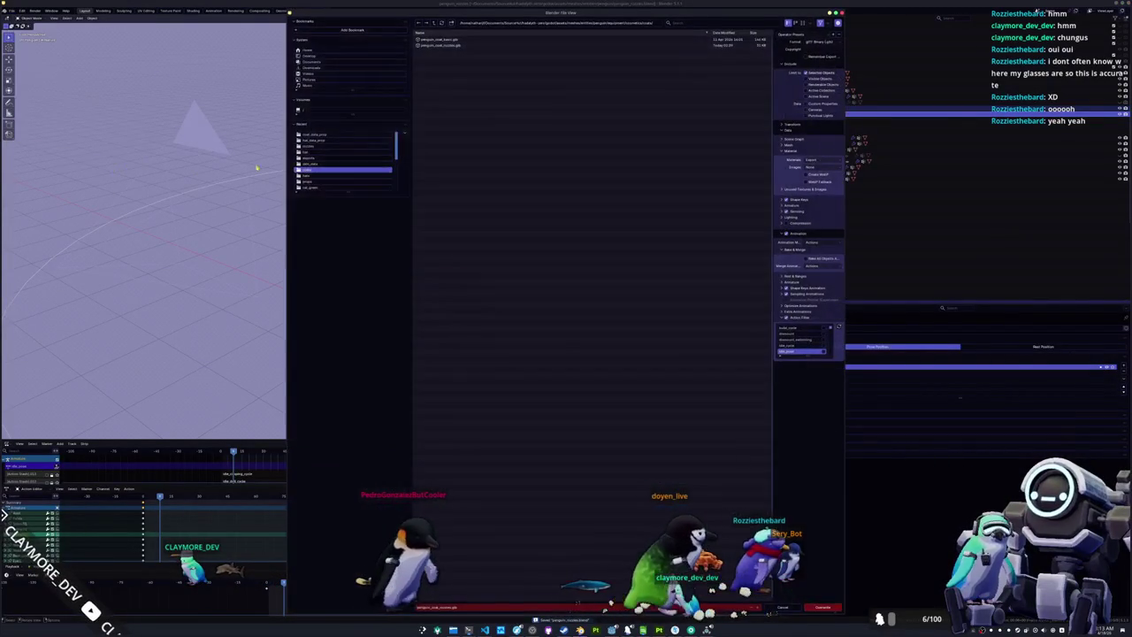
pyautogui.click(442, 45)
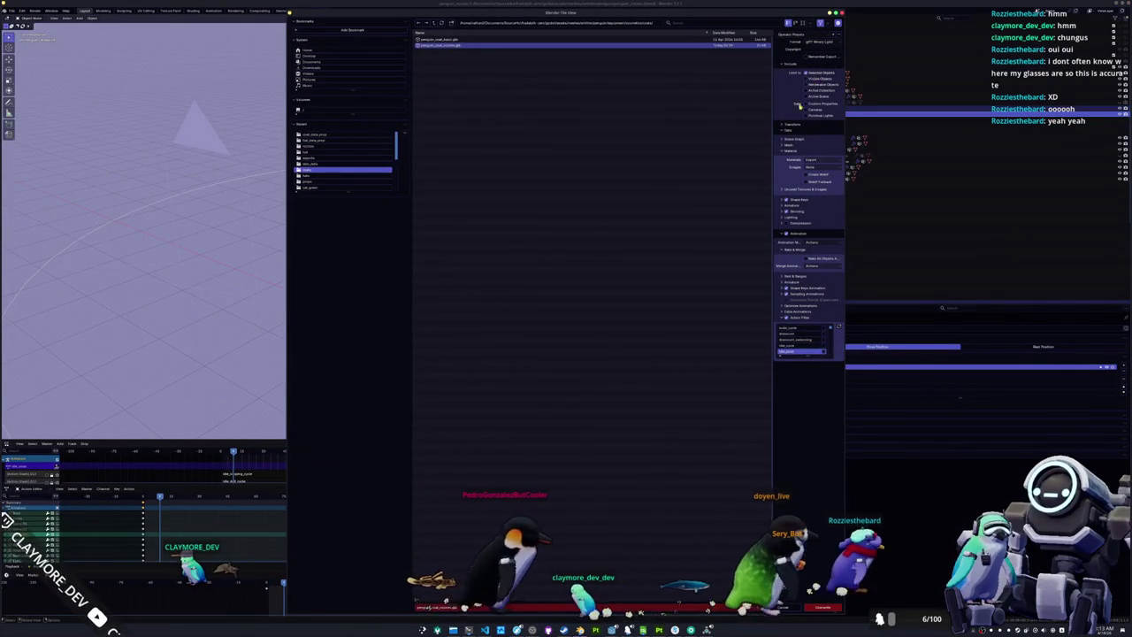
pyautogui.click(818, 607)
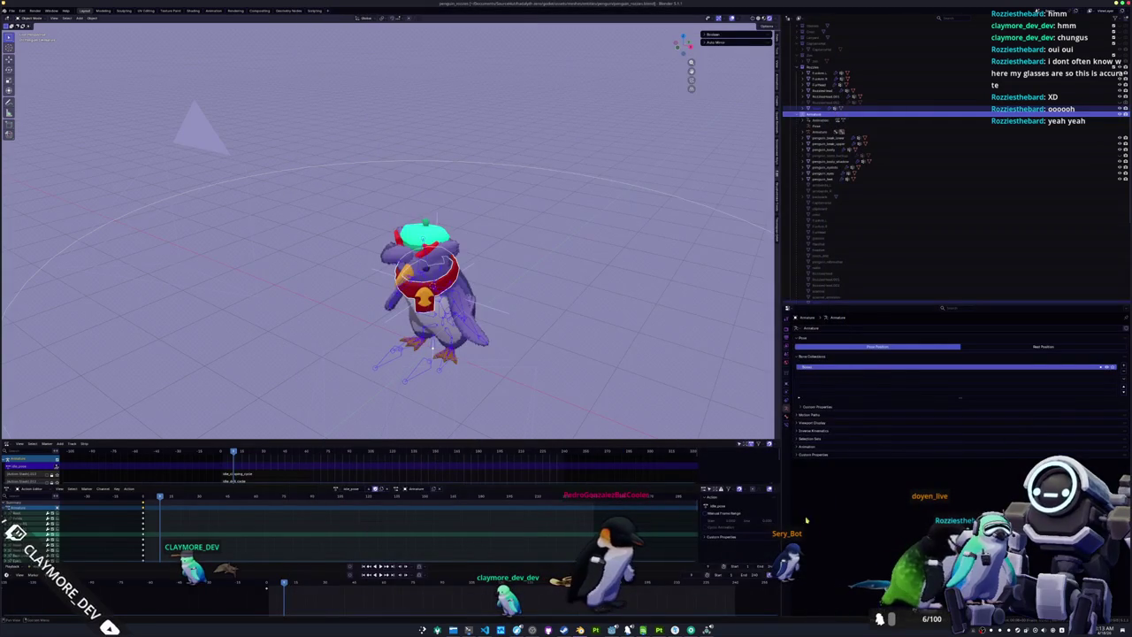
pyautogui.hotkey('alt', 'Tab')
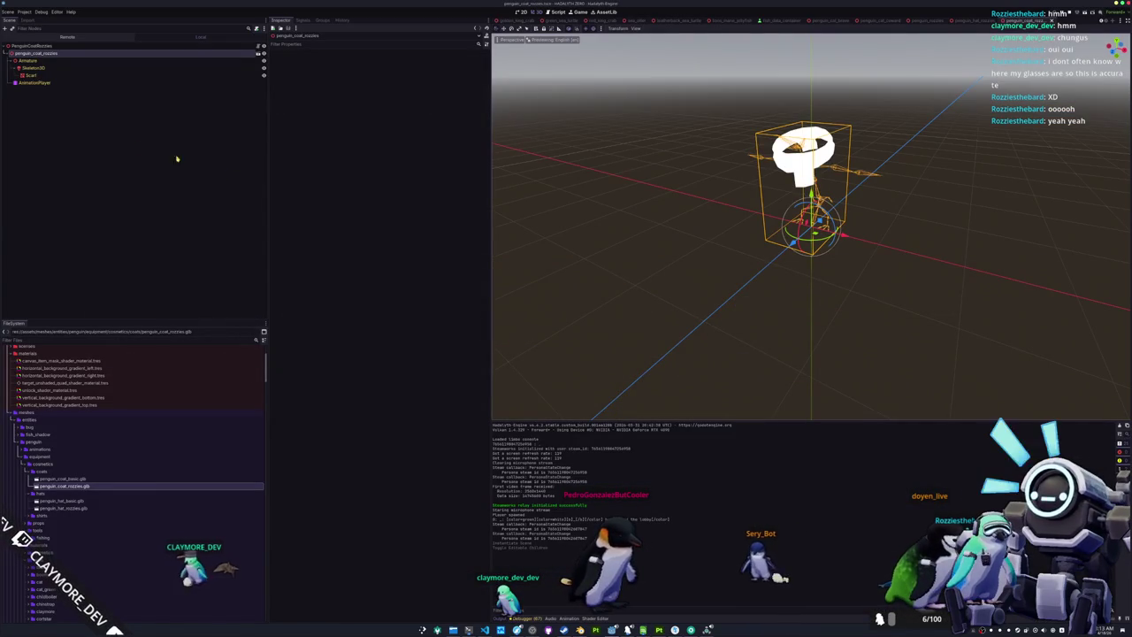
# Assign Skeleton3D as the skeleton of the coat scene's root node
pyautogui.click(52, 76)
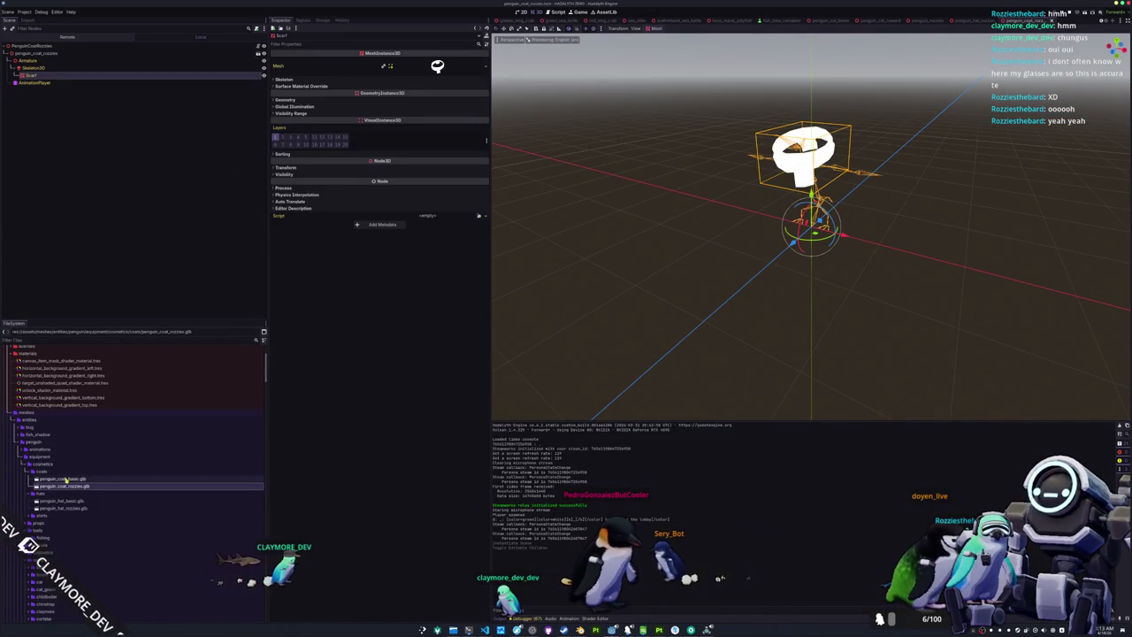
pyautogui.click(37, 45)
pyautogui.click(428, 60)
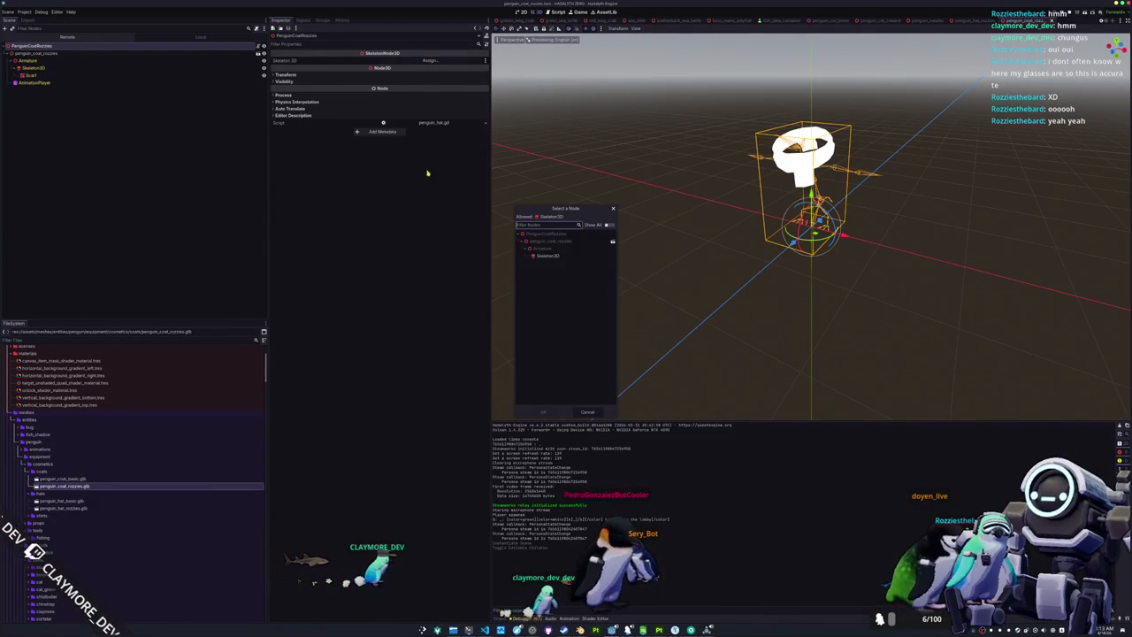
pyautogui.doubleClick(550, 256)
# Reselect the Scarf mesh and browse FileSystem to the materials/skins/emperor folder
pyautogui.click(31, 75)
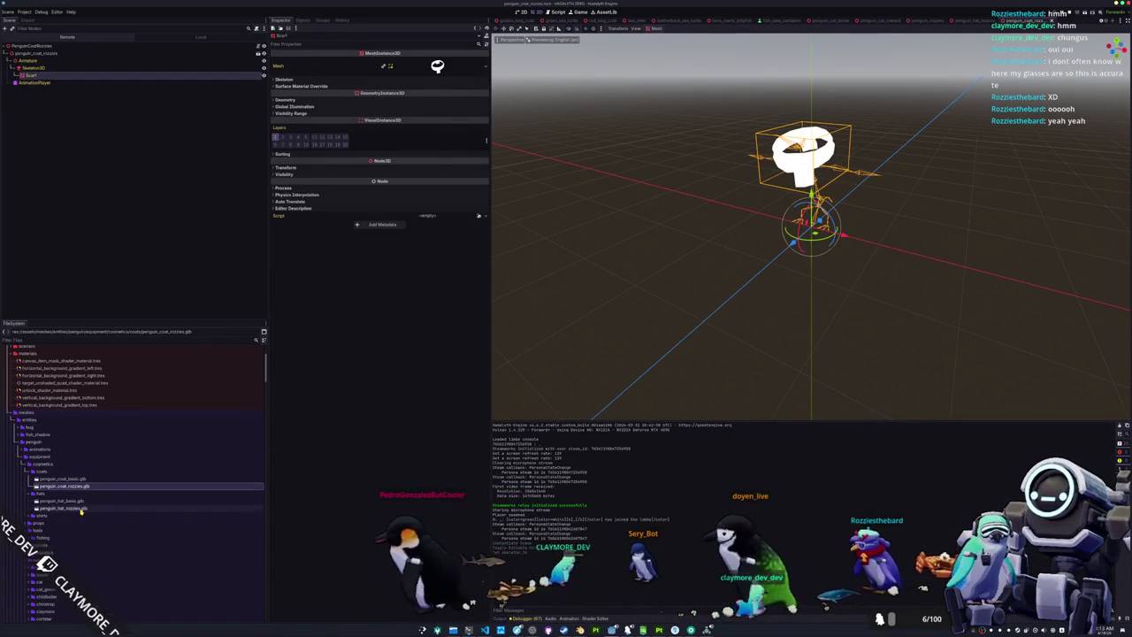
pyautogui.scroll(-3, 80, 512)
pyautogui.scroll(-3, 80, 512)
pyautogui.click(44, 495)
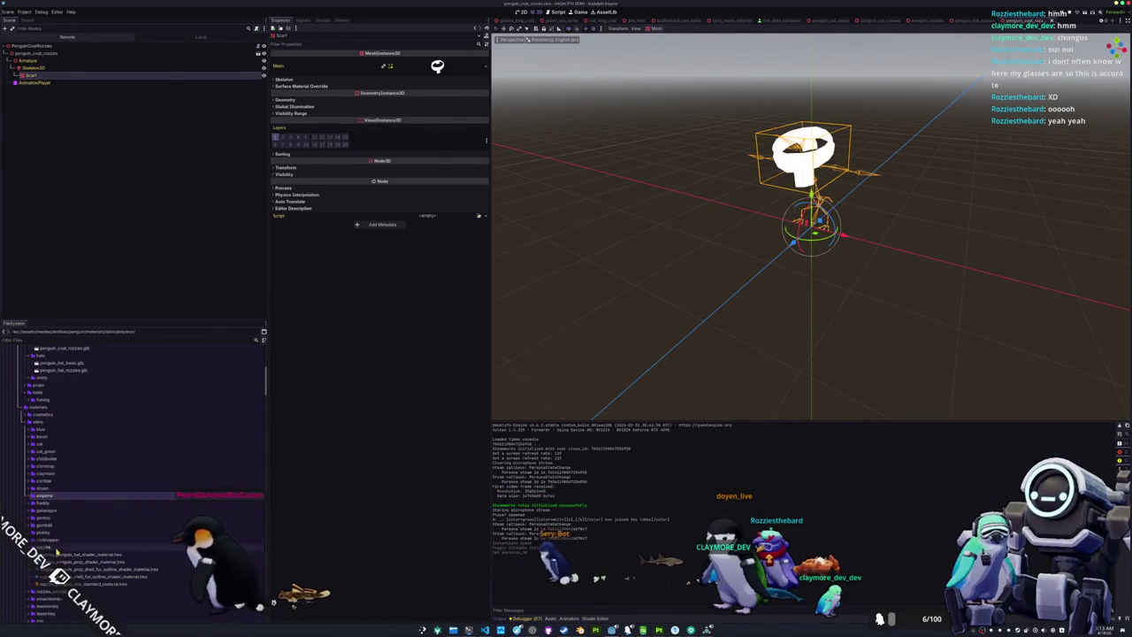
# Duplicate rozzies_penguin_prop_shader_material.tres as rozzies_penguin_coat_shader_material.tres
pyautogui.rightClick(53, 547)
pyautogui.click(175, 569)
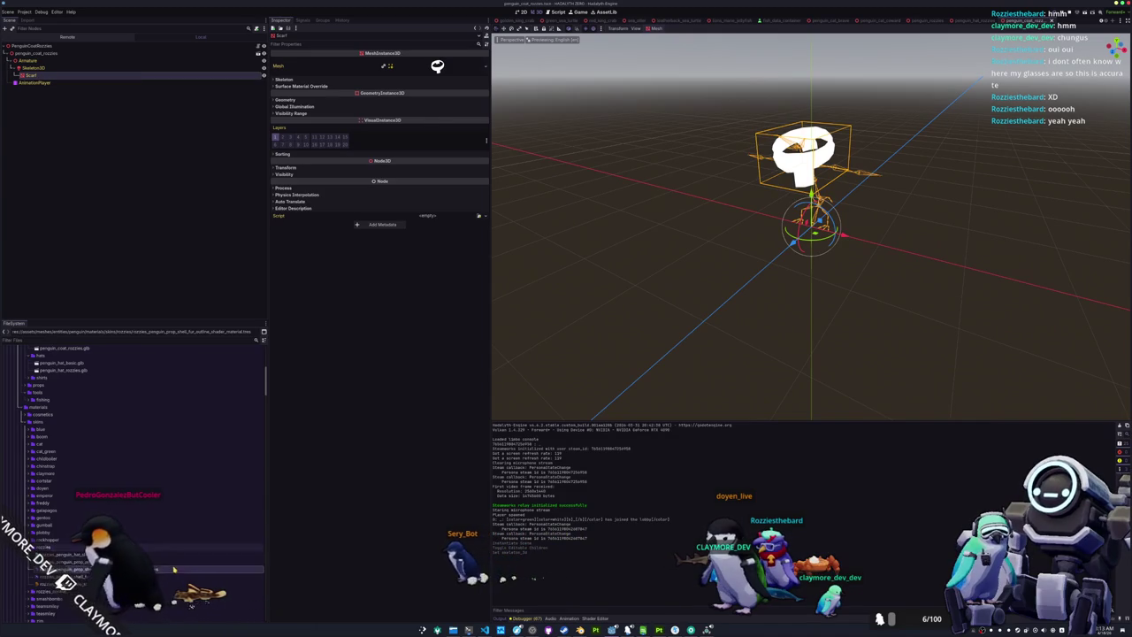
pyautogui.click(142, 577)
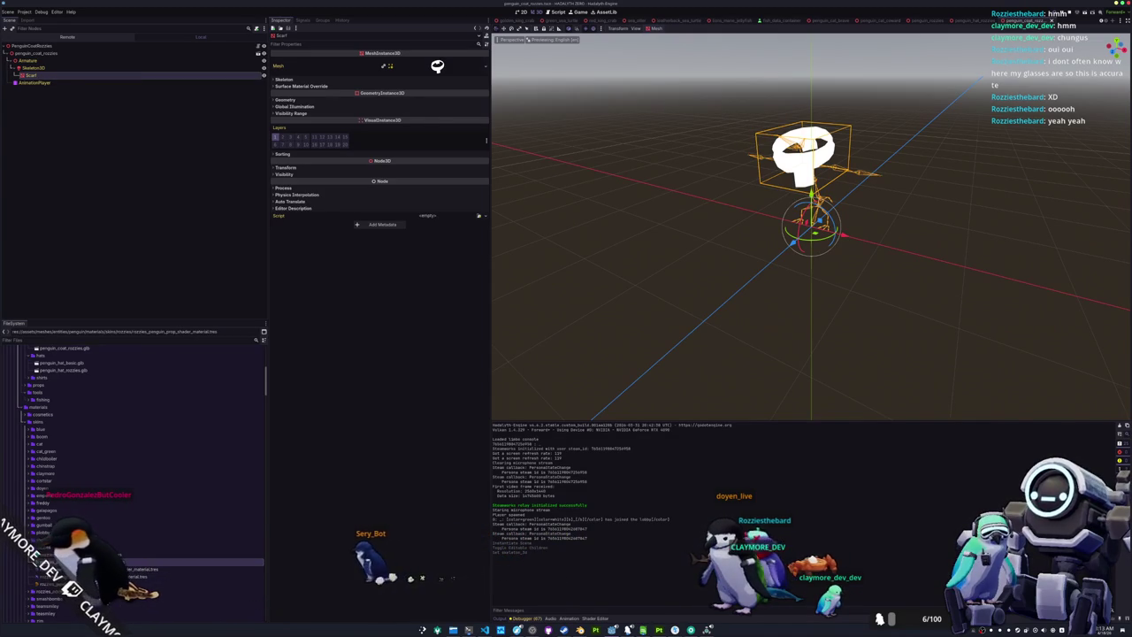
pyautogui.hotkey('ctrl', 'd')
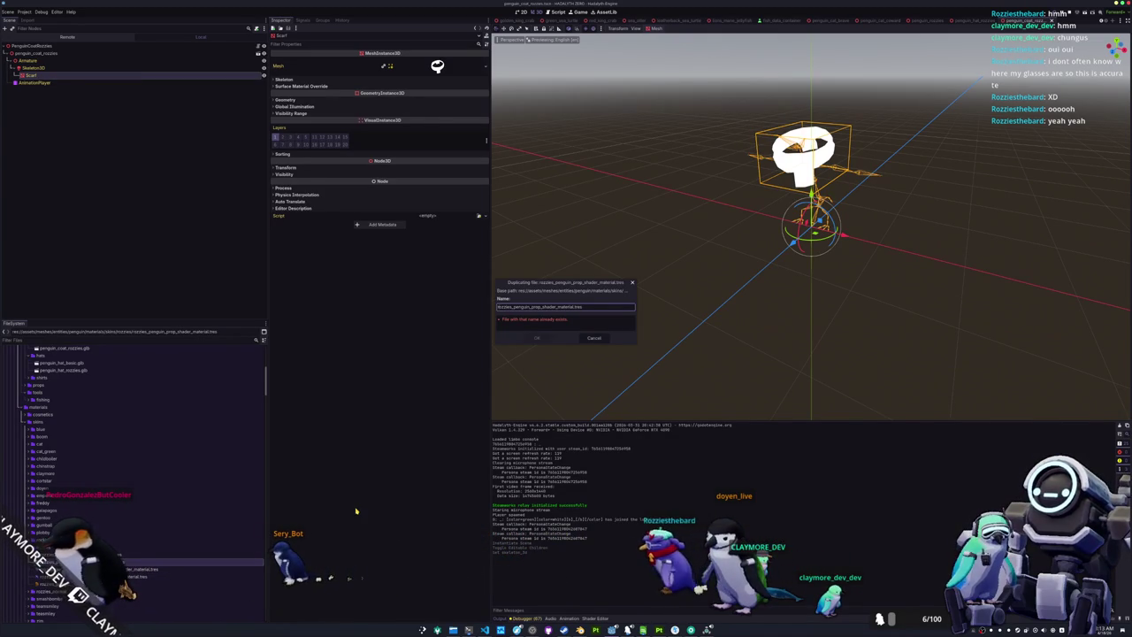
pyautogui.press('BackSpace')
pyautogui.press('BackSpace')
pyautogui.press('BackSpace')
pyautogui.write('coat')
pyautogui.press('Return')
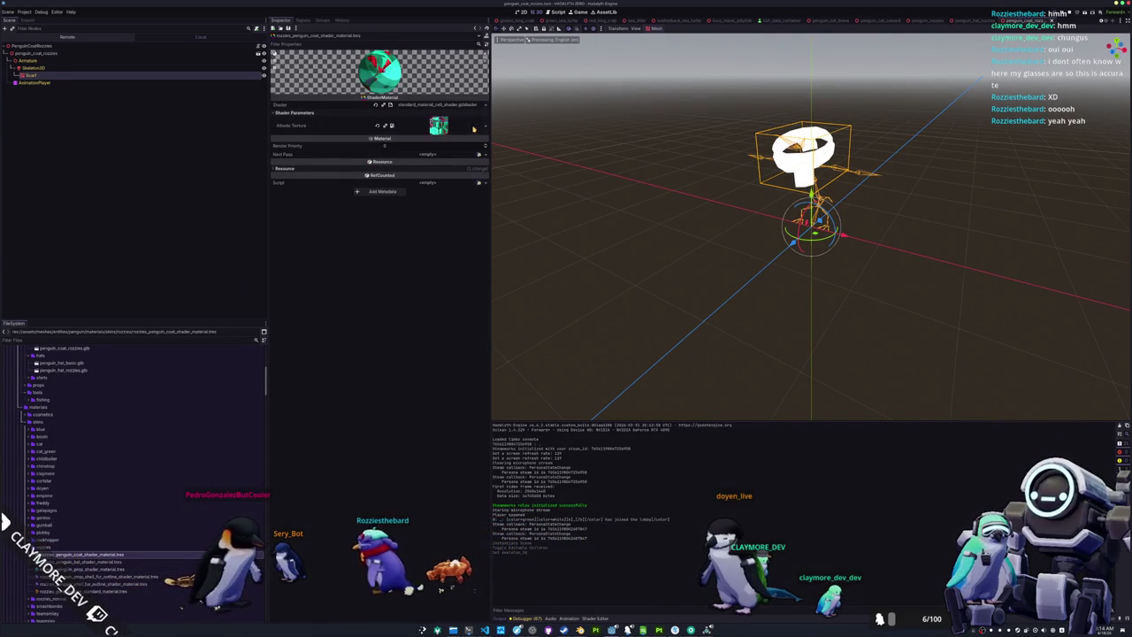
# Quick Load the red rozzies scarf texture as the coat material's albedo
pyautogui.click(484, 127)
pyautogui.click(434, 275)
pyautogui.write('coat')
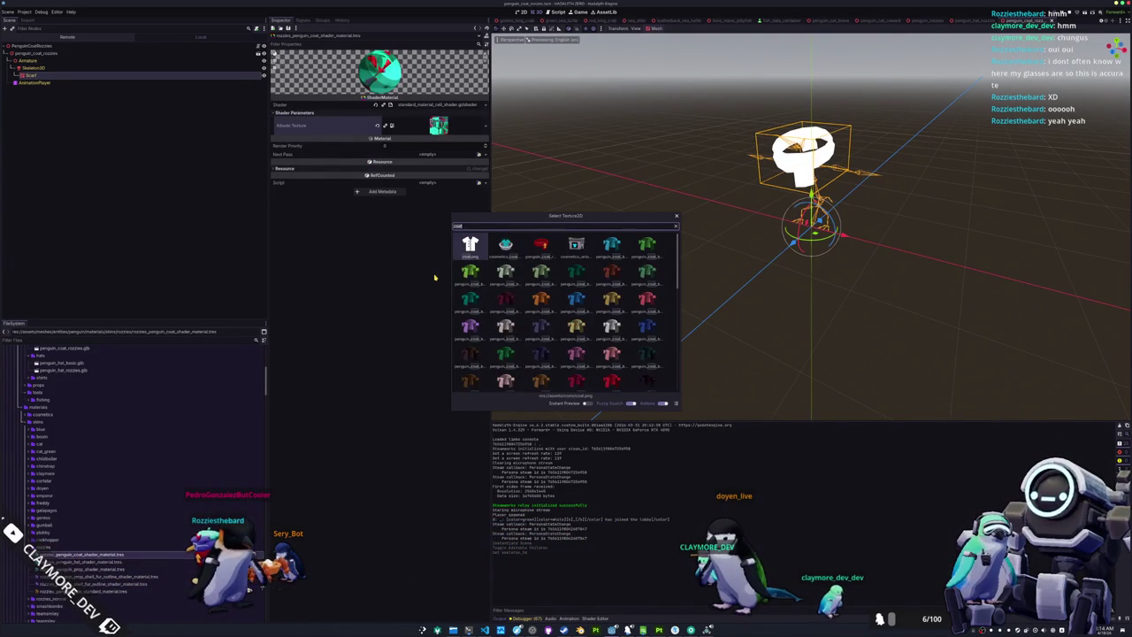
pyautogui.press('BackSpace')
pyautogui.press('BackSpace')
pyautogui.press('BackSpace')
pyautogui.write('rozz')
pyautogui.press('Return')
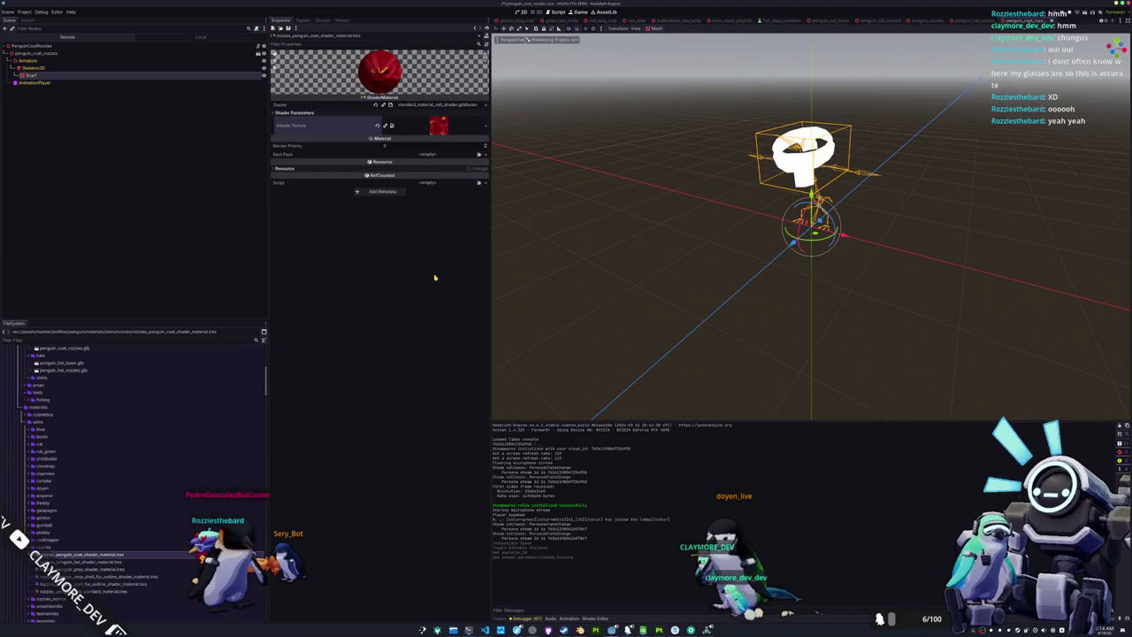
# Set the rozzies coat shader material as the Scarf's Material Override
pyautogui.click(126, 76)
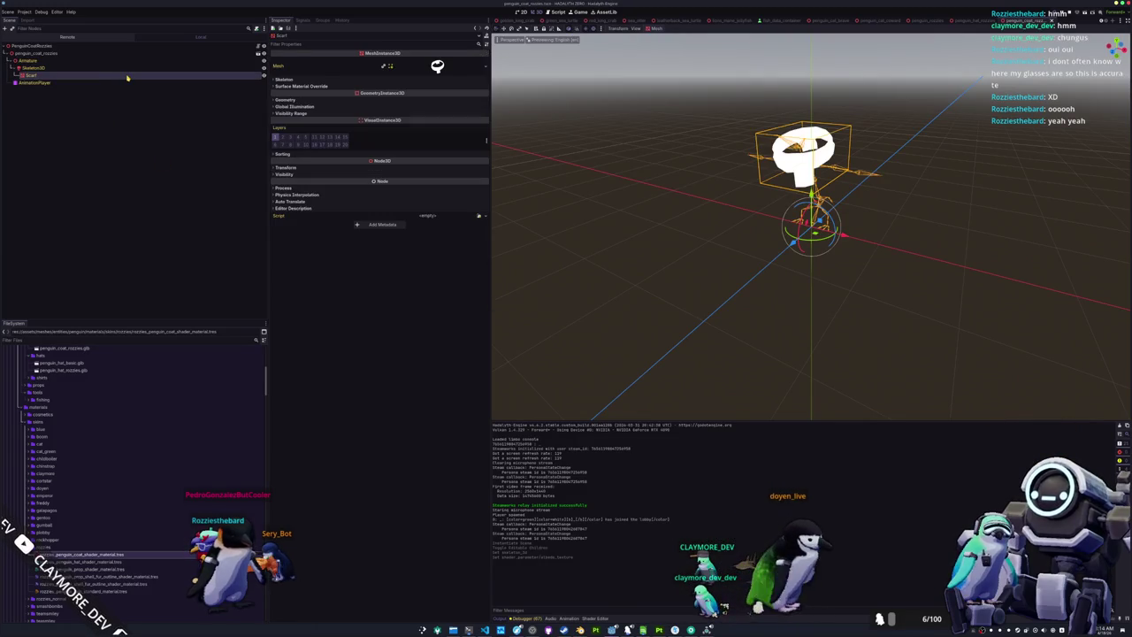
pyautogui.click(311, 101)
pyautogui.click(478, 110)
pyautogui.write('rozz')
pyautogui.press('Return')
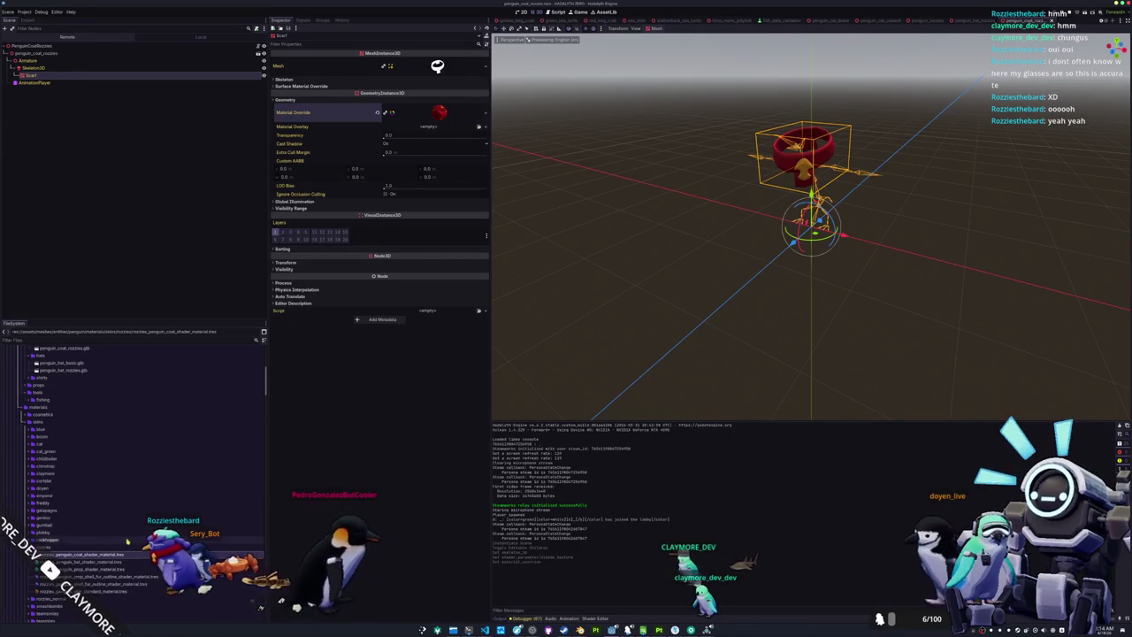
pyautogui.scroll(2, 130, 538)
pyautogui.click(139, 209)
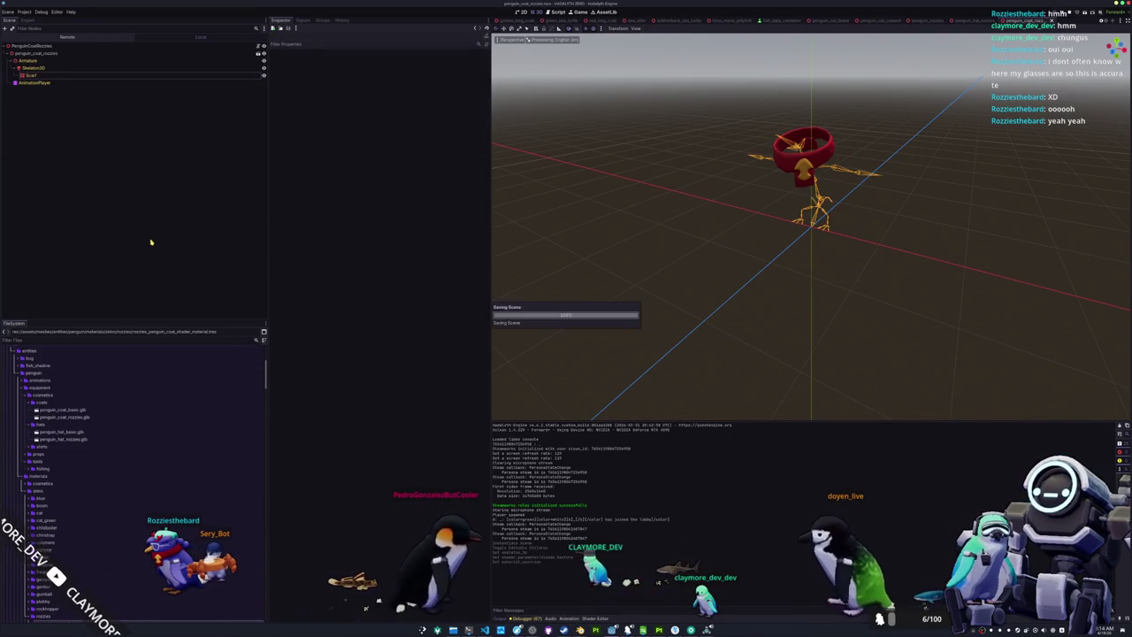
# Create a new folder named prop inside coat_data
pyautogui.scroll(5, 96, 497)
pyautogui.scroll(-10, 89, 491)
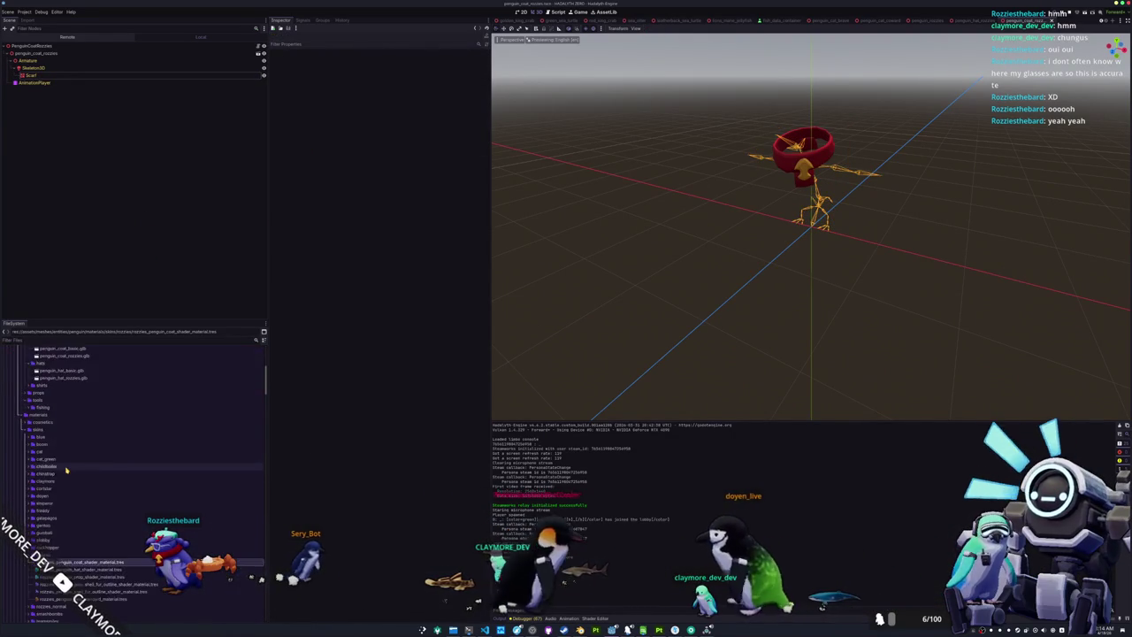
pyautogui.scroll(-5, 68, 474)
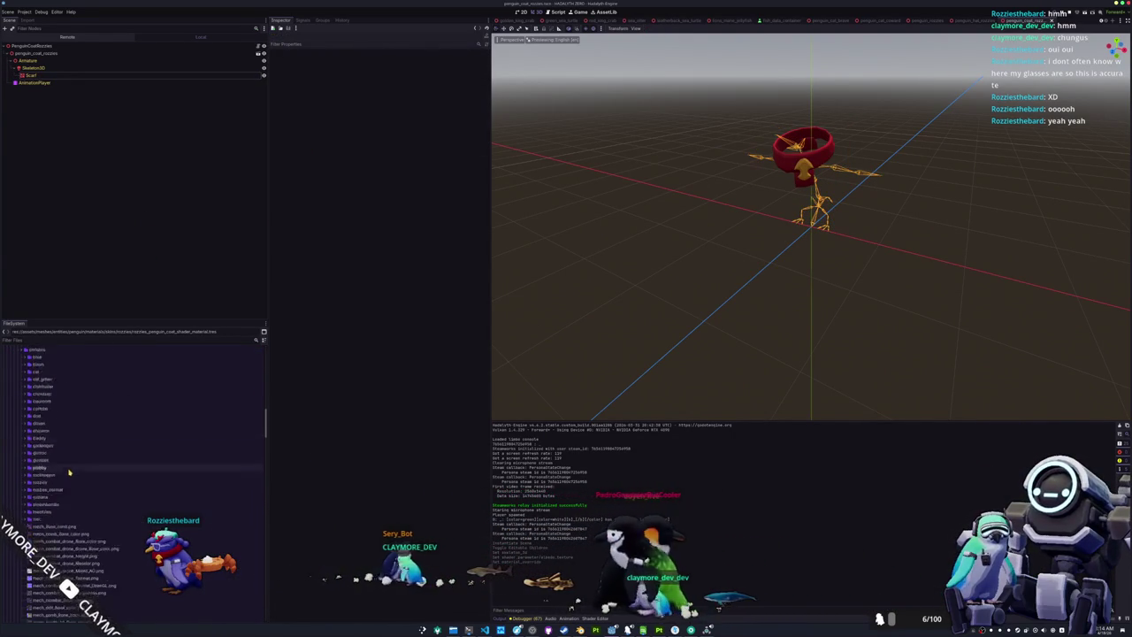
pyautogui.scroll(-5, 69, 475)
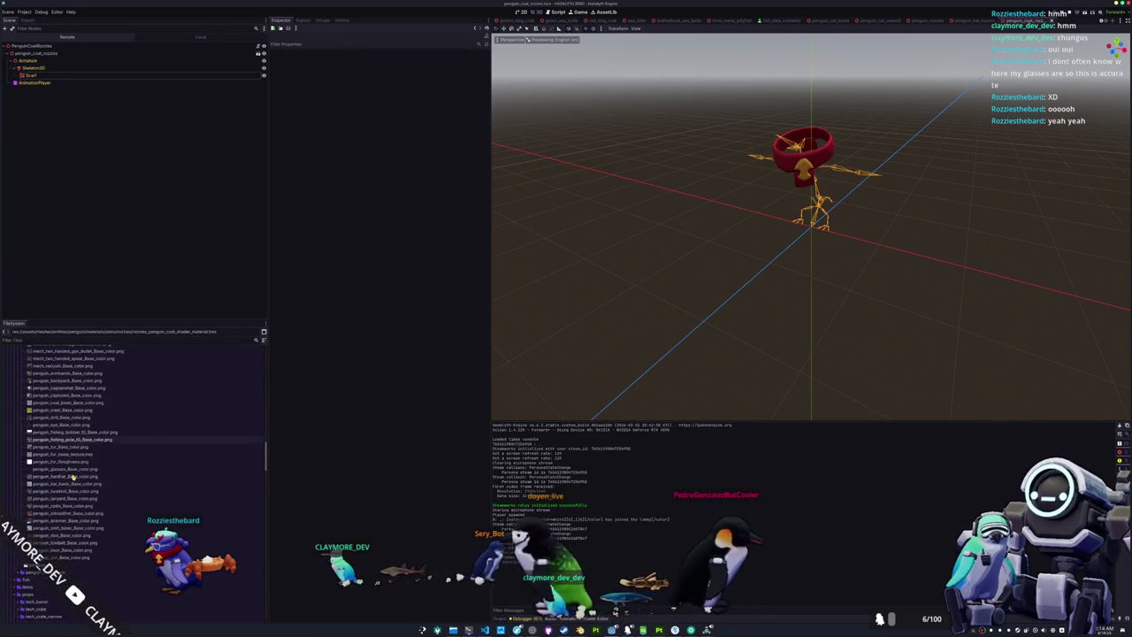
pyautogui.scroll(-3, 74, 479)
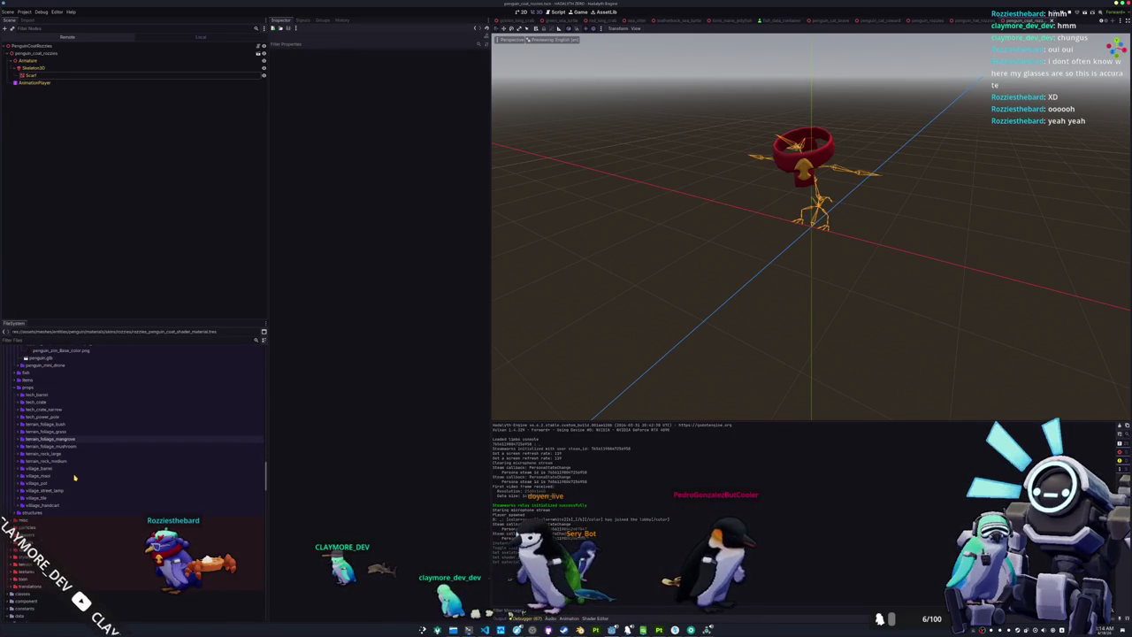
pyautogui.scroll(-5, 74, 478)
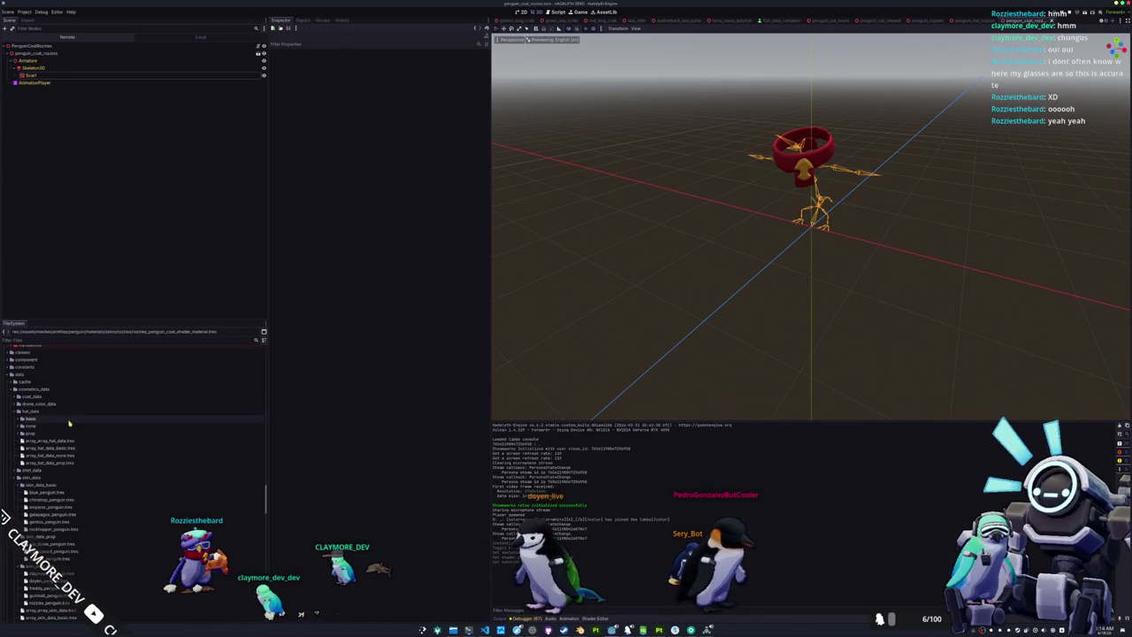
pyautogui.doubleClick(67, 413)
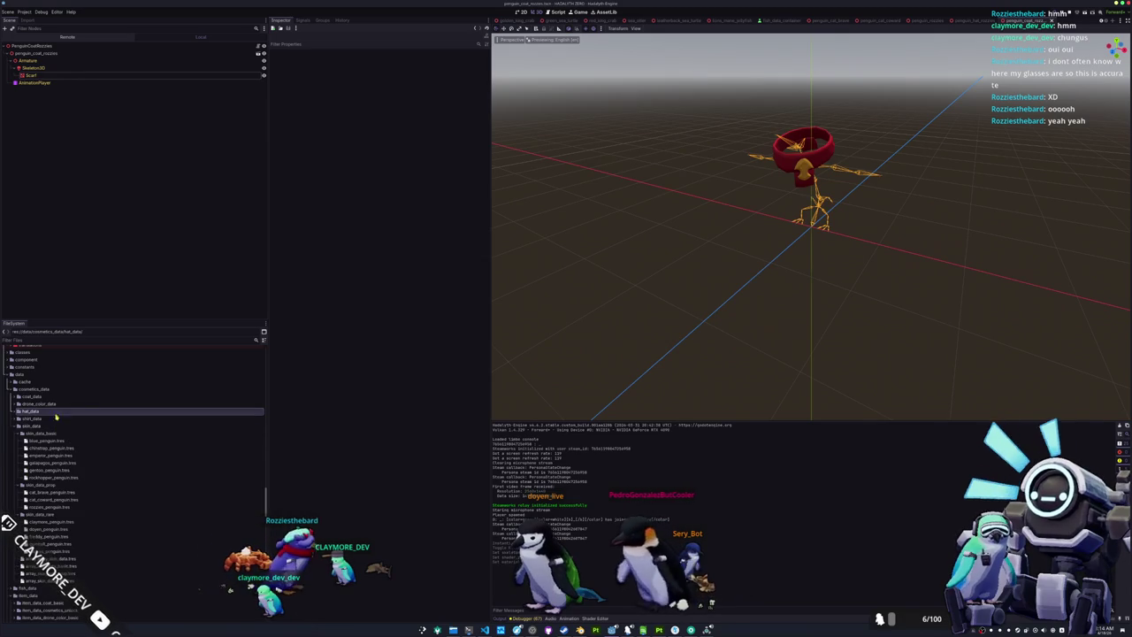
pyautogui.doubleClick(55, 398)
pyautogui.rightClick(55, 398)
pyautogui.moveTo(88, 402)
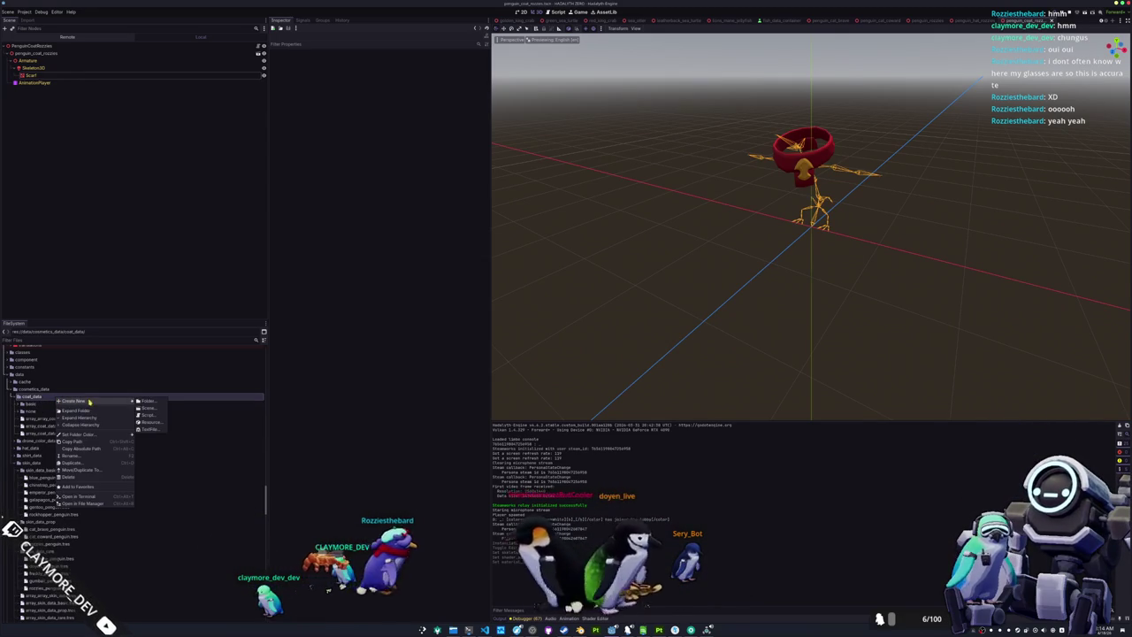
pyautogui.click(148, 401)
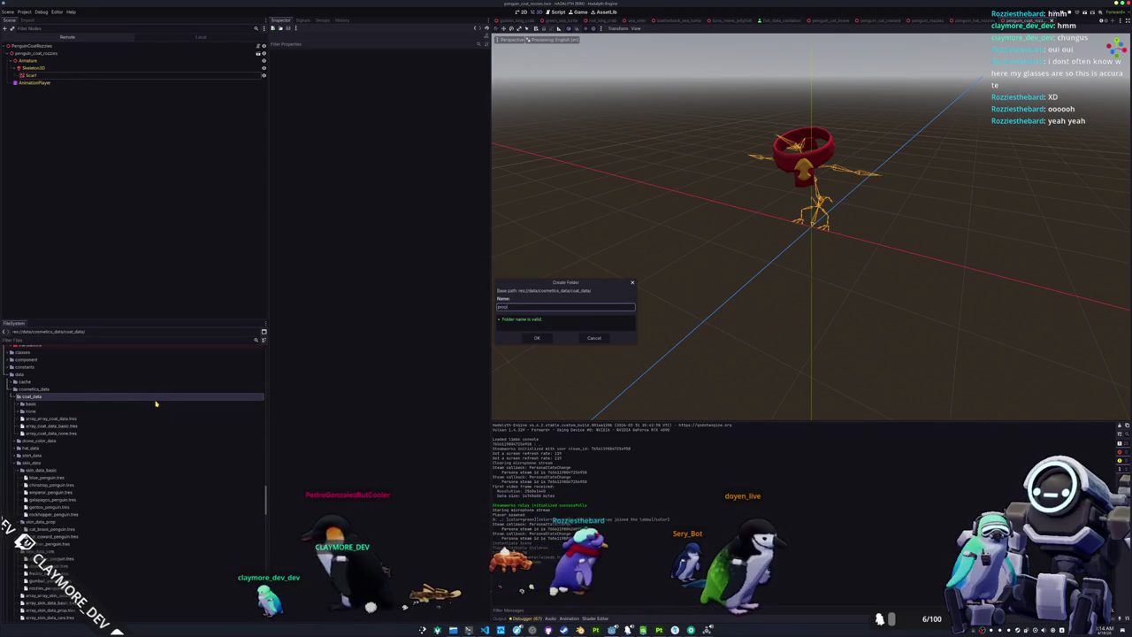
pyautogui.press('Return')
# Duplicate array_coat_data_basic.tres as array_coat_data_prop.tres and open it
pyautogui.doubleClick(47, 455)
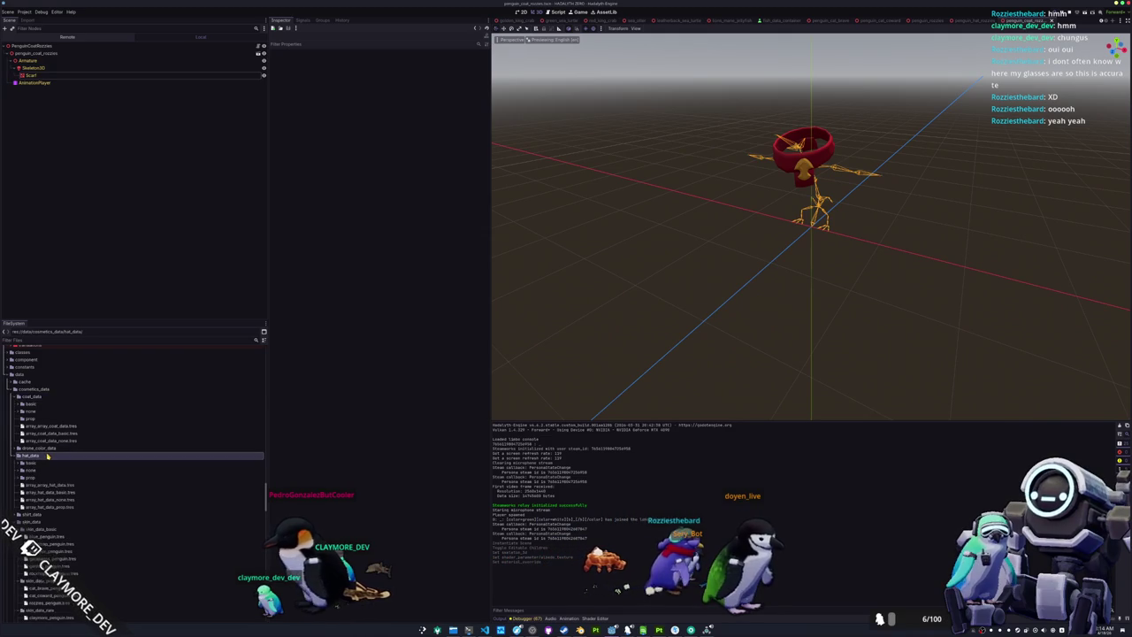
pyautogui.click(48, 428)
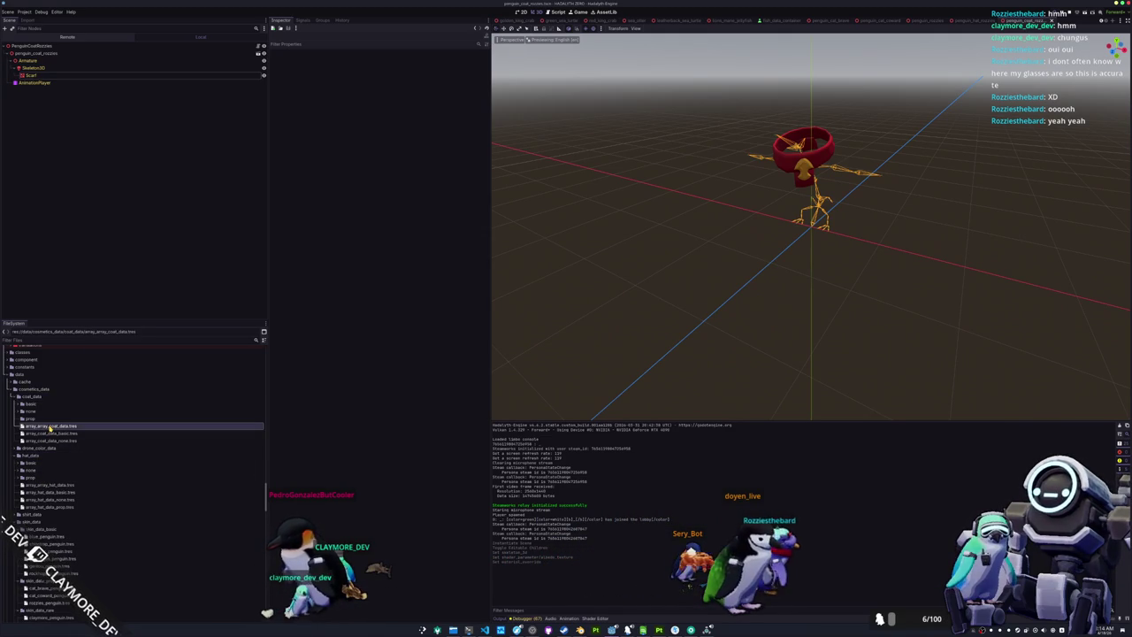
pyautogui.click(50, 434)
pyautogui.hotkey('ctrl', 'd')
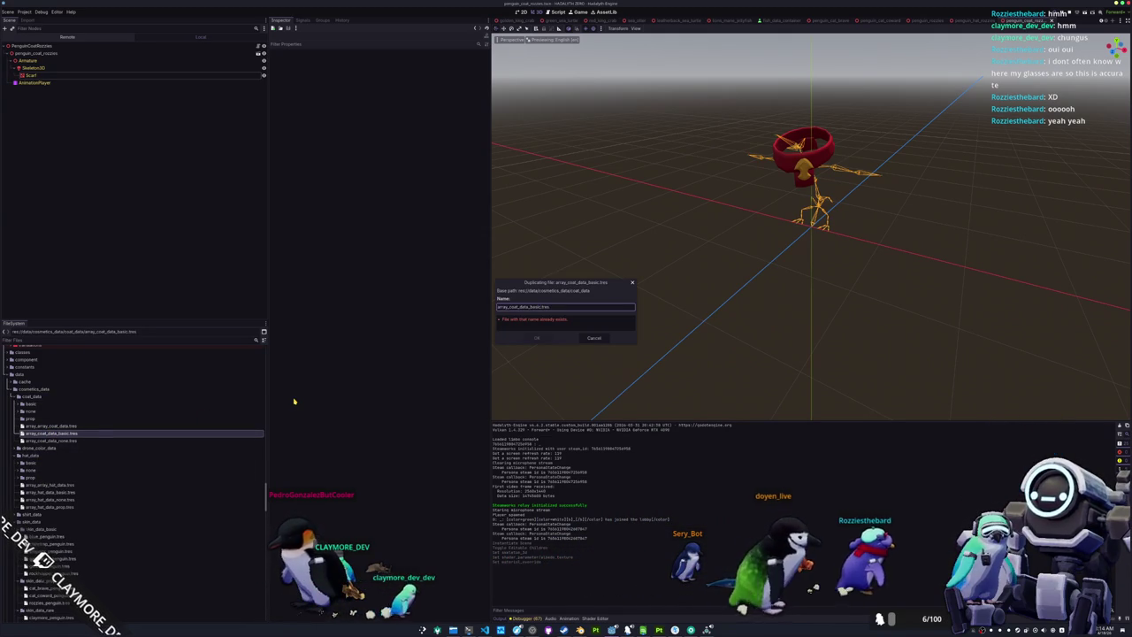
pyautogui.hotkey('ctrl', 'shift', 'Left')
pyautogui.write('prop')
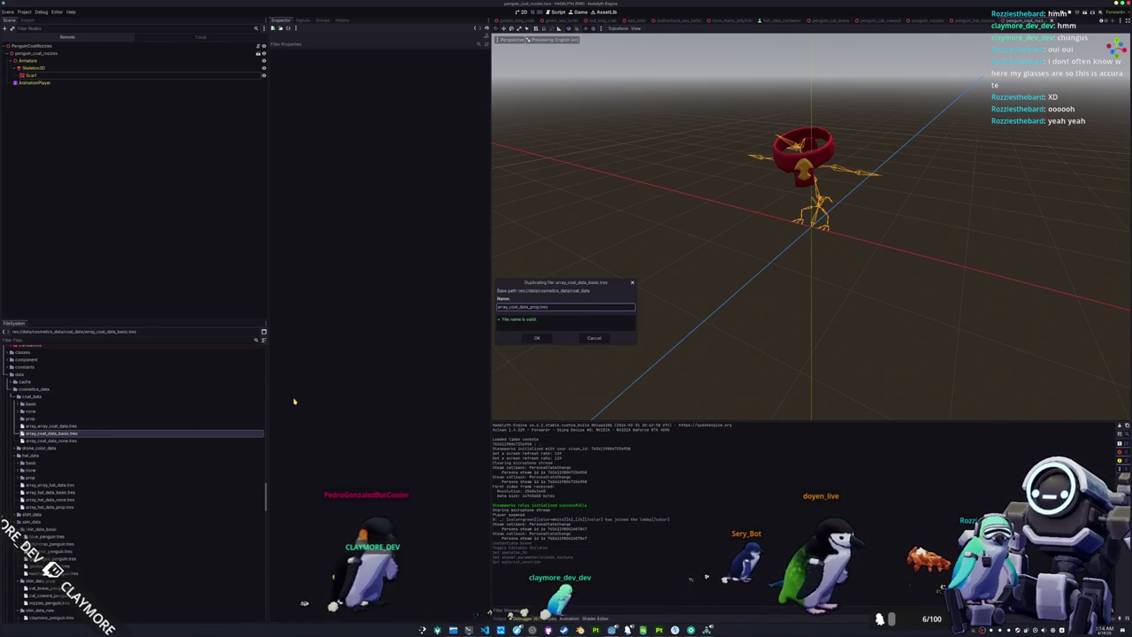
pyautogui.press('Return')
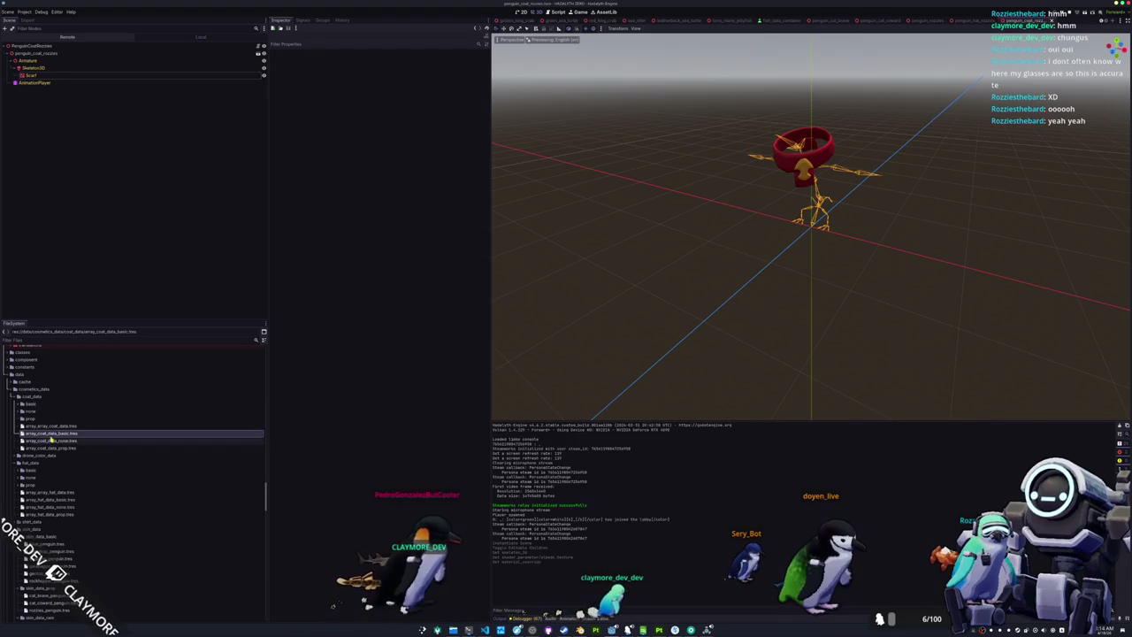
pyautogui.click(60, 448)
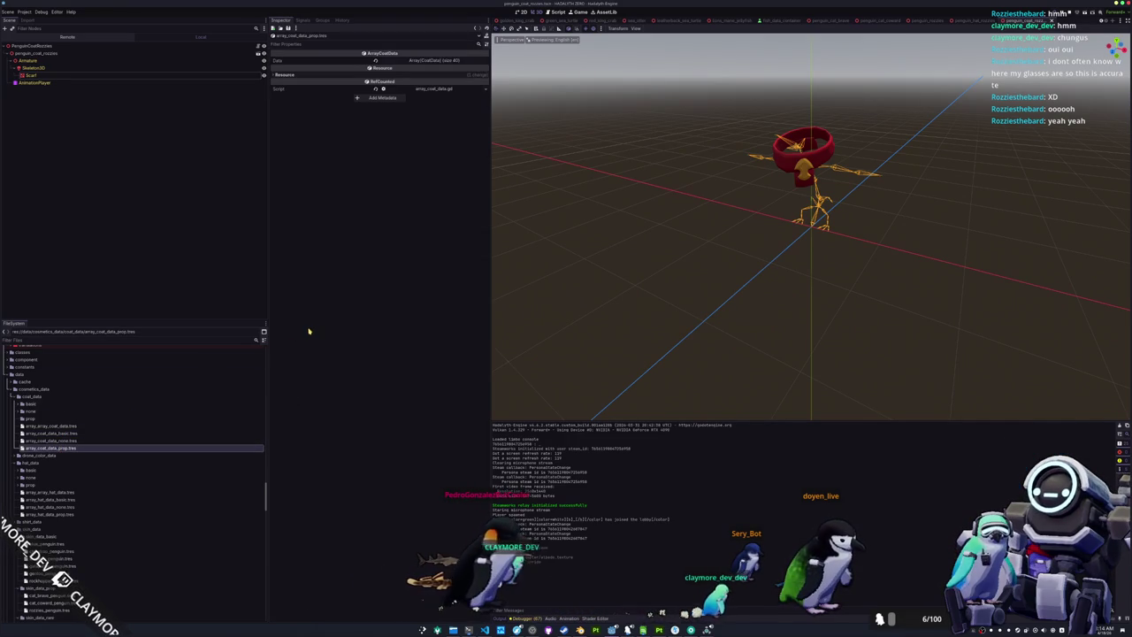
# Create and save a new CoatData resource in the coat prop folder
pyautogui.rightClick(48, 418)
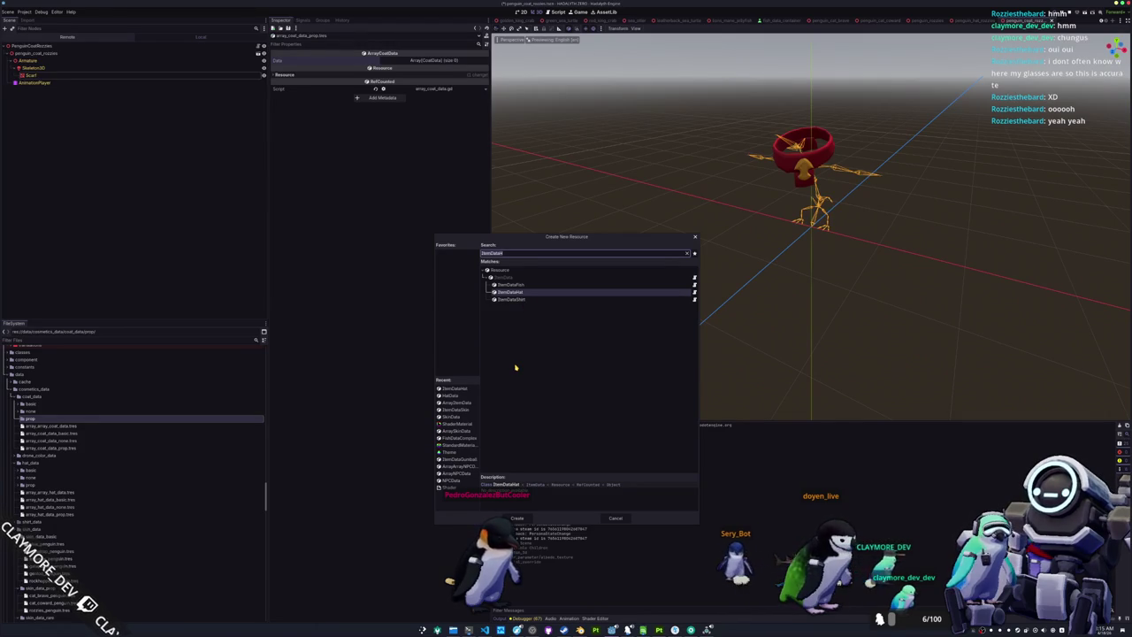
pyautogui.write('coat')
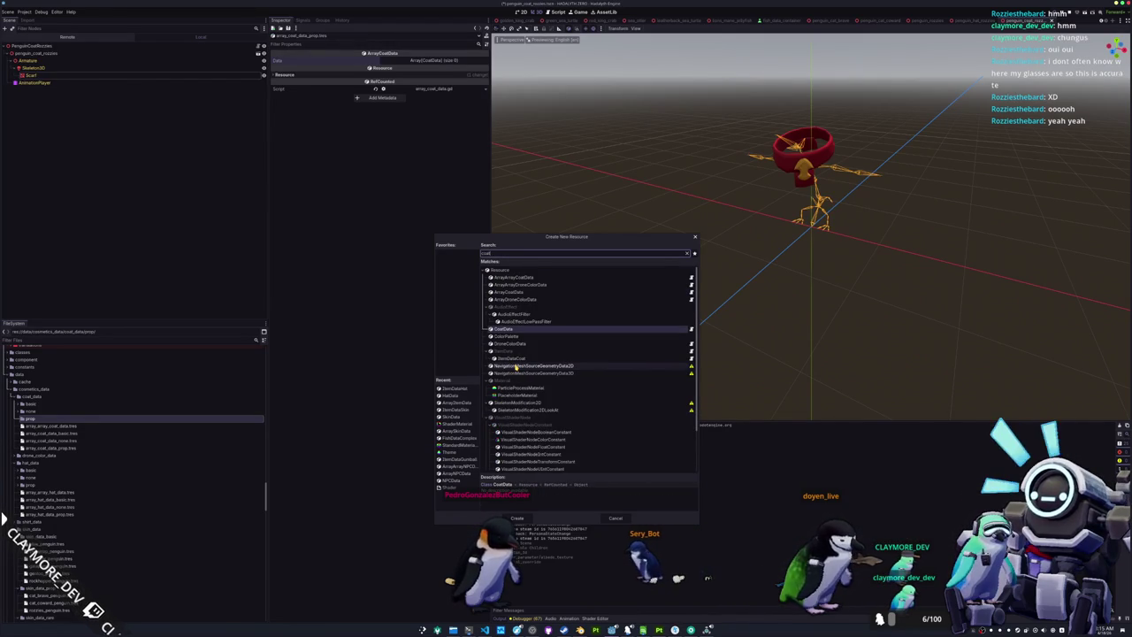
pyautogui.press('Return')
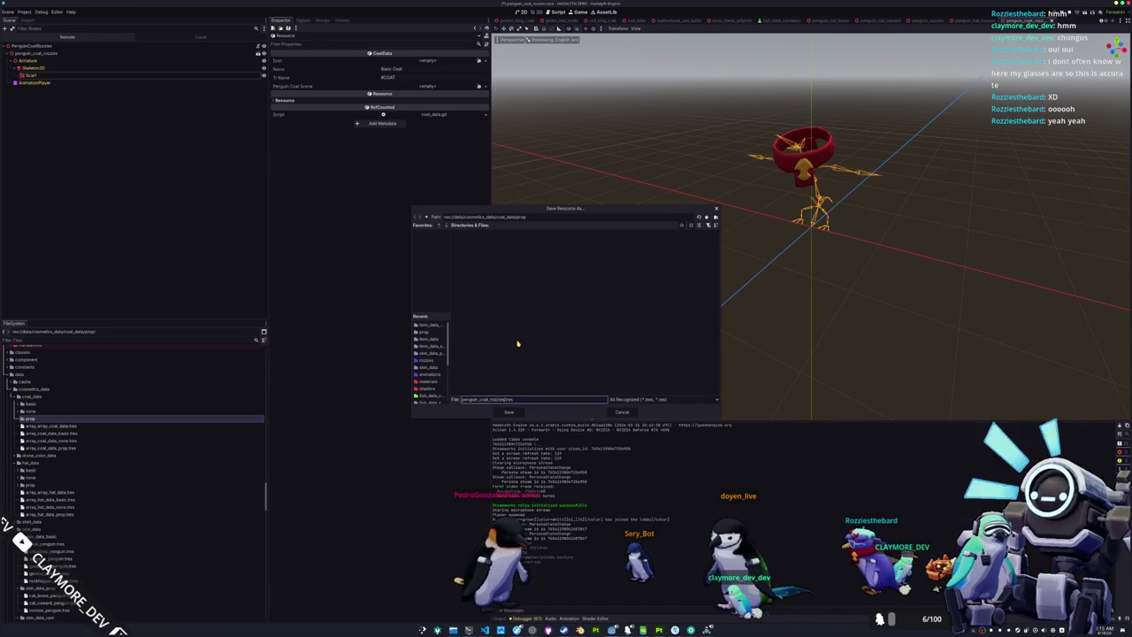
pyautogui.press('Return')
# Set the coat's Icon to the red scarf texture and its Name to 'Rozzies Scarf'
pyautogui.click(478, 62)
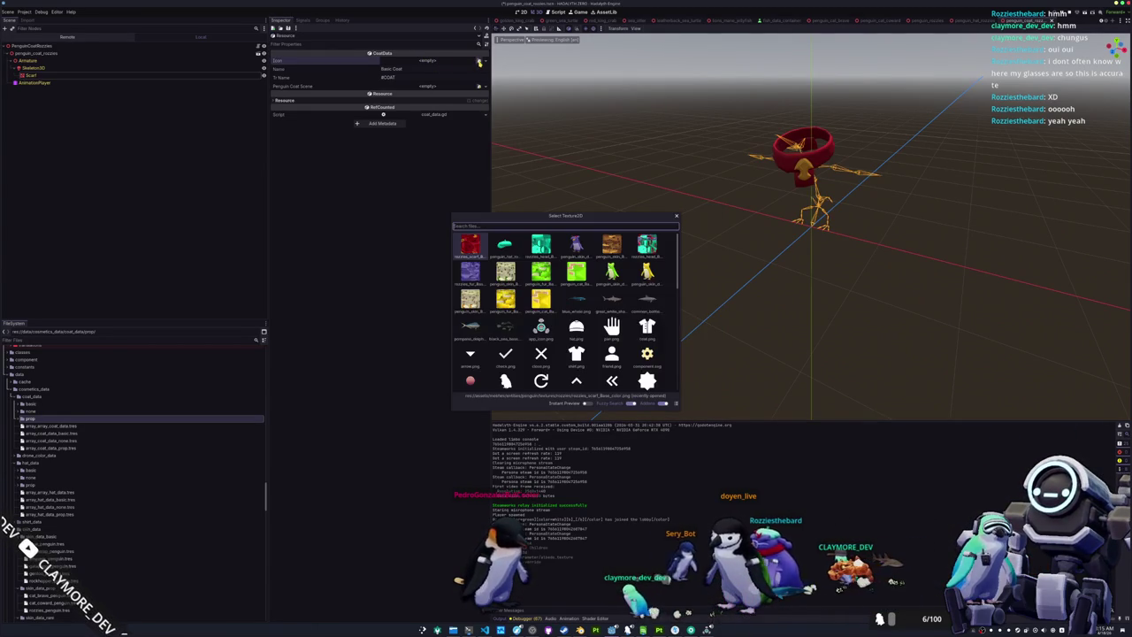
pyautogui.write('scarf')
pyautogui.press('Return')
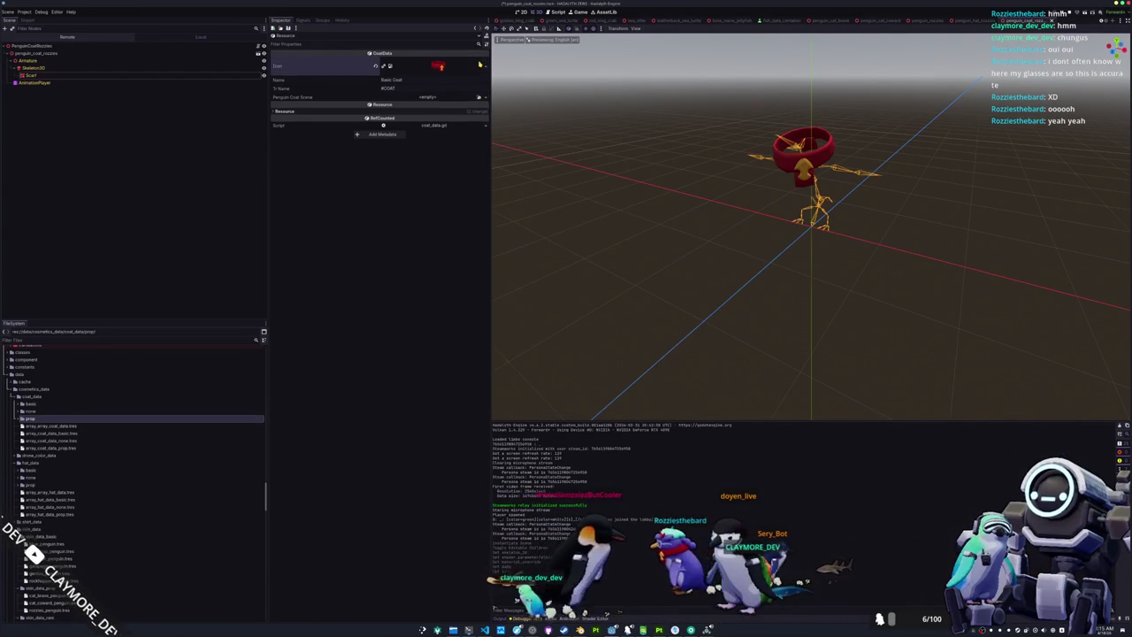
pyautogui.click(433, 79)
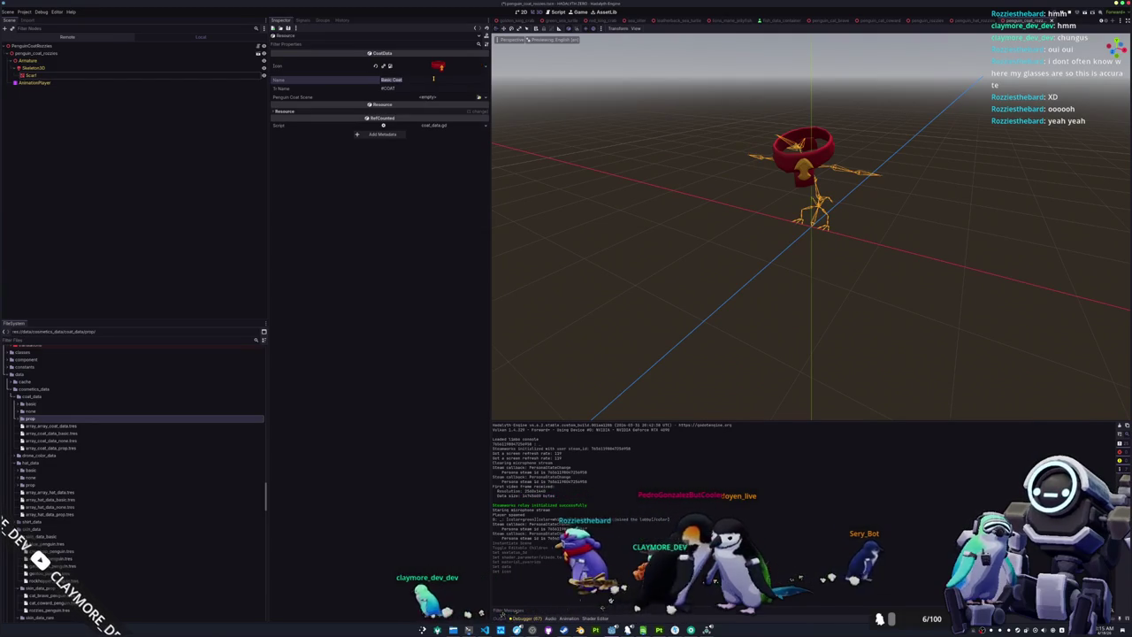
pyautogui.write('Rozzies')
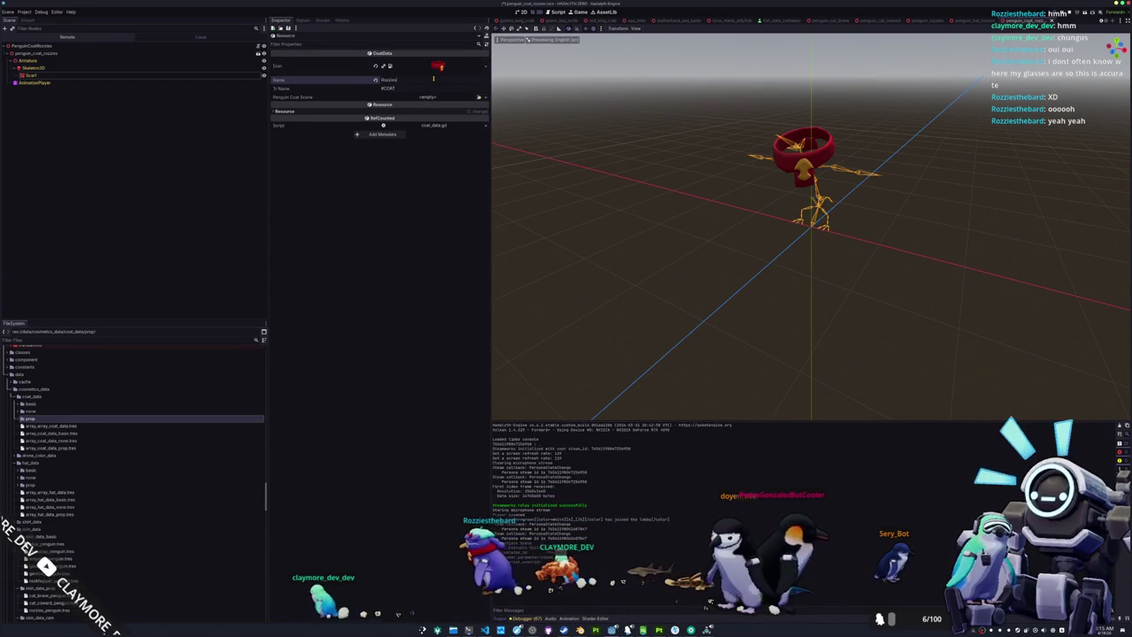
pyautogui.write(' Scarf')
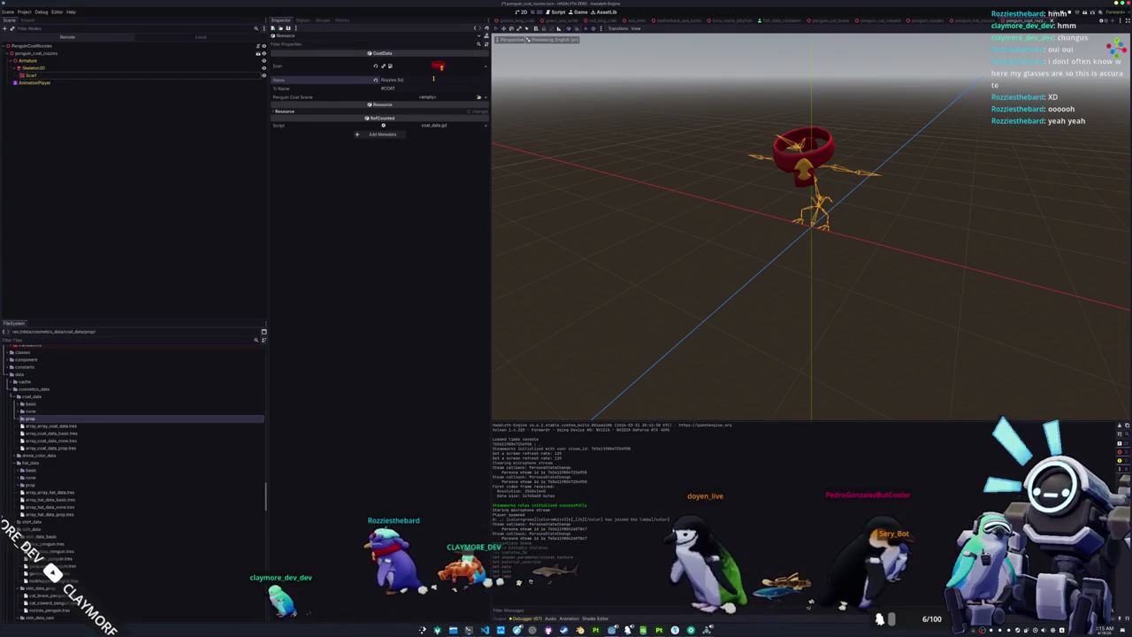
pyautogui.click(398, 88)
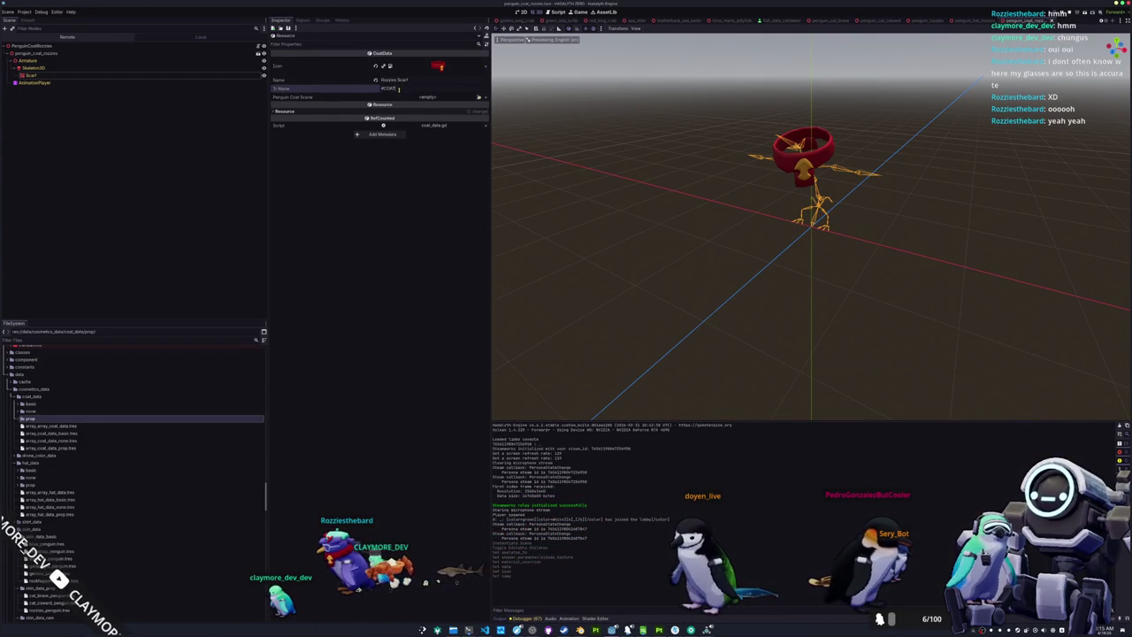
pyautogui.hotkey('alt', 'Tab')
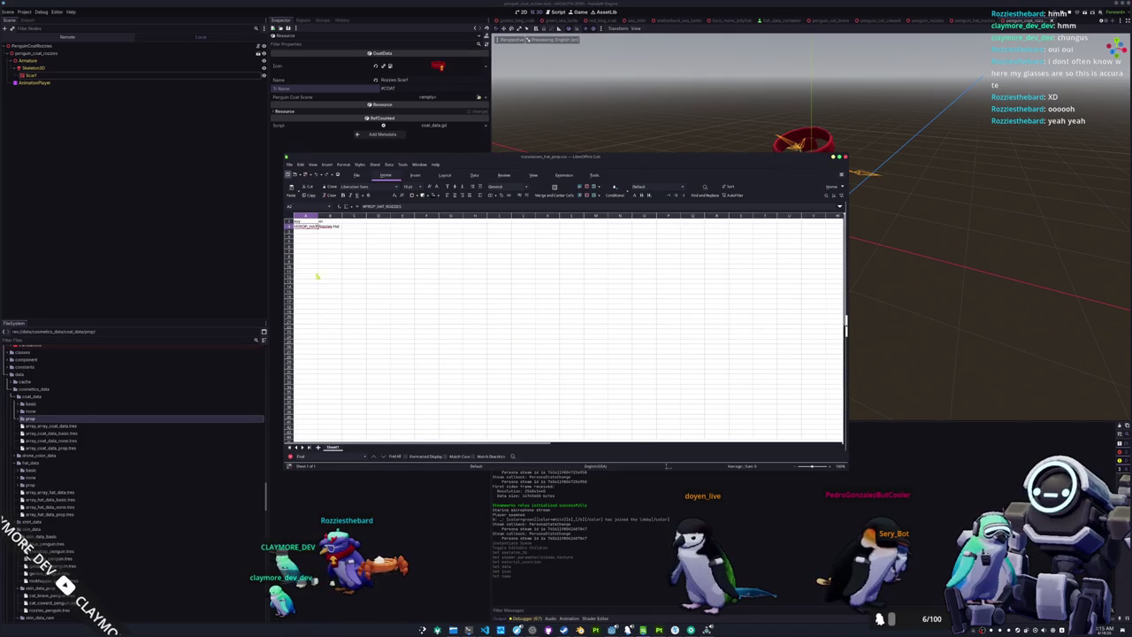
# Create a new spreadsheet saved as Text CSV named translations_coat_prop.csv
pyautogui.click(289, 164)
pyautogui.moveTo(345, 175)
pyautogui.click(394, 186)
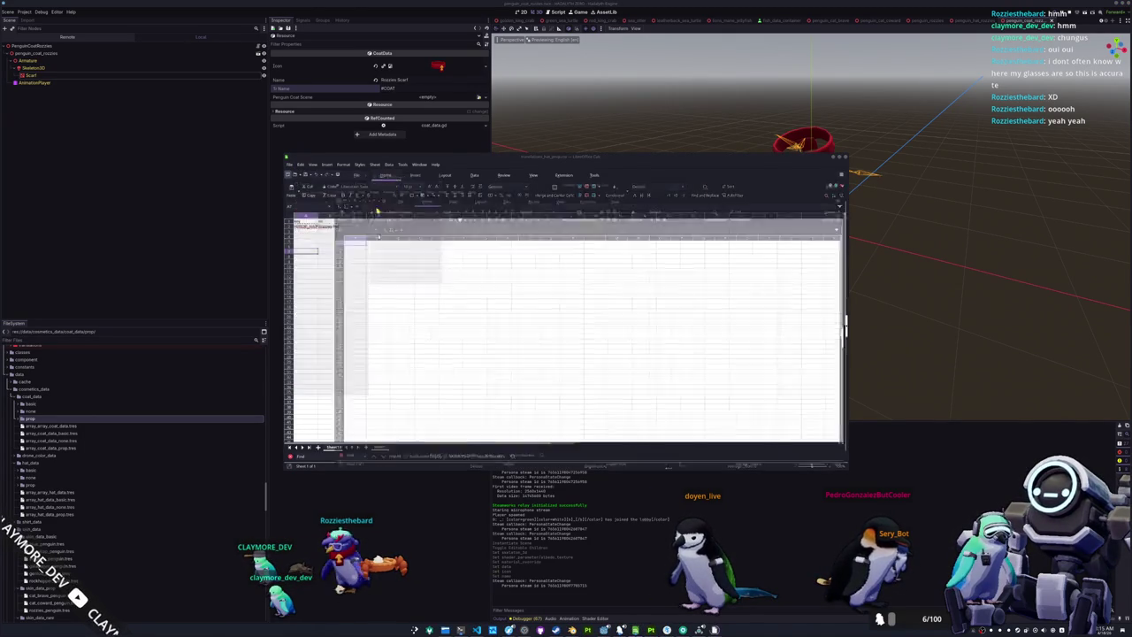
pyautogui.hotkey('ctrl', 's')
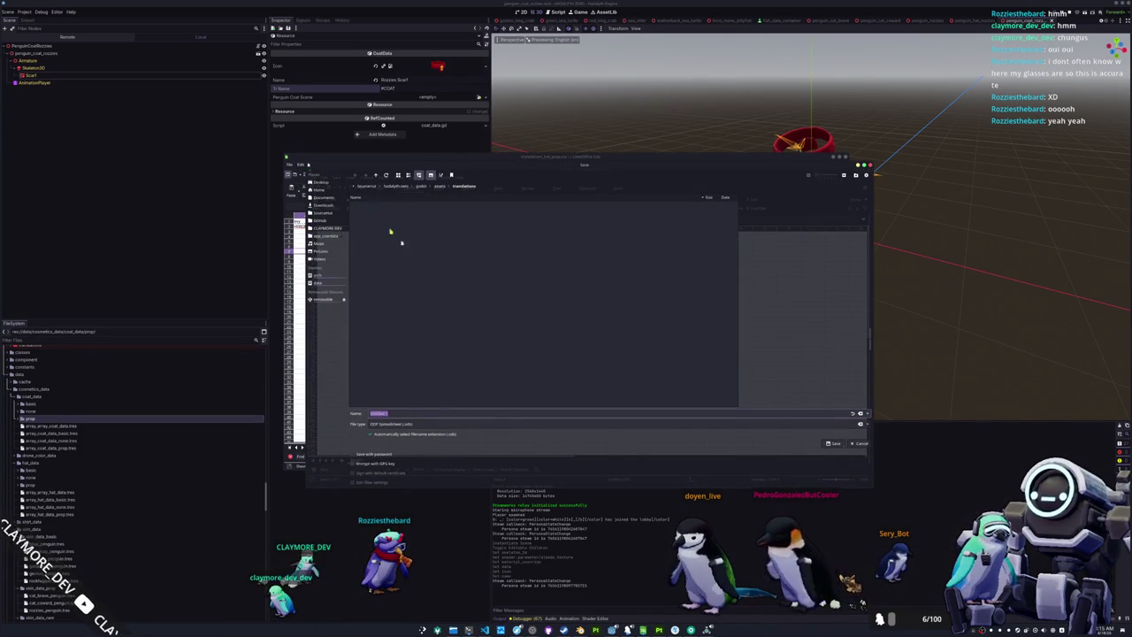
pyautogui.write('.csv')
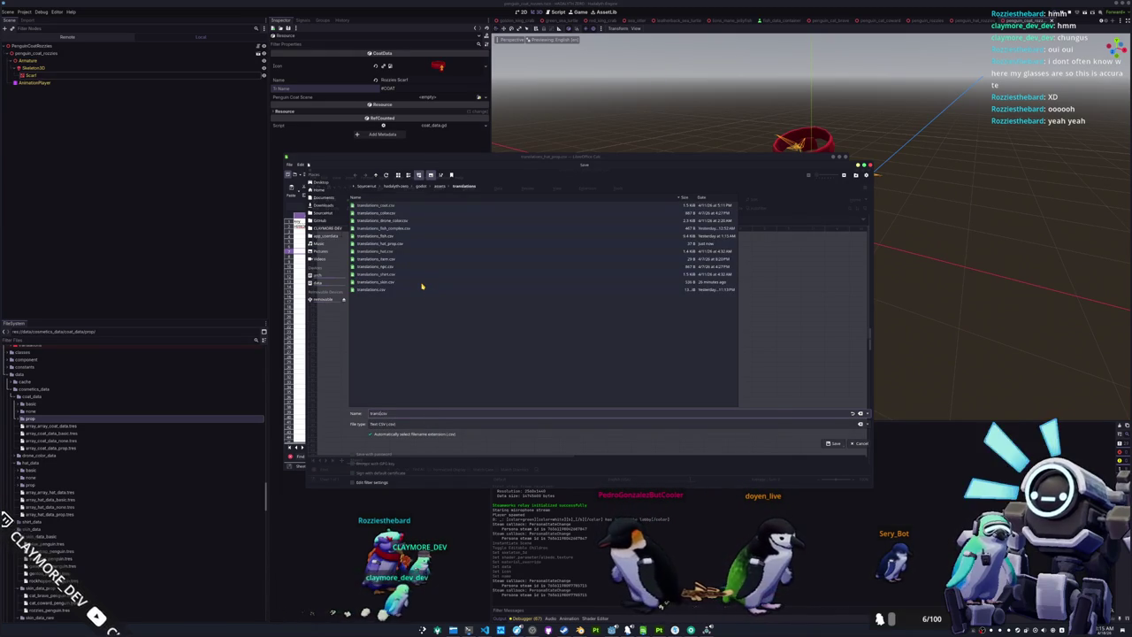
pyautogui.click(421, 287)
pyautogui.write('_coat_prop')
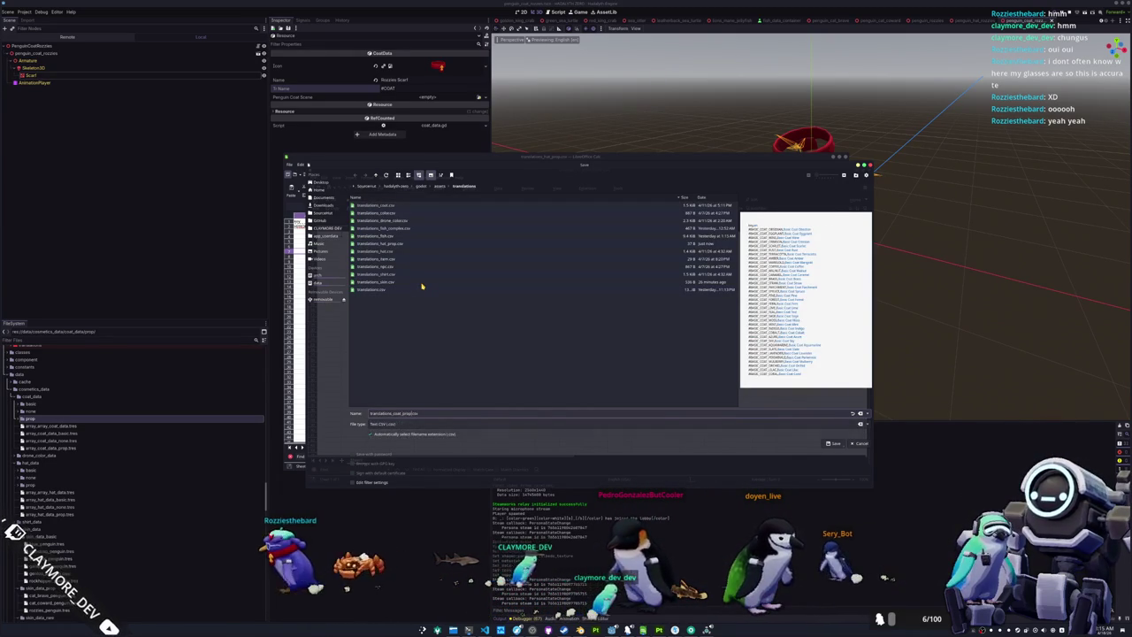
pyautogui.press('Return')
pyautogui.press('Return')
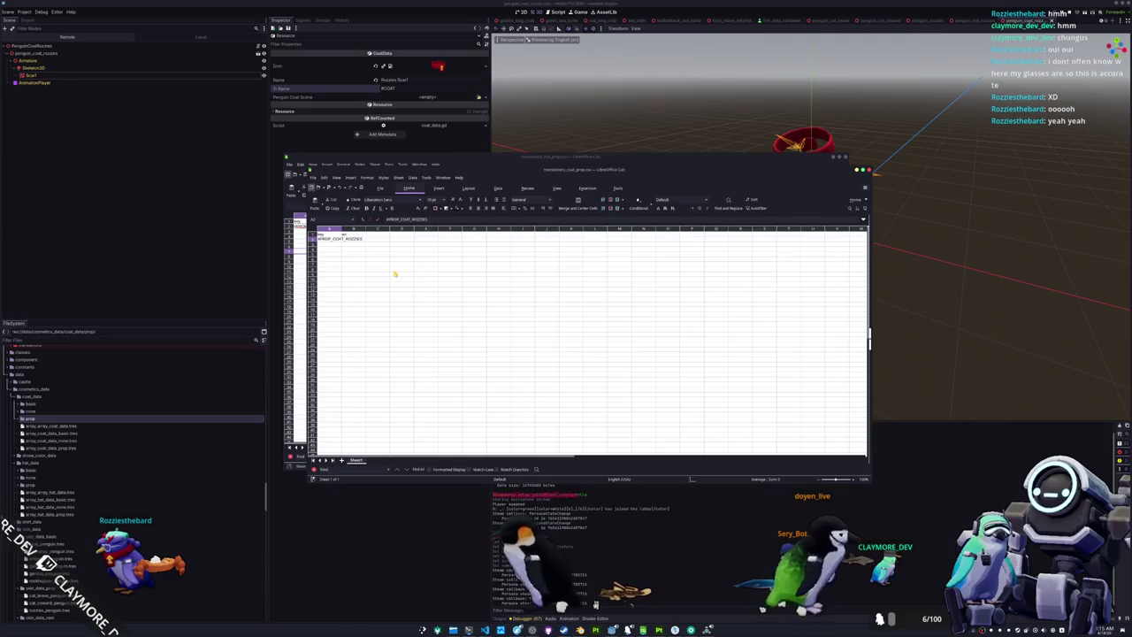
# Enter 'Rozzies Scarf' as the translation for key #PROP_COAT_ROZZIES
pyautogui.press('F2')
pyautogui.write('Rozzies Scarf')
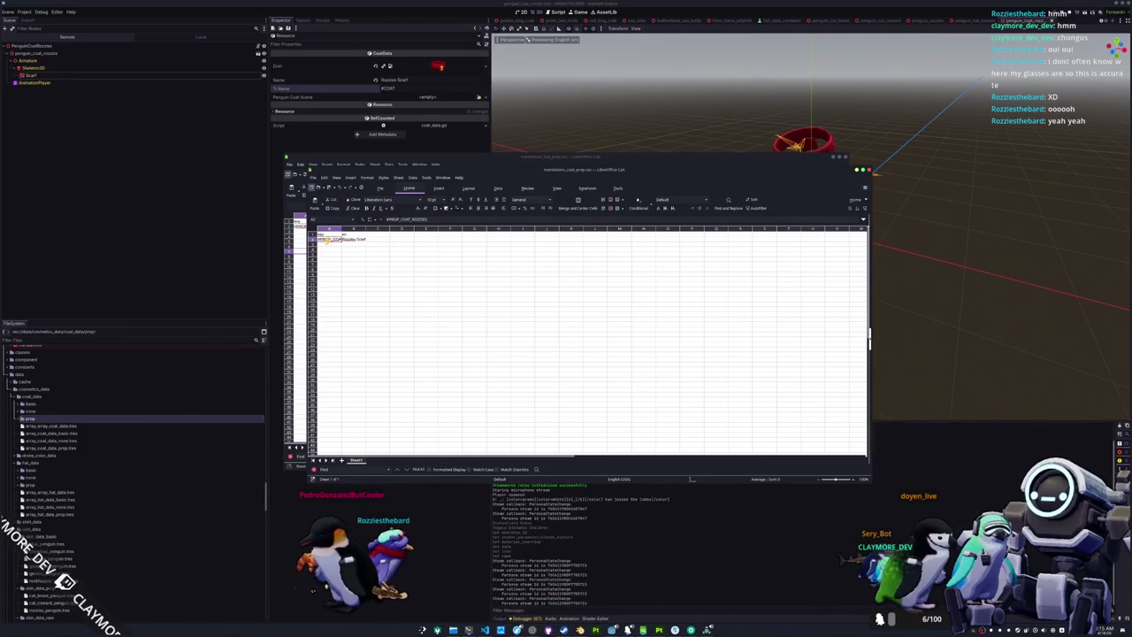
pyautogui.click(468, 98)
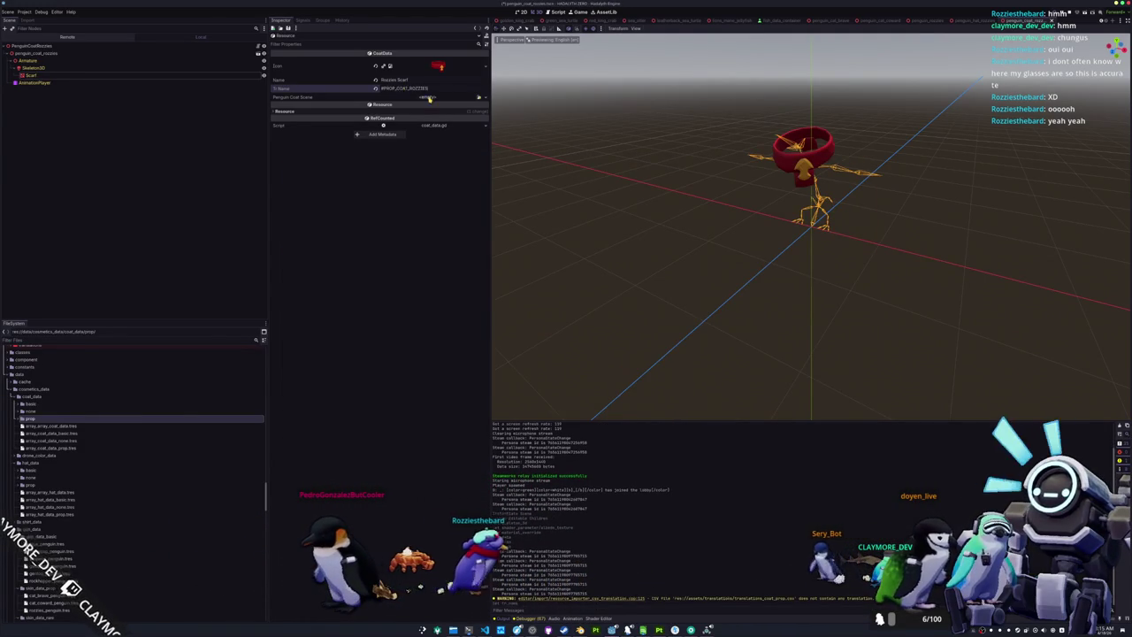
# Quick-load the rozzies scarf scene into the coat's Penguin Coat Scene
pyautogui.click(478, 97)
pyautogui.write('rozzies_s')
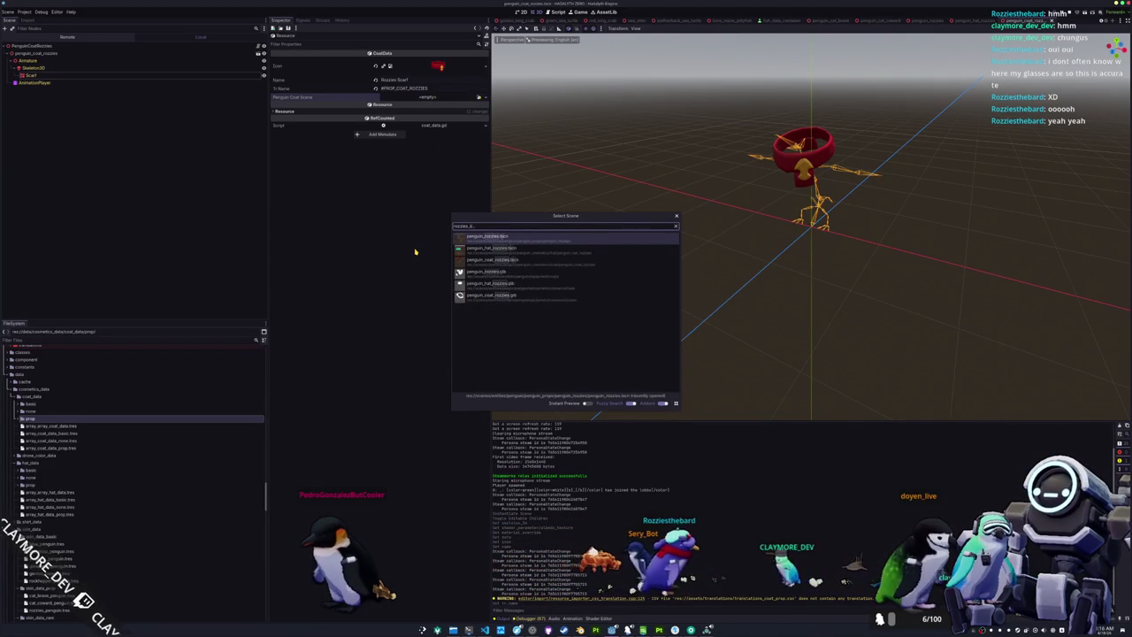
pyautogui.write('carf')
pyautogui.press('BackSpace')
pyautogui.press('BackSpace')
pyautogui.press('BackSpace')
pyautogui.press('Down')
pyautogui.press('Return')
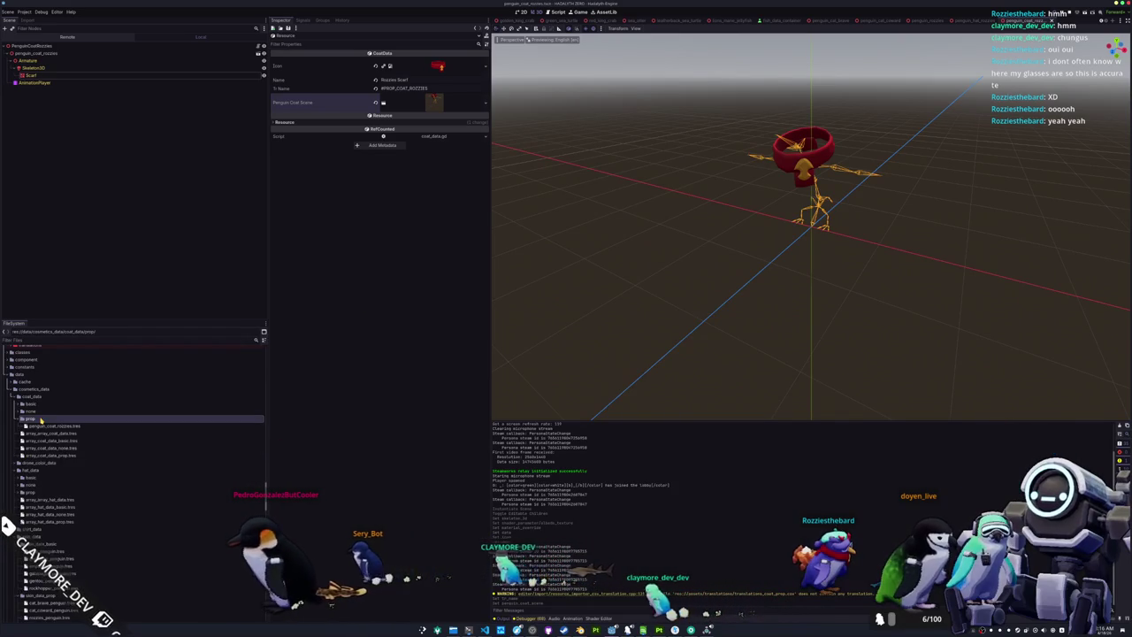
# Add penguin_coat_rozzies.tres to array_coat_data_prop.tres and save
pyautogui.click(48, 447)
pyautogui.click(465, 60)
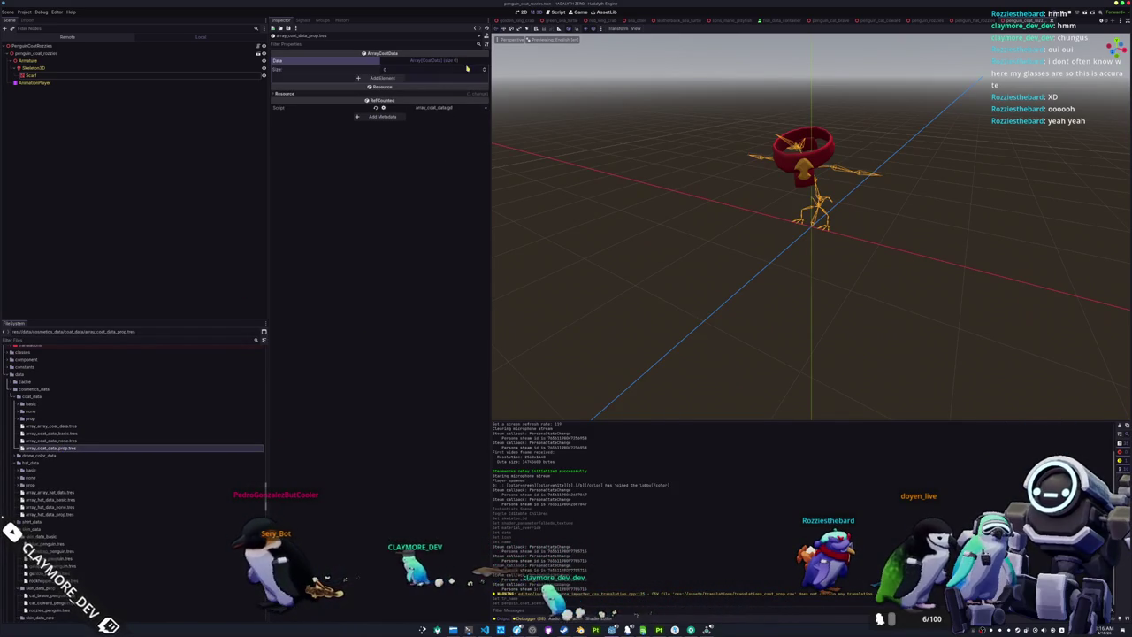
pyautogui.click(432, 77)
pyautogui.click(471, 79)
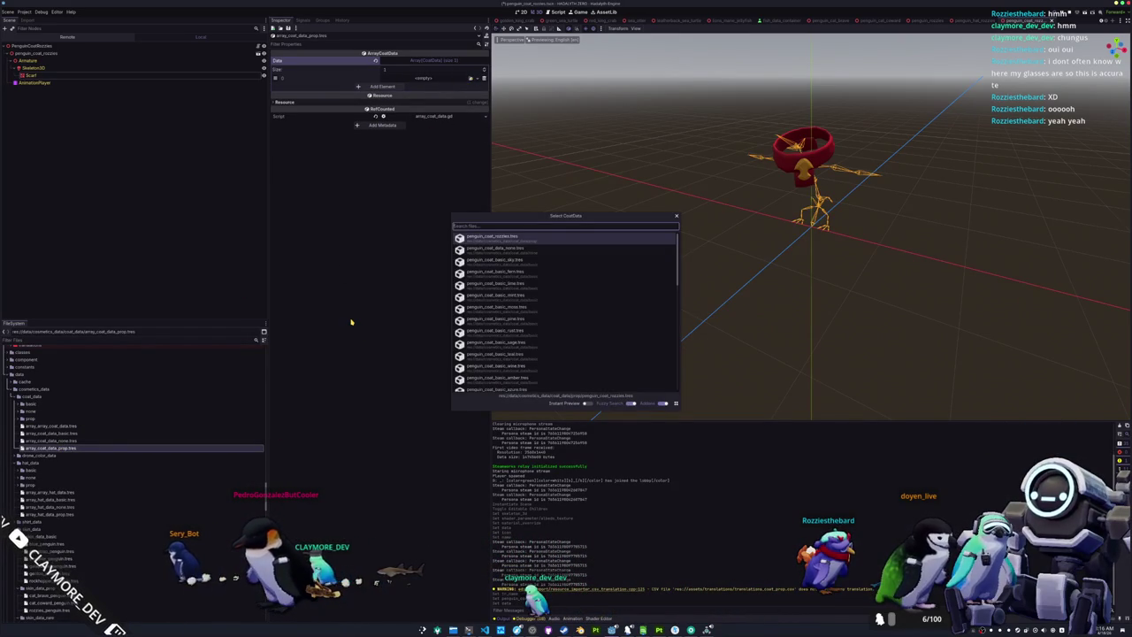
pyautogui.press('Return')
pyautogui.hotkey('ctrl', 's')
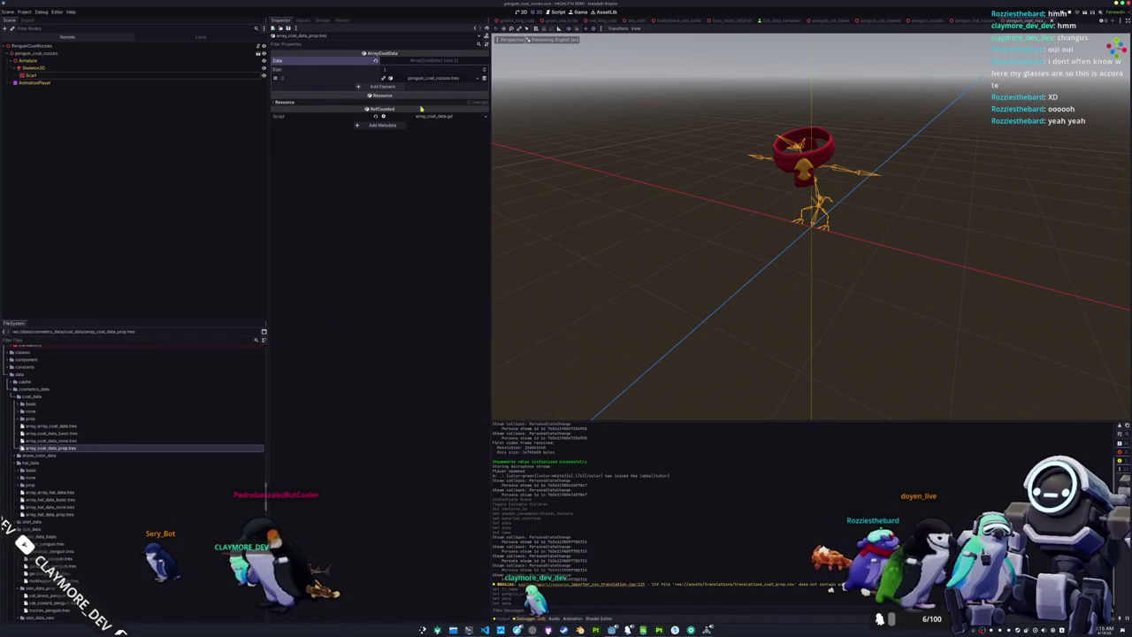
# Add array_coat_data_prop.tres as the third entry of array_array_coat_data.tres
pyautogui.click(42, 425)
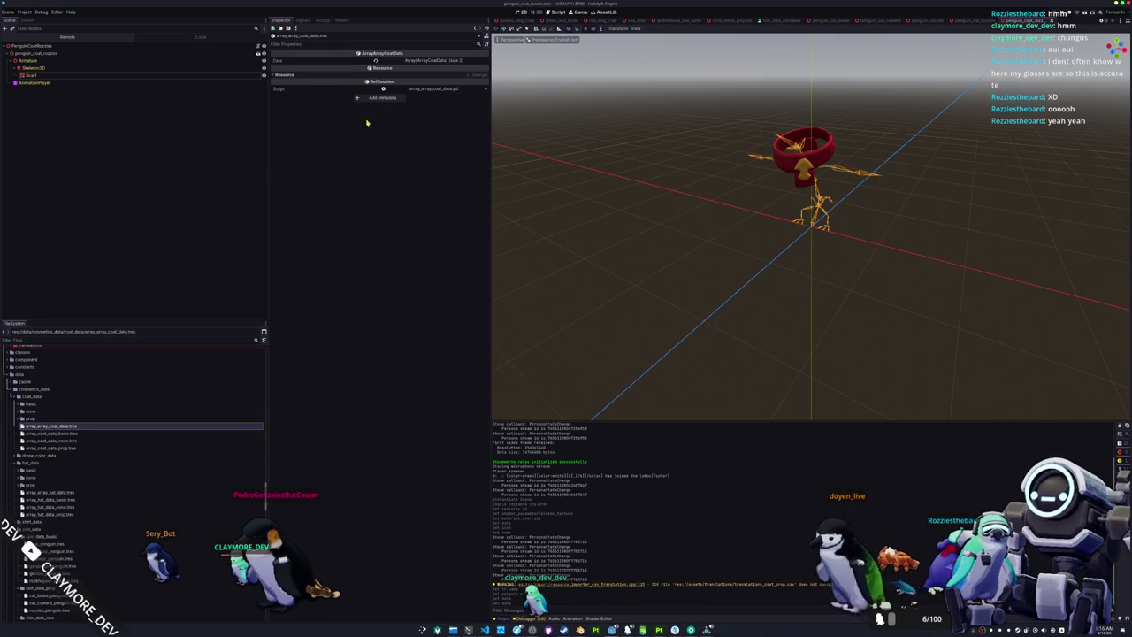
pyautogui.click(387, 97)
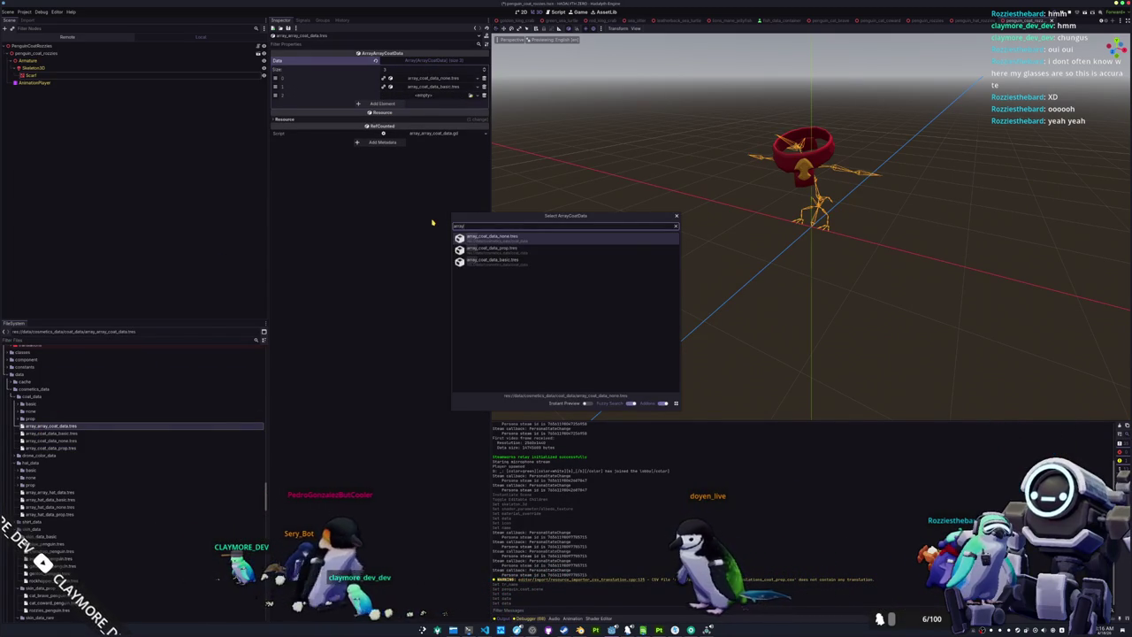
pyautogui.press('Down')
pyautogui.press('Return')
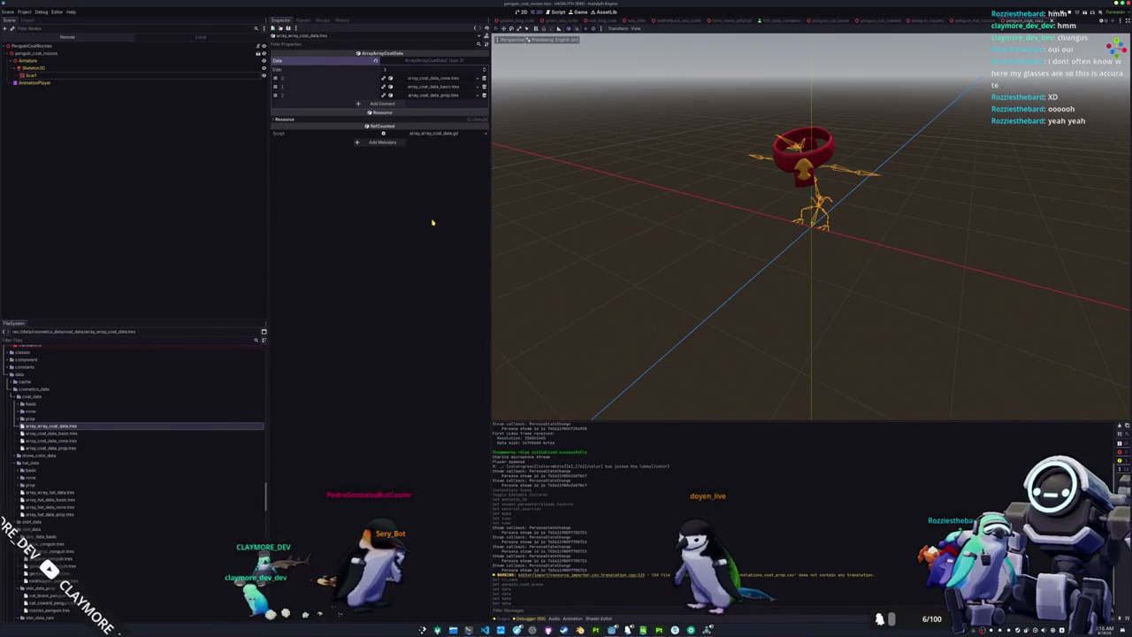
pyautogui.click(25, 12)
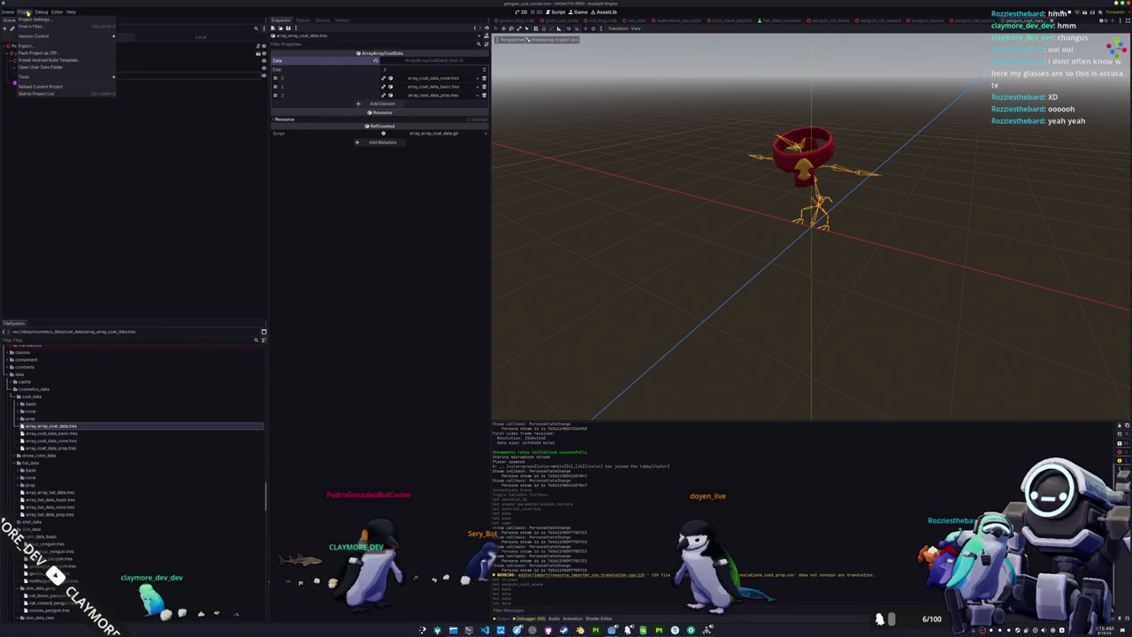
# Add the hat prop .translation file to Project Settings > Localization > Translations
pyautogui.click(32, 19)
pyautogui.click(427, 275)
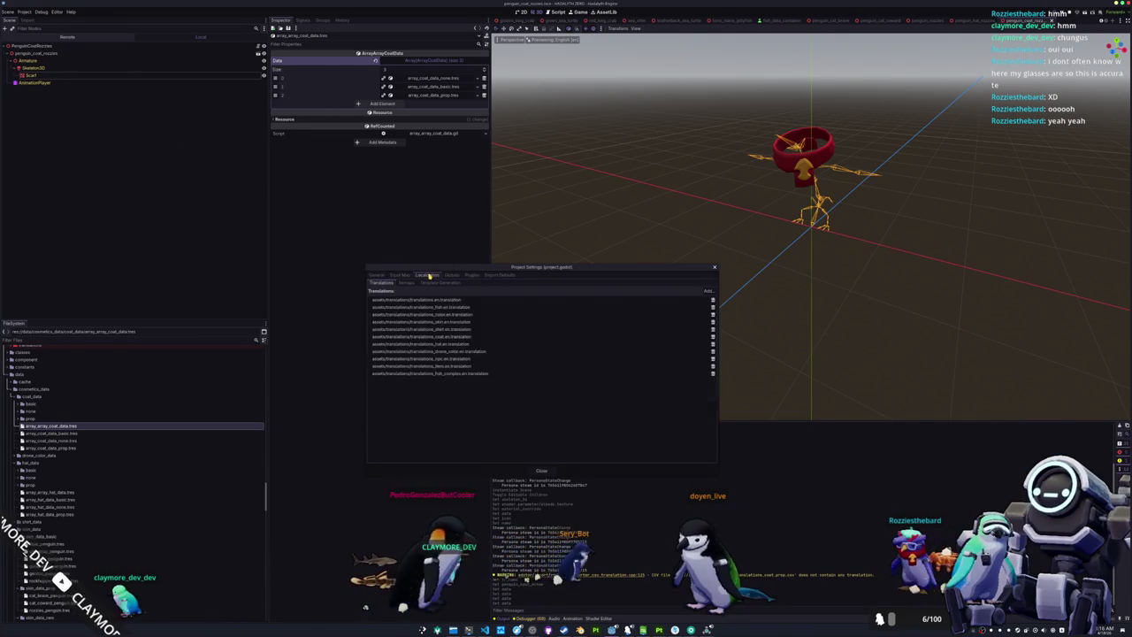
pyautogui.click(709, 290)
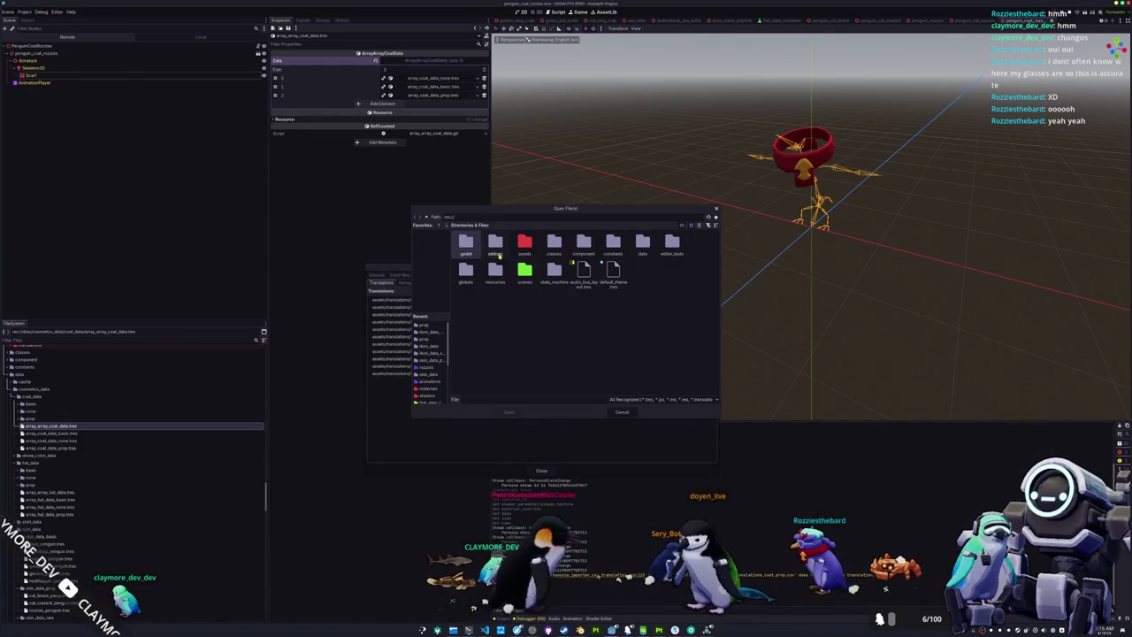
pyautogui.doubleClick(524, 241)
pyautogui.doubleClick(672, 242)
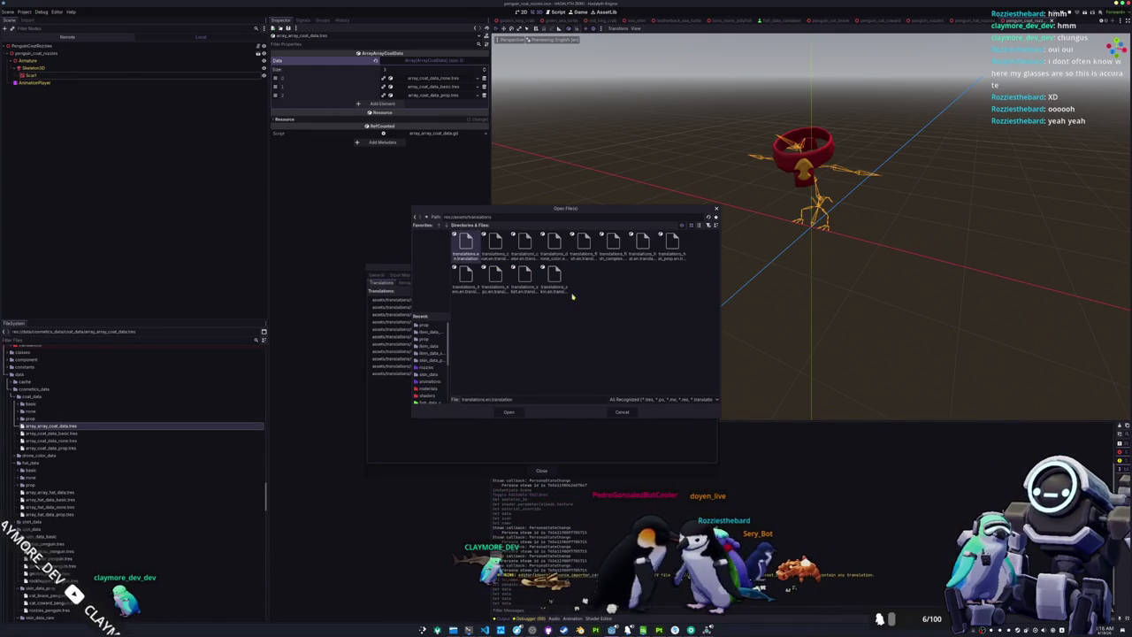
pyautogui.click(701, 226)
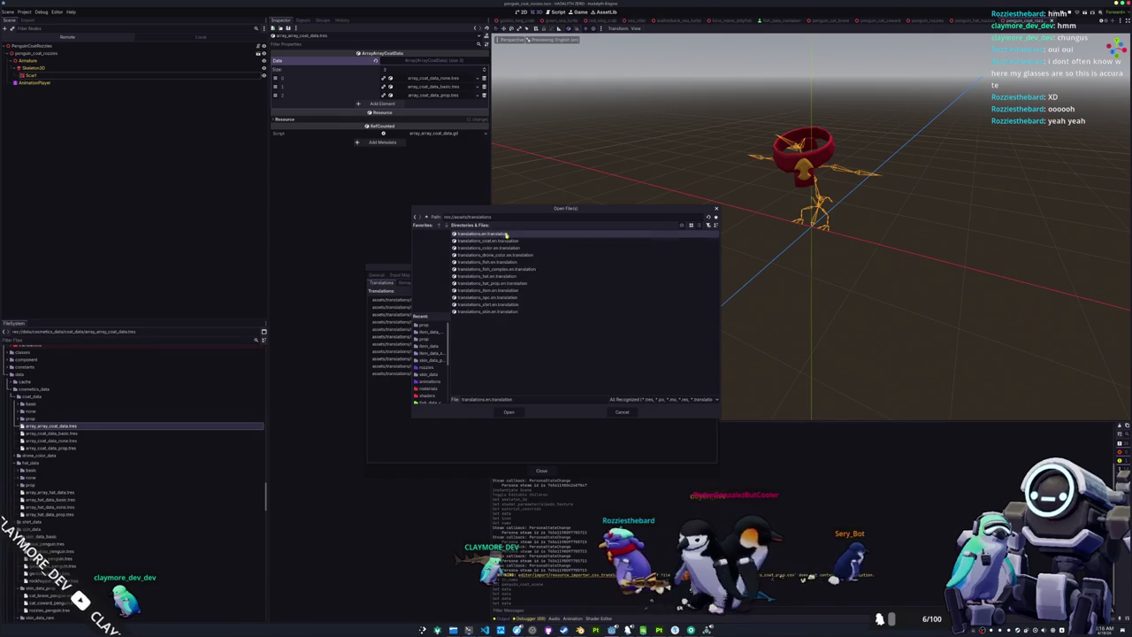
pyautogui.doubleClick(498, 284)
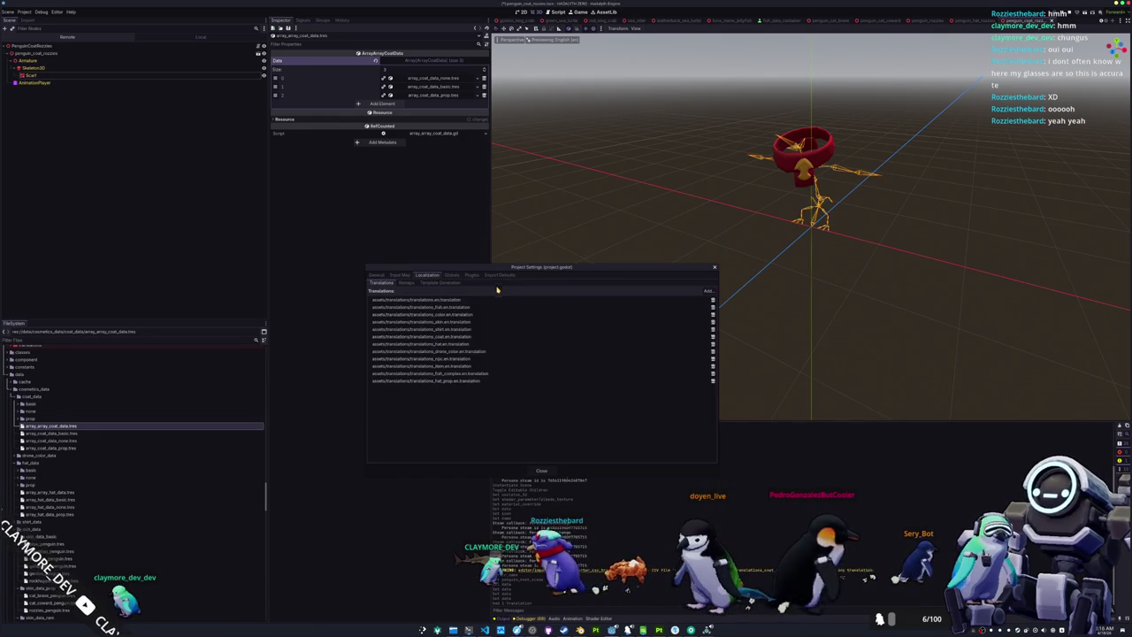
# Add translations_coat_prop.en.translation to the list, close settings, and save the scene
pyautogui.click(709, 292)
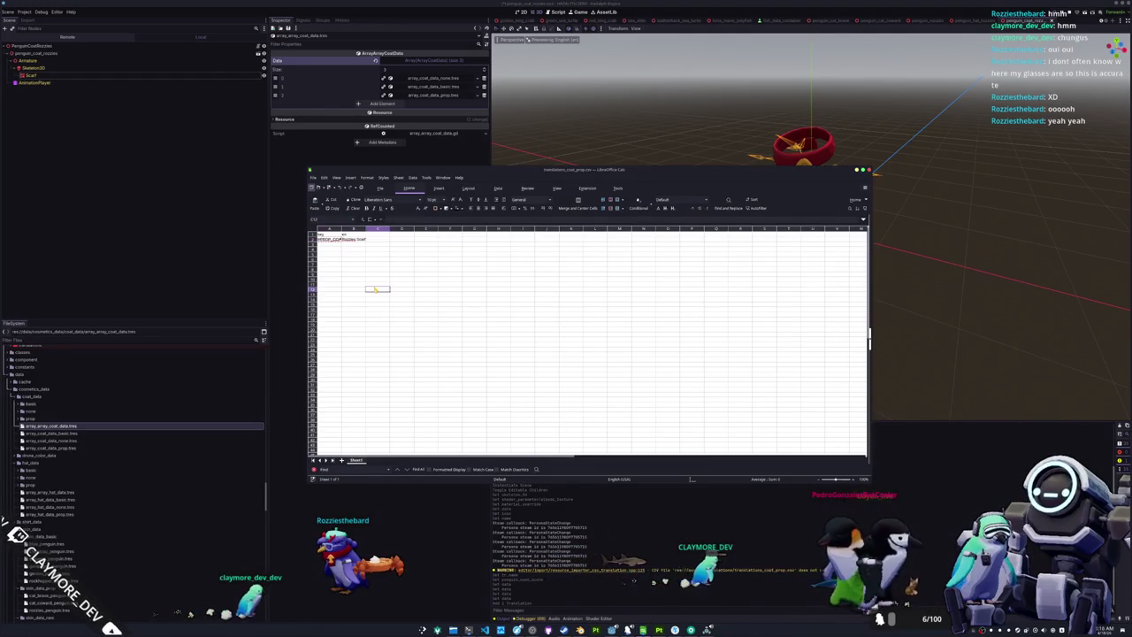
pyautogui.moveTo(515, 168)
pyautogui.mouseDown()
pyautogui.moveTo(569, 210)
pyautogui.moveTo(867, 209)
pyautogui.mouseUp()
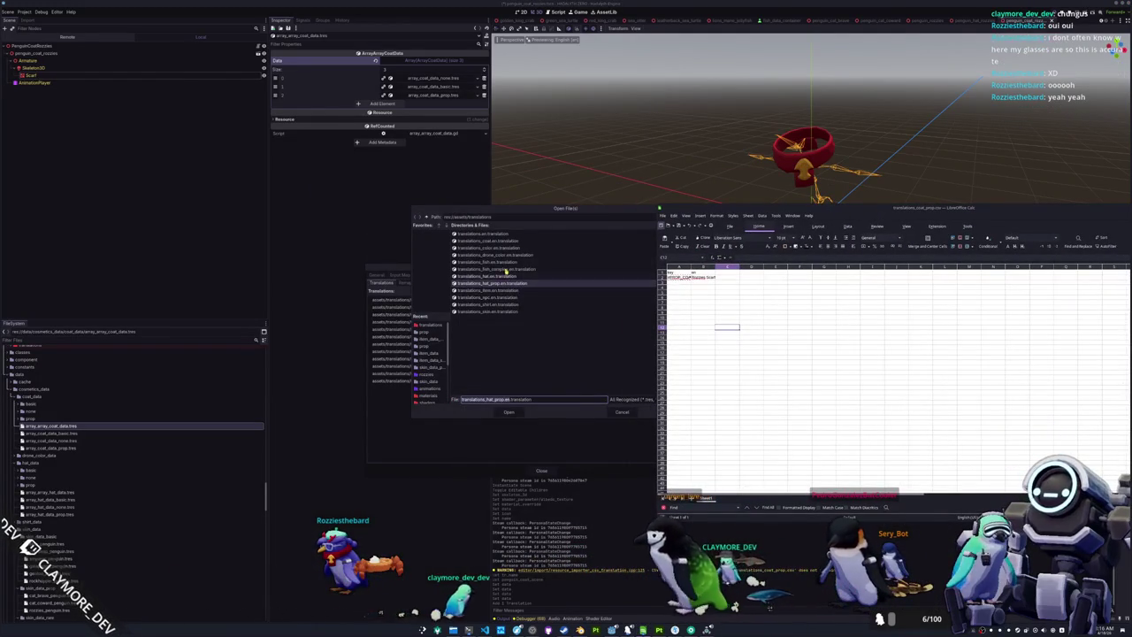
pyautogui.click(502, 240)
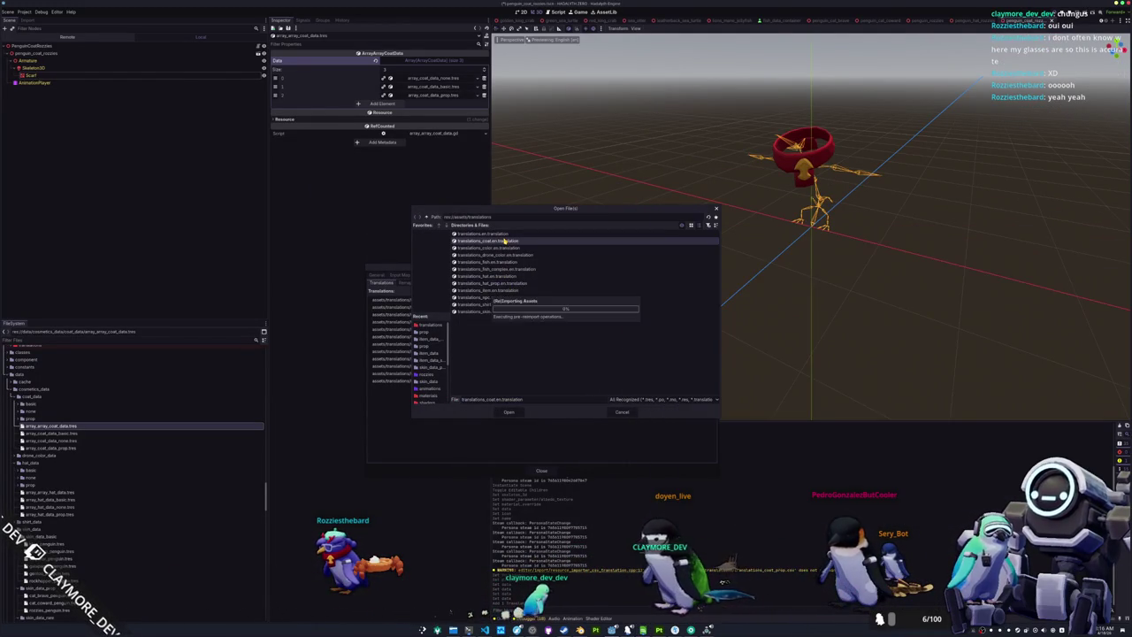
pyautogui.doubleClick(504, 248)
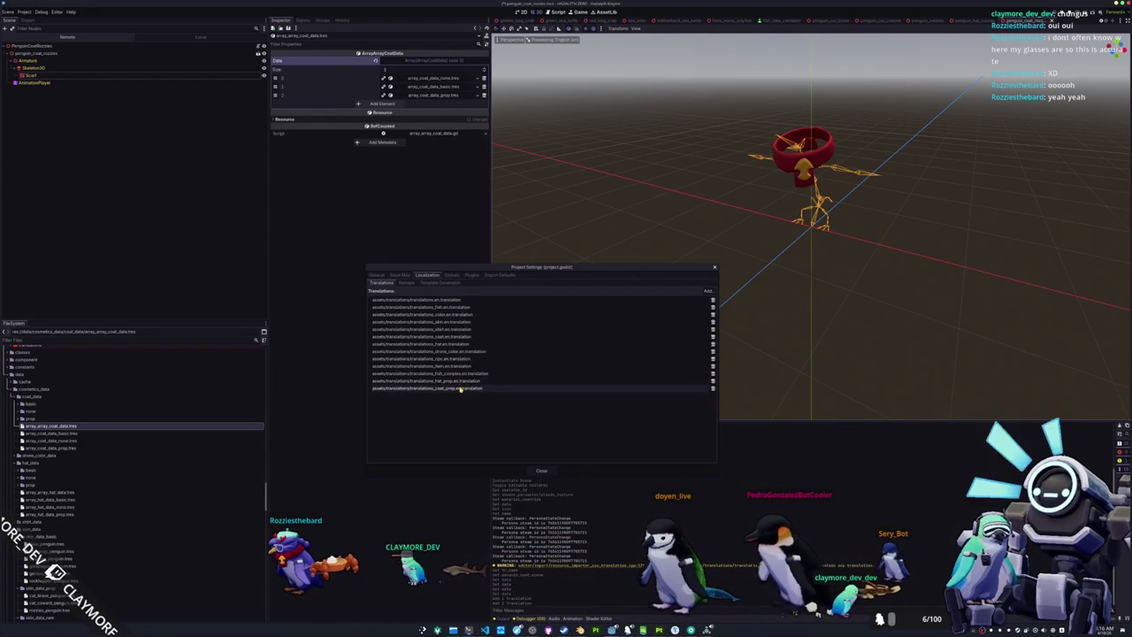
pyautogui.click(540, 471)
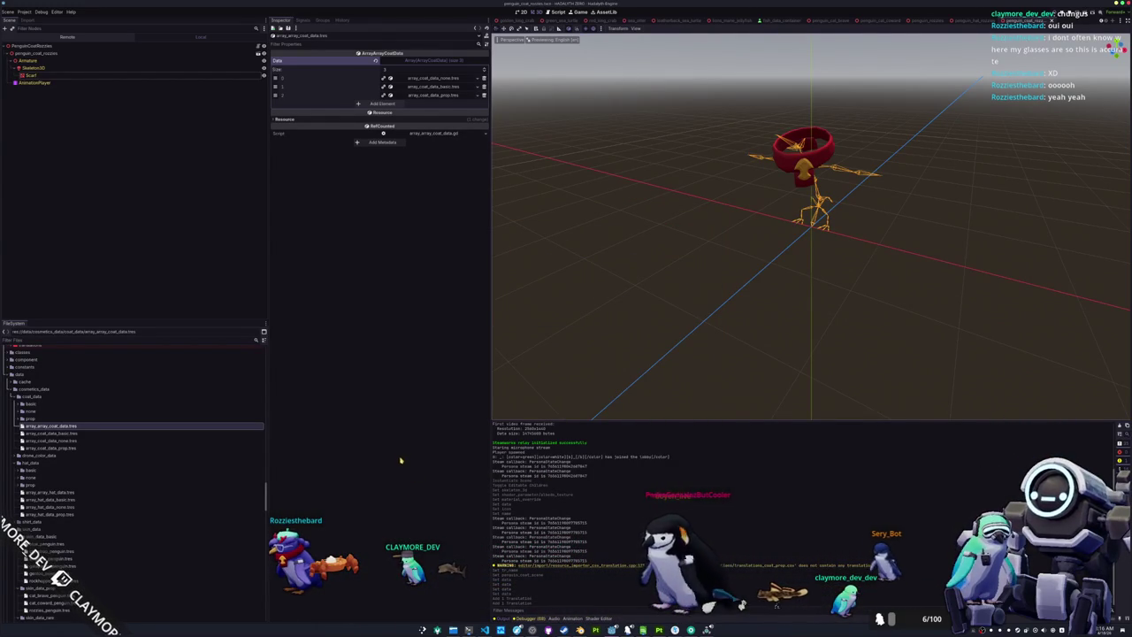
pyautogui.hotkey('alt', 'Tab')
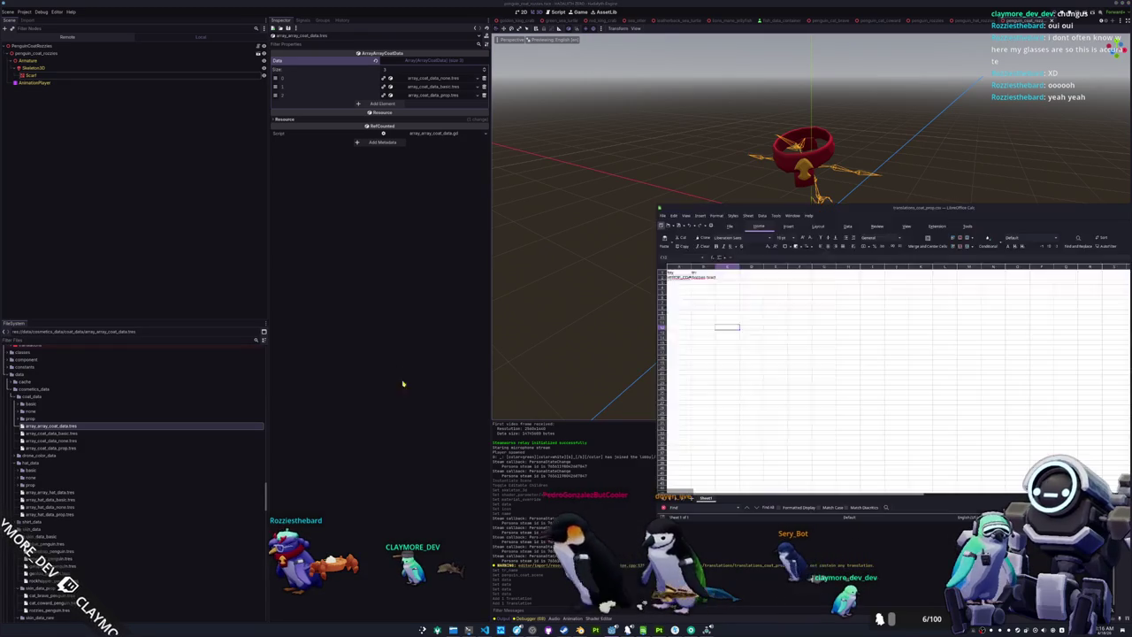
pyautogui.hotkey('alt', 'Tab')
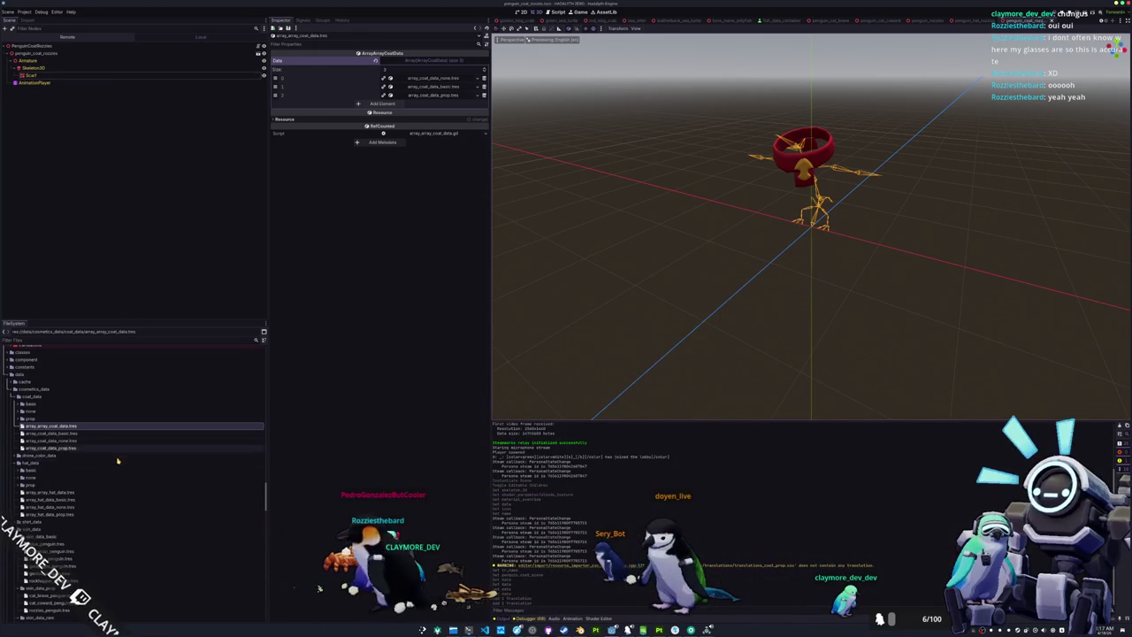
# Make a folder named item_data_coat_prop inside the item_data folder
pyautogui.scroll(-8, 106, 464)
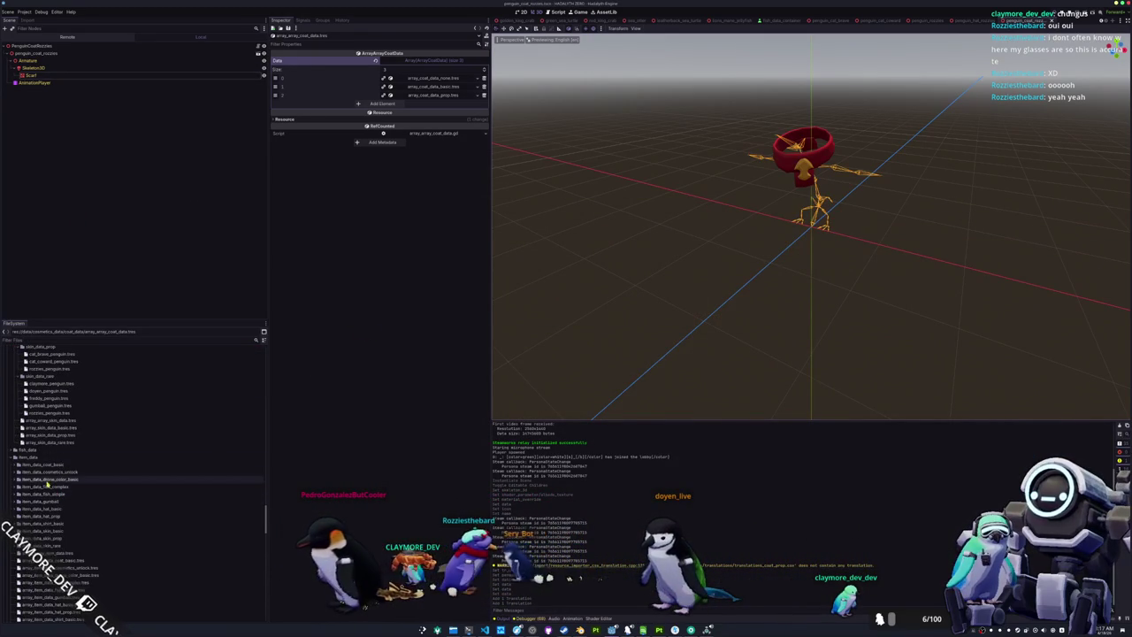
pyautogui.rightClick(32, 458)
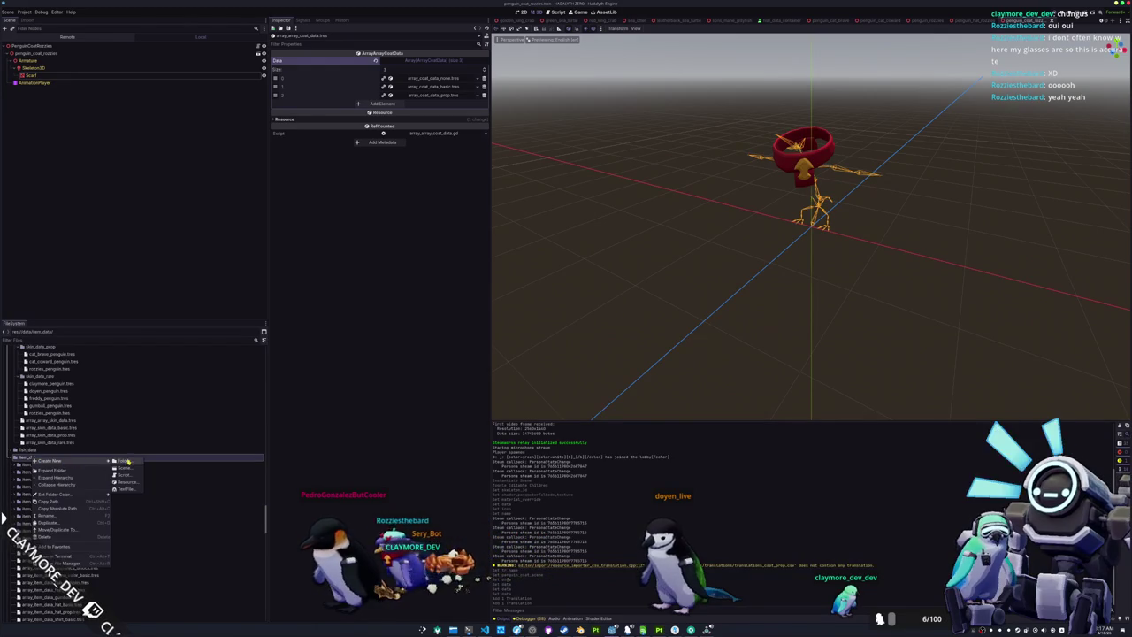
pyautogui.click(124, 460)
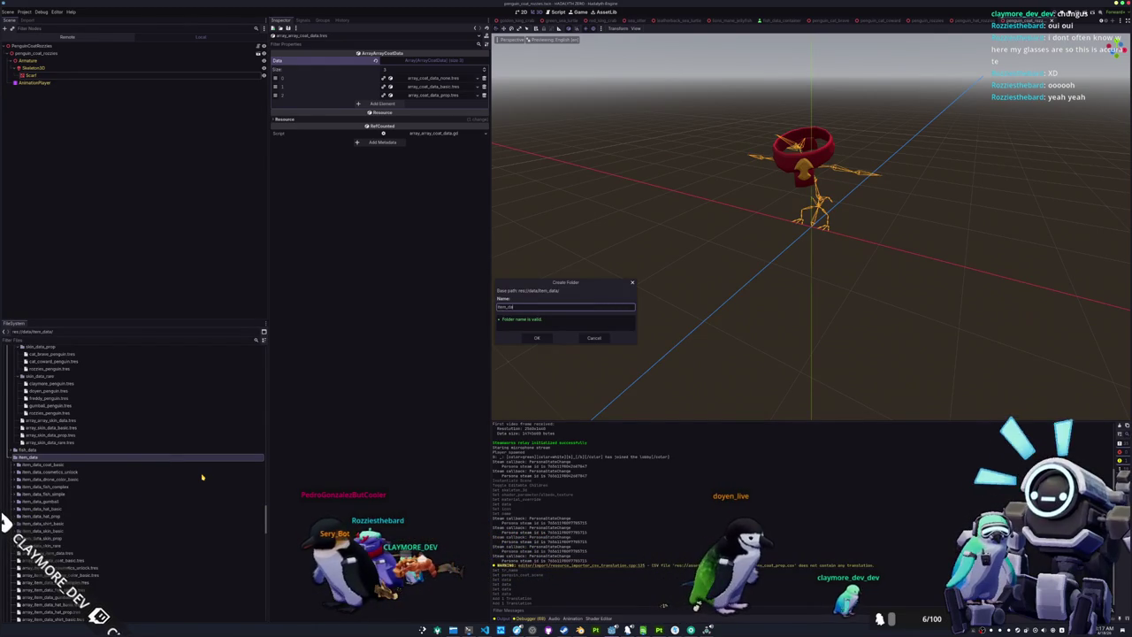
pyautogui.write('item_data_coat_prop')
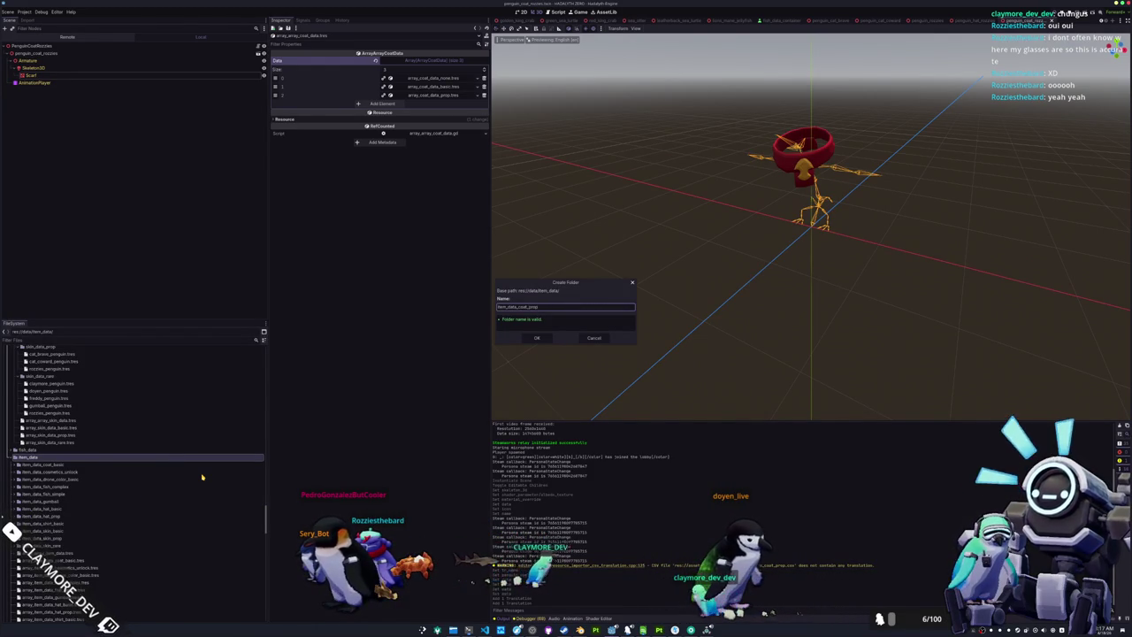
pyautogui.press('Return')
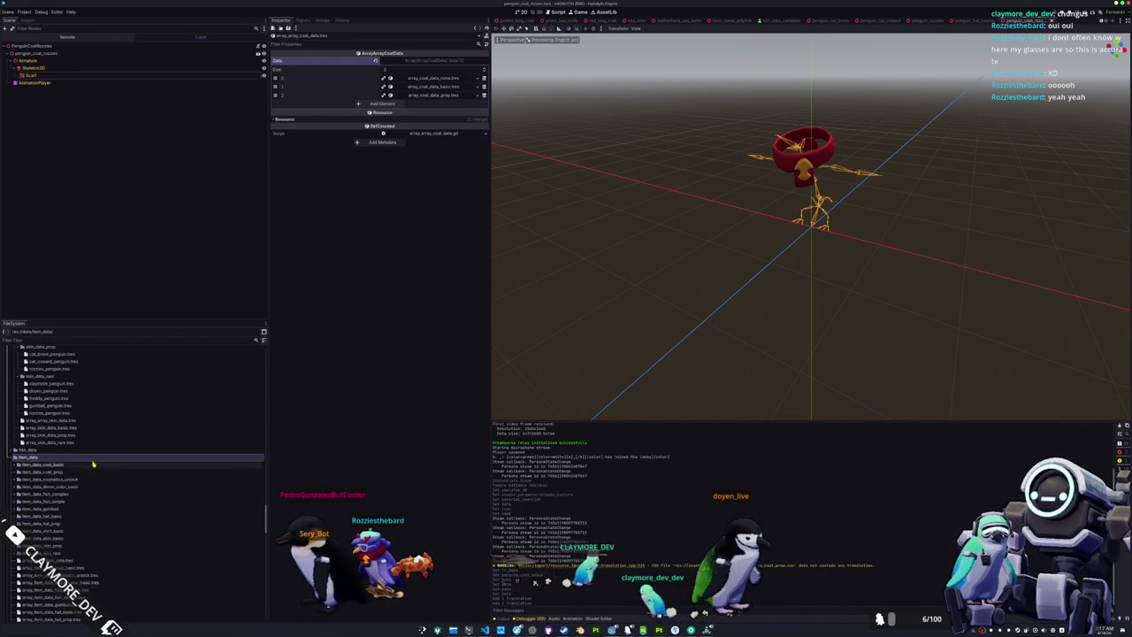
# Create an ItemDataCoat resource in item_data_coat_prop and save it as penguin_coat_rozzies.tres
pyautogui.rightClick(75, 473)
pyautogui.moveTo(107, 476)
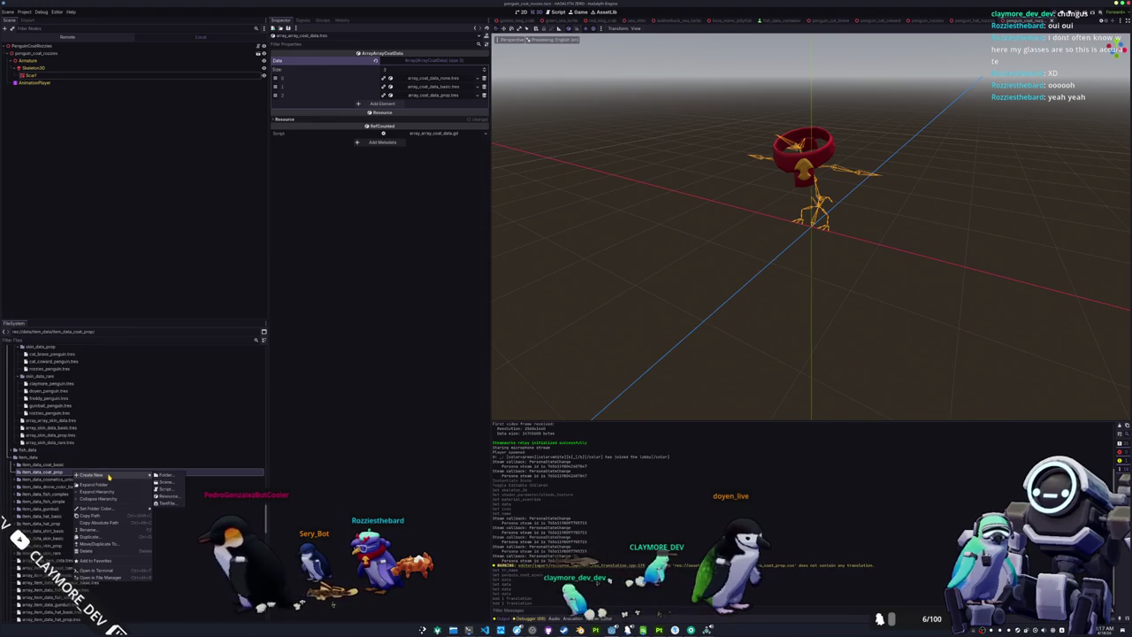
pyautogui.click(181, 495)
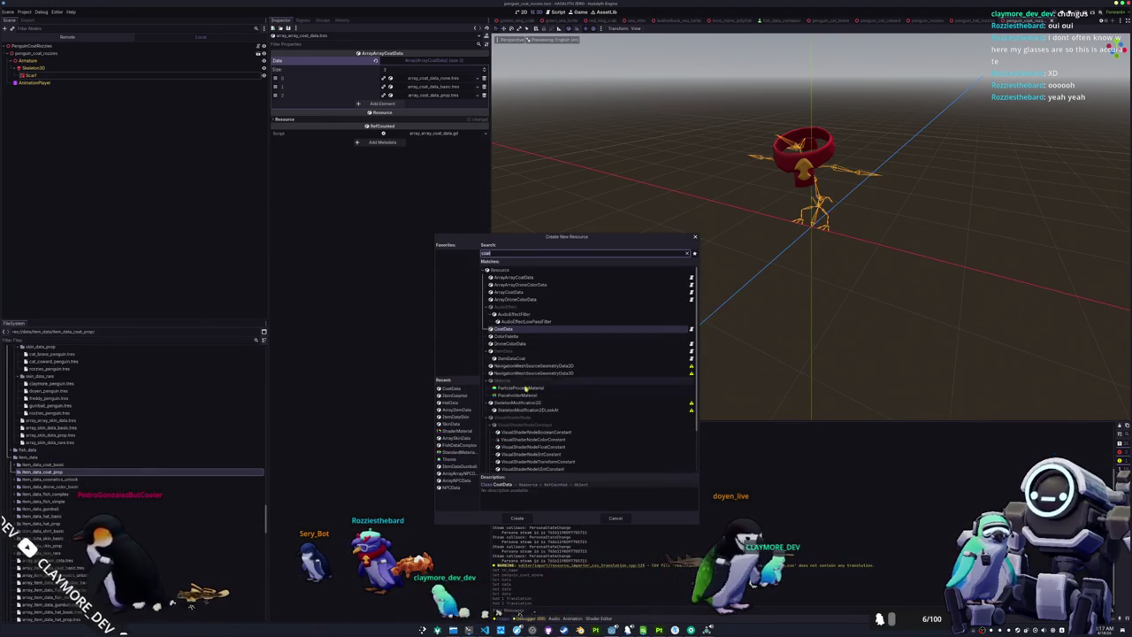
pyautogui.press('BackSpace')
pyautogui.press('BackSpace')
pyautogui.press('BackSpace')
pyautogui.write('itemdatacoat')
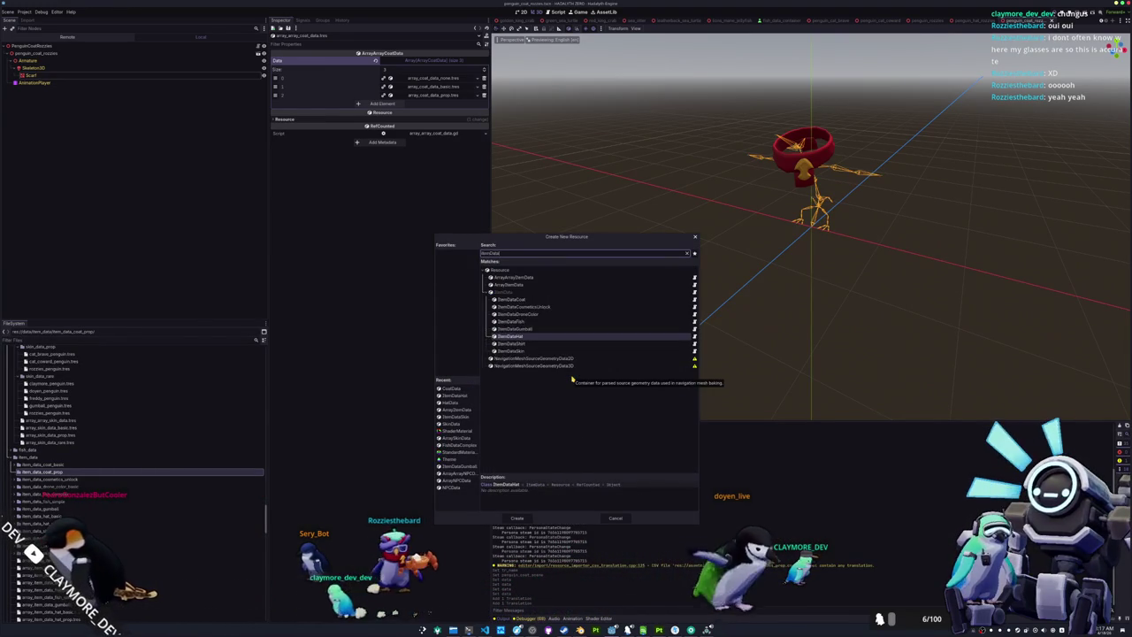
pyautogui.press('Return')
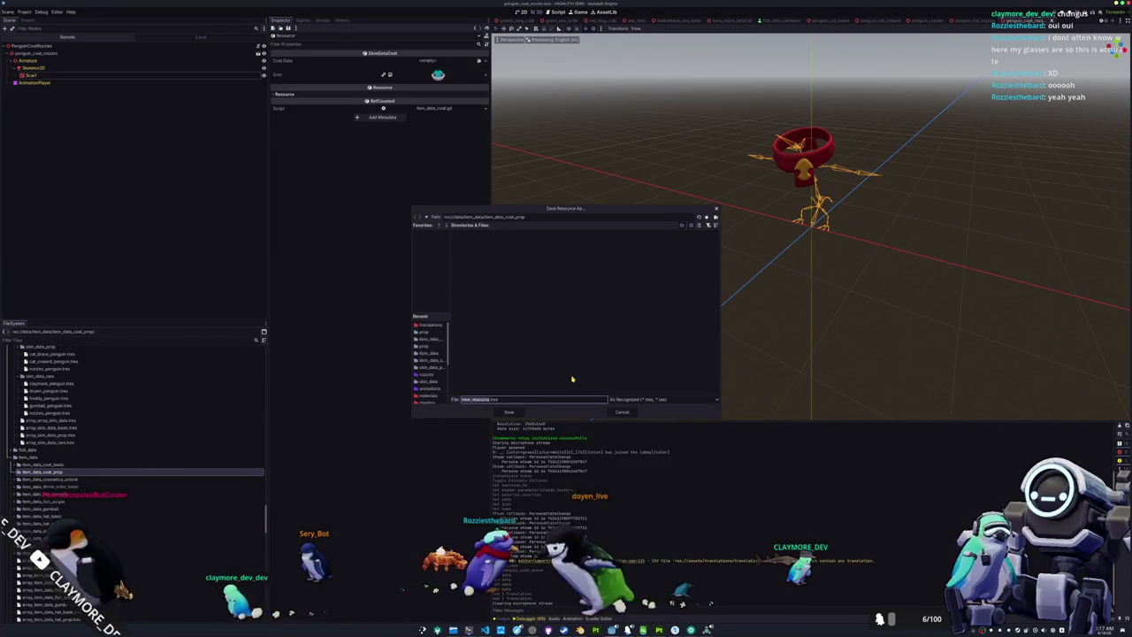
pyautogui.write('penguin_coat')
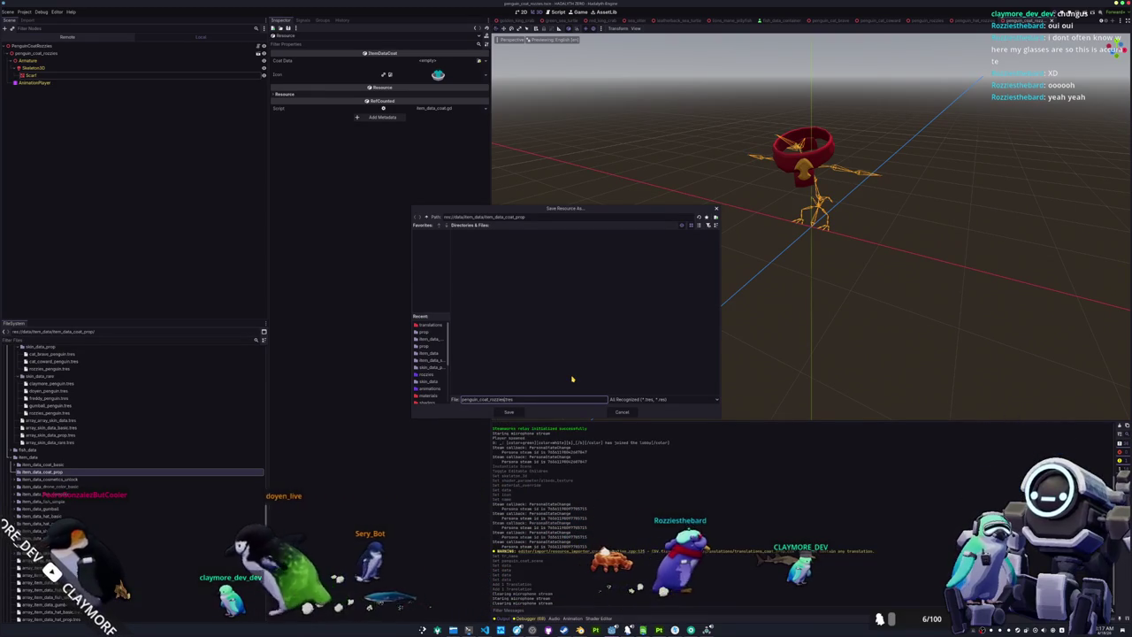
pyautogui.press('Return')
# Link the coat's penguin_coat_rozzies.tres CoatData as the item's Coat Data
pyautogui.click(427, 60)
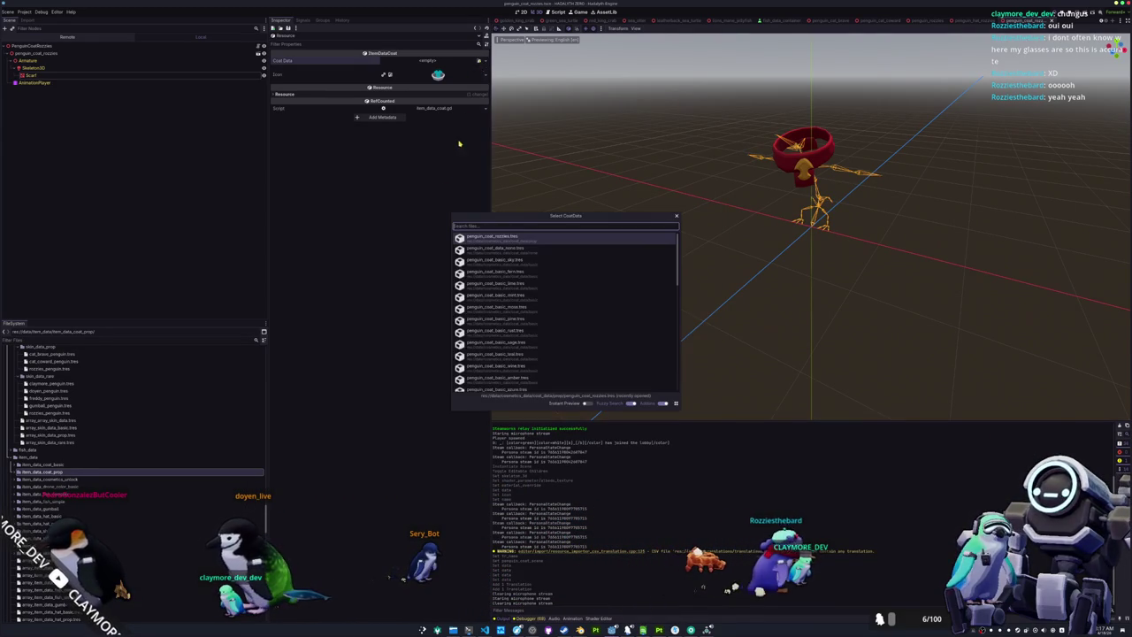
pyautogui.write('penguin')
pyautogui.press('Return')
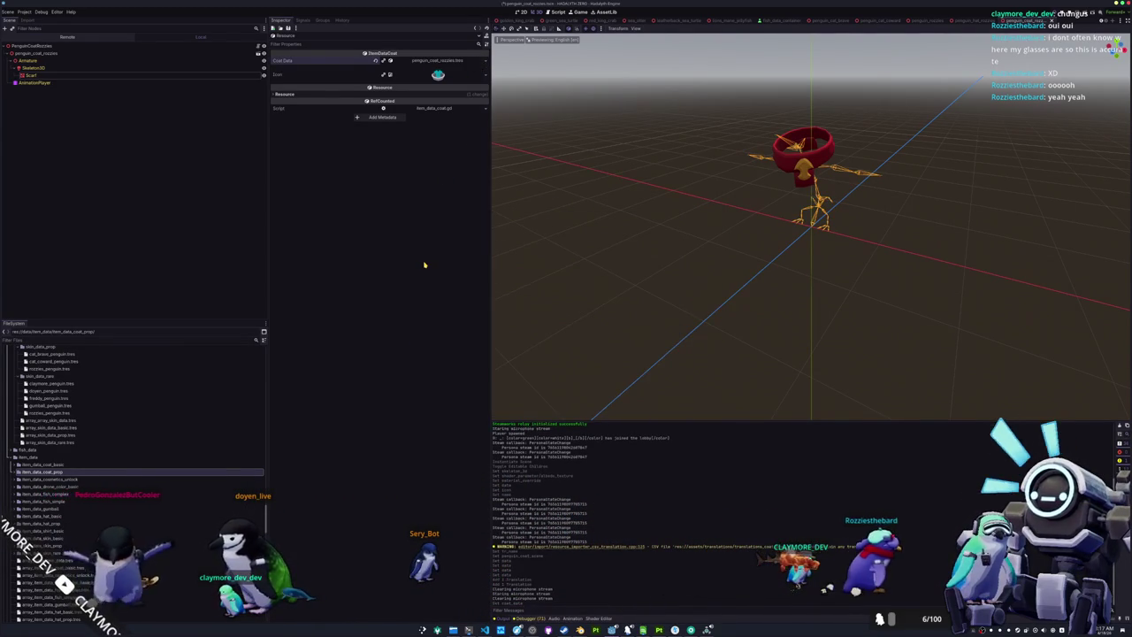
pyautogui.scroll(-3, 110, 482)
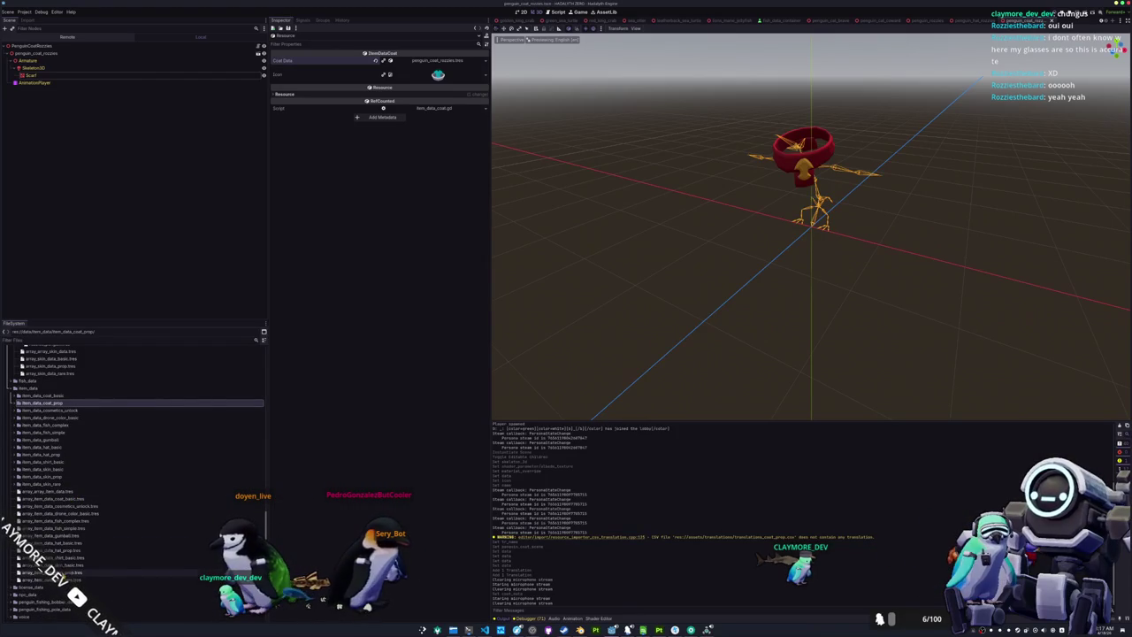
# Duplicate the basic coat item array as array_item_data_coat_prop.tres
pyautogui.click(53, 499)
pyautogui.hotkey('ctrl', 'd')
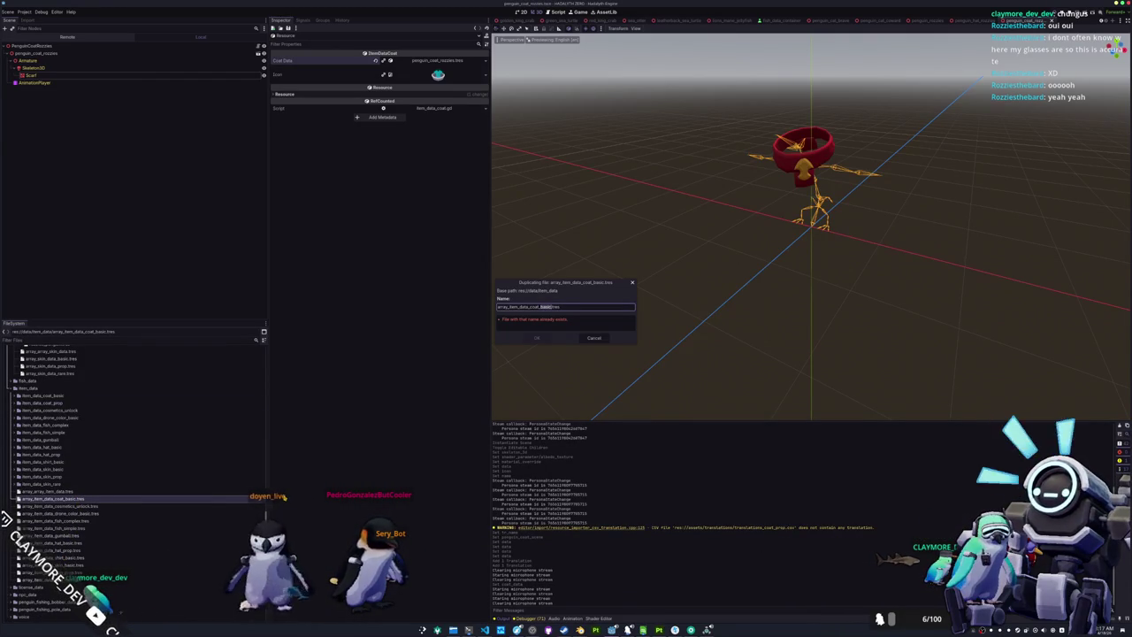
pyautogui.write('prop')
pyautogui.press('Return')
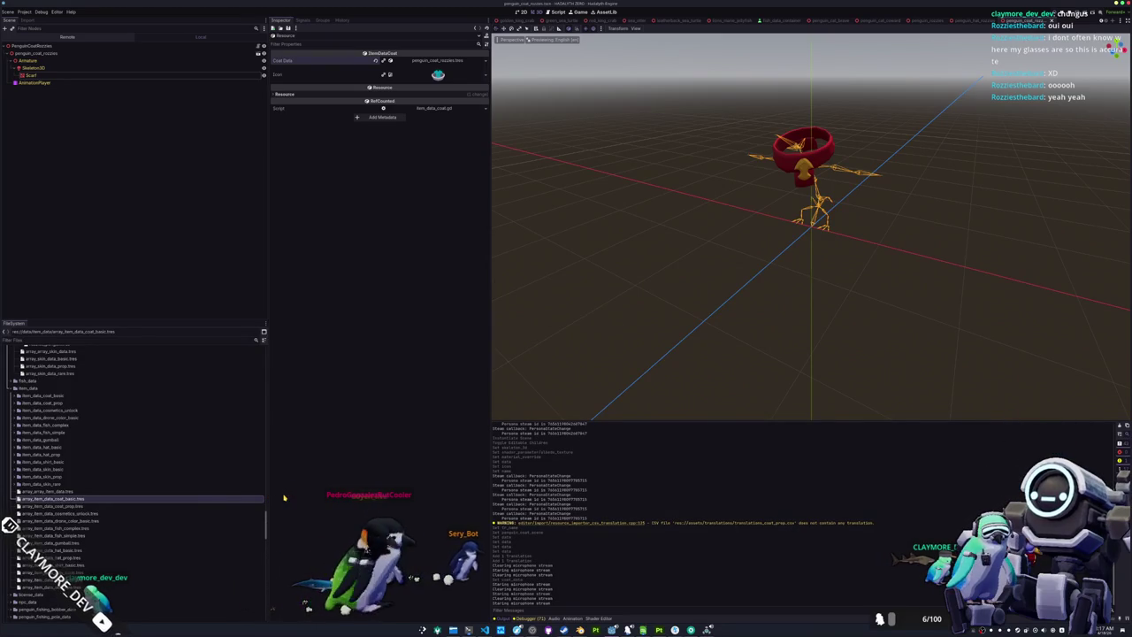
# Add the penguin_coat_rozzies item to the new coat prop item array
pyautogui.click(92, 506)
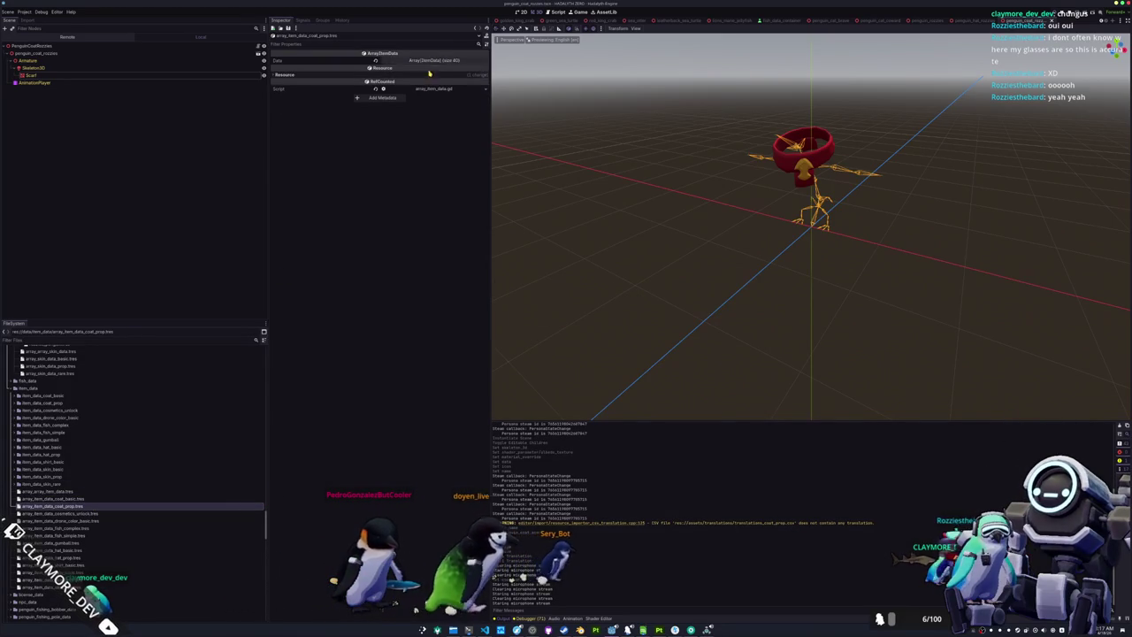
pyautogui.click(375, 62)
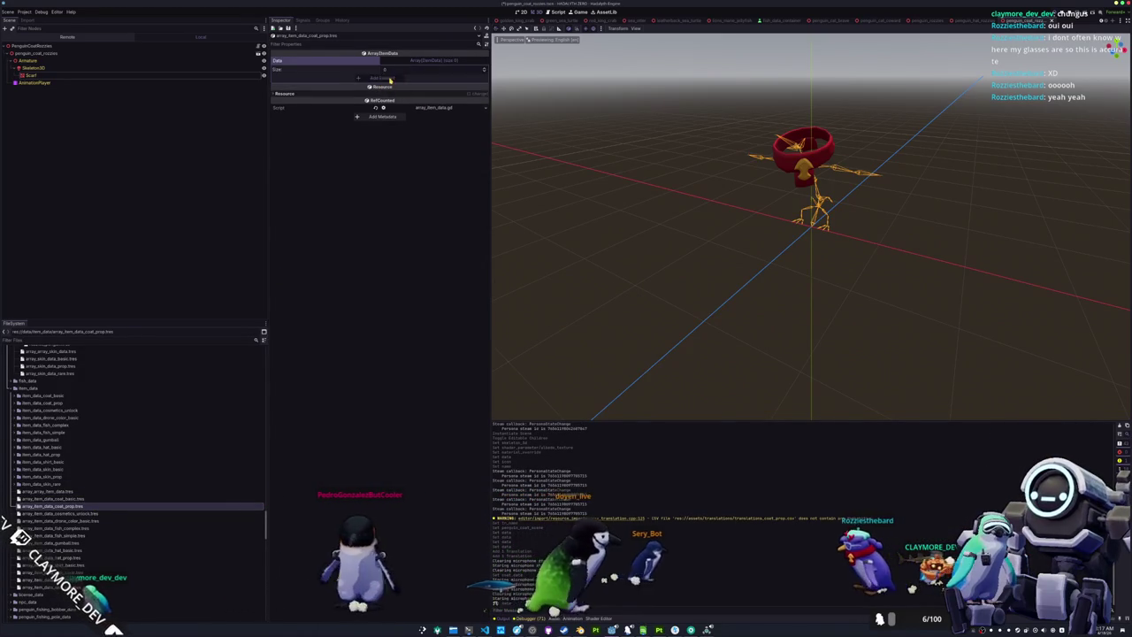
pyautogui.click(381, 86)
pyautogui.click(424, 78)
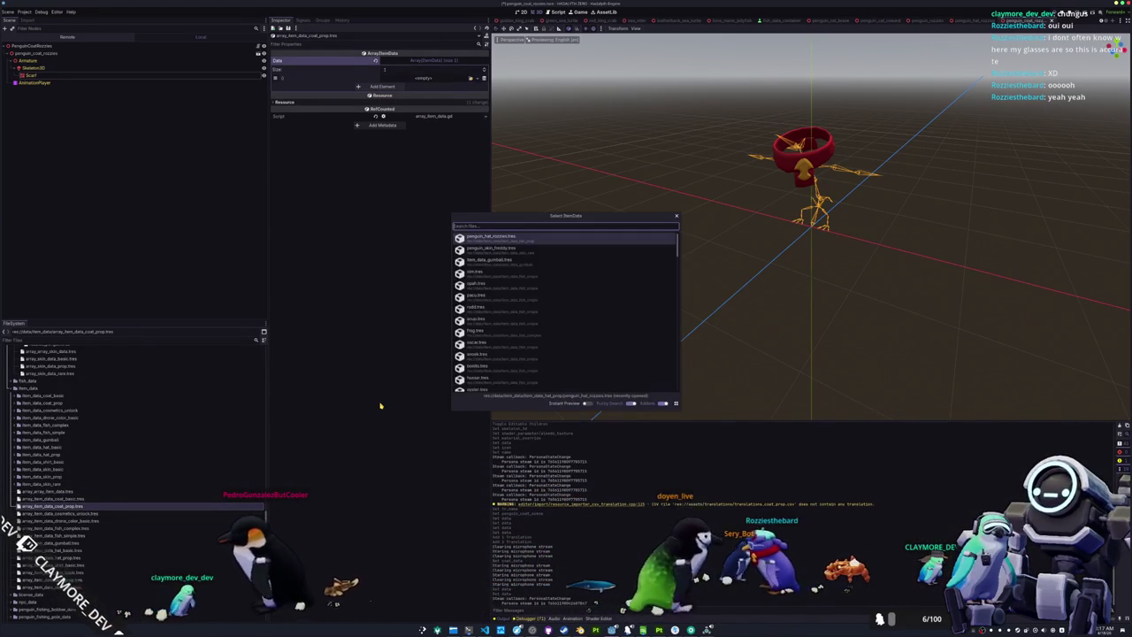
pyautogui.write('penguin_coat_')
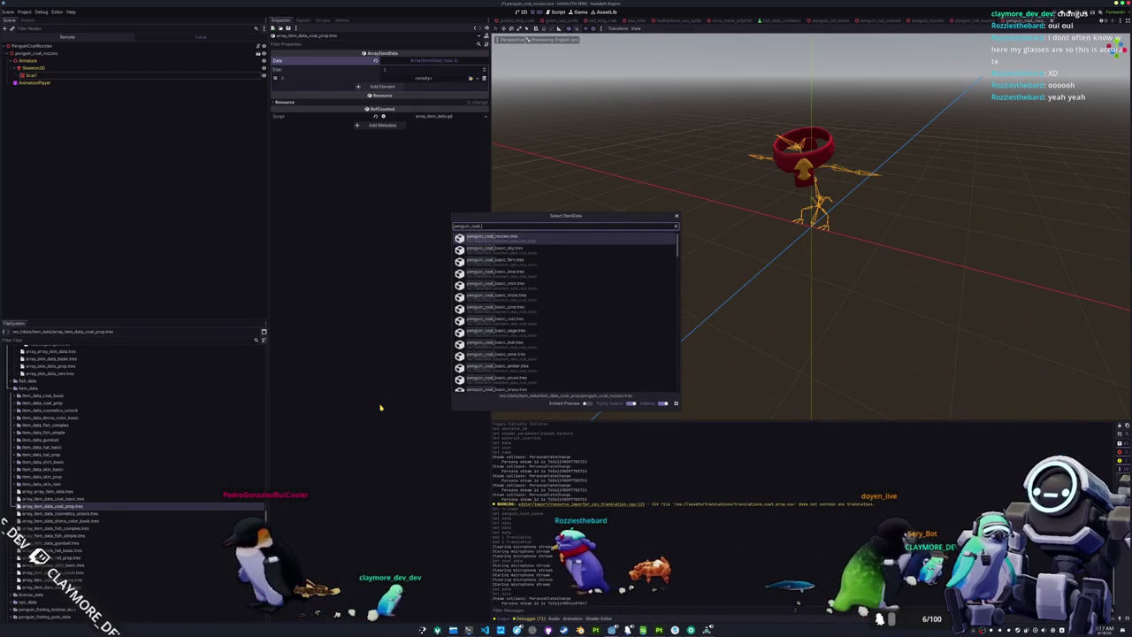
pyautogui.write('rozzies')
pyautogui.press('Return')
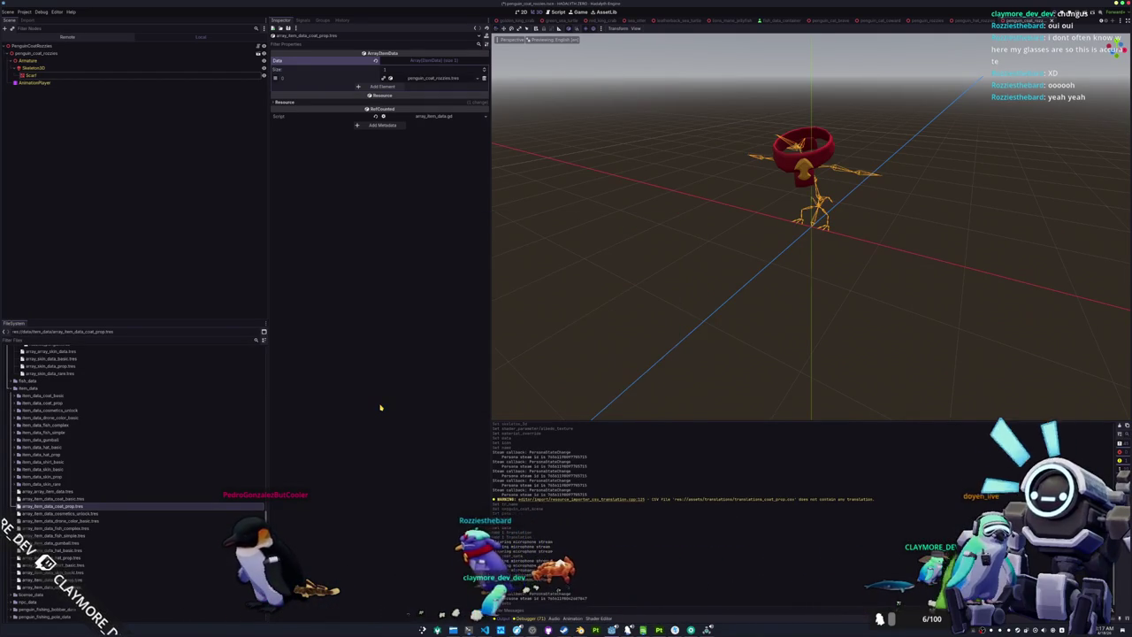
# Put array_item_data_coat_prop.tres in the master item array's last slot and run the game
pyautogui.click(48, 492)
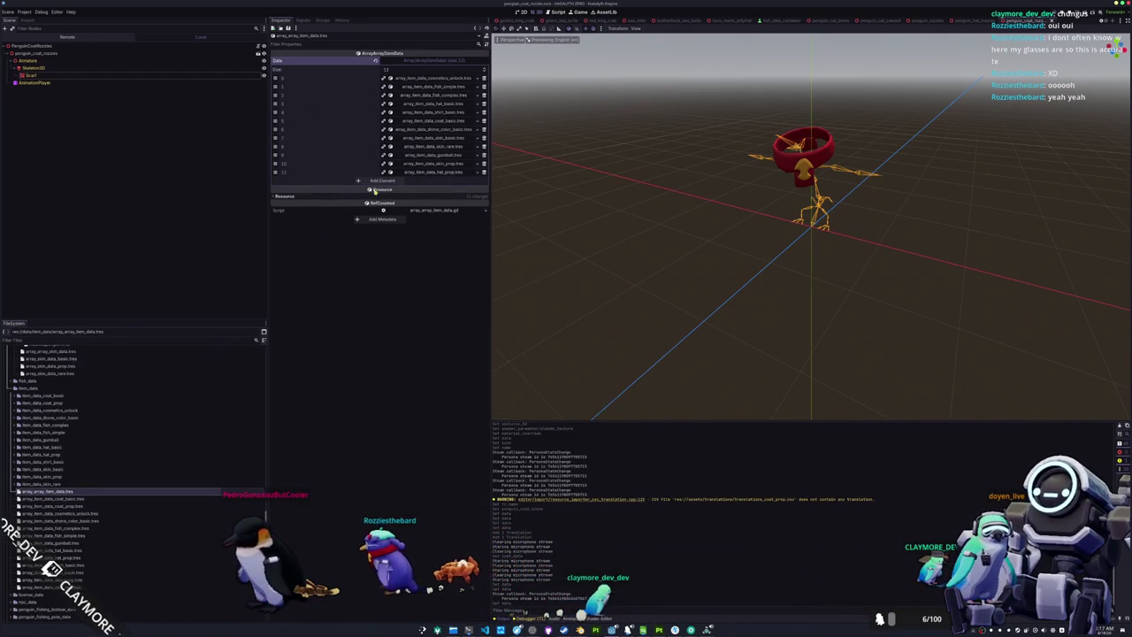
pyautogui.click(472, 181)
pyautogui.write('coat_pr')
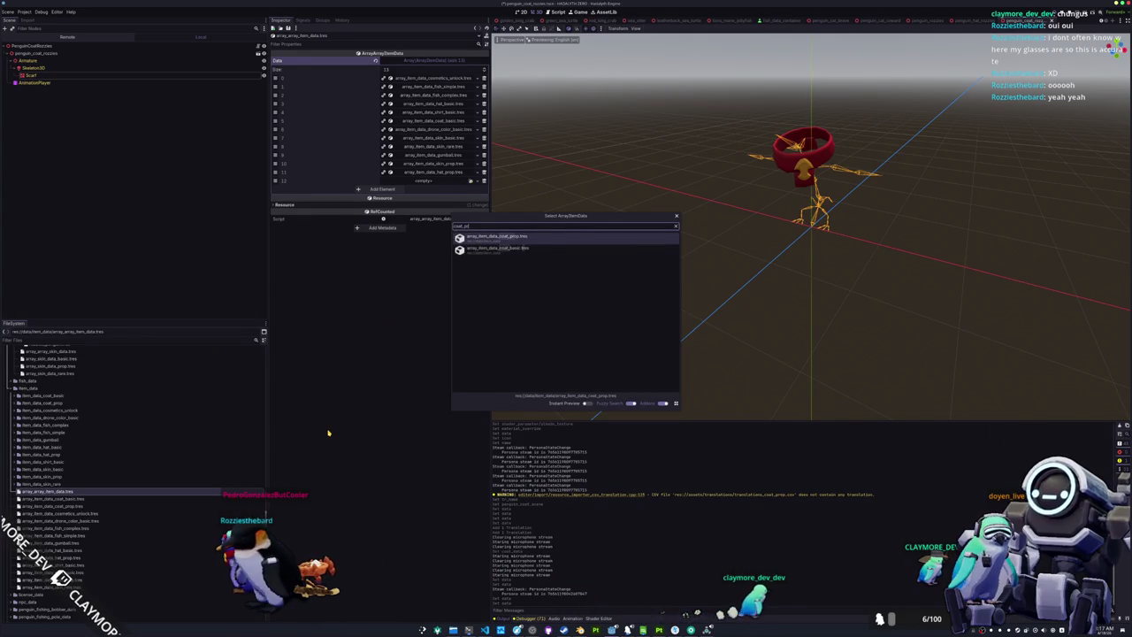
pyautogui.press('Return')
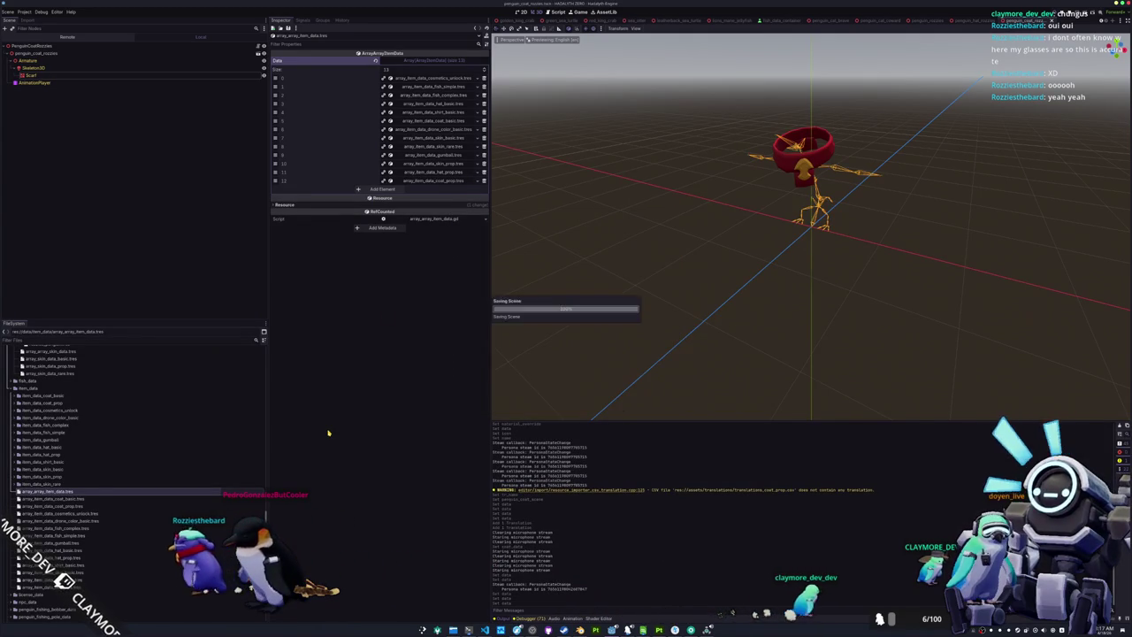
pyautogui.press('F5')
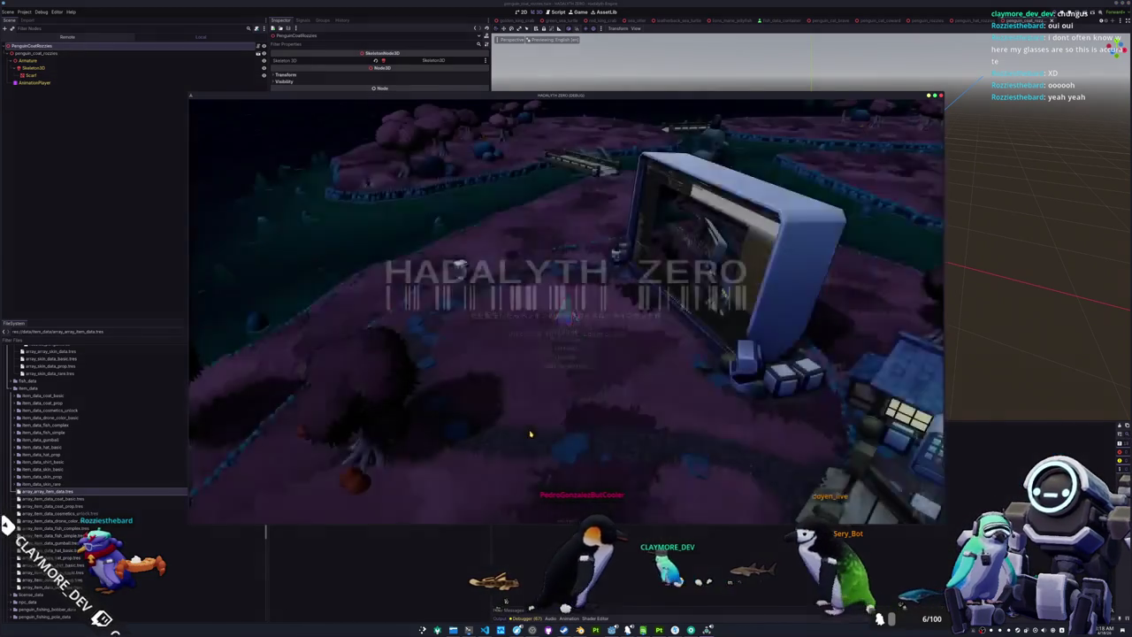
# Start the game, browse the cosmetics inventory, and walk the penguin toward the blue structure
pyautogui.click(566, 420)
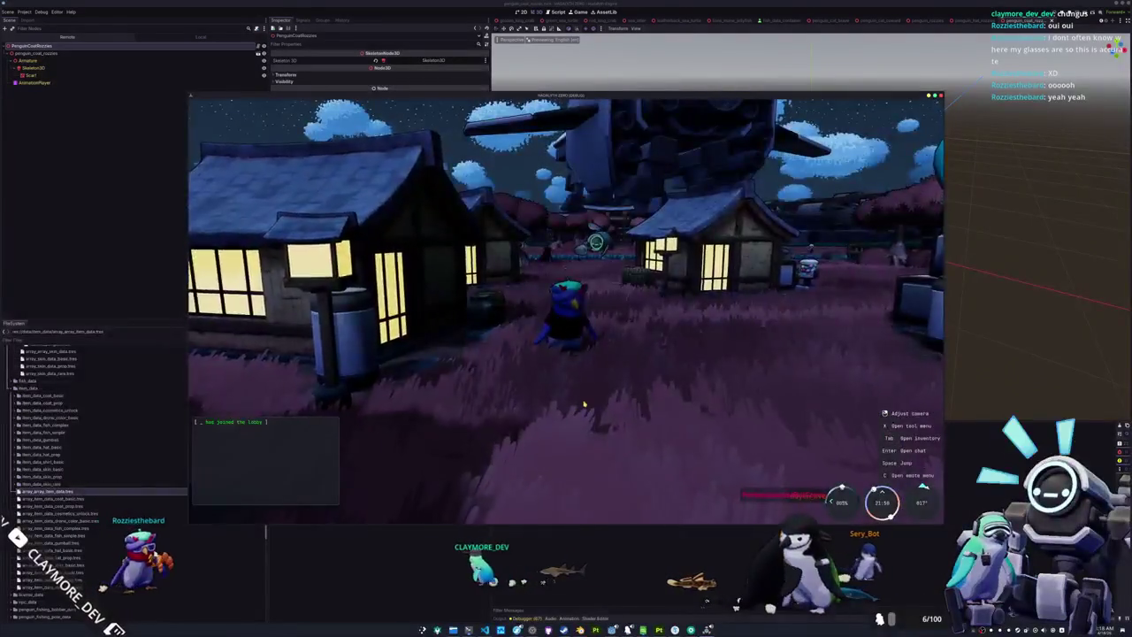
pyautogui.press('Tab')
pyautogui.scroll(-10, 424, 230)
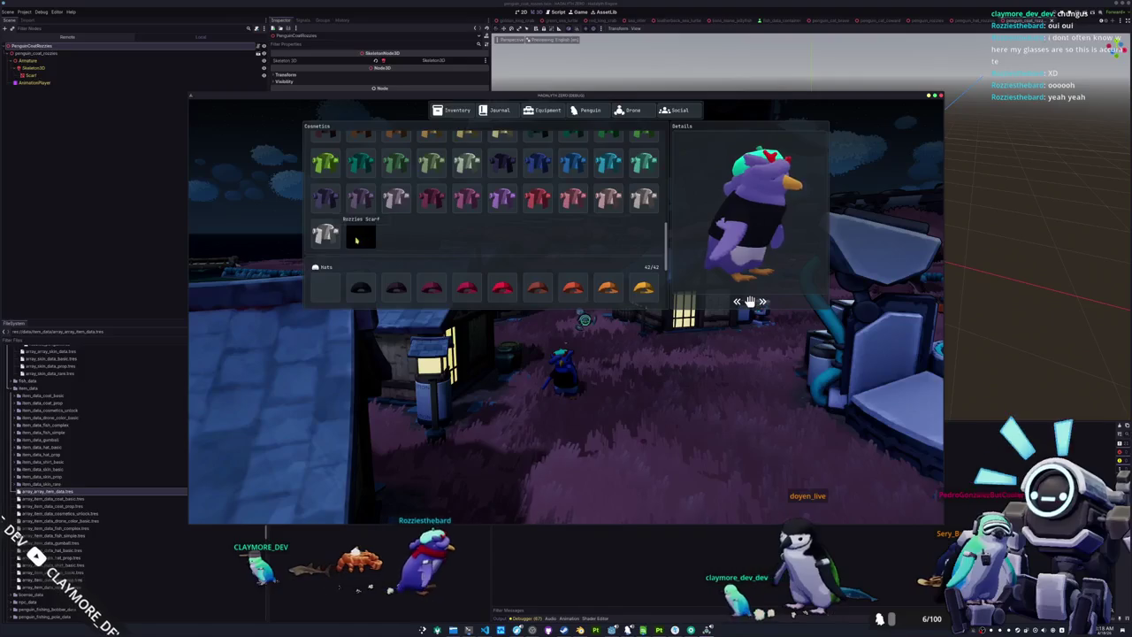
pyautogui.press('Tab')
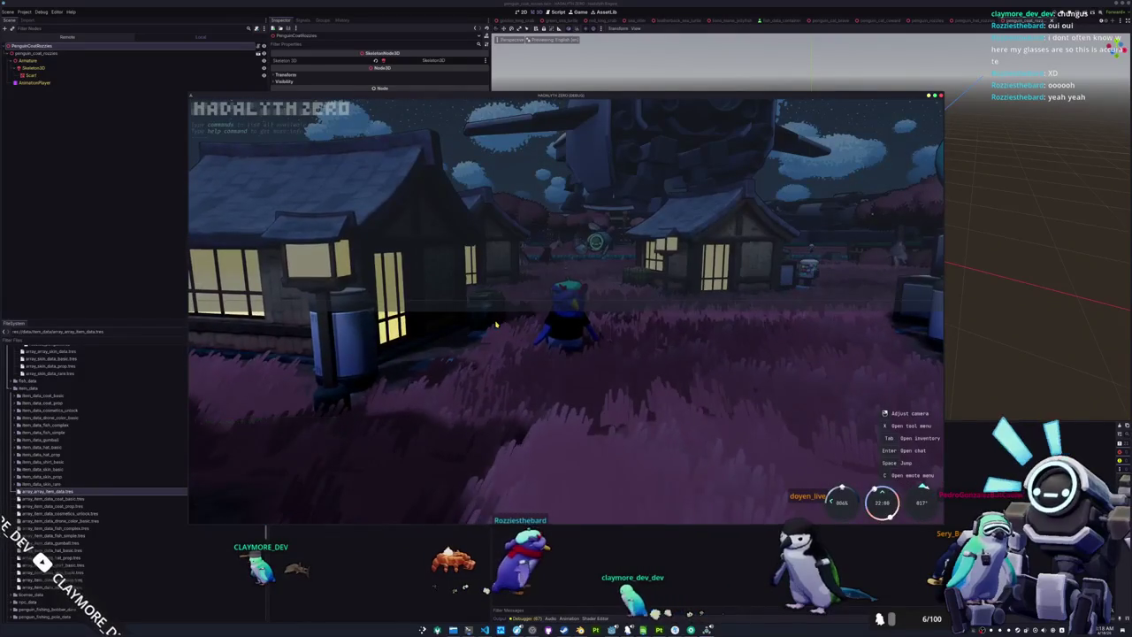
pyautogui.press('w')
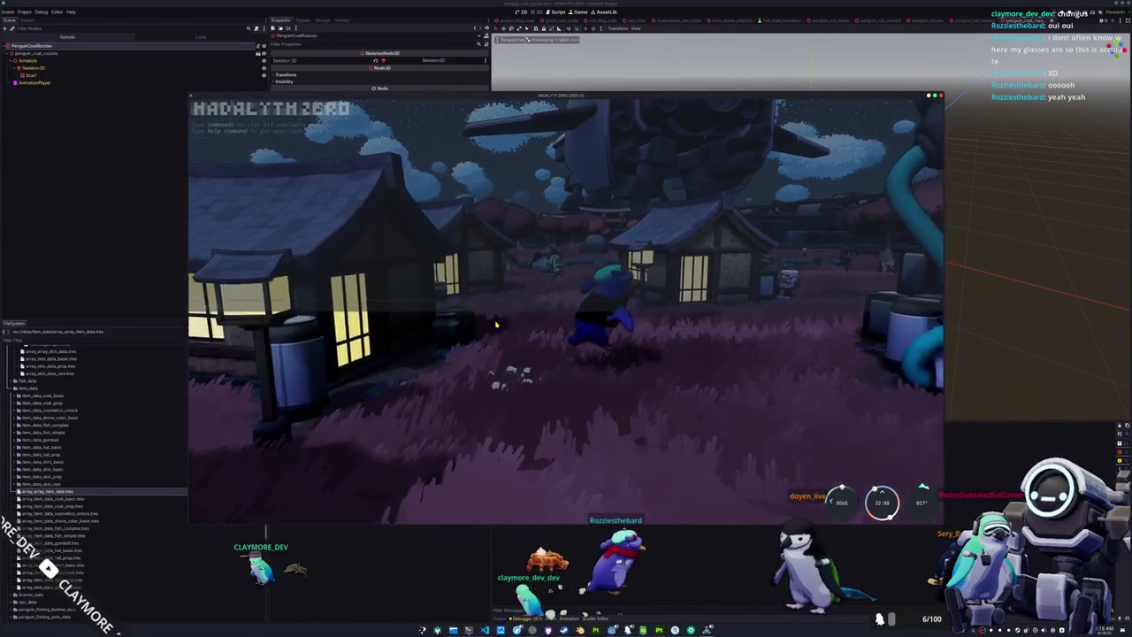
pyautogui.press('d')
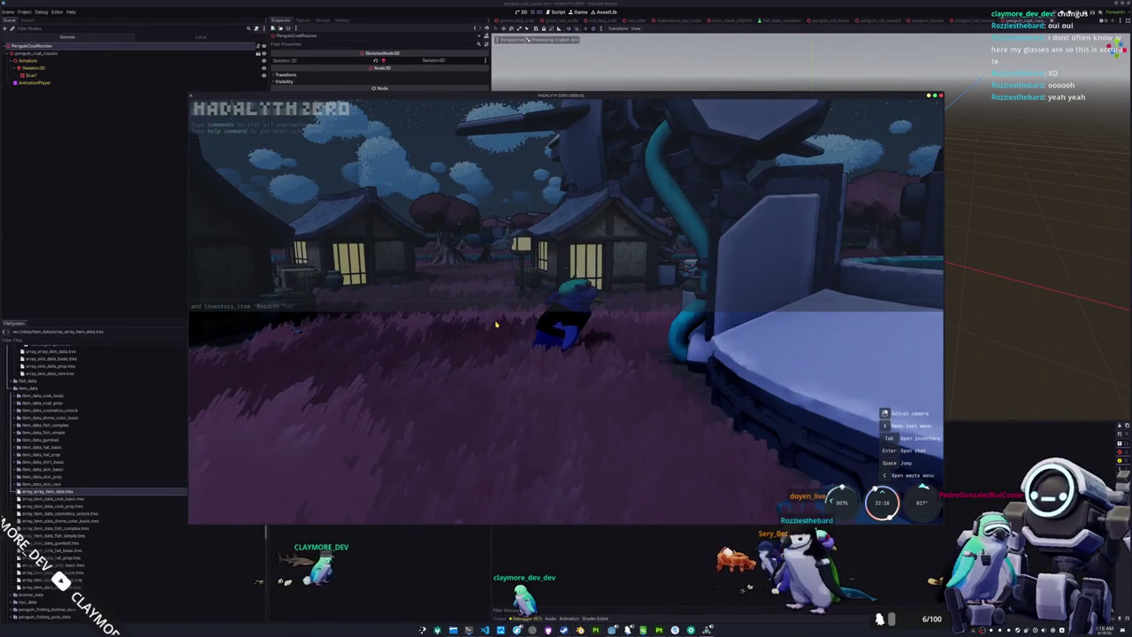
pyautogui.press('d')
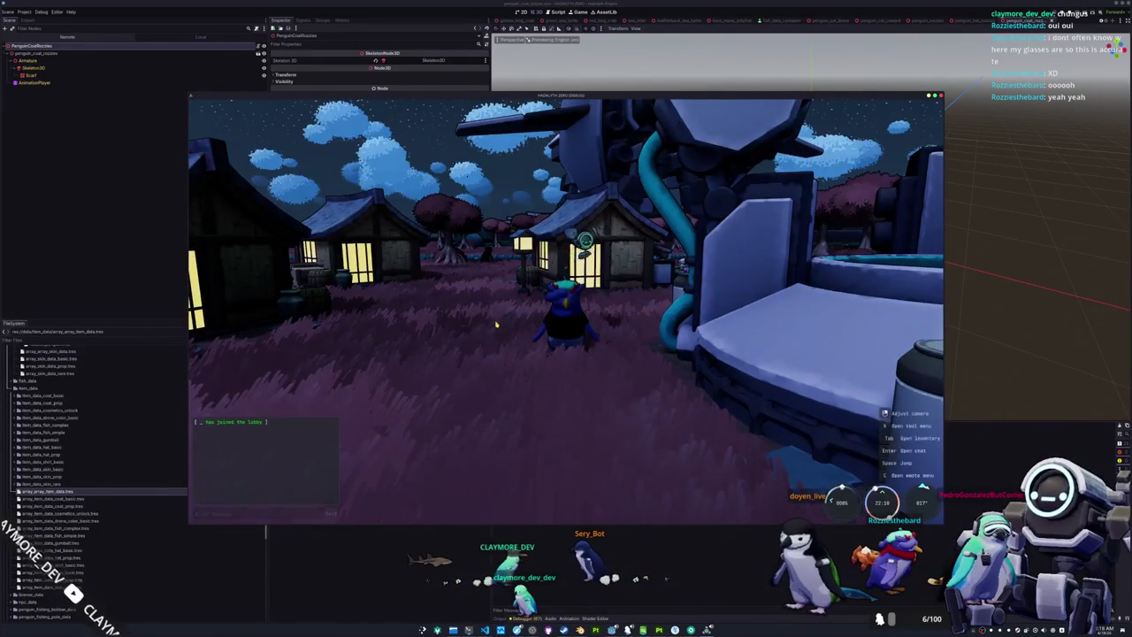
# Select the Rozzies Scarf in the inventory and switch to the penguin's cosmetics, triggering the type error
pyautogui.press('Tab')
pyautogui.click(619, 268)
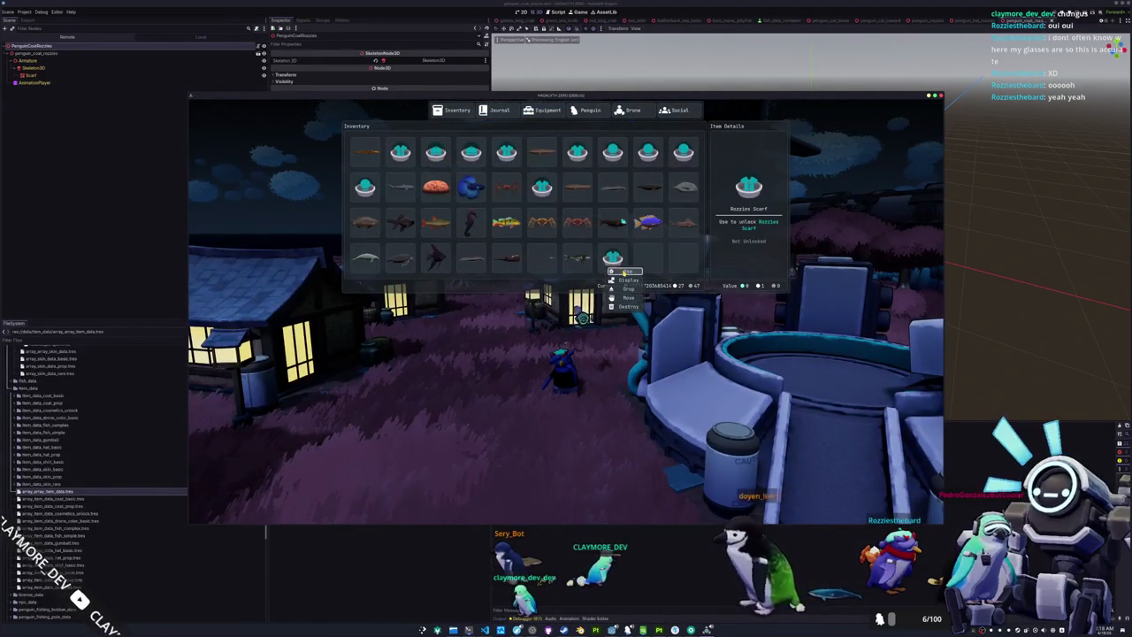
pyautogui.click(589, 109)
pyautogui.scroll(-4, 495, 203)
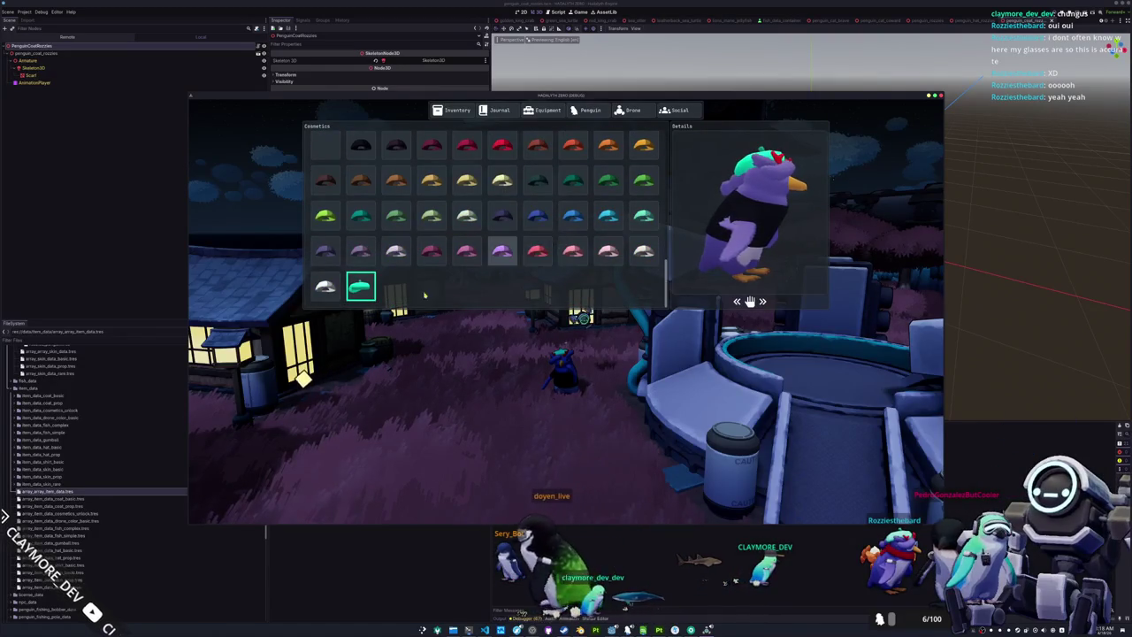
pyautogui.scroll(2, 401, 302)
pyautogui.scroll(1, 401, 303)
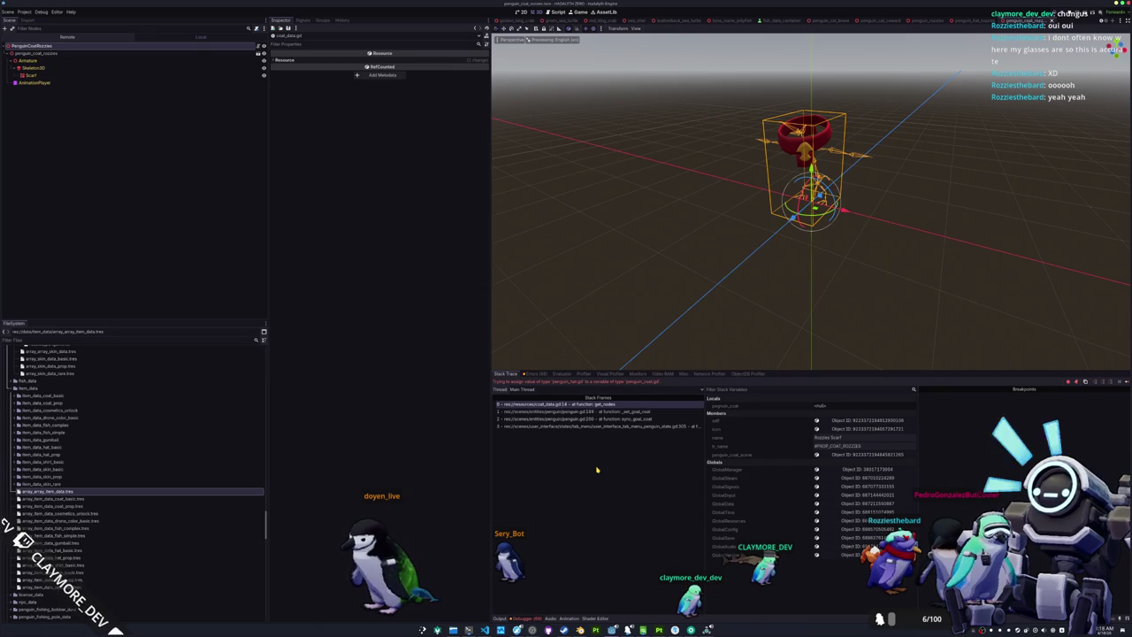
# Change the PenguinCoatRozzies root node's type to PenguinCoat, then stop and rerun the project
pyautogui.click(153, 53)
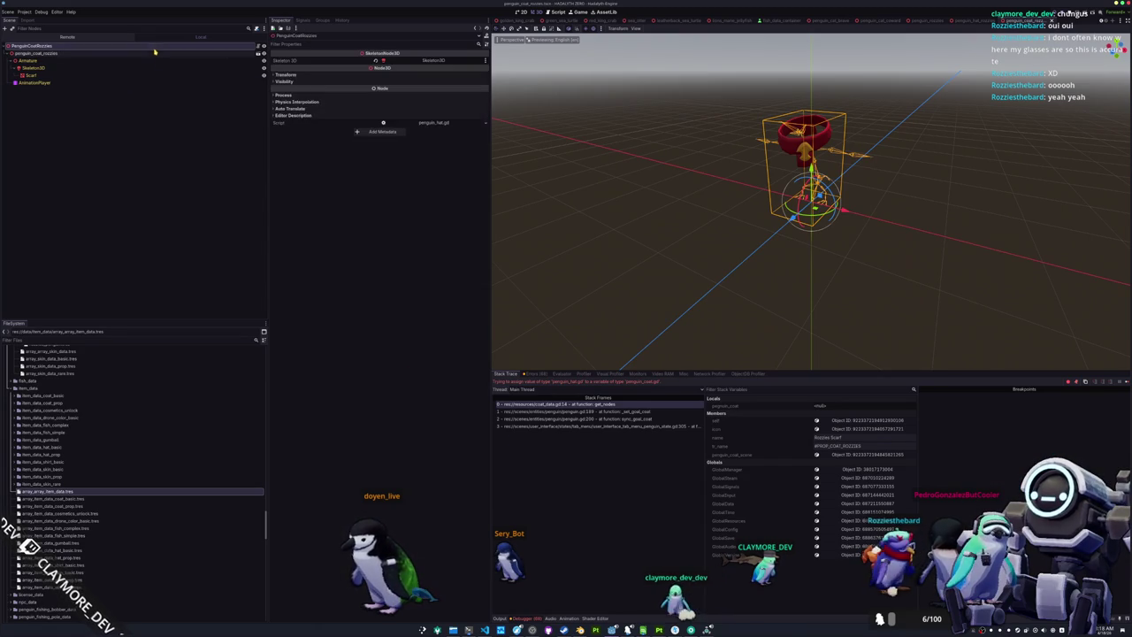
pyautogui.rightClick(211, 46)
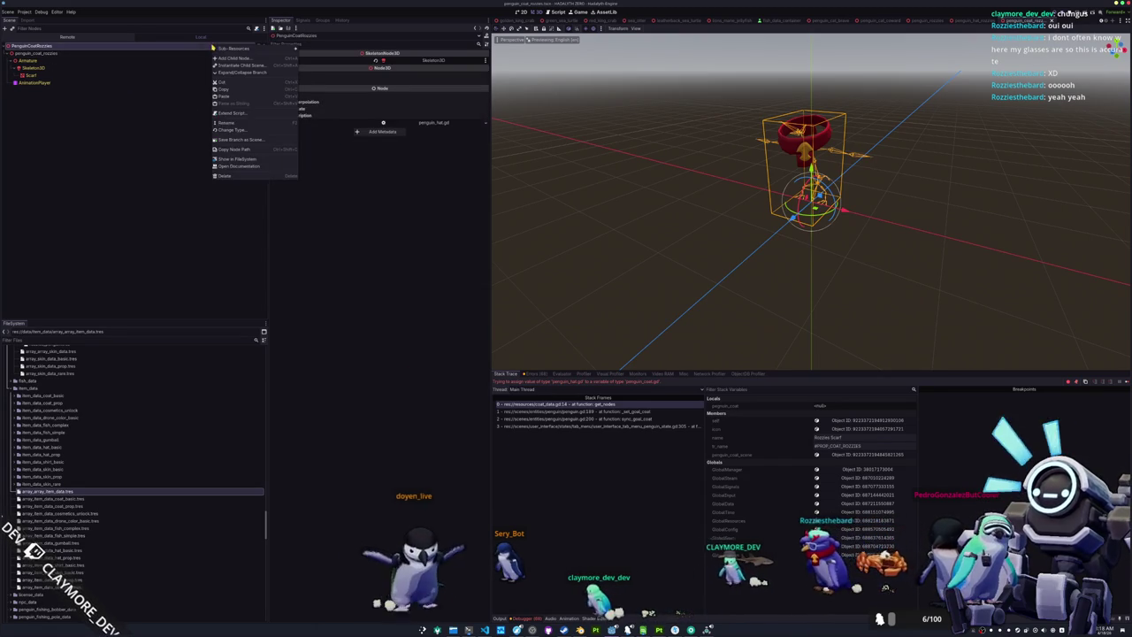
pyautogui.click(229, 130)
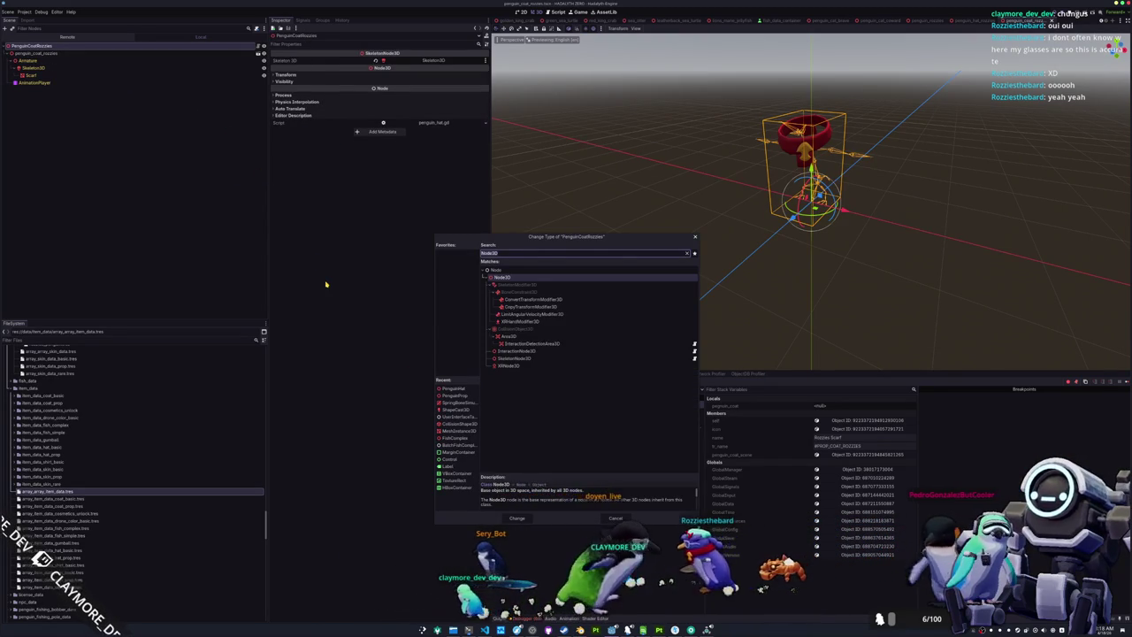
pyautogui.write('penguincoat')
pyautogui.press('Return')
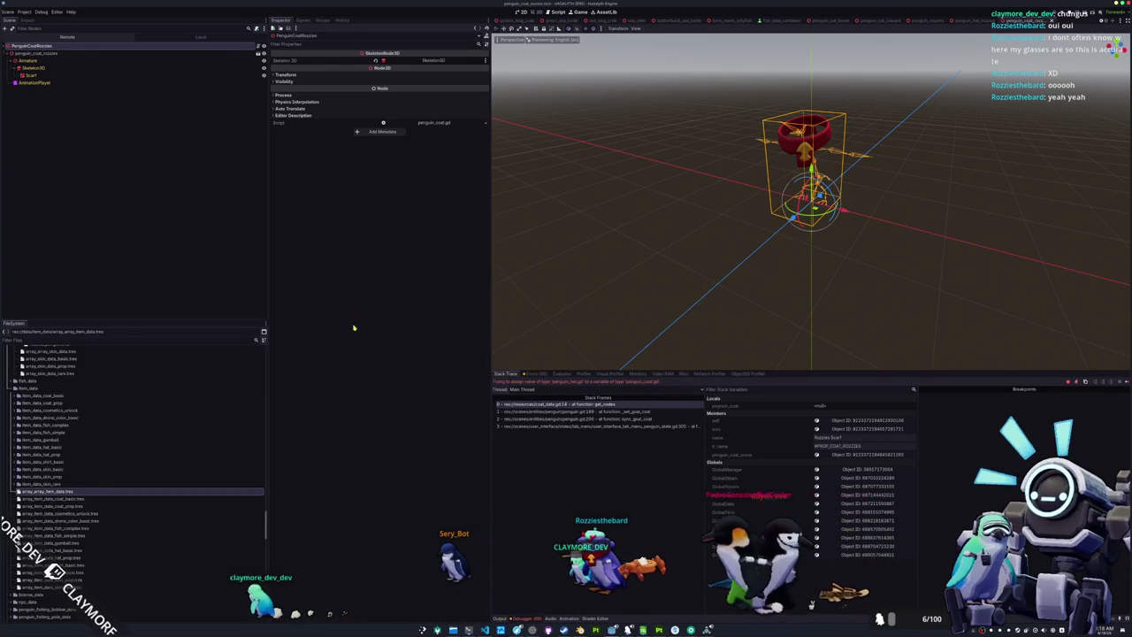
pyautogui.press('F8')
pyautogui.press('F5')
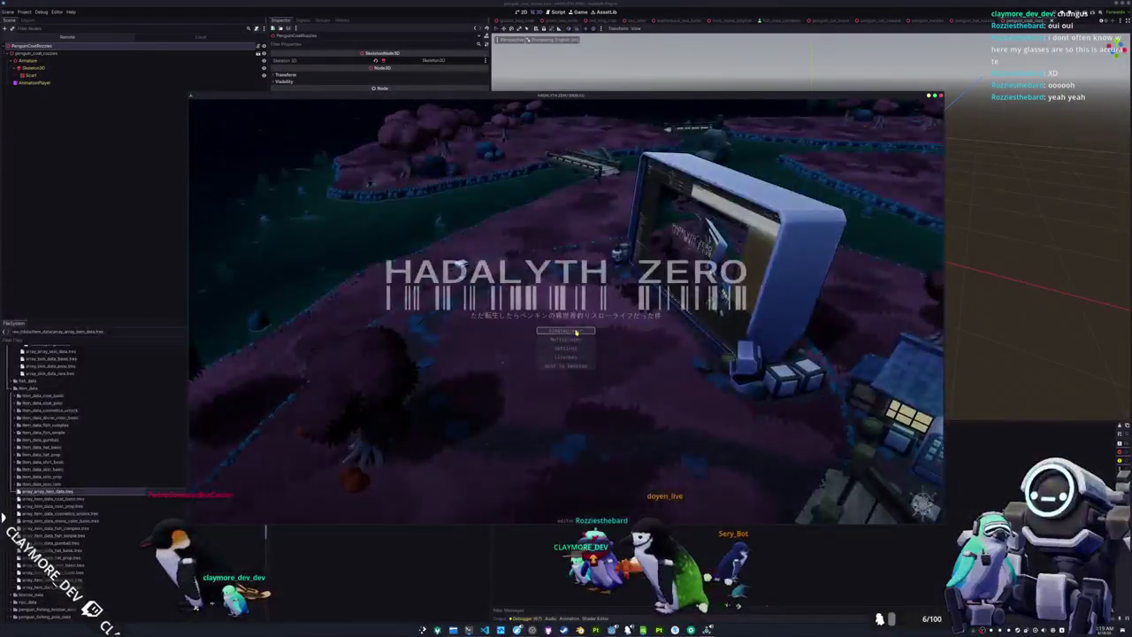
# Start the game and equip the red Rozzies Scarf from the penguin's cosmetics
pyautogui.click(575, 332)
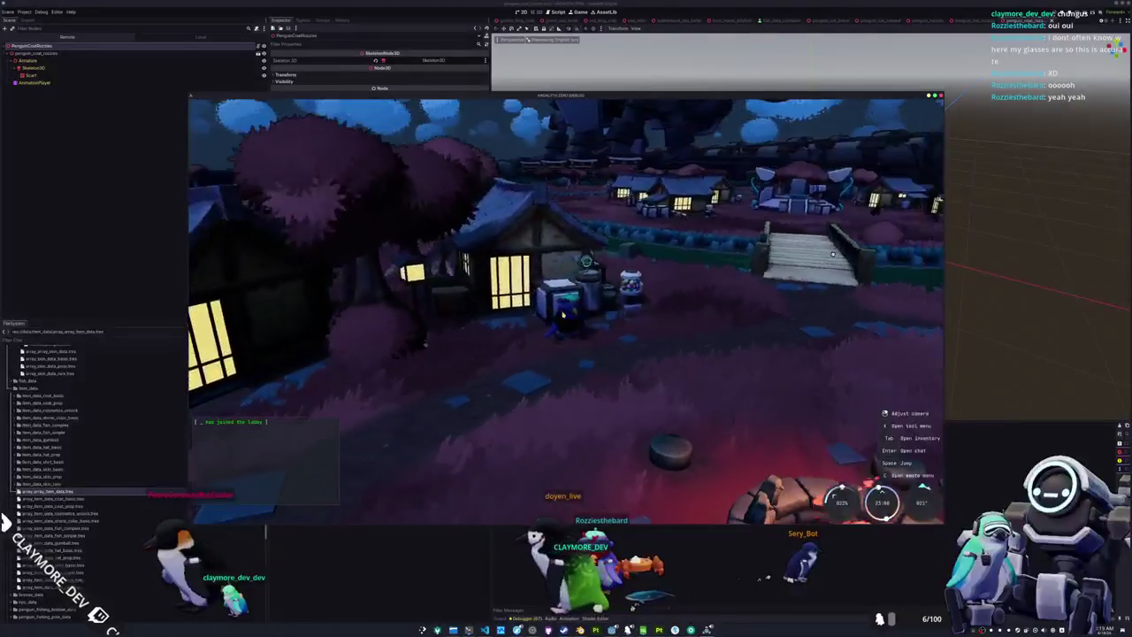
pyautogui.press('Tab')
pyautogui.click(600, 111)
pyautogui.scroll(-3, 398, 230)
pyautogui.scroll(3, 398, 247)
pyautogui.click(361, 212)
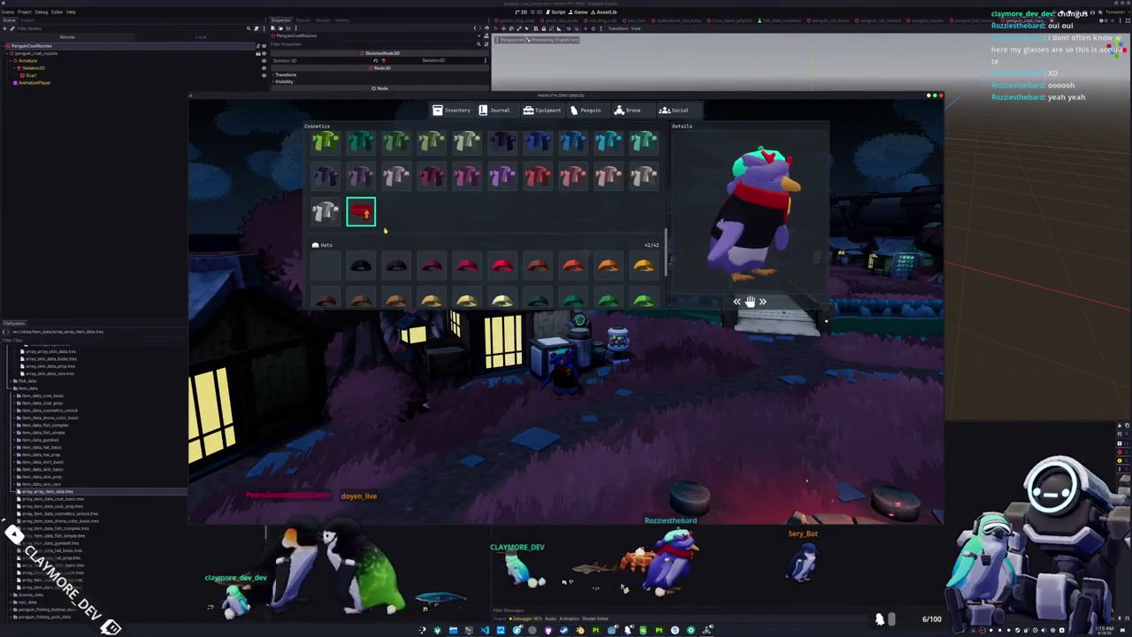
# Walk the penguin across the grass wearing the scarf, then reopen the inventory to confirm it
pyautogui.press('Tab')
pyautogui.press('w')
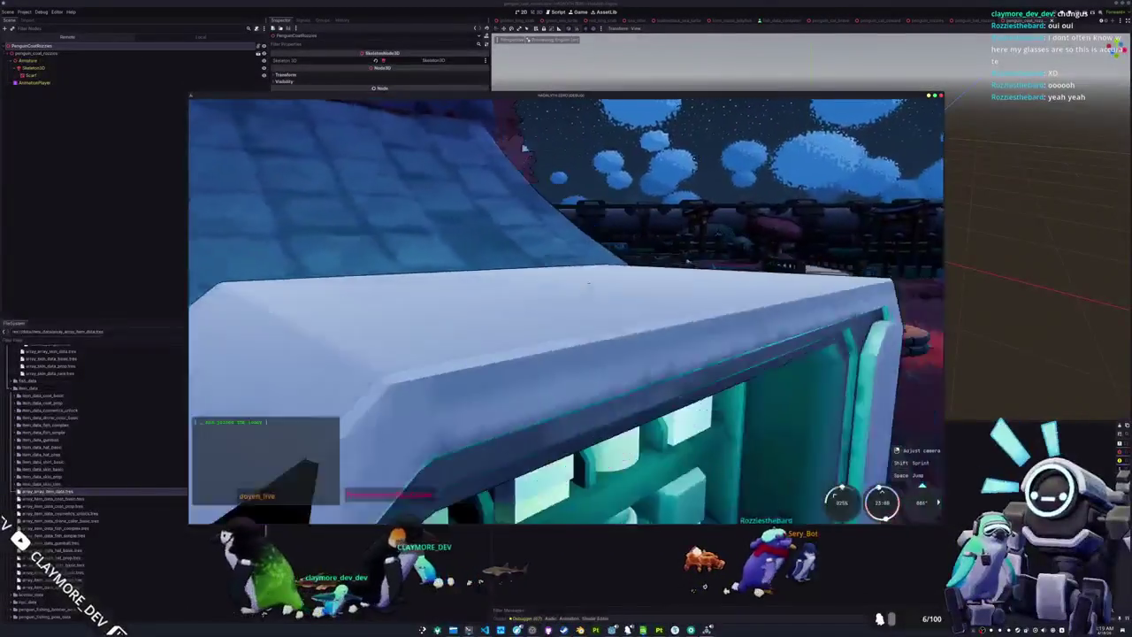
pyautogui.press('w')
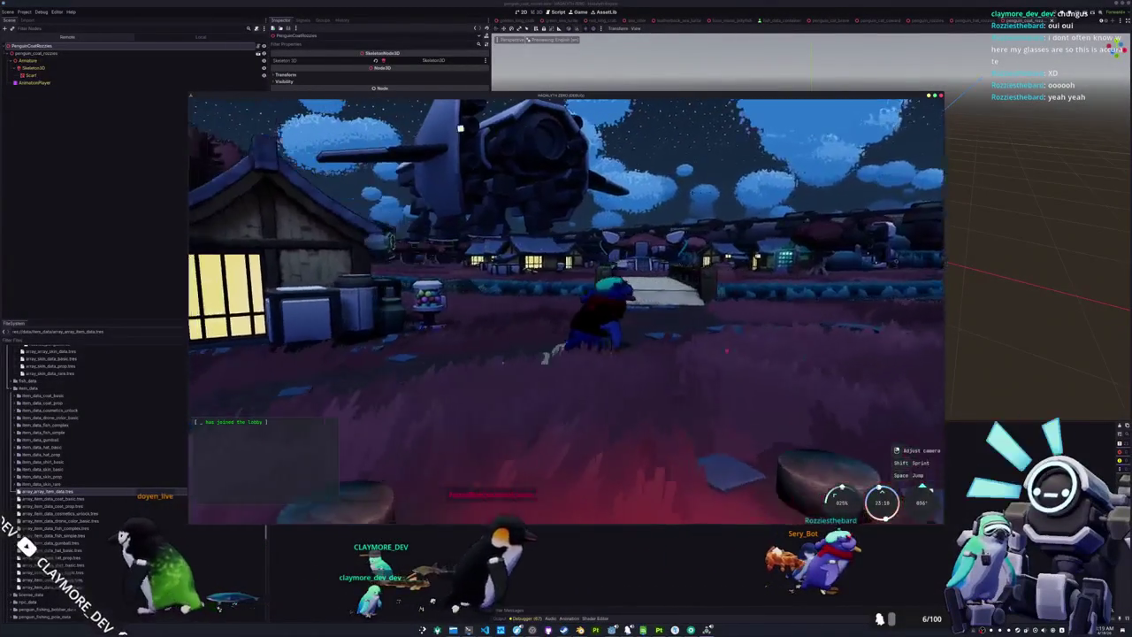
pyautogui.press('Tab')
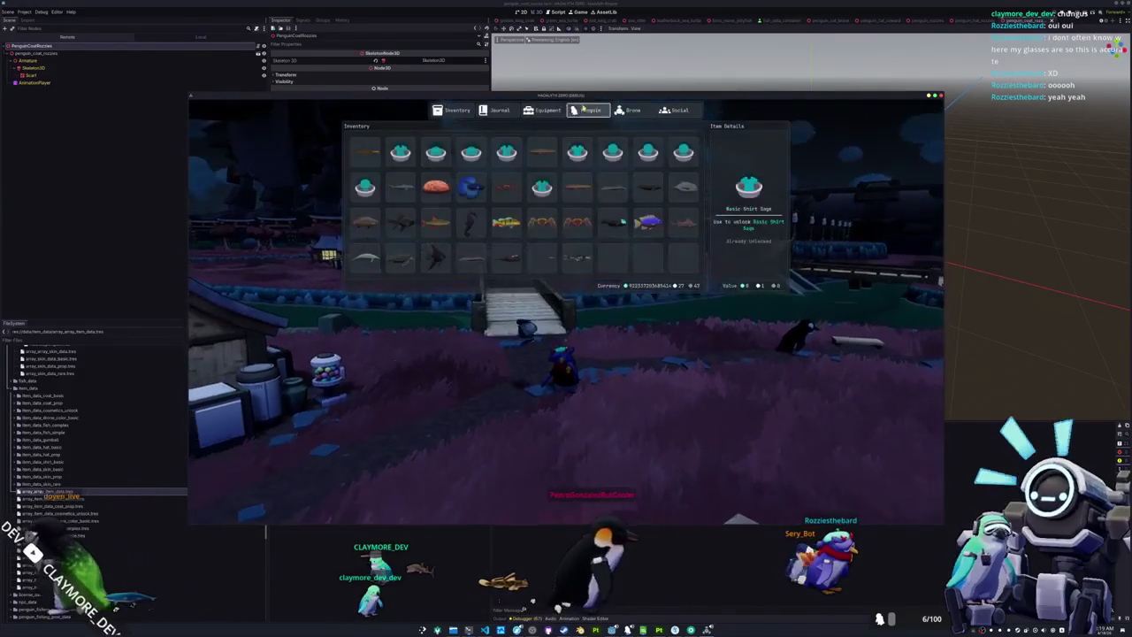
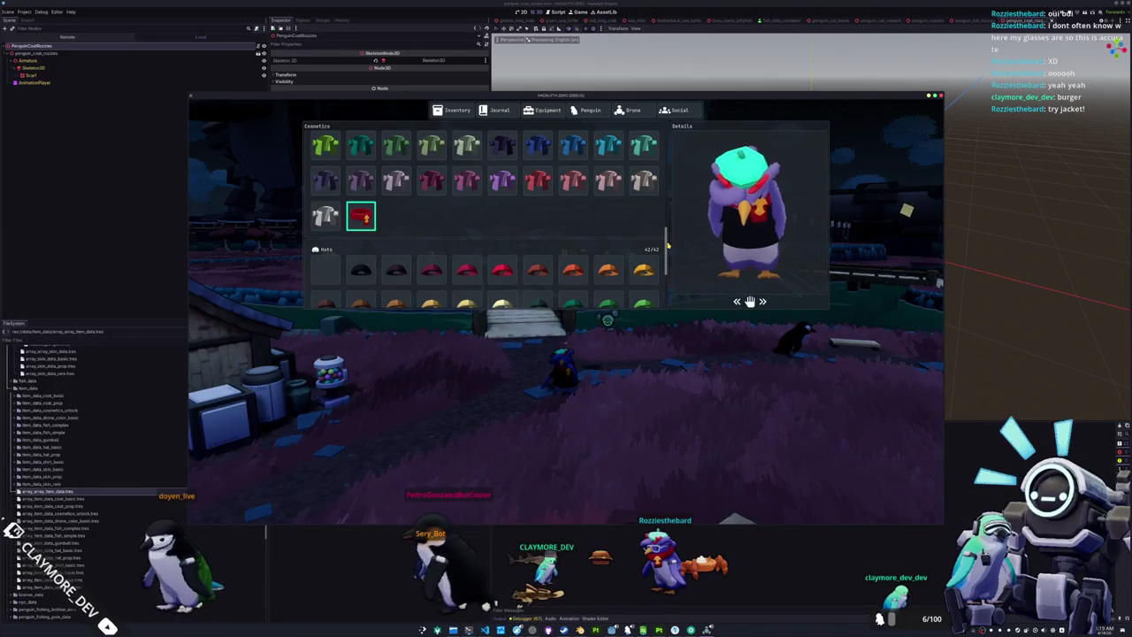
# In VS Code, open user_interface_tab_menu_penguin_state.gd through the quick file search
pyautogui.scroll(3, 513, 240)
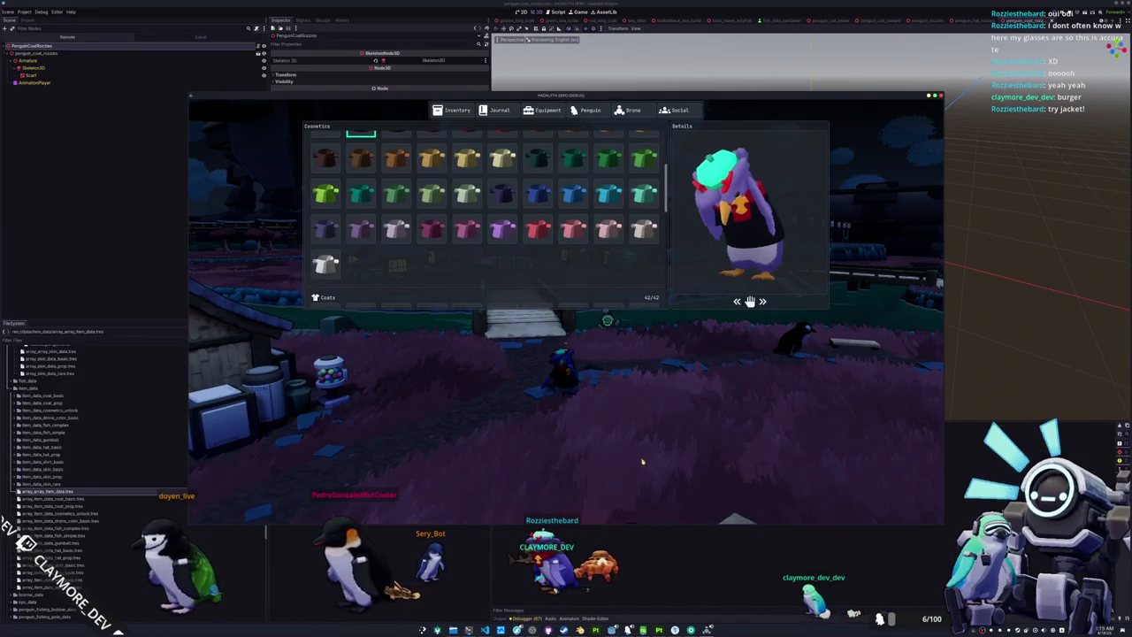
pyautogui.hotkey('alt', 'Tab')
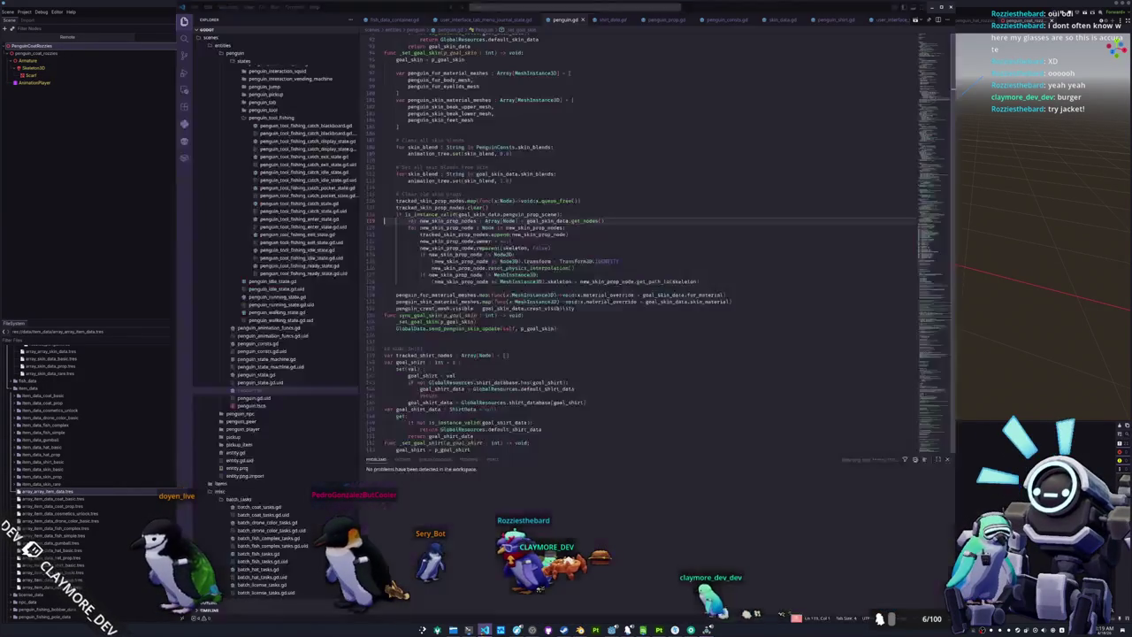
pyautogui.click(545, 9)
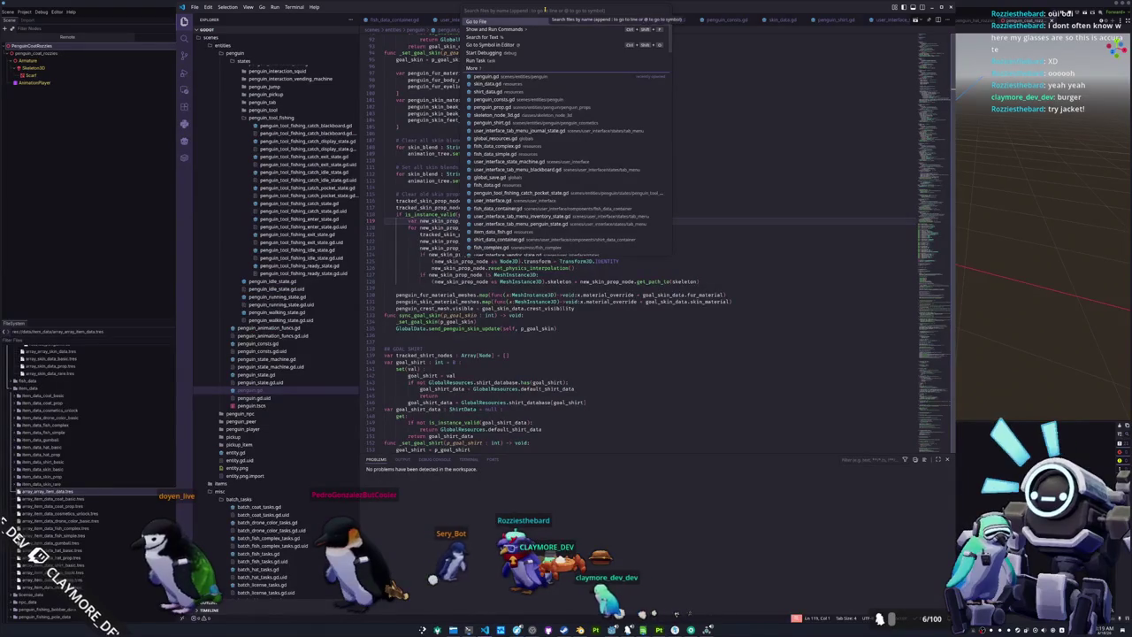
pyautogui.write('pe')
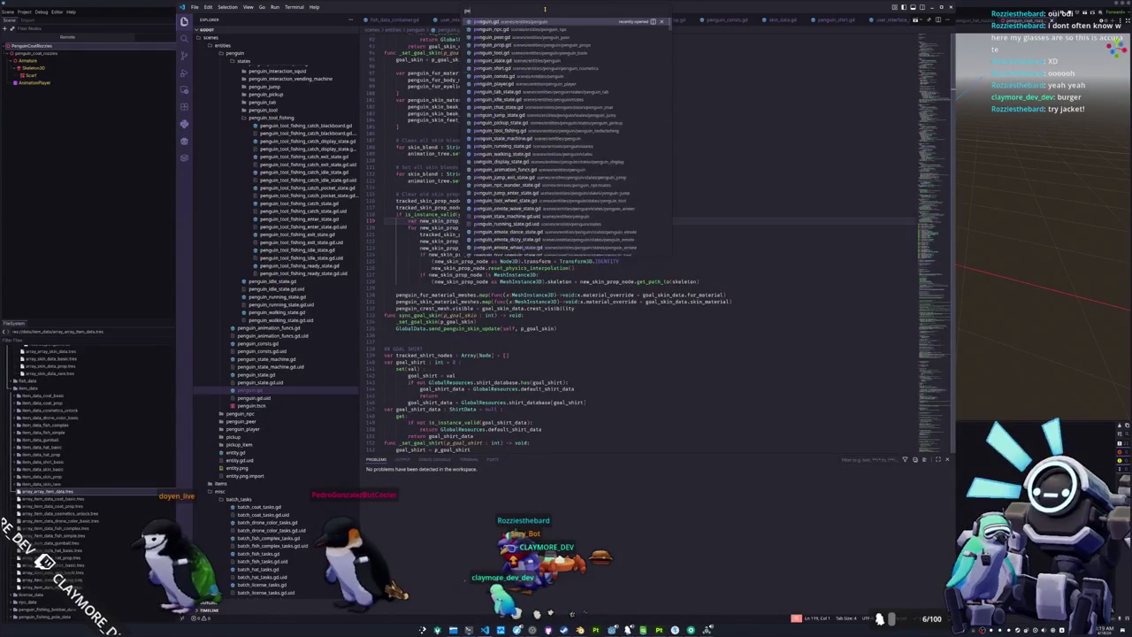
pyautogui.press('BackSpace')
pyautogui.press('BackSpace')
pyautogui.press('BackSpace')
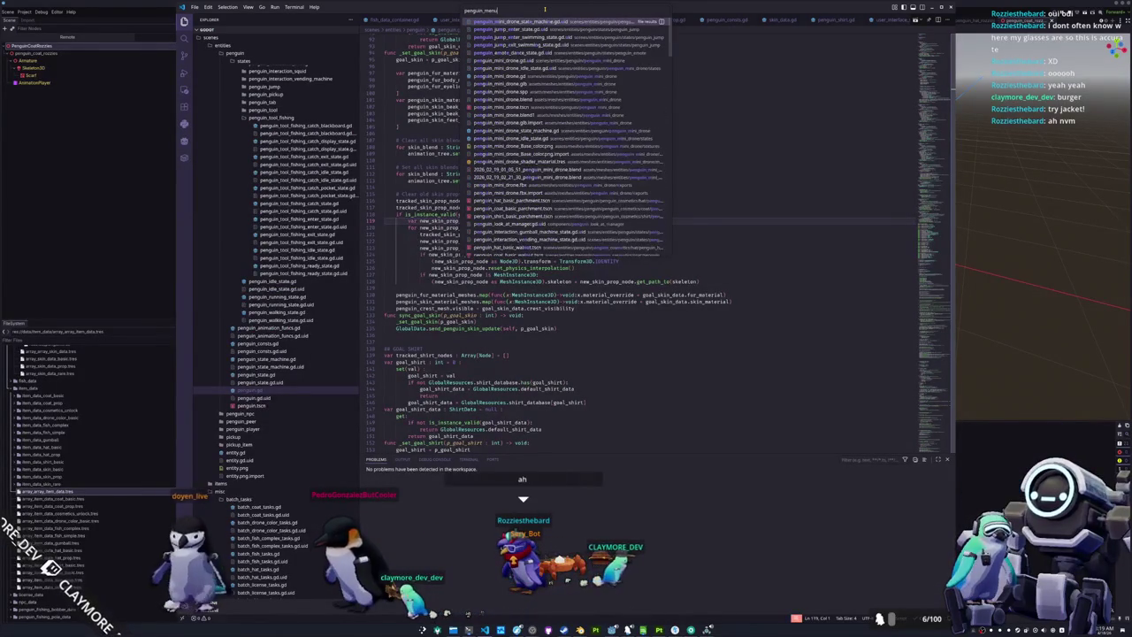
pyautogui.write('tab_menu_pen')
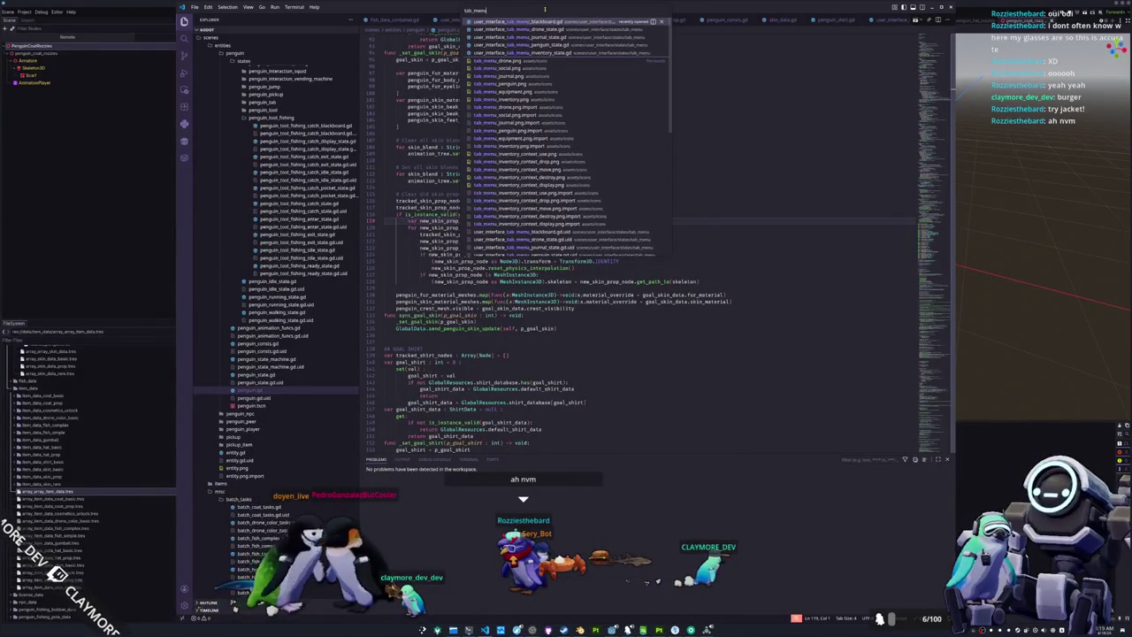
pyautogui.press('Return')
# Change the penguin_rotation threshold on line 81 from 0.0 to 10.0
pyautogui.hotkey('ctrl', 'a')
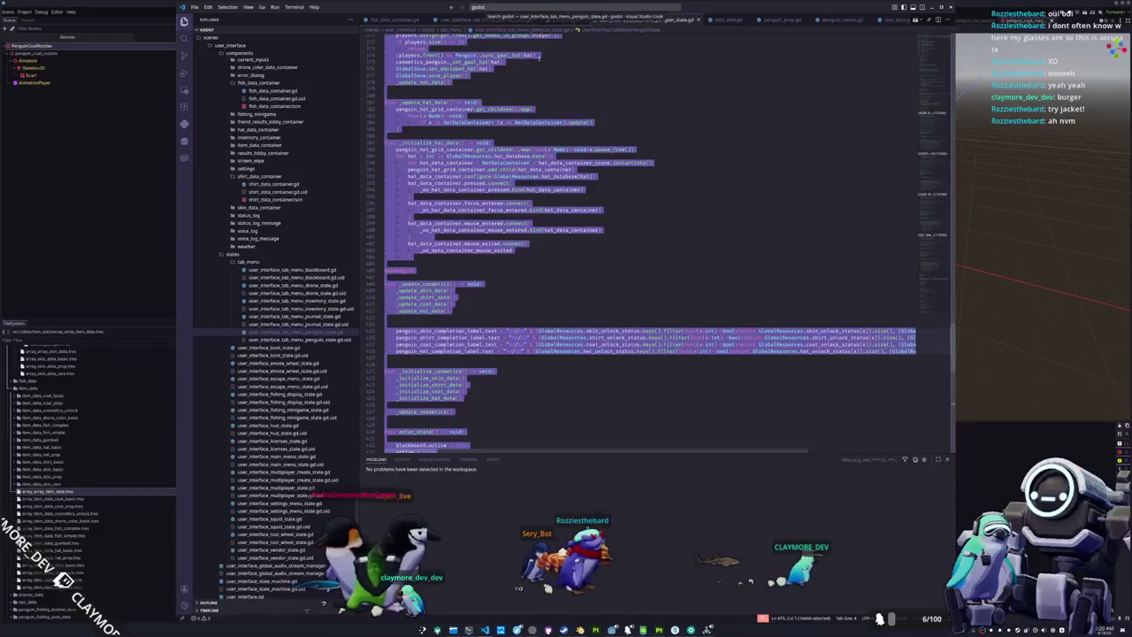
pyautogui.doubleClick(544, 250)
pyautogui.scroll(-10, 920, 322)
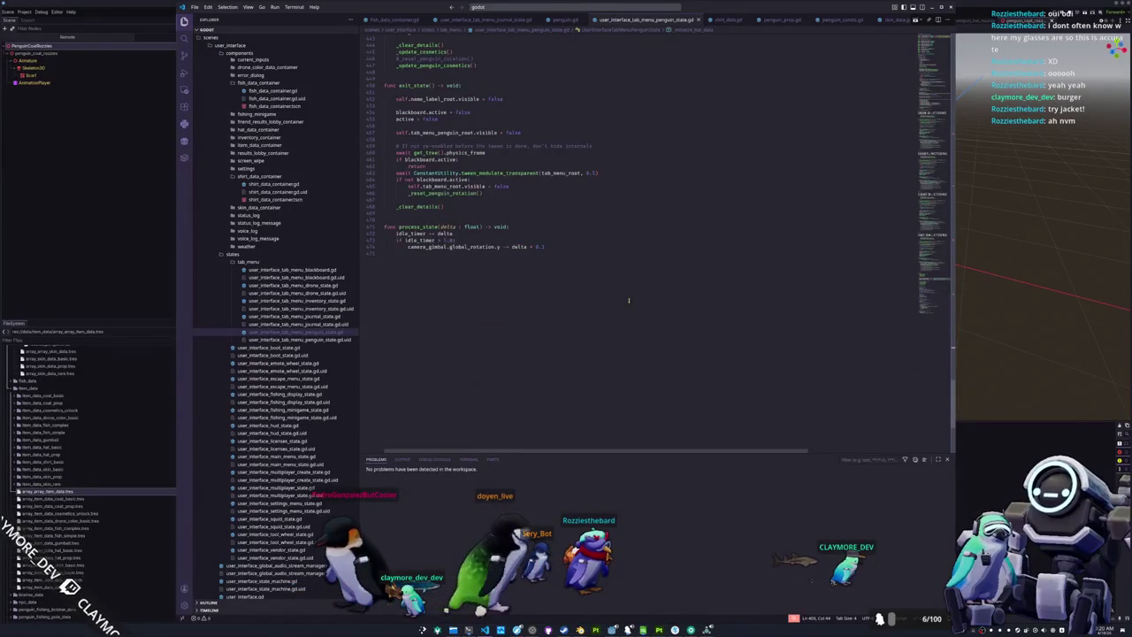
pyautogui.scroll(3, 635, 276)
pyautogui.moveTo(940, 304)
pyautogui.mouseDown()
pyautogui.moveTo(935, 165)
pyautogui.moveTo(892, 102)
pyautogui.mouseUp()
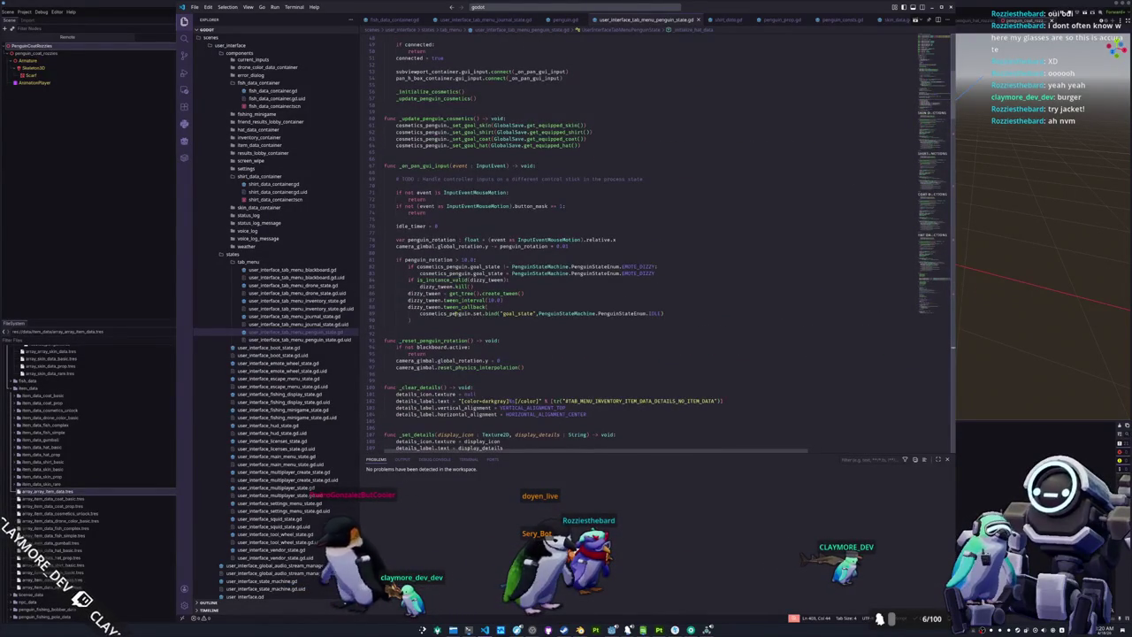
pyautogui.click(454, 327)
pyautogui.moveTo(462, 260); pyautogui.dragTo(473, 259)
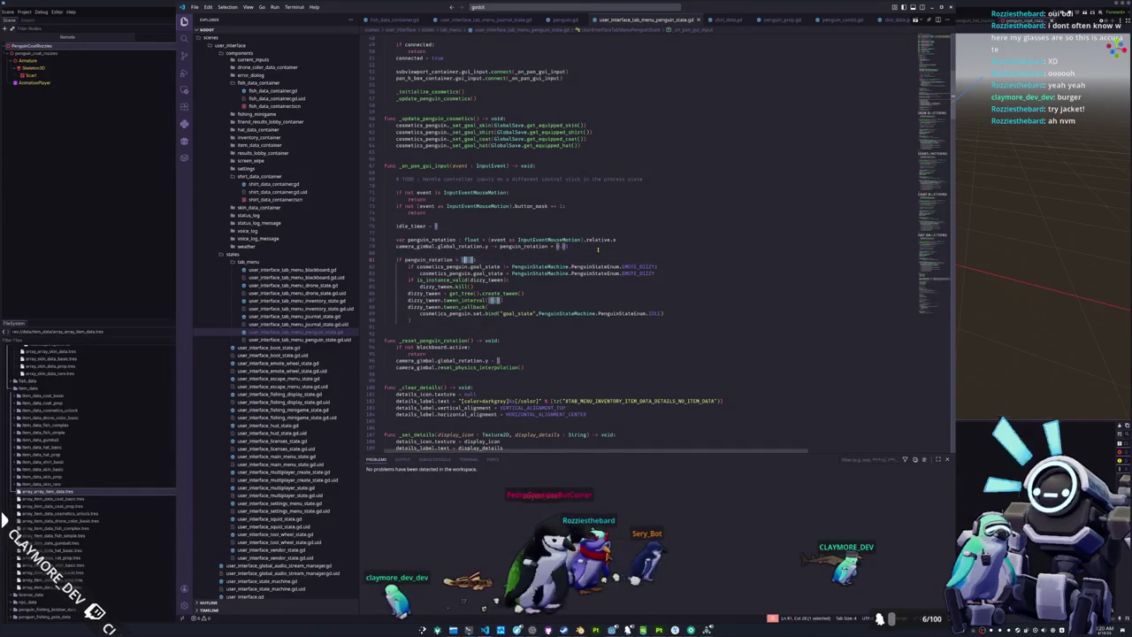
pyautogui.write('10.0')
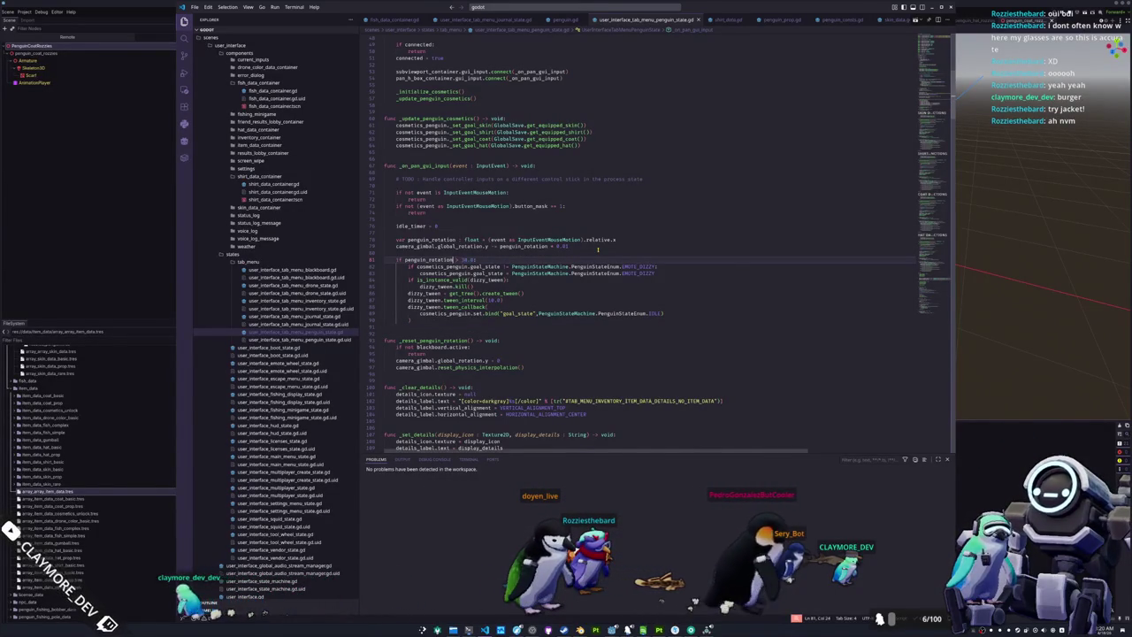
# Select penguin_rotation to check its other uses, then return to the running game
pyautogui.press('Home')
pyautogui.hotkey('ctrl', 'Right')
pyautogui.hotkey('ctrl', 'Right')
pyautogui.hotkey('ctrl', 'shift', 'Left')
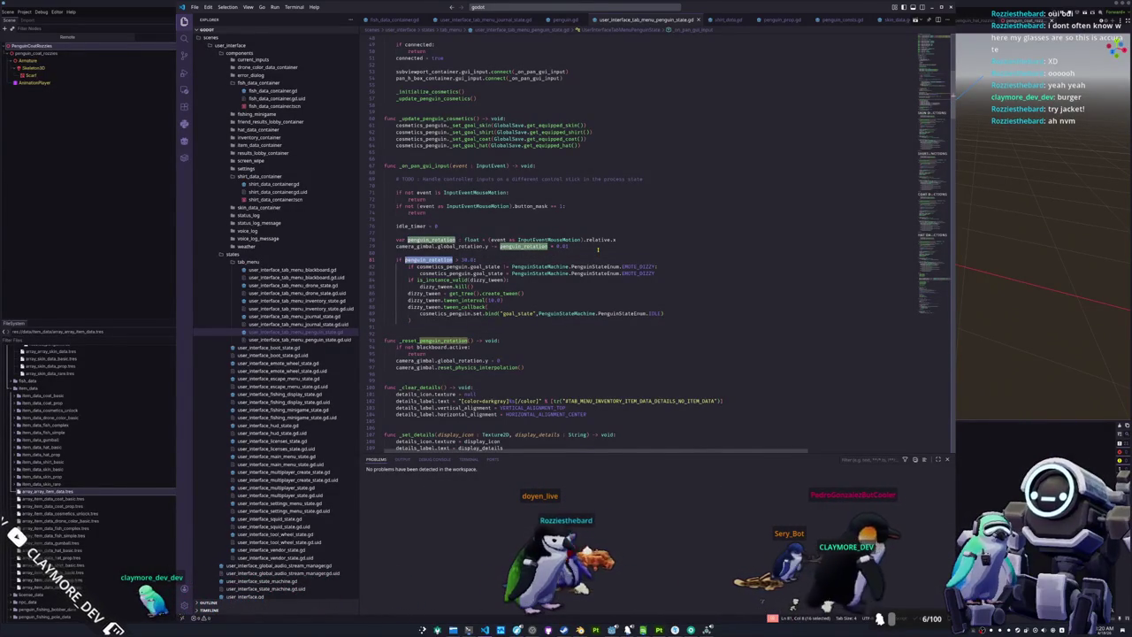
pyautogui.hotkey('alt', 'Tab')
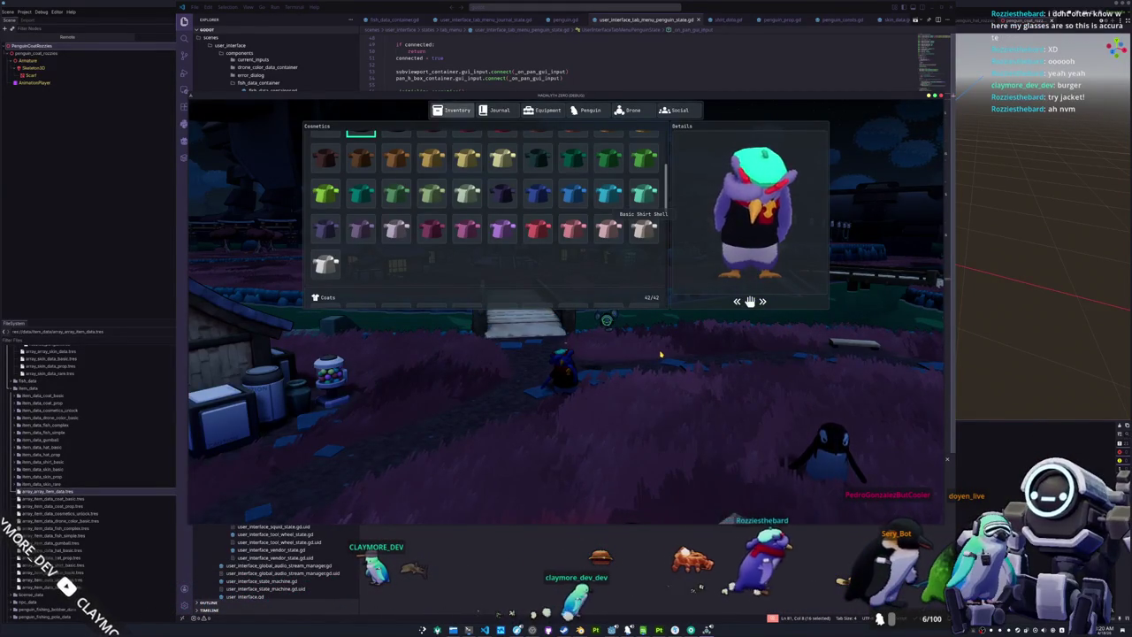
# Reopen the inventory's Penguin page and unequip the coat using the empty first Coats slot
pyautogui.press('Tab')
pyautogui.press('Tab')
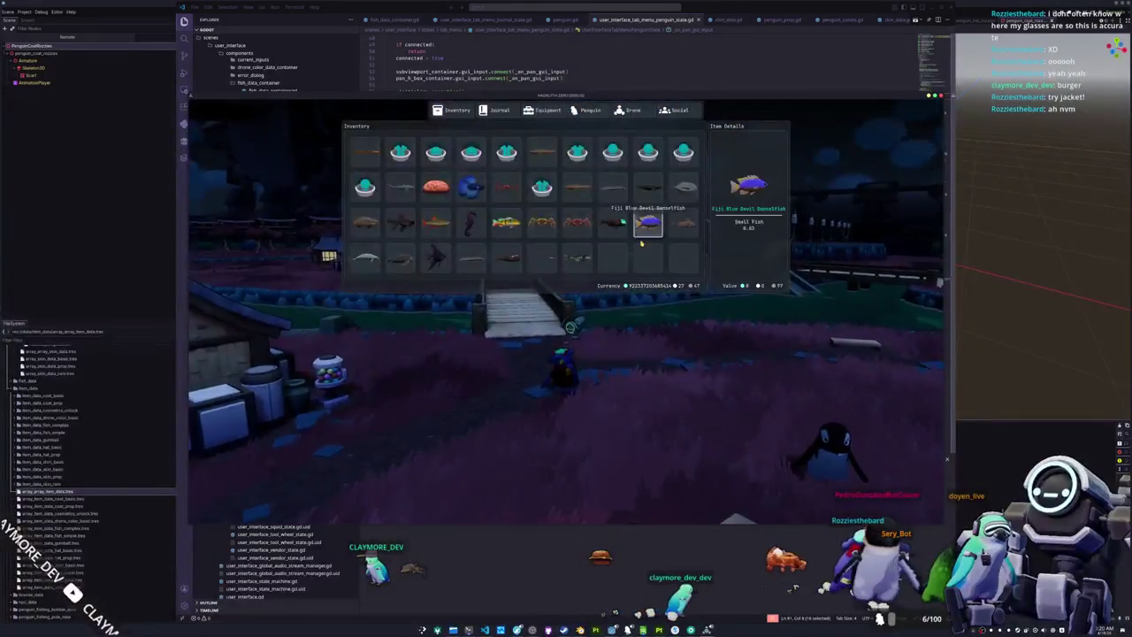
pyautogui.click(586, 113)
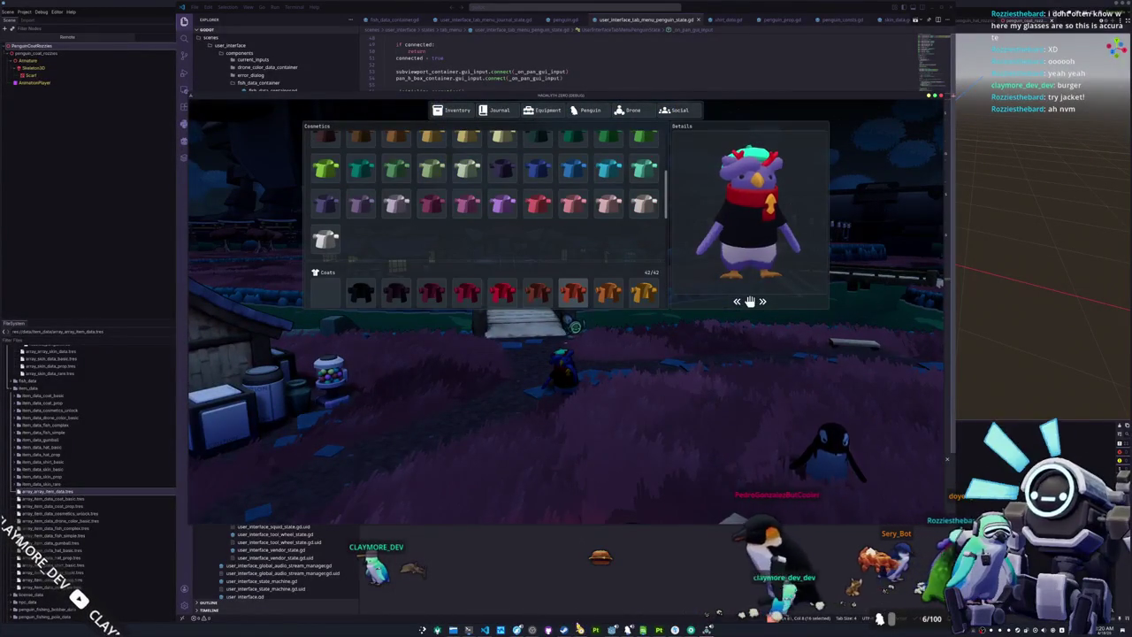
pyautogui.click(325, 292)
pyautogui.scroll(-1, 341, 287)
pyautogui.scroll(1, 341, 285)
pyautogui.scroll(-2, 363, 259)
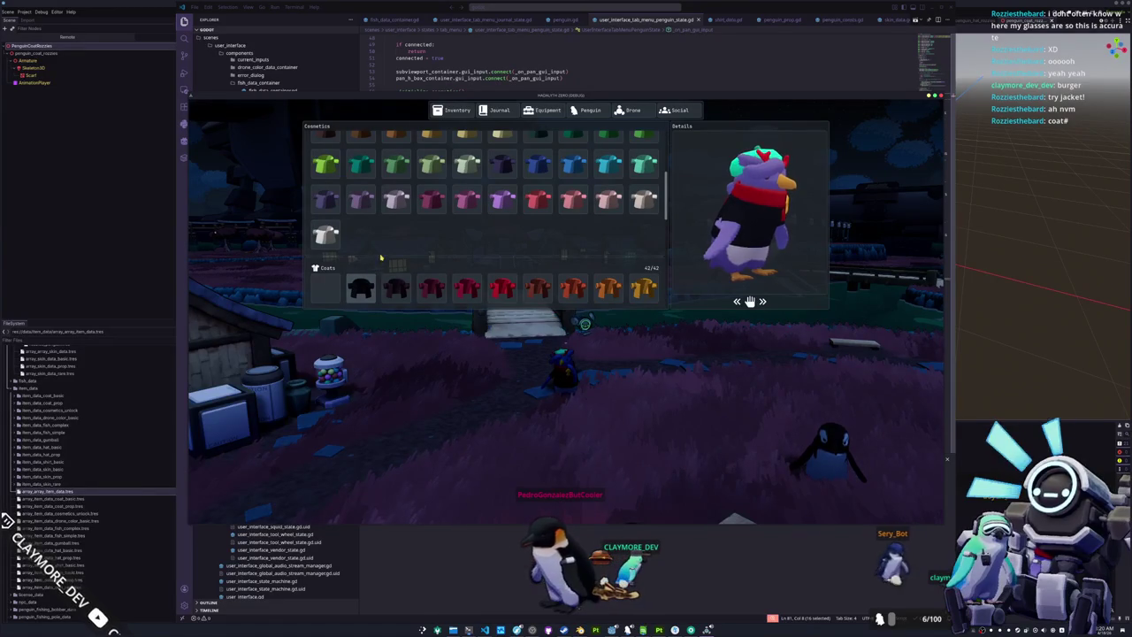
pyautogui.scroll(2, 381, 257)
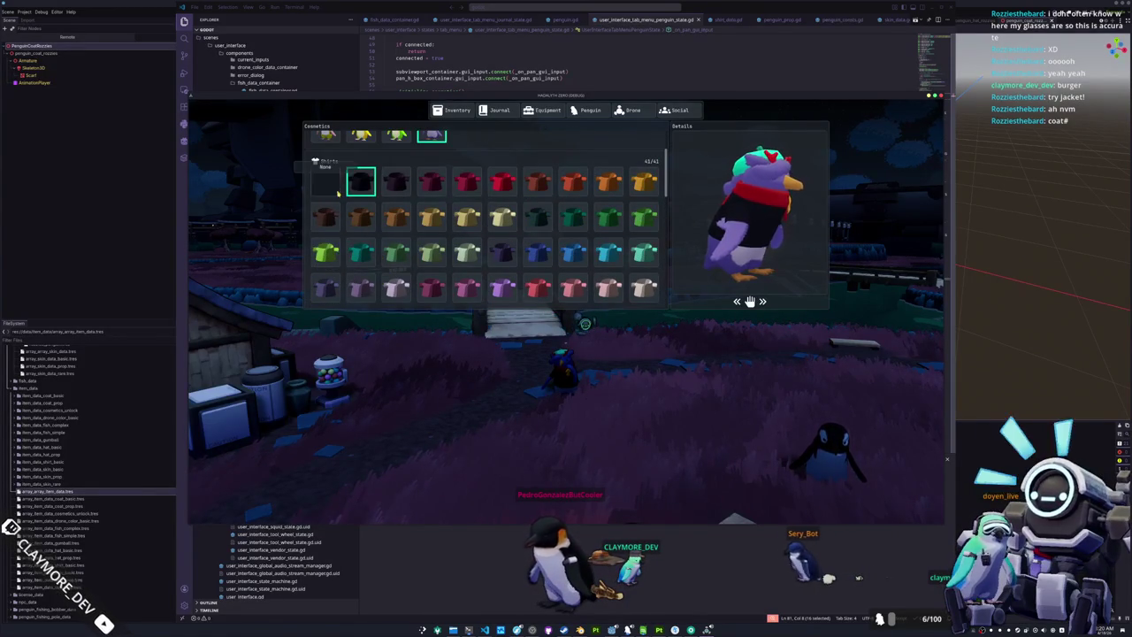
pyautogui.scroll(1, 349, 207)
pyautogui.scroll(-1, 359, 215)
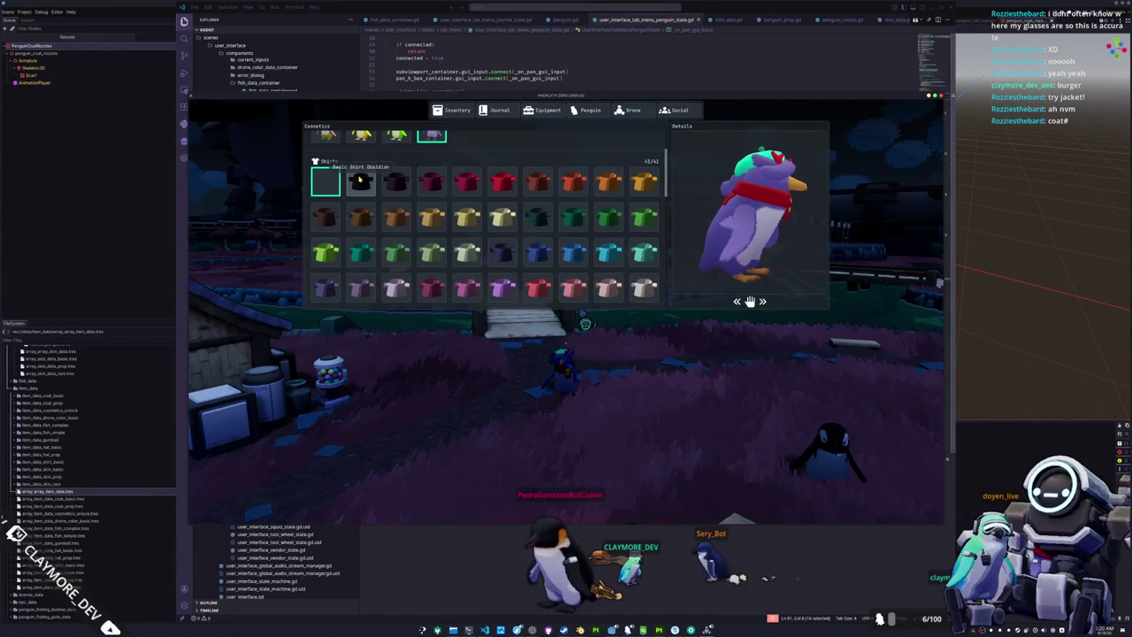
# Switch through VS Code over to the penguin rig in Blender
pyautogui.hotkey('alt', 'Tab')
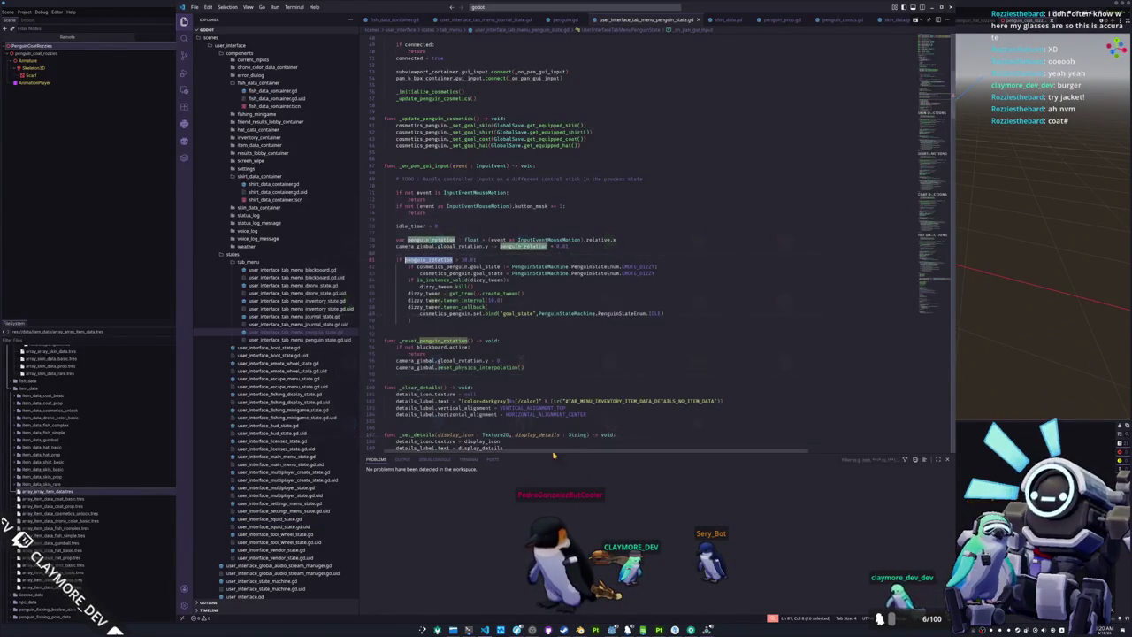
pyautogui.hotkey('alt', 'Tab')
pyautogui.scroll(3, 495, 296)
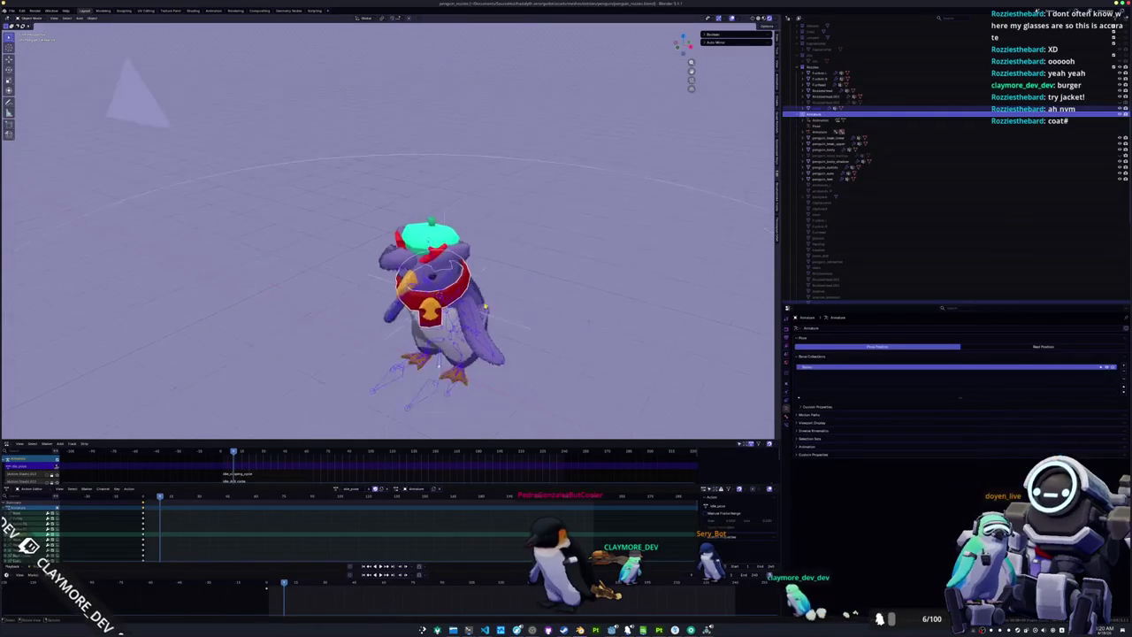
# Frame the rig in top orthographic view, select scarf mesh Plane.005 and enter Edit Mode
pyautogui.press('KP_7')
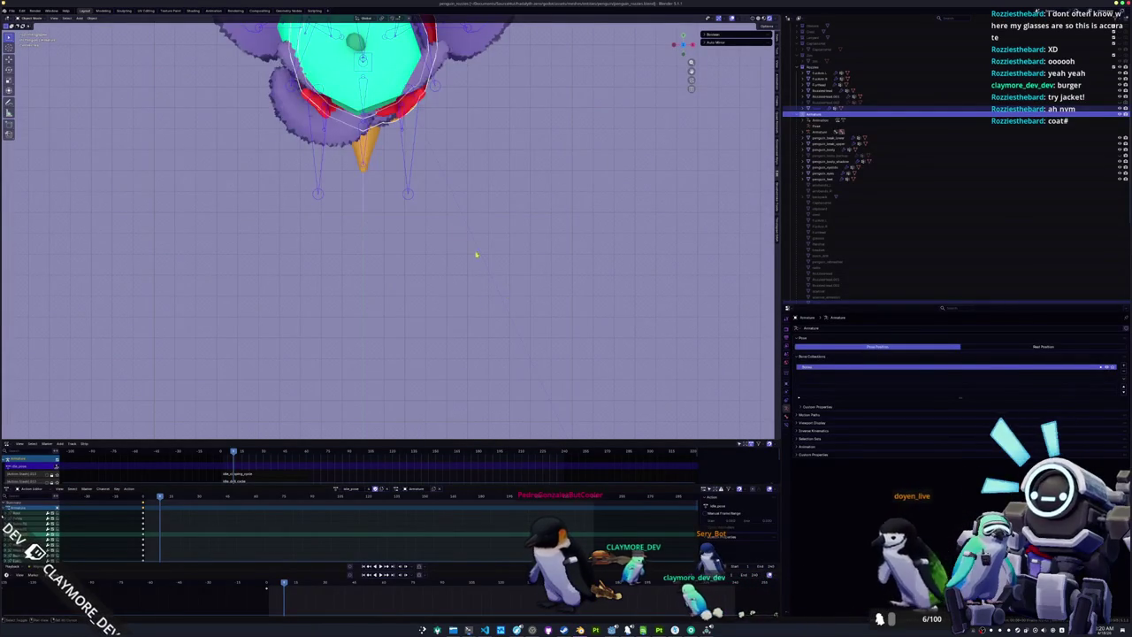
pyautogui.press('KP_Decimal')
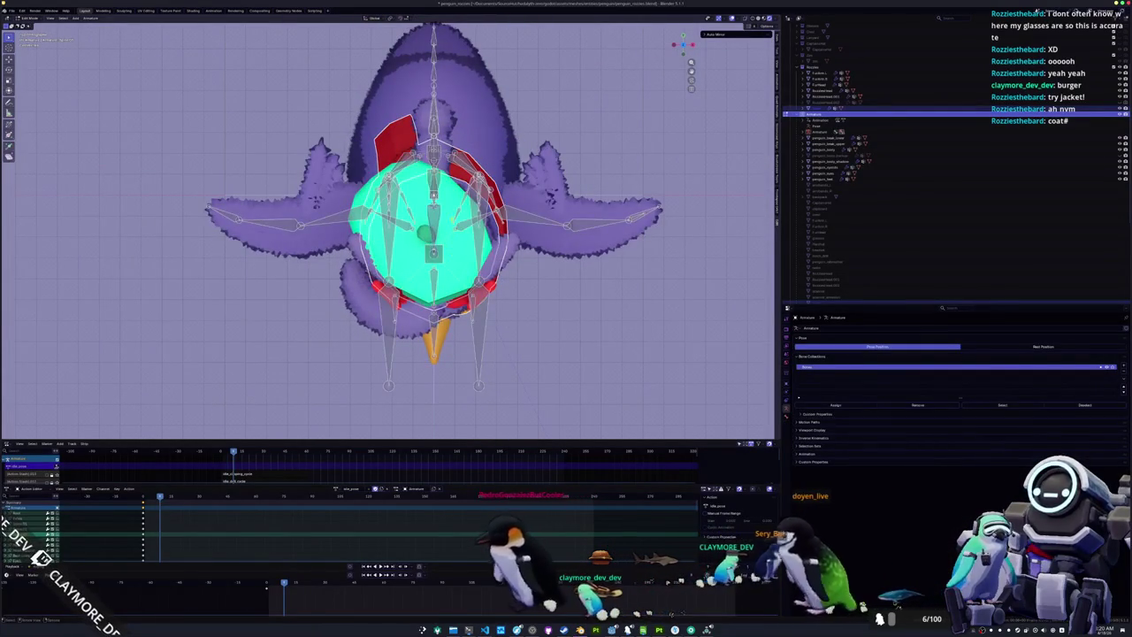
pyautogui.click(459, 175)
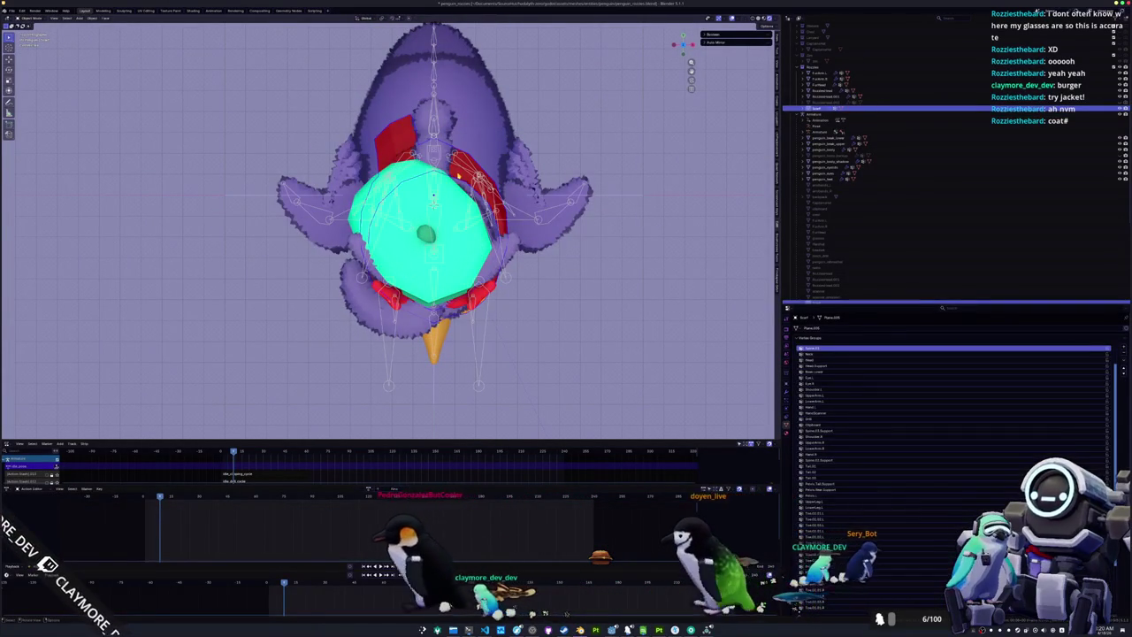
pyautogui.press('Tab')
pyautogui.scroll(2, 433, 197)
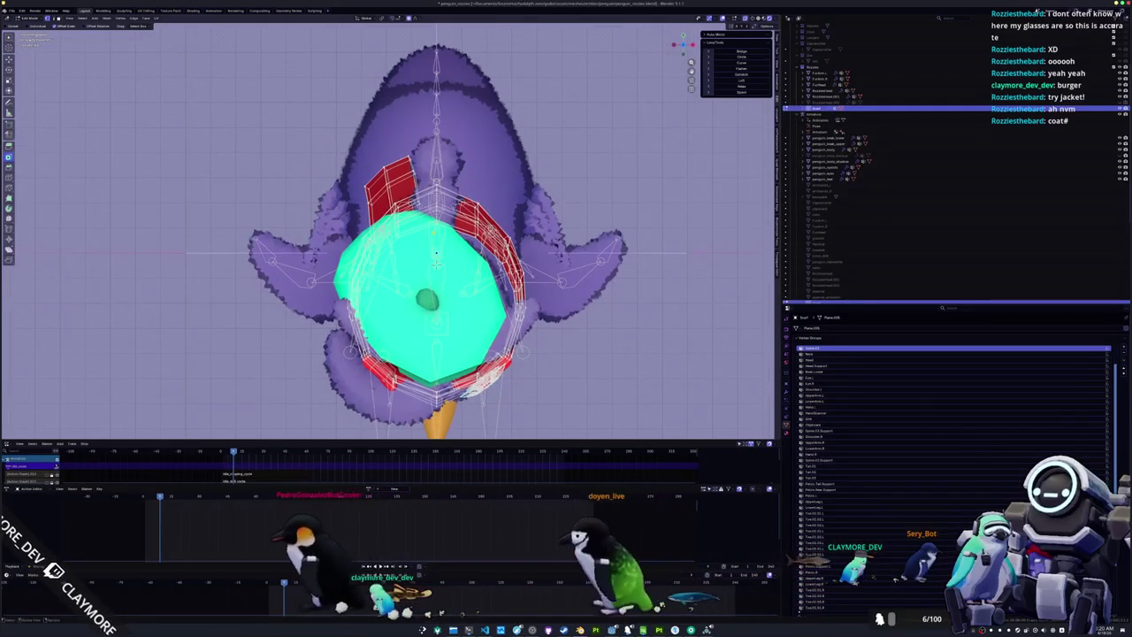